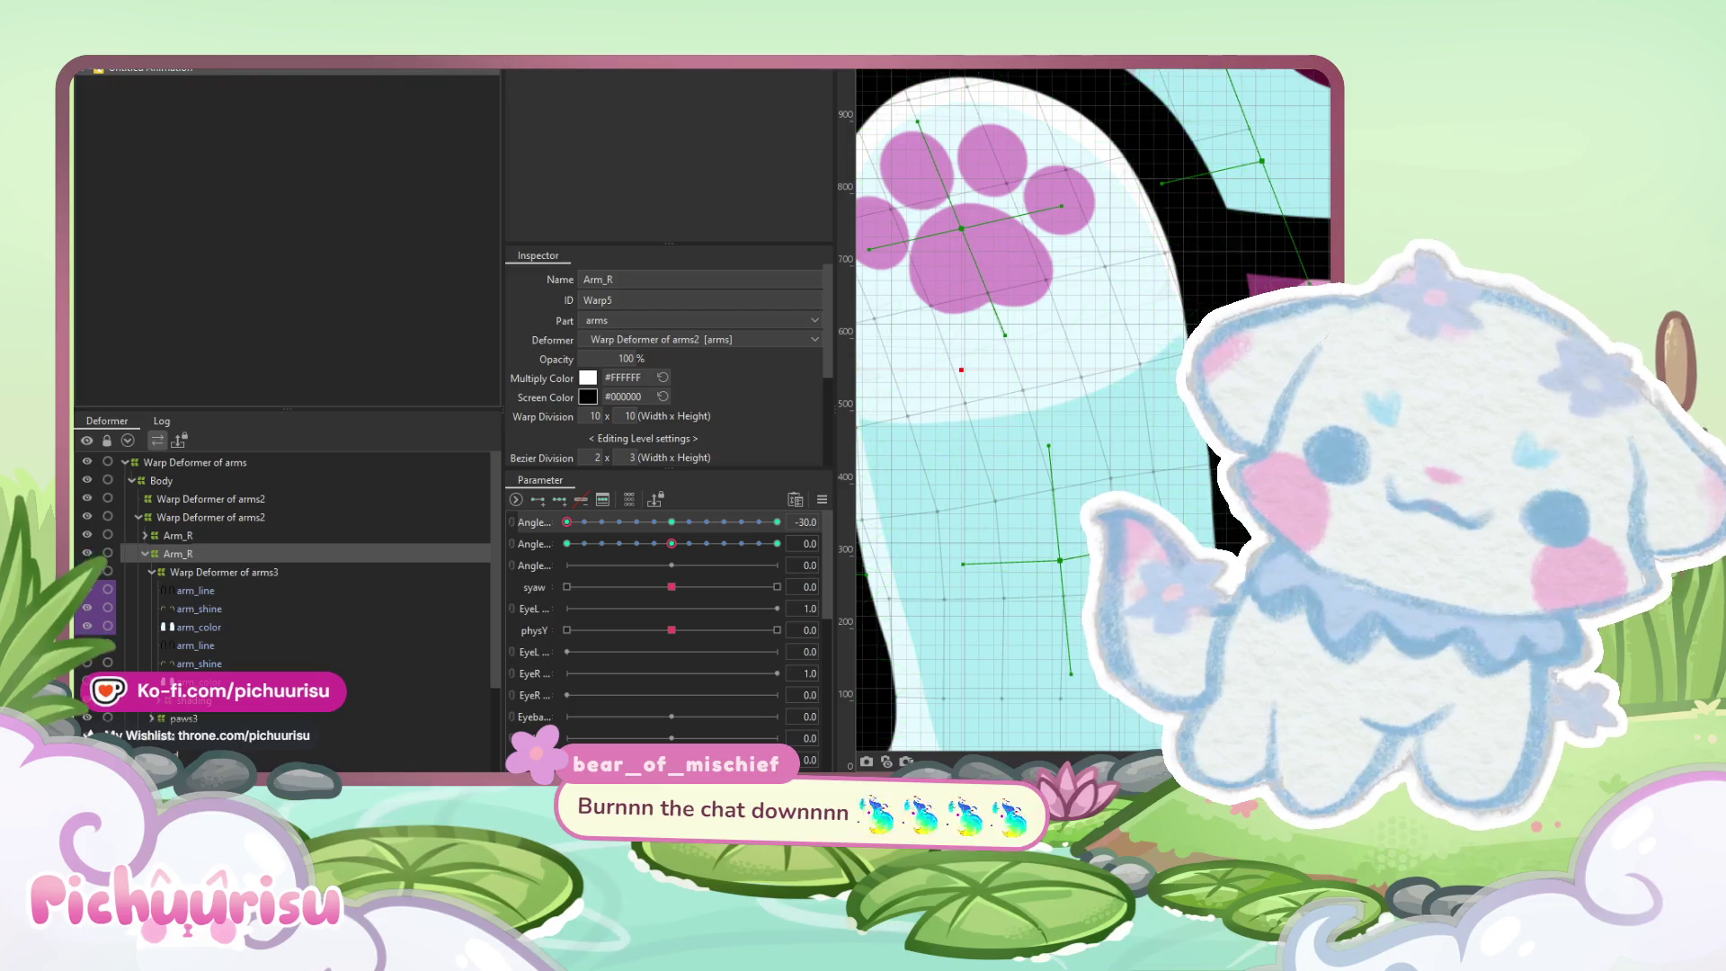
Clear the canvas selection, reselect the Arm_R warp deformer and select the arm meshes
{"action": "scroll", "coordinate": [1040, 495], "scroll_direction": "down", "scroll_amount": 5}
{"action": "scroll", "coordinate": [1040, 495], "scroll_direction": "down", "scroll_amount": 3}
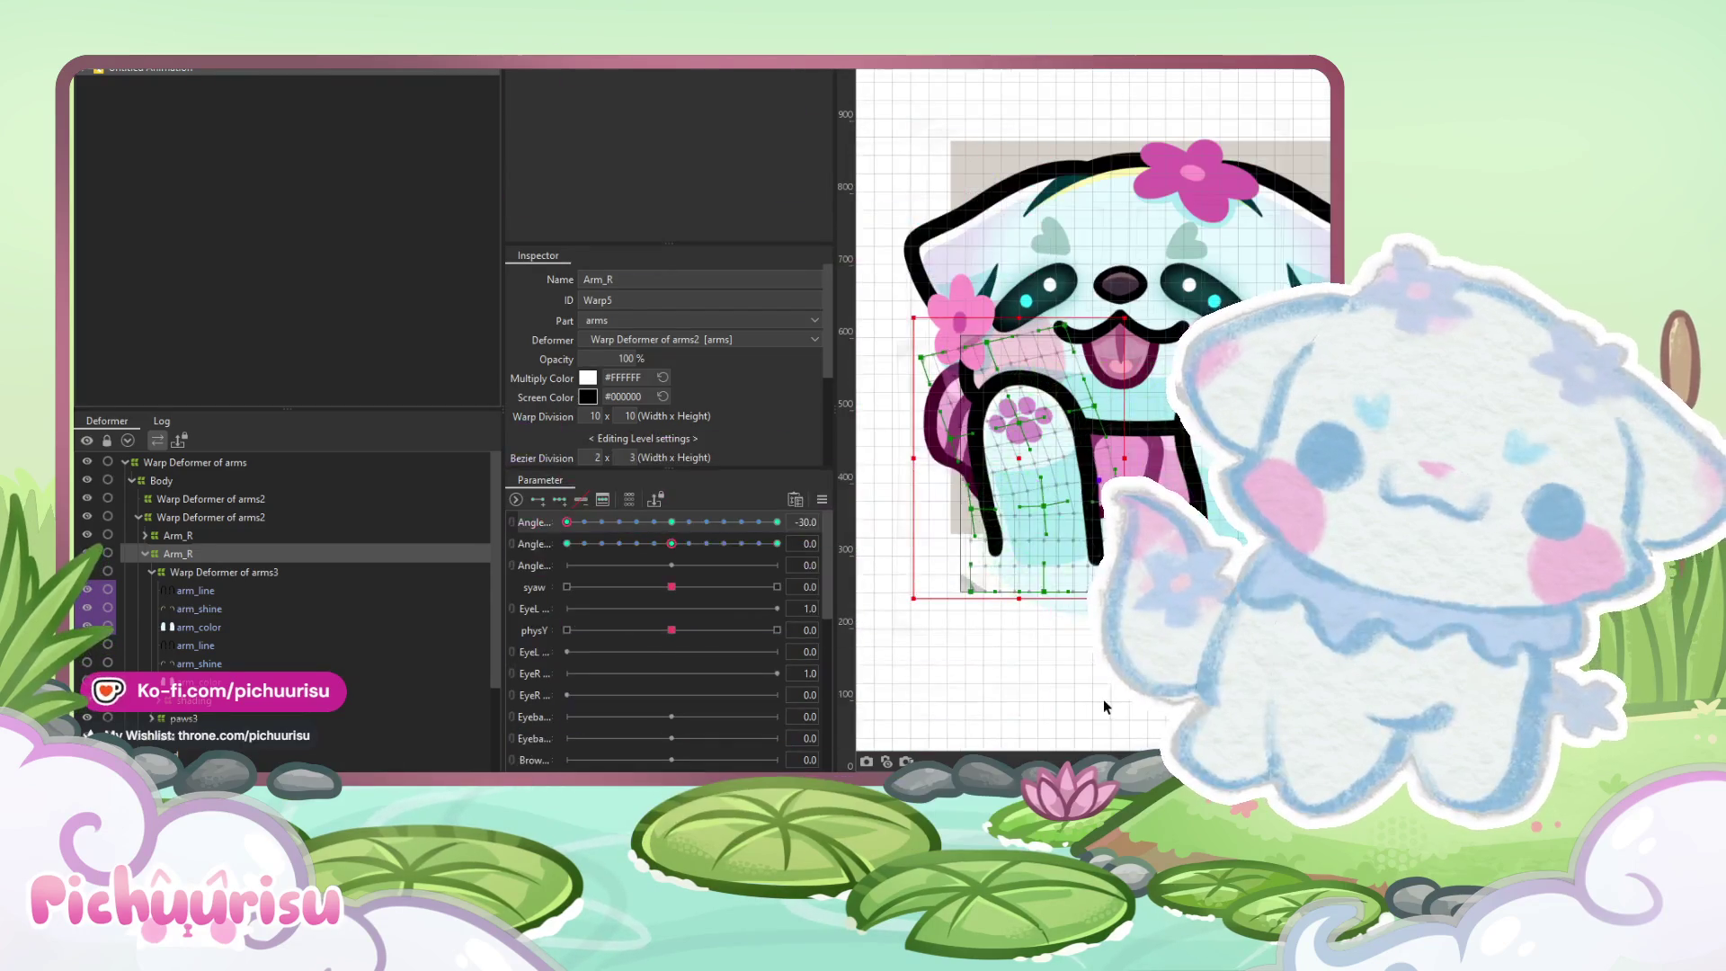
{"action": "left_click", "coordinate": [1103, 698]}
{"action": "left_click", "coordinate": [919, 582]}
{"action": "left_click", "coordinate": [918, 583]}
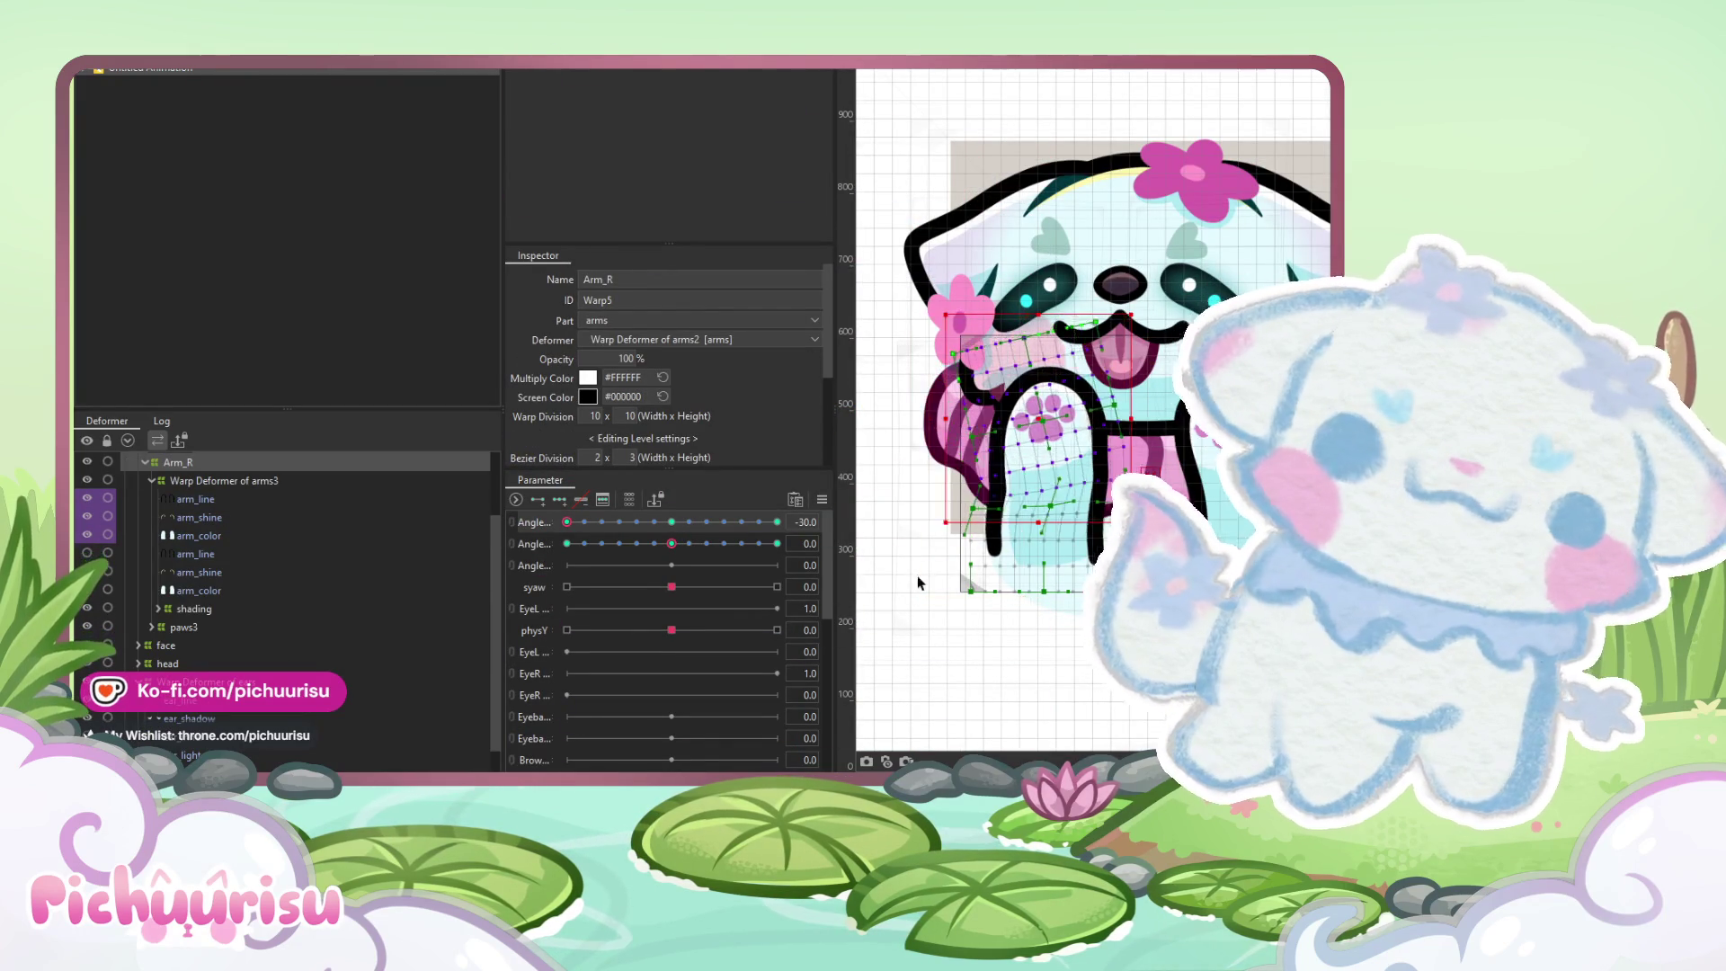
{"action": "left_click", "coordinate": [190, 498]}
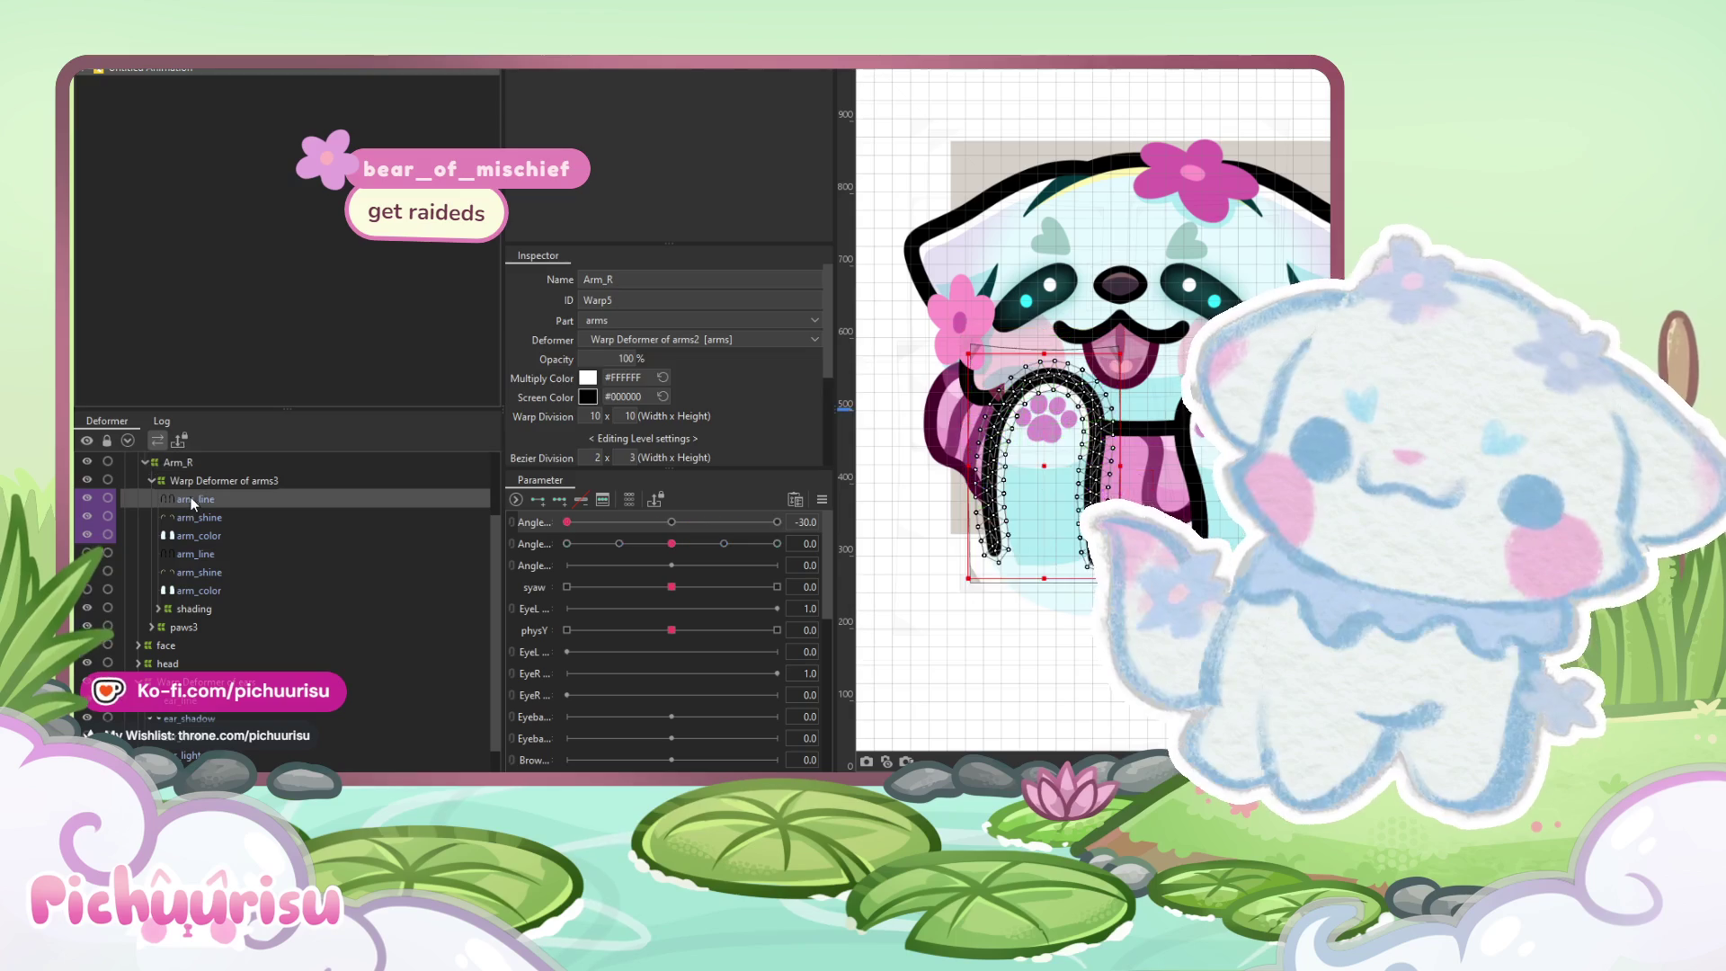
{"action": "left_click", "coordinate": [190, 536], "text": "shift"}
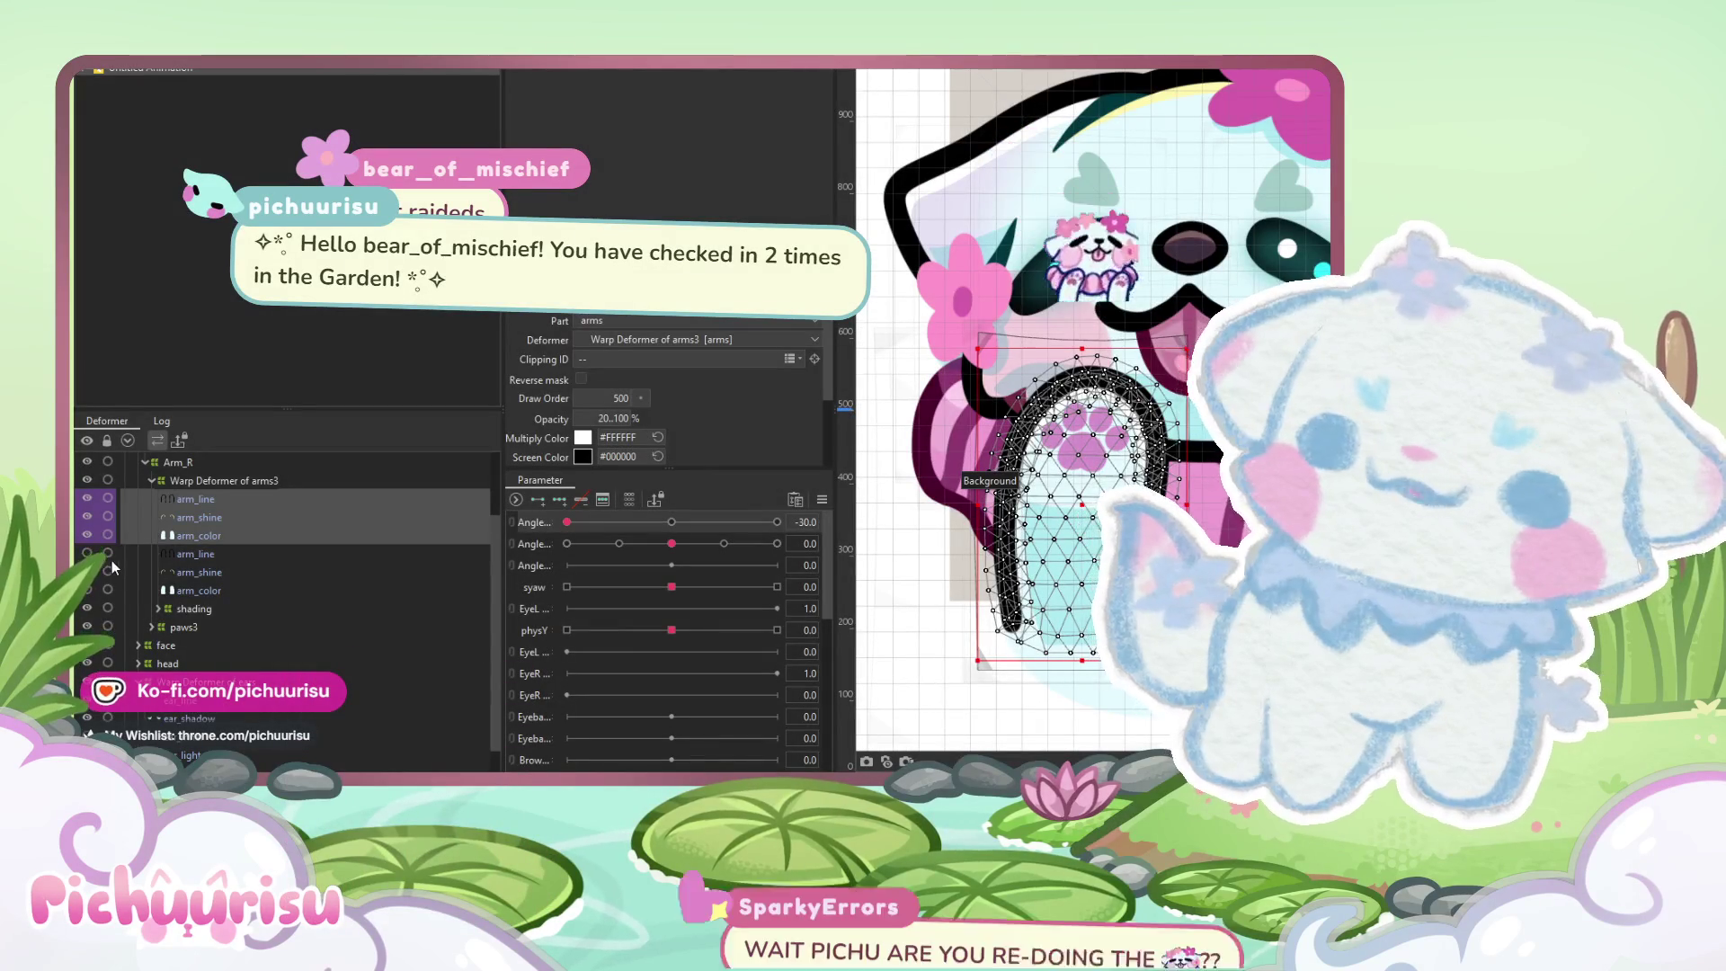
Show the second arm_line, arm_shine and arm_color layers, then select the first arm_line mesh
{"action": "scroll", "coordinate": [99, 540], "scroll_direction": "down", "scroll_amount": 1}
{"action": "left_click_drag", "start_coordinate": [87, 520], "coordinate": [87, 547]}
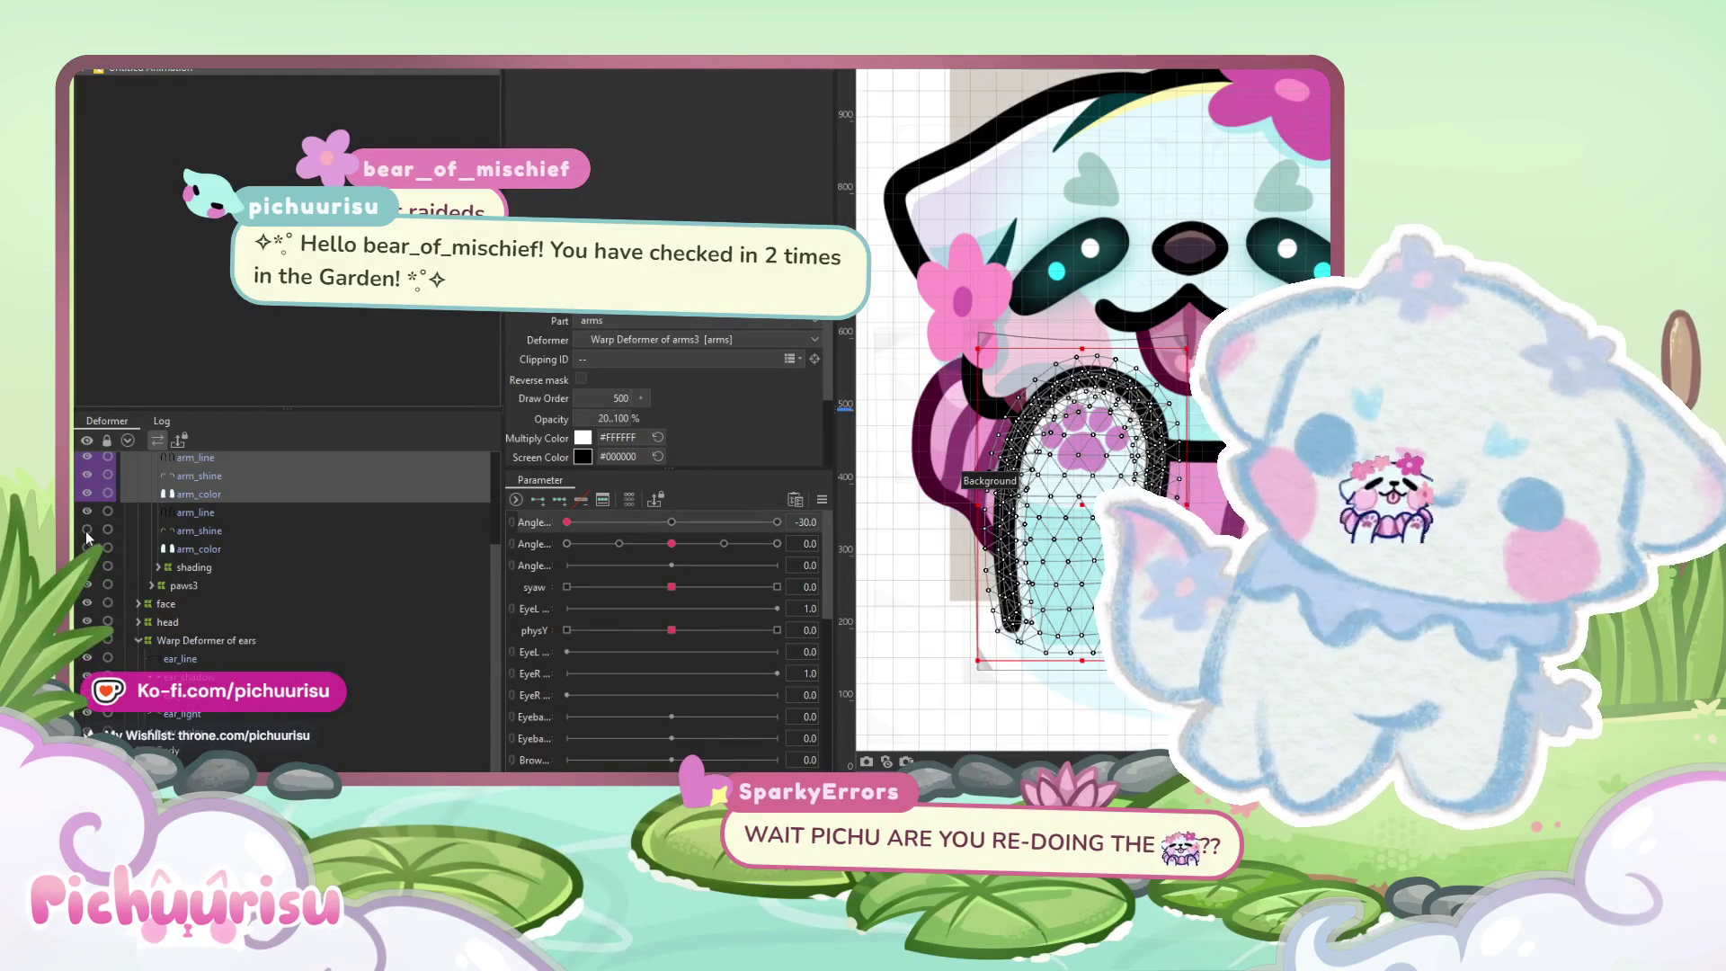
{"action": "left_click", "coordinate": [187, 530], "text": "shift"}
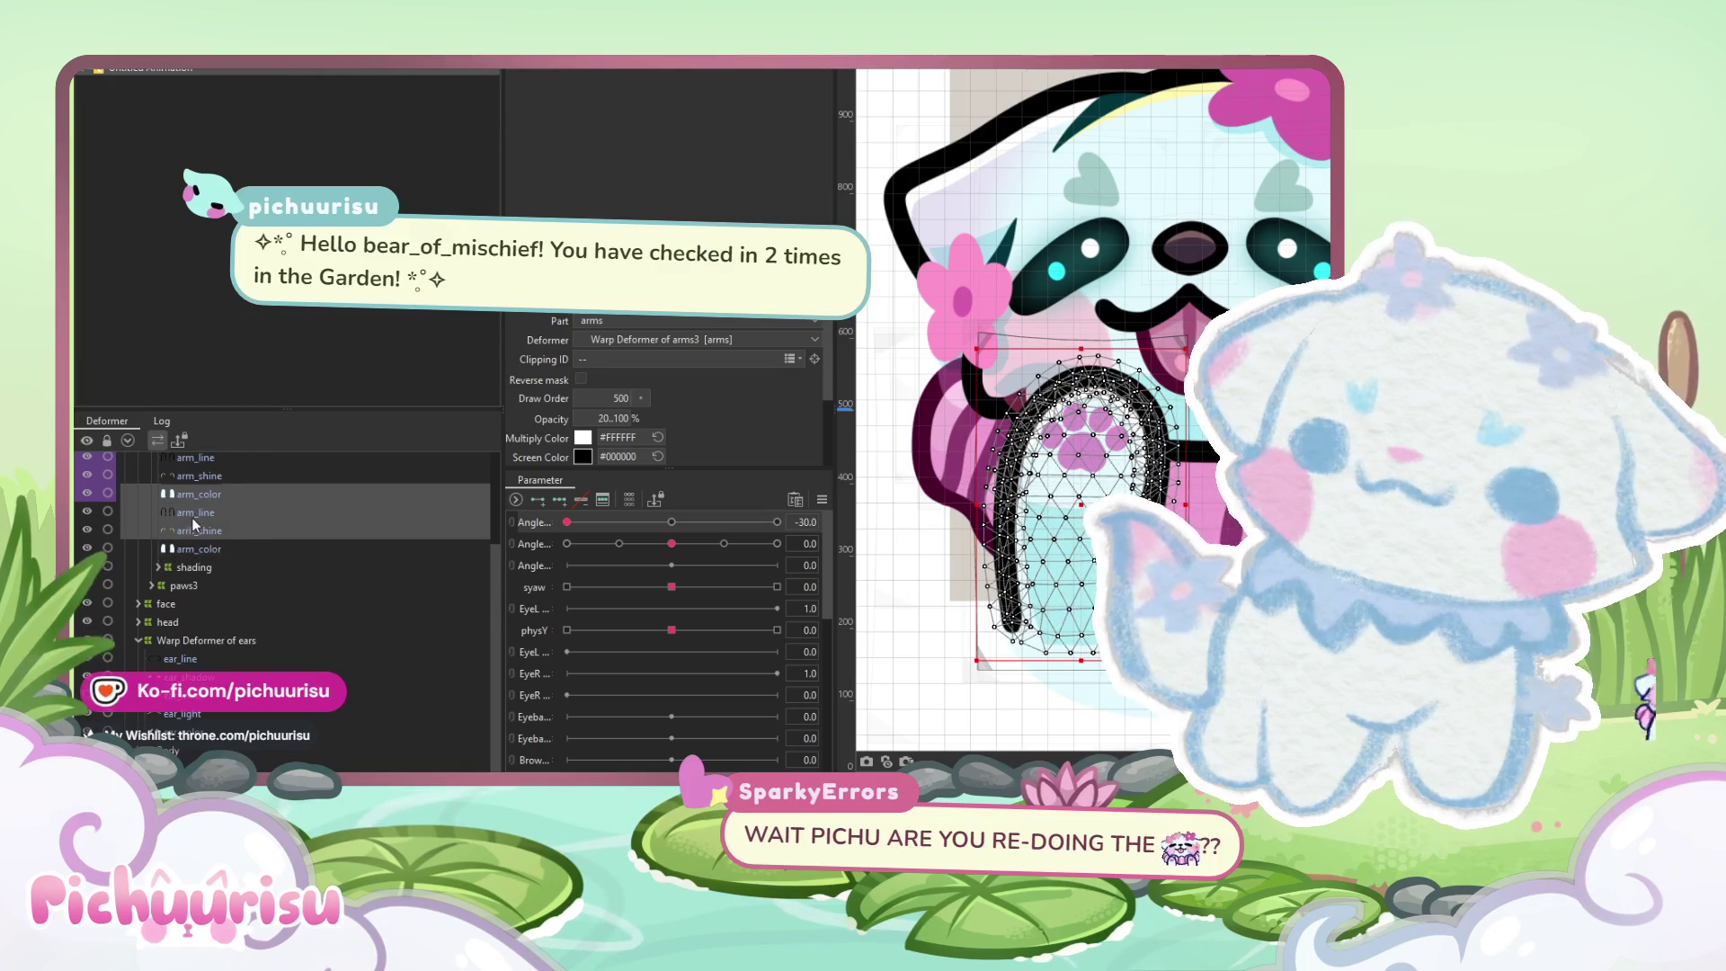
{"action": "scroll", "coordinate": [192, 513], "scroll_direction": "up", "scroll_amount": 2}
{"action": "left_click", "coordinate": [188, 522]}
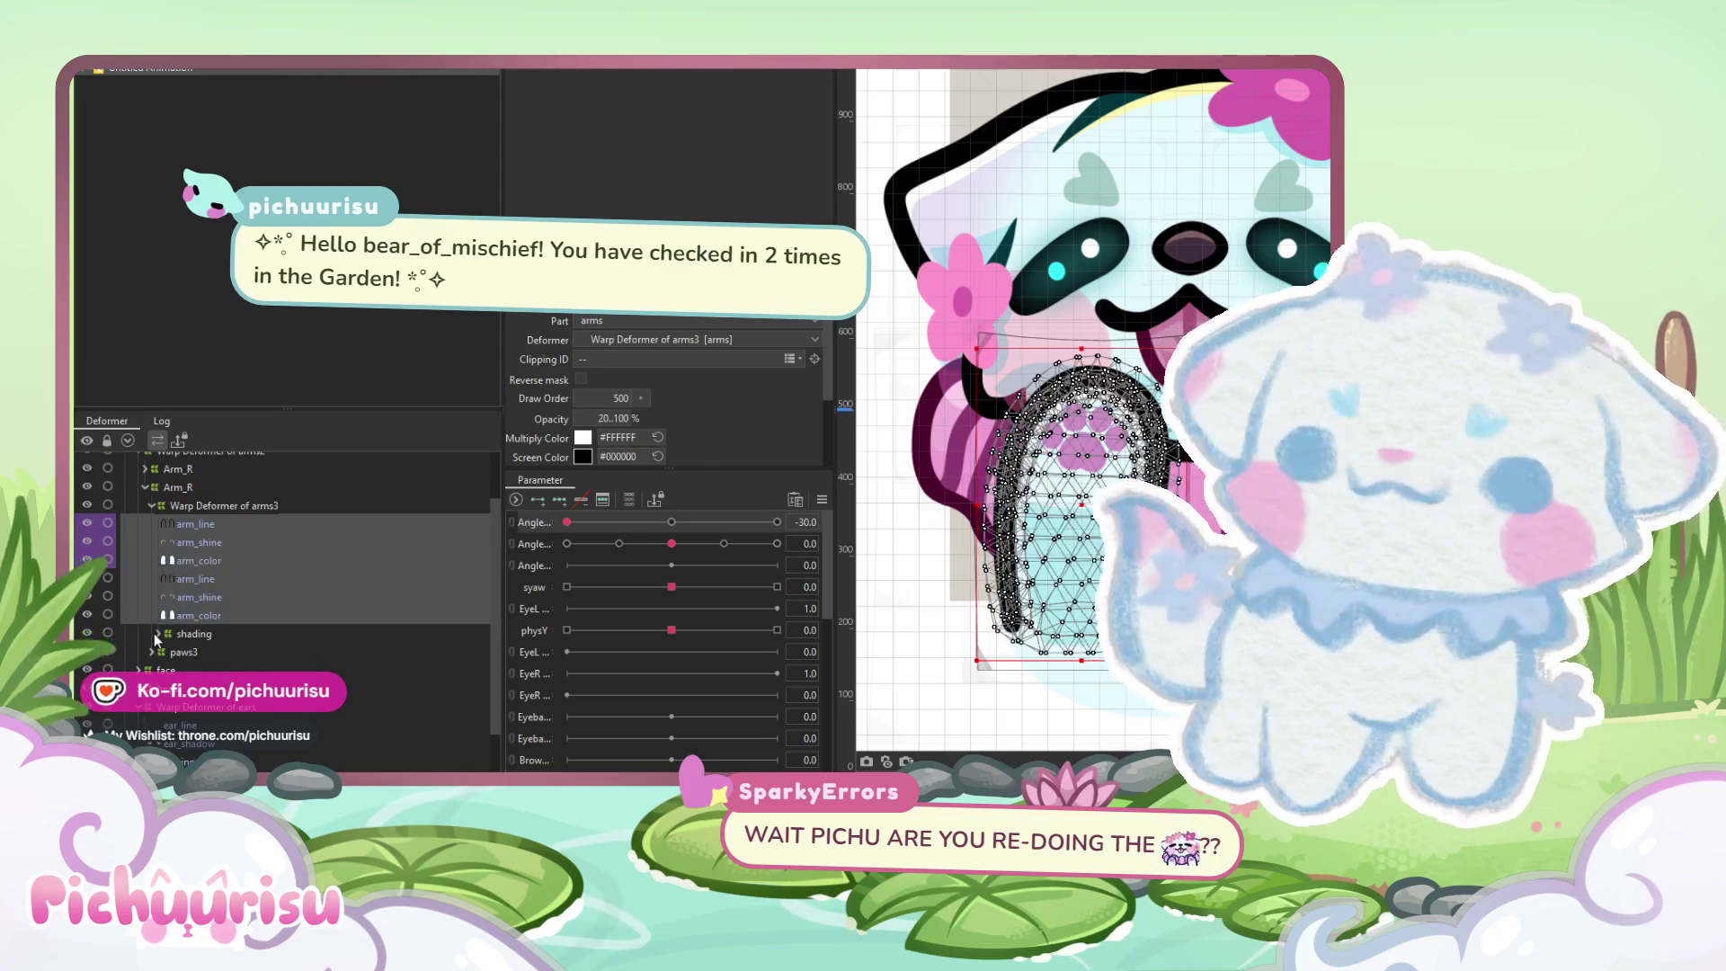
{"action": "left_click", "coordinate": [155, 632]}
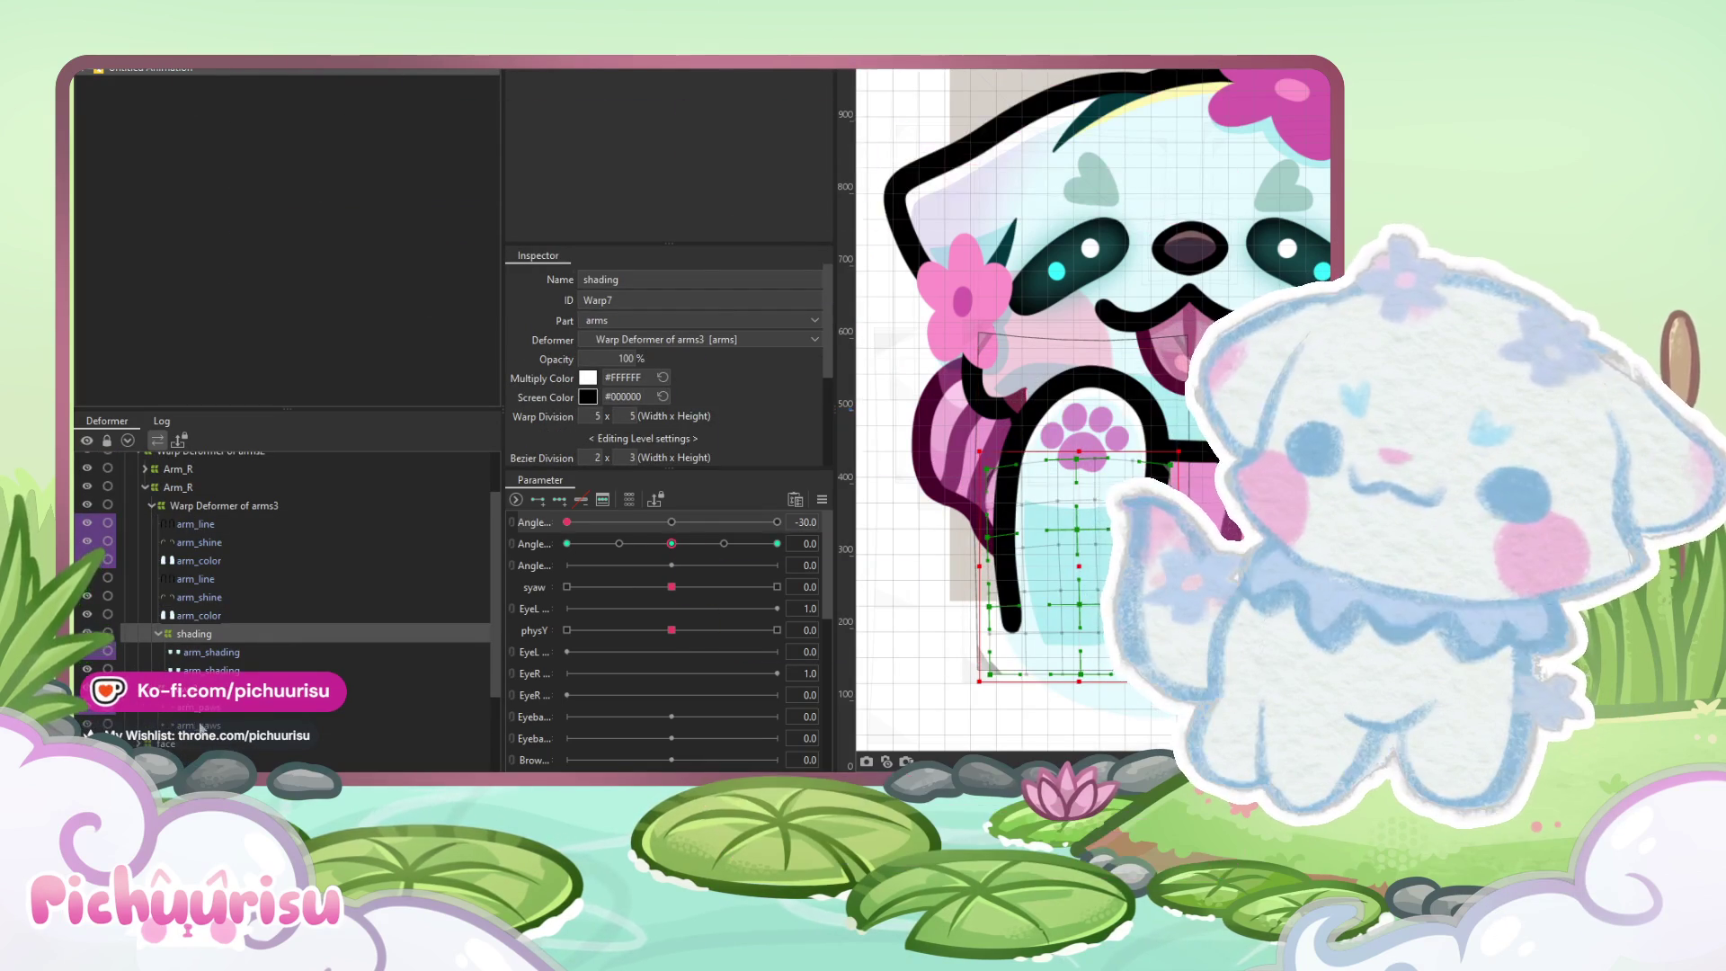
Select the arm_shading, arm_paws, arm_shine, arm_color and arm_line meshes, then Warp Deformer of arms3
{"action": "left_click", "coordinate": [204, 706]}
{"action": "left_click", "coordinate": [226, 654], "text": "shift"}
{"action": "left_click", "coordinate": [228, 597], "text": "ctrl"}
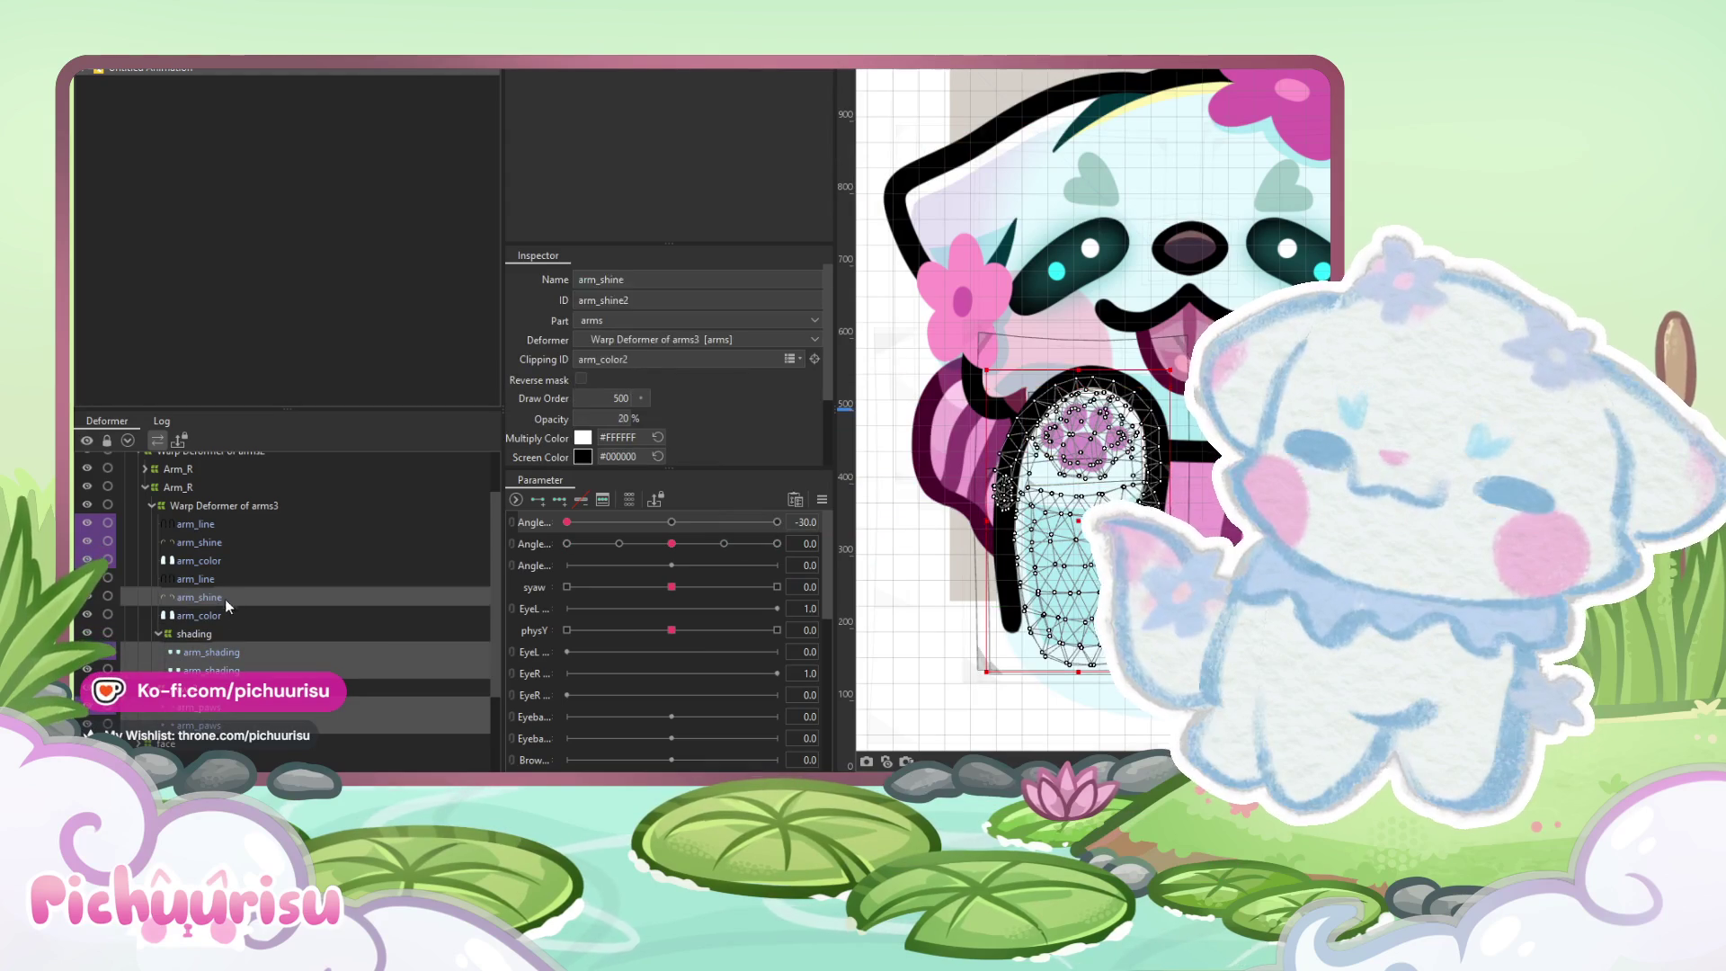
{"action": "left_click", "coordinate": [192, 615], "text": "ctrl"}
{"action": "left_click", "coordinate": [196, 579], "text": "ctrl"}
{"action": "left_click", "coordinate": [199, 560], "text": "ctrl"}
{"action": "left_click", "coordinate": [206, 544], "text": "ctrl"}
{"action": "left_click", "coordinate": [207, 518], "text": "ctrl"}
{"action": "left_click", "coordinate": [209, 505]}
Test arm poses on the Angle sliders, leave second Angle at 8.2, and select arm_line through arm_paws
{"action": "mouse_move", "coordinate": [672, 543]}
{"action": "left_mouse_down"}
{"action": "mouse_move", "coordinate": [538, 538]}
{"action": "mouse_move", "coordinate": [784, 537]}
{"action": "mouse_move", "coordinate": [593, 544]}
{"action": "mouse_move", "coordinate": [671, 543]}
{"action": "left_mouse_up"}
{"action": "mouse_move", "coordinate": [567, 521]}
{"action": "left_mouse_down"}
{"action": "mouse_move", "coordinate": [786, 522]}
{"action": "mouse_move", "coordinate": [523, 521]}
{"action": "left_mouse_up"}
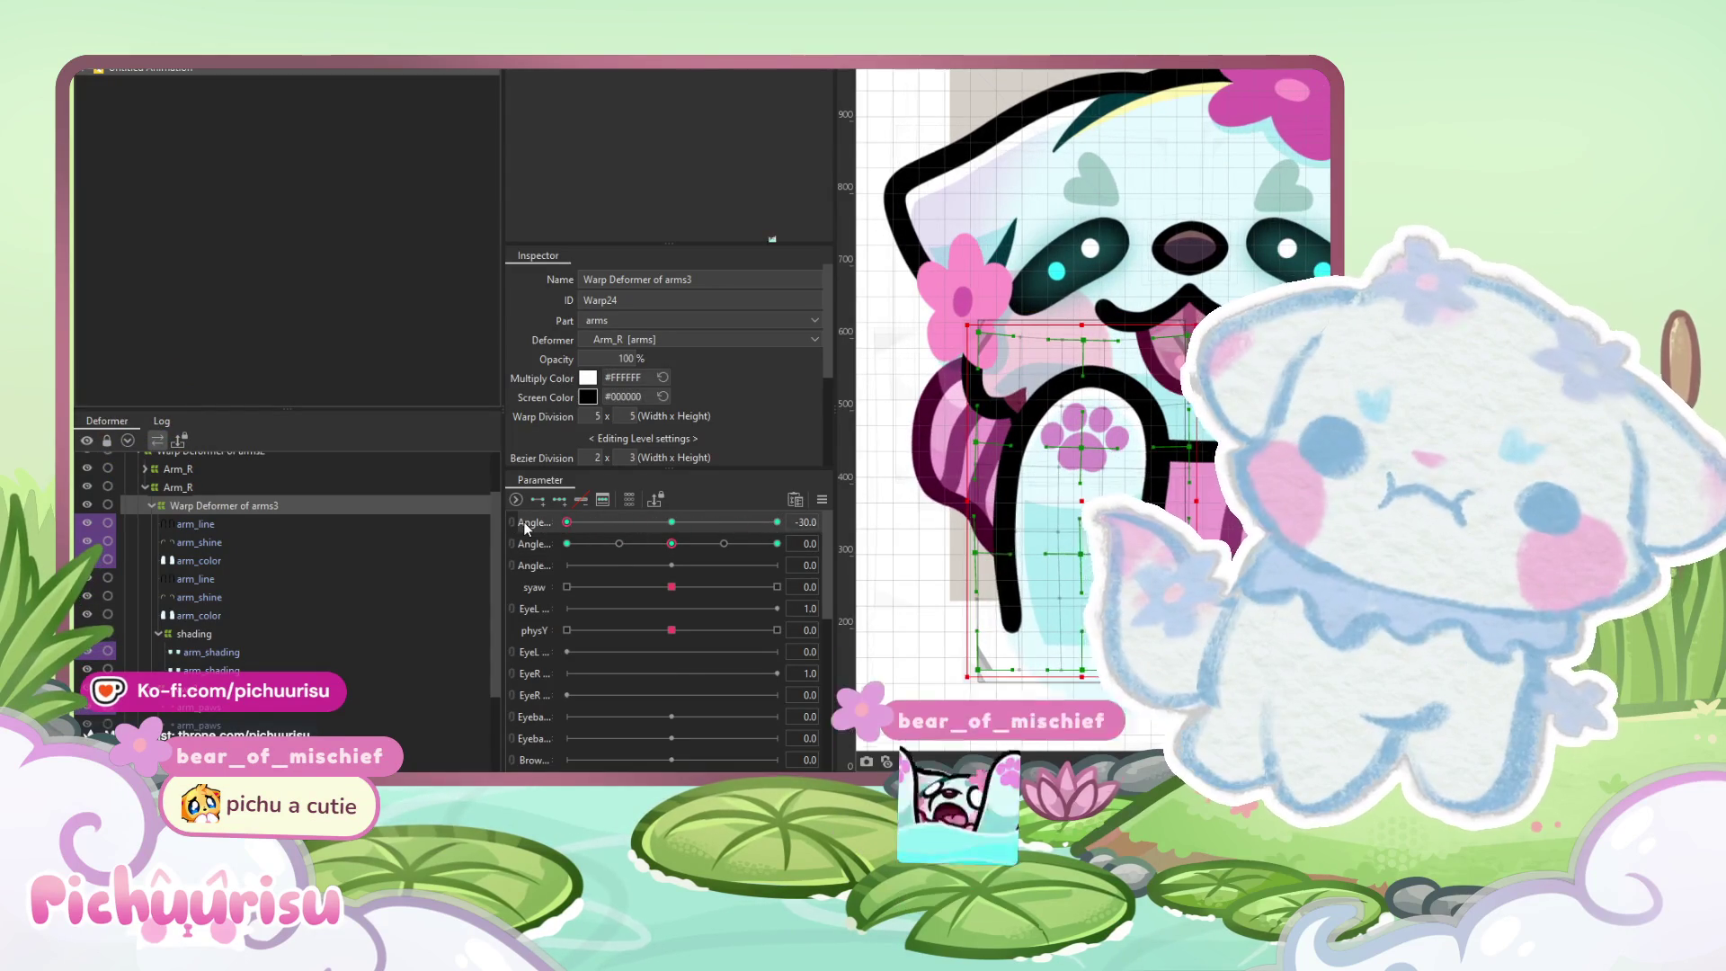
{"action": "left_click", "coordinate": [671, 523]}
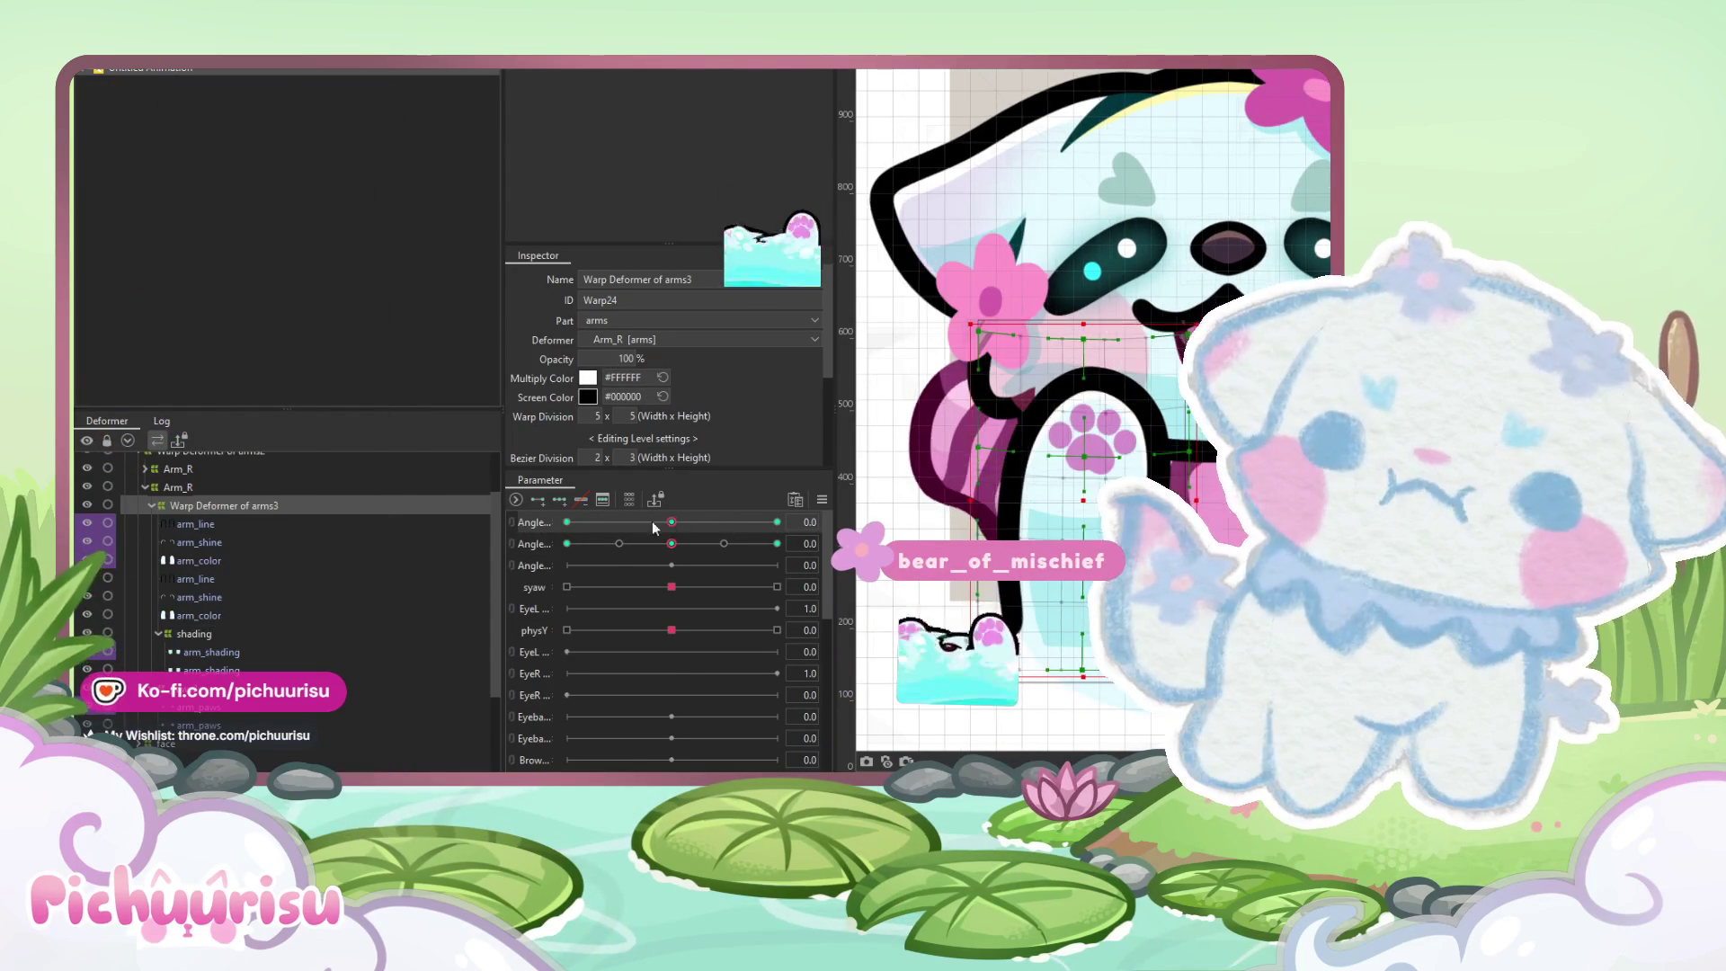
{"action": "mouse_move", "coordinate": [671, 544]}
{"action": "left_mouse_down"}
{"action": "mouse_move", "coordinate": [746, 544]}
{"action": "mouse_move", "coordinate": [700, 544]}
{"action": "left_mouse_up"}
{"action": "left_click", "coordinate": [209, 528]}
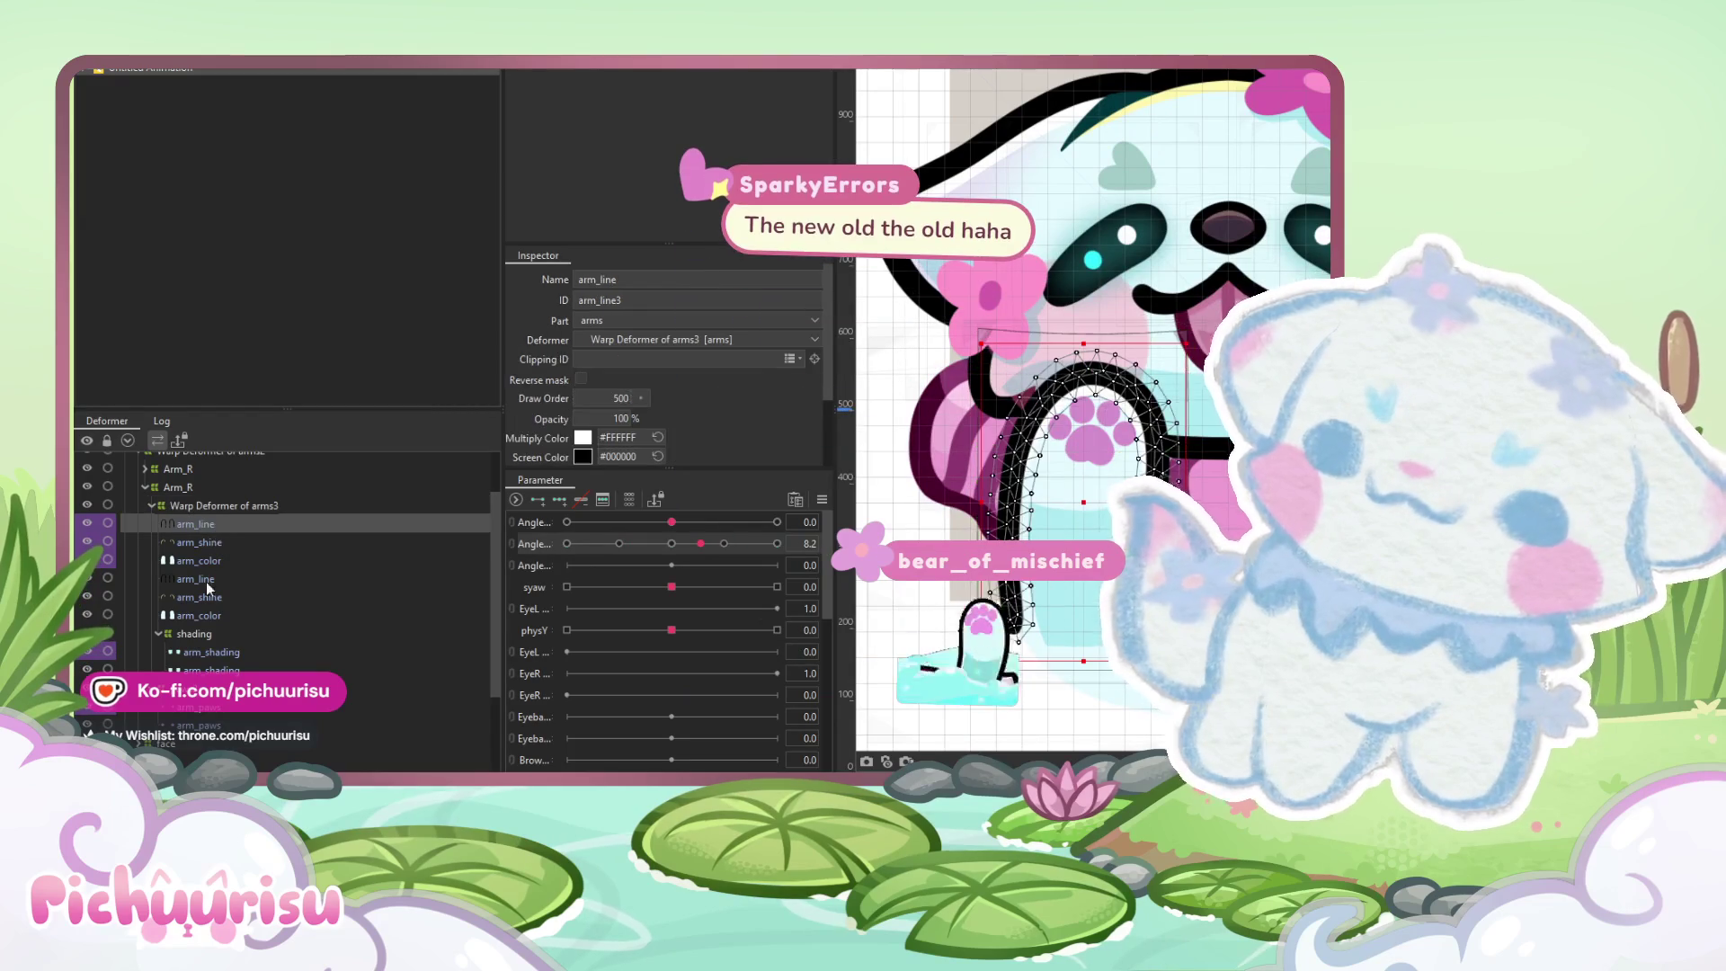
{"action": "left_click_drag", "start_coordinate": [187, 618], "coordinate": [187, 725]}
{"action": "left_click_drag", "start_coordinate": [1092, 422], "coordinate": [1038, 412]}
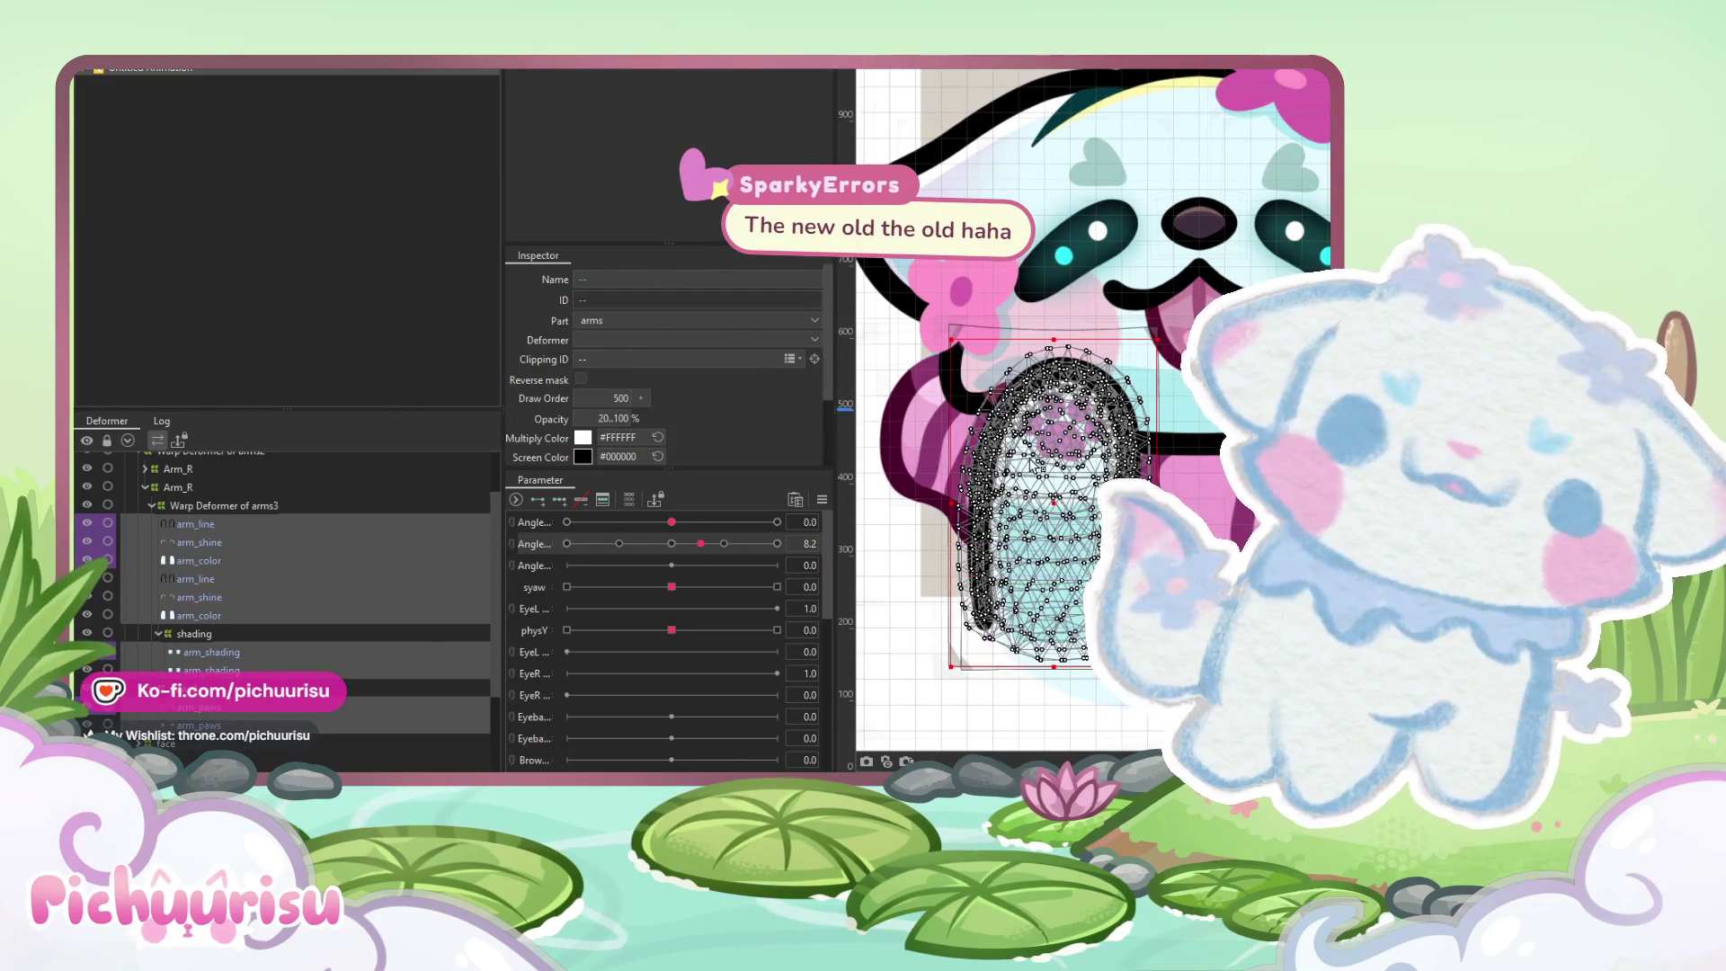
With Angle X at -30, paint weights over the arm meshes, shrinking the brush to about 437 px
{"action": "scroll", "coordinate": [1033, 460], "scroll_direction": "down", "scroll_amount": 2}
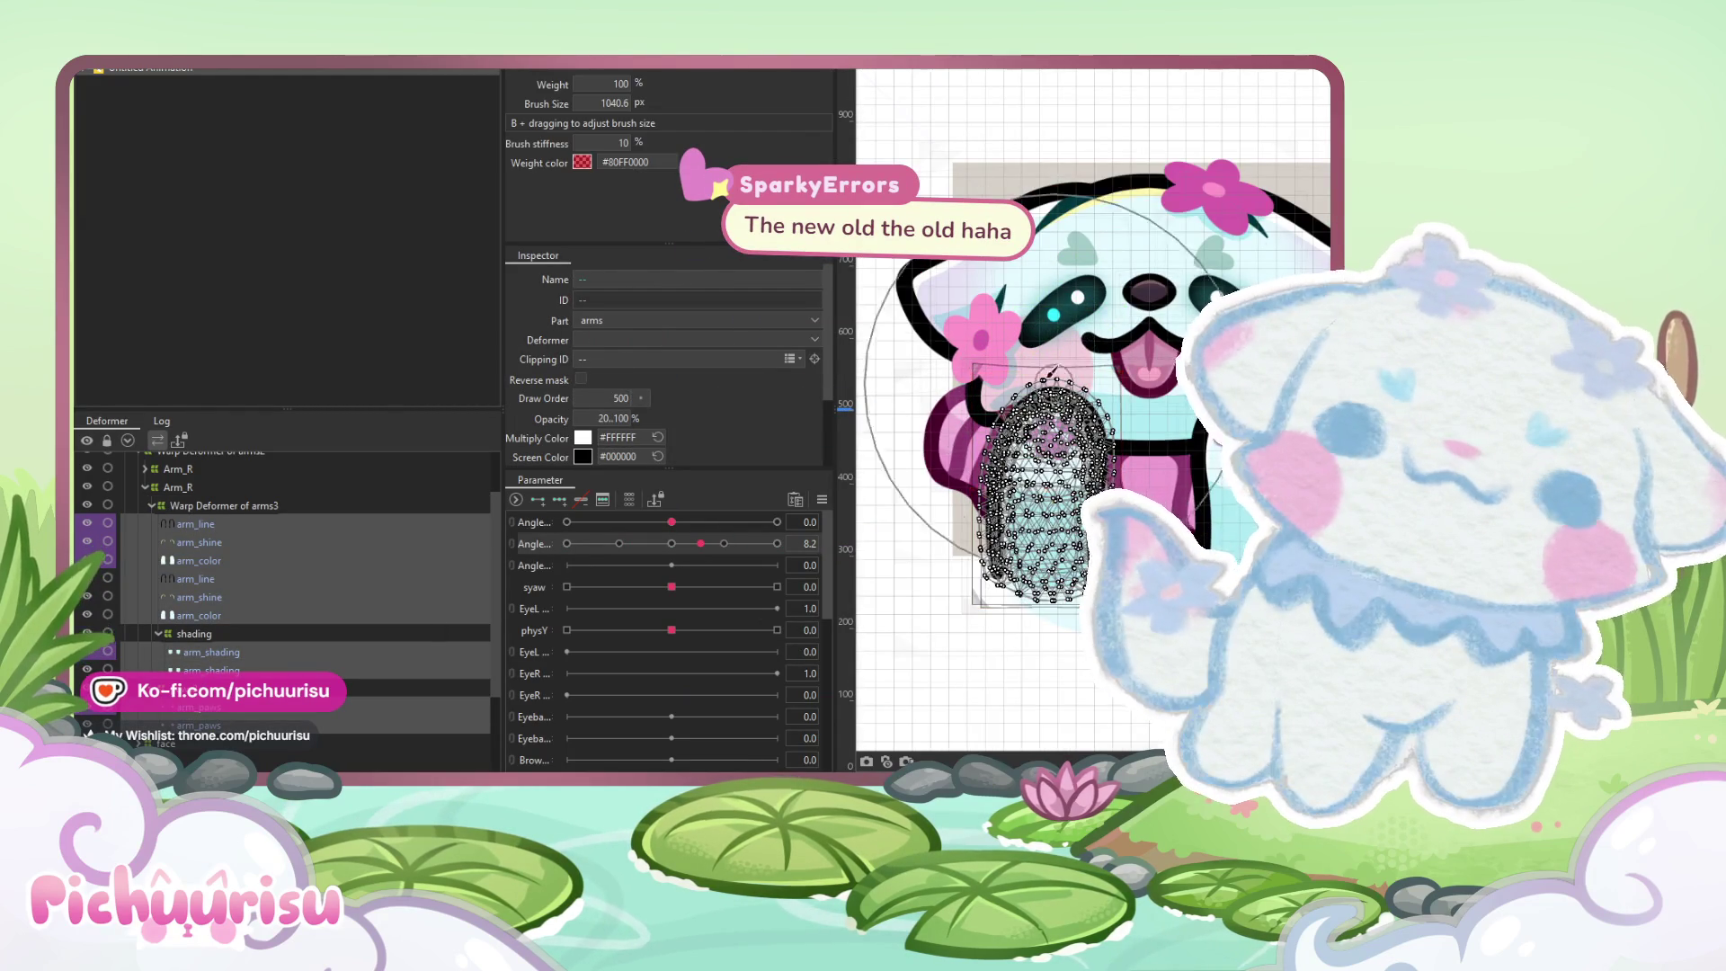
{"action": "scroll", "coordinate": [1043, 372], "scroll_direction": "up", "scroll_amount": 3}
{"action": "left_click_drag", "start_coordinate": [672, 523], "coordinate": [566, 522]}
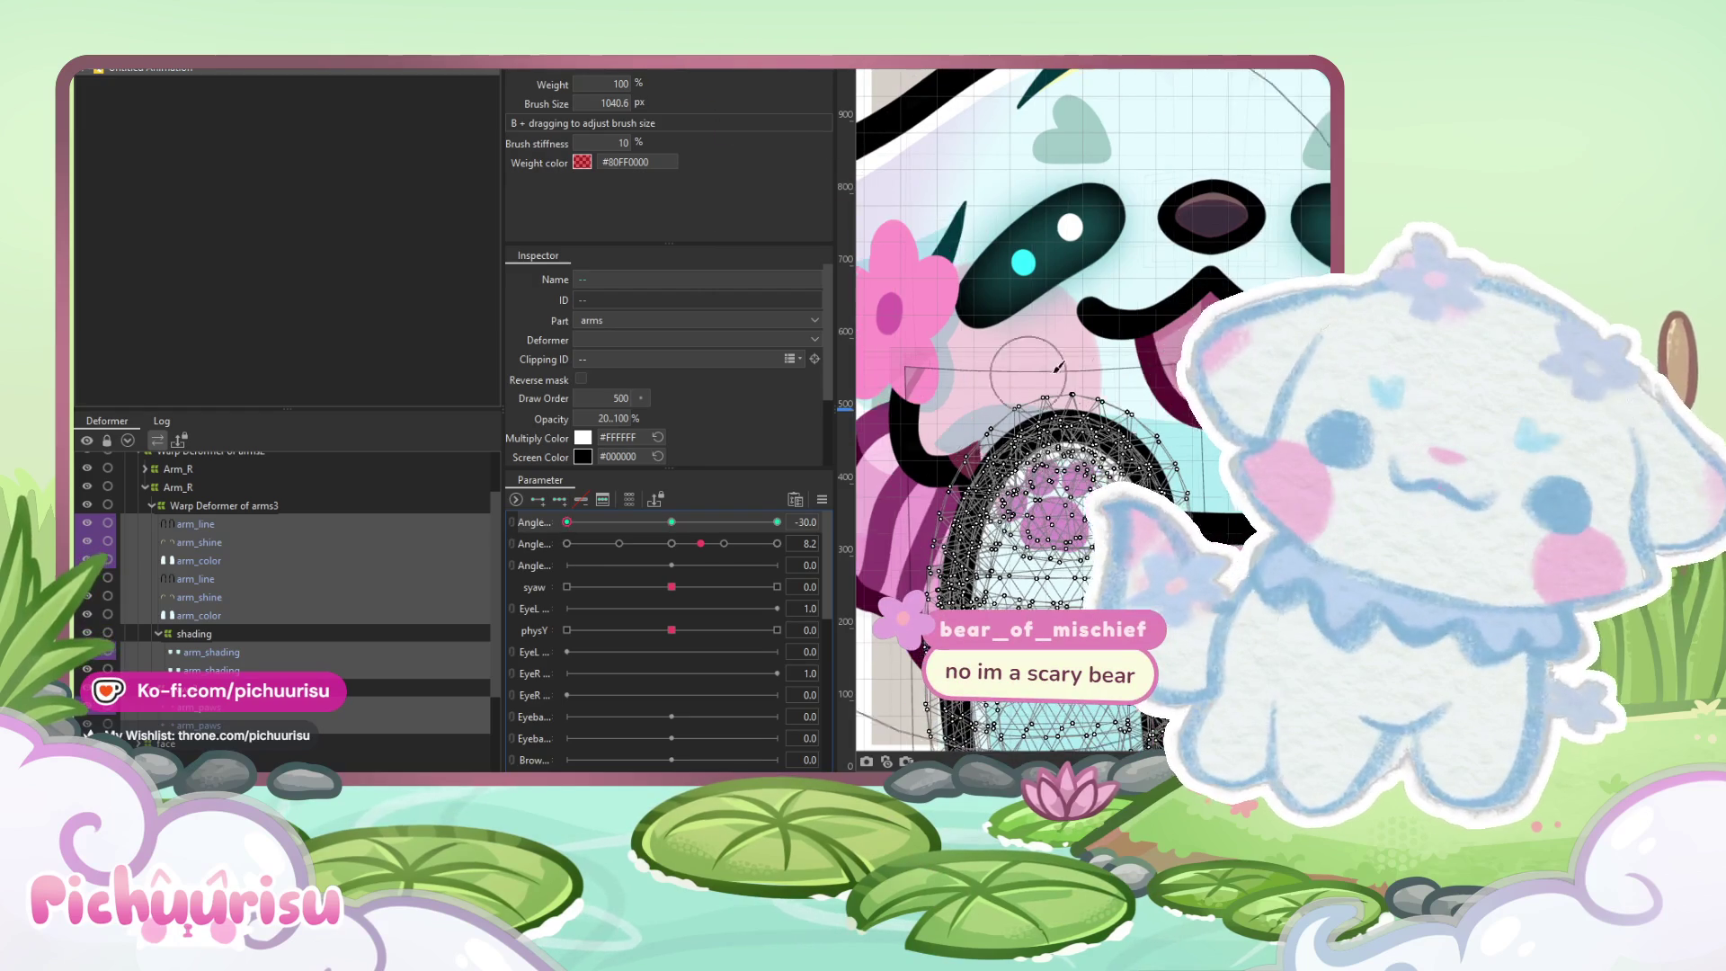
{"action": "left_click_drag", "start_coordinate": [1018, 370], "coordinate": [1065, 361]}
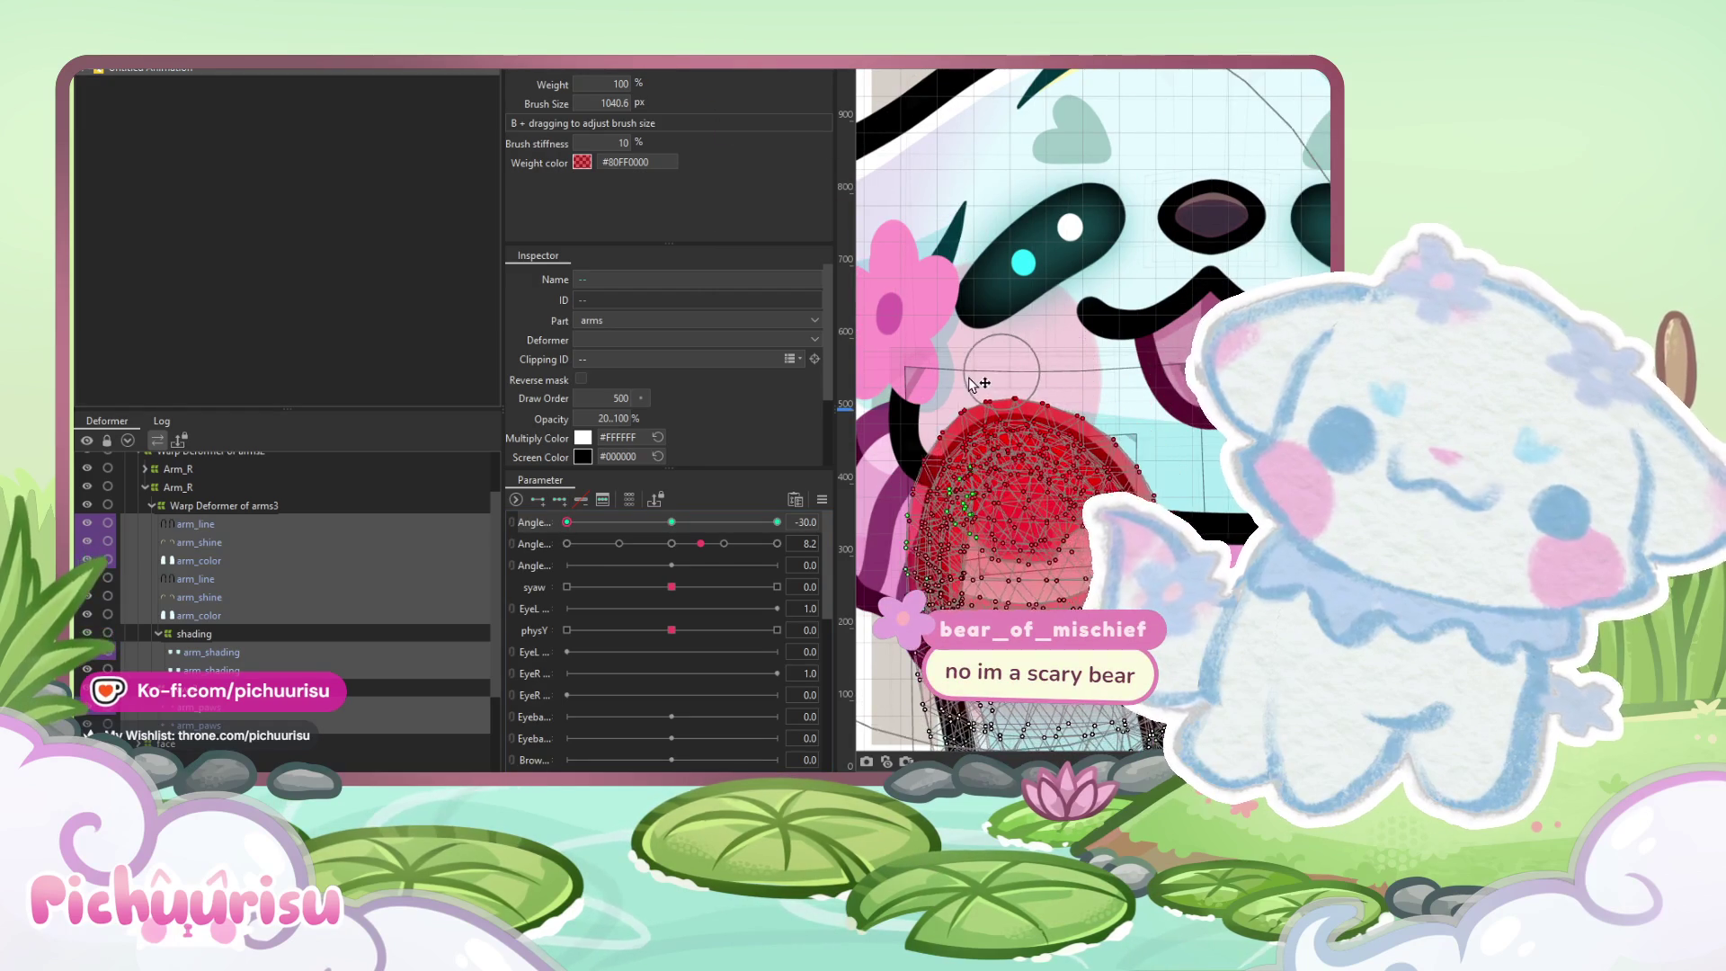
{"action": "left_click_drag", "start_coordinate": [1015, 344], "coordinate": [1126, 285]}
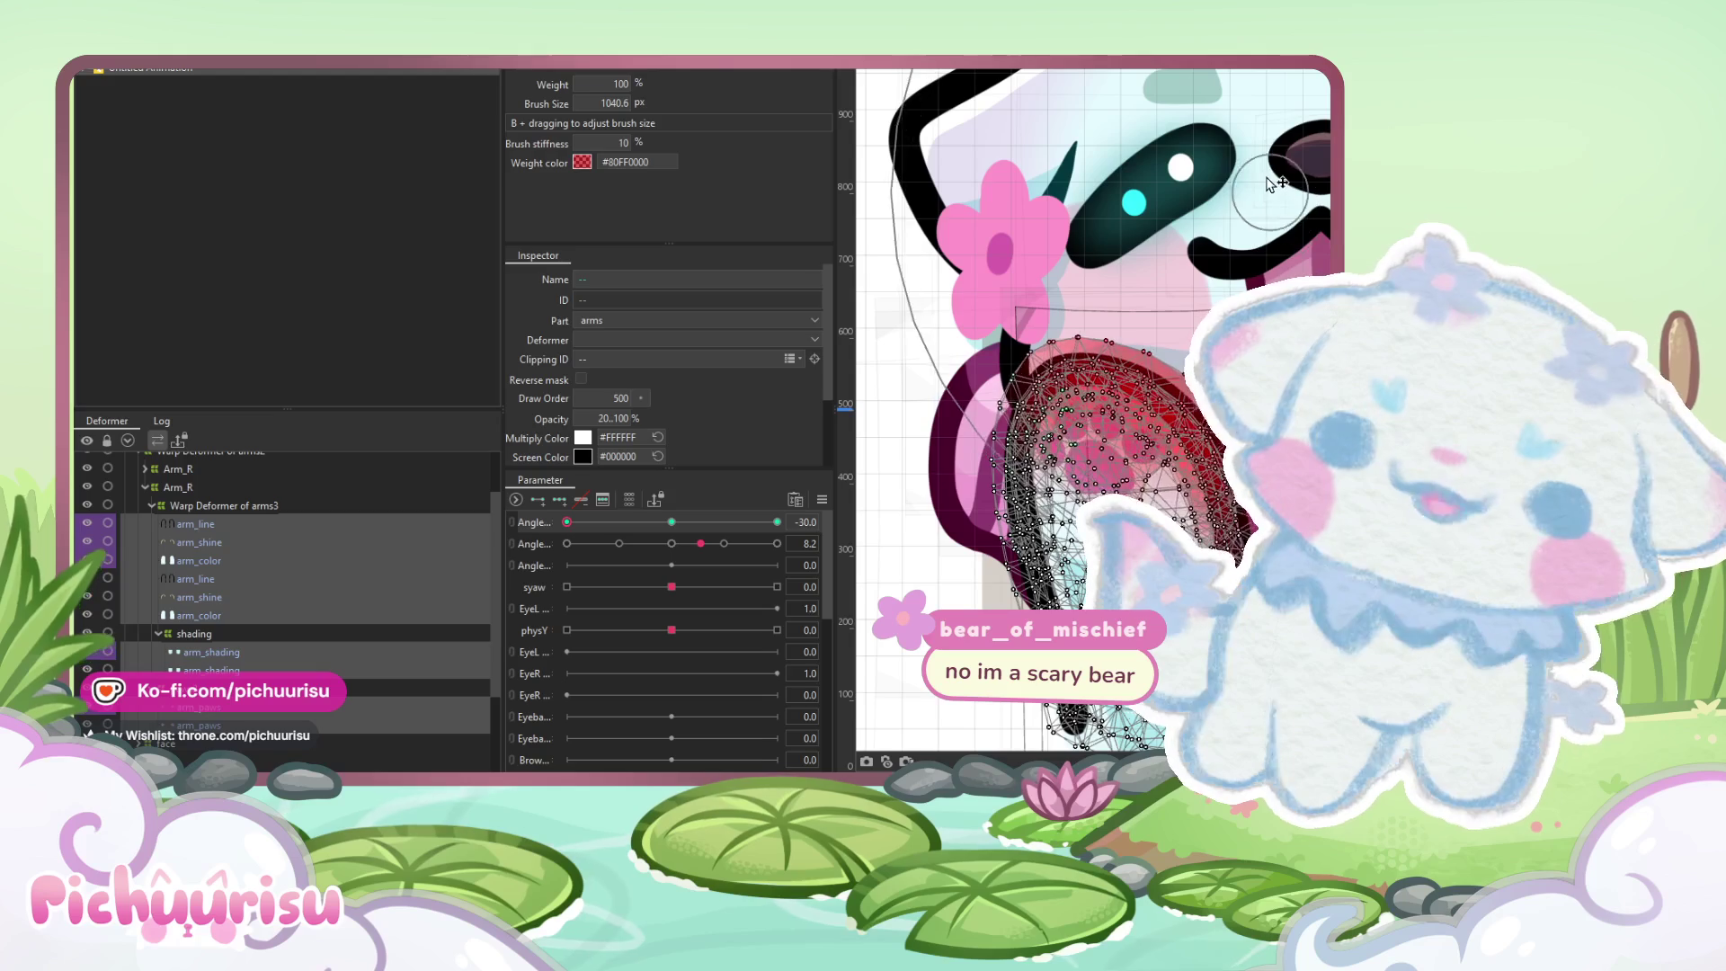
{"action": "left_click_drag", "start_coordinate": [1016, 297], "coordinate": [989, 322]}
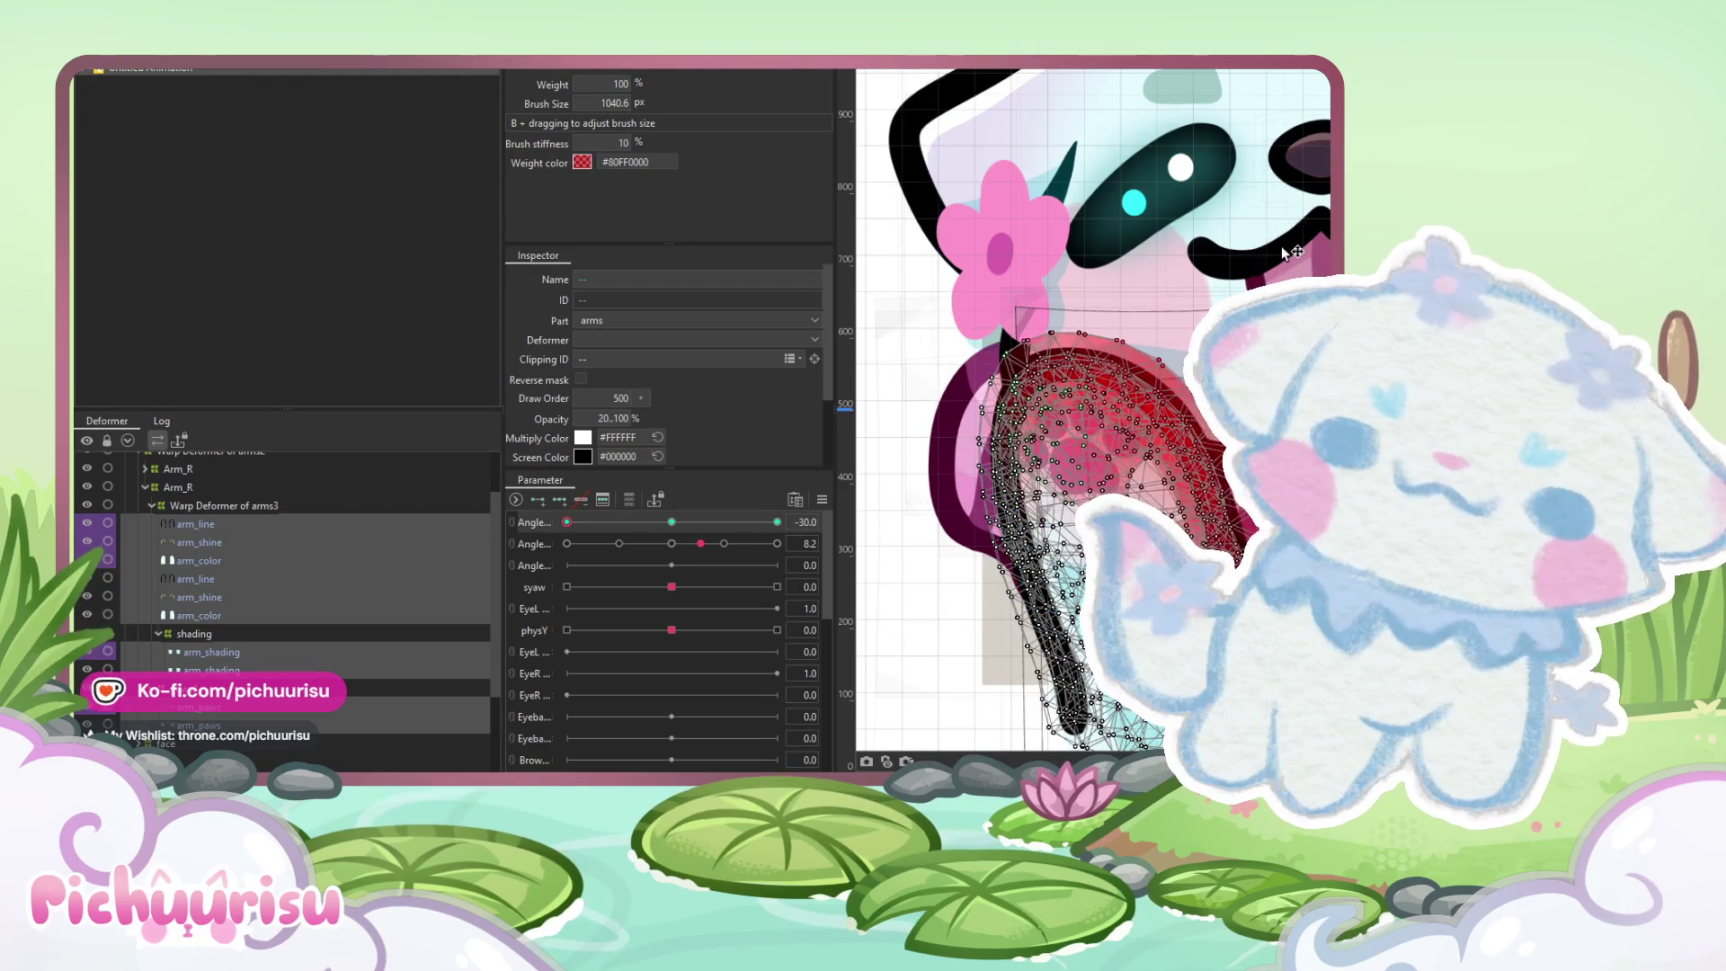
{"action": "left_click_drag", "start_coordinate": [914, 406], "coordinate": [914, 406]}
{"action": "left_click_drag", "start_coordinate": [977, 483], "coordinate": [963, 463]}
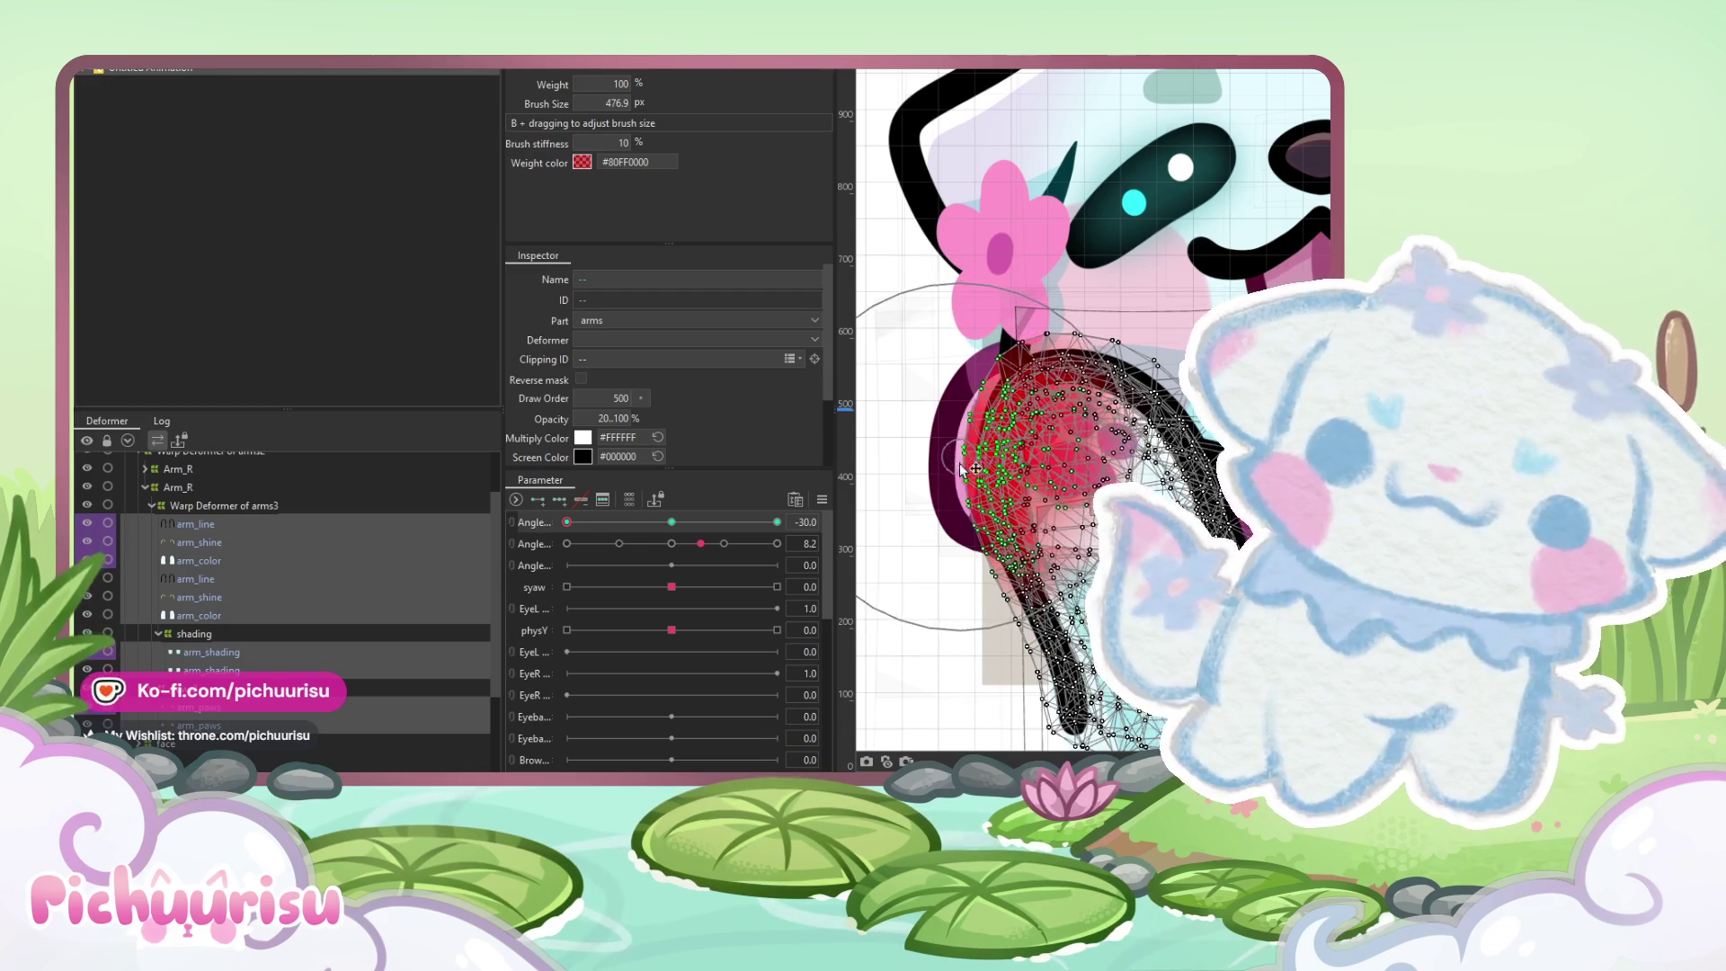
Swing the Angle from -30 to 30, repaint the arm weights, and return Angle to -30
{"action": "scroll", "coordinate": [952, 468], "scroll_direction": "down", "scroll_amount": 3}
{"action": "left_click_drag", "start_coordinate": [617, 532], "coordinate": [776, 521]}
{"action": "scroll", "coordinate": [1151, 441], "scroll_direction": "up", "scroll_amount": 3}
{"action": "left_click_drag", "start_coordinate": [1155, 441], "coordinate": [1150, 445]}
{"action": "scroll", "coordinate": [1114, 441], "scroll_direction": "down", "scroll_amount": 3}
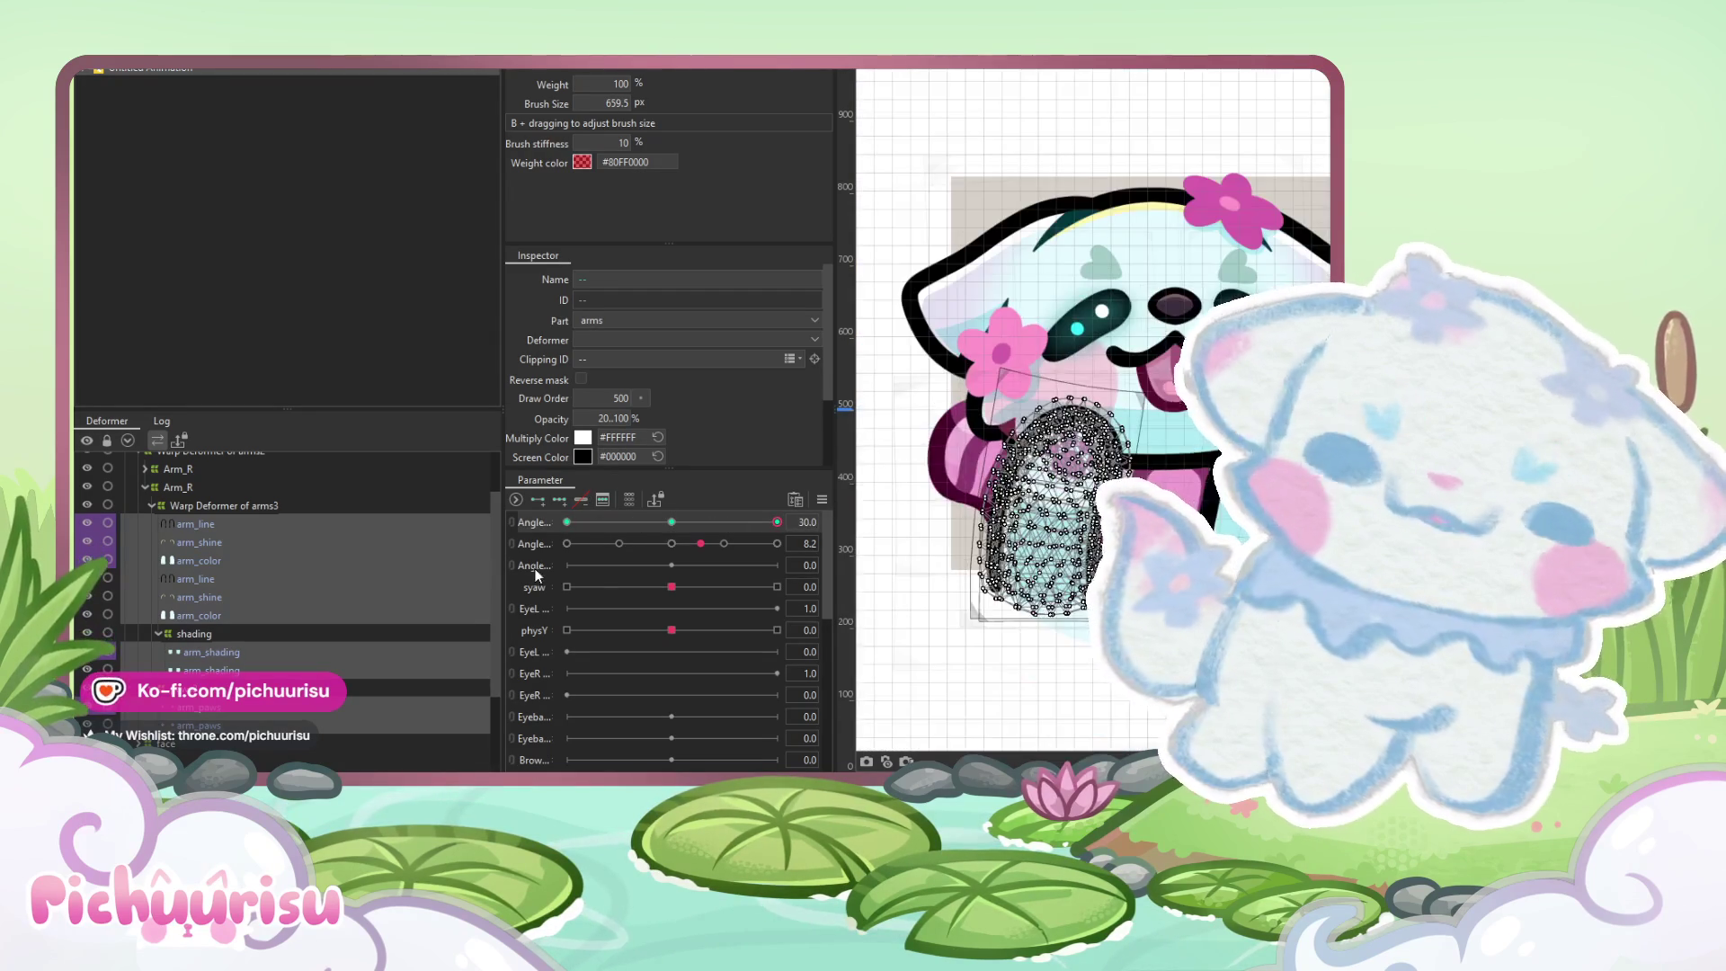
{"action": "left_click_drag", "start_coordinate": [776, 521], "coordinate": [566, 521]}
{"action": "scroll", "coordinate": [1065, 424], "scroll_direction": "up", "scroll_amount": 2}
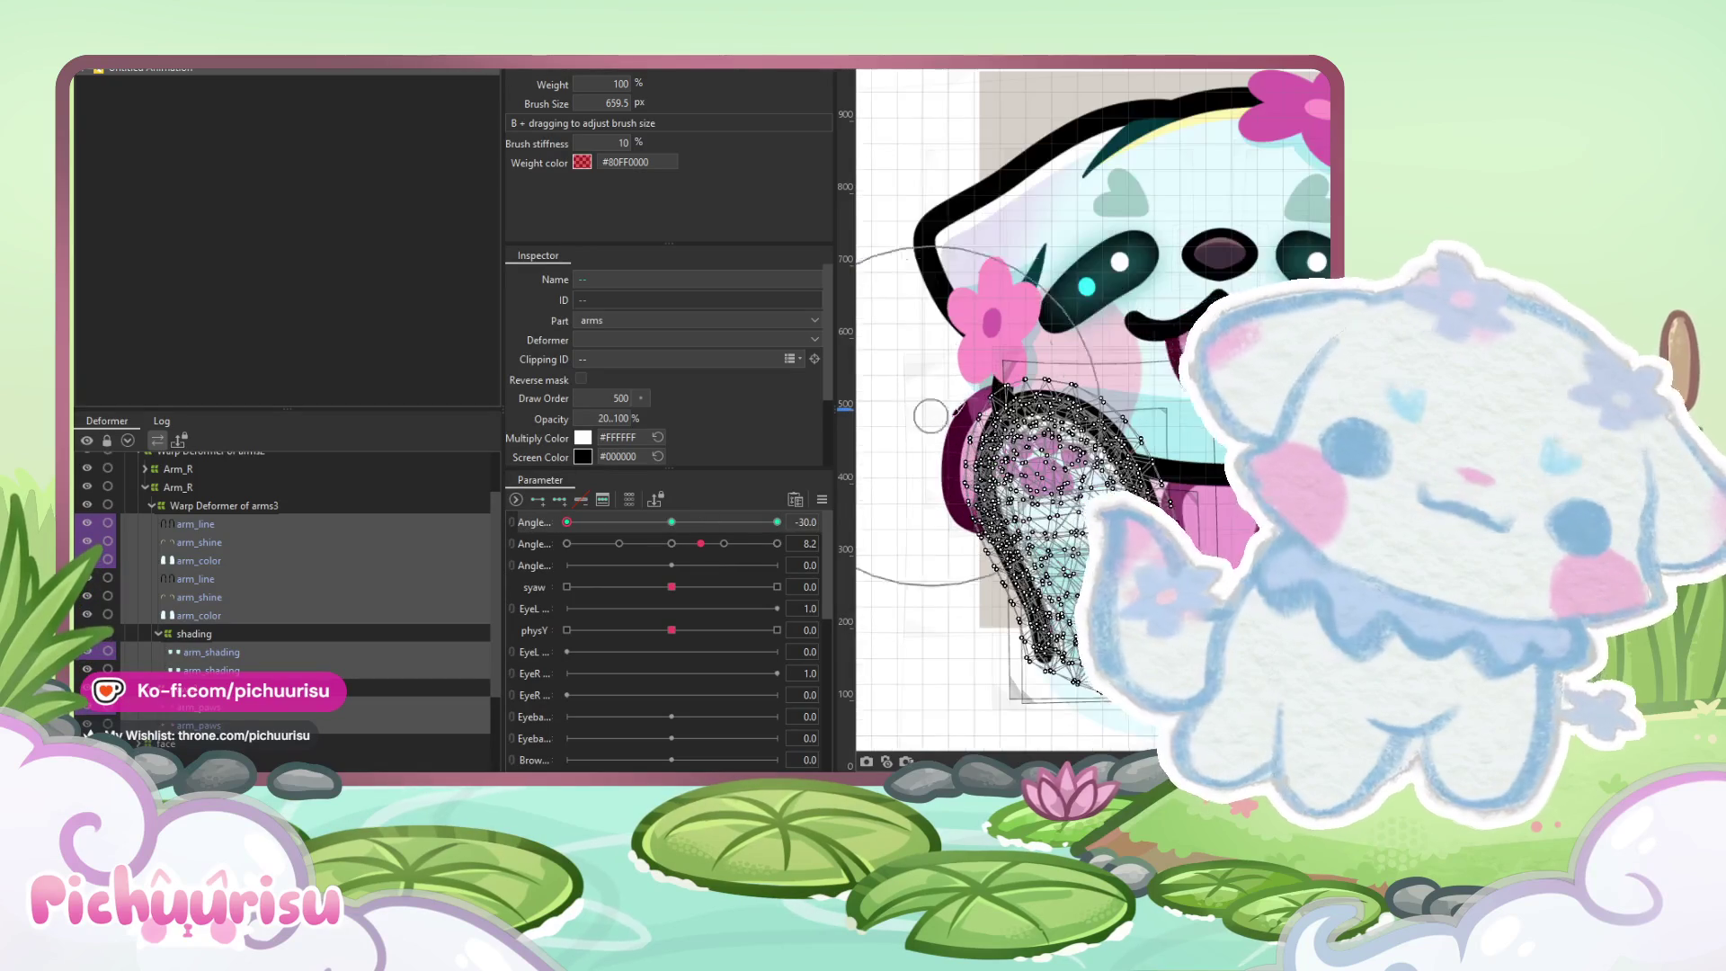
{"action": "left_click_drag", "start_coordinate": [1020, 427], "coordinate": [1026, 433]}
{"action": "left_click", "coordinate": [820, 502]}
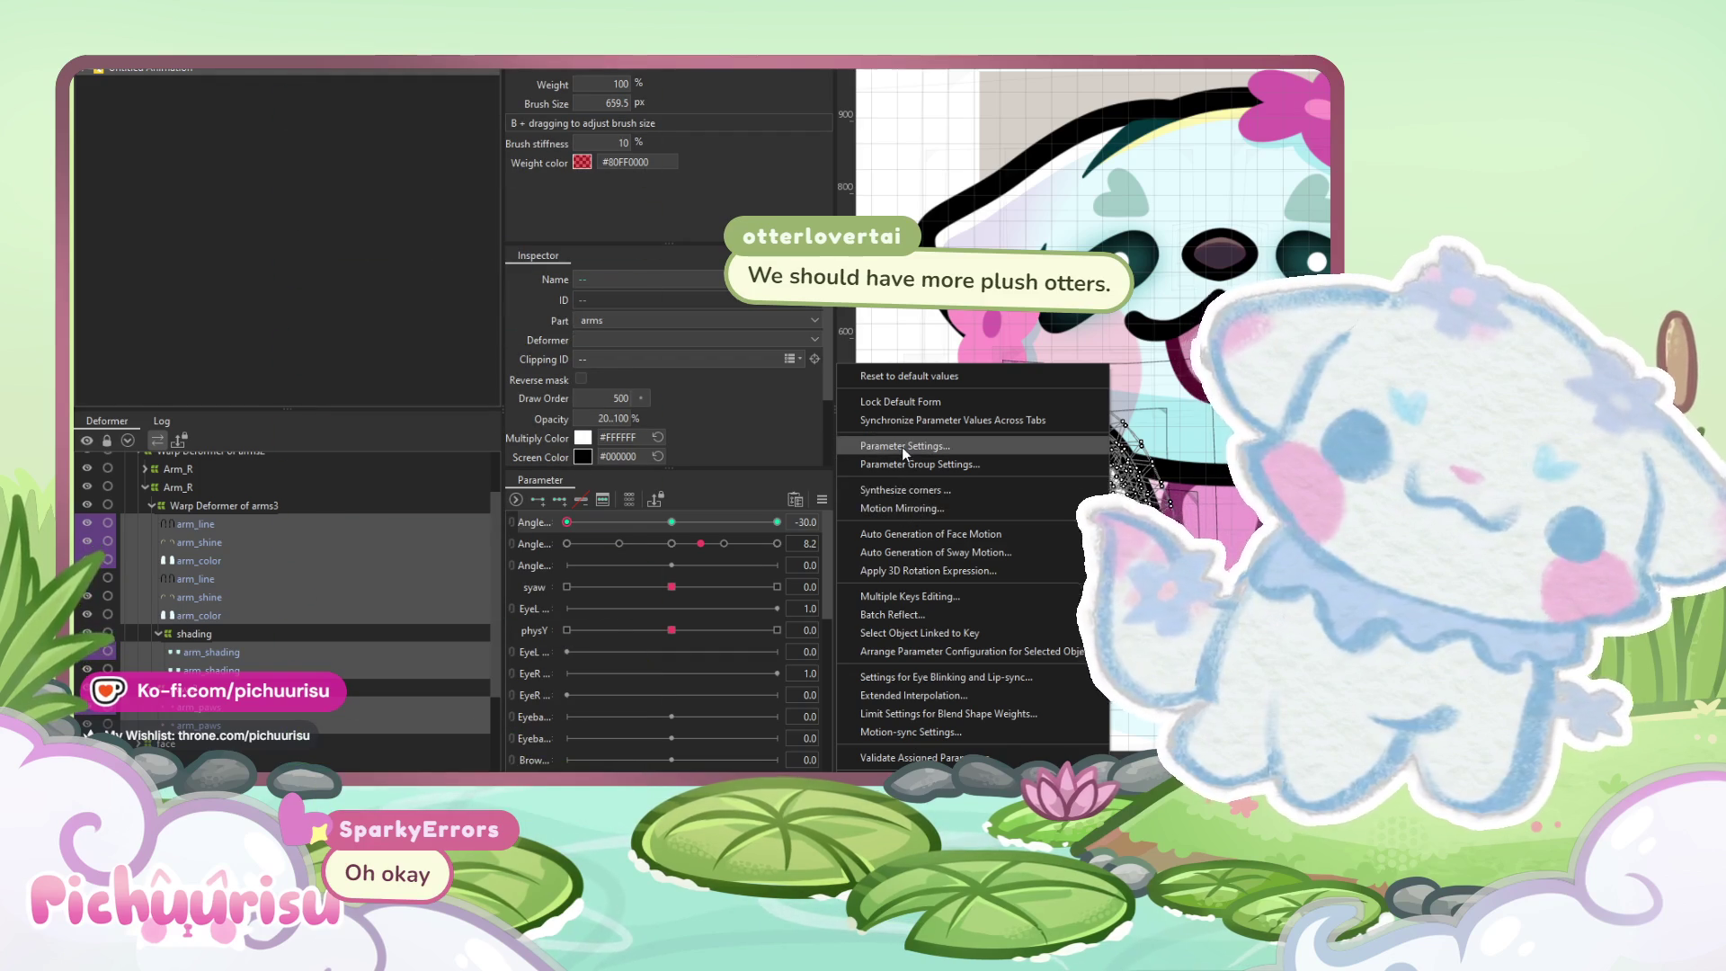
{"action": "left_click", "coordinate": [953, 328]}
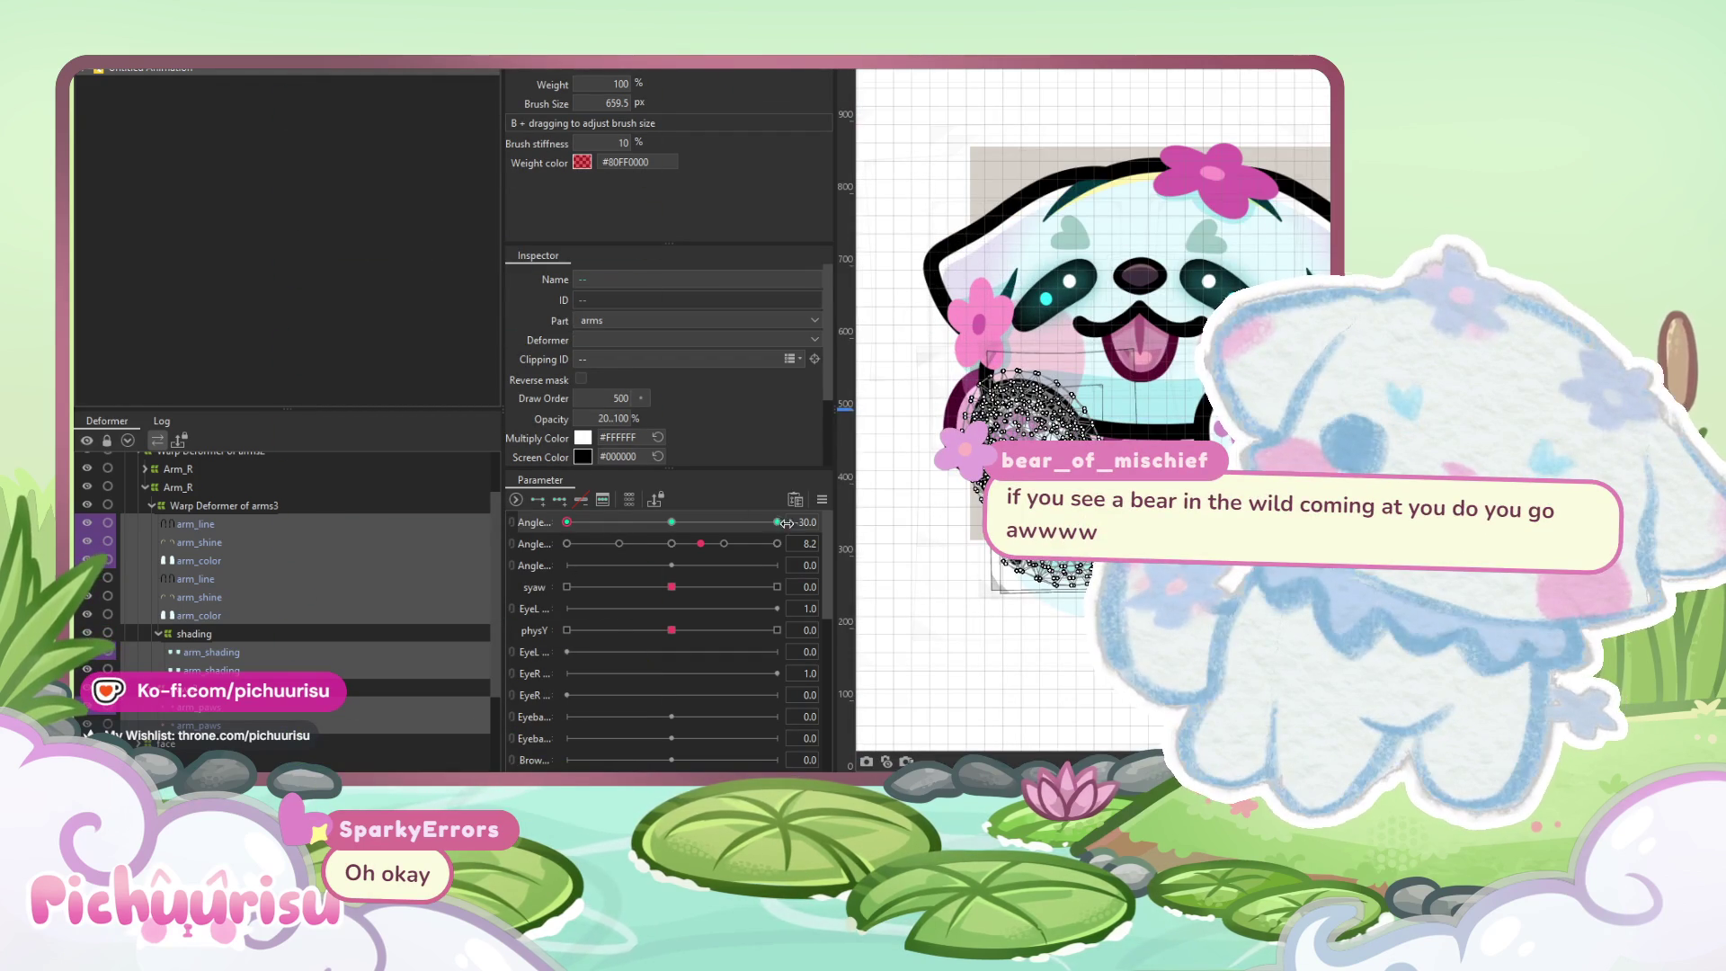
{"action": "mouse_move", "coordinate": [708, 522]}
{"action": "left_mouse_down"}
{"action": "mouse_move", "coordinate": [579, 516]}
{"action": "mouse_move", "coordinate": [767, 545]}
{"action": "mouse_move", "coordinate": [583, 545]}
{"action": "mouse_move", "coordinate": [731, 562]}
{"action": "mouse_move", "coordinate": [671, 526]}
{"action": "mouse_move", "coordinate": [530, 521]}
{"action": "mouse_move", "coordinate": [723, 520]}
{"action": "left_mouse_up"}
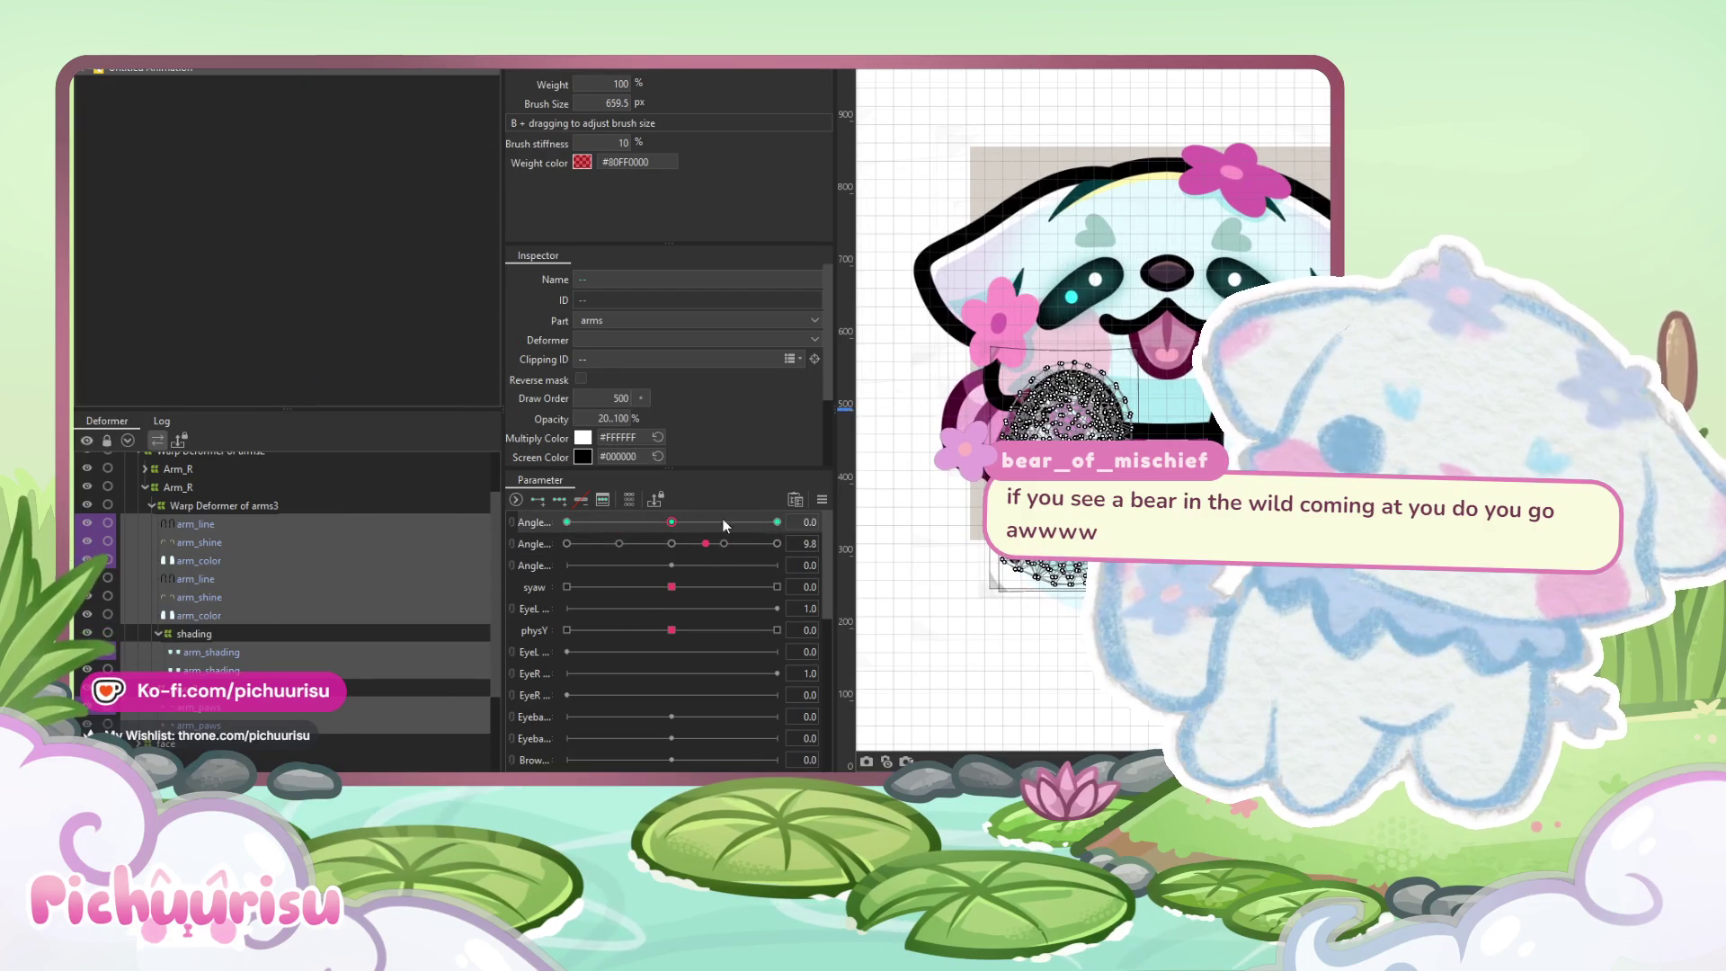
{"action": "left_click", "coordinate": [822, 500]}
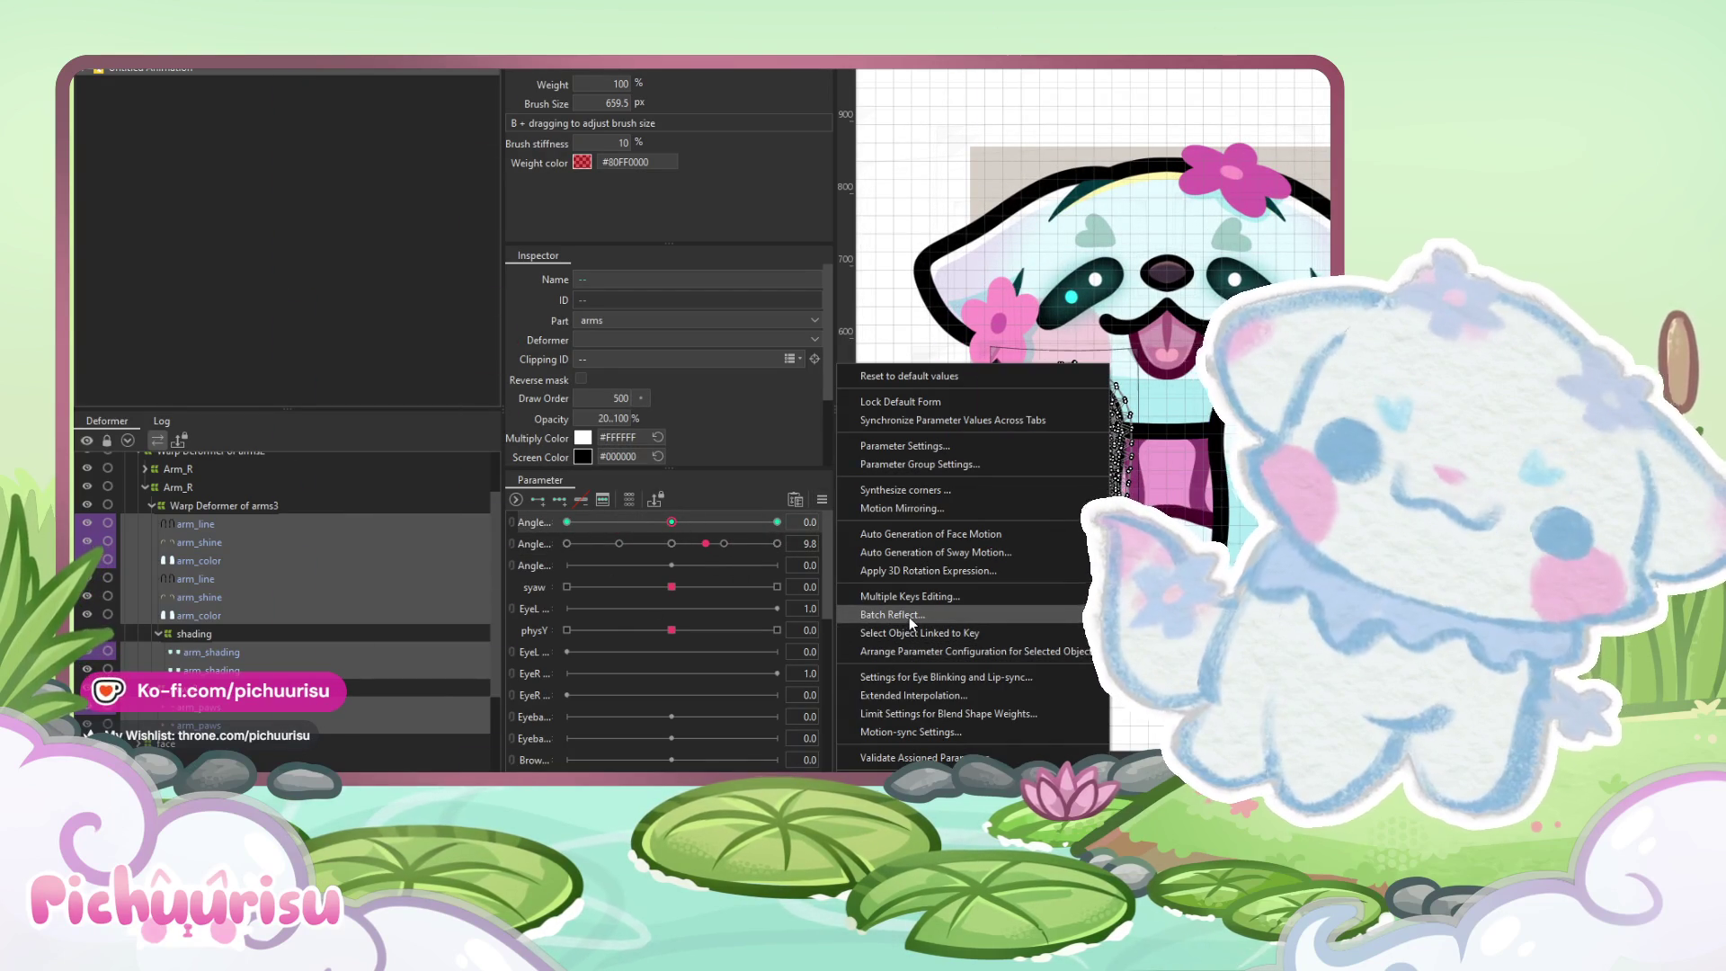
{"action": "mouse_move", "coordinate": [672, 516]}
{"action": "left_mouse_down"}
{"action": "mouse_move", "coordinate": [697, 514]}
{"action": "mouse_move", "coordinate": [659, 528]}
{"action": "mouse_move", "coordinate": [671, 522]}
{"action": "left_mouse_up"}
{"action": "left_click", "coordinate": [823, 499]}
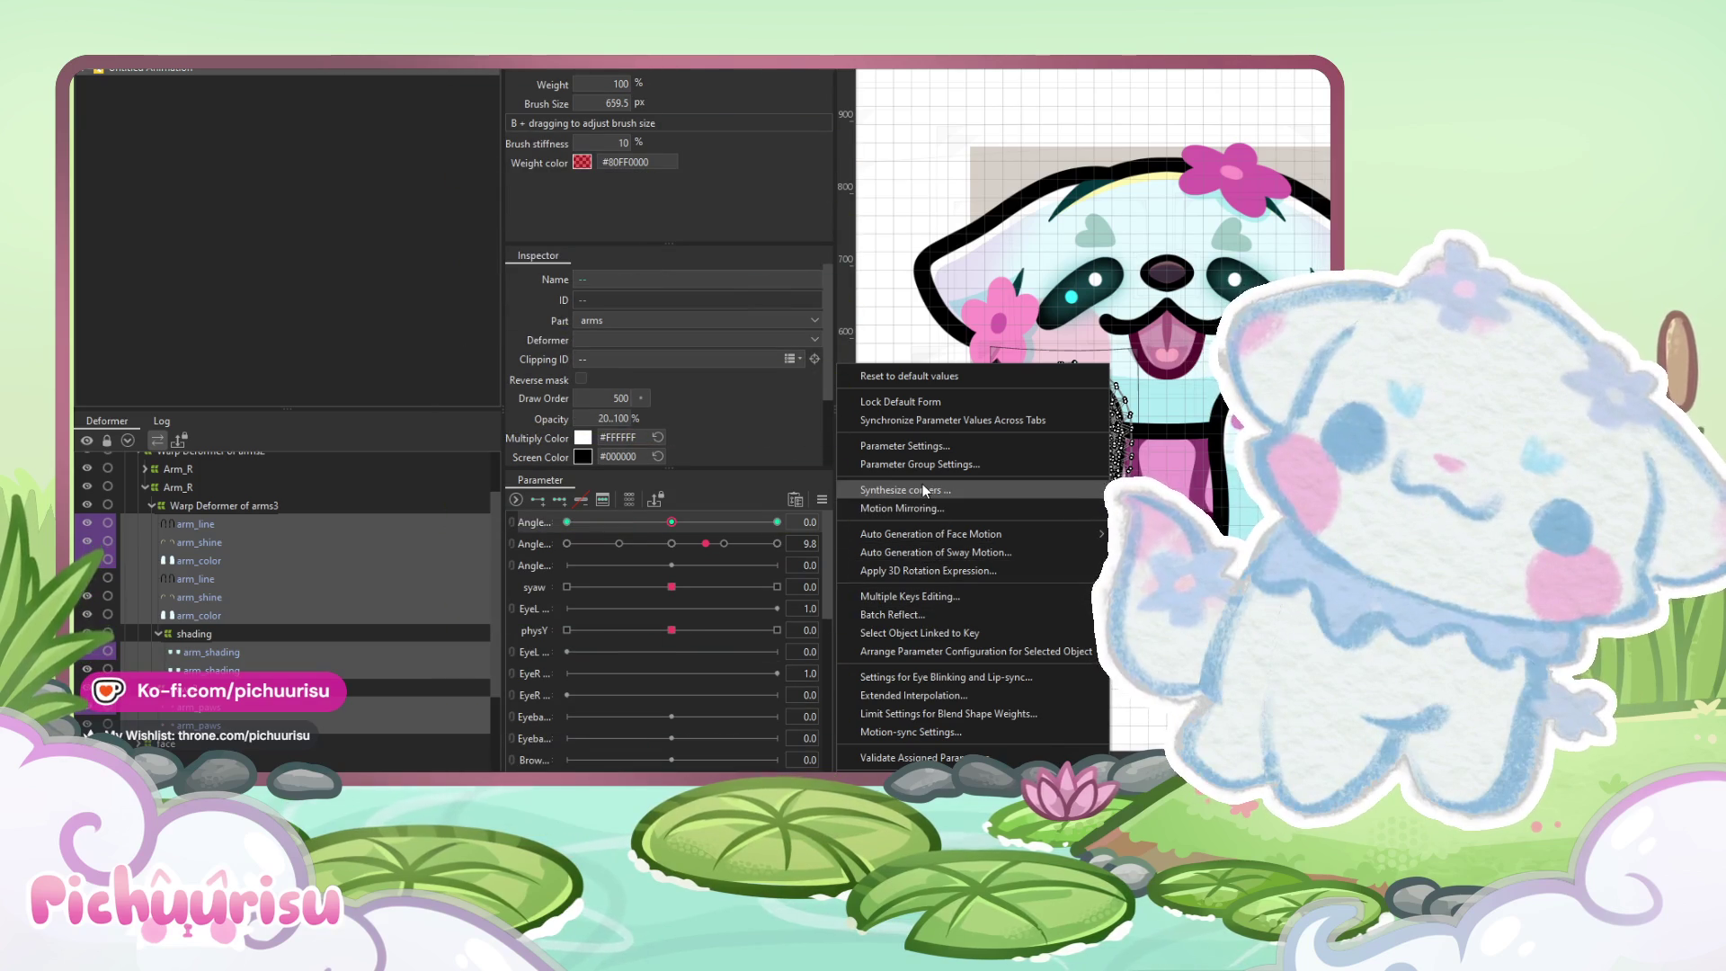
{"action": "left_click", "coordinate": [938, 694]}
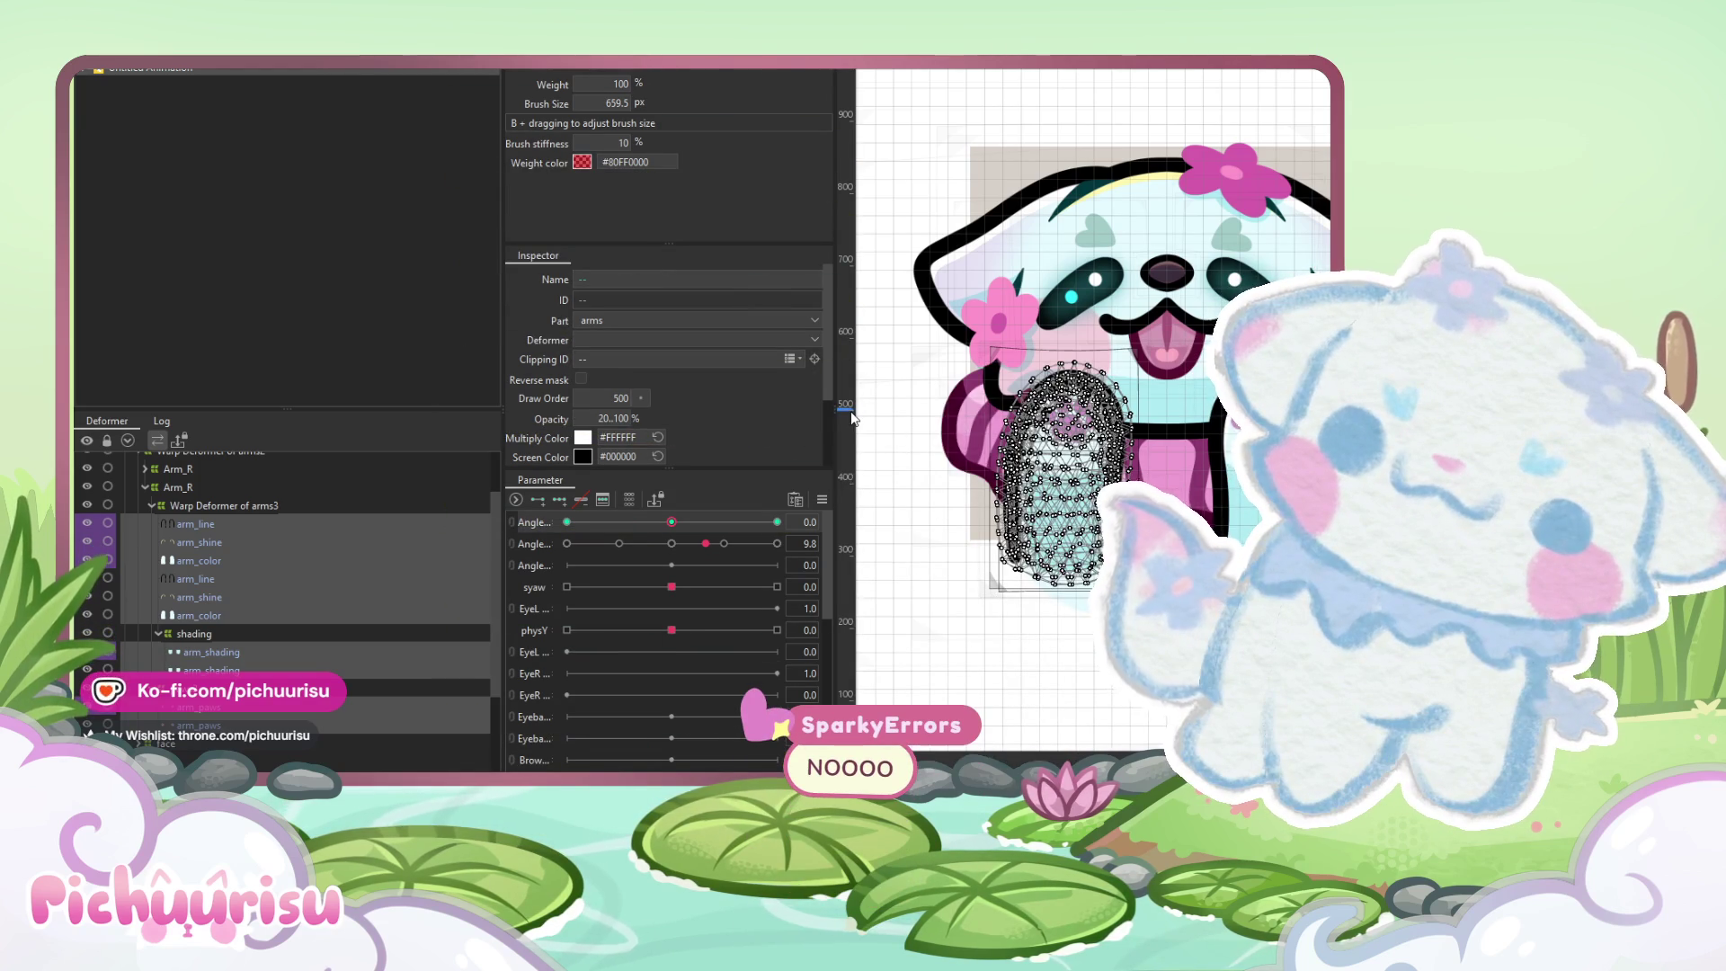
Deselect the arm mesh and turn the head with the first Angle at -30
{"action": "scroll", "coordinate": [1000, 464], "scroll_direction": "down", "scroll_amount": 5}
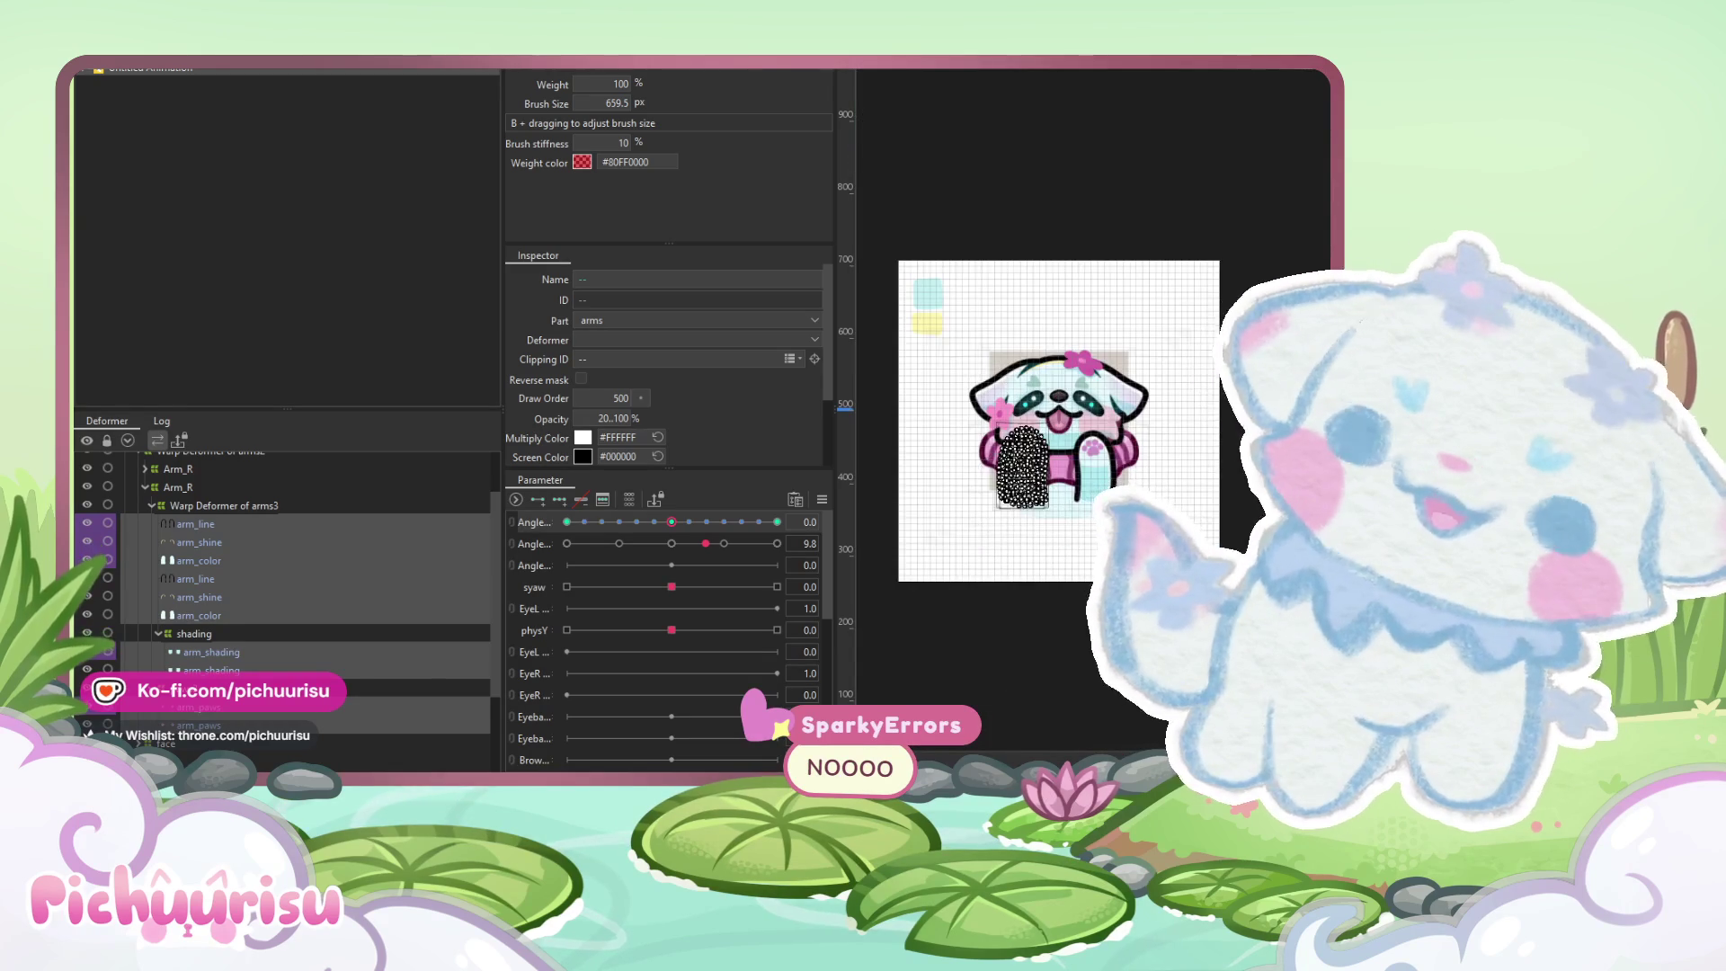
{"action": "left_click", "coordinate": [1065, 187]}
{"action": "scroll", "coordinate": [1005, 370], "scroll_direction": "up", "scroll_amount": 4}
{"action": "mouse_move", "coordinate": [671, 521]}
{"action": "left_mouse_down"}
{"action": "mouse_move", "coordinate": [528, 512]}
{"action": "mouse_move", "coordinate": [734, 550]}
{"action": "mouse_move", "coordinate": [811, 544]}
{"action": "mouse_move", "coordinate": [510, 516]}
{"action": "left_mouse_up"}
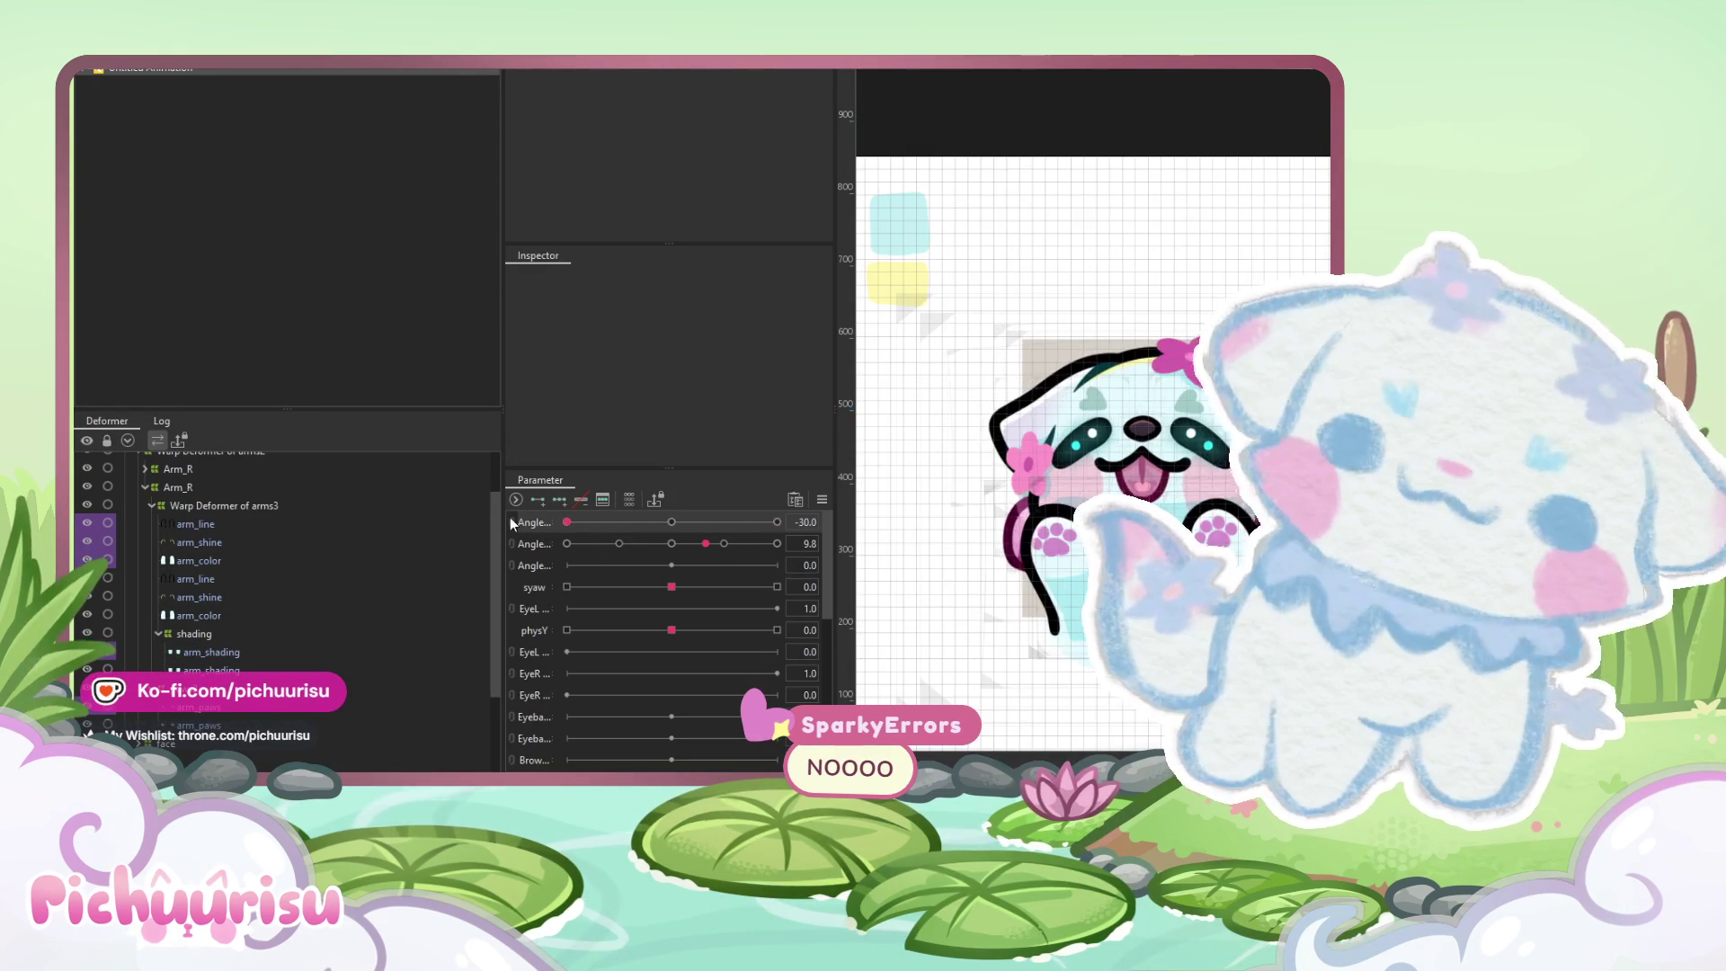
{"action": "scroll", "coordinate": [166, 566], "scroll_direction": "up", "scroll_amount": 2}
Select all child objects of the Arm_R deformer
{"action": "right_click", "coordinate": [169, 551]}
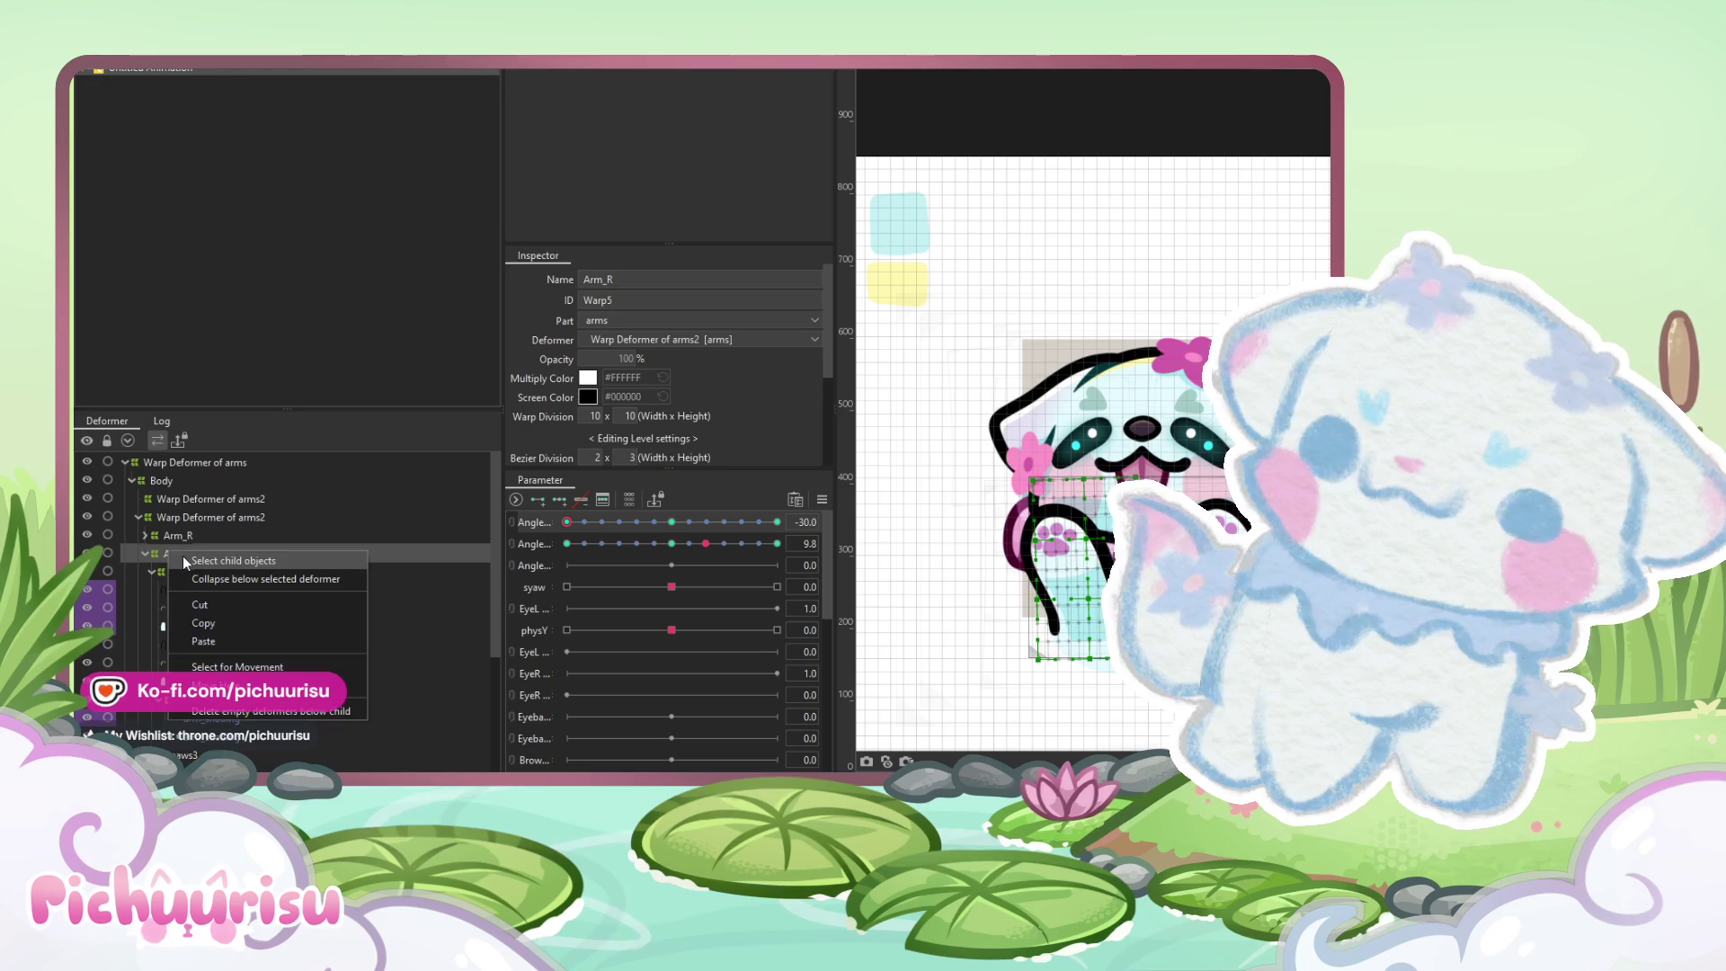
{"action": "left_click", "coordinate": [178, 536]}
{"action": "right_click", "coordinate": [183, 534]}
{"action": "left_click", "coordinate": [193, 542]}
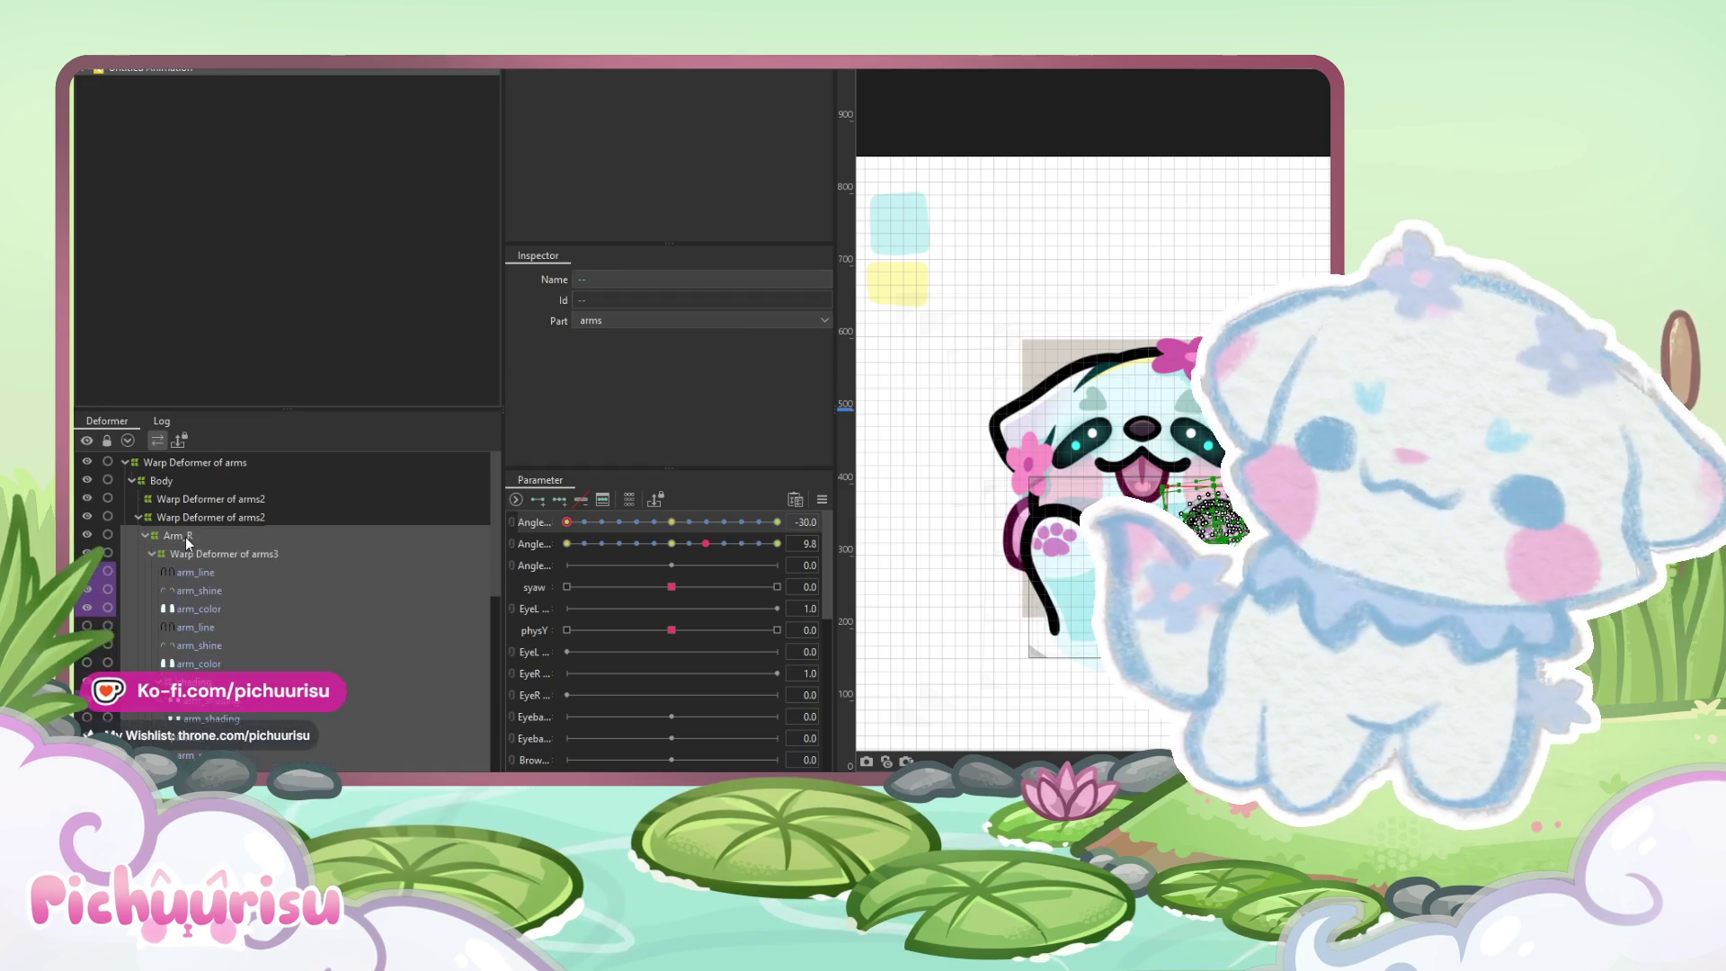
{"action": "key", "text": "Escape"}
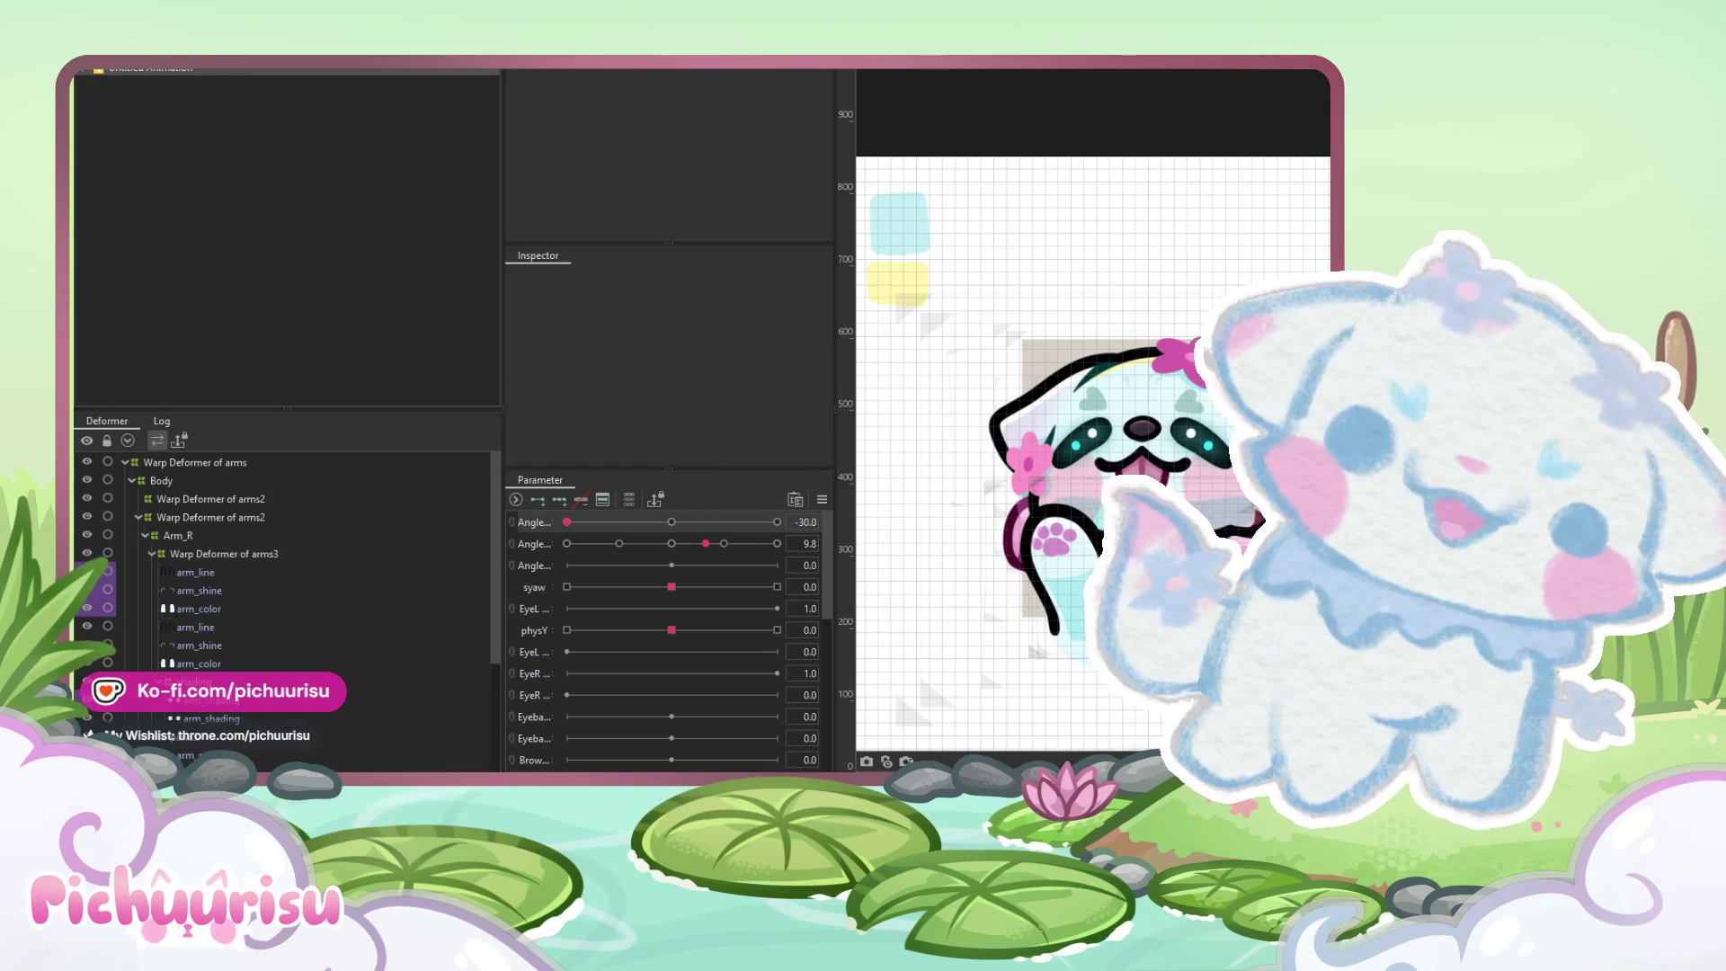
{"action": "left_click", "coordinate": [178, 536]}
{"action": "right_click", "coordinate": [179, 535]}
{"action": "left_click", "coordinate": [188, 545]}
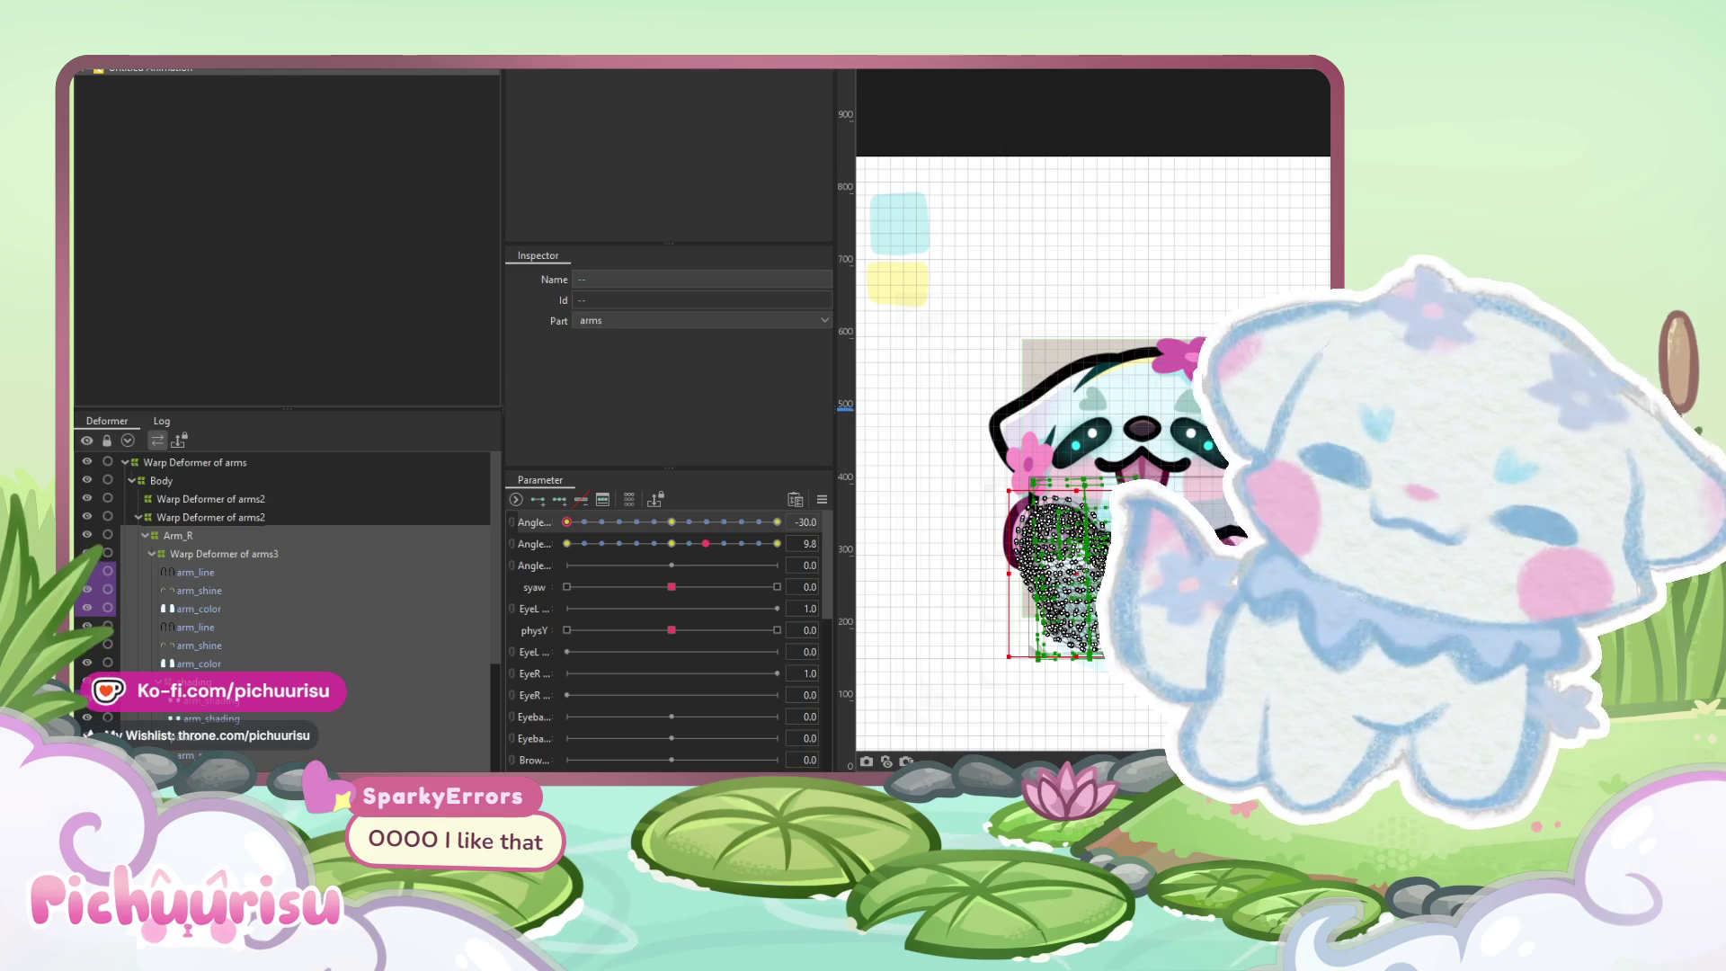
{"action": "left_click", "coordinate": [421, 679]}
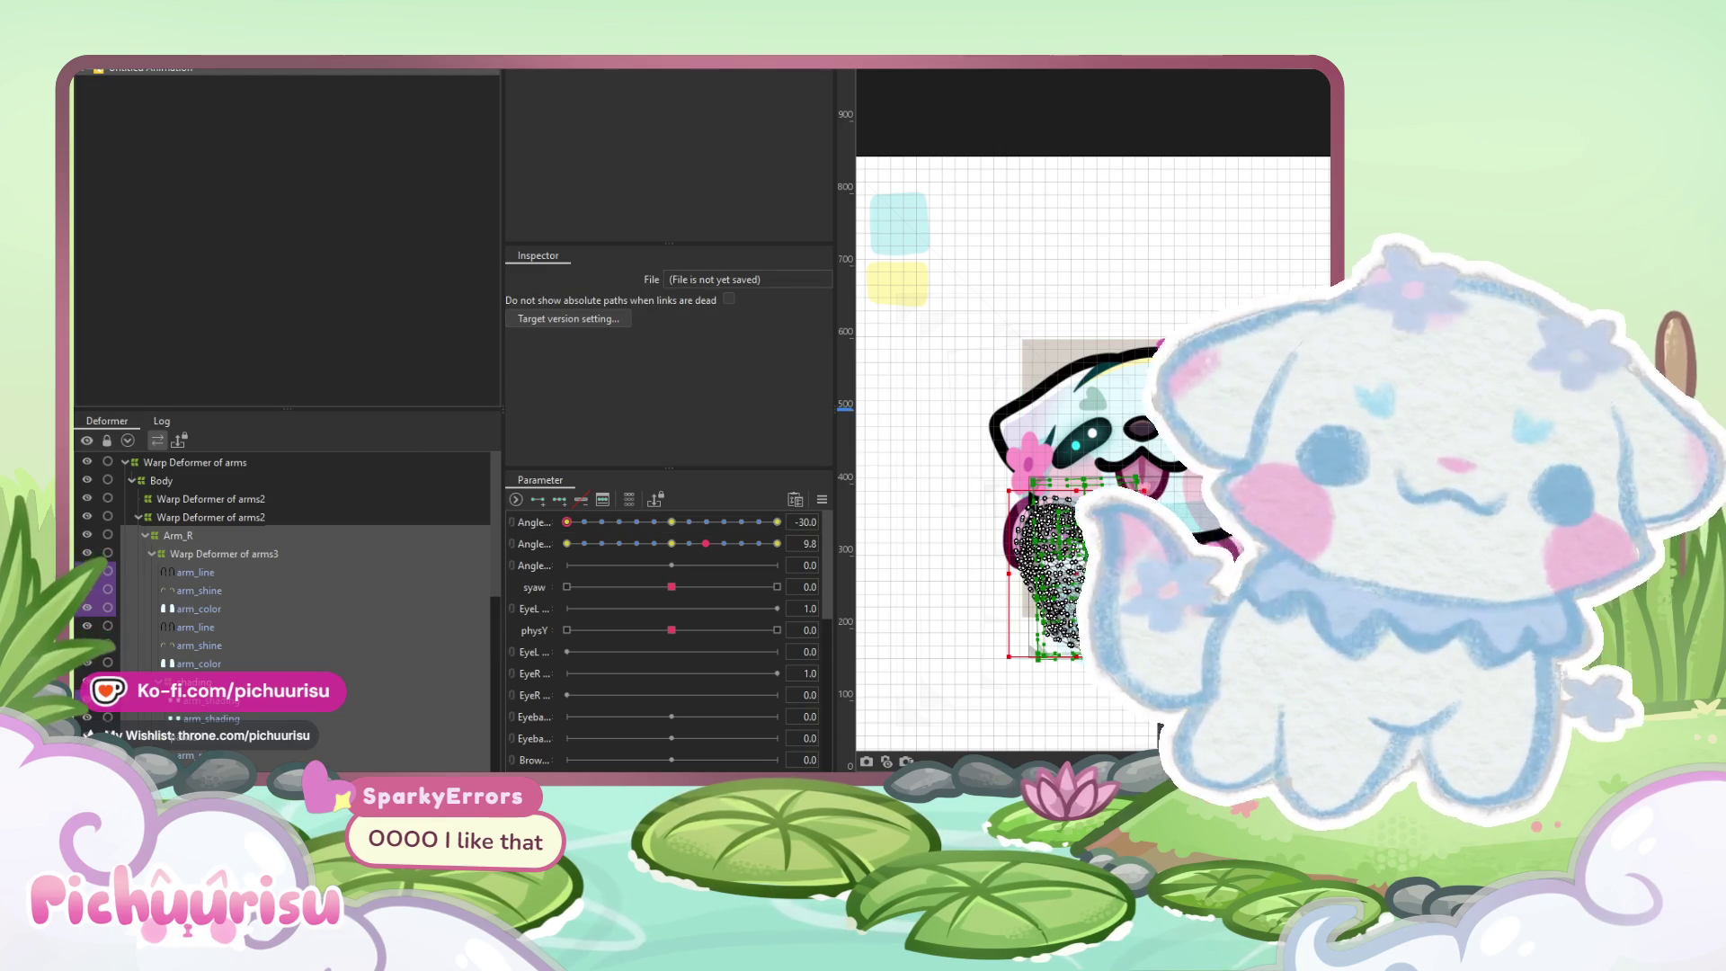
Flip the forms of the selected Arm_R parts with Modeling > Edit Form > Flip
{"action": "left_click", "coordinate": [194, 59]}
{"action": "mouse_move", "coordinate": [224, 126]}
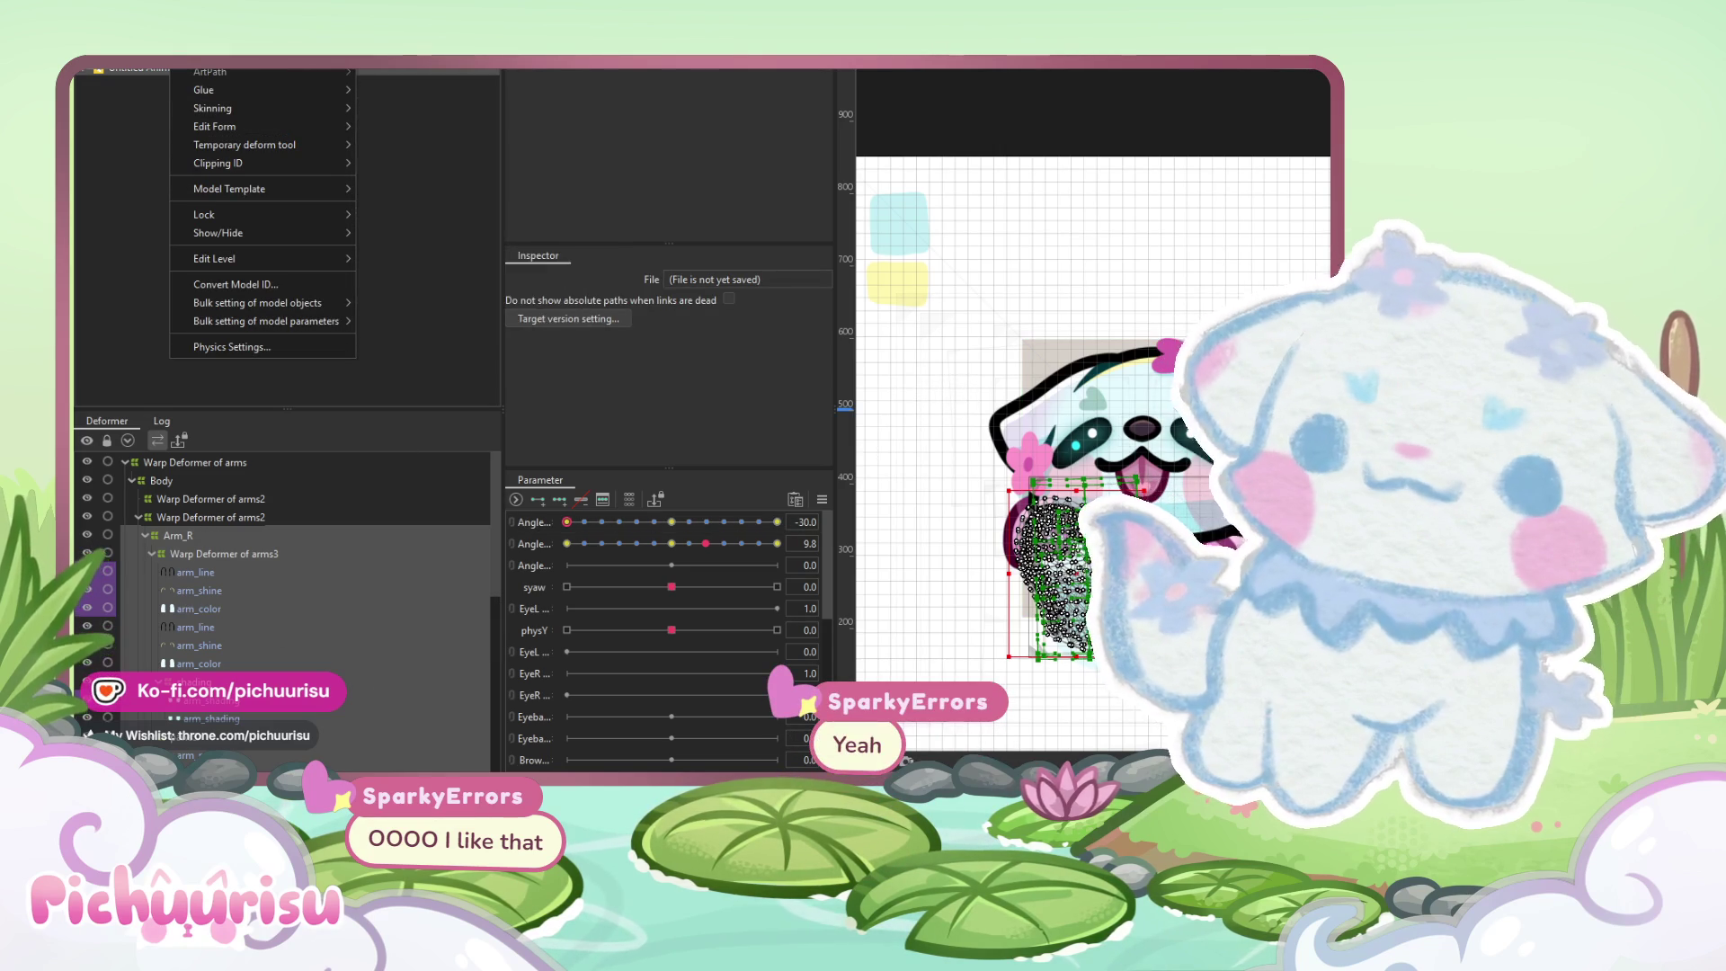
{"action": "mouse_move", "coordinate": [261, 63]}
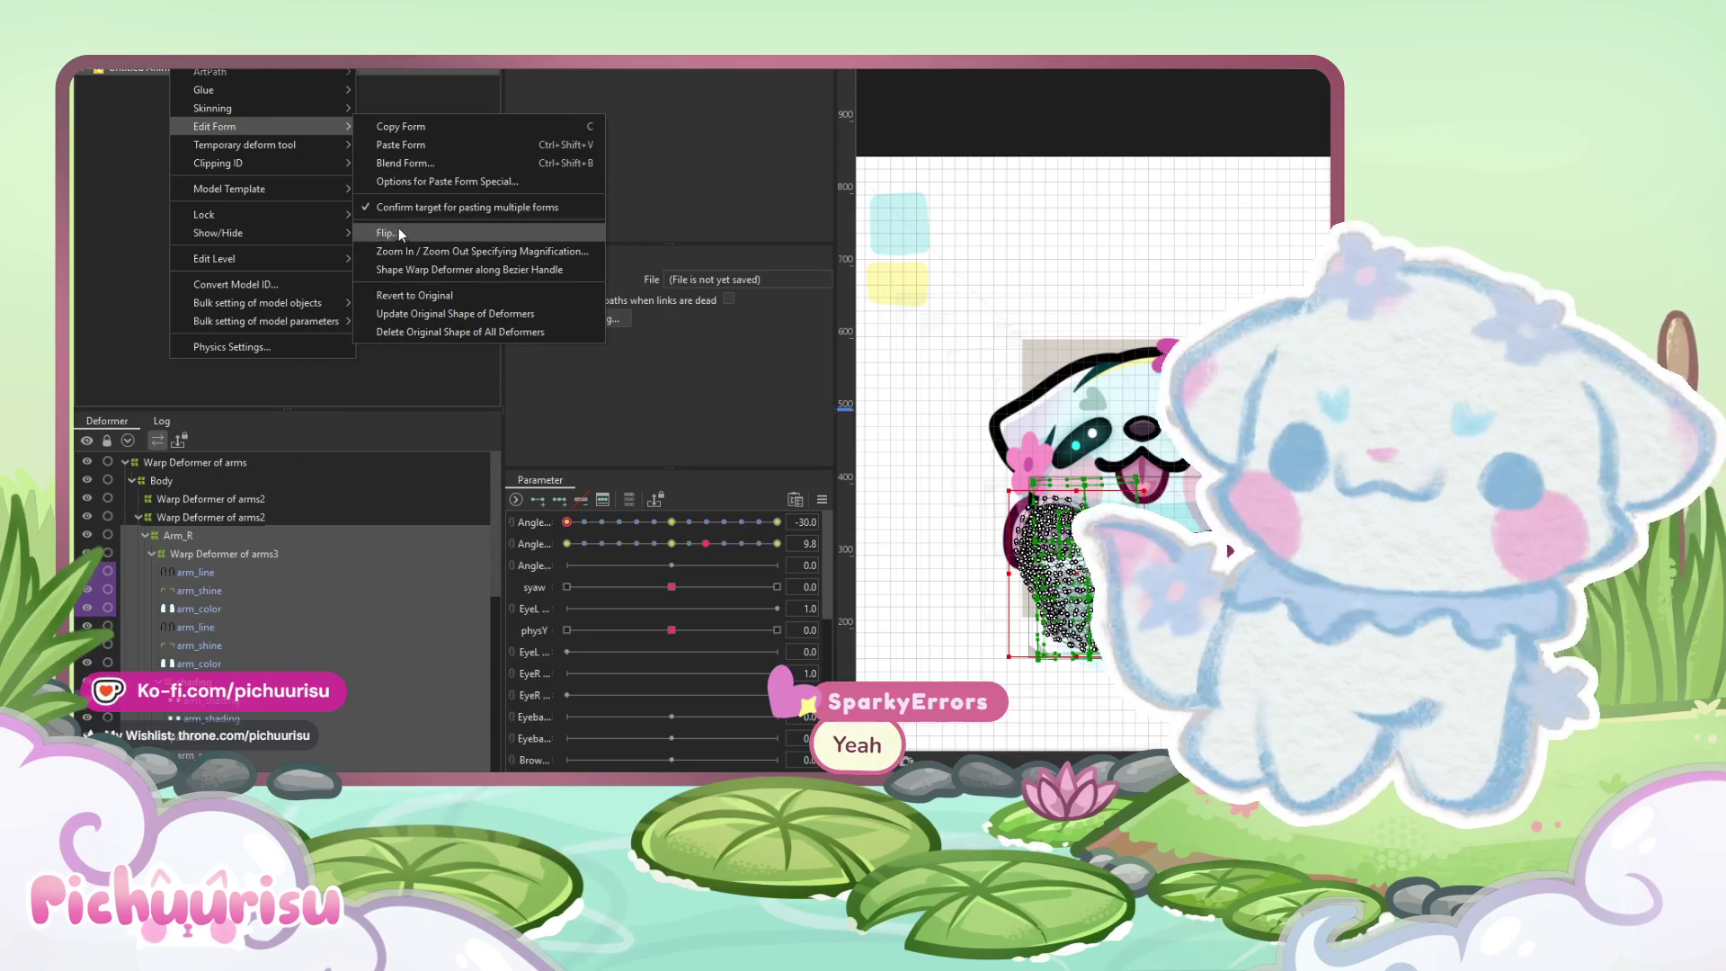
{"action": "left_click", "coordinate": [392, 232]}
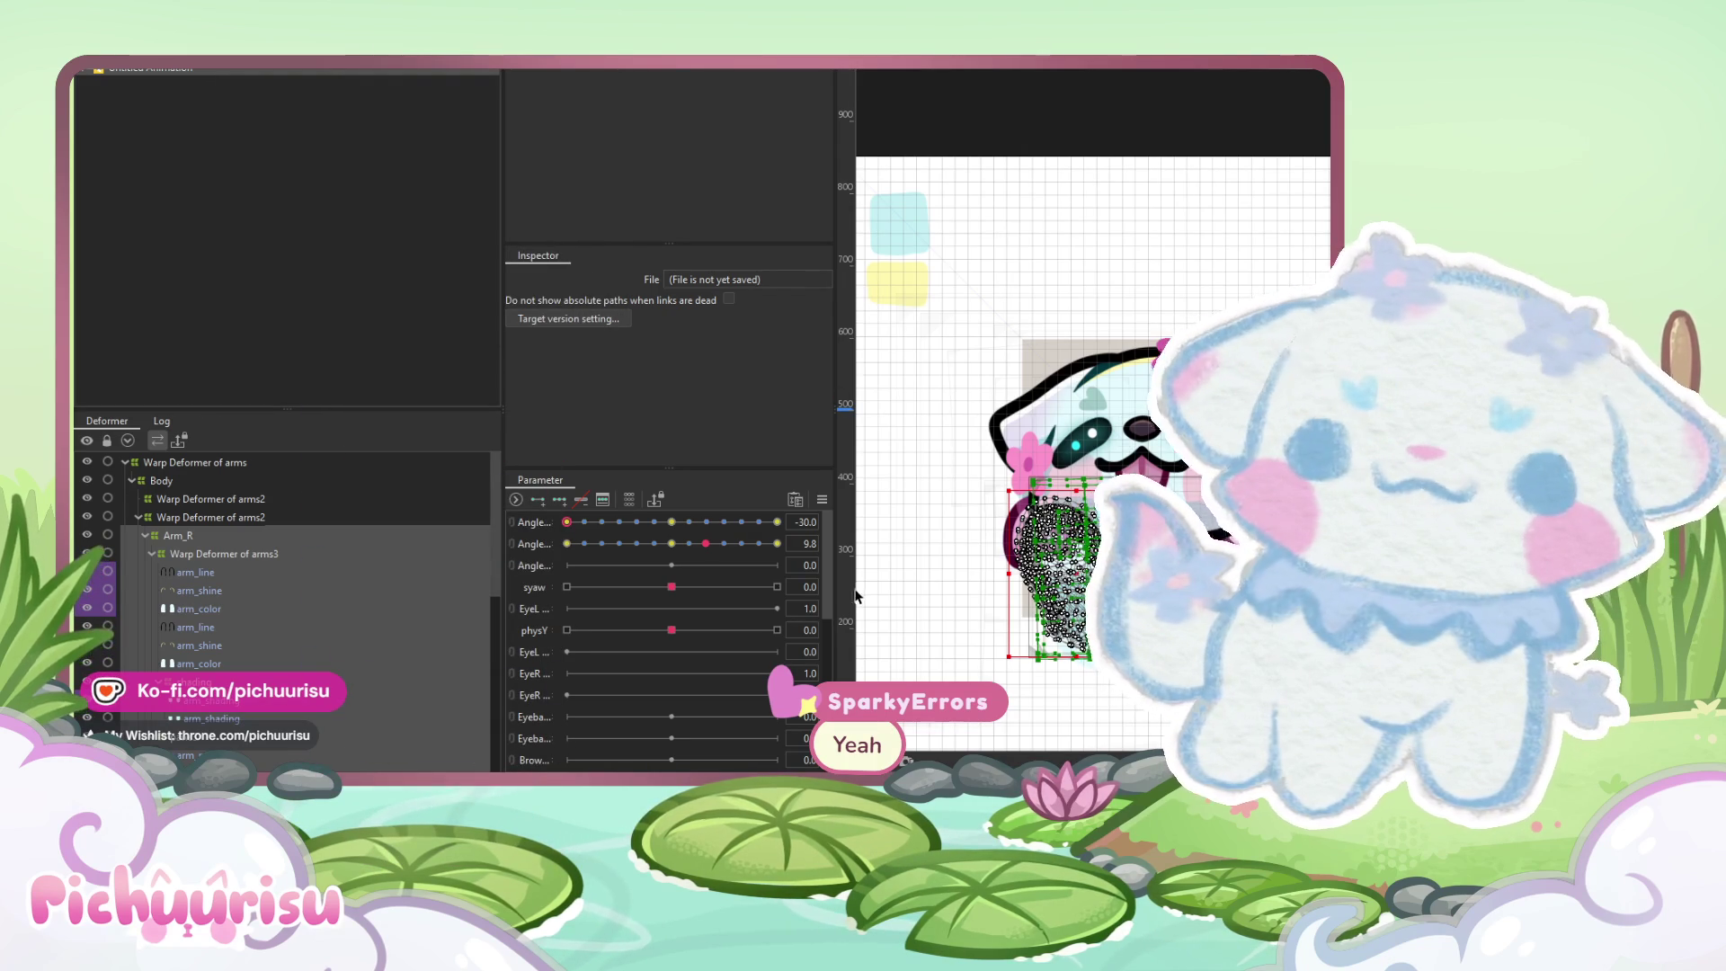
Deselect, preview the mirrored arm on both Angle sliders, then reset them to 0
{"action": "left_click", "coordinate": [1148, 720]}
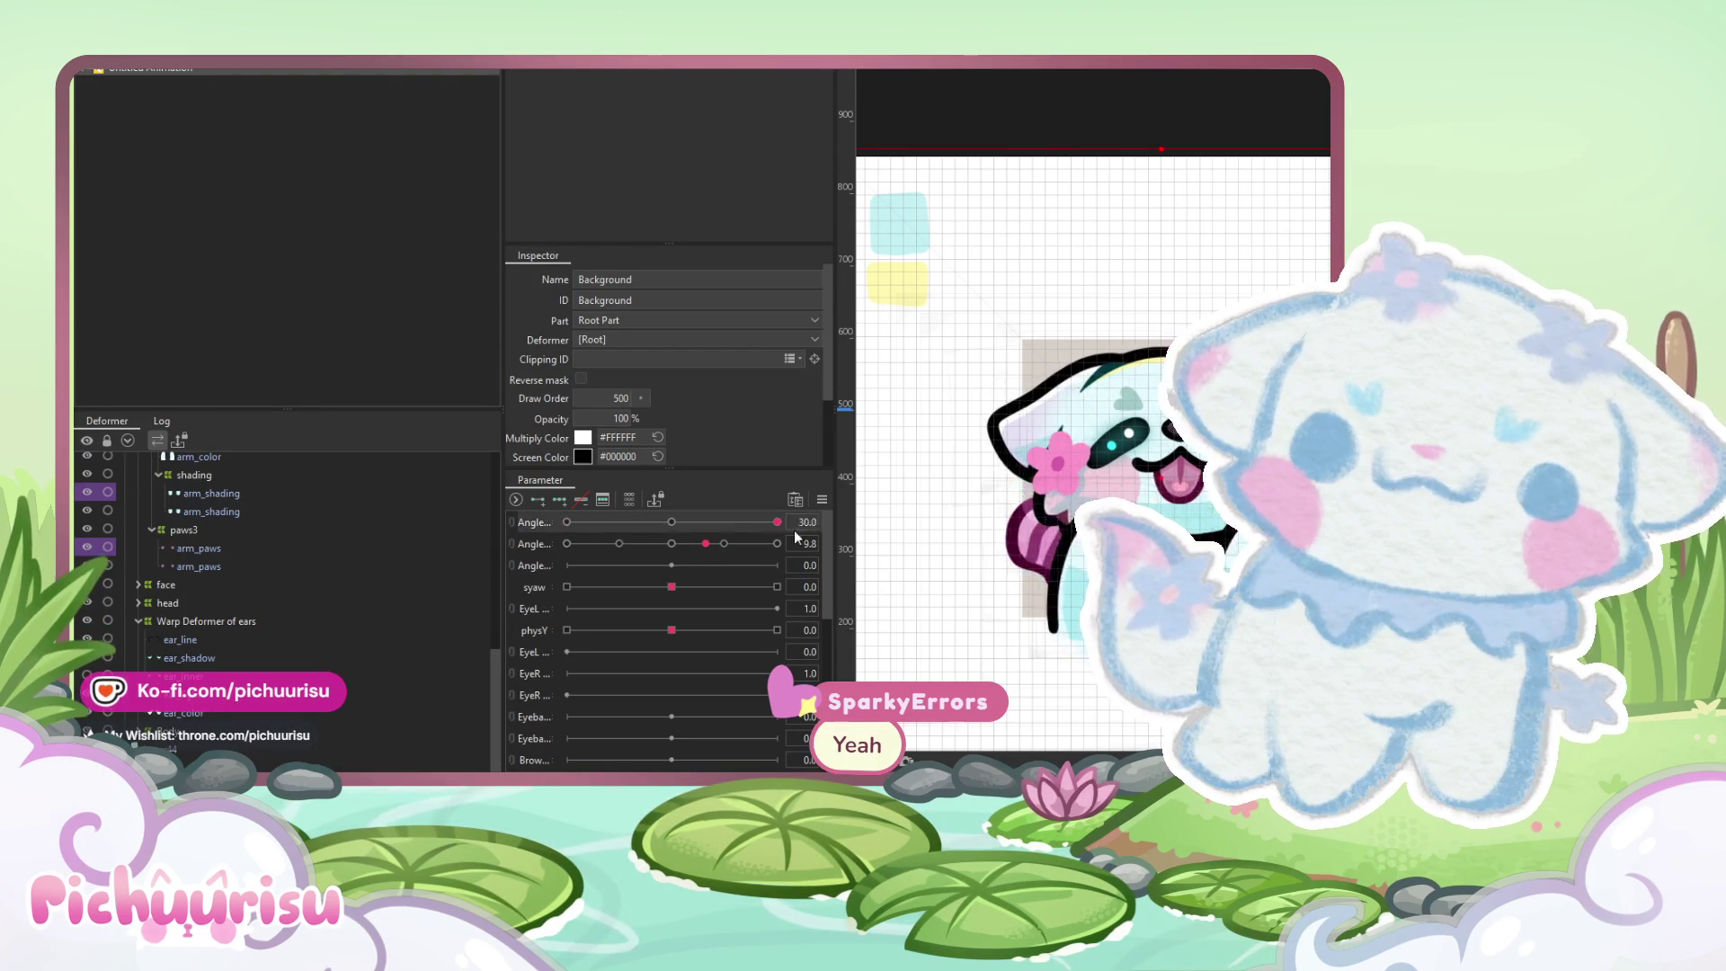
{"action": "left_click_drag", "start_coordinate": [566, 522], "coordinate": [569, 522]}
{"action": "mouse_move", "coordinate": [808, 540]}
{"action": "left_mouse_down"}
{"action": "mouse_move", "coordinate": [506, 522]}
{"action": "mouse_move", "coordinate": [844, 537]}
{"action": "left_mouse_up"}
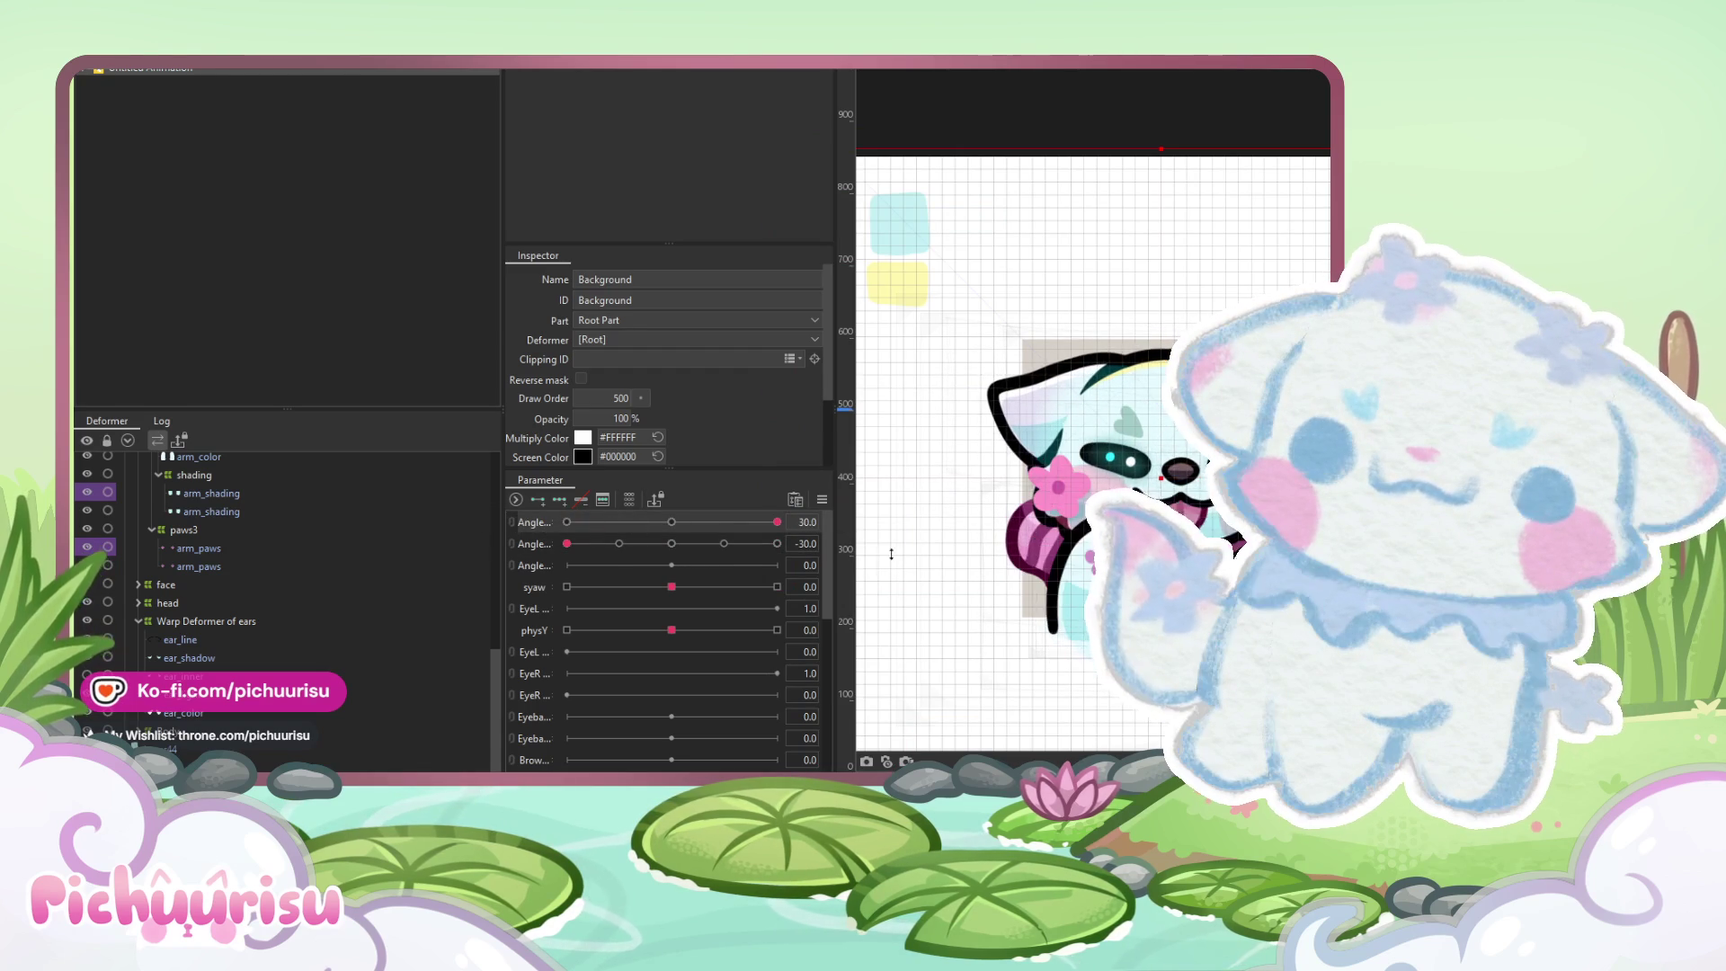
{"action": "key", "text": "ctrl+shift+r"}
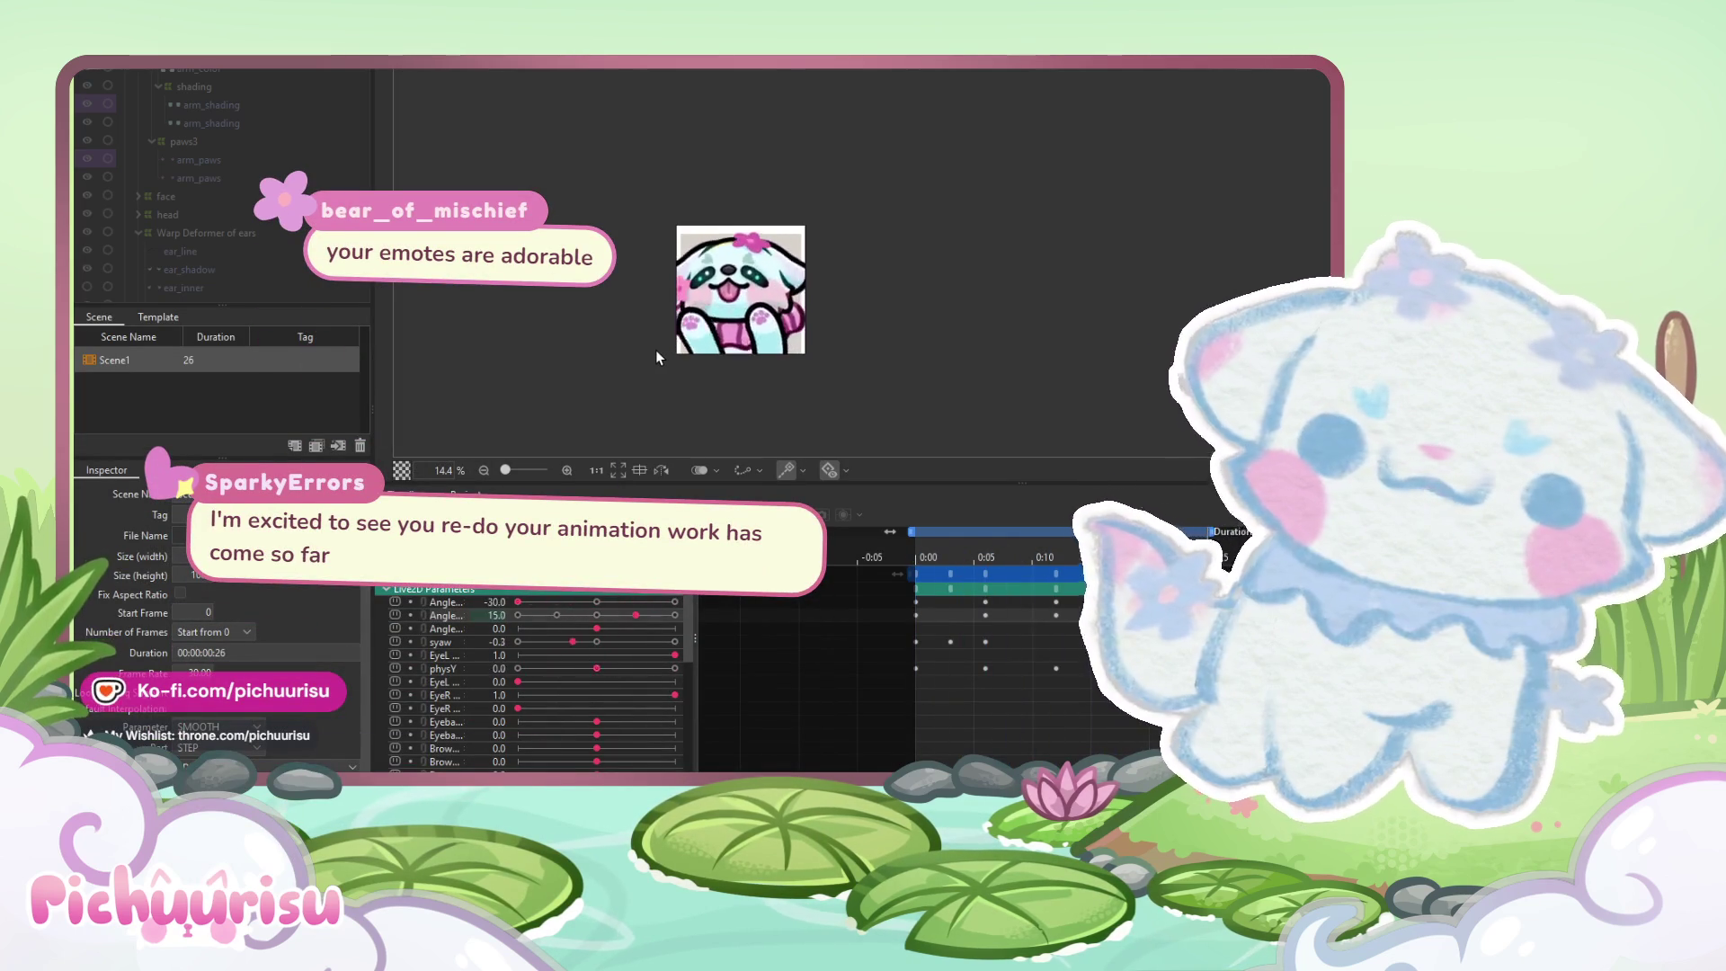
Zoom around the Scene1 playback, stop it at the first frame, and open the File menu
{"action": "scroll", "coordinate": [670, 351], "scroll_direction": "up", "scroll_amount": 2}
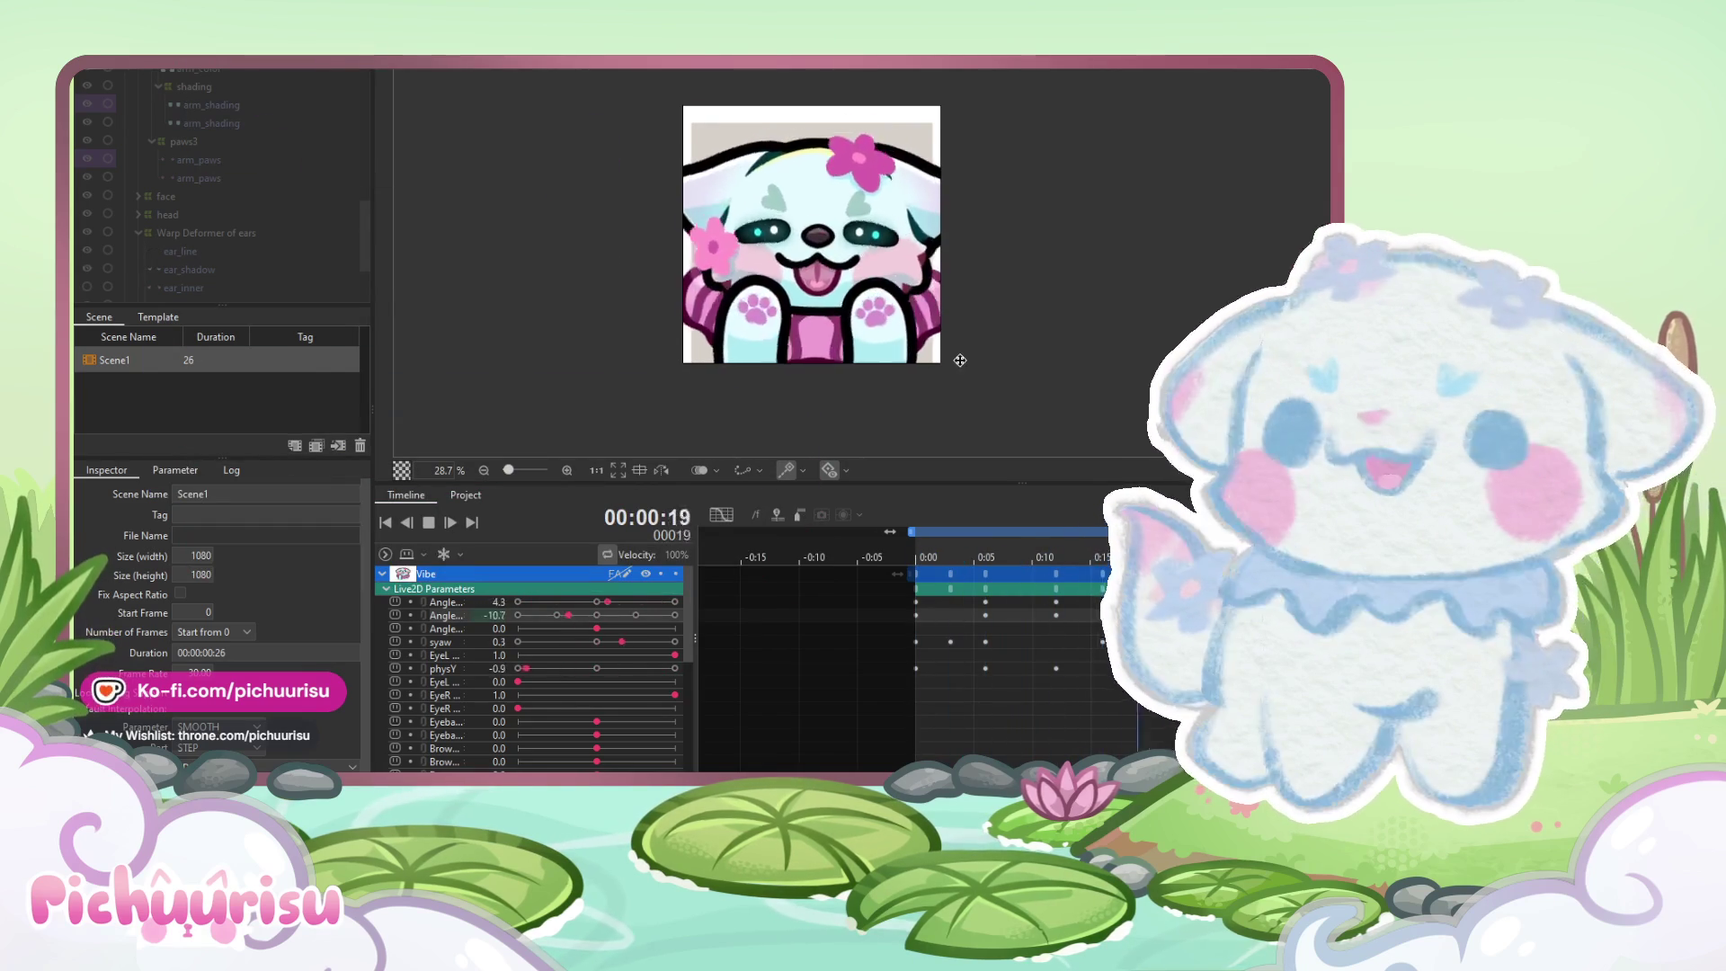
{"action": "scroll", "coordinate": [828, 336], "scroll_direction": "up", "scroll_amount": 1}
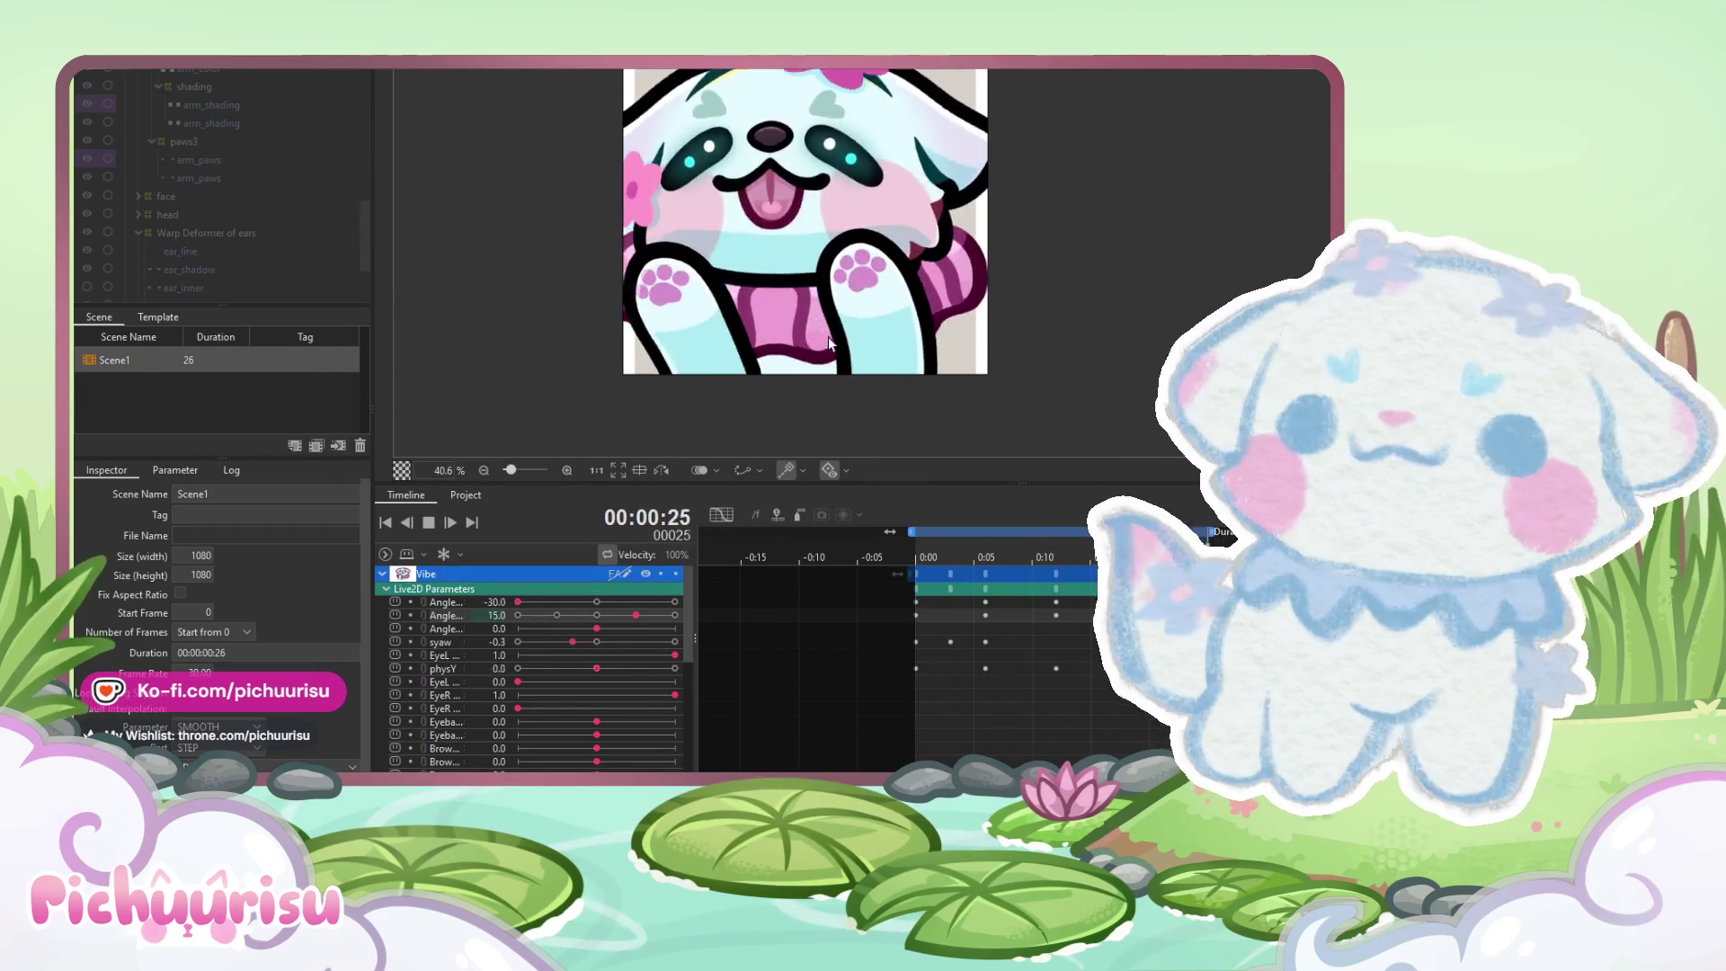
{"action": "scroll", "coordinate": [828, 336], "scroll_direction": "down", "scroll_amount": 1}
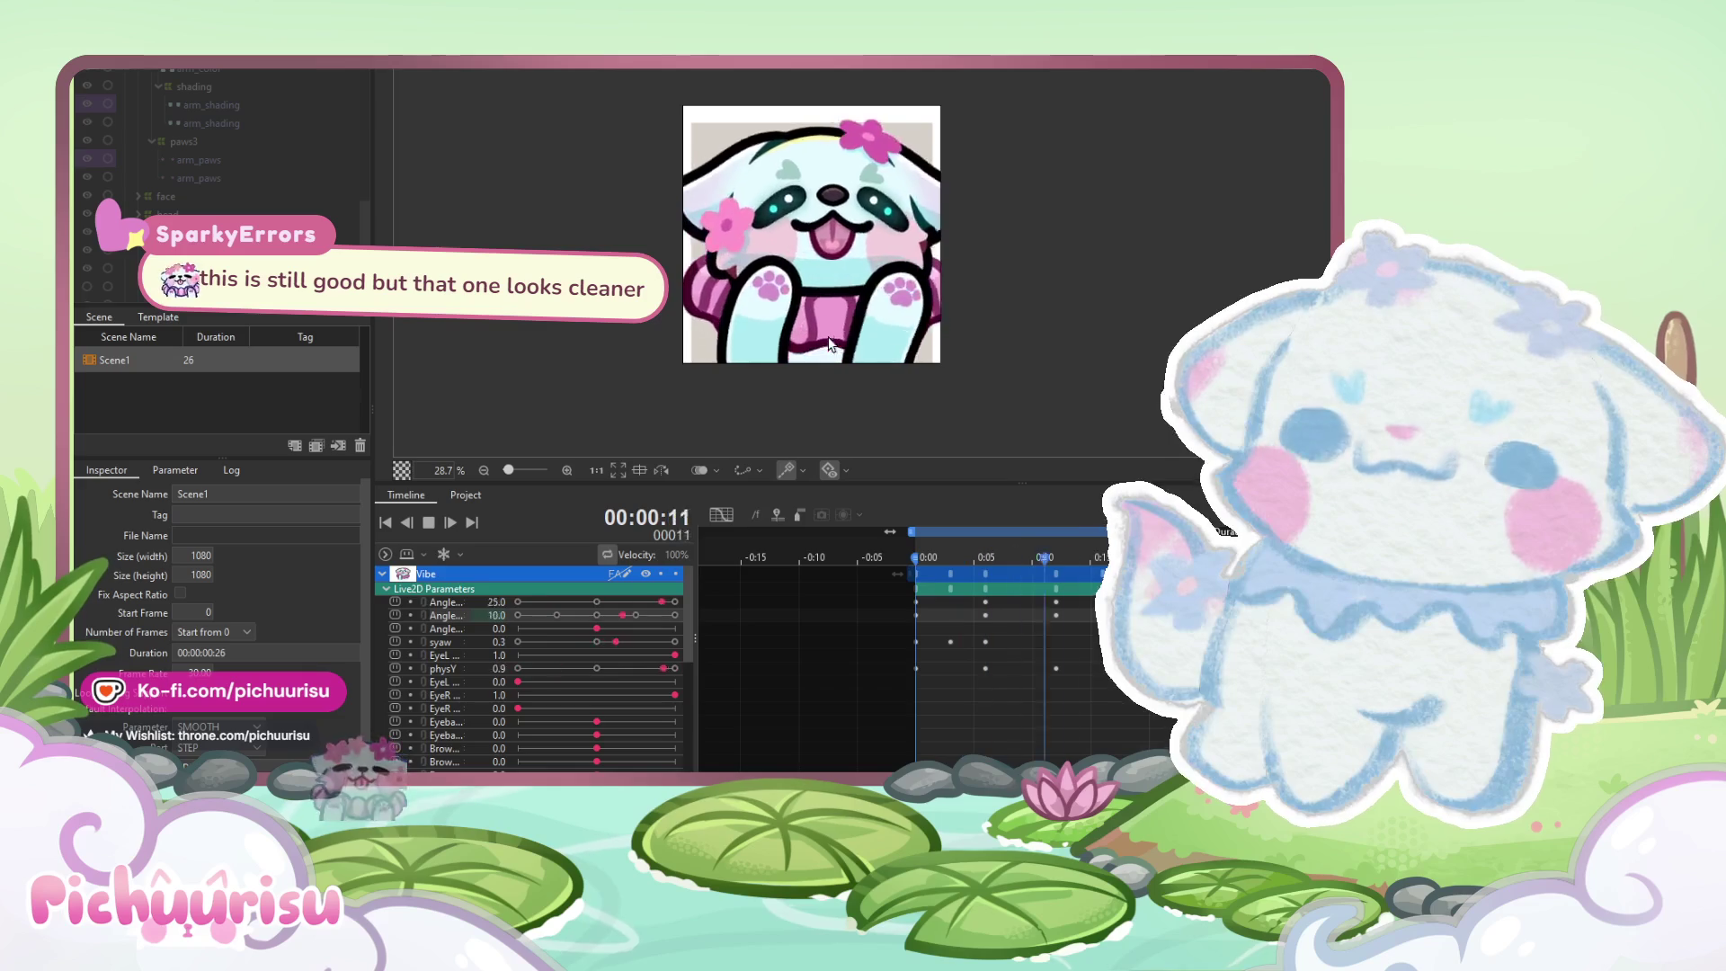
{"action": "left_click", "coordinate": [428, 522]}
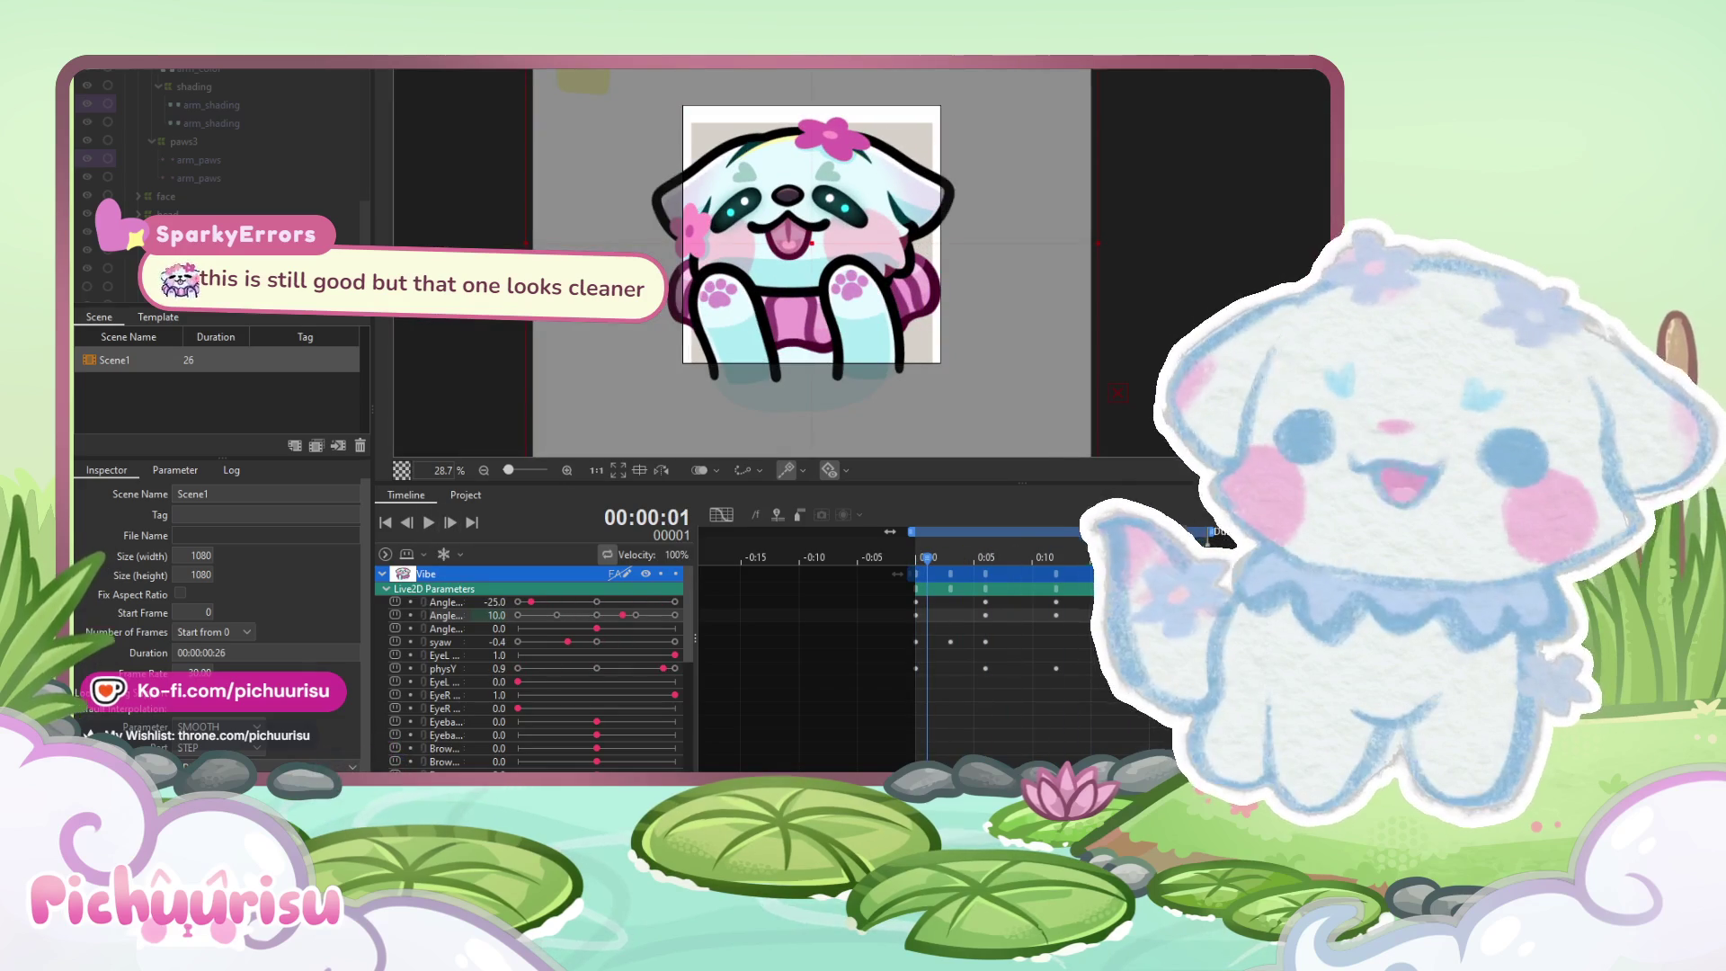
{"action": "key", "text": "alt+f"}
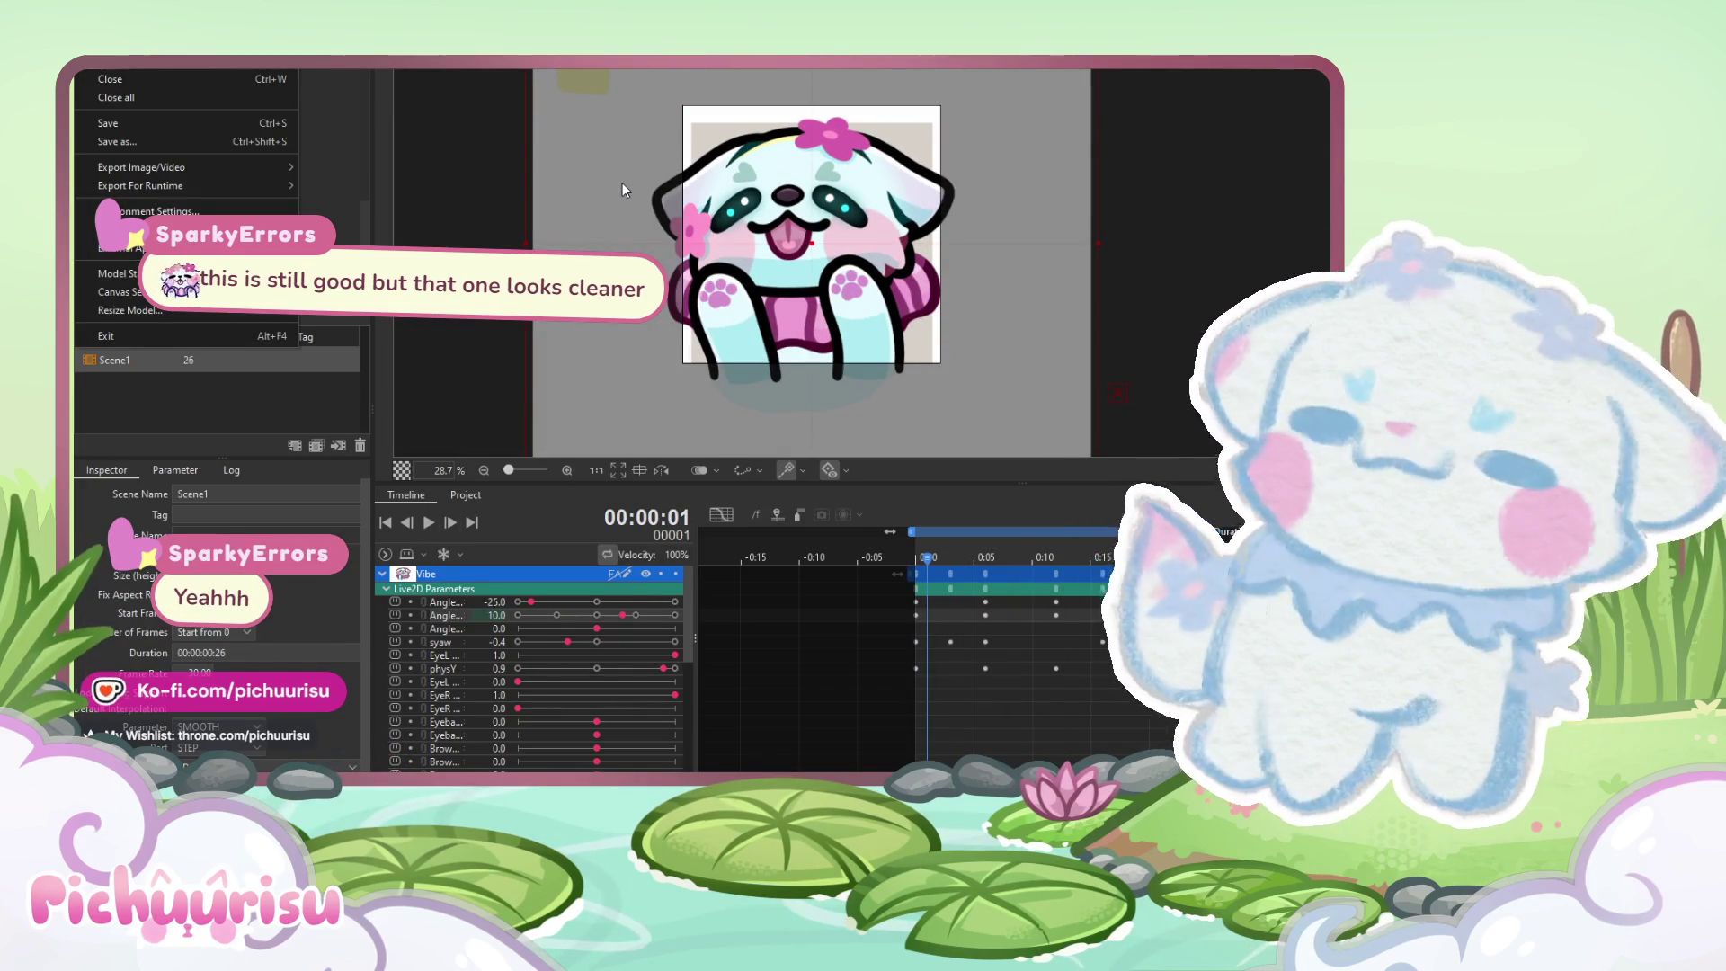
Close the File menu, replay Scene1 and zoom the canvas out and in to watch the emote
{"action": "key", "text": "Escape"}
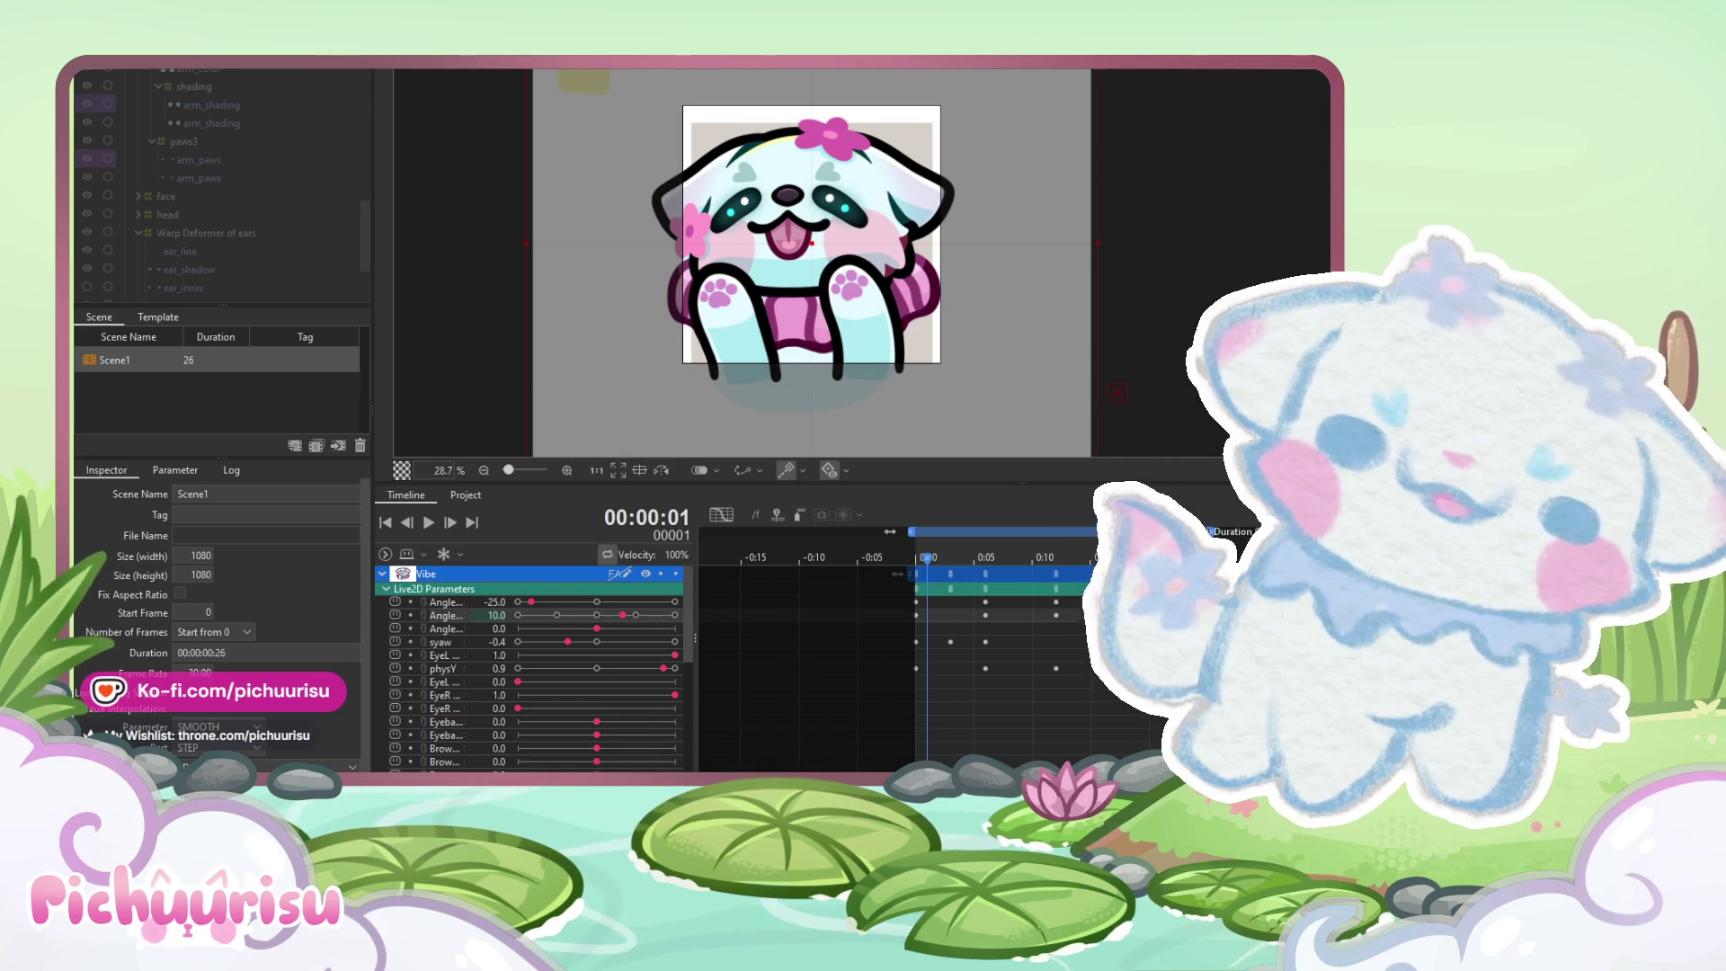
{"action": "left_click", "coordinate": [429, 522]}
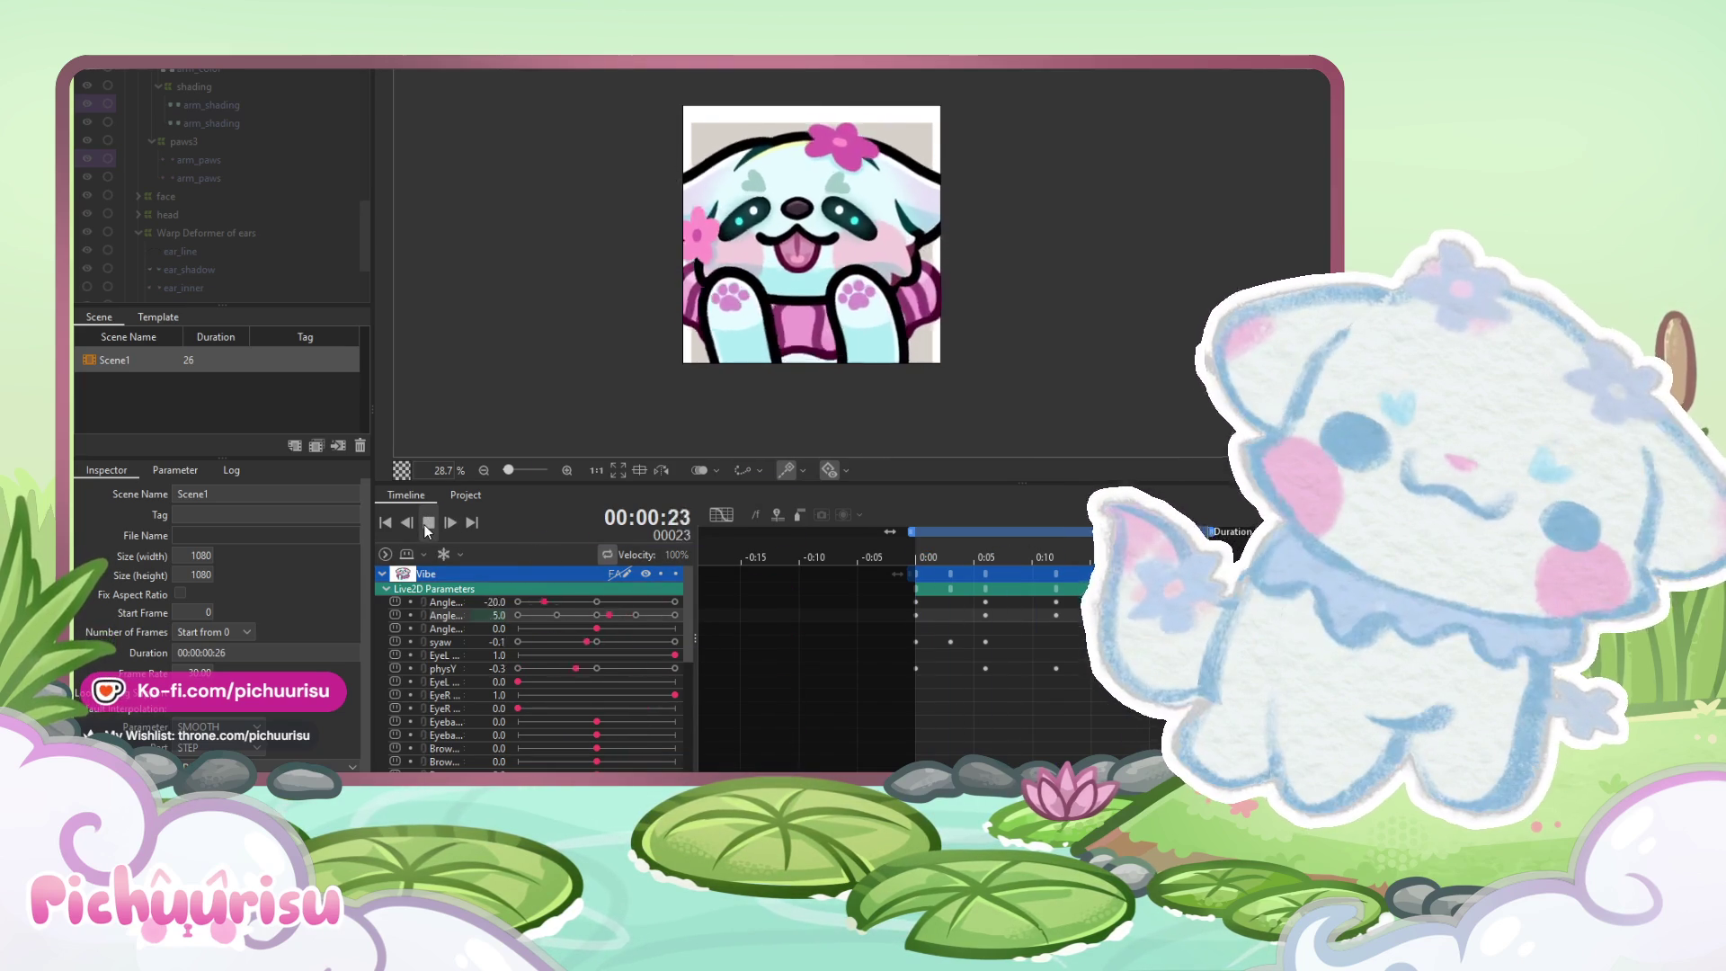
{"action": "scroll", "coordinate": [754, 305], "scroll_direction": "down", "scroll_amount": 5}
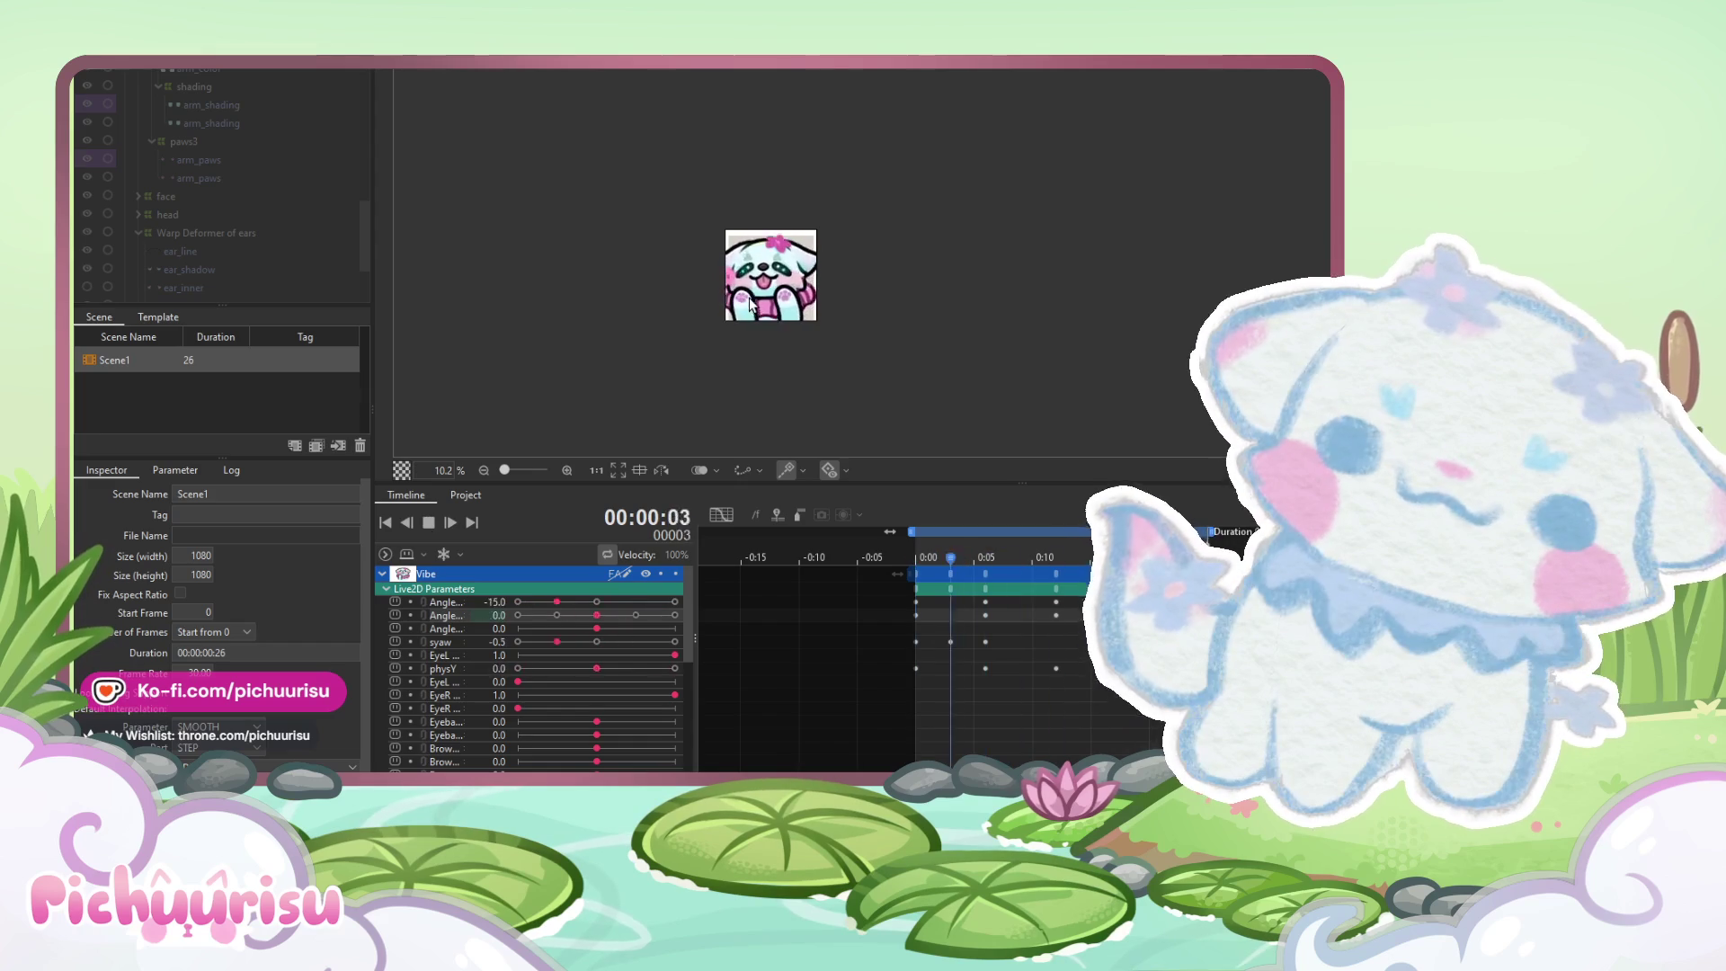
{"action": "scroll", "coordinate": [752, 304], "scroll_direction": "up", "scroll_amount": 2}
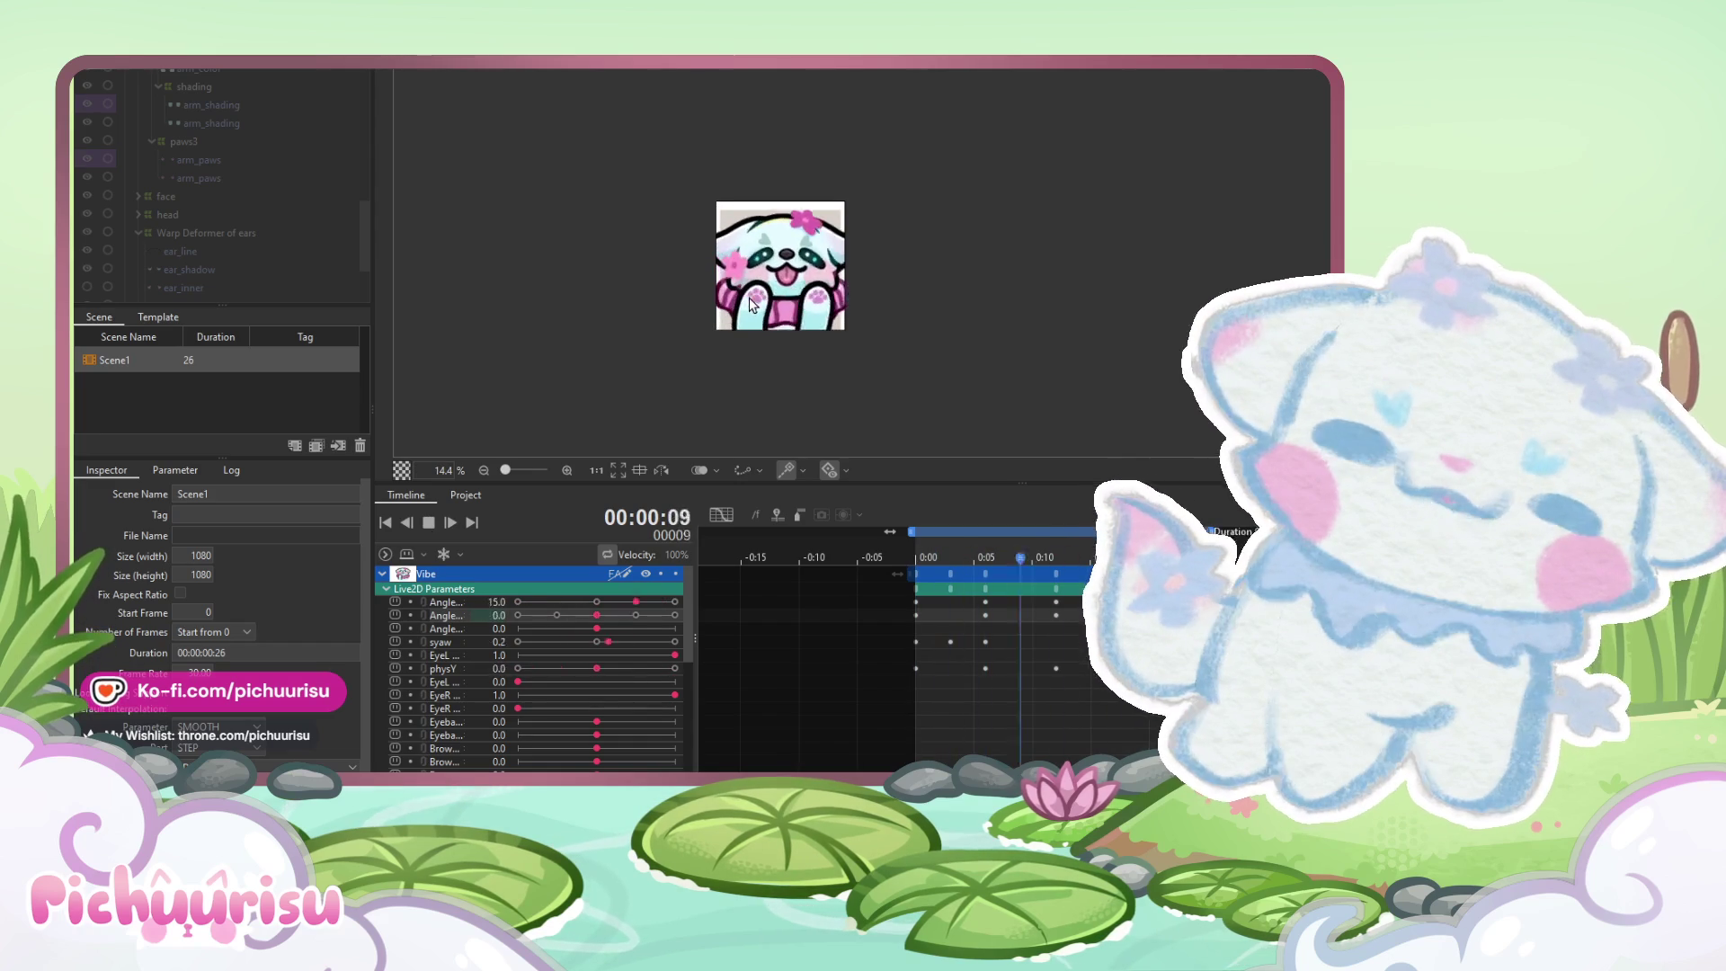
{"action": "scroll", "coordinate": [926, 332], "scroll_direction": "down", "scroll_amount": 4}
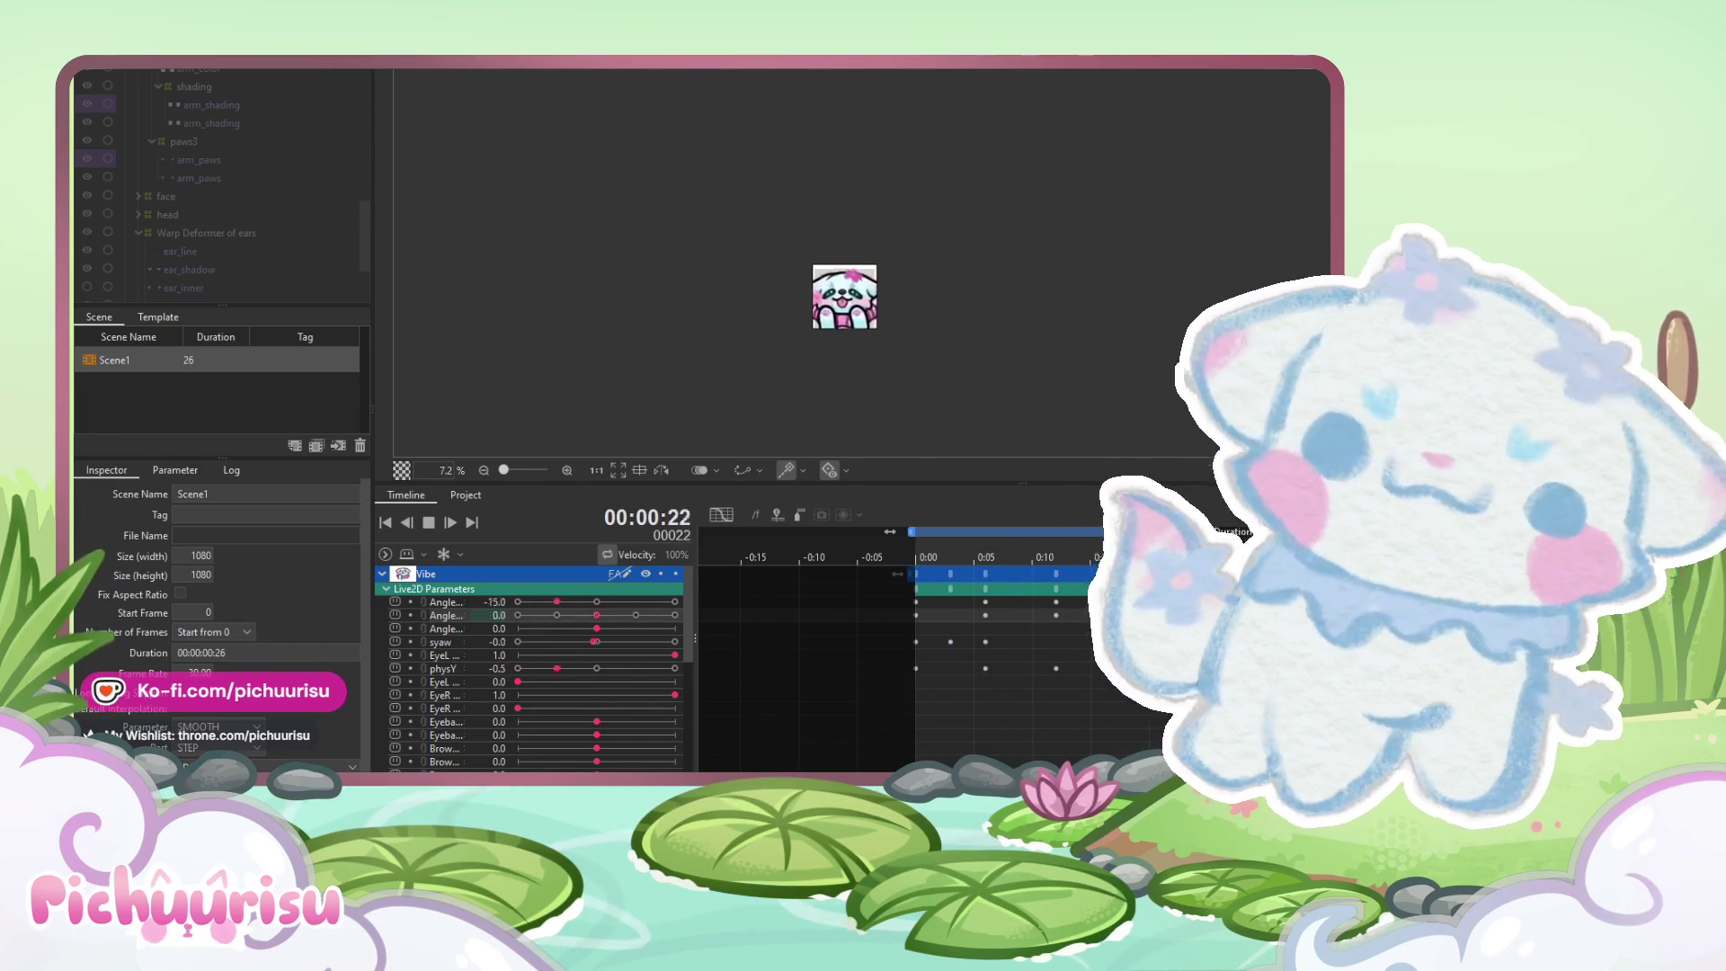
{"action": "scroll", "coordinate": [1021, 585], "scroll_direction": "up", "scroll_amount": 5}
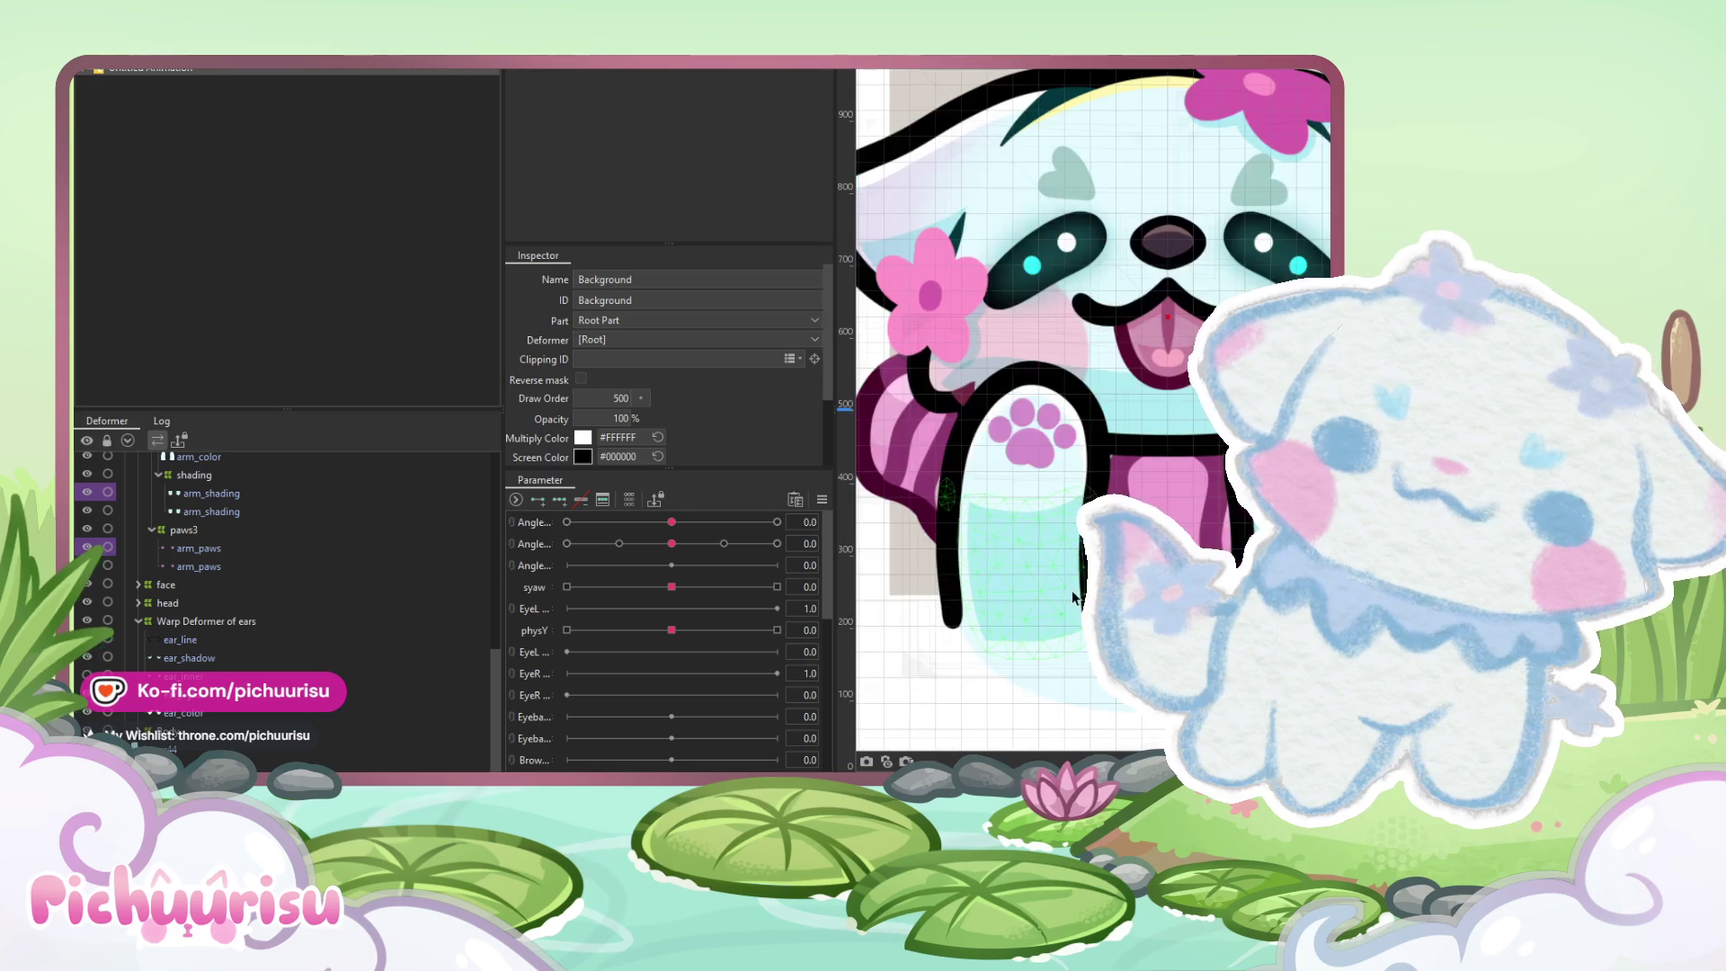
Select Warp Deformer of arms3, then all of Arm_R's child objects
{"action": "scroll", "coordinate": [353, 606], "scroll_direction": "up", "scroll_amount": 5}
{"action": "left_click", "coordinate": [163, 642]}
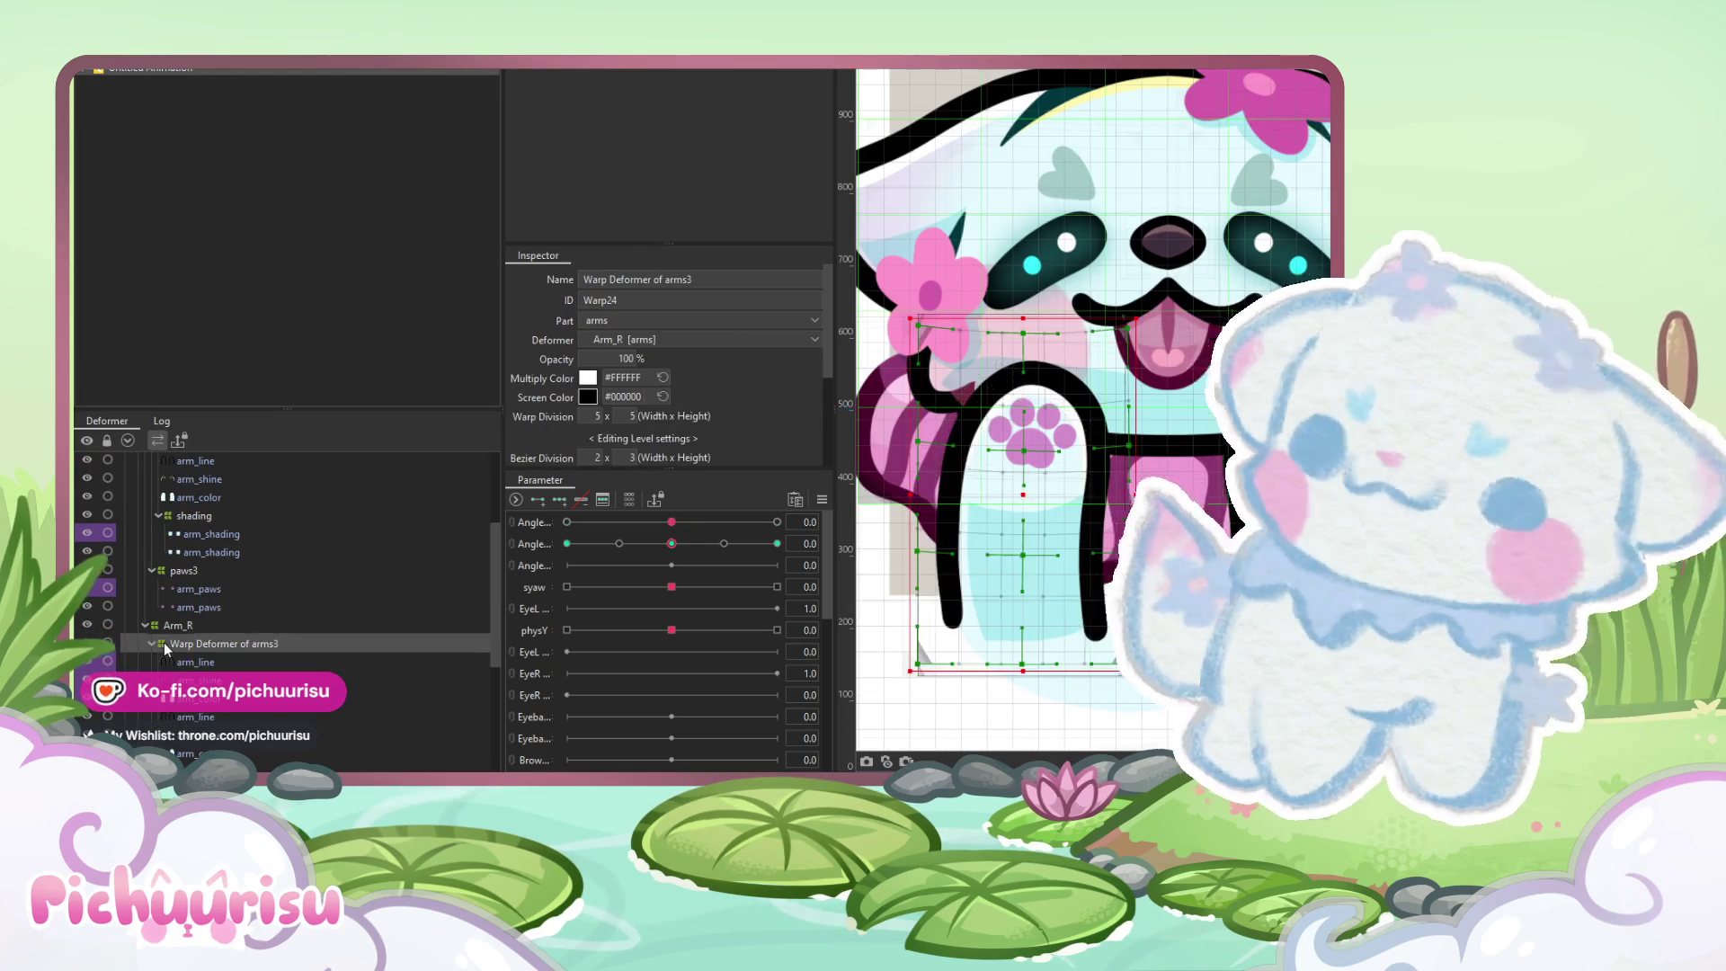
{"action": "left_click", "coordinate": [1169, 490]}
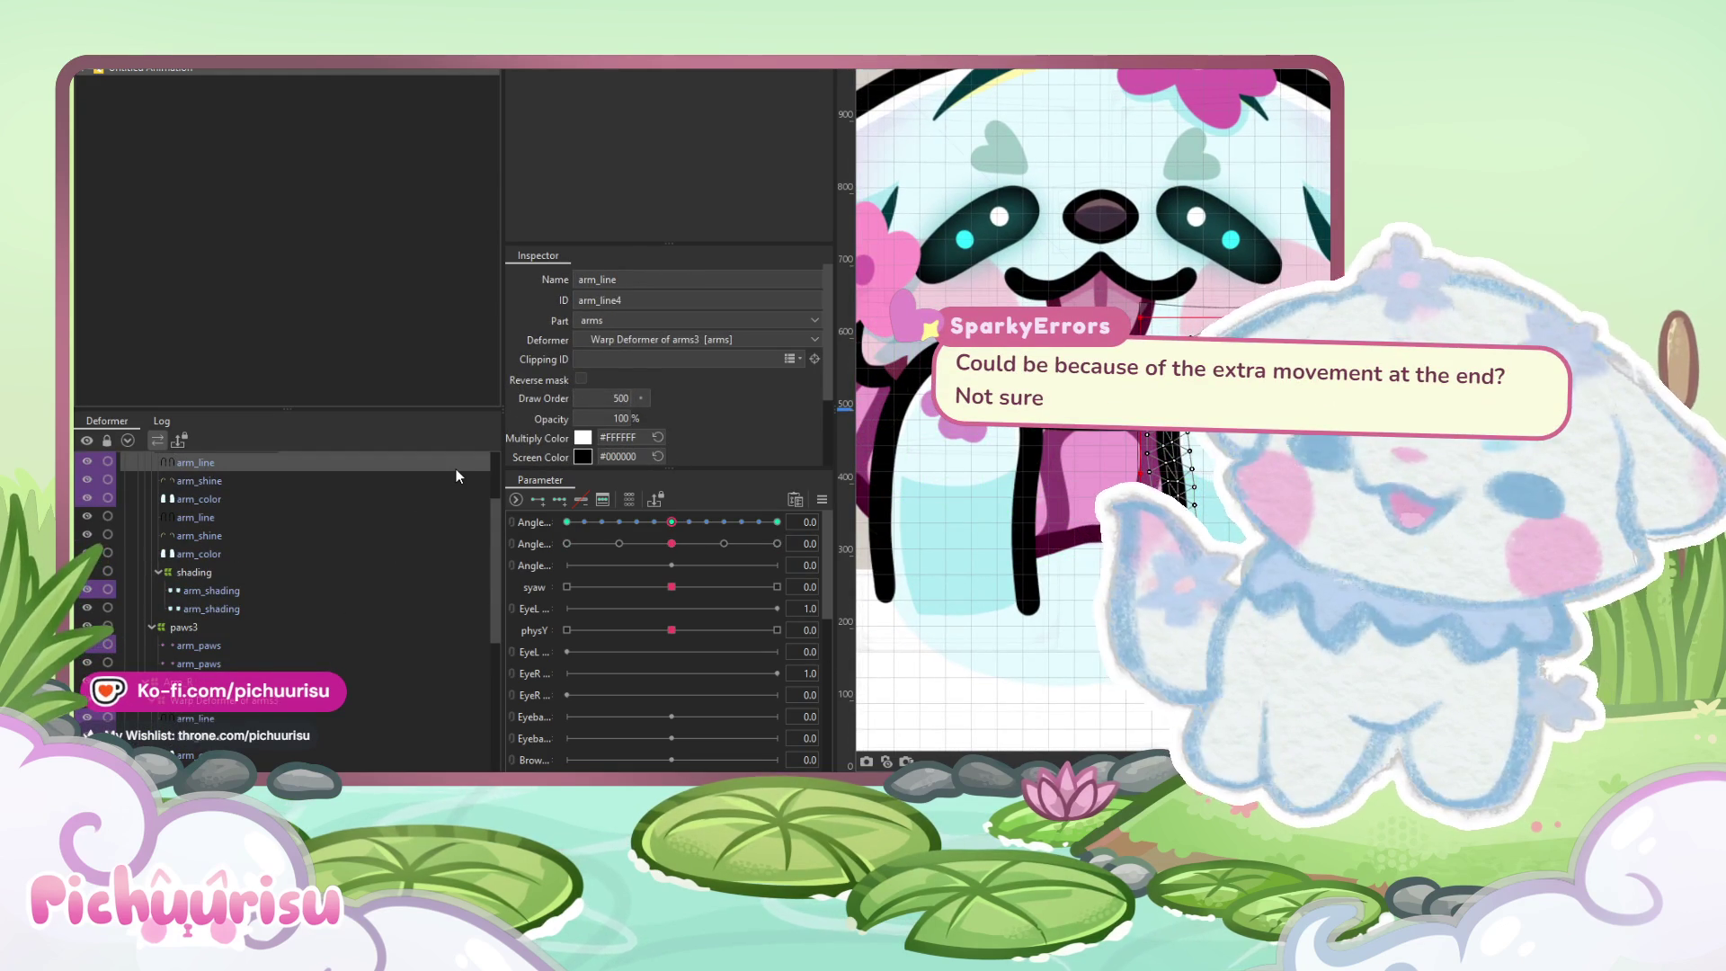
{"action": "scroll", "coordinate": [411, 539], "scroll_direction": "up", "scroll_amount": 3}
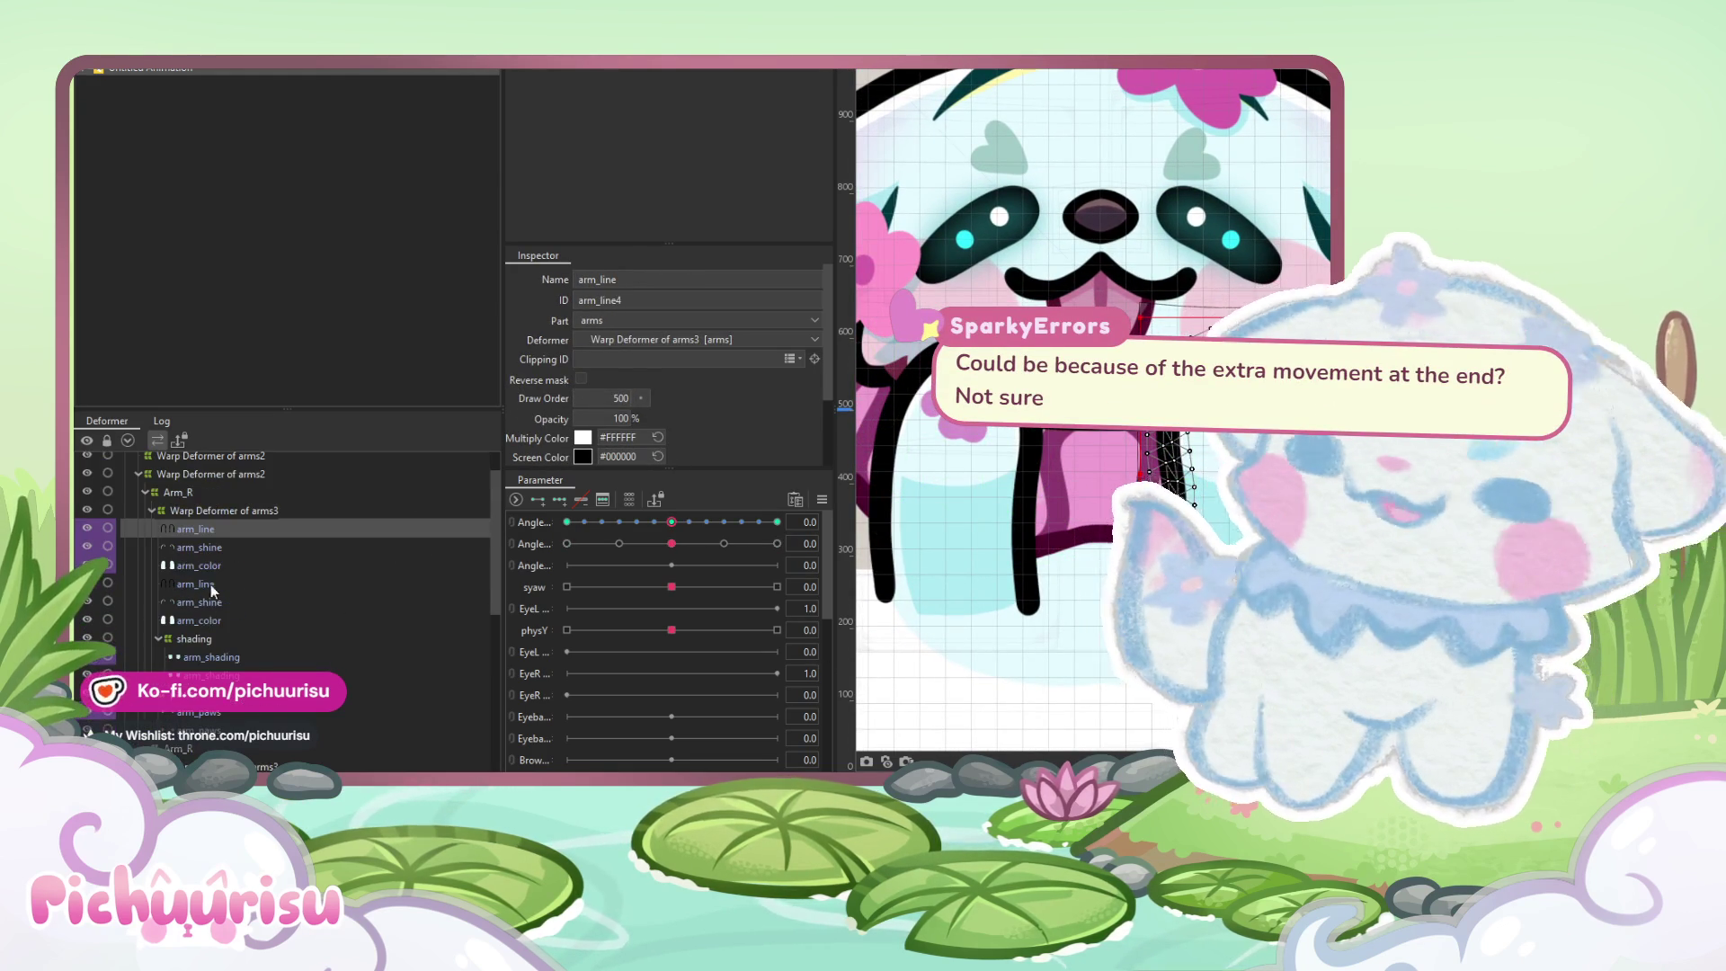
{"action": "left_click", "coordinate": [207, 514]}
{"action": "left_click", "coordinate": [185, 496]}
{"action": "right_click", "coordinate": [185, 496]}
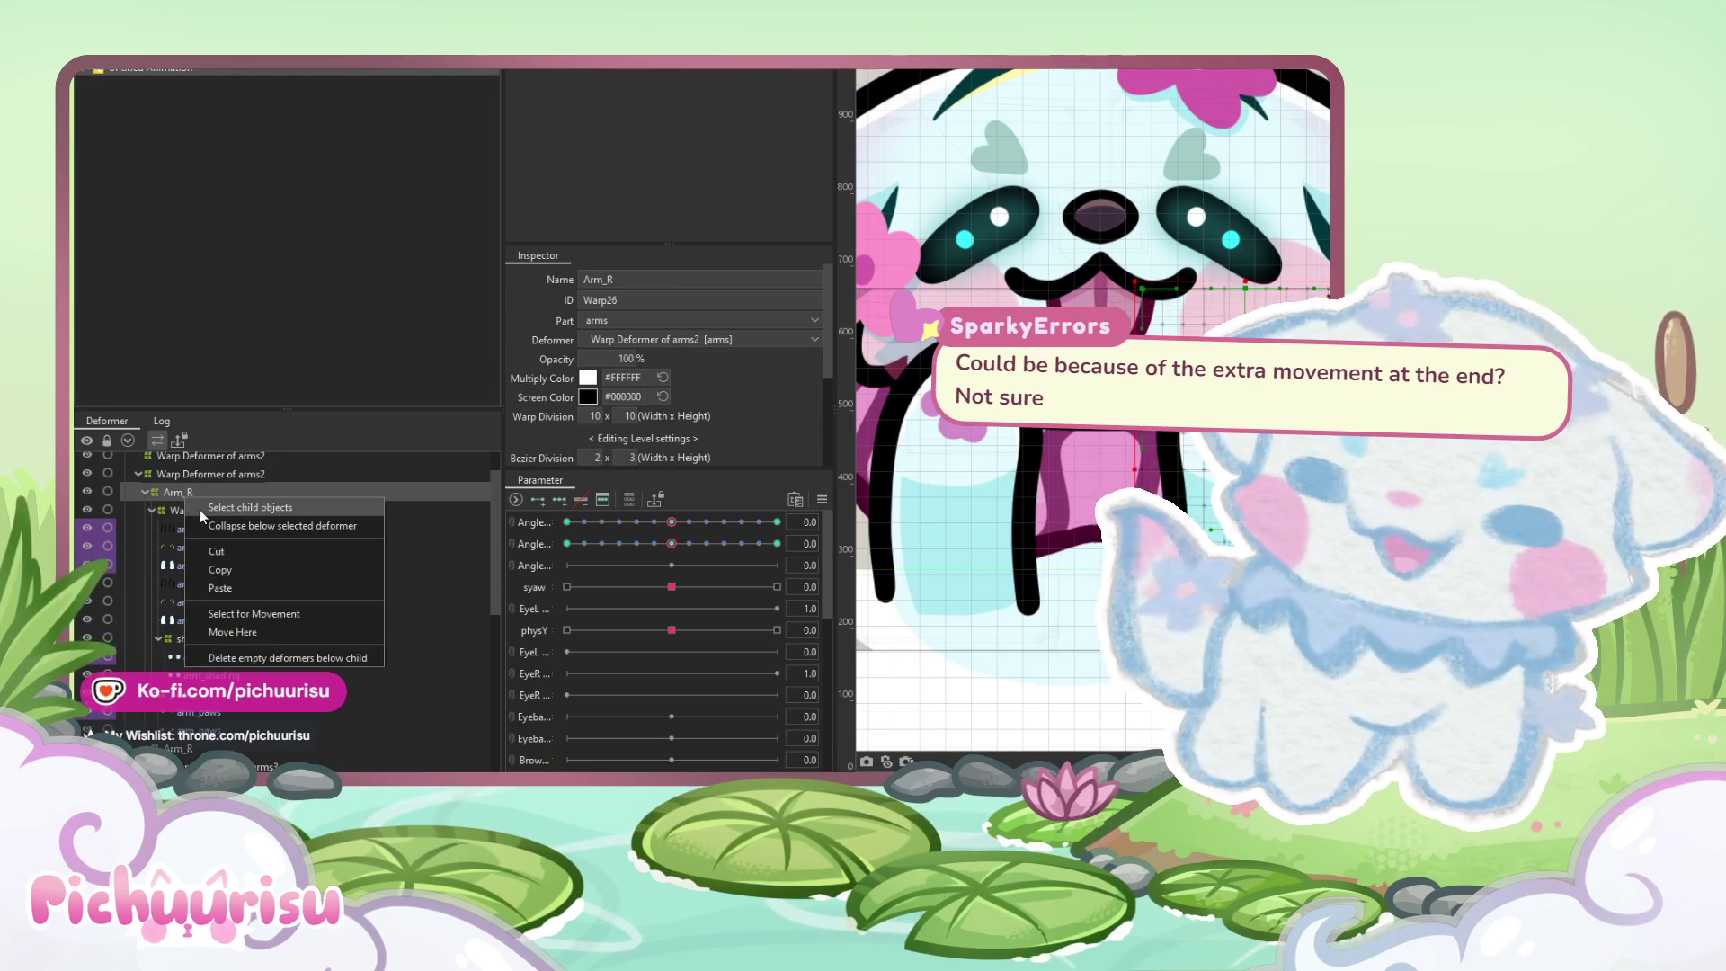
{"action": "left_click", "coordinate": [200, 510]}
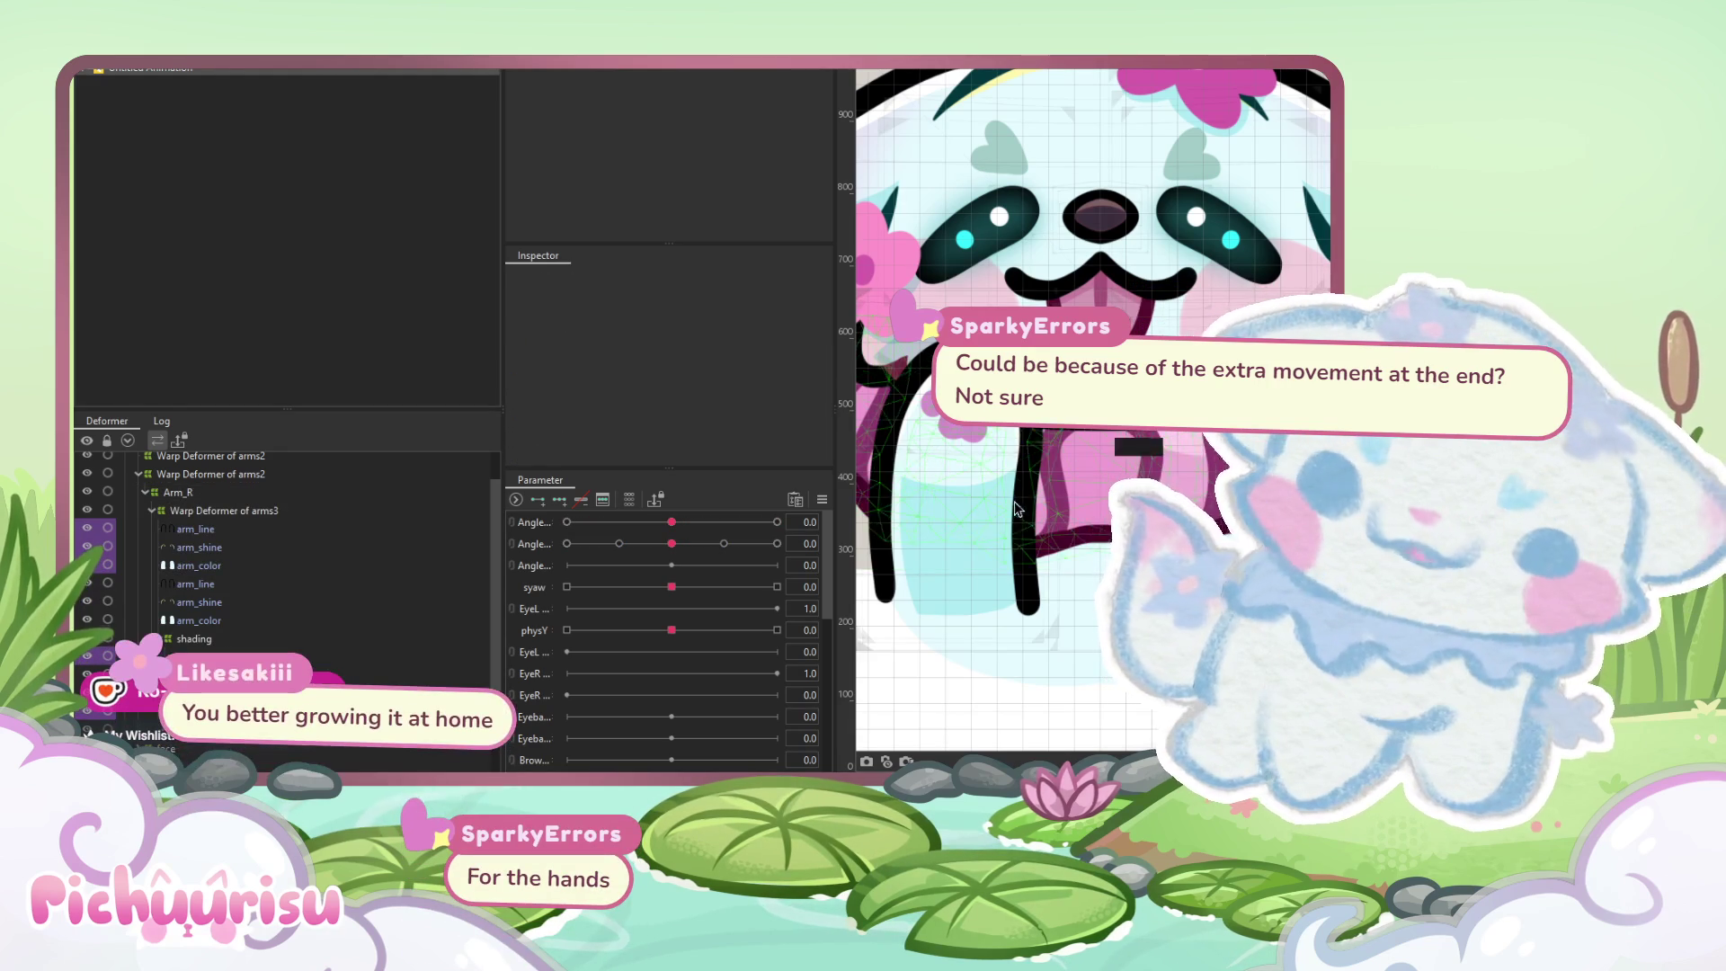
On Warp Deformer of arms3, reset both Angles to 0 and delete the second Angle's end keyforms
{"action": "left_click", "coordinate": [1023, 515]}
{"action": "left_click", "coordinate": [1022, 515]}
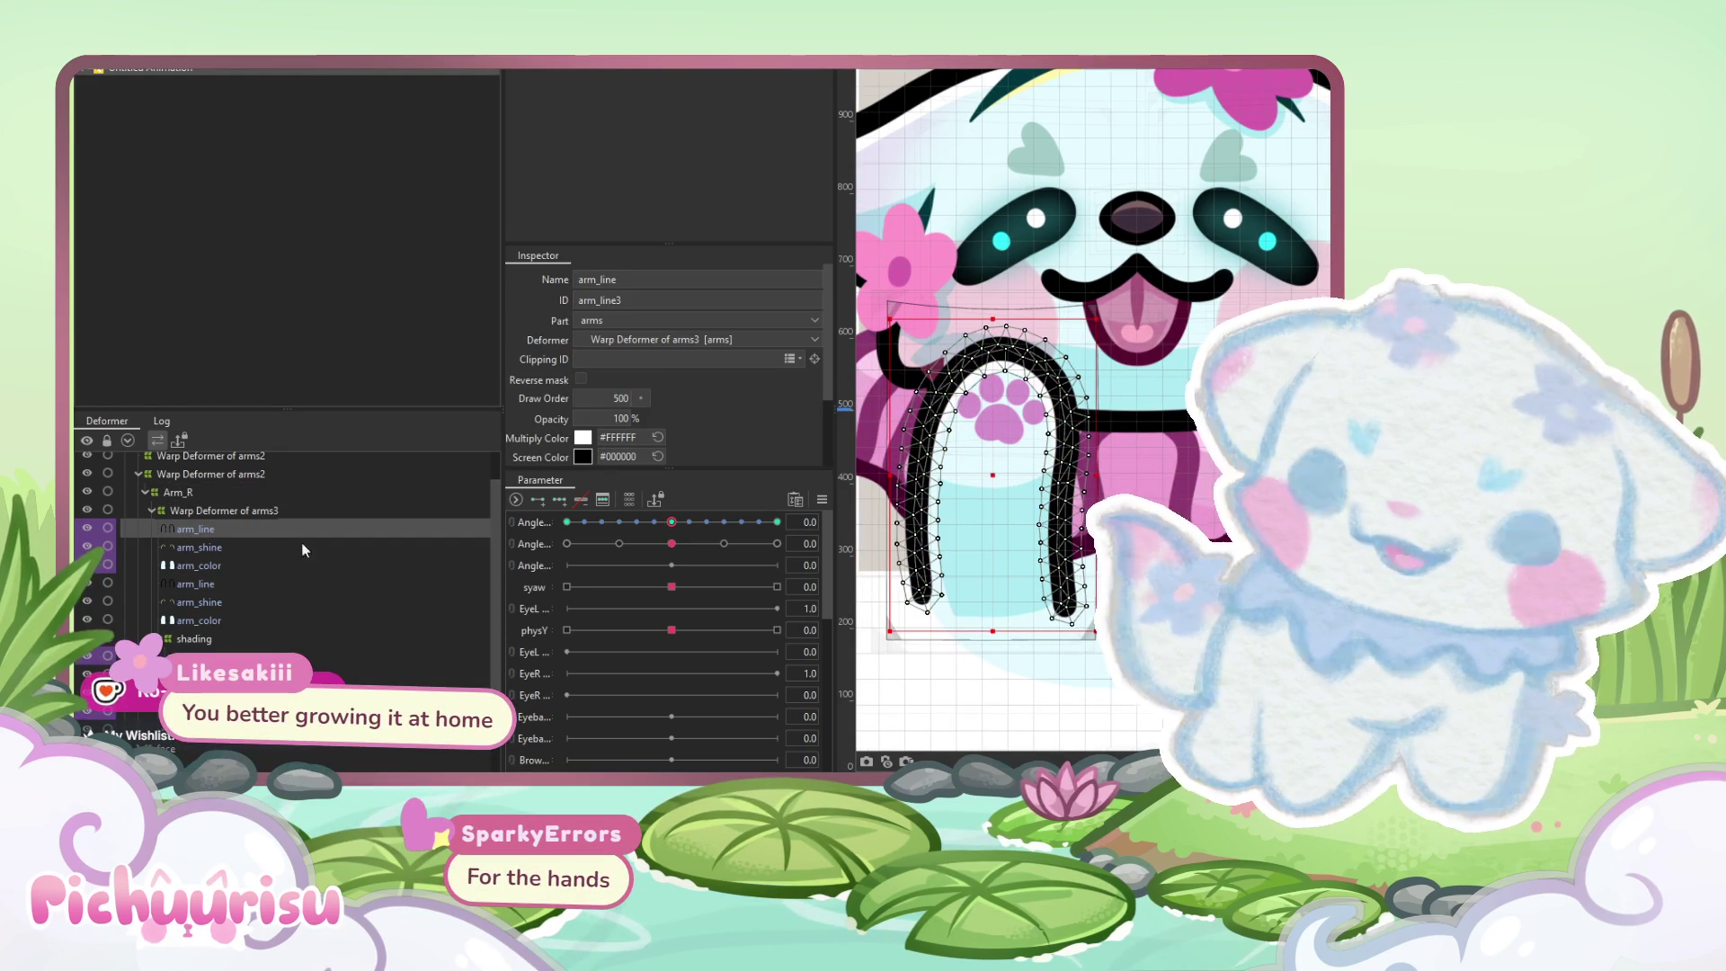
{"action": "left_click", "coordinate": [230, 511]}
{"action": "left_click", "coordinate": [646, 532]}
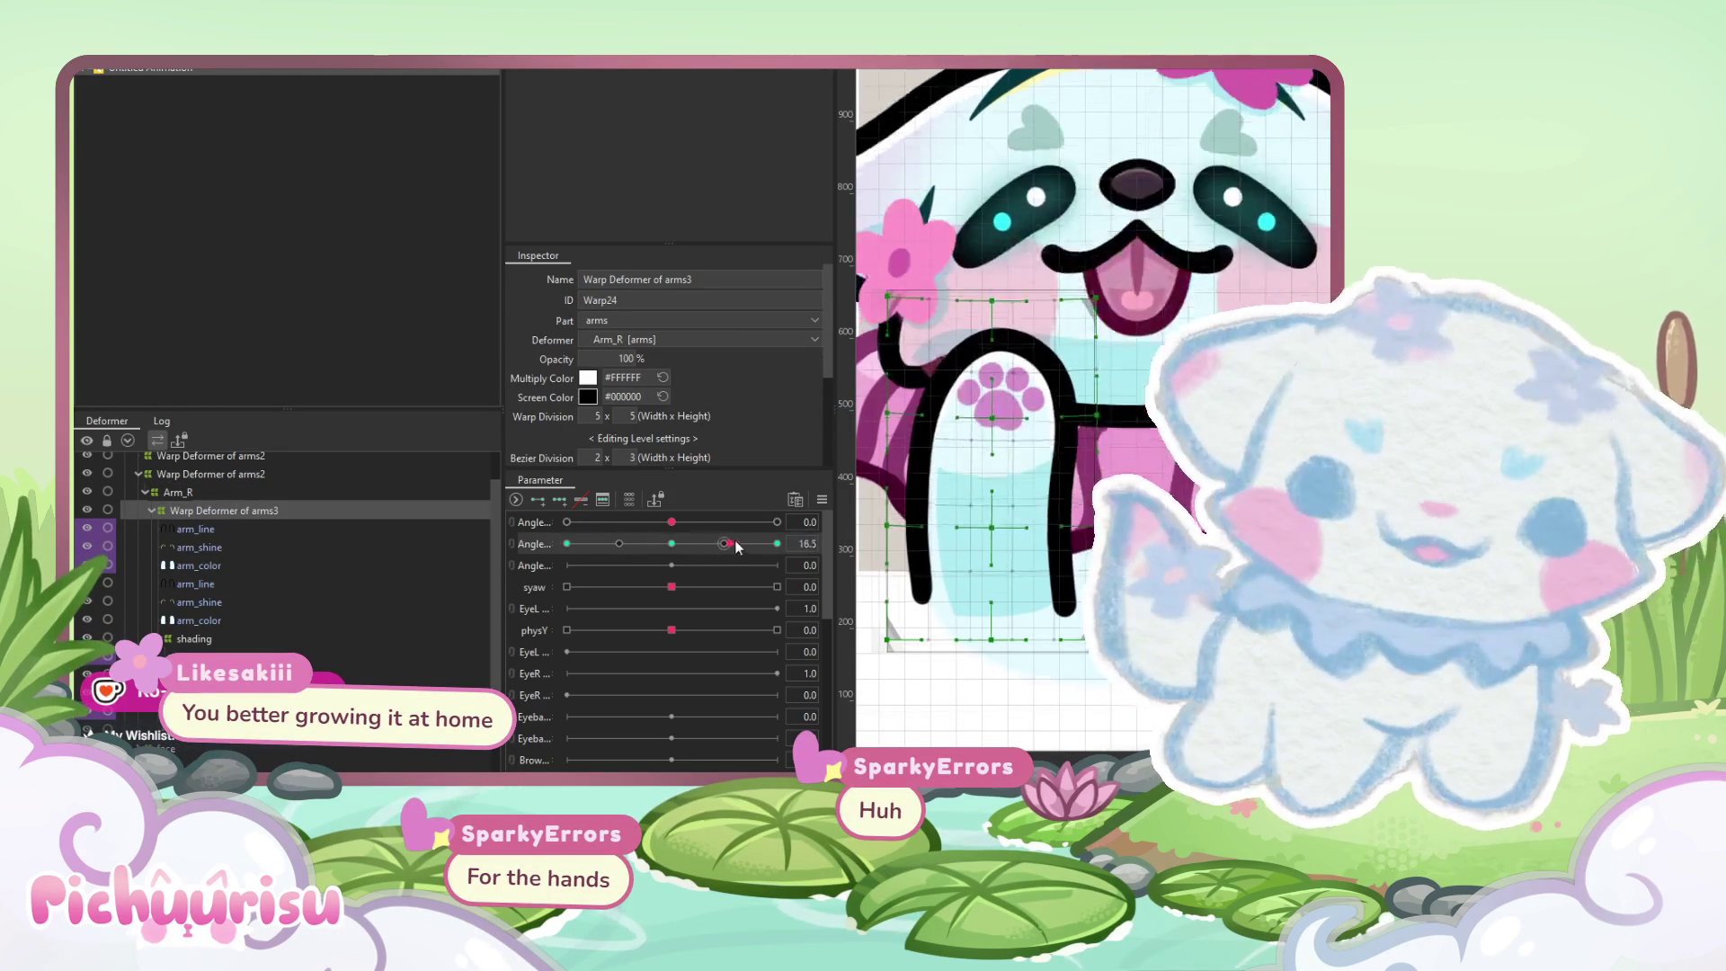
{"action": "left_click", "coordinate": [682, 521]}
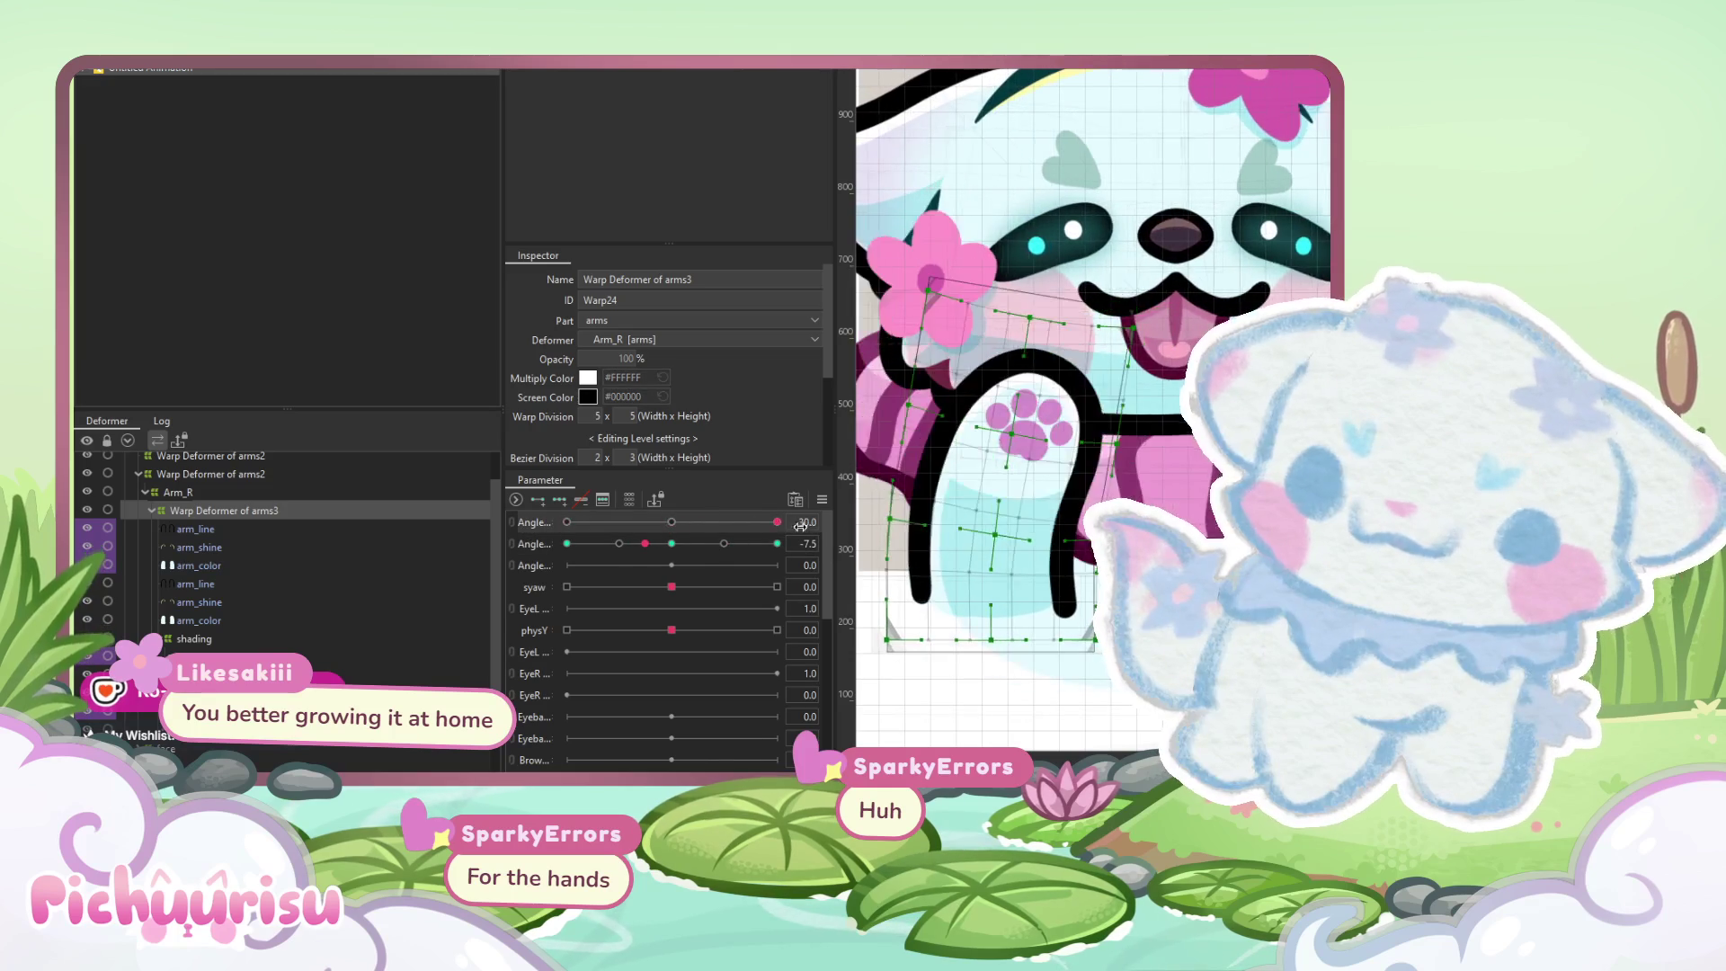
{"action": "left_click", "coordinate": [671, 521]}
{"action": "left_click", "coordinate": [672, 543]}
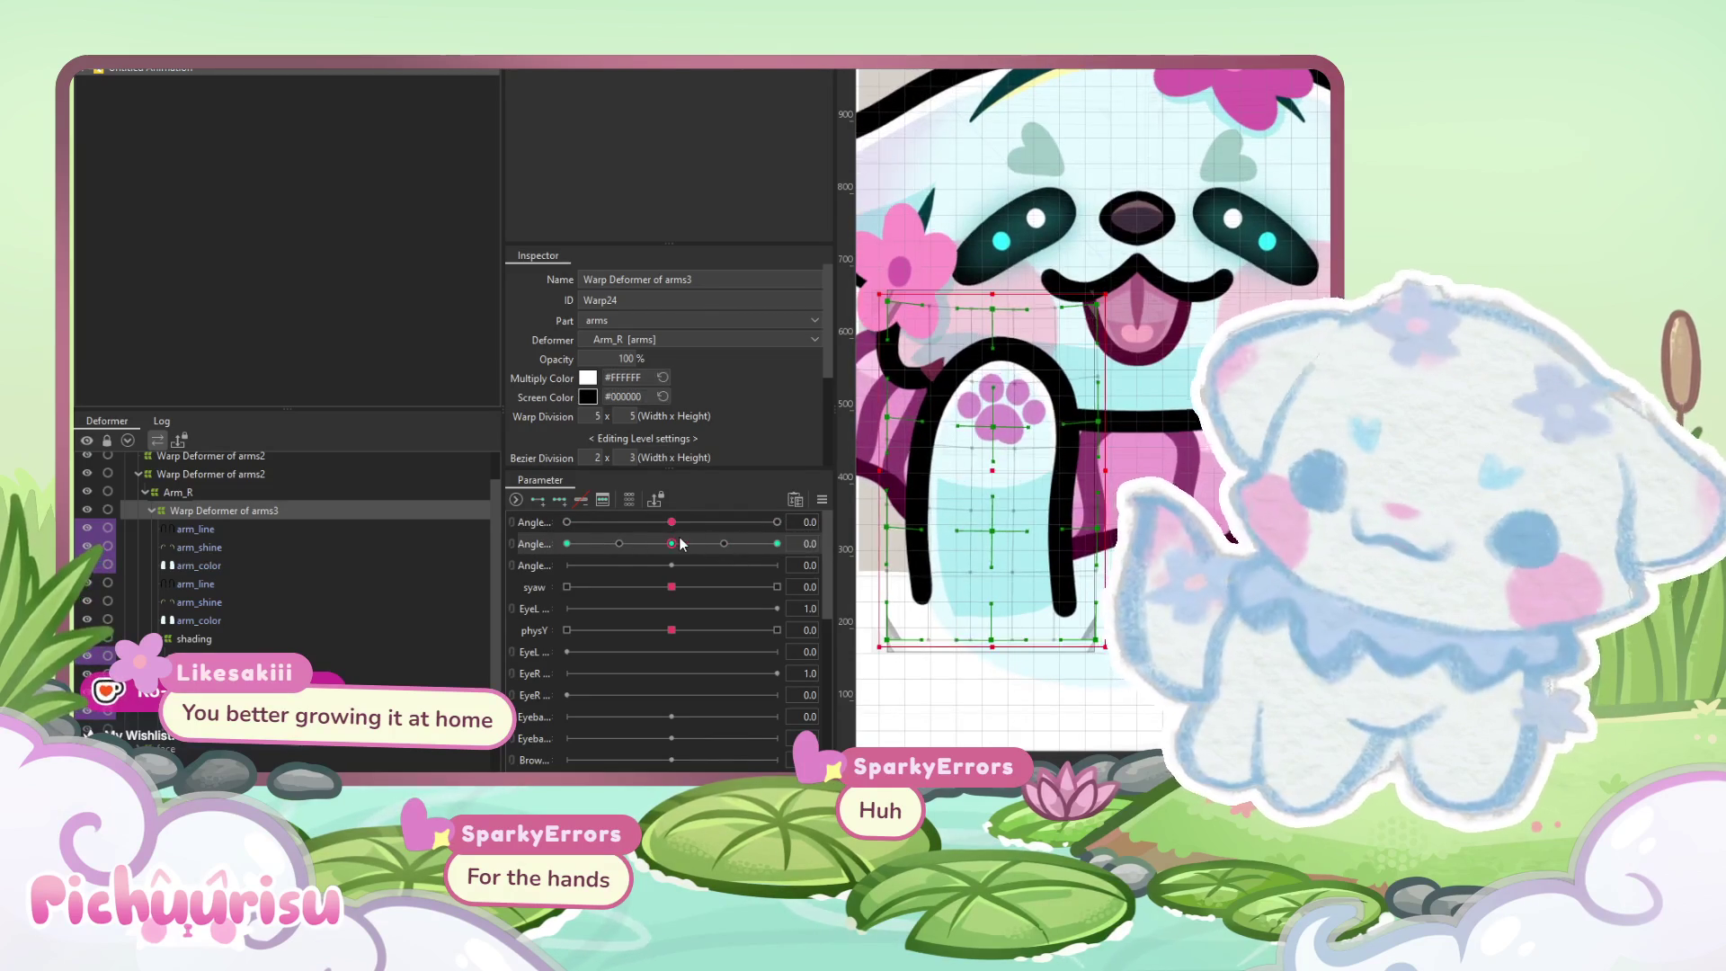
{"action": "left_click", "coordinate": [586, 504]}
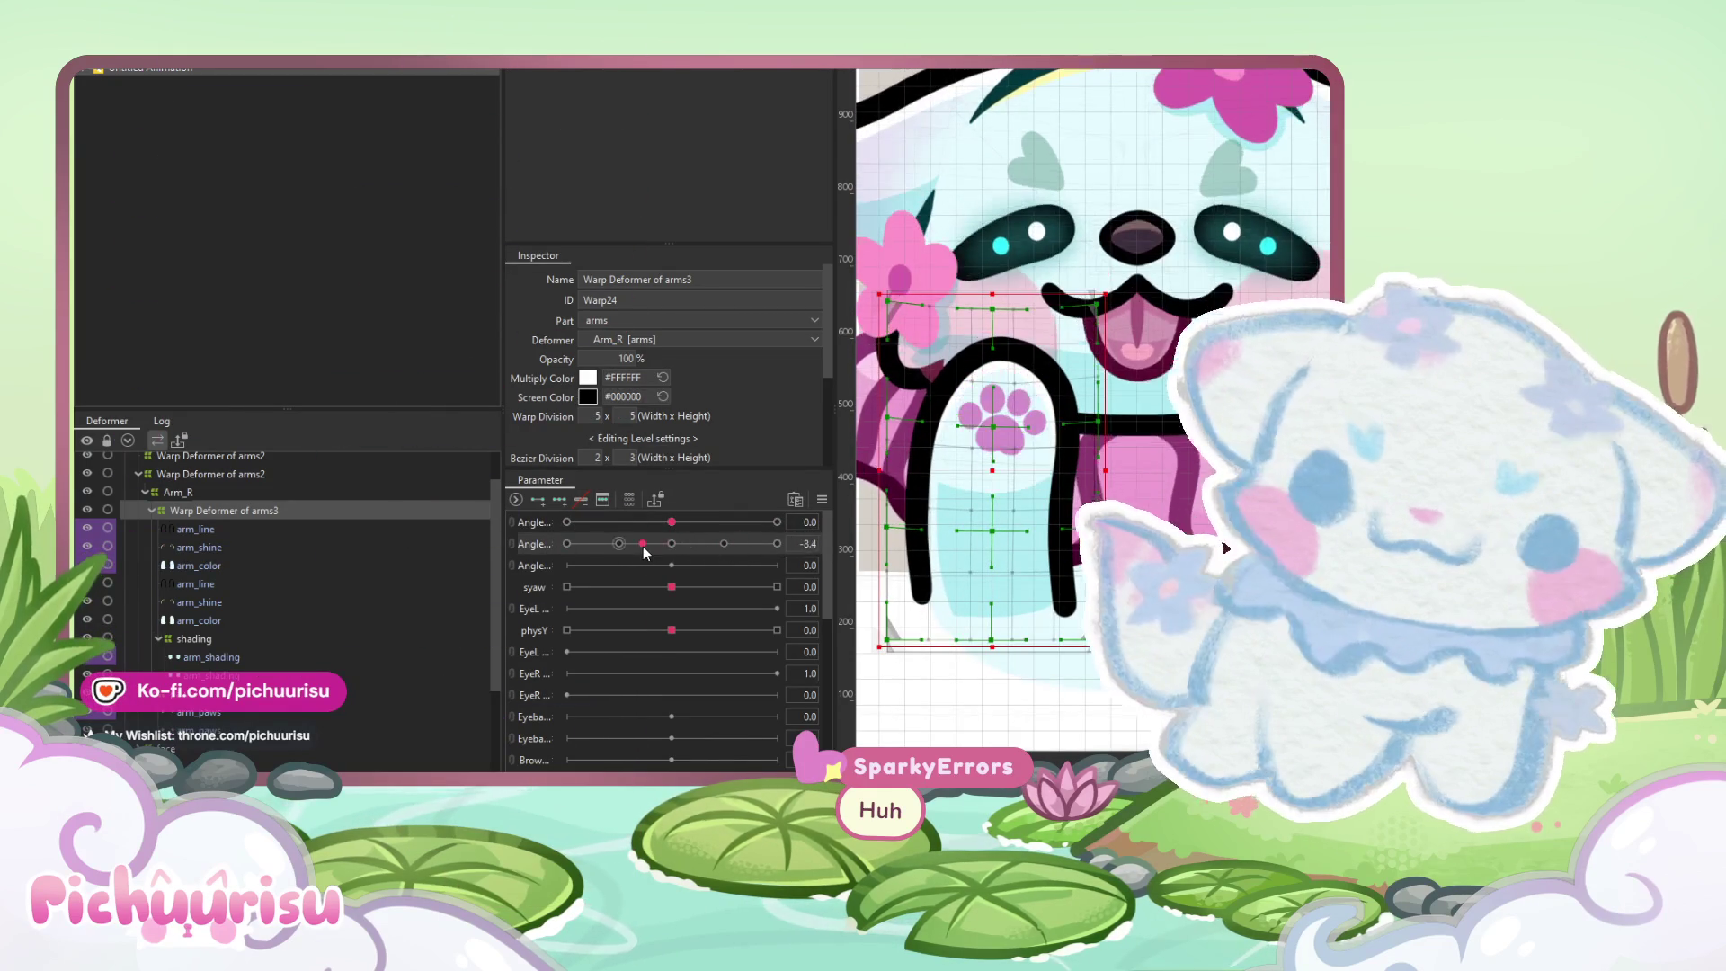
Key Arm_R's second Angle parameter out to -30 and play the animation preview
{"action": "left_click", "coordinate": [203, 492]}
{"action": "left_click_drag", "start_coordinate": [672, 521], "coordinate": [566, 543]}
{"action": "left_click", "coordinate": [580, 498]}
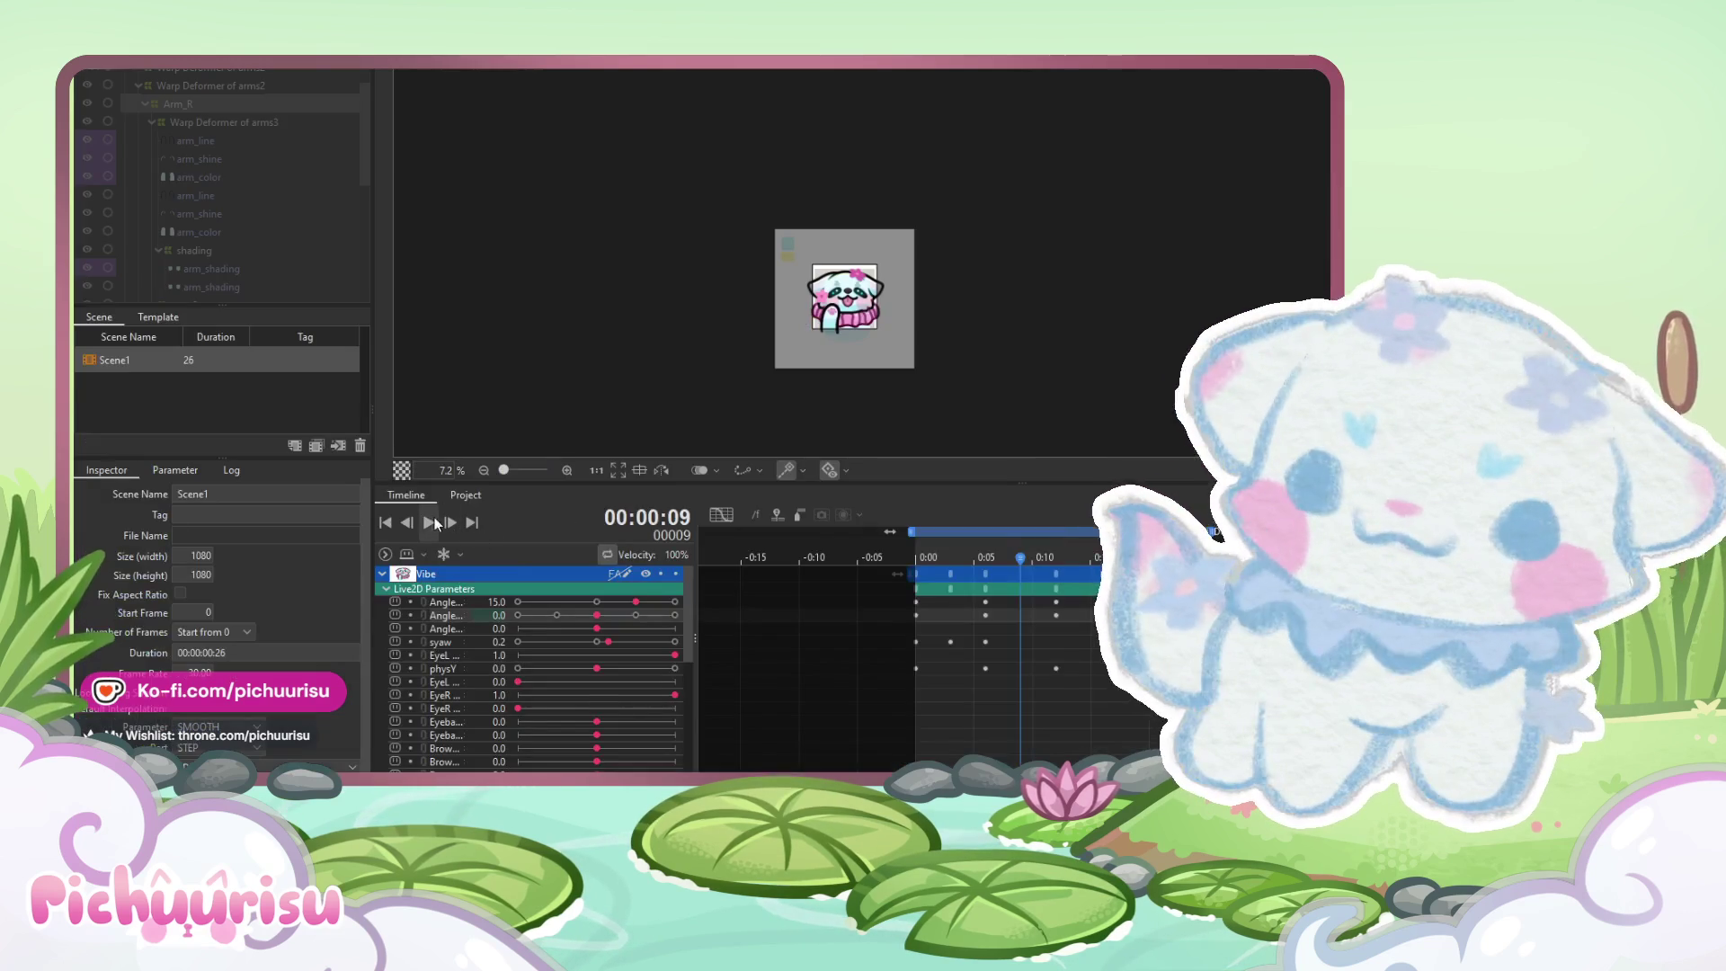
{"action": "left_click", "coordinate": [431, 523]}
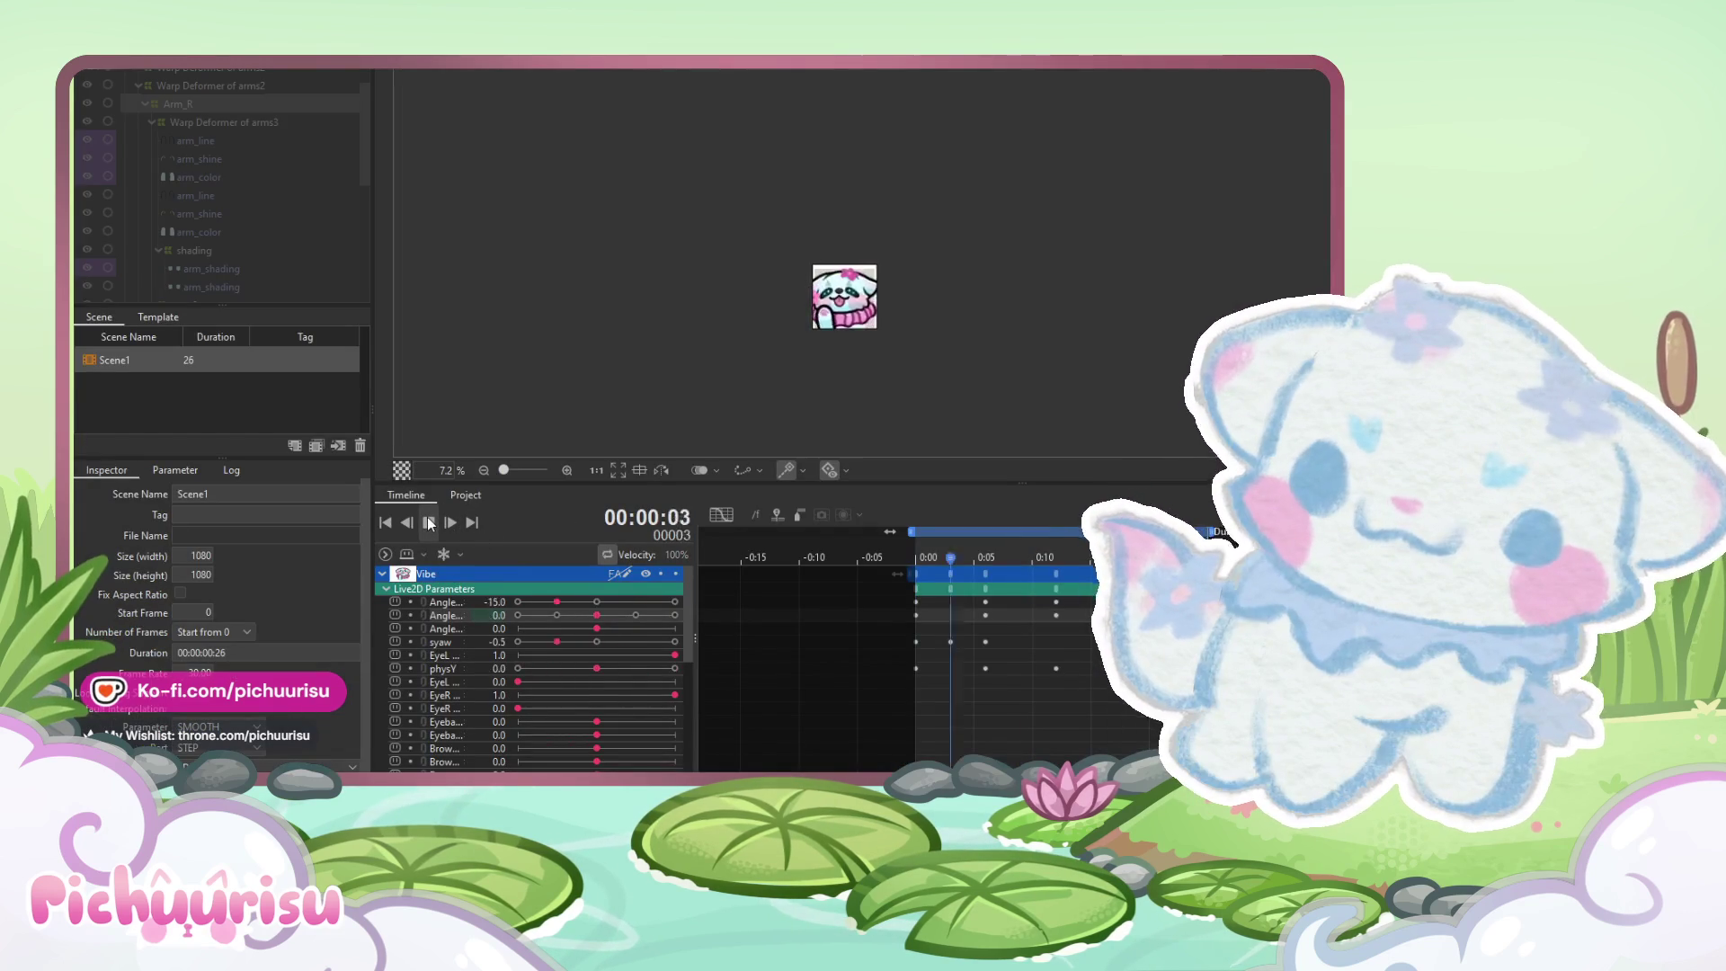
Zoom in on the Scene1 playback to watch the arm wave up close
{"action": "scroll", "coordinate": [839, 306], "scroll_direction": "up", "scroll_amount": 3}
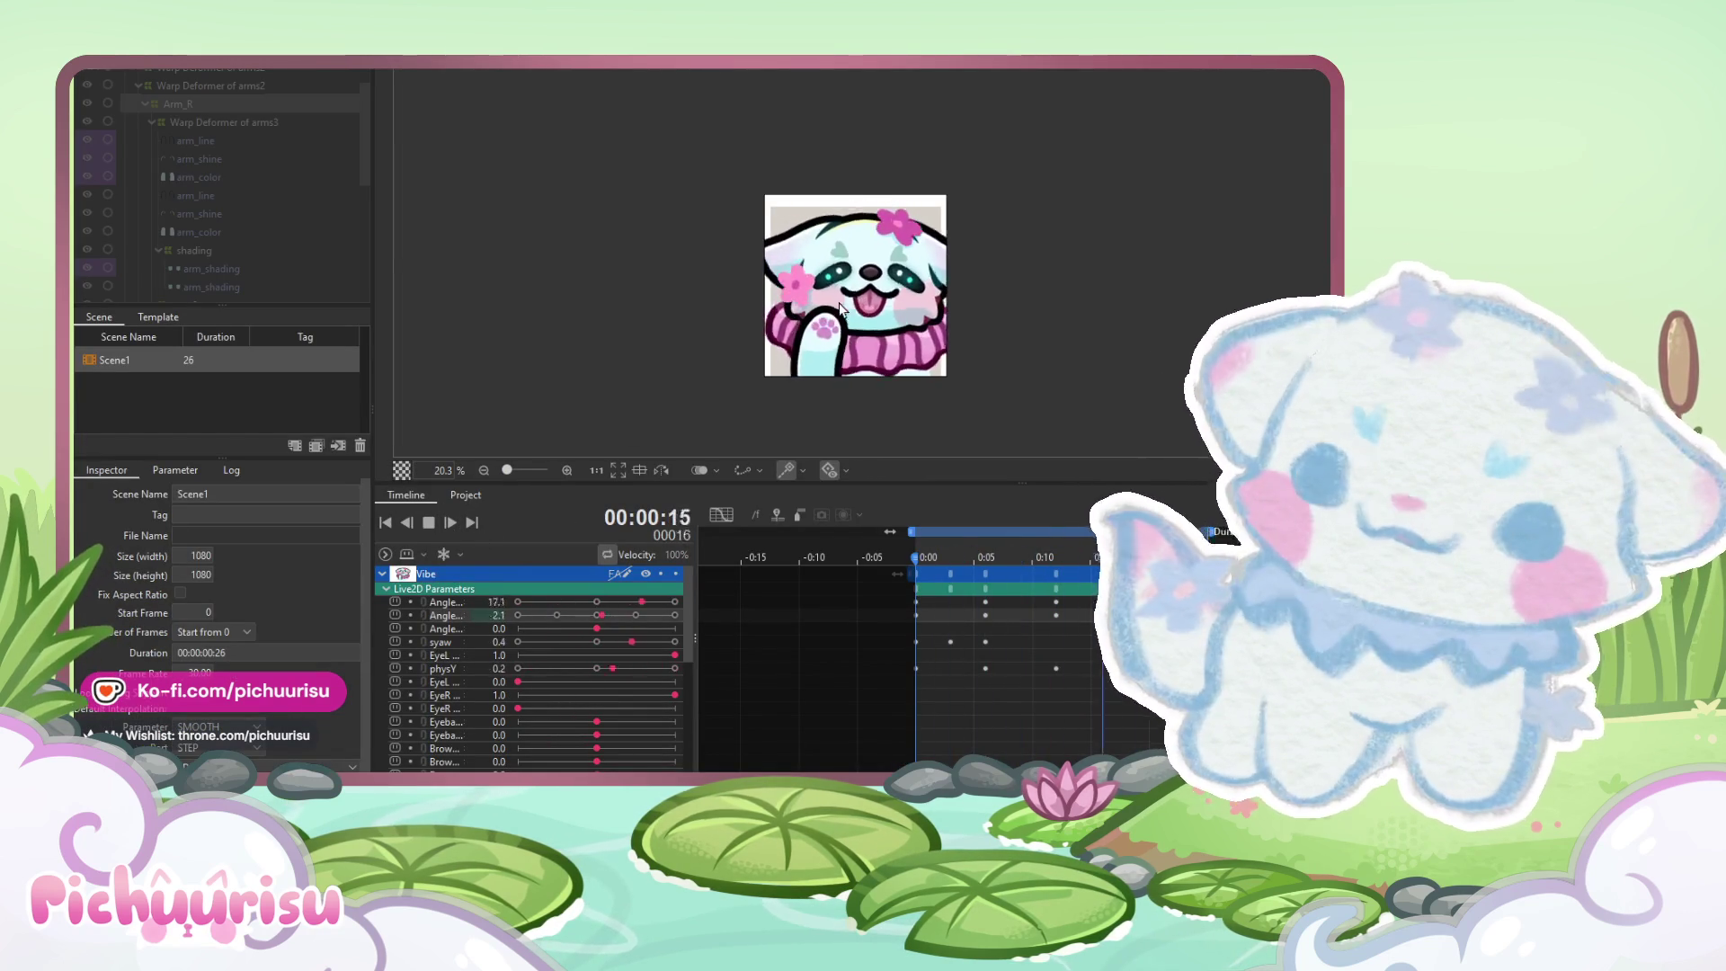
{"action": "scroll", "coordinate": [870, 381], "scroll_direction": "up", "scroll_amount": 2}
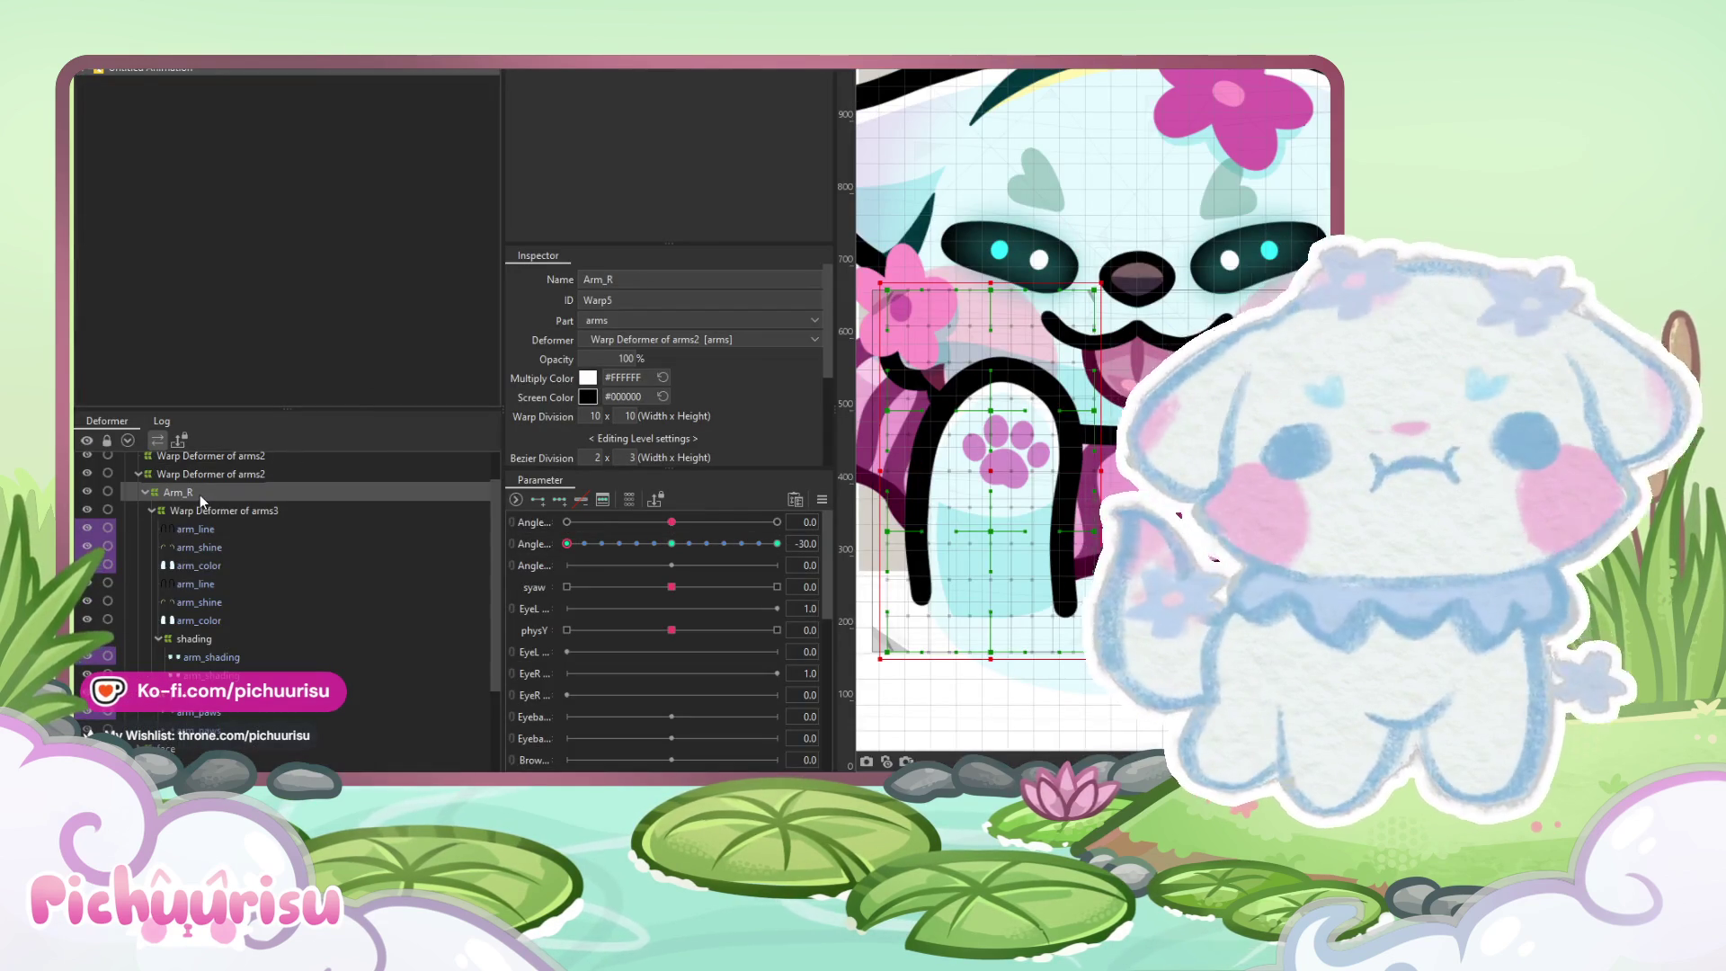
Select the duplicated Arm_R deformer and everything nested under it
{"action": "left_click", "coordinate": [208, 472]}
{"action": "right_click", "coordinate": [211, 472]}
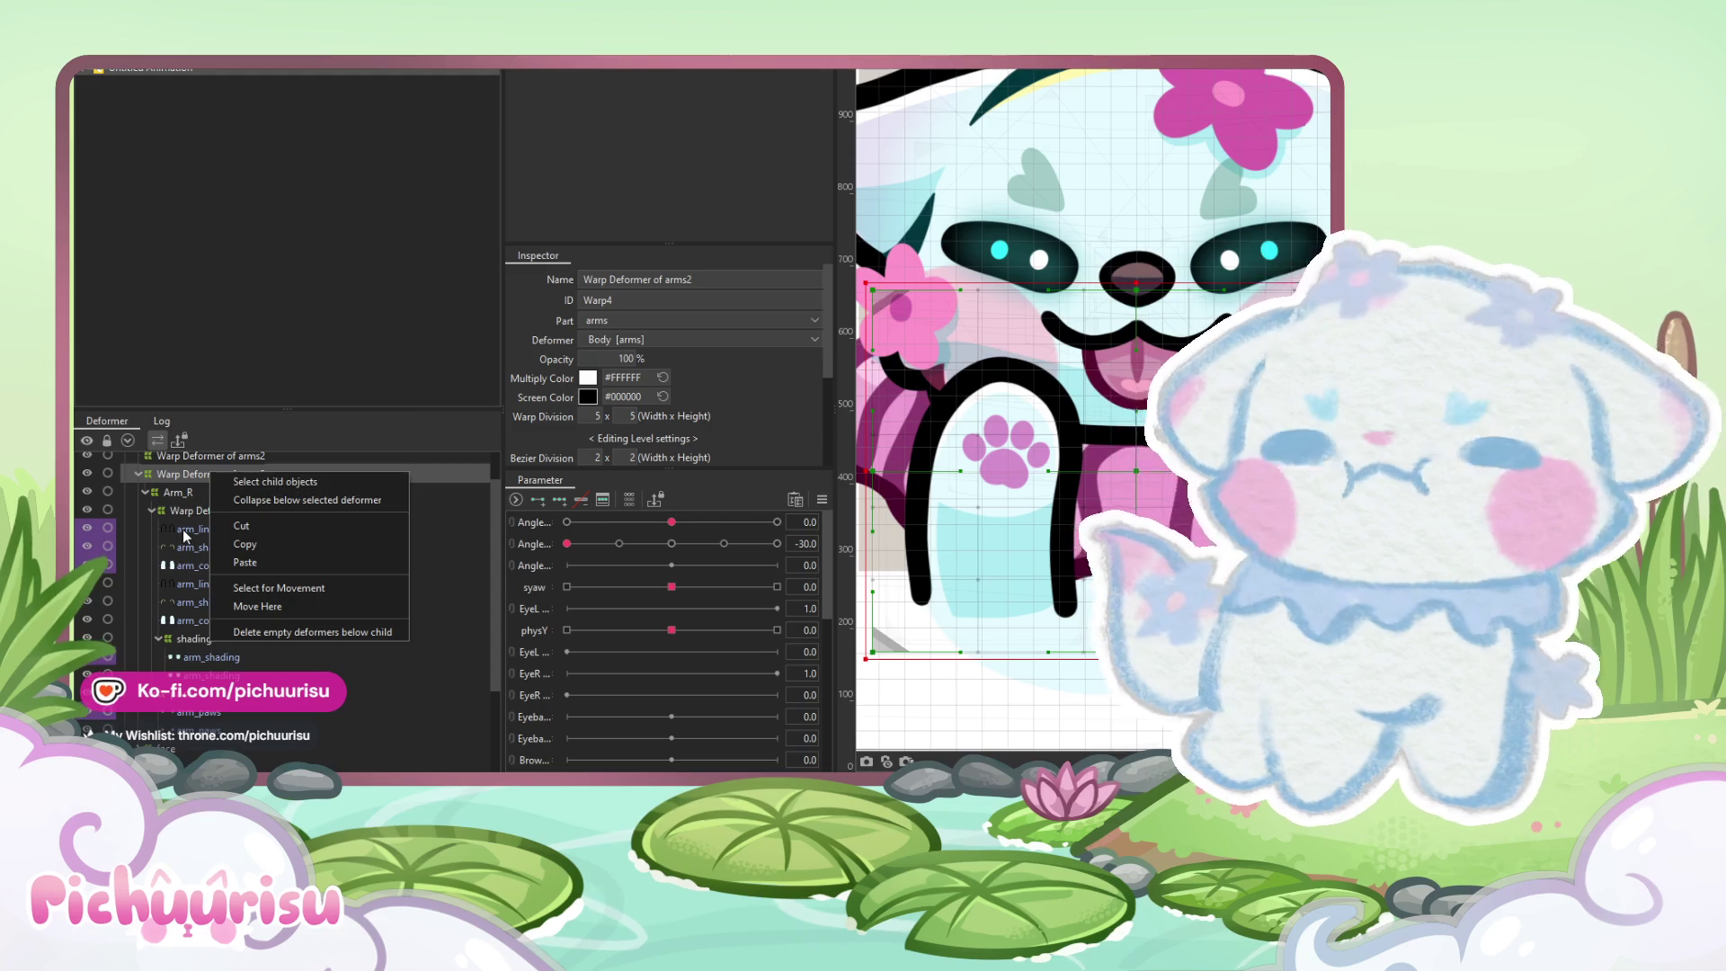
{"action": "left_click", "coordinate": [225, 481]}
{"action": "left_click", "coordinate": [193, 501]}
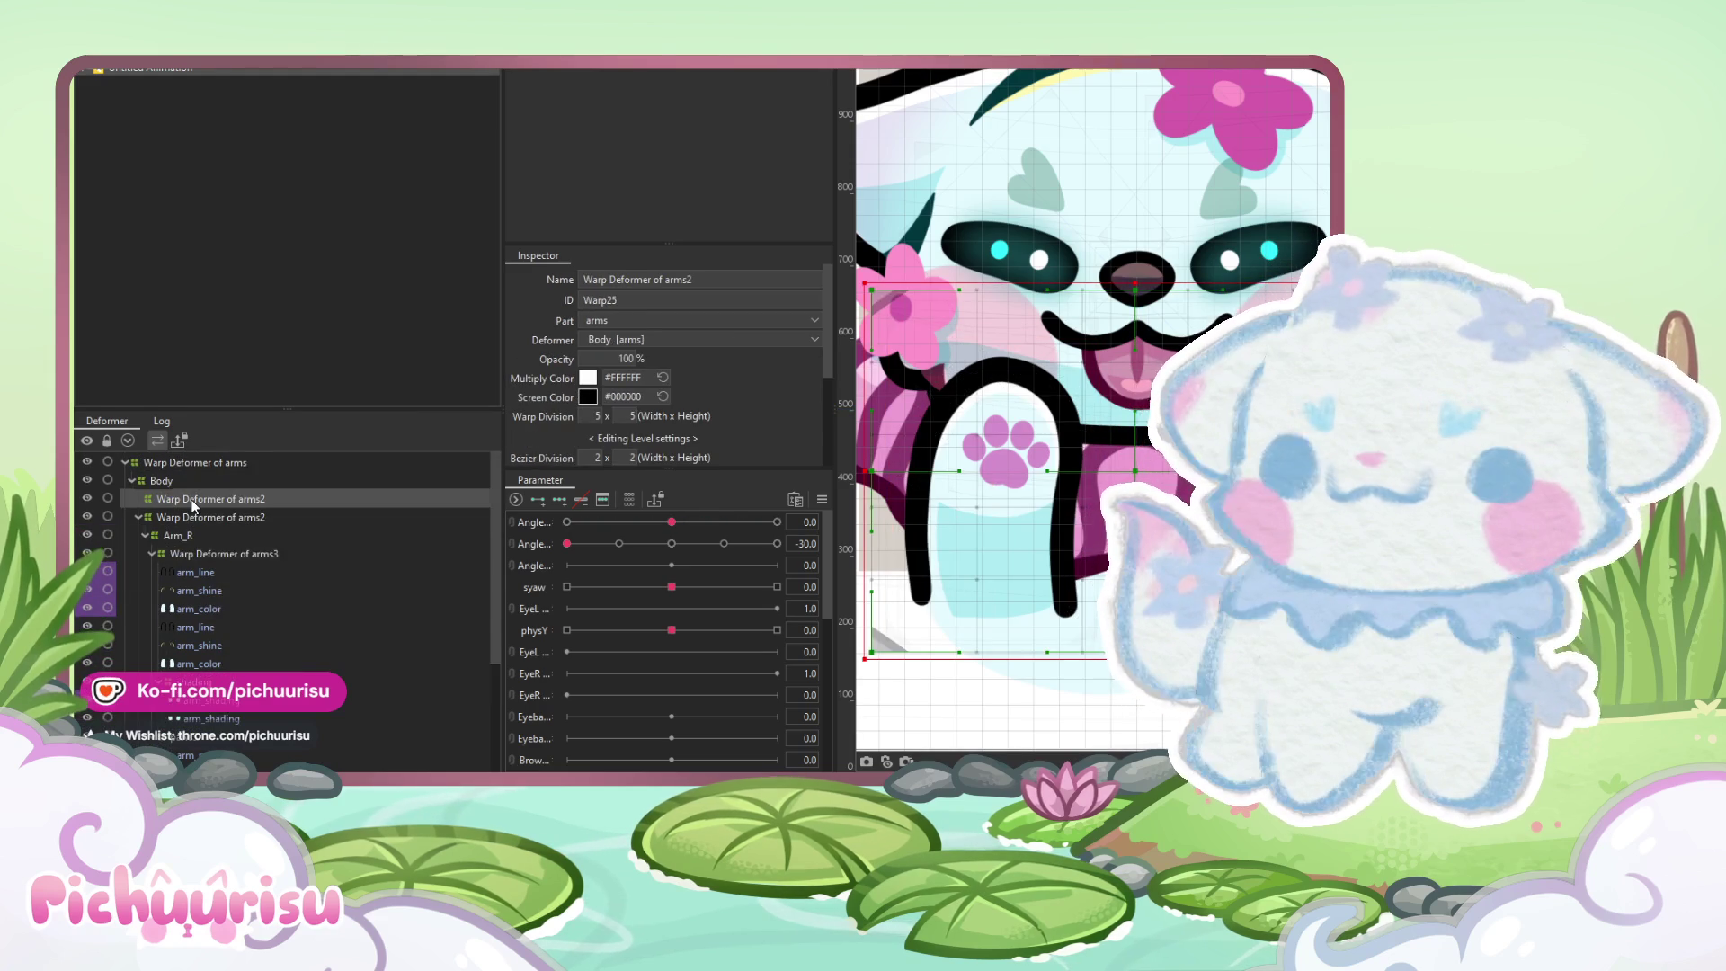
{"action": "right_click", "coordinate": [191, 498]}
{"action": "left_click", "coordinate": [215, 507]}
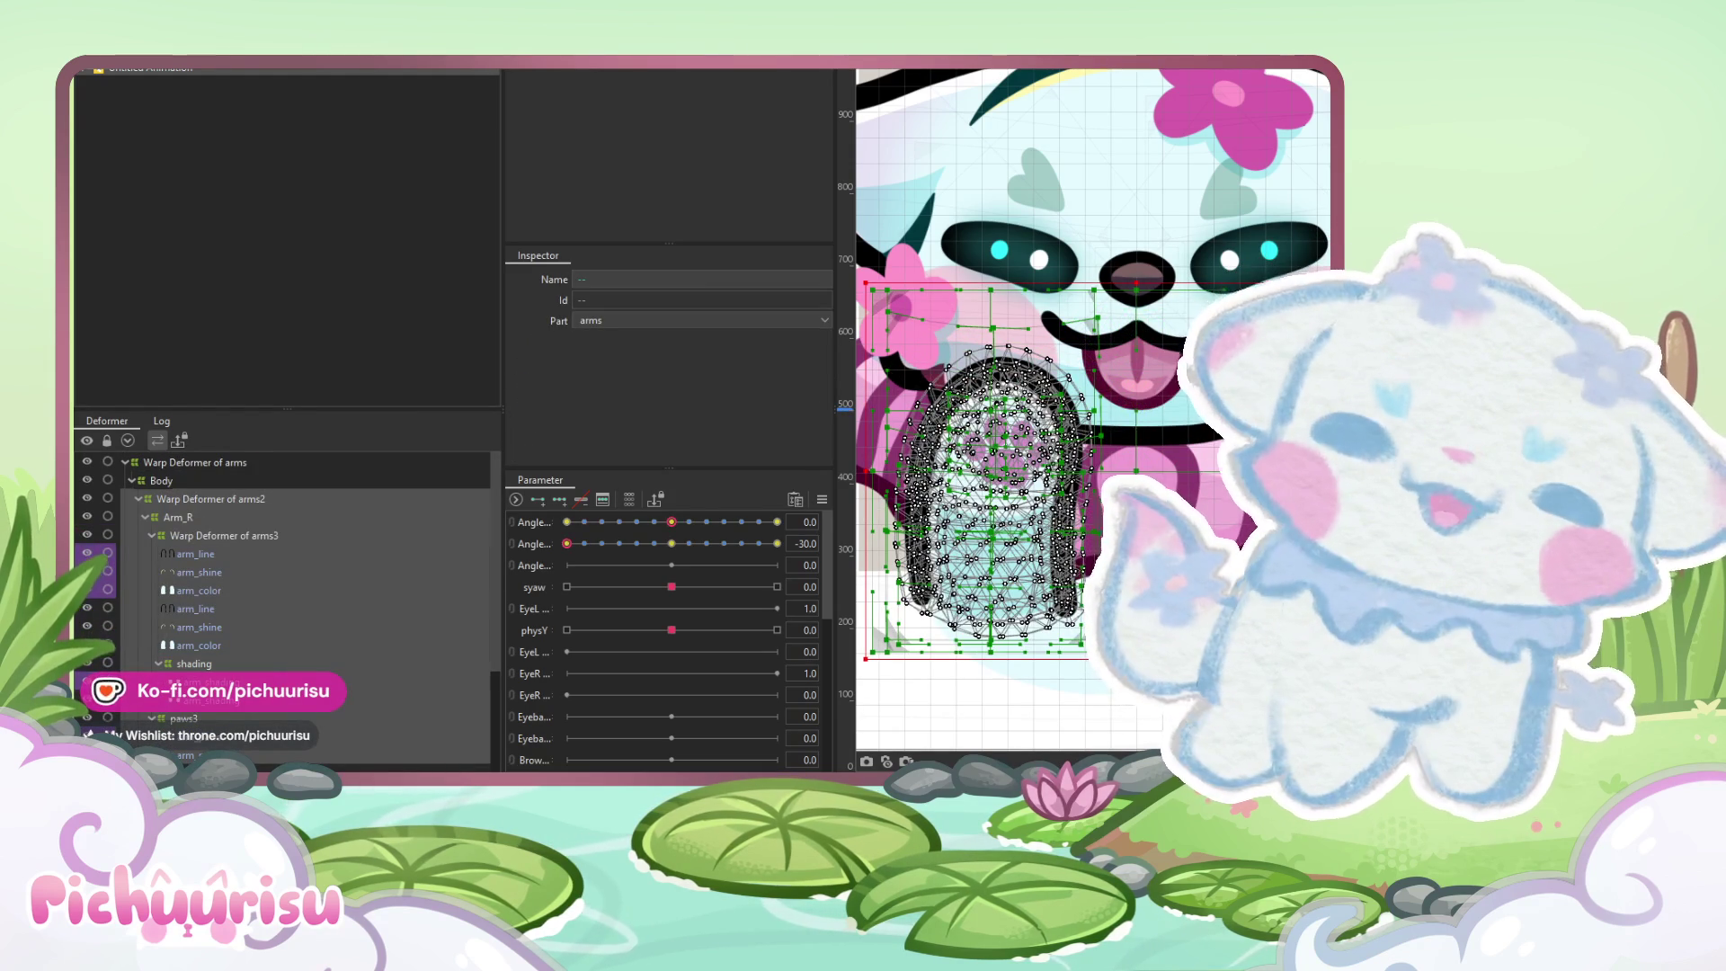
{"action": "left_click", "coordinate": [354, 165]}
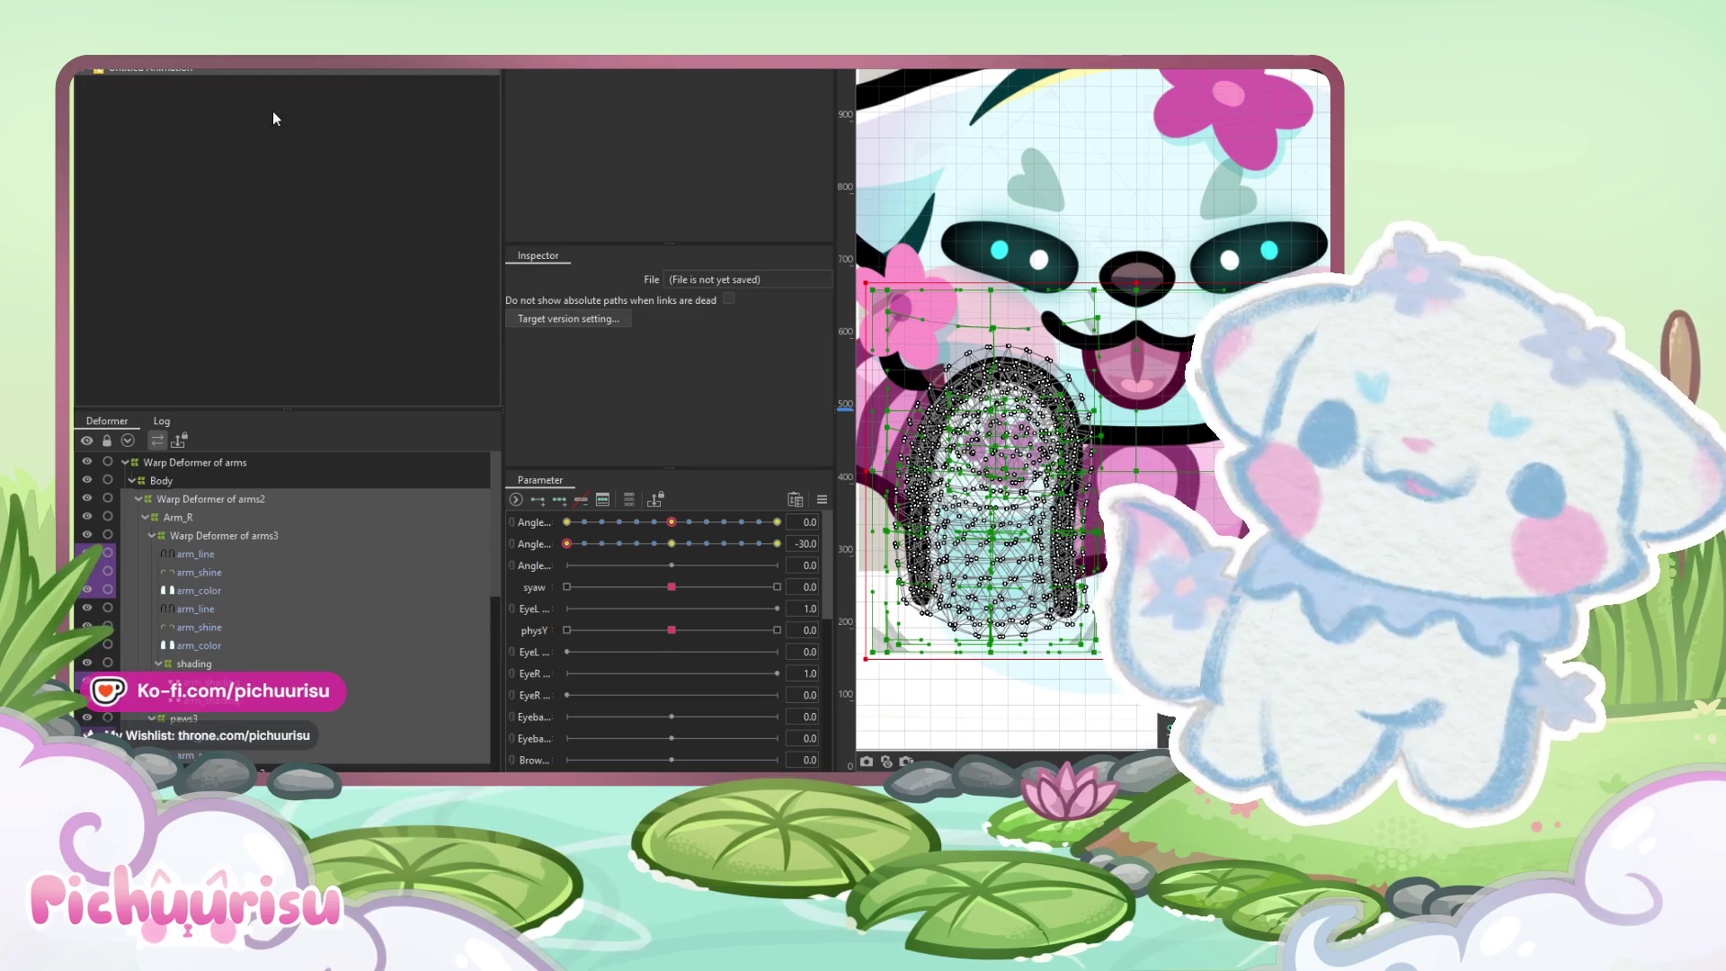
{"action": "left_click", "coordinate": [165, 516]}
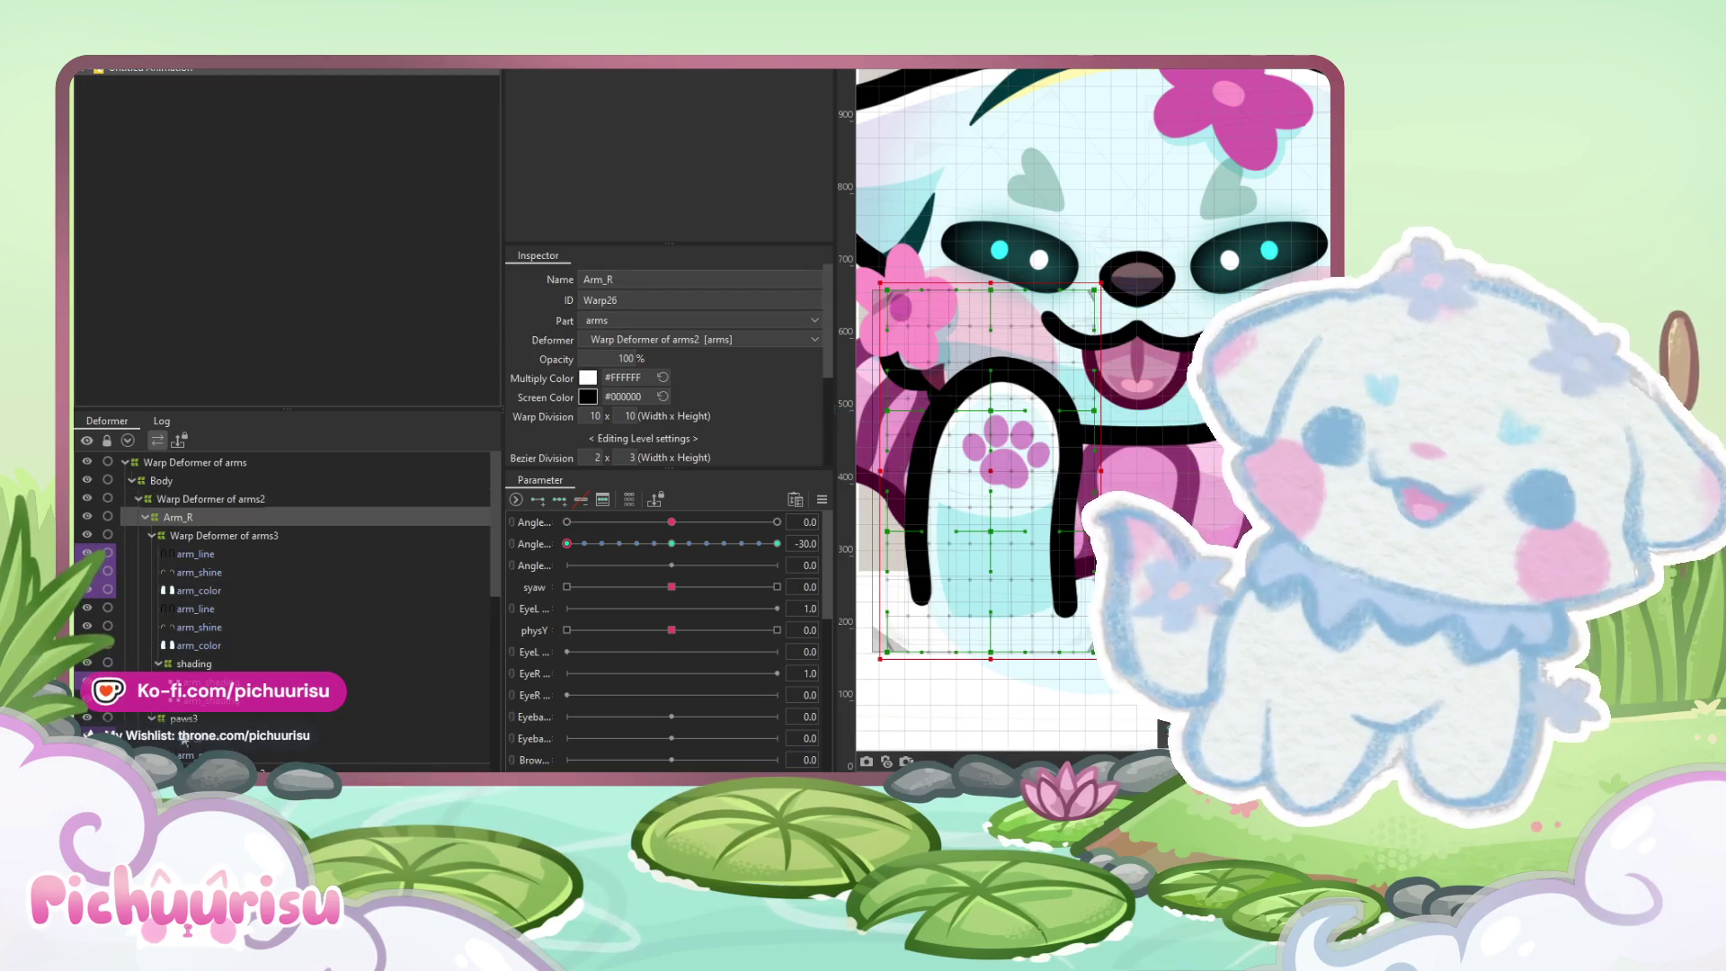
{"action": "left_click", "coordinate": [189, 755], "text": "shift"}
Reset the second Angle to 0 and flip the selected arm with Modeling > Edit Form > Flip
{"action": "scroll", "coordinate": [1057, 378], "scroll_direction": "down", "scroll_amount": 2}
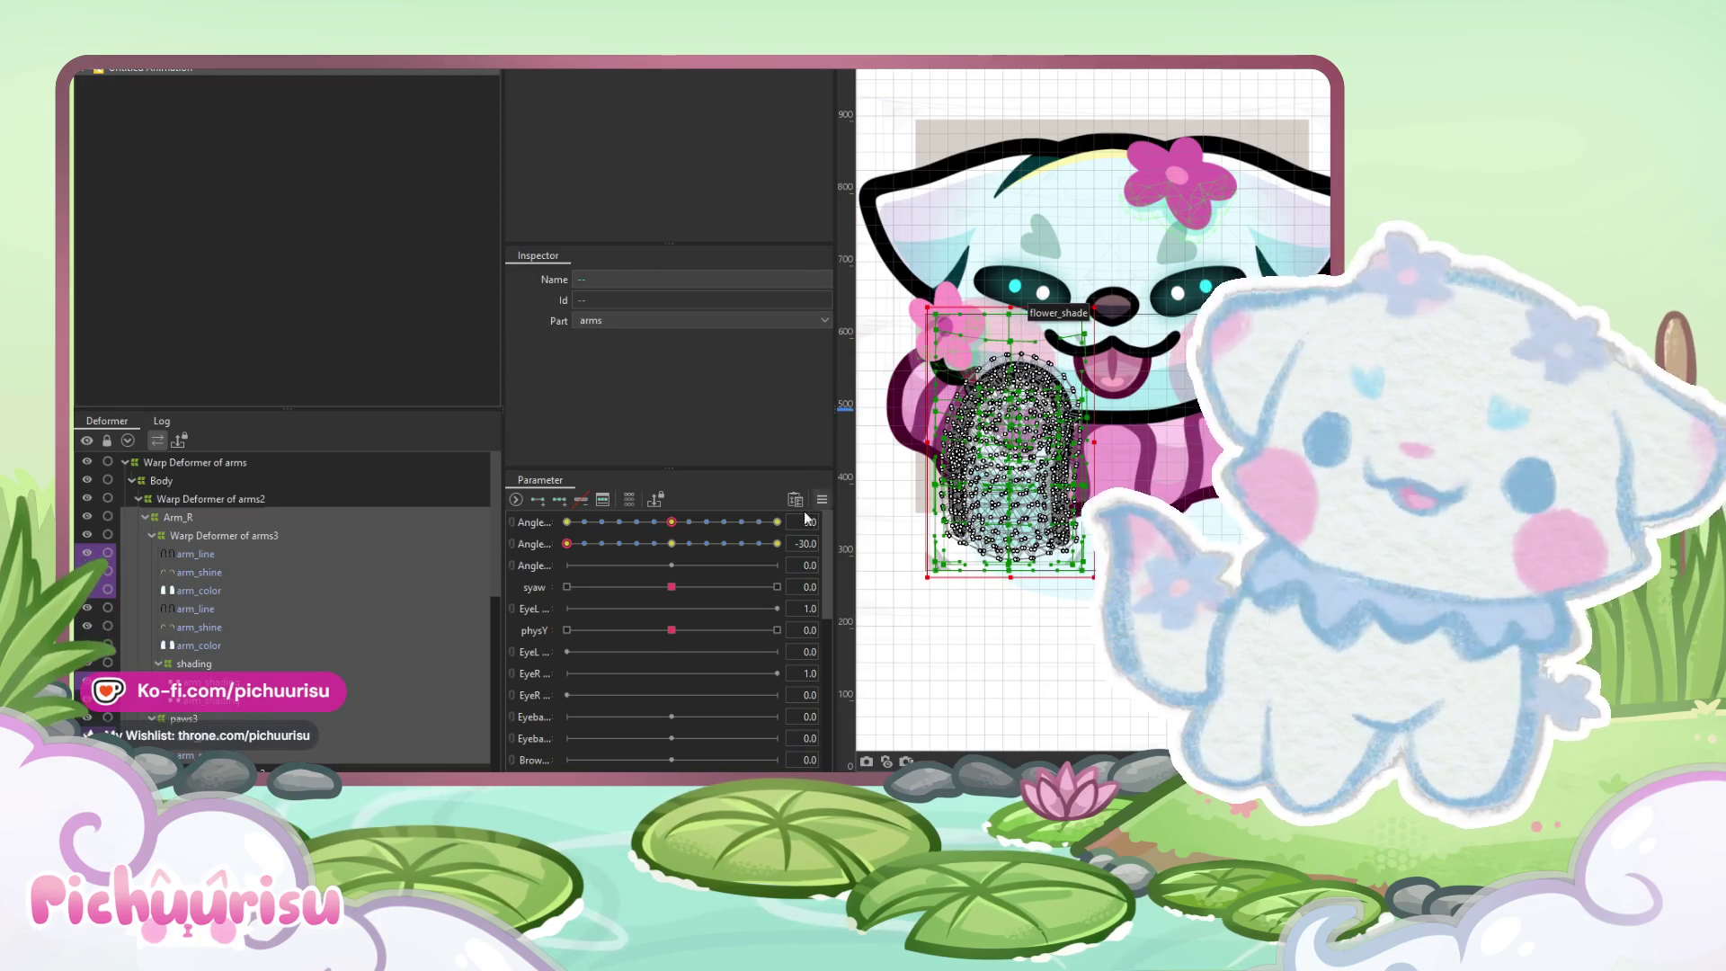
{"action": "left_click", "coordinate": [671, 543]}
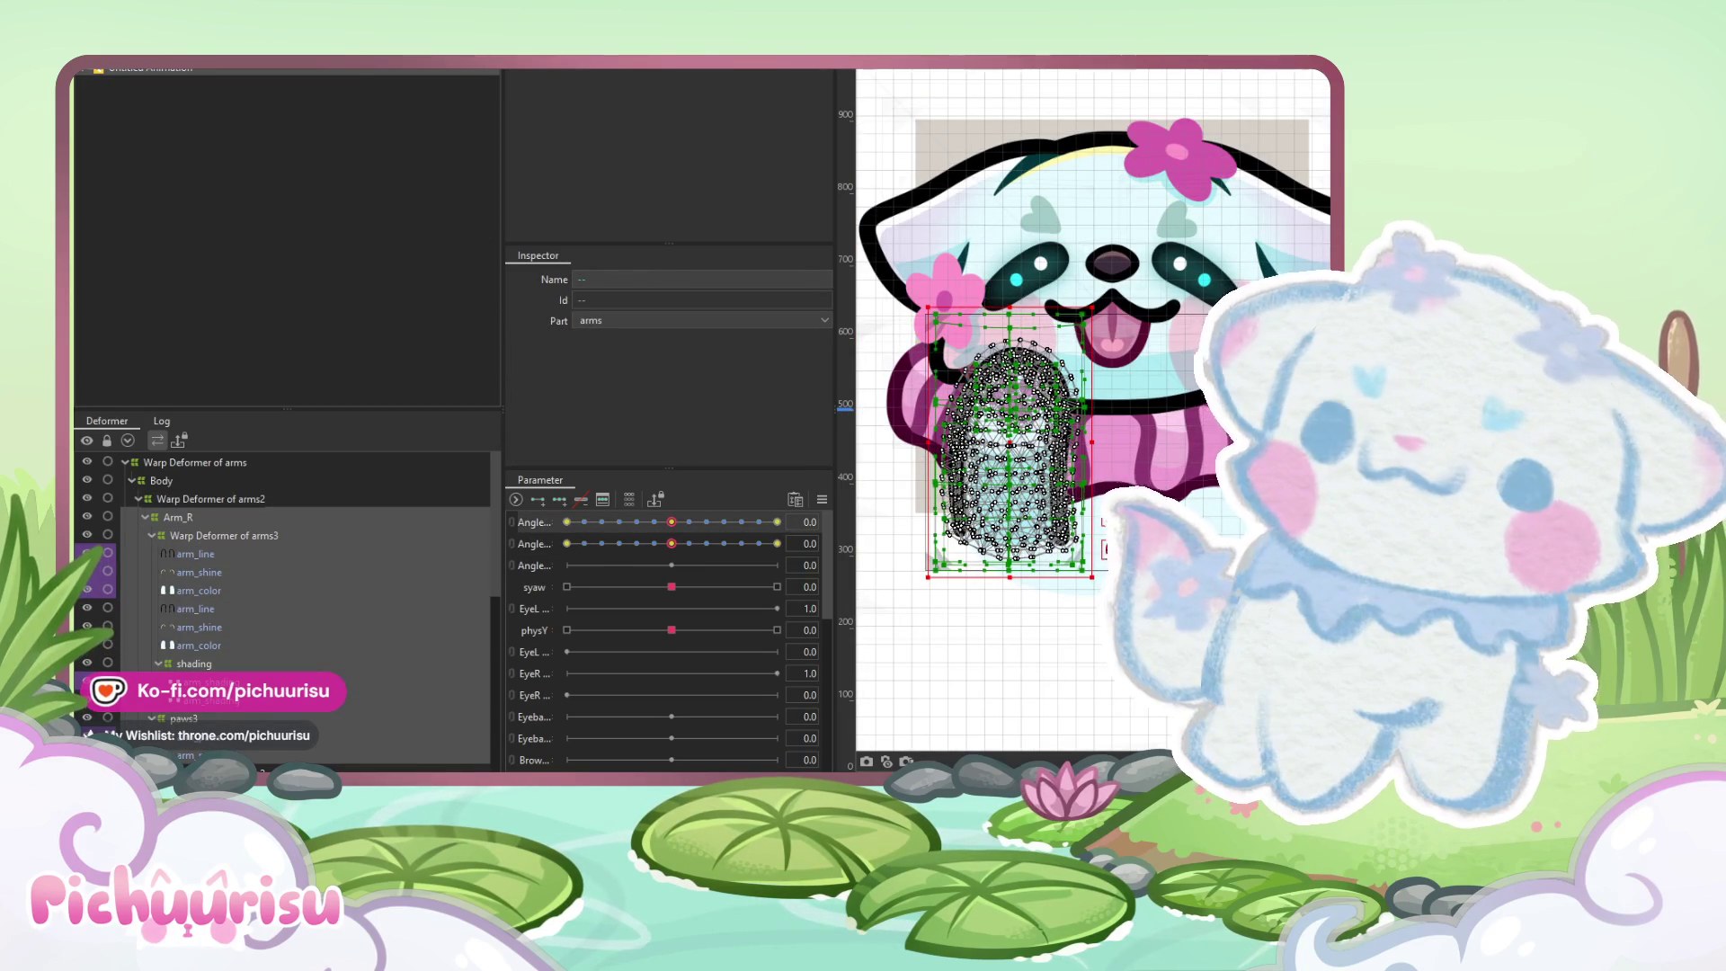
{"action": "left_click", "coordinate": [193, 63]}
{"action": "mouse_move", "coordinate": [225, 126]}
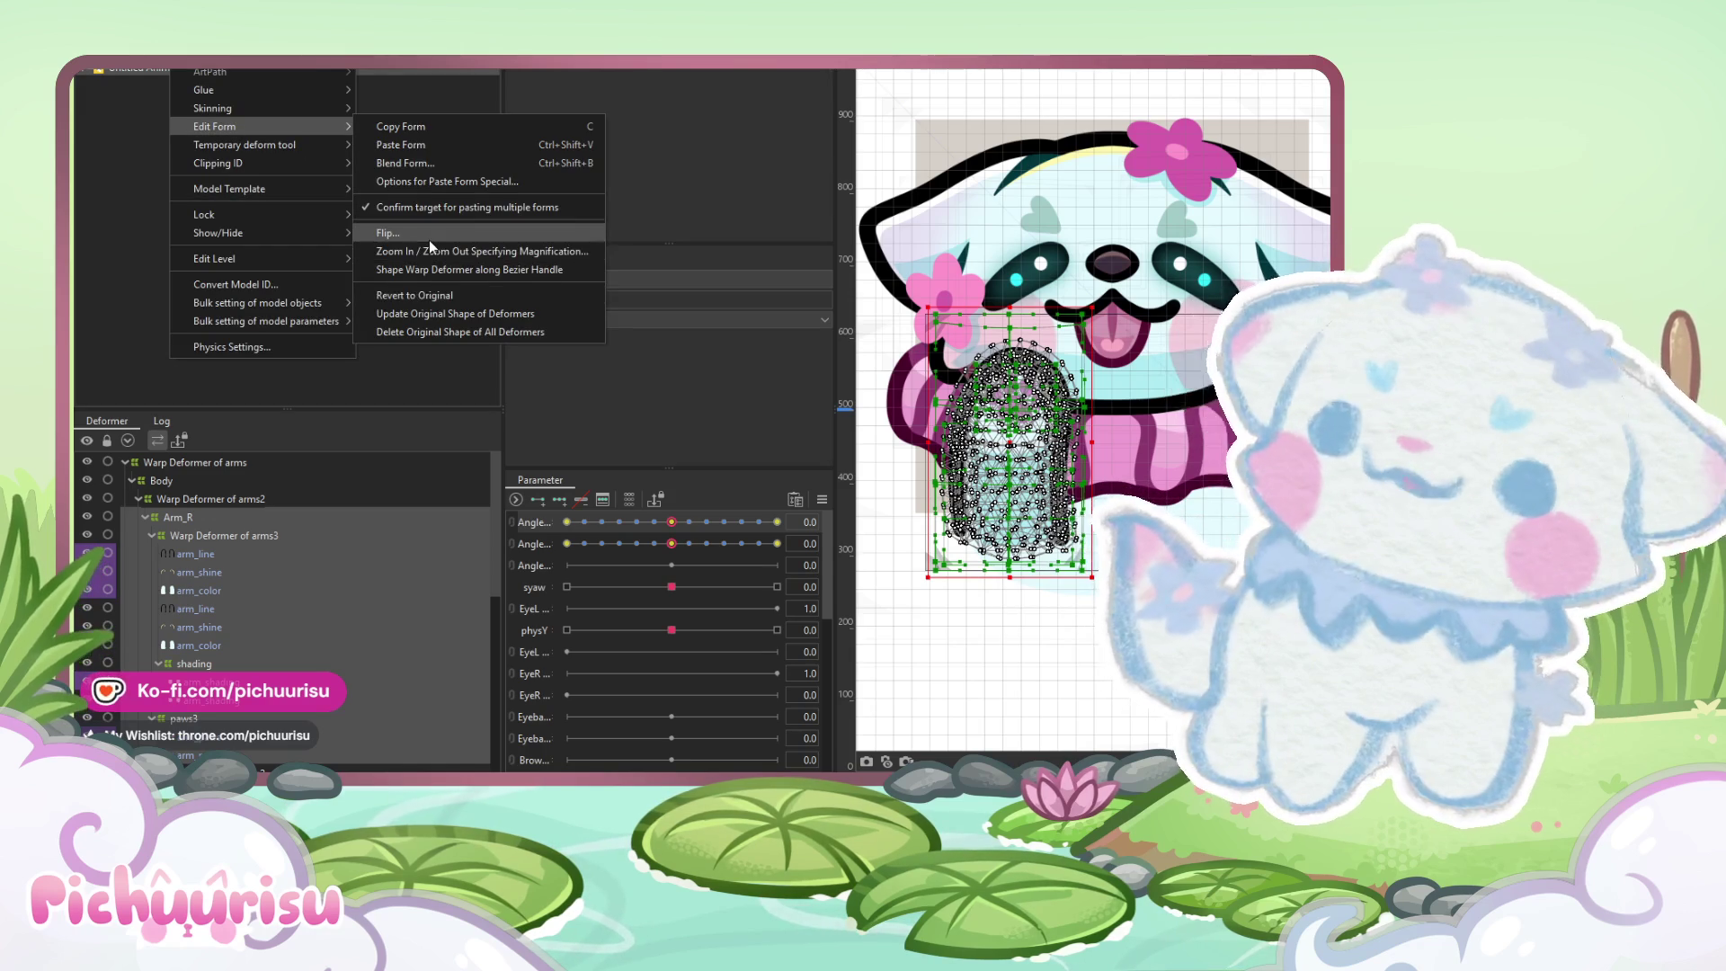
{"action": "left_click", "coordinate": [429, 251]}
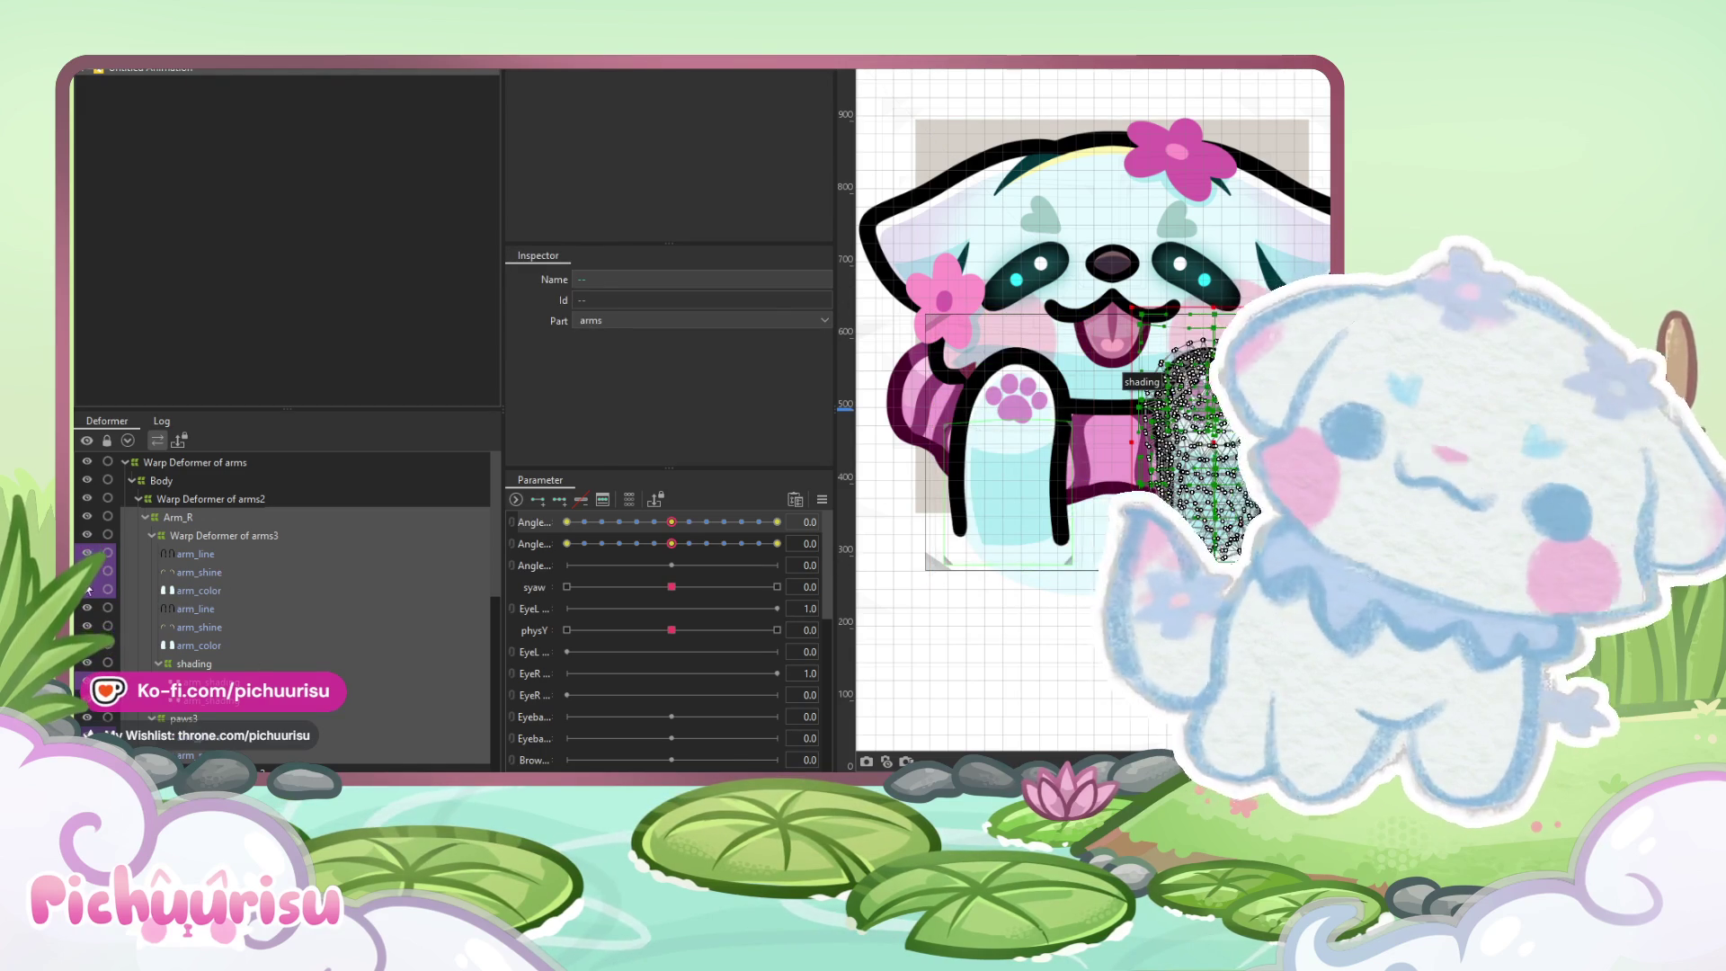
Hide the duplicate arm's arm_line, arm_shine and arm_color layers and deselect the mesh
{"action": "left_click_drag", "start_coordinate": [87, 608], "coordinate": [87, 627]}
{"action": "left_click", "coordinate": [90, 646]}
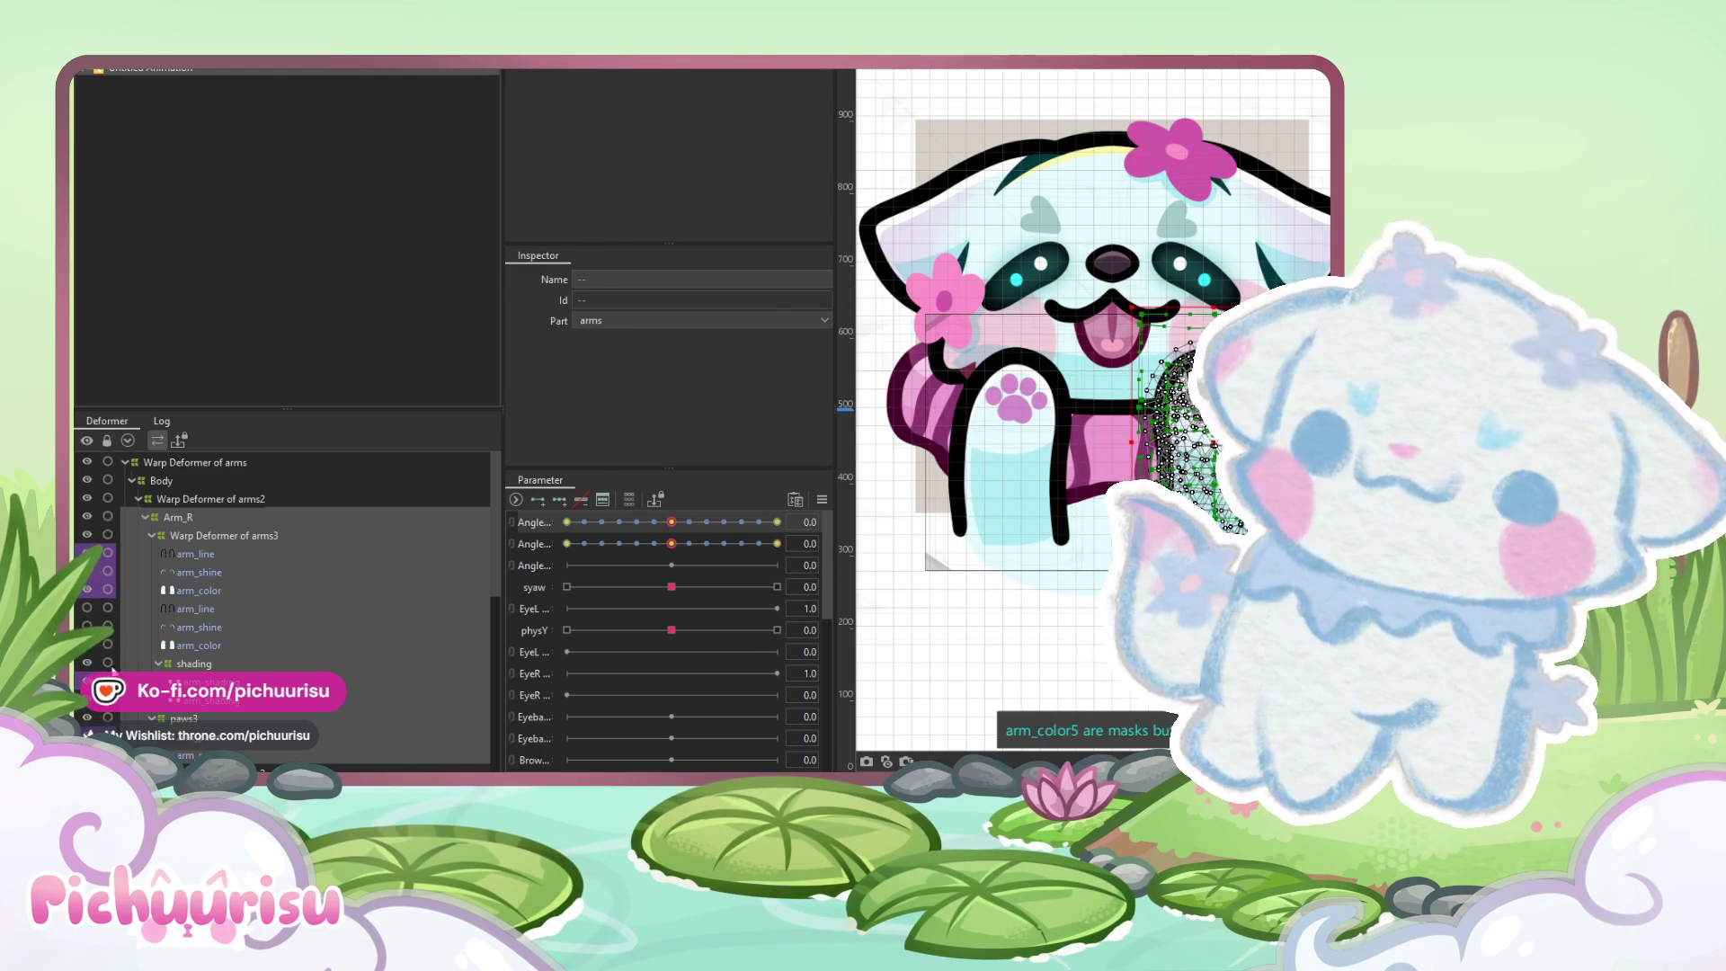
{"action": "left_click", "coordinate": [936, 710]}
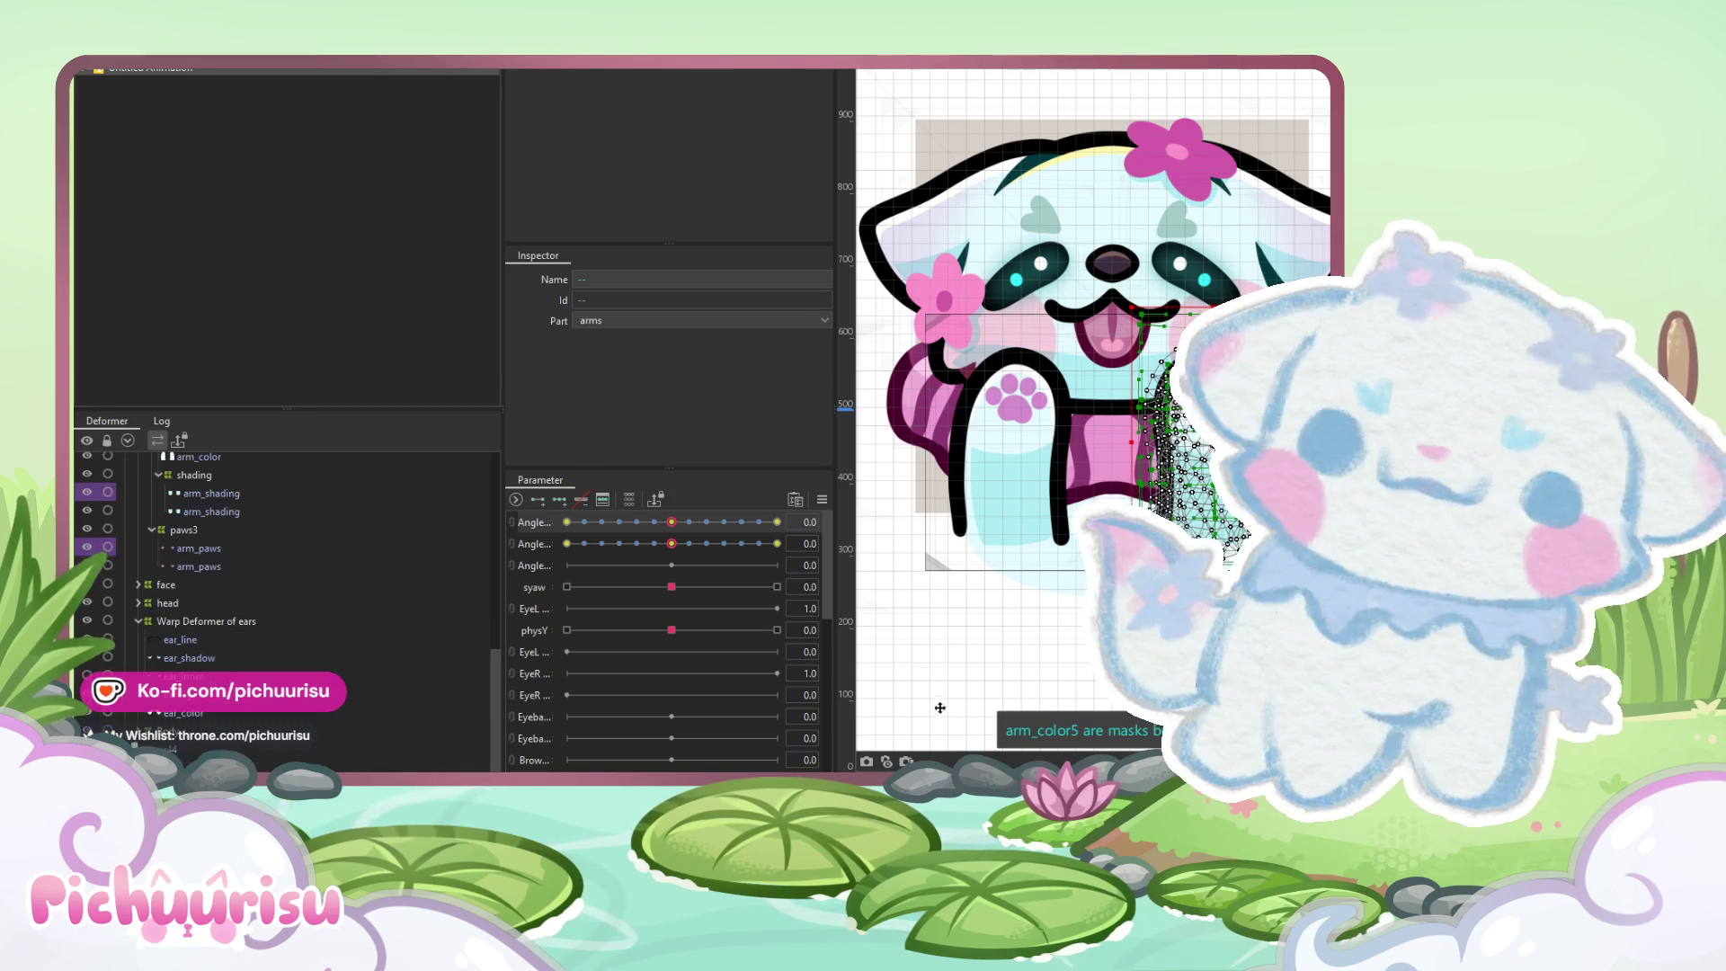
{"action": "scroll", "coordinate": [960, 315], "scroll_direction": "down", "scroll_amount": 5}
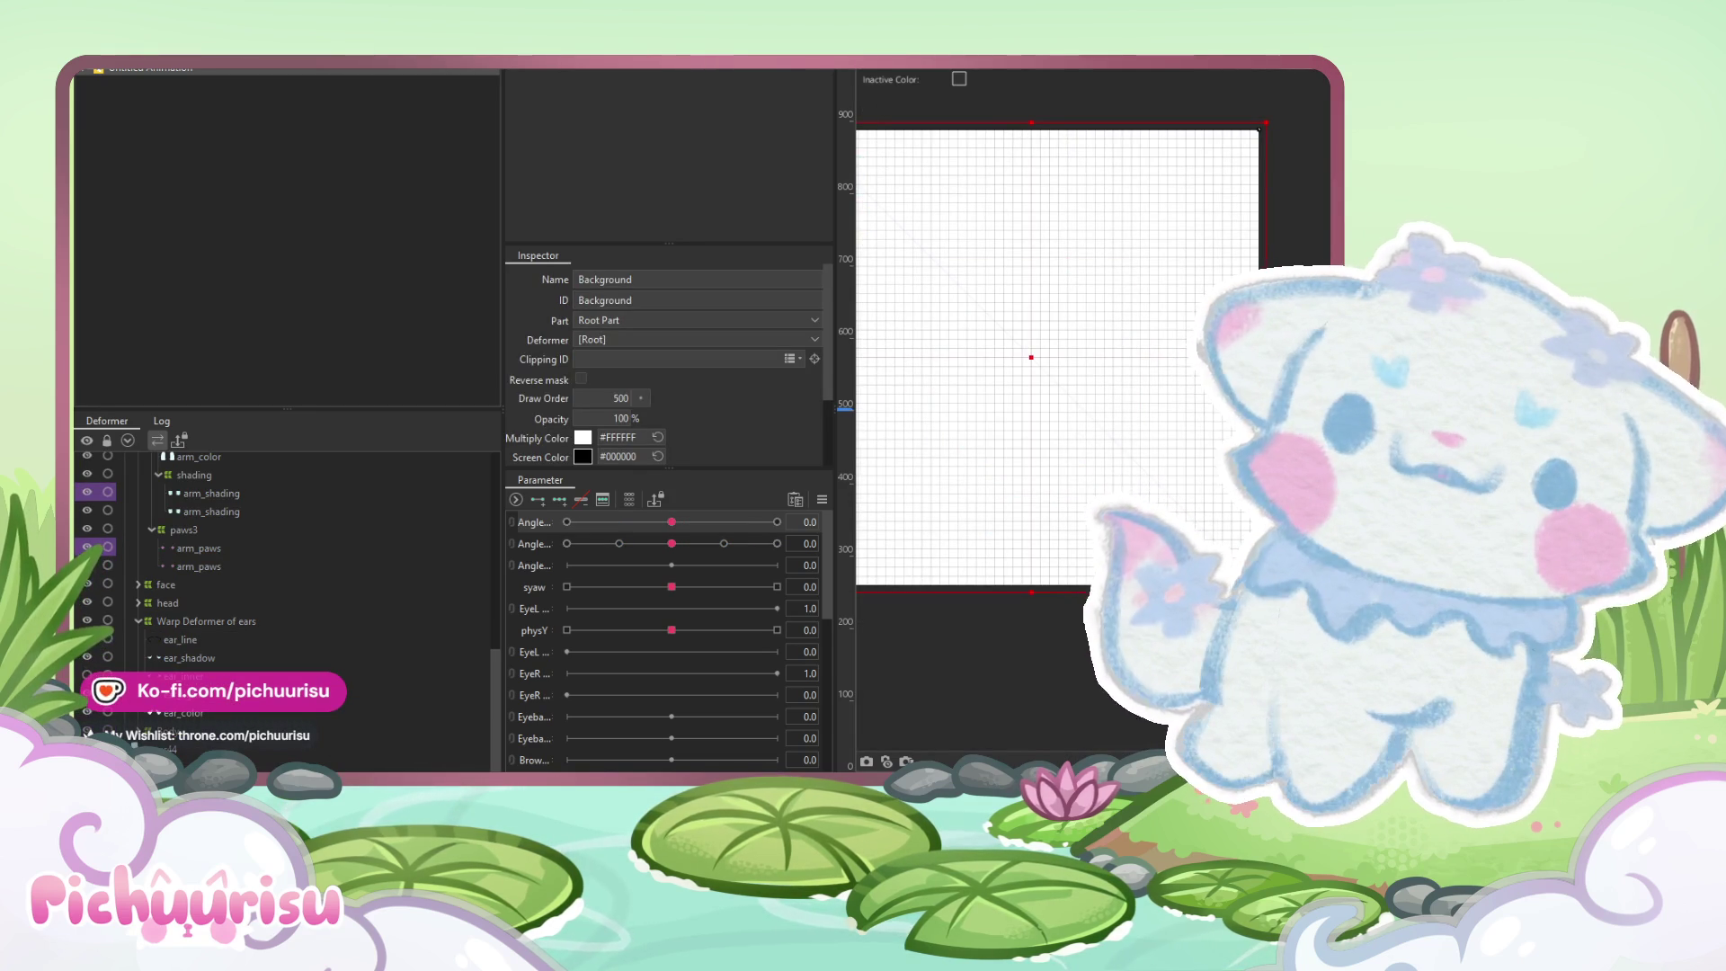
Replay the animation preview
{"action": "scroll", "coordinate": [1143, 353], "scroll_direction": "up", "scroll_amount": 2}
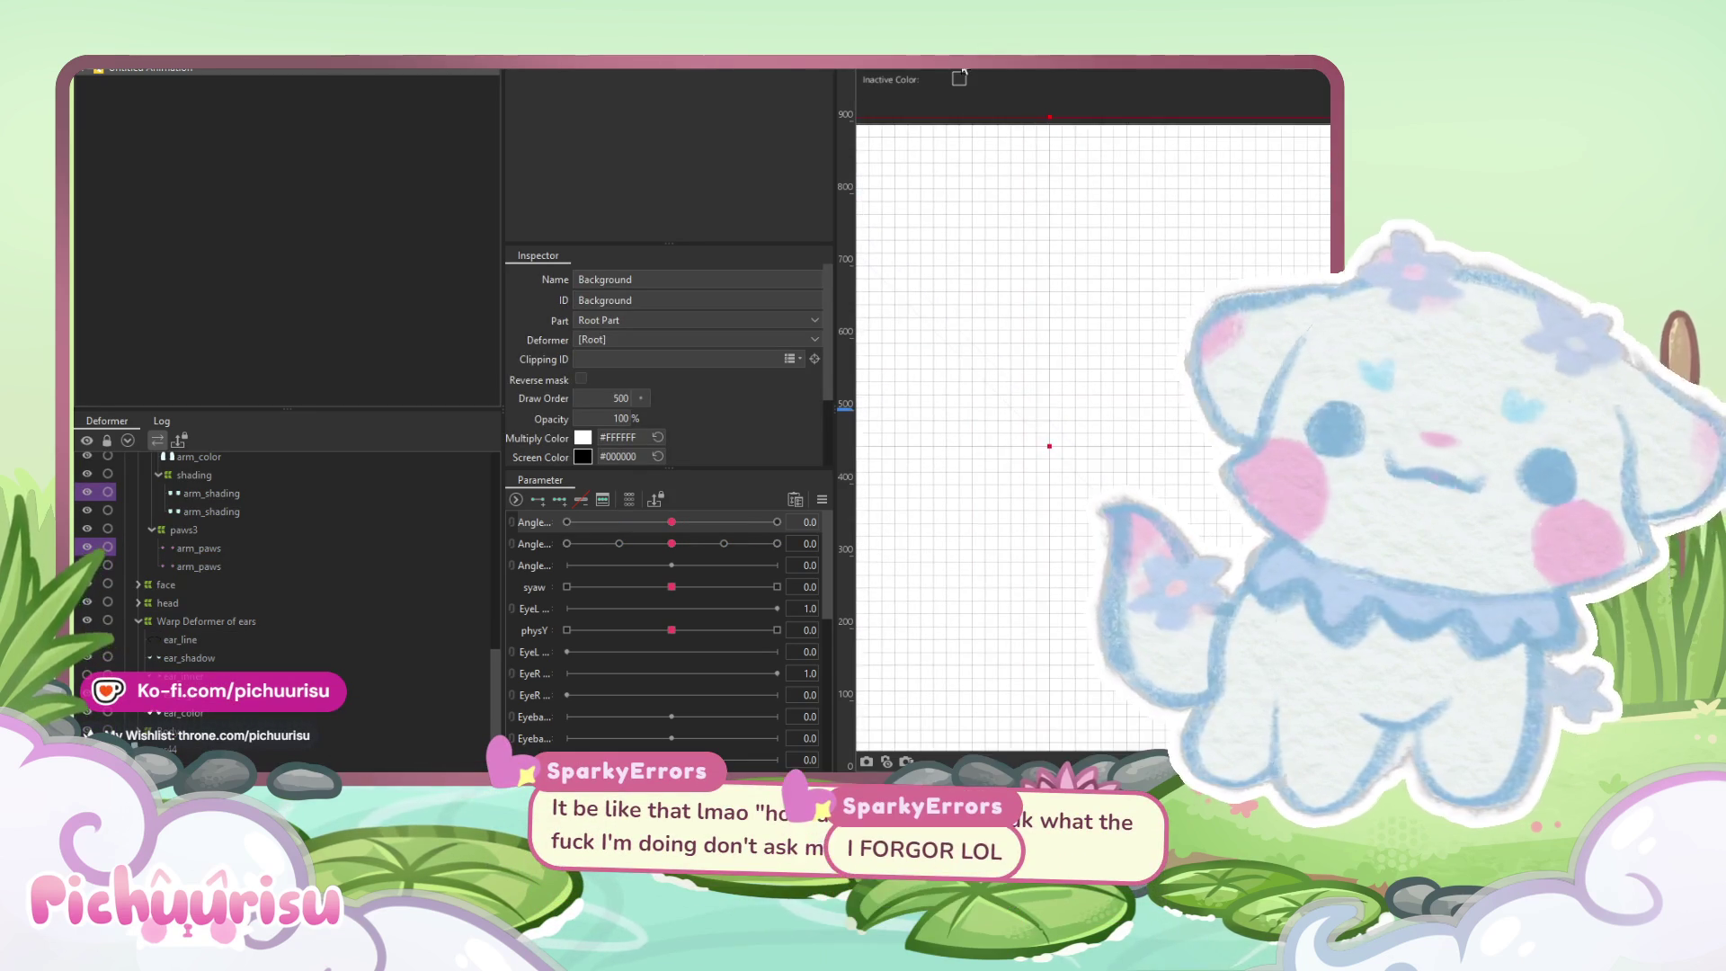
{"action": "scroll", "coordinate": [1043, 159], "scroll_direction": "down", "scroll_amount": 4}
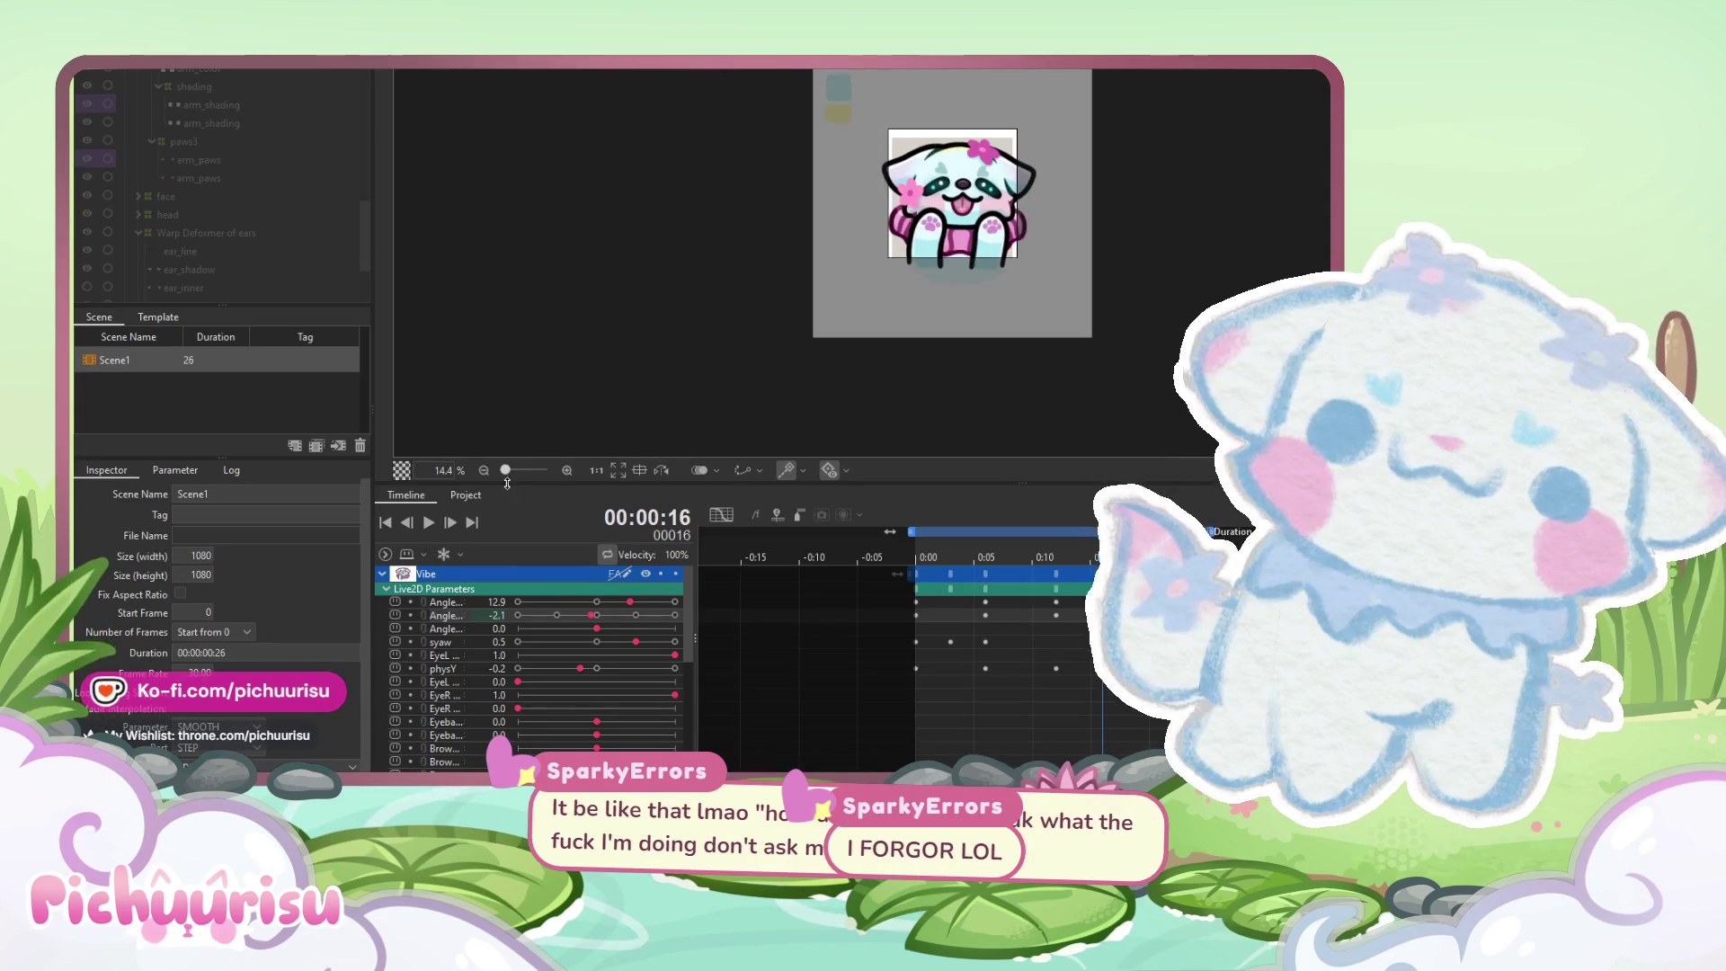
{"action": "left_click", "coordinate": [425, 526]}
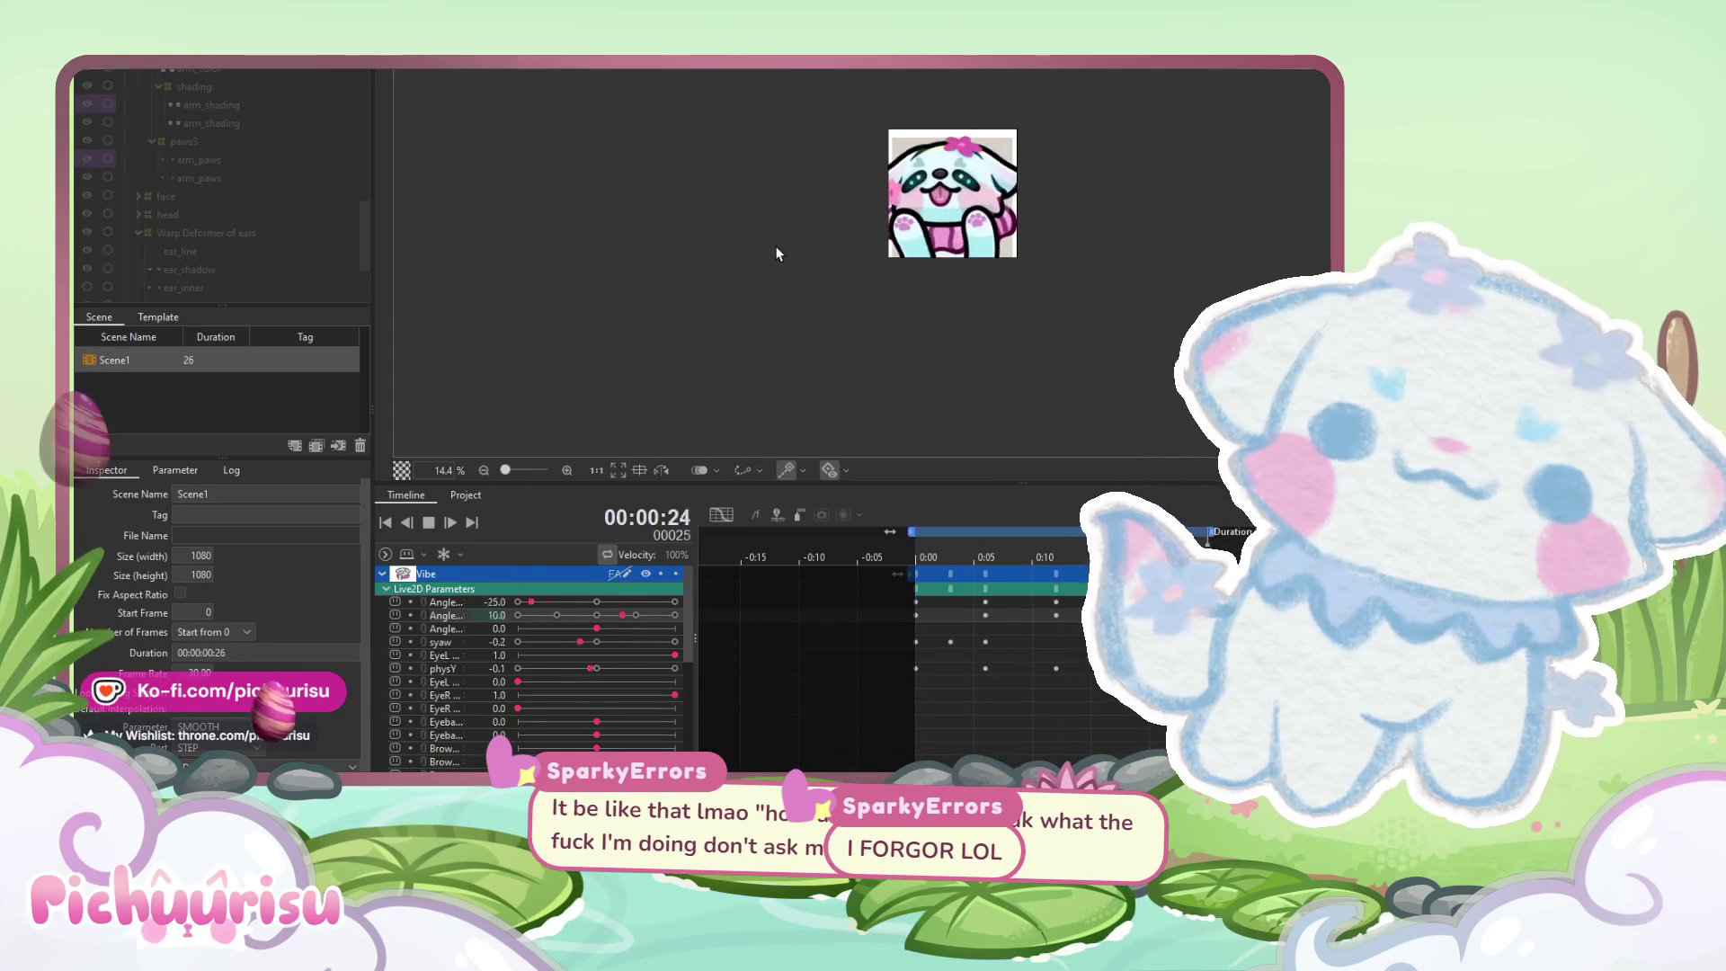
Link the two Angle parameters into one pad and sweep the head through combined poses
{"action": "scroll", "coordinate": [1007, 191], "scroll_direction": "up", "scroll_amount": 3}
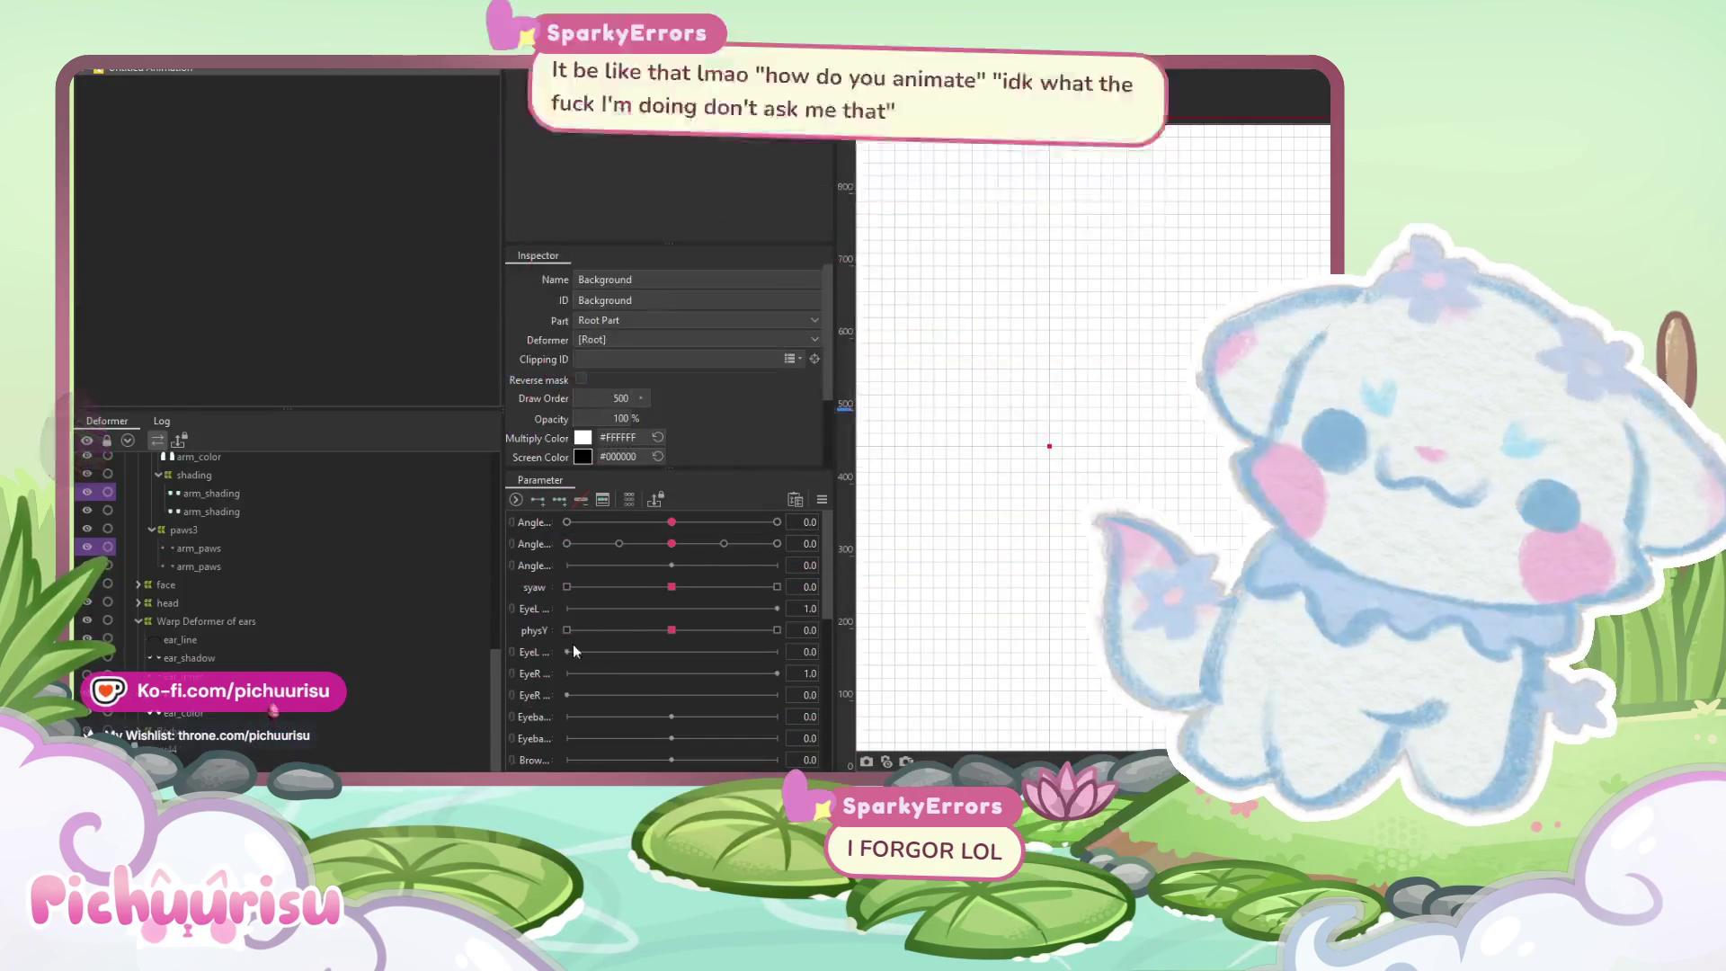
{"action": "scroll", "coordinate": [1187, 526], "scroll_direction": "down", "scroll_amount": 3}
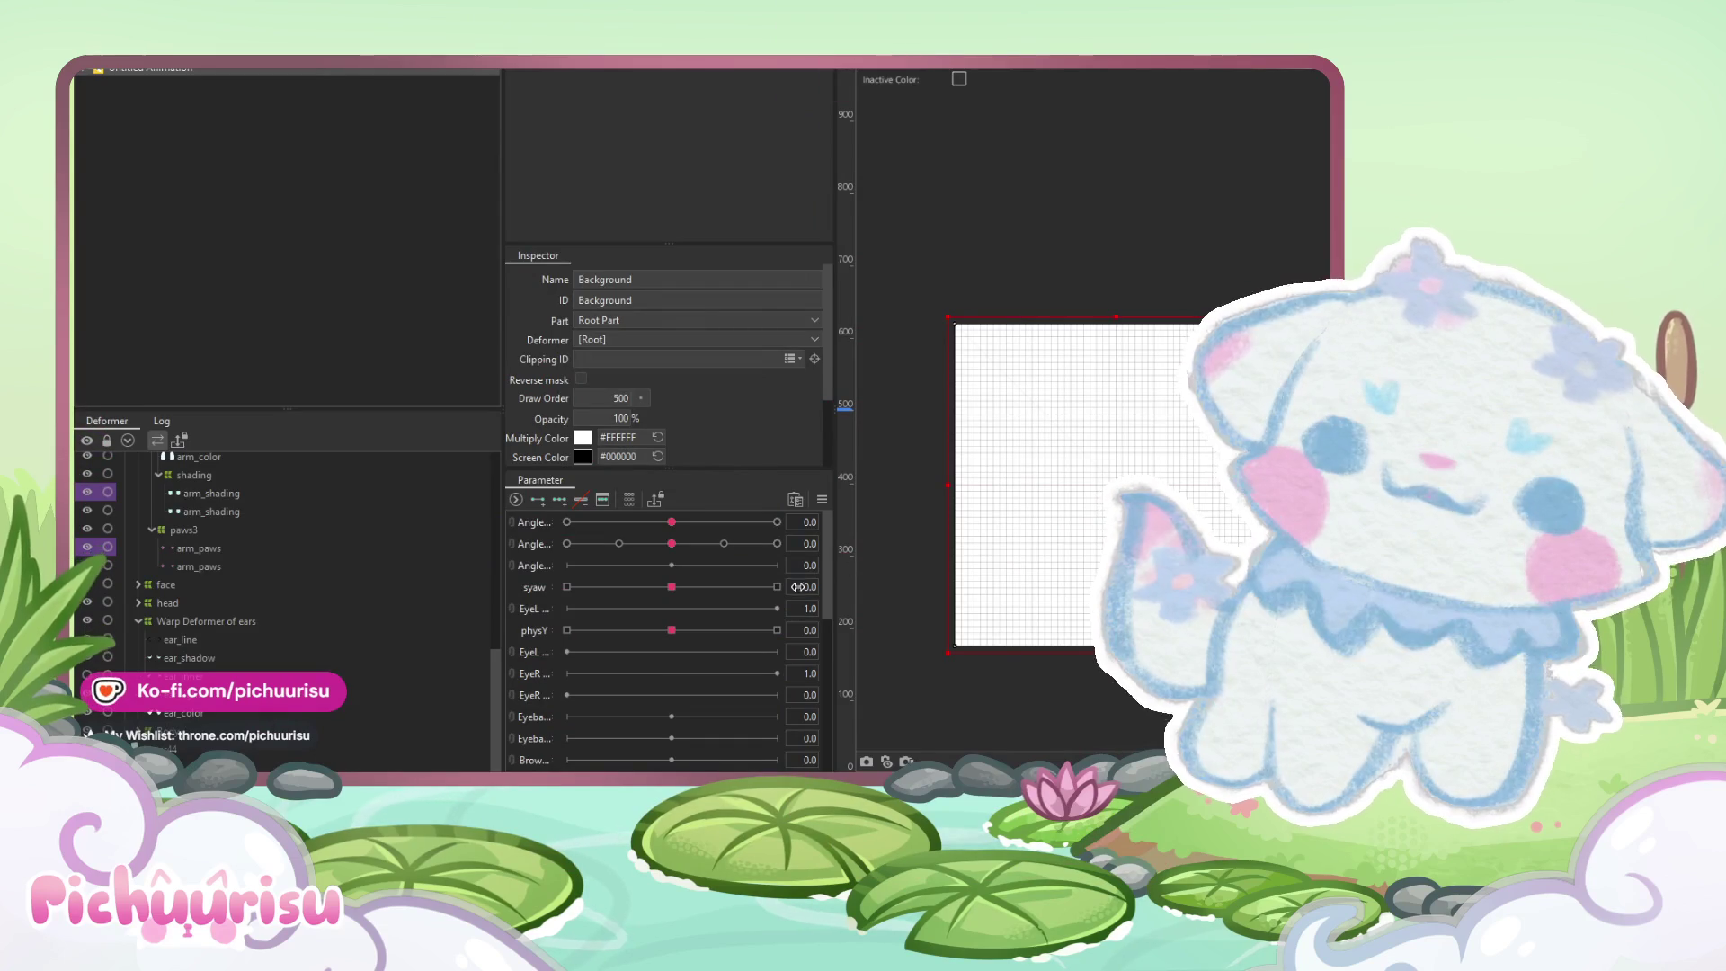
{"action": "scroll", "coordinate": [994, 218], "scroll_direction": "up", "scroll_amount": 3}
{"action": "mouse_move", "coordinate": [672, 543]}
{"action": "left_mouse_down"}
{"action": "mouse_move", "coordinate": [638, 579]}
{"action": "mouse_move", "coordinate": [770, 551]}
{"action": "left_mouse_up"}
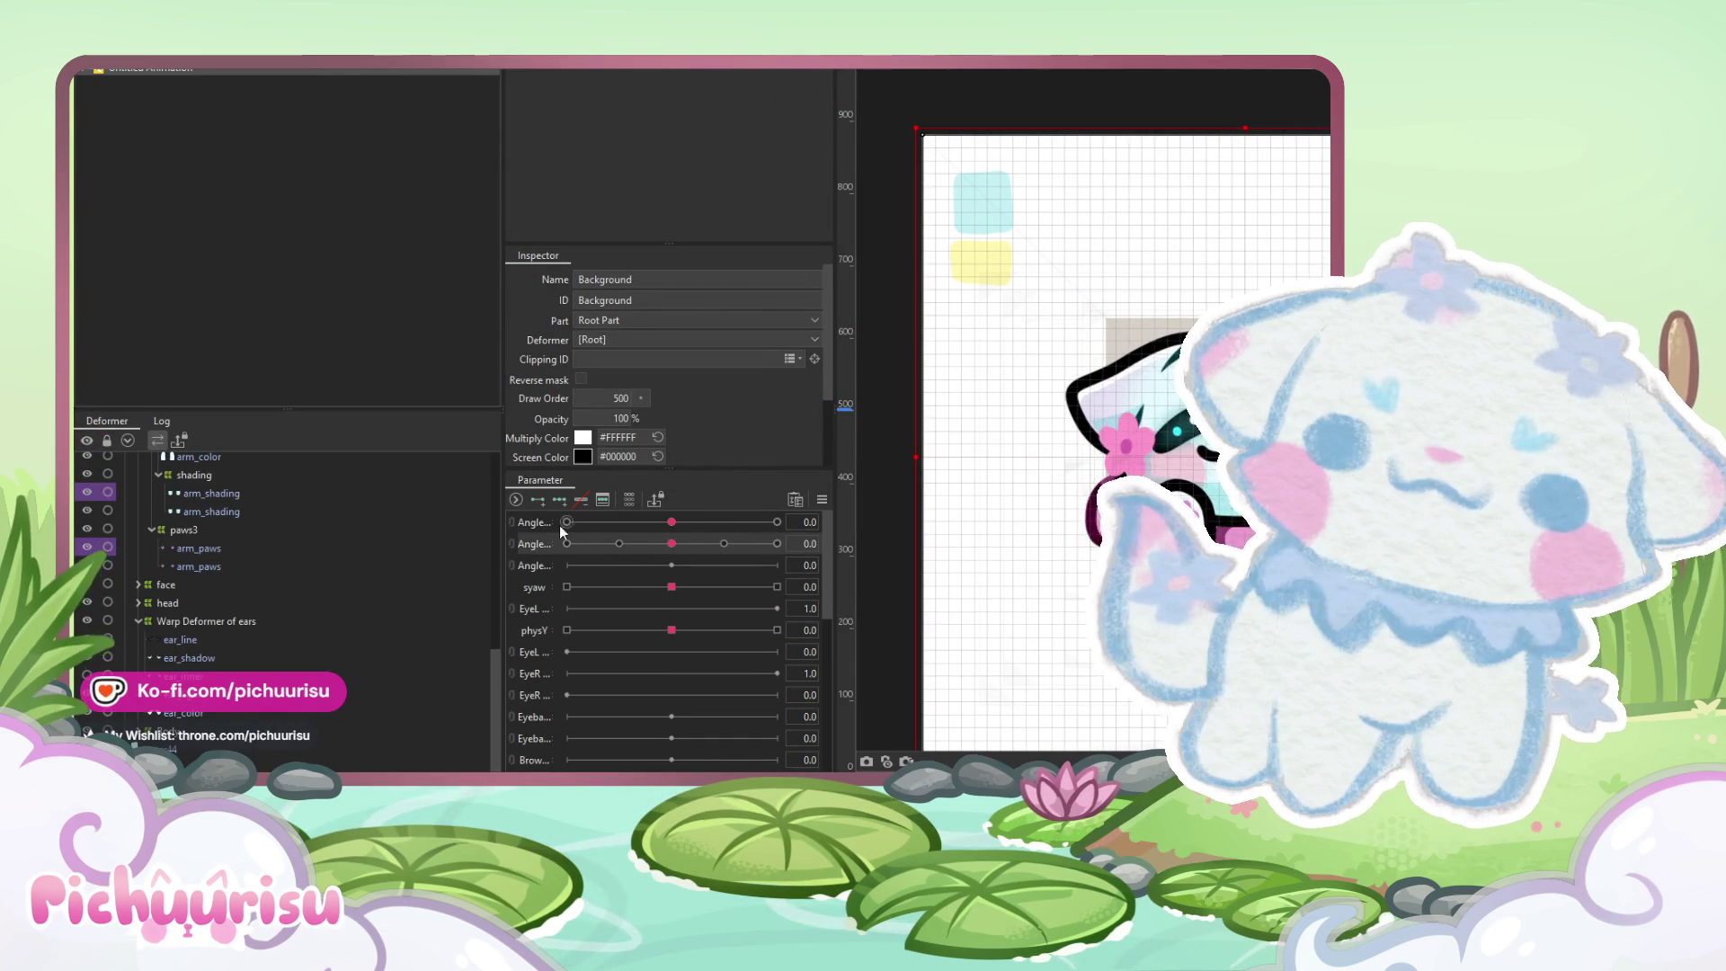
{"action": "left_click", "coordinate": [513, 530]}
{"action": "left_click", "coordinate": [608, 558]}
{"action": "mouse_move", "coordinate": [608, 557]}
{"action": "left_mouse_down"}
{"action": "mouse_move", "coordinate": [767, 562]}
{"action": "mouse_move", "coordinate": [557, 552]}
{"action": "mouse_move", "coordinate": [761, 586]}
{"action": "mouse_move", "coordinate": [770, 608]}
{"action": "left_mouse_up"}
{"action": "mouse_move", "coordinate": [807, 570]}
{"action": "left_mouse_down"}
{"action": "mouse_move", "coordinate": [829, 563]}
{"action": "mouse_move", "coordinate": [759, 602]}
{"action": "mouse_move", "coordinate": [537, 549]}
{"action": "mouse_move", "coordinate": [790, 585]}
{"action": "mouse_move", "coordinate": [578, 578]}
{"action": "mouse_move", "coordinate": [709, 633]}
{"action": "mouse_move", "coordinate": [836, 611]}
{"action": "mouse_move", "coordinate": [659, 566]}
{"action": "mouse_move", "coordinate": [706, 633]}
{"action": "mouse_move", "coordinate": [807, 565]}
{"action": "mouse_move", "coordinate": [791, 601]}
{"action": "left_mouse_up"}
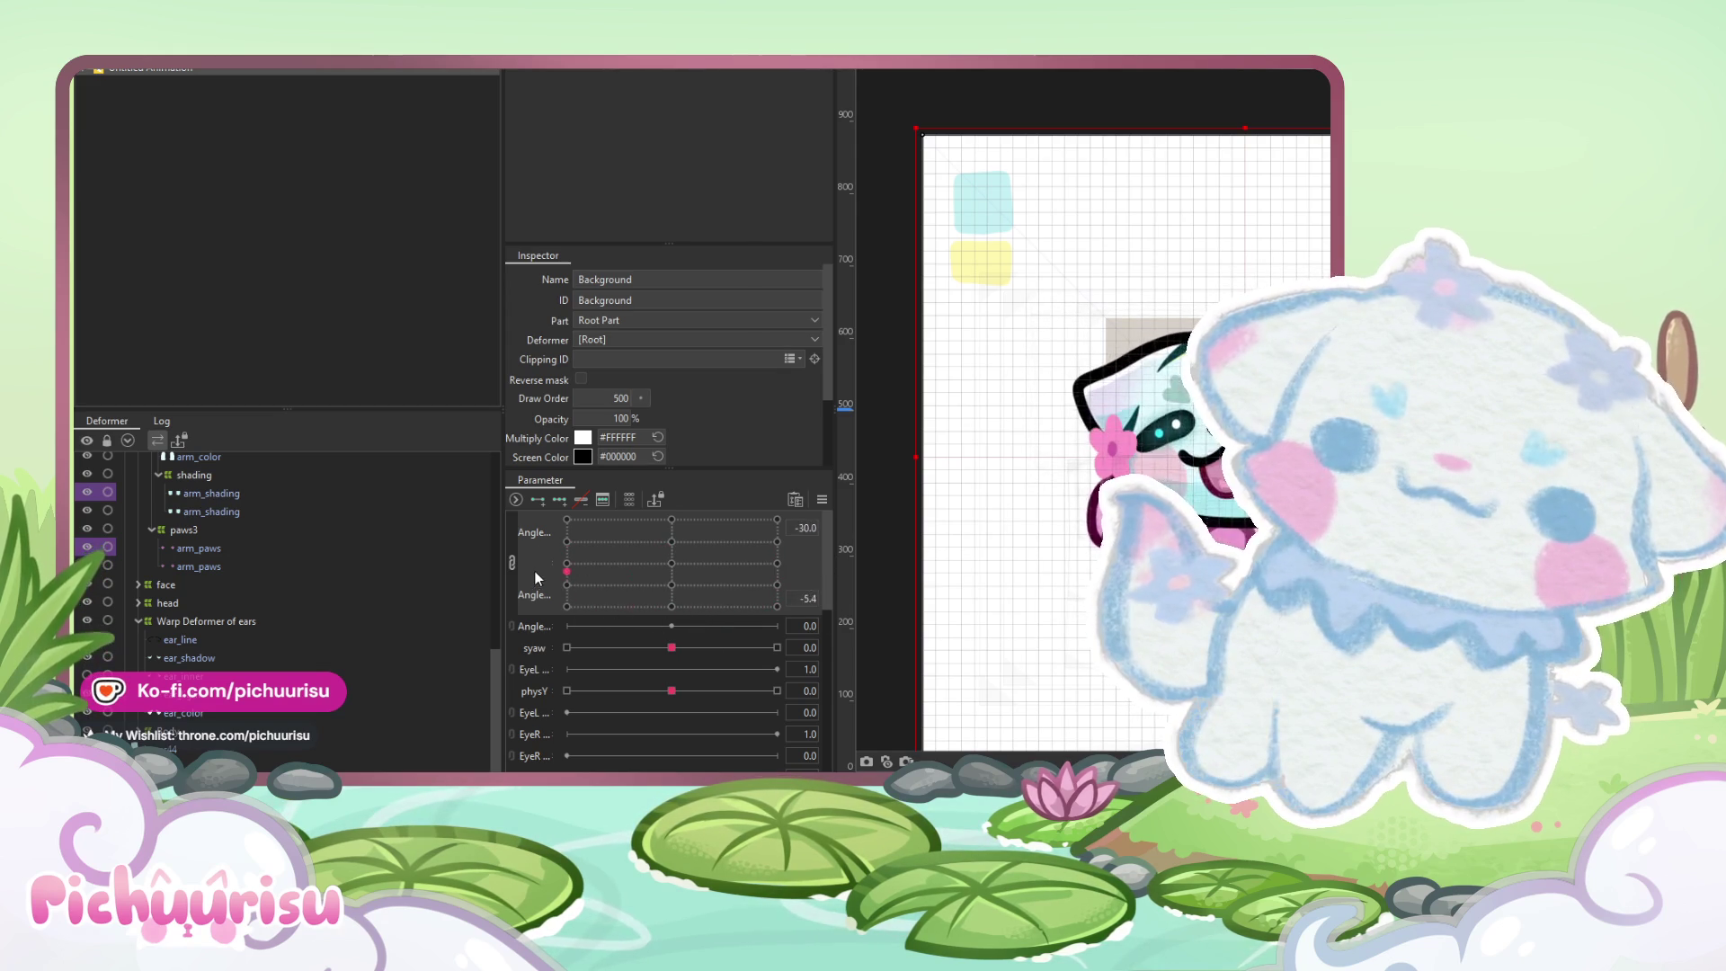
Select the arm meshes arm_line through arm_paws and enable weight painting with a ~897 px brush
{"action": "scroll", "coordinate": [1060, 583], "scroll_direction": "up", "scroll_amount": 2}
{"action": "scroll", "coordinate": [1059, 583], "scroll_direction": "up", "scroll_amount": 2}
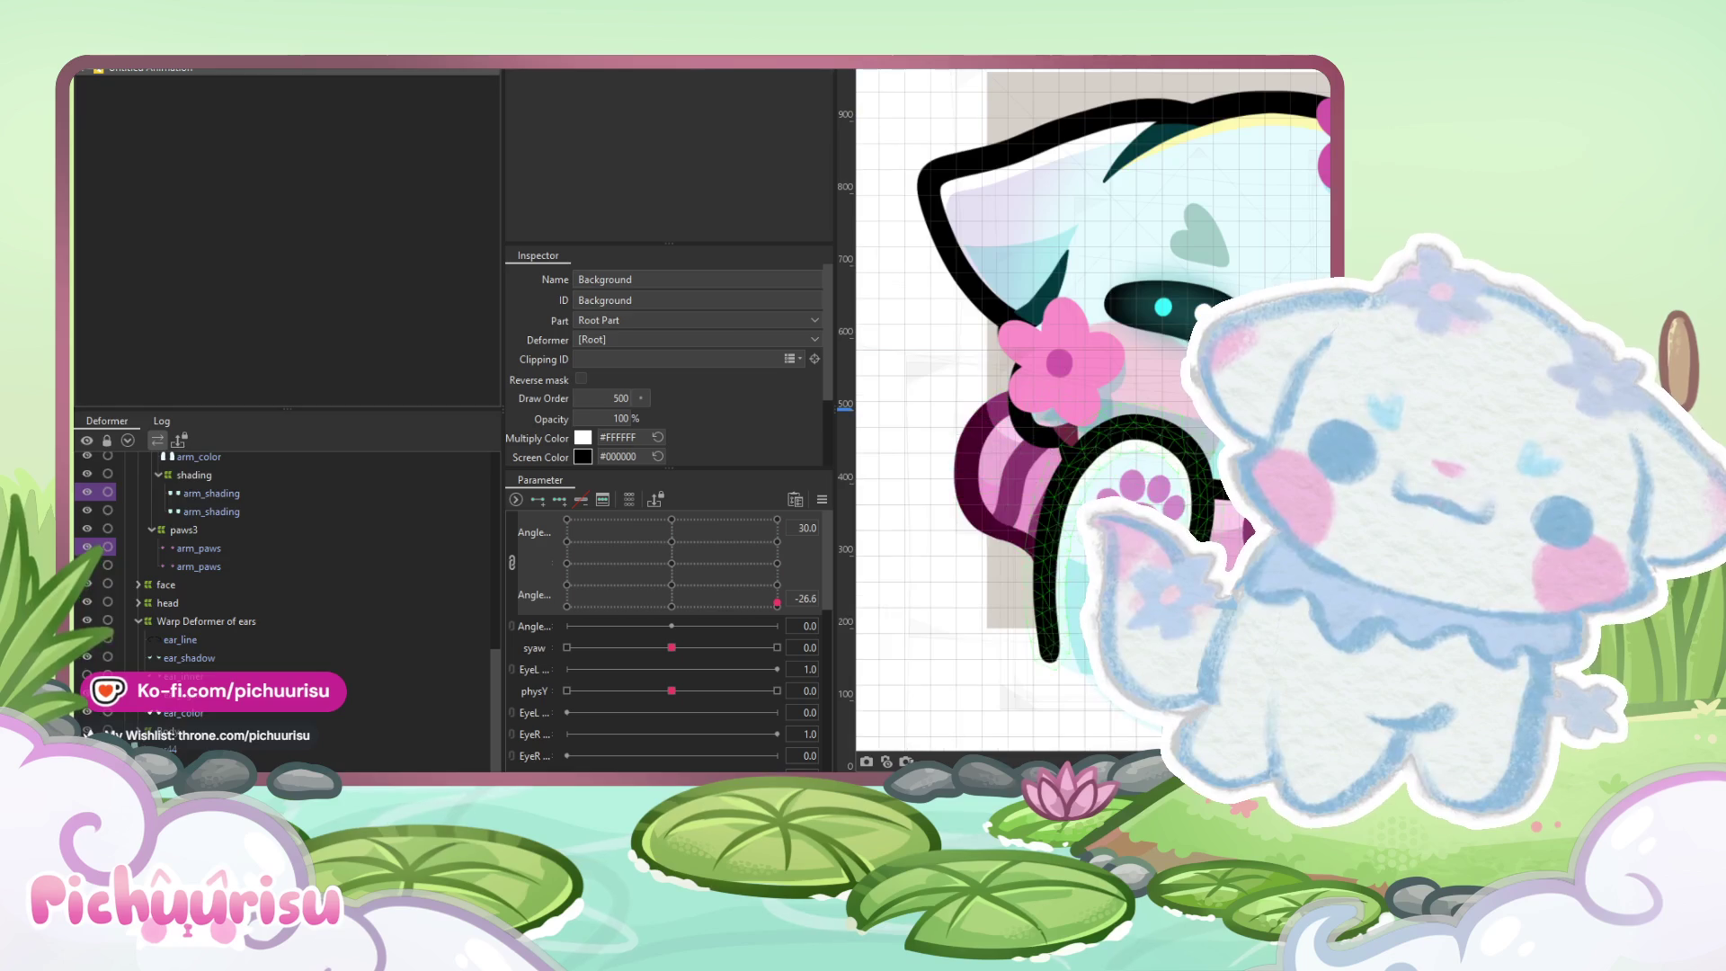
{"action": "left_click", "coordinate": [1033, 557]}
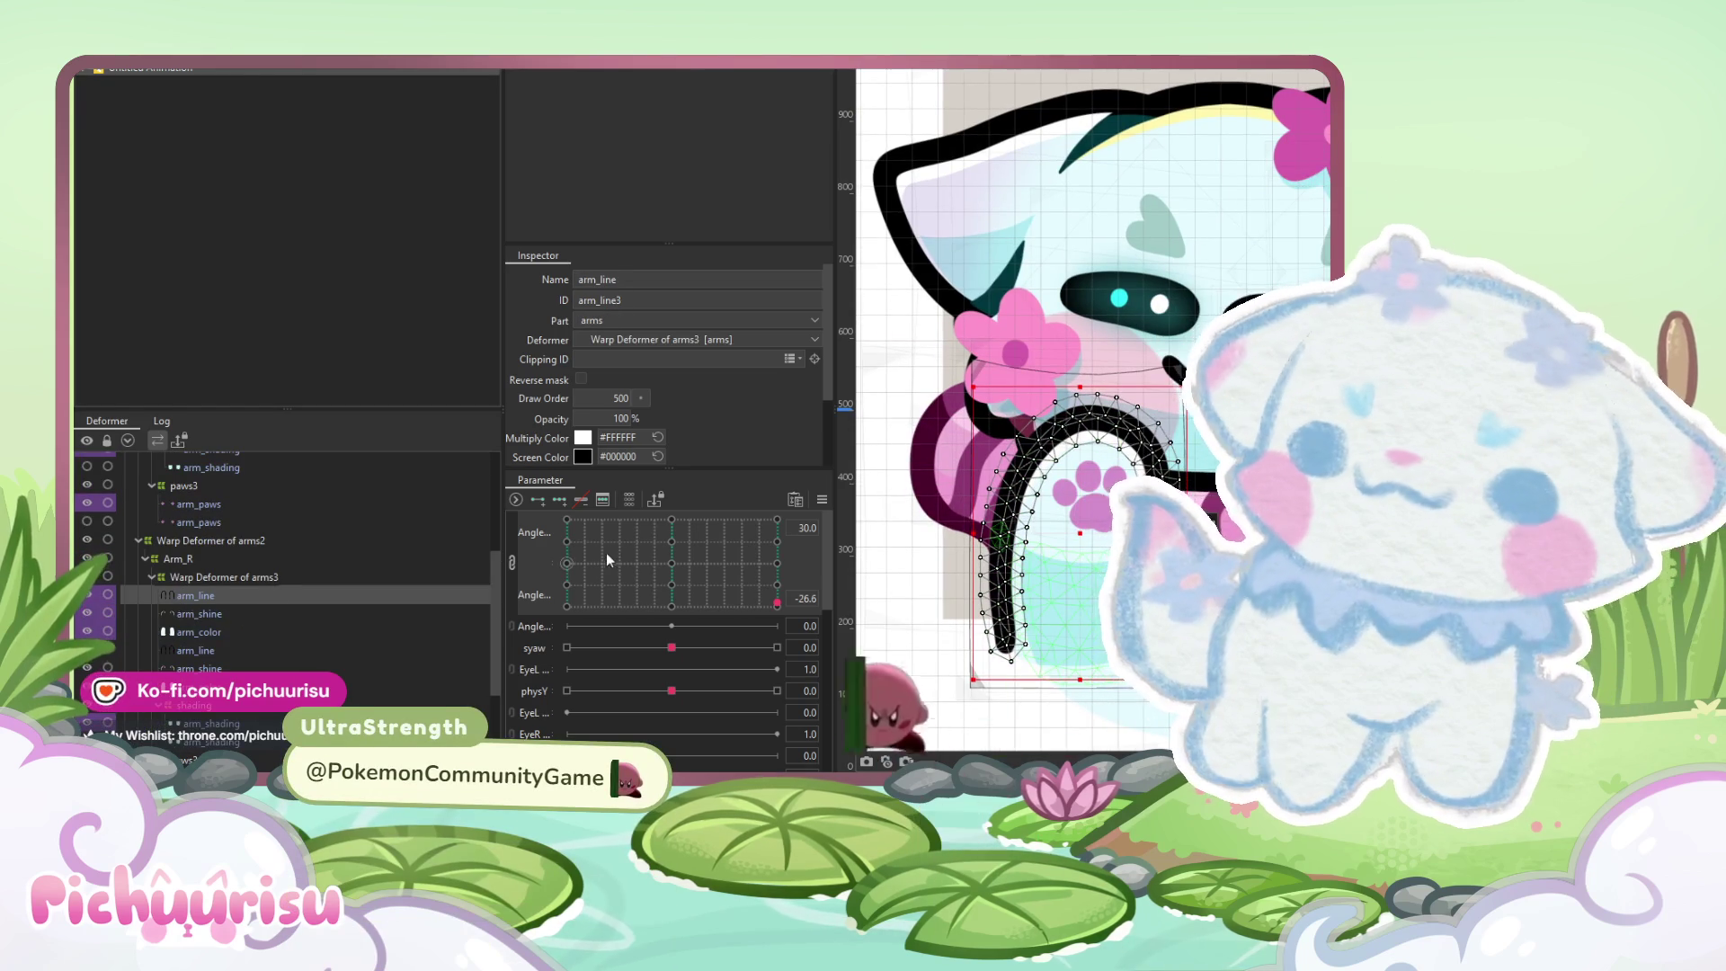
{"action": "left_click", "coordinate": [196, 631], "text": "shift"}
{"action": "scroll", "coordinate": [231, 679], "scroll_direction": "down", "scroll_amount": 1}
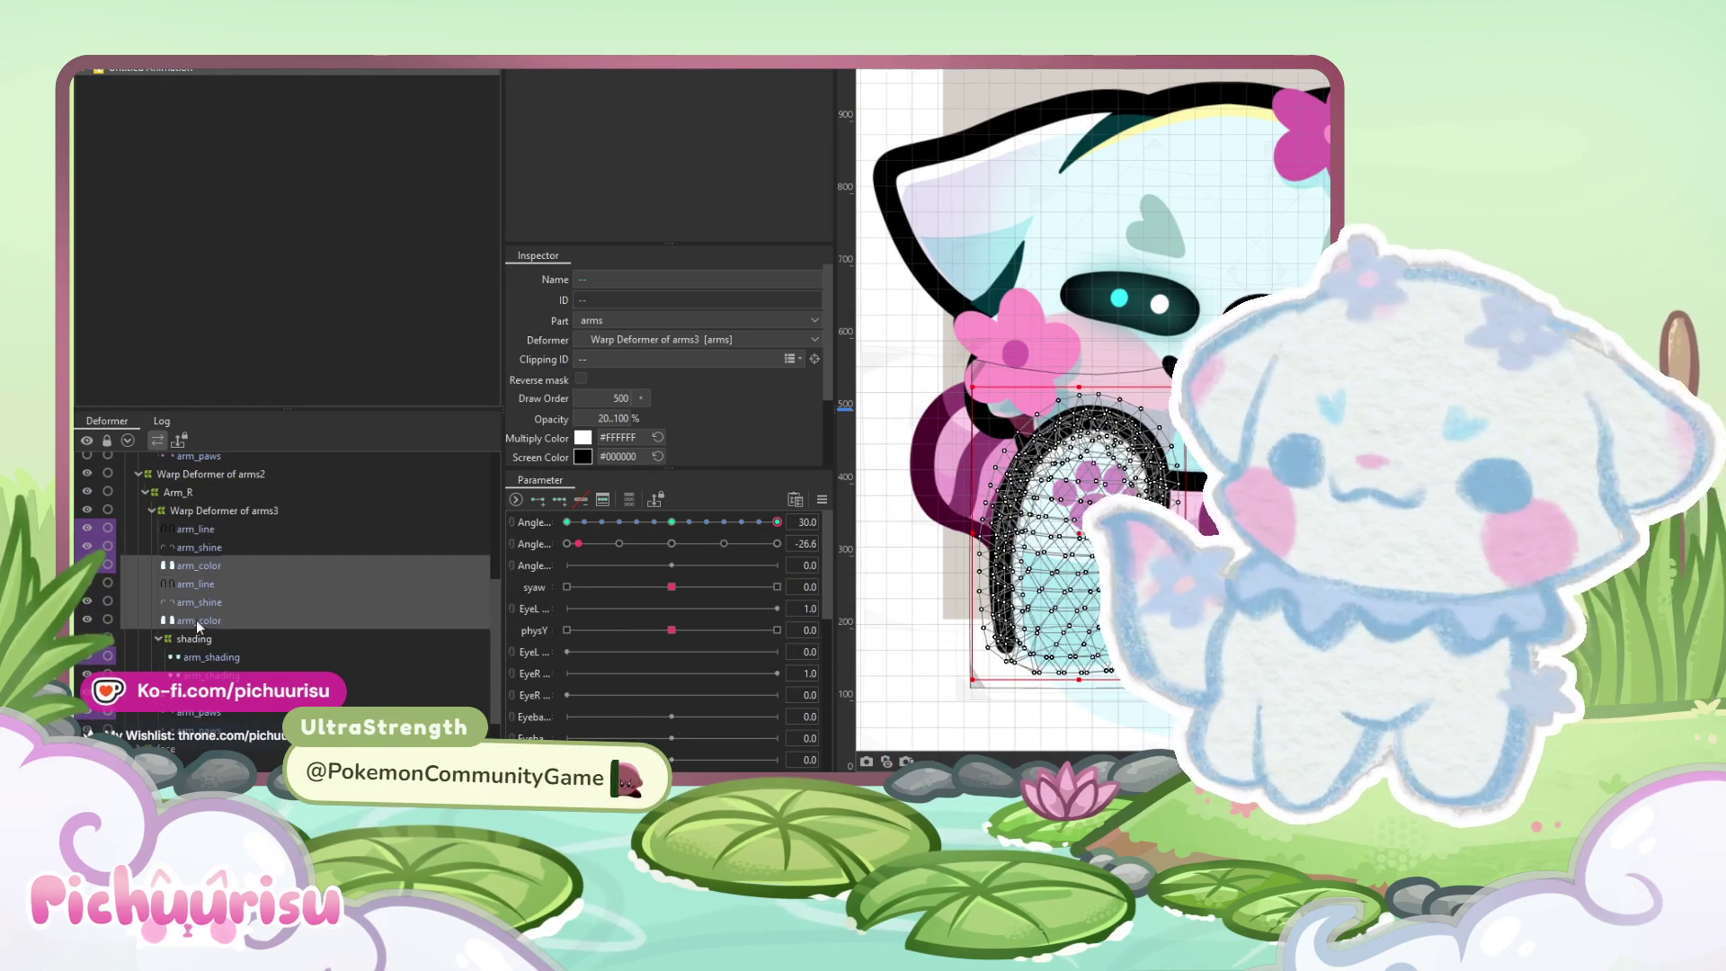
{"action": "left_click", "coordinate": [203, 528]}
{"action": "left_click", "coordinate": [208, 631], "text": "shift"}
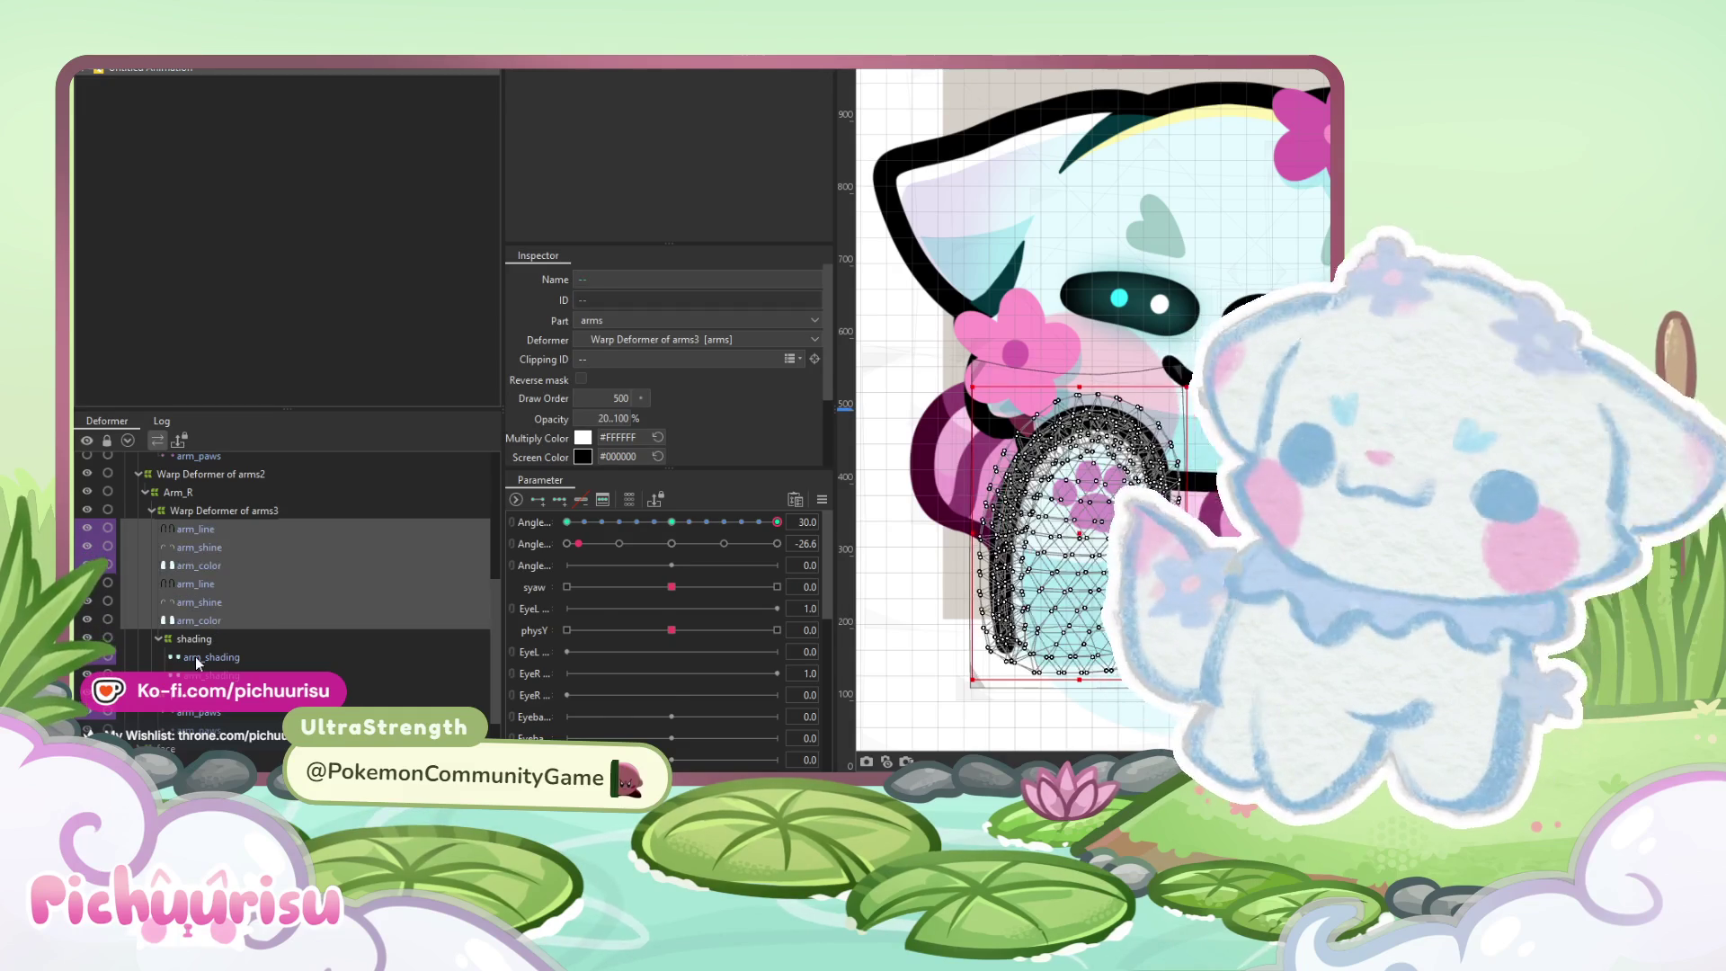
{"action": "left_click", "coordinate": [196, 675], "text": "shift"}
{"action": "left_click", "coordinate": [194, 712], "text": "shift"}
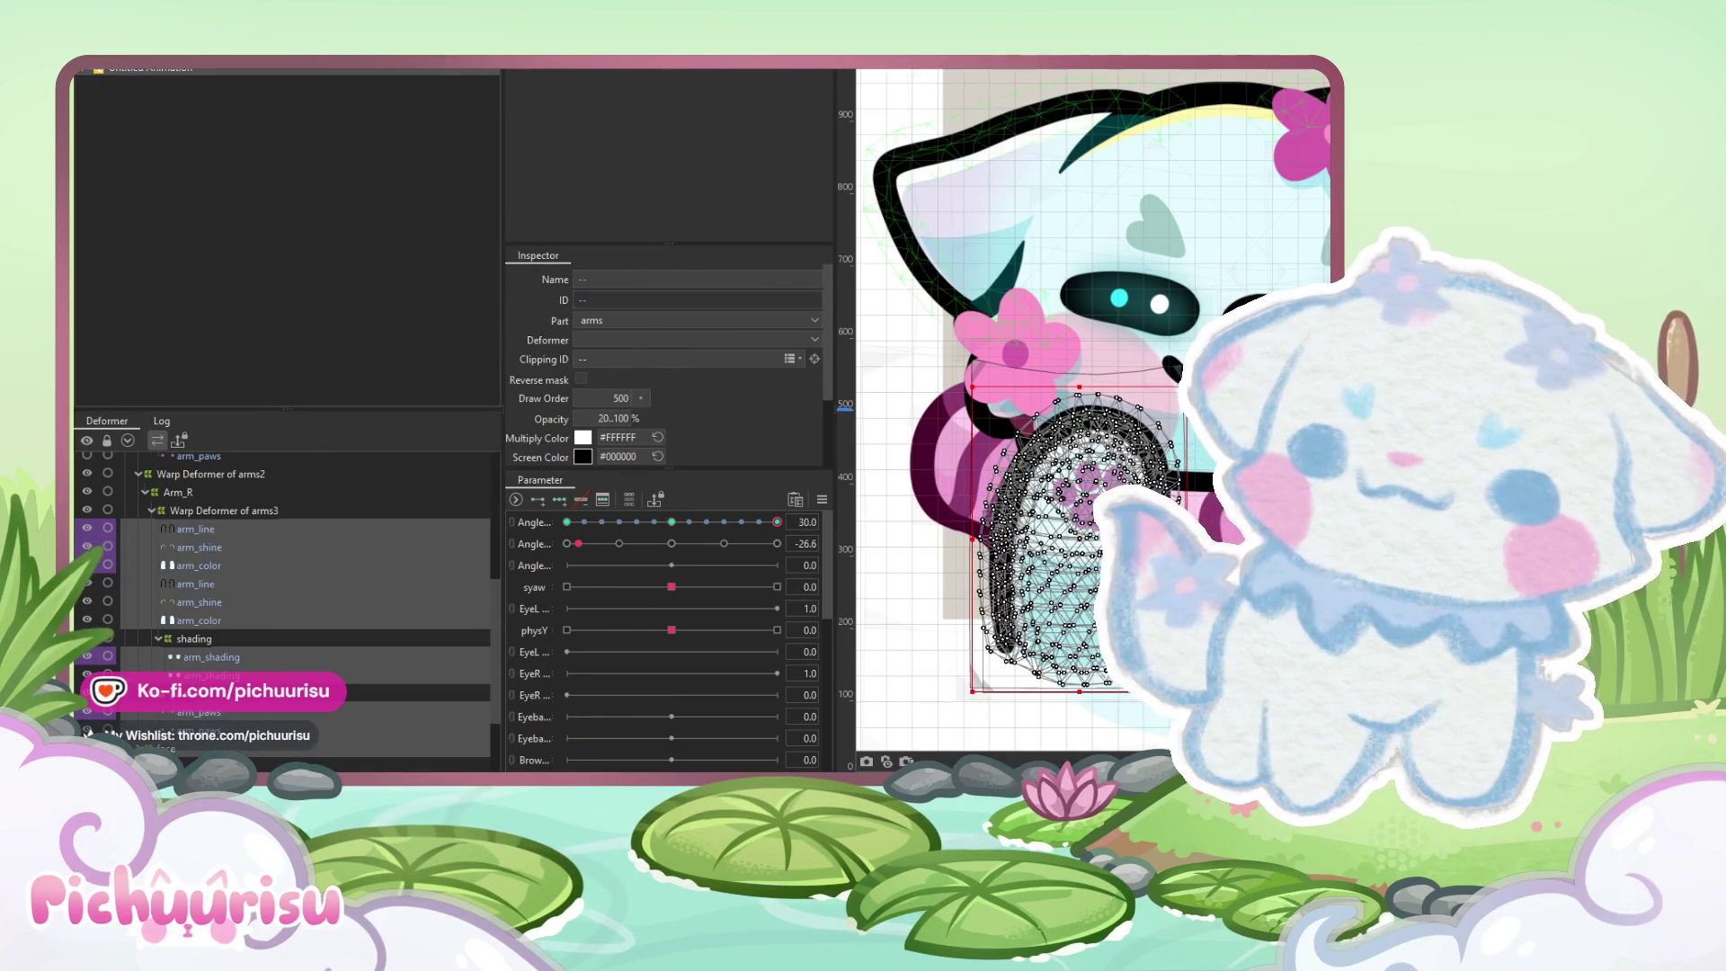
{"action": "key", "text": "b"}
{"action": "left_click_drag", "start_coordinate": [1014, 413], "coordinate": [1047, 423]}
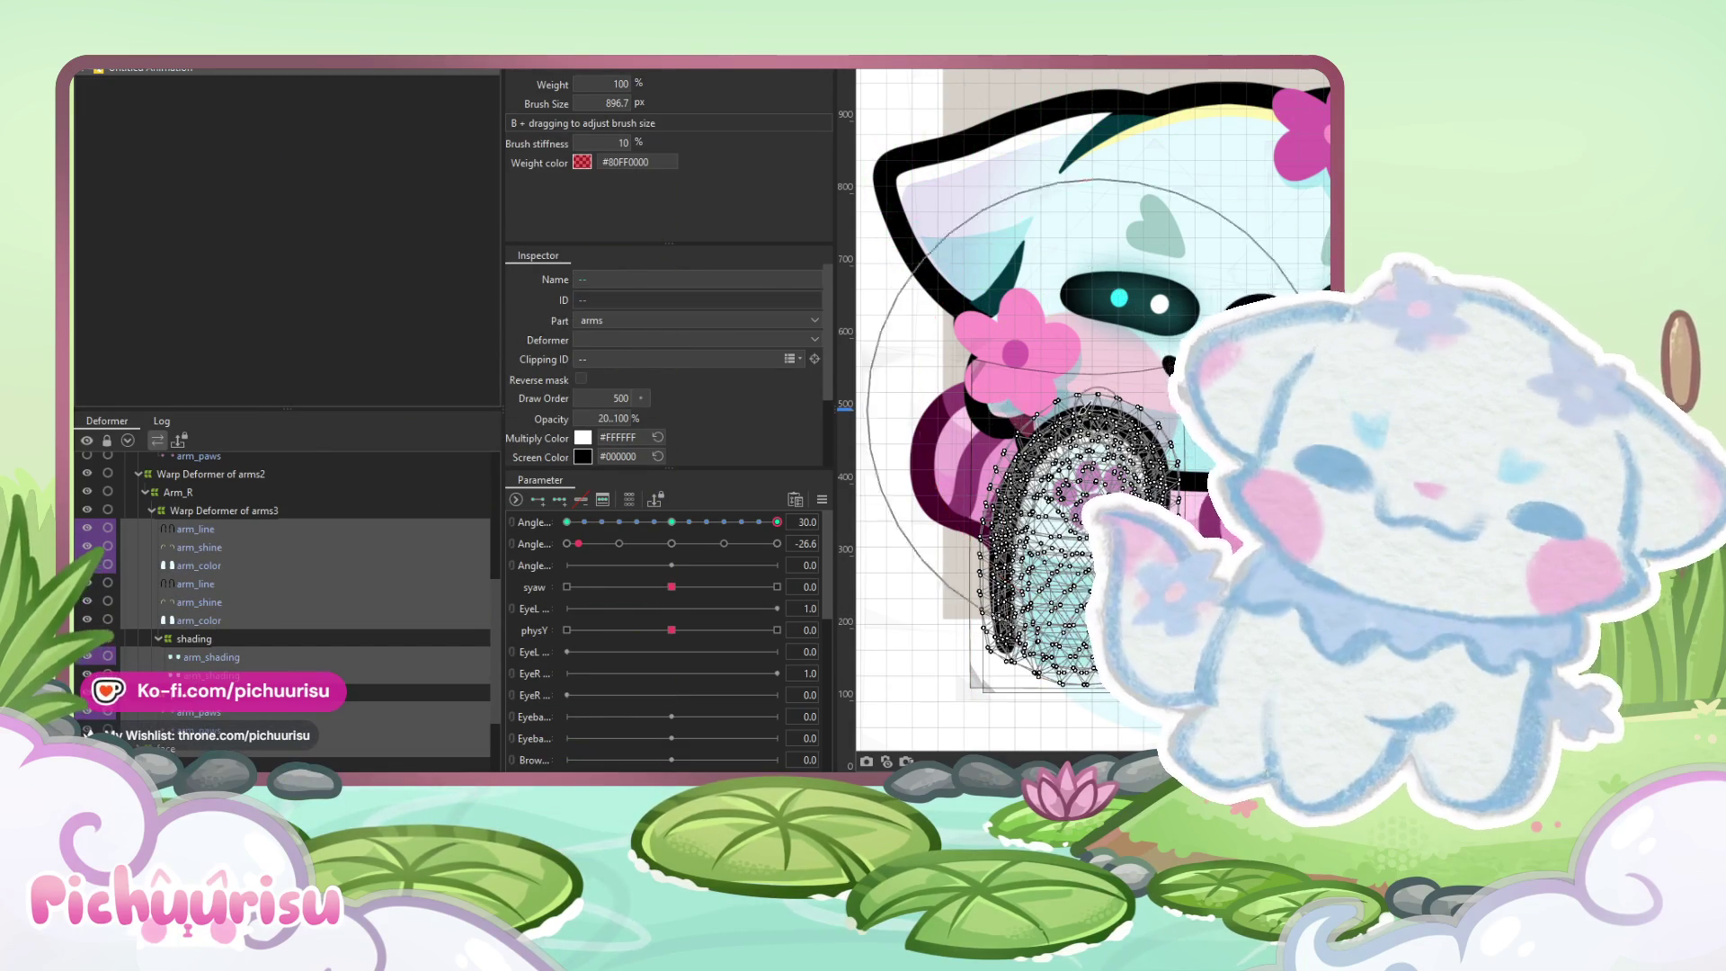
Paint weights onto the arm mesh, testing it by turning the head from 30 to -30
{"action": "left_click_drag", "start_coordinate": [1168, 486], "coordinate": [1384, 530]}
{"action": "mouse_move", "coordinate": [1123, 432]}
{"action": "left_mouse_down"}
{"action": "mouse_move", "coordinate": [1043, 423]}
{"action": "mouse_move", "coordinate": [981, 380]}
{"action": "left_mouse_up"}
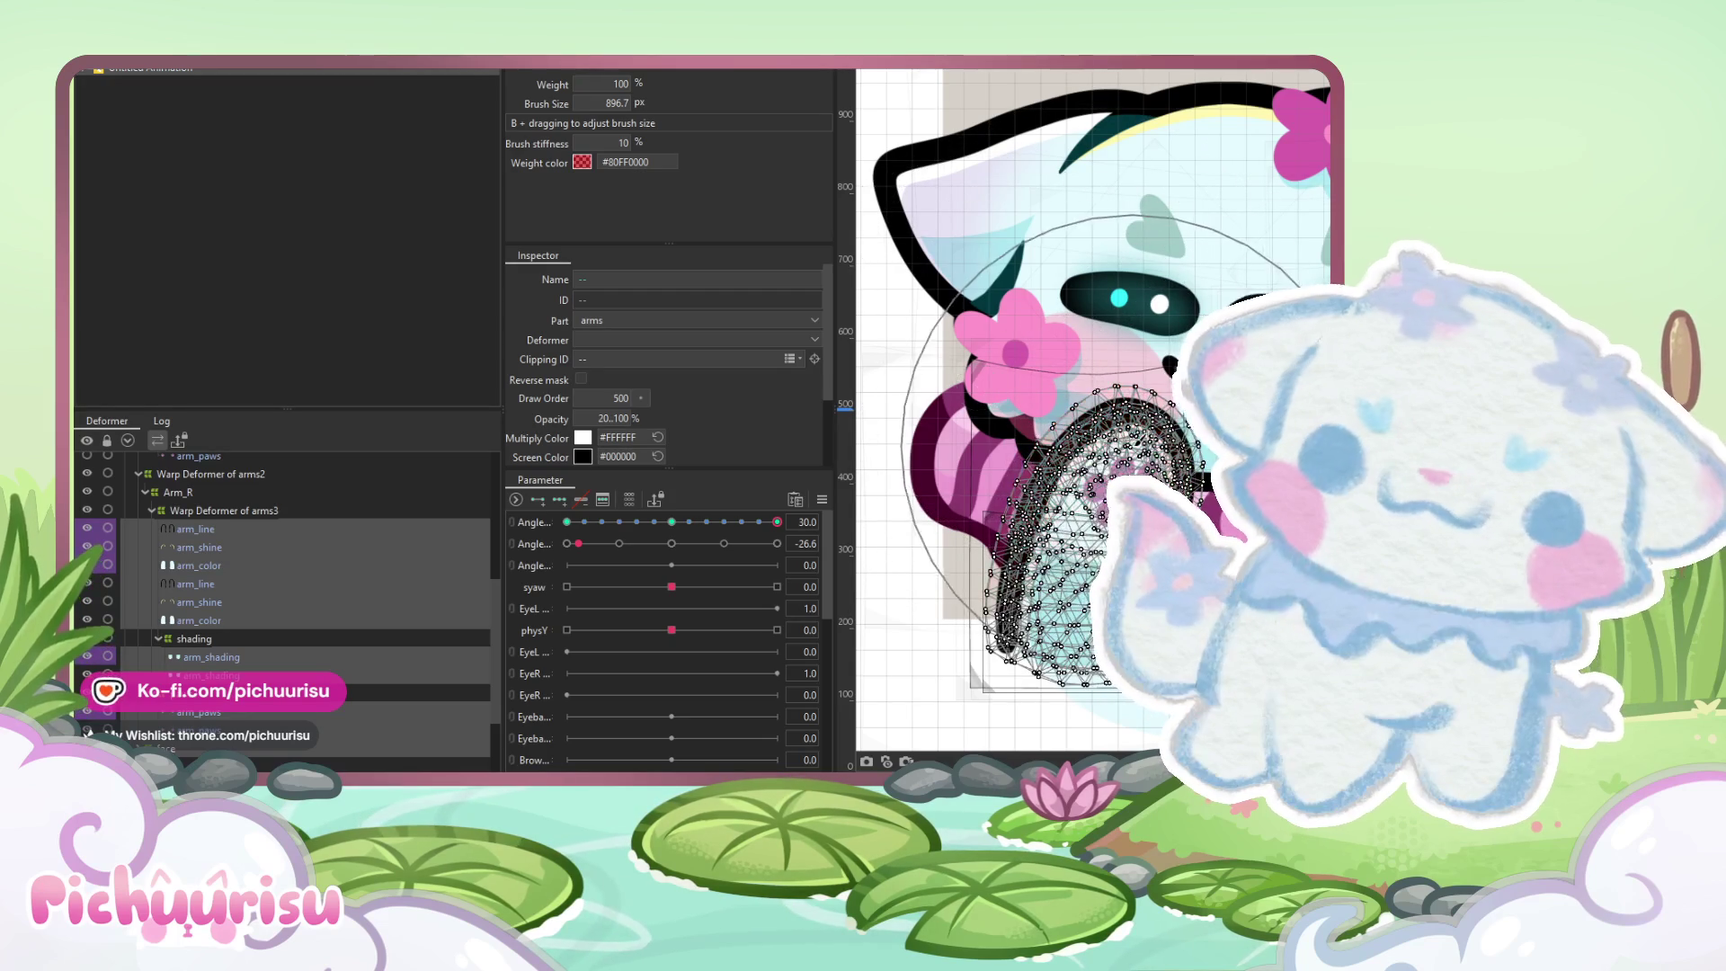
{"action": "left_click_drag", "start_coordinate": [777, 521], "coordinate": [533, 521]}
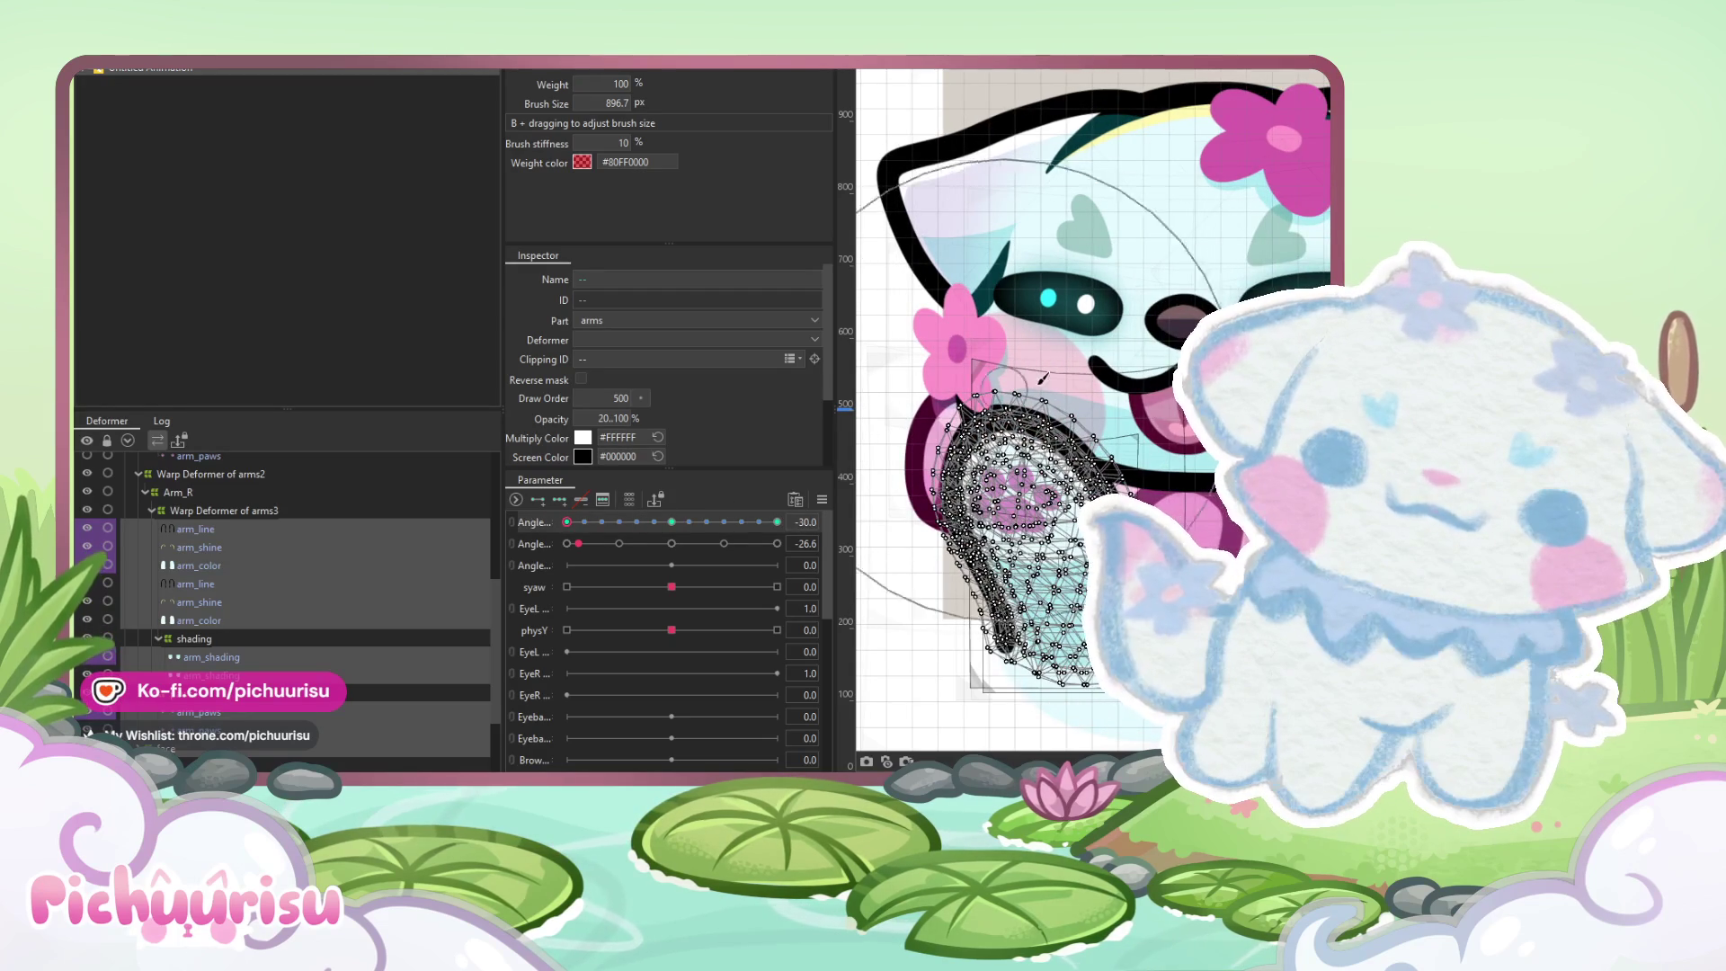
{"action": "mouse_move", "coordinate": [890, 575]}
{"action": "left_mouse_down"}
{"action": "mouse_move", "coordinate": [920, 308]}
{"action": "mouse_move", "coordinate": [939, 436]}
{"action": "left_mouse_up"}
{"action": "mouse_move", "coordinate": [624, 531]}
{"action": "left_mouse_down"}
{"action": "mouse_move", "coordinate": [593, 539]}
{"action": "mouse_move", "coordinate": [764, 558]}
{"action": "mouse_move", "coordinate": [585, 548]}
{"action": "mouse_move", "coordinate": [704, 563]}
{"action": "mouse_move", "coordinate": [672, 535]}
{"action": "mouse_move", "coordinate": [659, 567]}
{"action": "mouse_move", "coordinate": [735, 549]}
{"action": "mouse_move", "coordinate": [682, 531]}
{"action": "mouse_move", "coordinate": [779, 552]}
{"action": "mouse_move", "coordinate": [538, 541]}
{"action": "mouse_move", "coordinate": [909, 563]}
{"action": "left_mouse_up"}
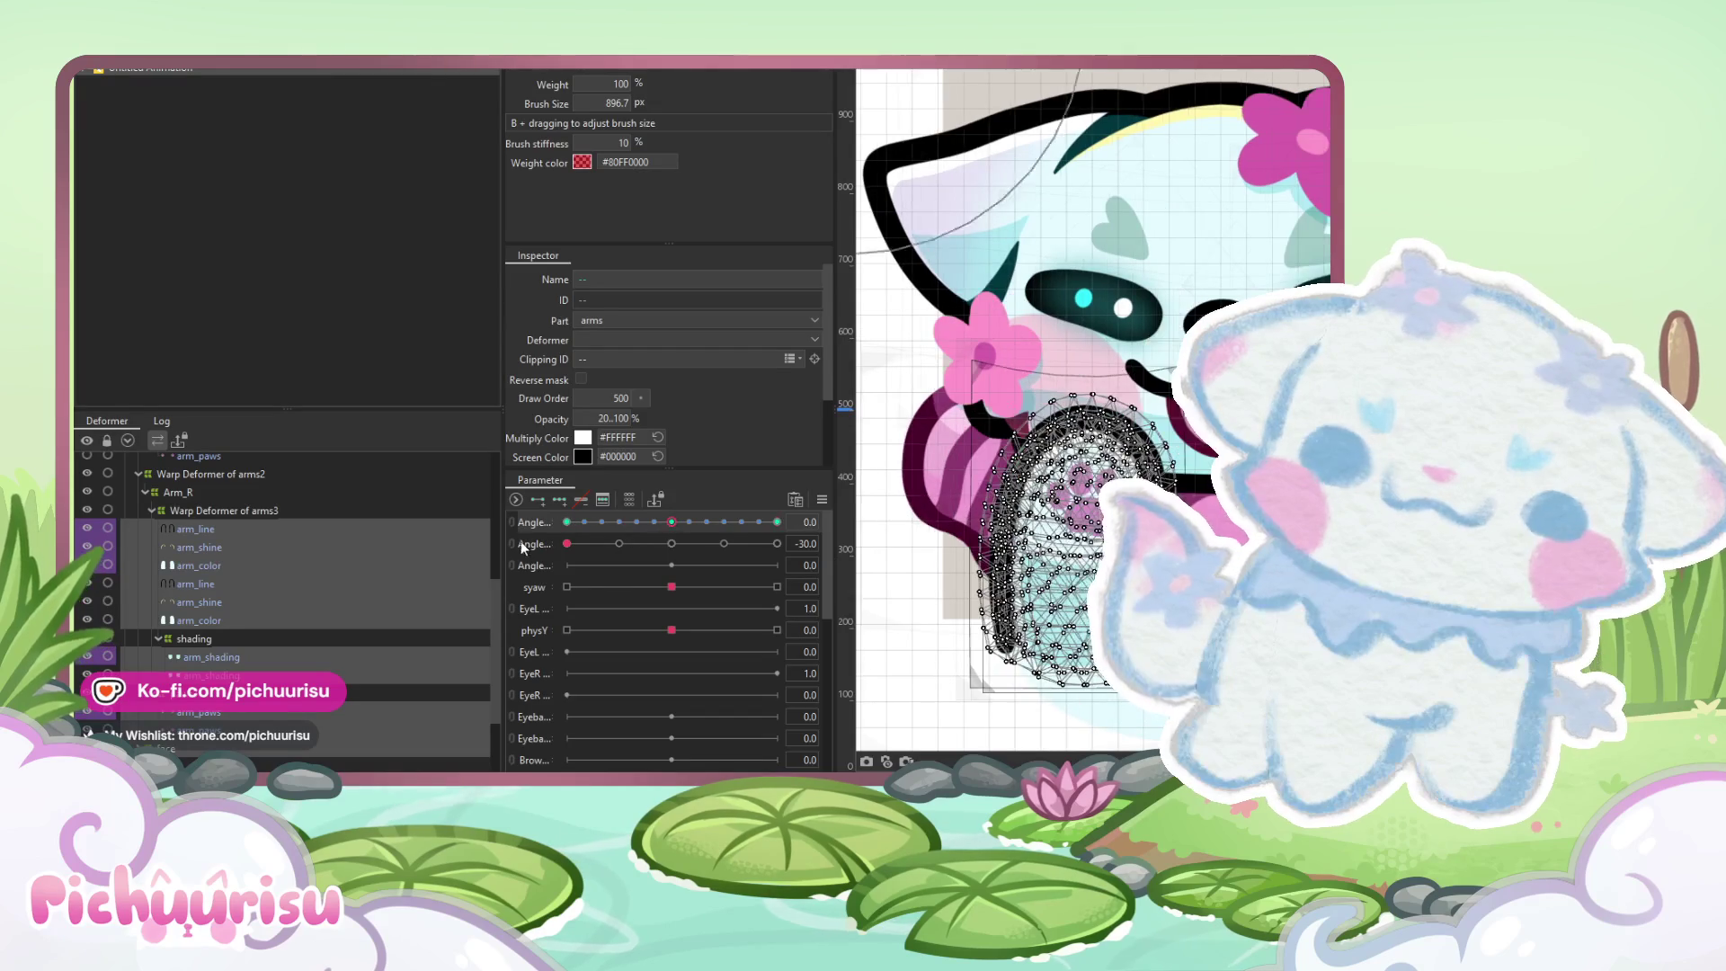
Link Angle X and Angle Y into one grid and preview its keyed head poses
{"action": "left_click", "coordinate": [514, 533]}
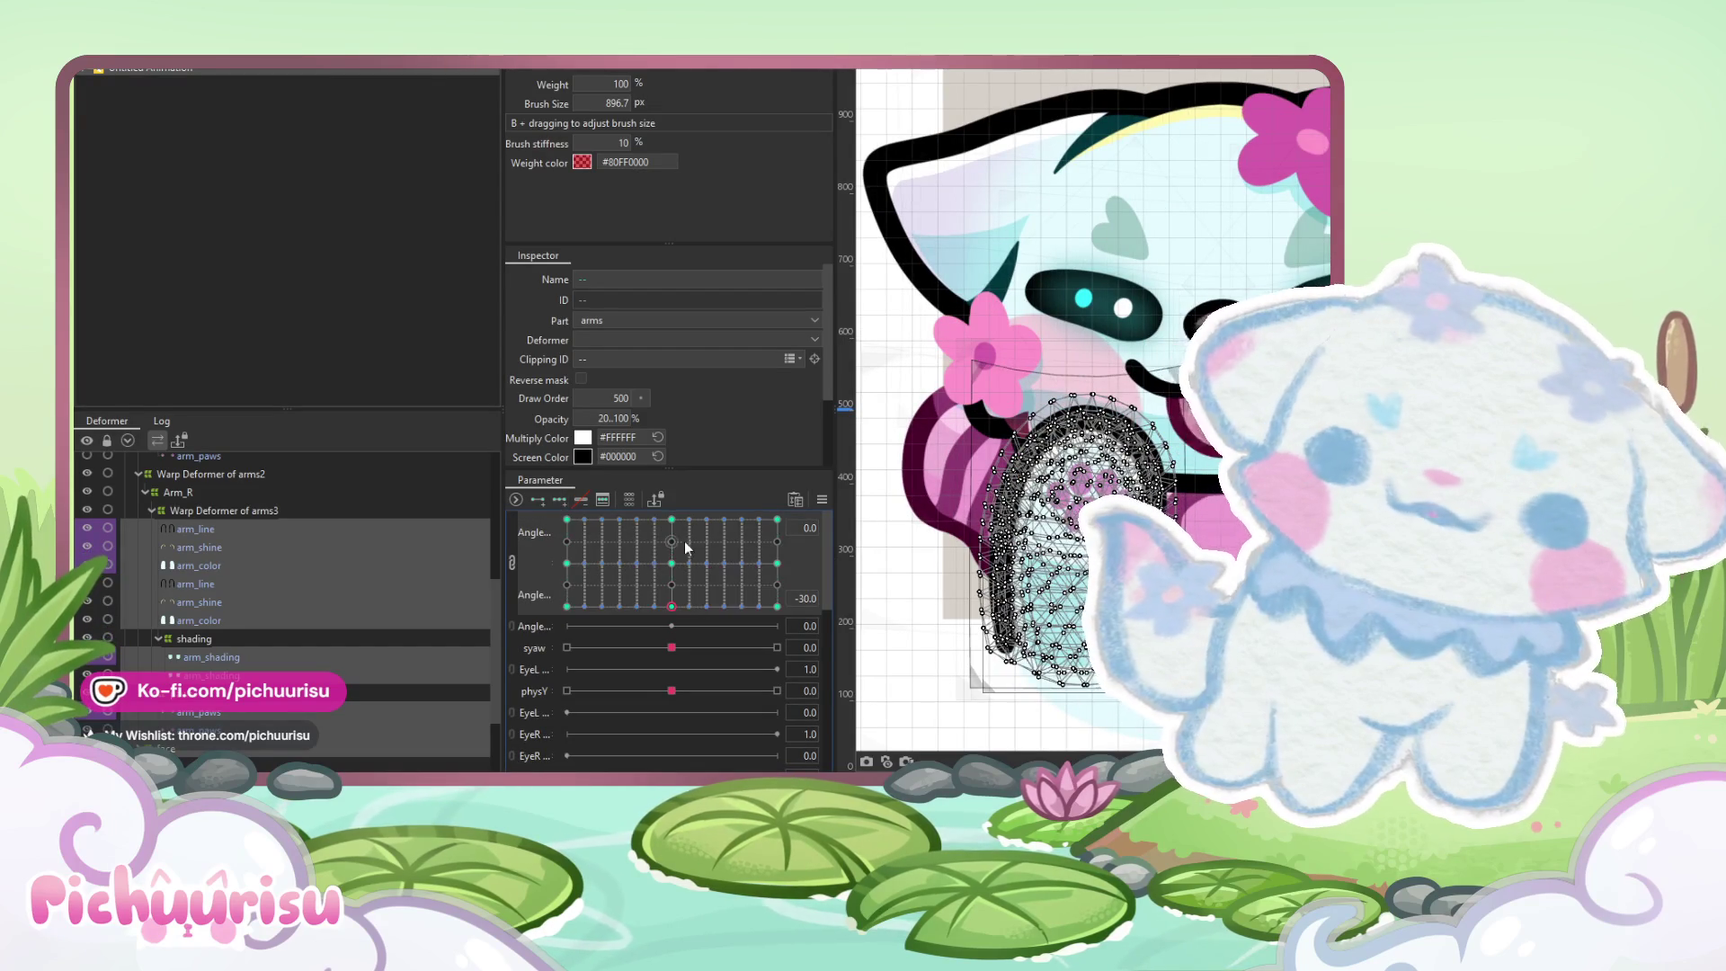
{"action": "left_click", "coordinate": [685, 526]}
{"action": "left_click", "coordinate": [671, 604]}
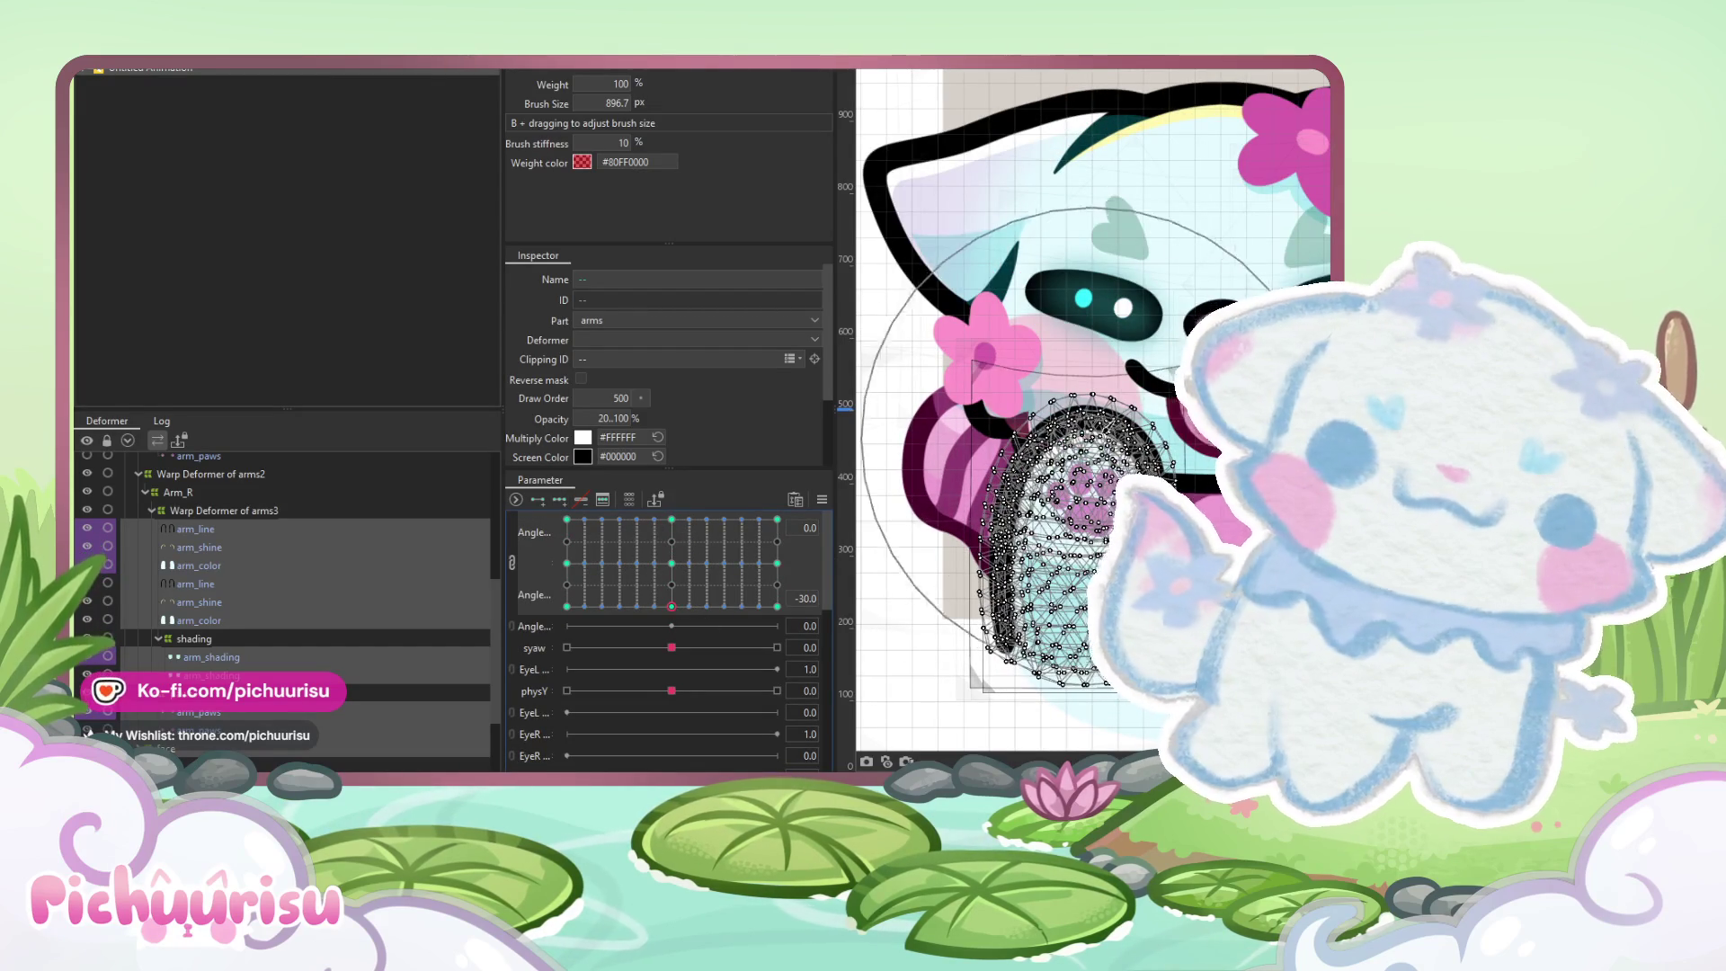
{"action": "left_click", "coordinate": [776, 563]}
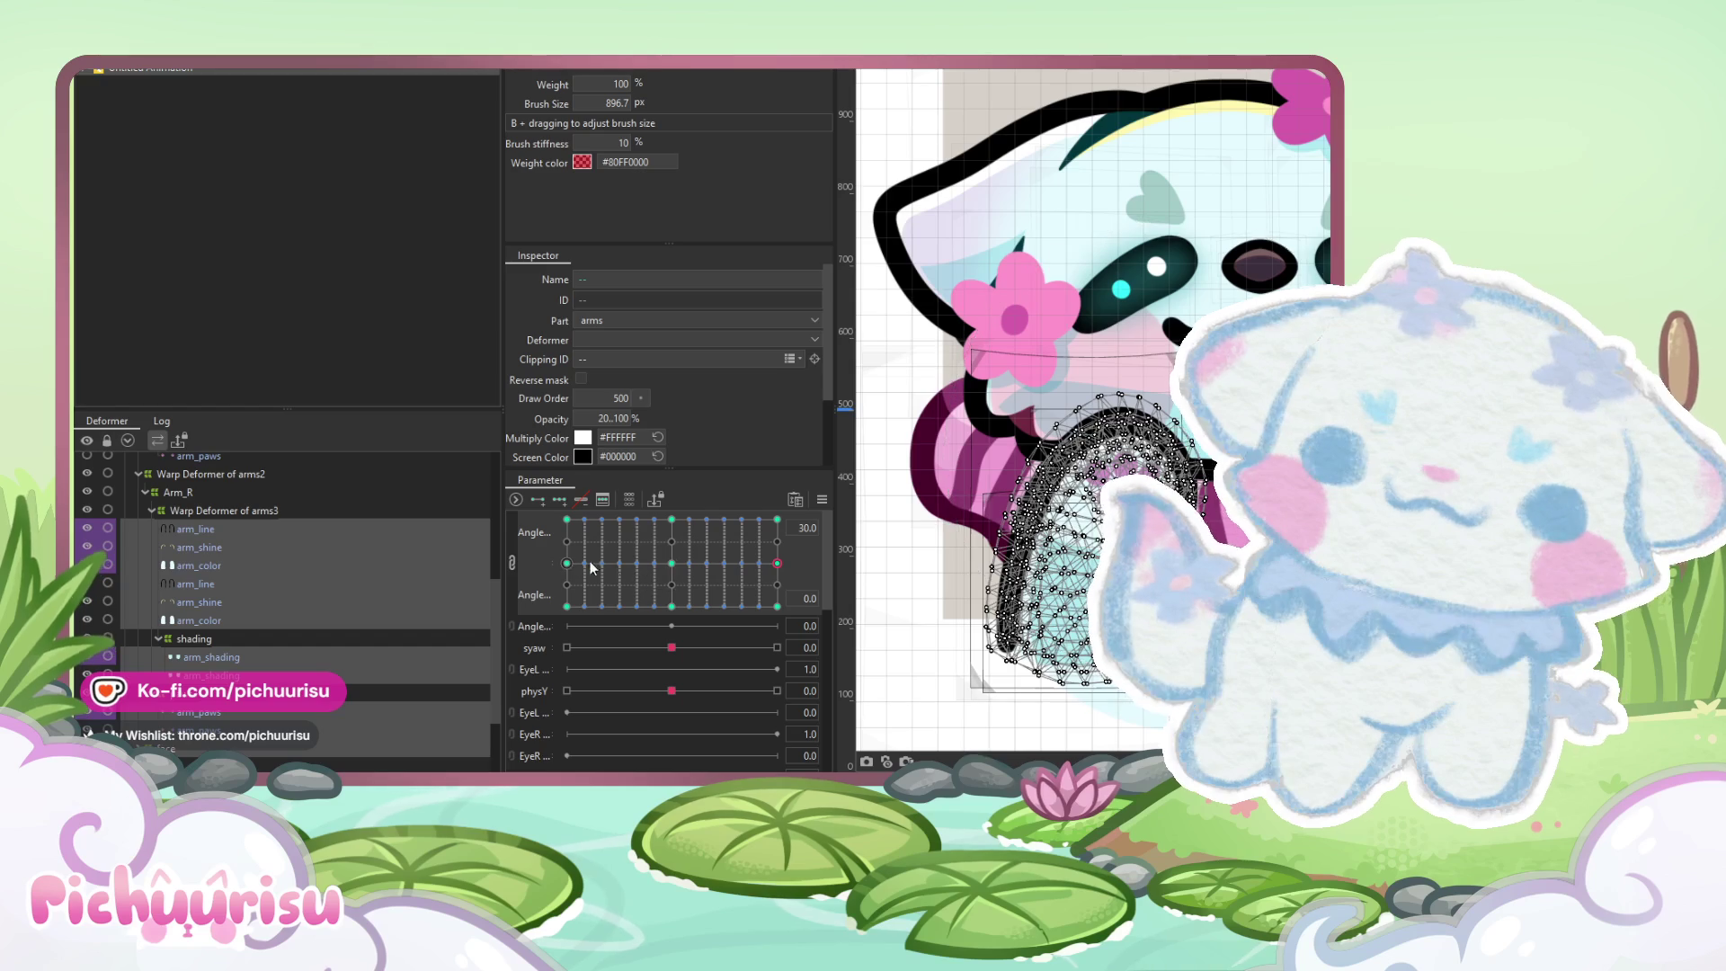
{"action": "left_click", "coordinate": [566, 563]}
{"action": "left_click_drag", "start_coordinate": [654, 568], "coordinate": [702, 586]}
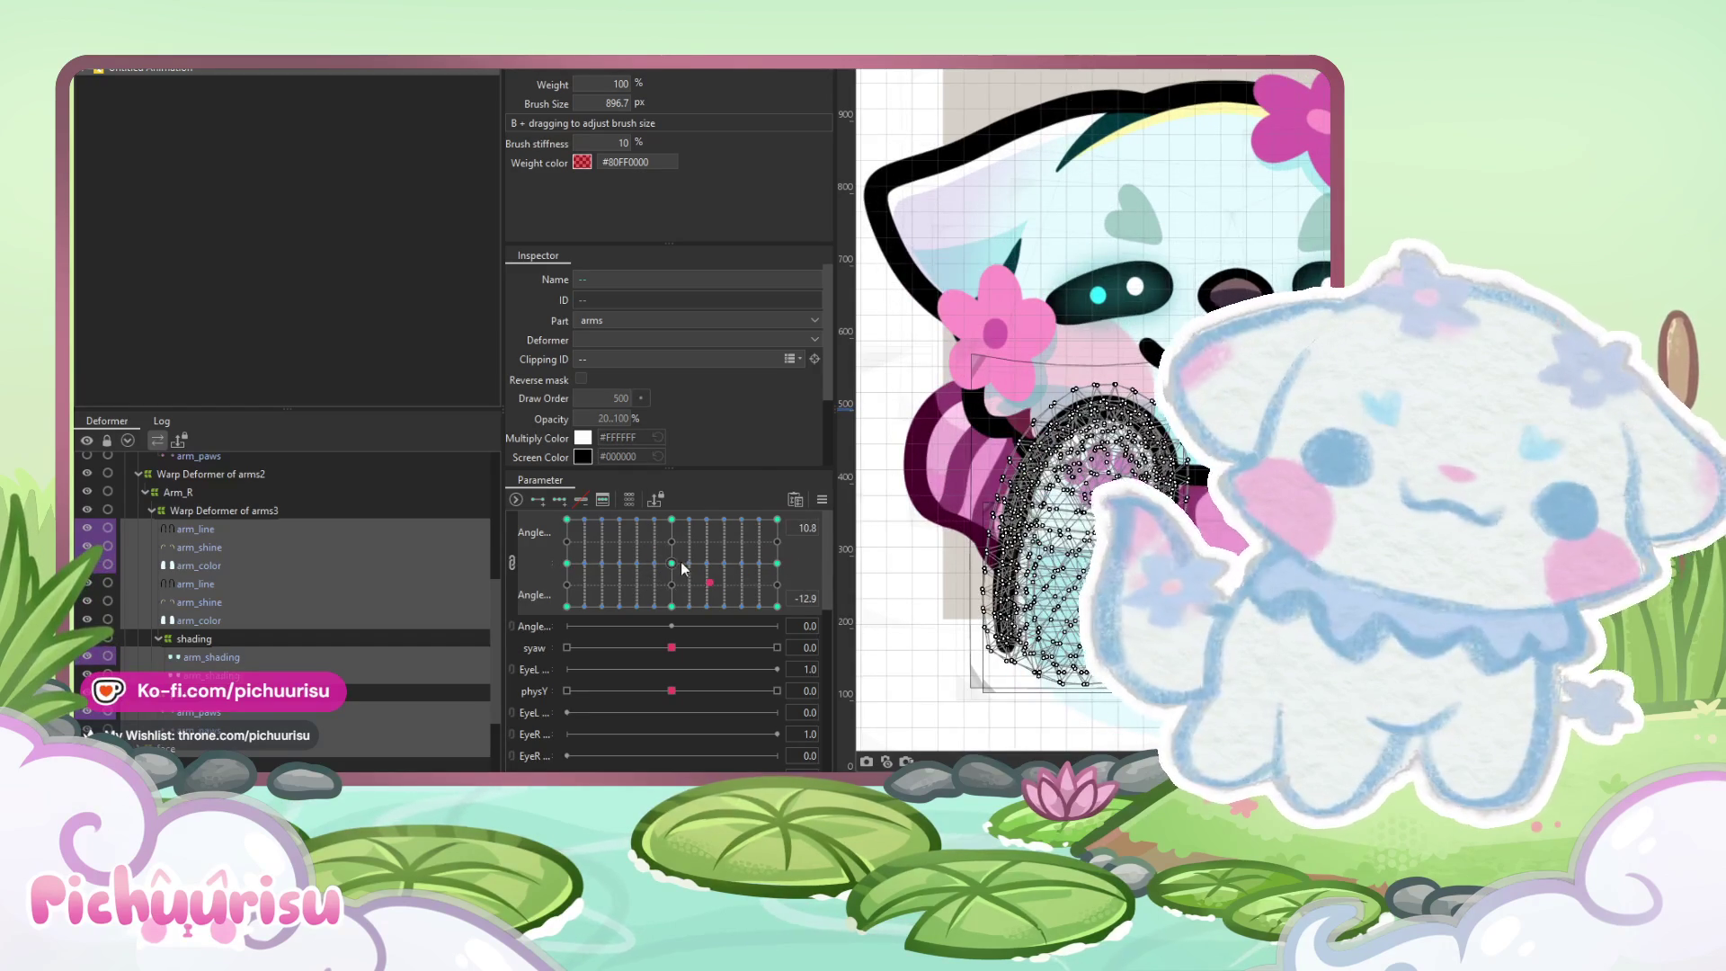
{"action": "left_click", "coordinate": [676, 518]}
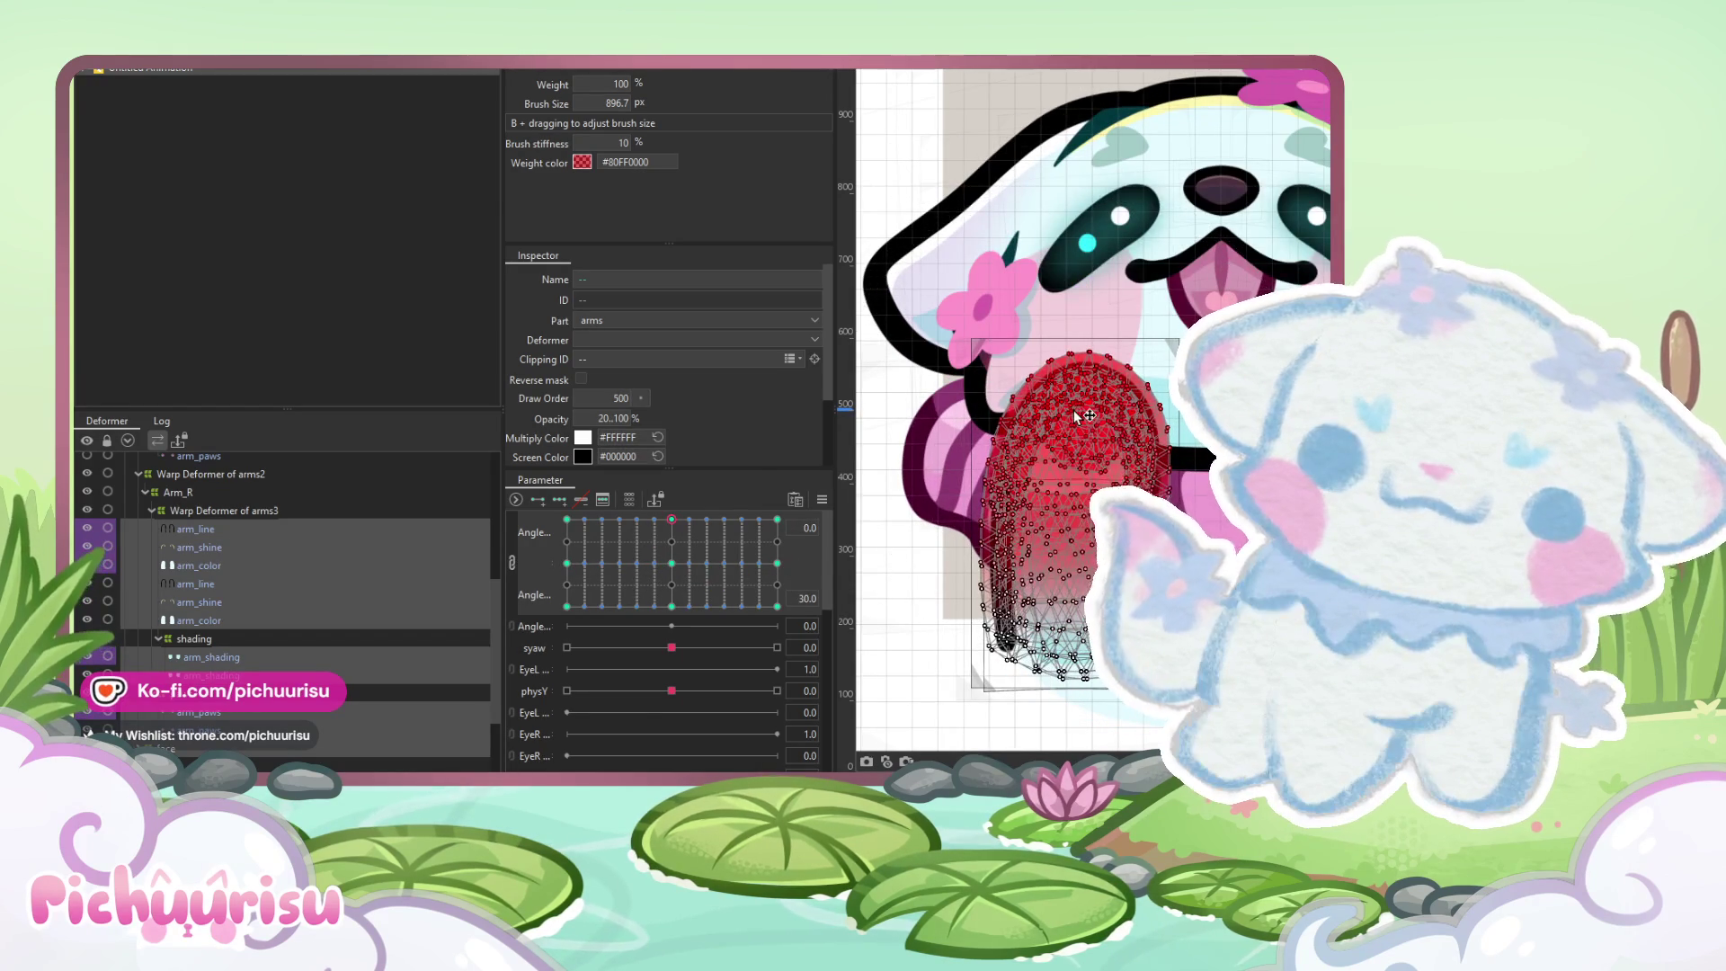
Synthesize the grid's missing corner poses, preview a diagonal pose, and select the arms3 warp deformer
{"action": "left_click", "coordinate": [823, 500]}
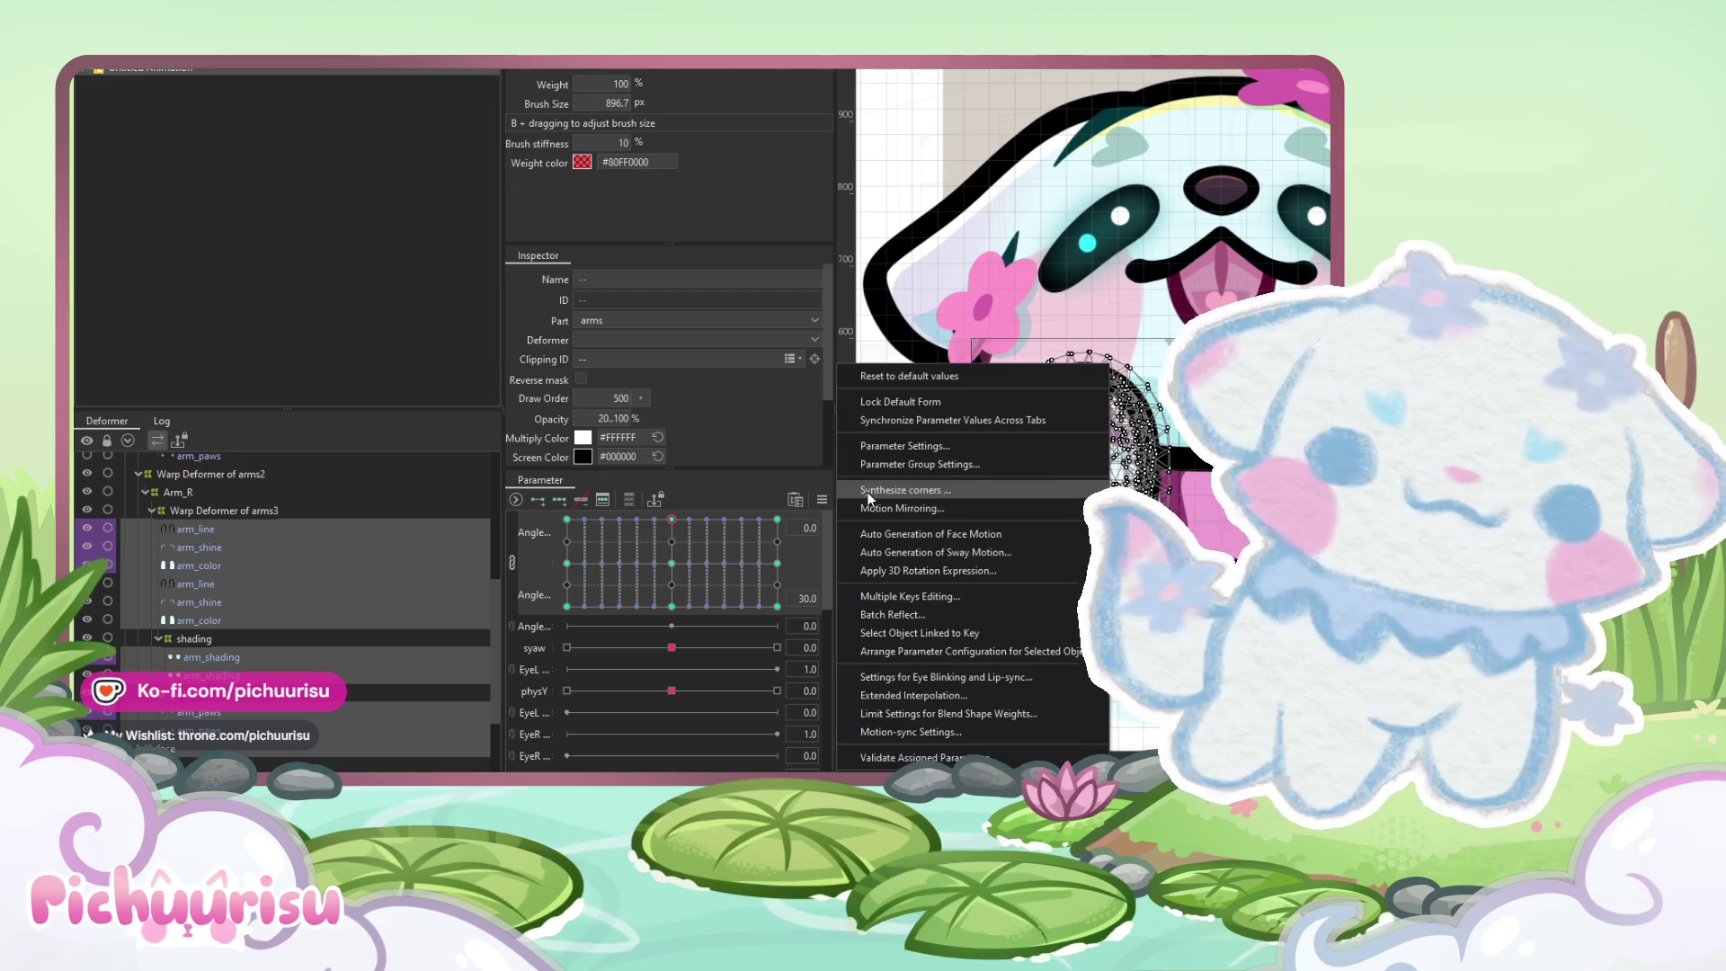
{"action": "left_click", "coordinate": [868, 490]}
{"action": "mouse_move", "coordinate": [671, 519]}
{"action": "left_mouse_down"}
{"action": "mouse_move", "coordinate": [683, 550]}
{"action": "mouse_move", "coordinate": [758, 601]}
{"action": "mouse_move", "coordinate": [574, 570]}
{"action": "mouse_move", "coordinate": [644, 660]}
{"action": "mouse_move", "coordinate": [781, 674]}
{"action": "mouse_move", "coordinate": [541, 658]}
{"action": "mouse_move", "coordinate": [654, 524]}
{"action": "mouse_move", "coordinate": [578, 625]}
{"action": "mouse_move", "coordinate": [677, 573]}
{"action": "left_mouse_up"}
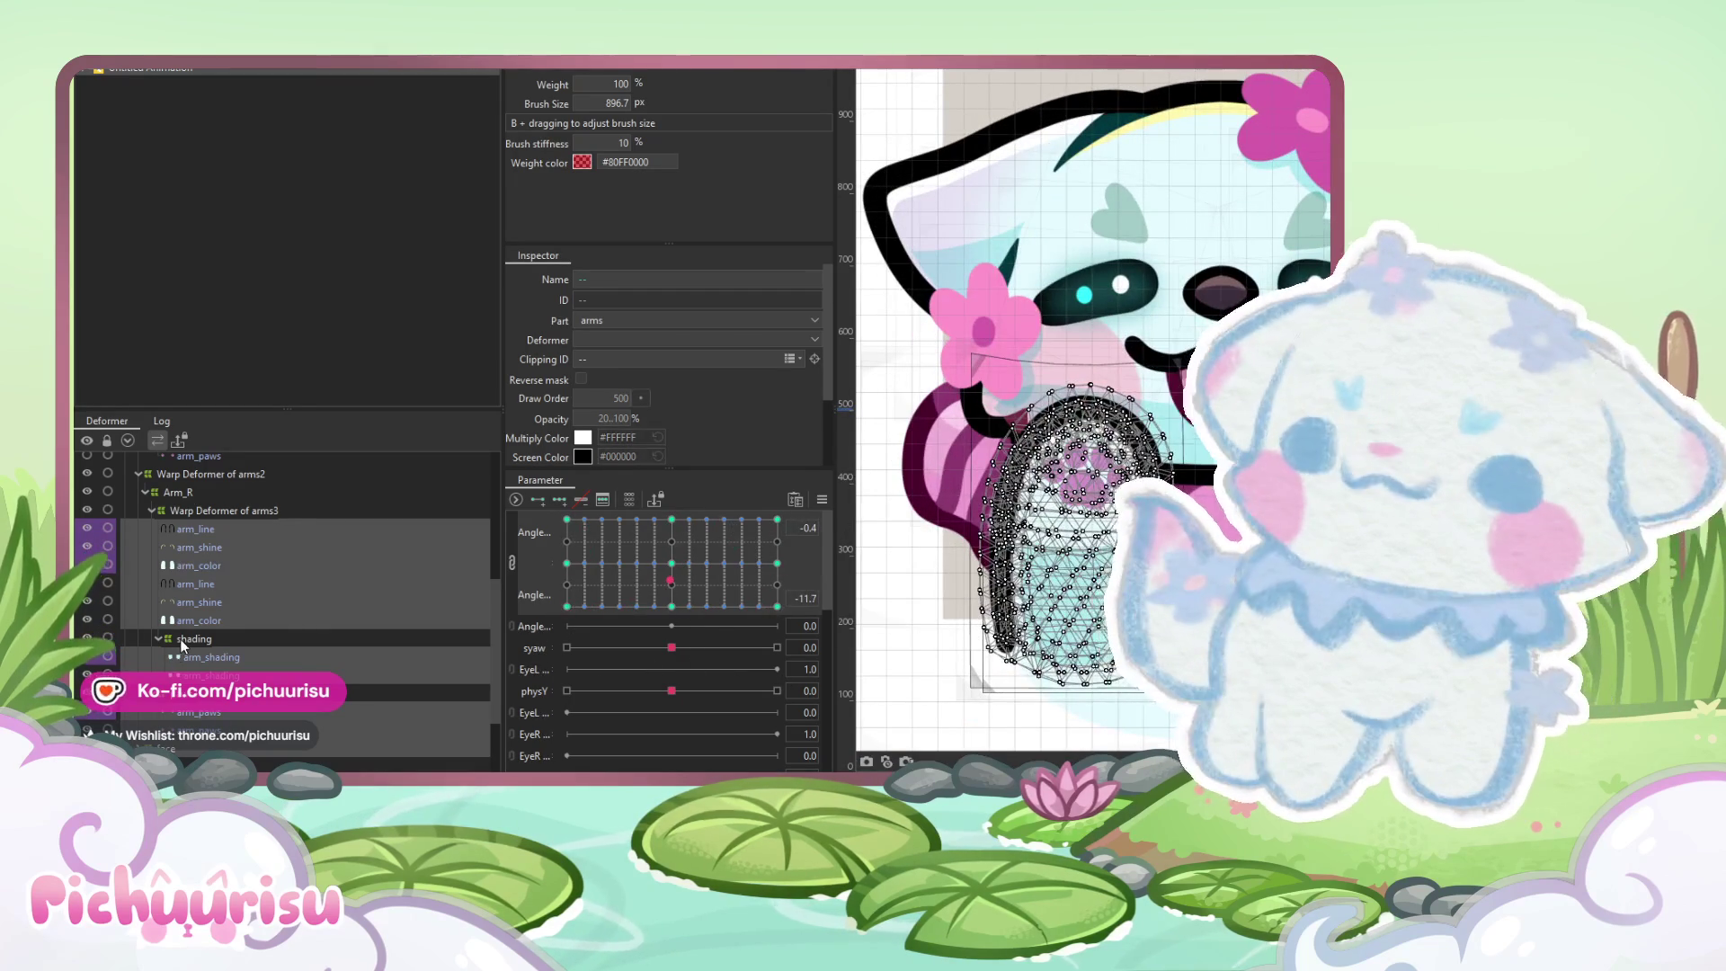
{"action": "left_click", "coordinate": [190, 639]}
{"action": "left_click", "coordinate": [207, 509]}
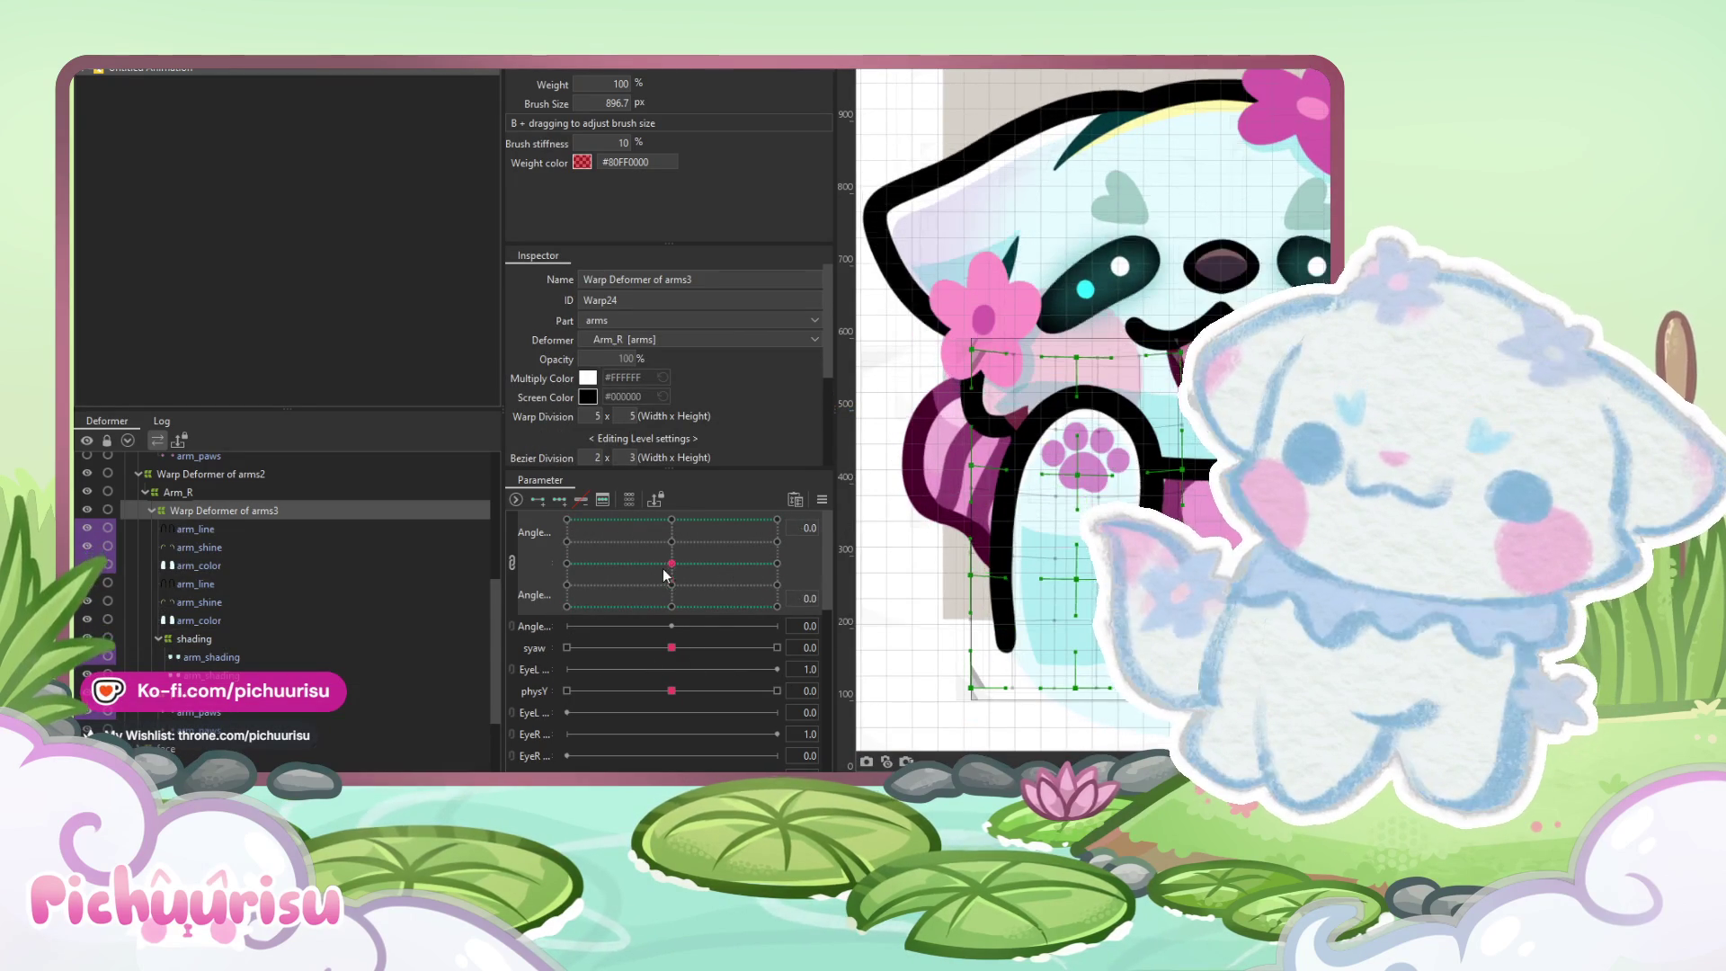
Select arm_line and the Arm_R warp deformer, then turn the head to preview the arm
{"action": "left_click", "coordinate": [688, 545]}
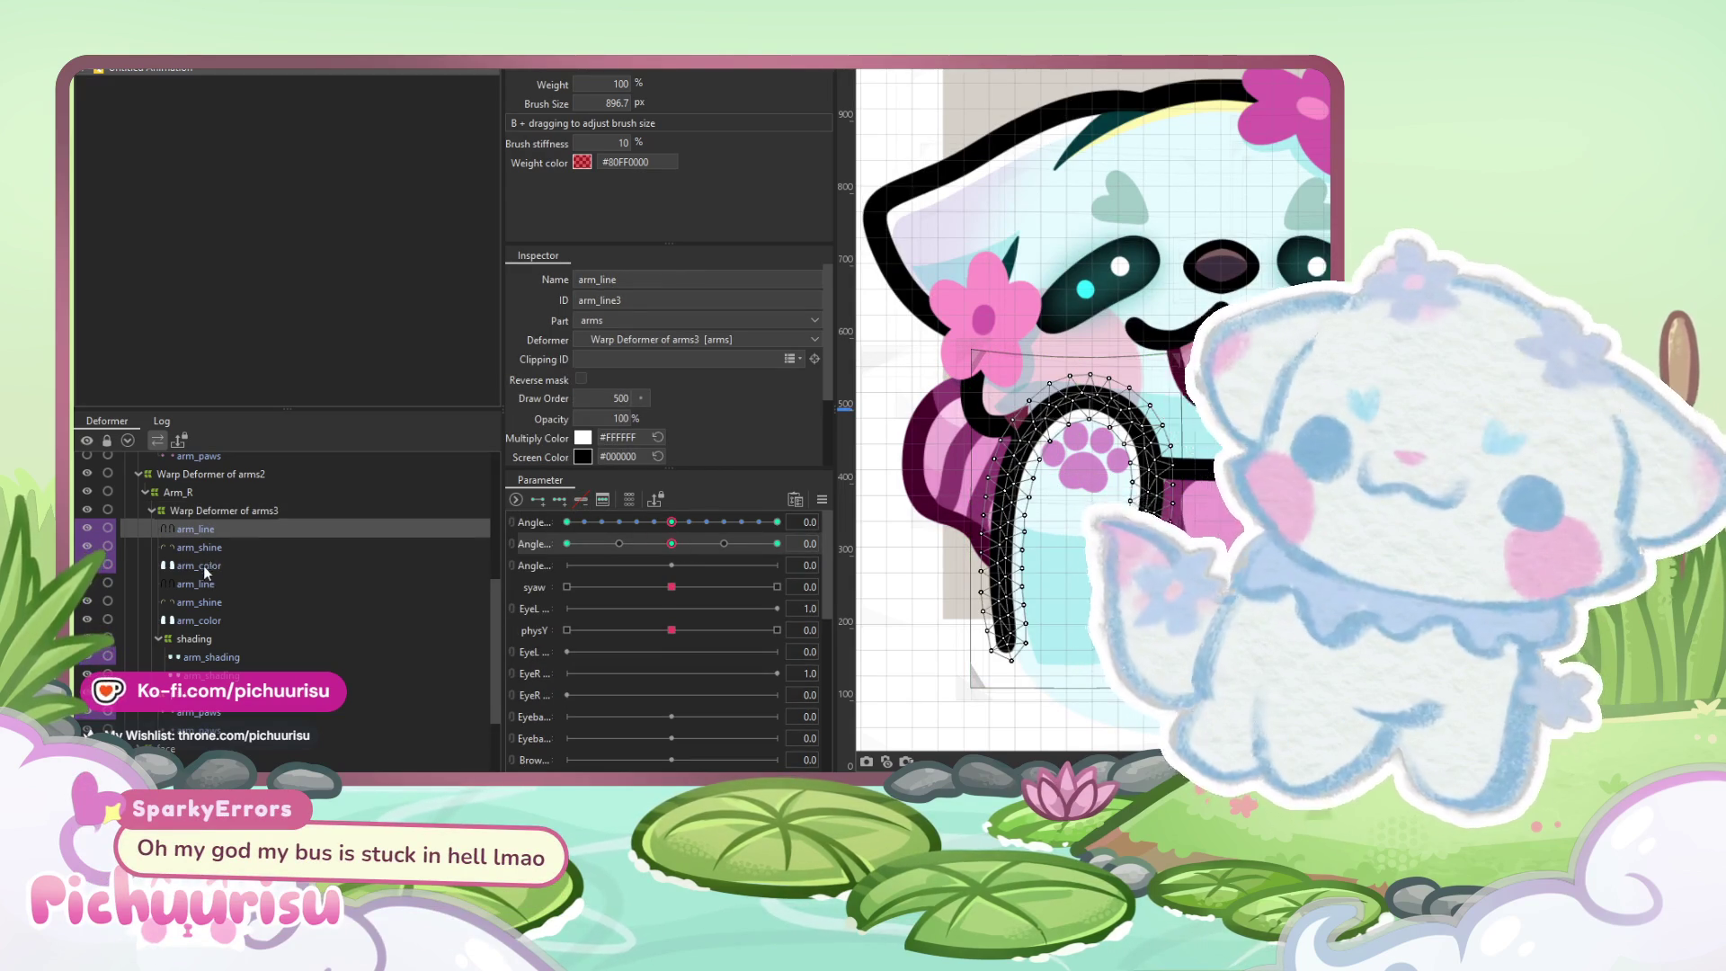
{"action": "left_click", "coordinate": [181, 491]}
{"action": "mouse_move", "coordinate": [672, 543]}
{"action": "left_mouse_down"}
{"action": "mouse_move", "coordinate": [742, 543]}
{"action": "mouse_move", "coordinate": [616, 543]}
{"action": "left_mouse_up"}
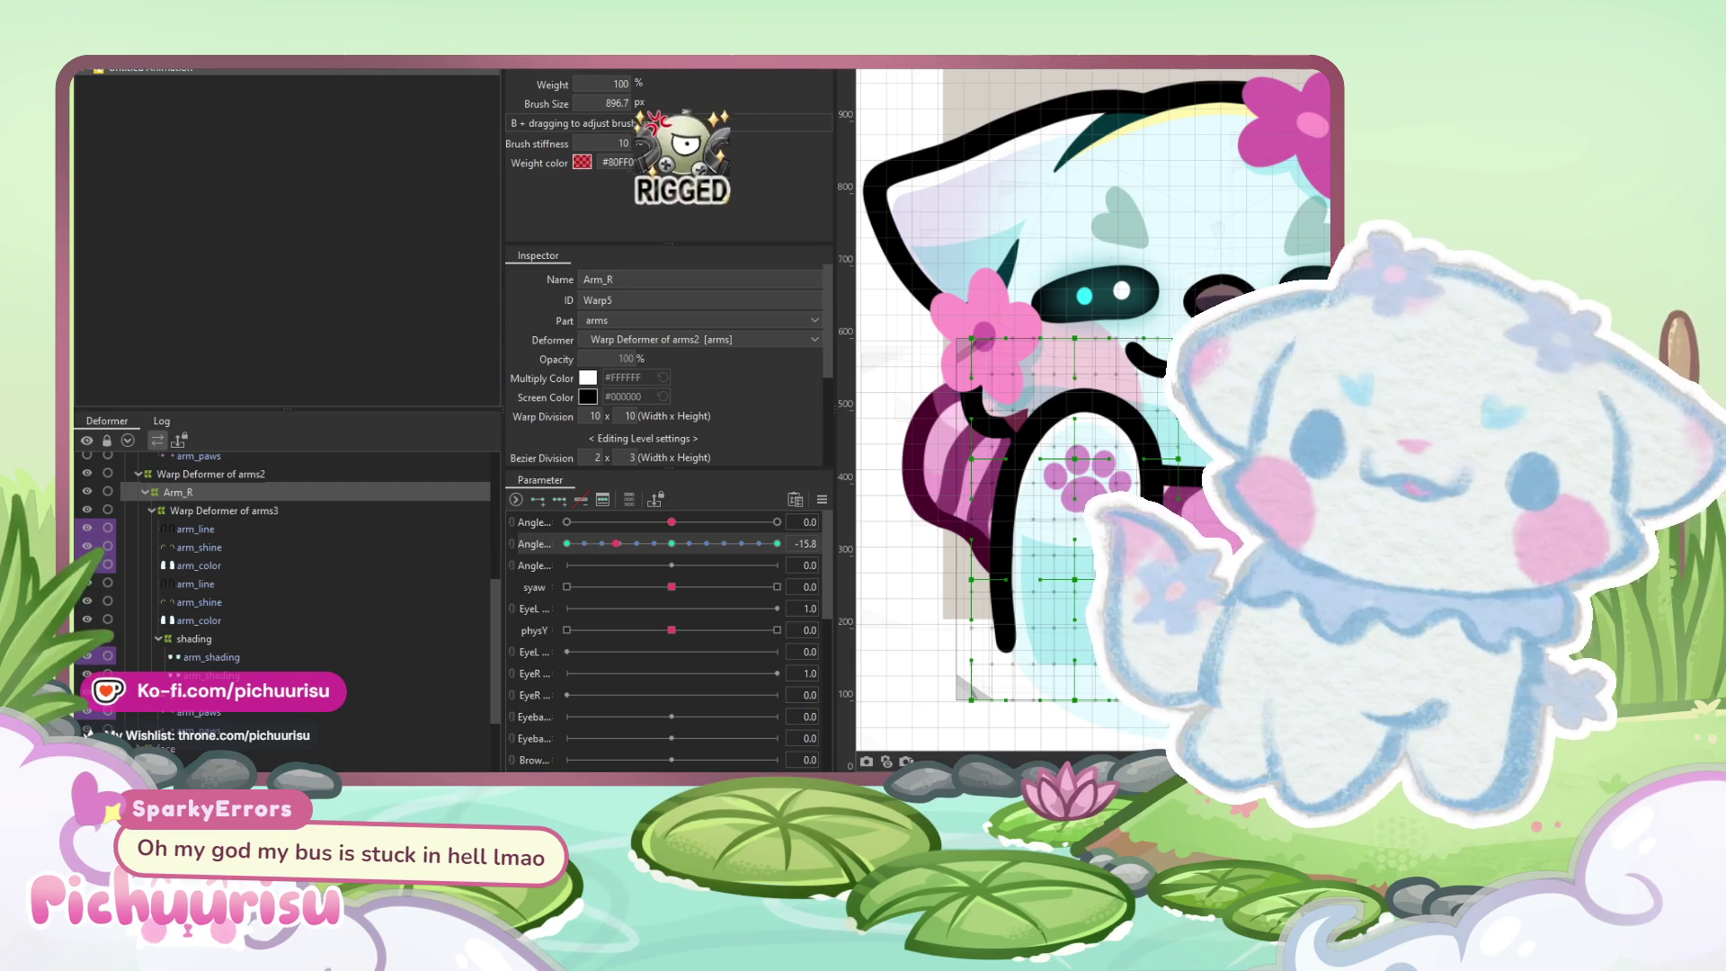
{"action": "mouse_move", "coordinate": [659, 552]}
{"action": "left_mouse_down"}
{"action": "mouse_move", "coordinate": [569, 543]}
{"action": "mouse_move", "coordinate": [669, 550]}
{"action": "left_mouse_up"}
Select the arm and shading meshes, preview diagonal head poses, then select the paws3 warp deformer
{"action": "left_click", "coordinate": [186, 531]}
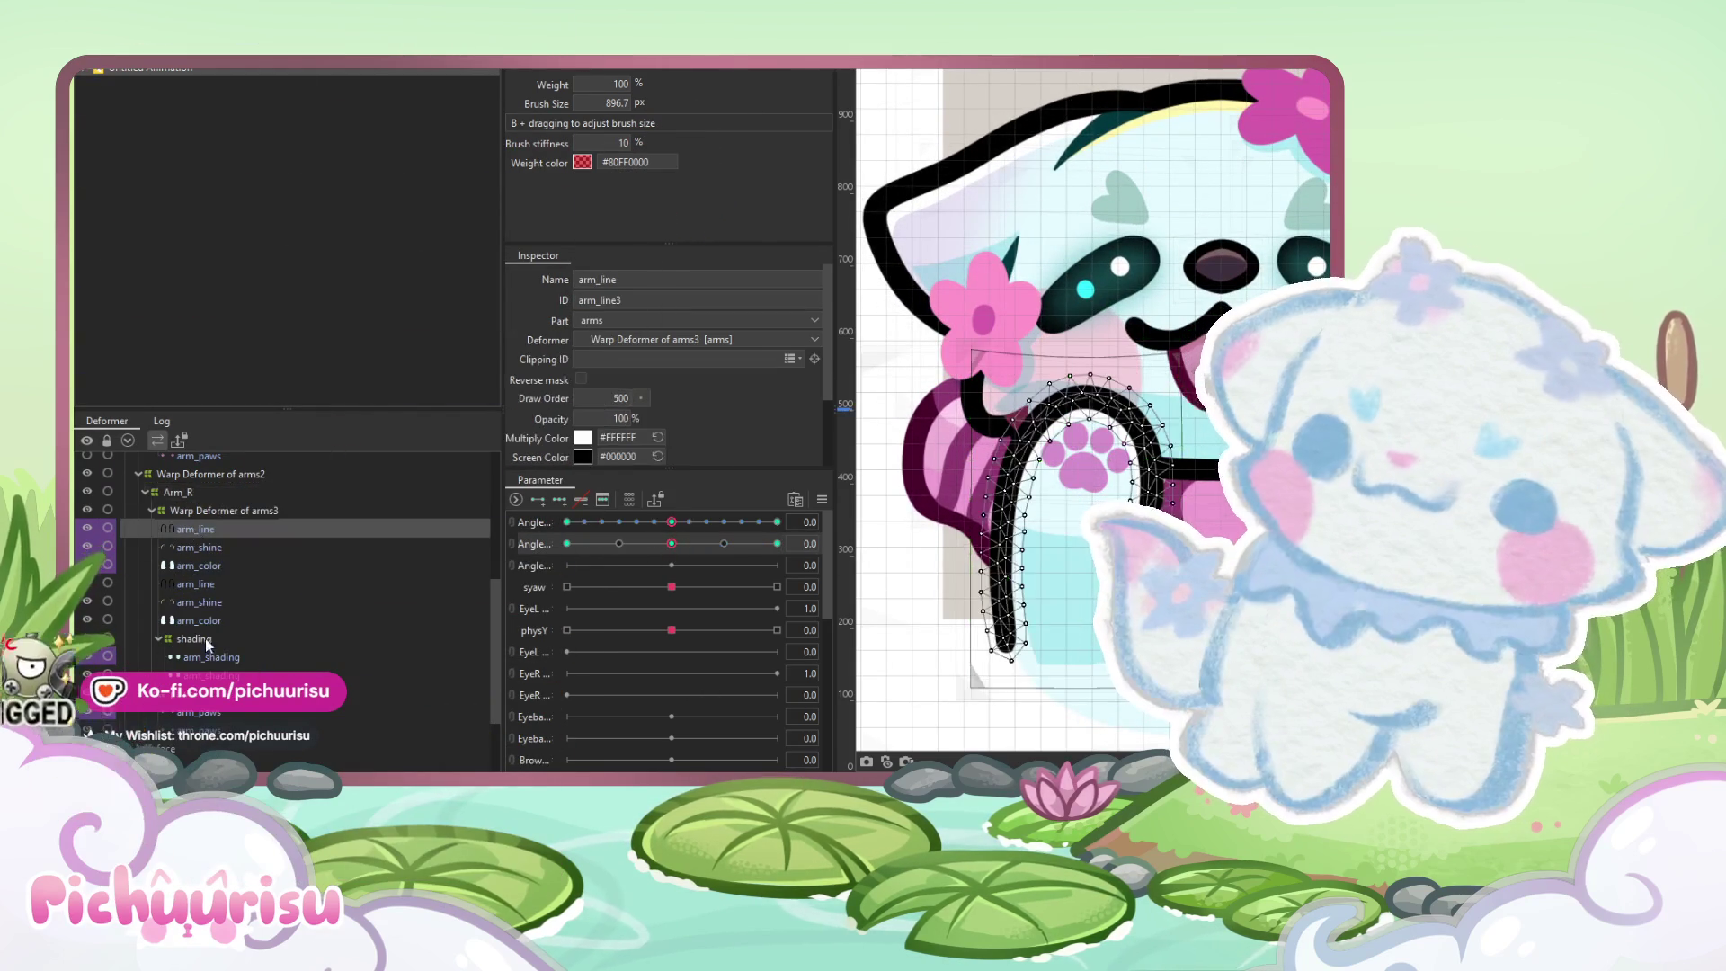
{"action": "left_click", "coordinate": [201, 626], "text": "shift"}
{"action": "left_click", "coordinate": [197, 655], "text": "shift"}
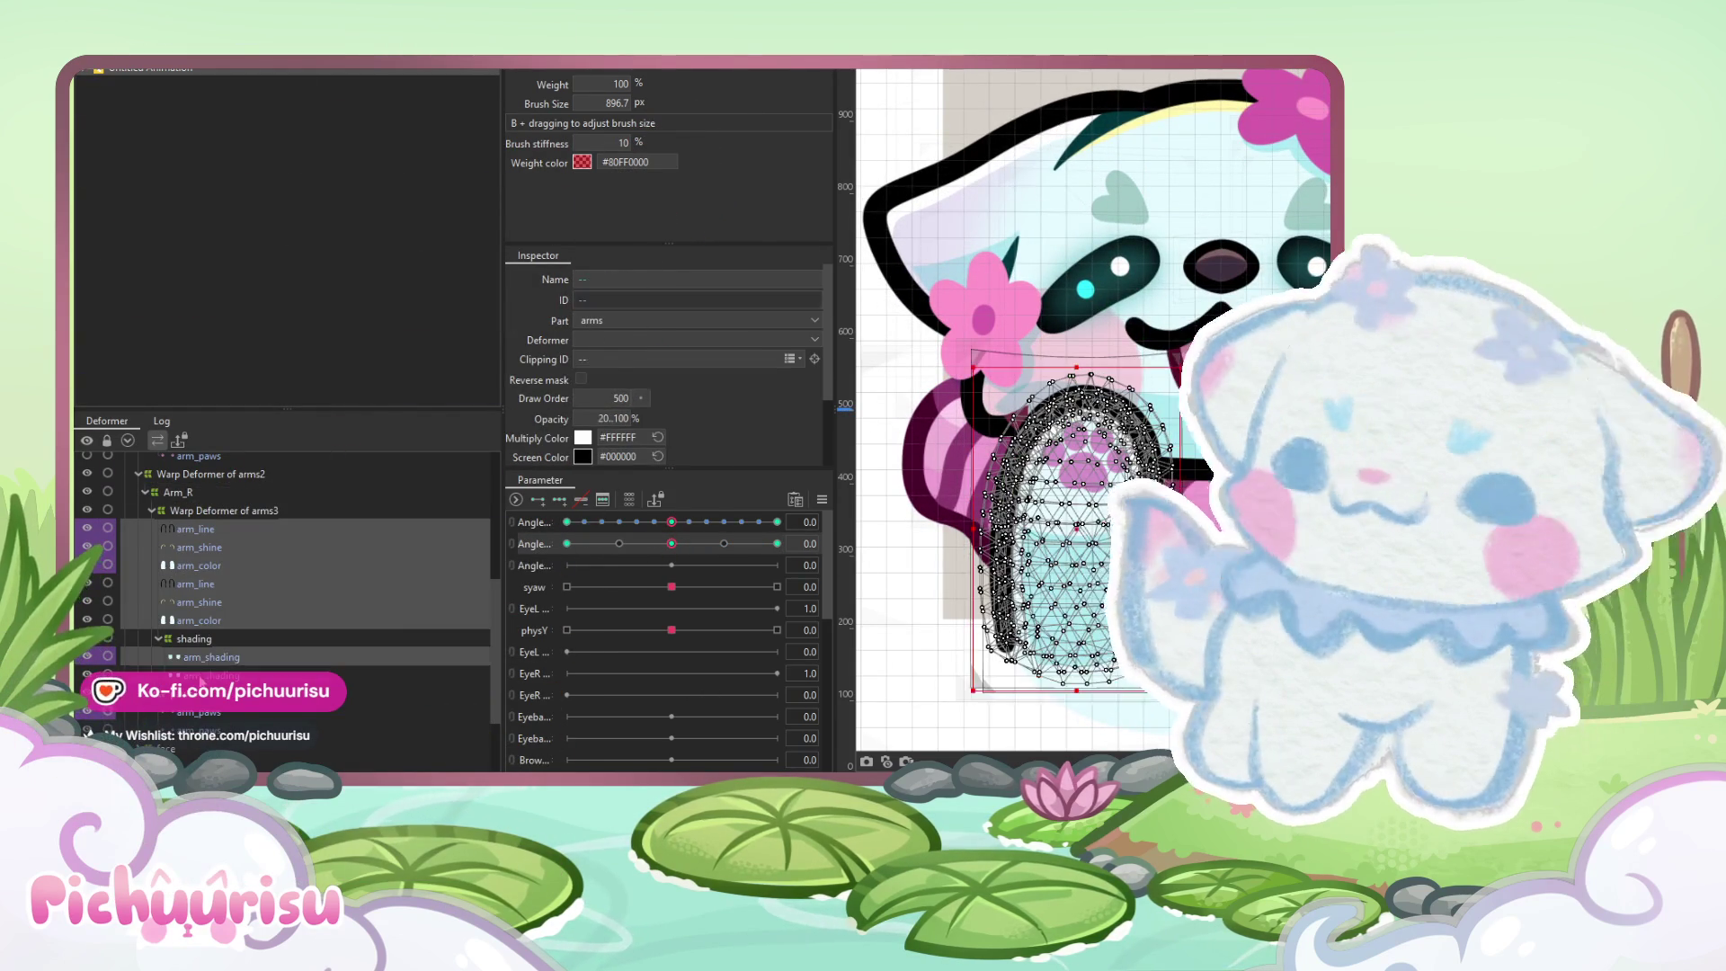
{"action": "mouse_move", "coordinate": [671, 522]}
{"action": "left_mouse_down"}
{"action": "mouse_move", "coordinate": [703, 525]}
{"action": "mouse_move", "coordinate": [640, 527]}
{"action": "left_mouse_up"}
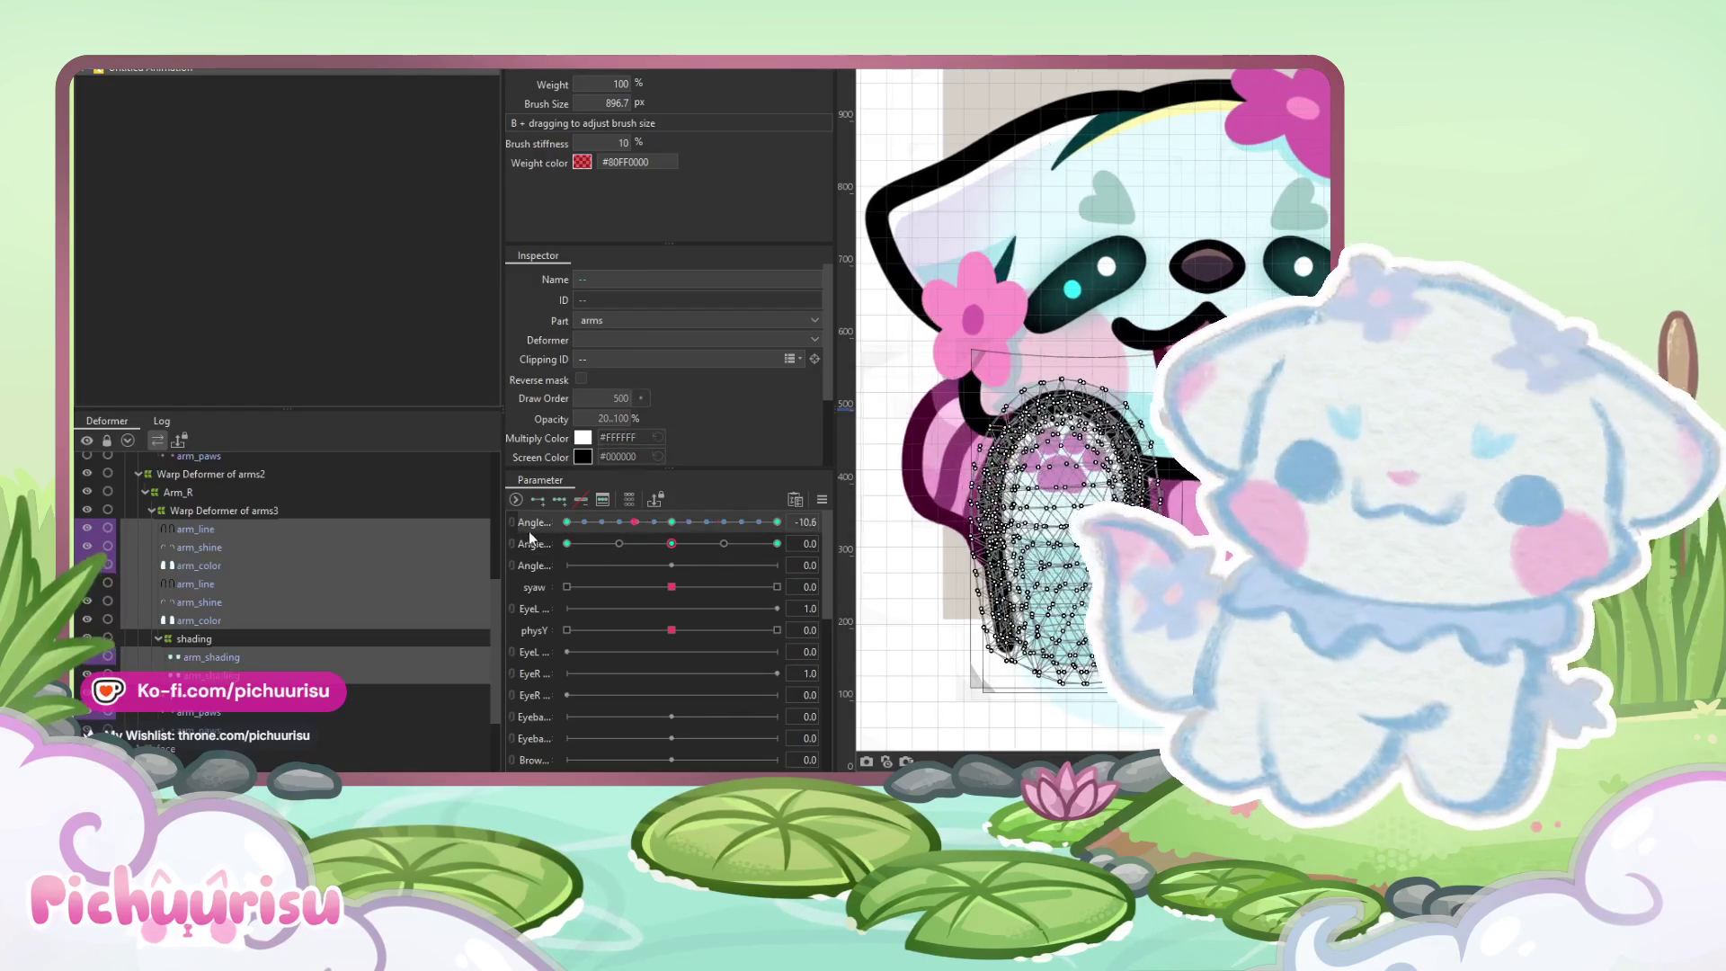
{"action": "left_click", "coordinate": [514, 523]}
{"action": "mouse_move", "coordinate": [635, 563]}
{"action": "left_mouse_down"}
{"action": "mouse_move", "coordinate": [670, 581]}
{"action": "mouse_move", "coordinate": [672, 519]}
{"action": "left_mouse_up"}
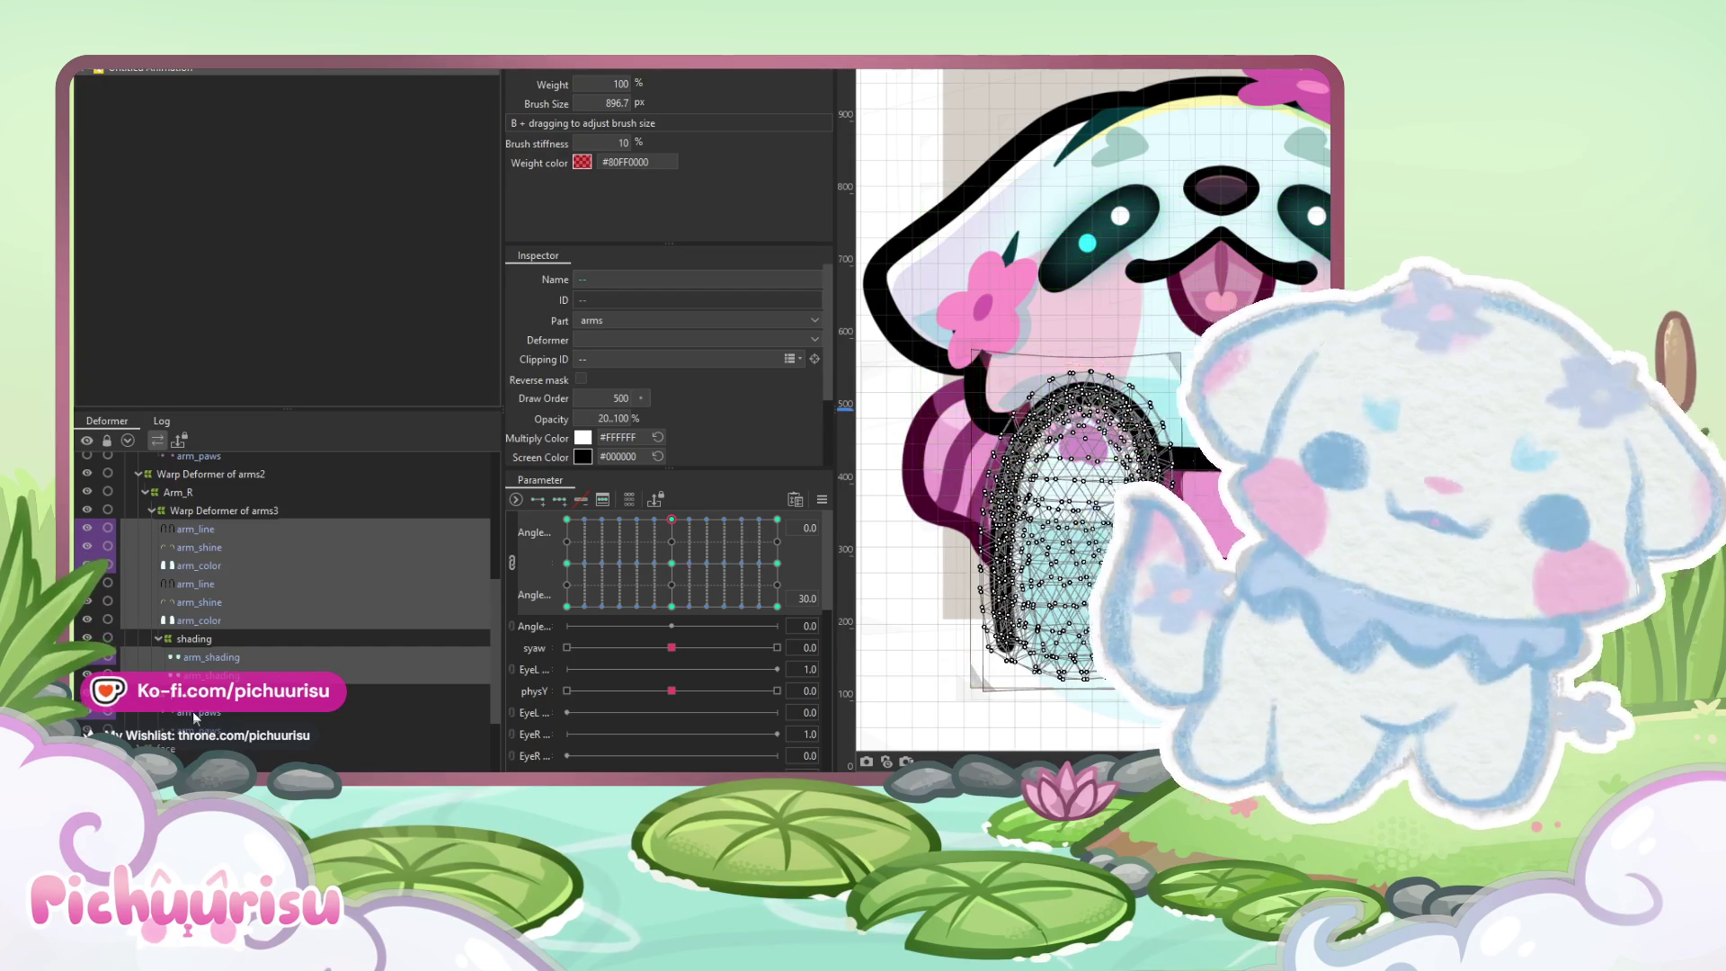
{"action": "left_click", "coordinate": [192, 694]}
{"action": "left_click", "coordinate": [193, 729]}
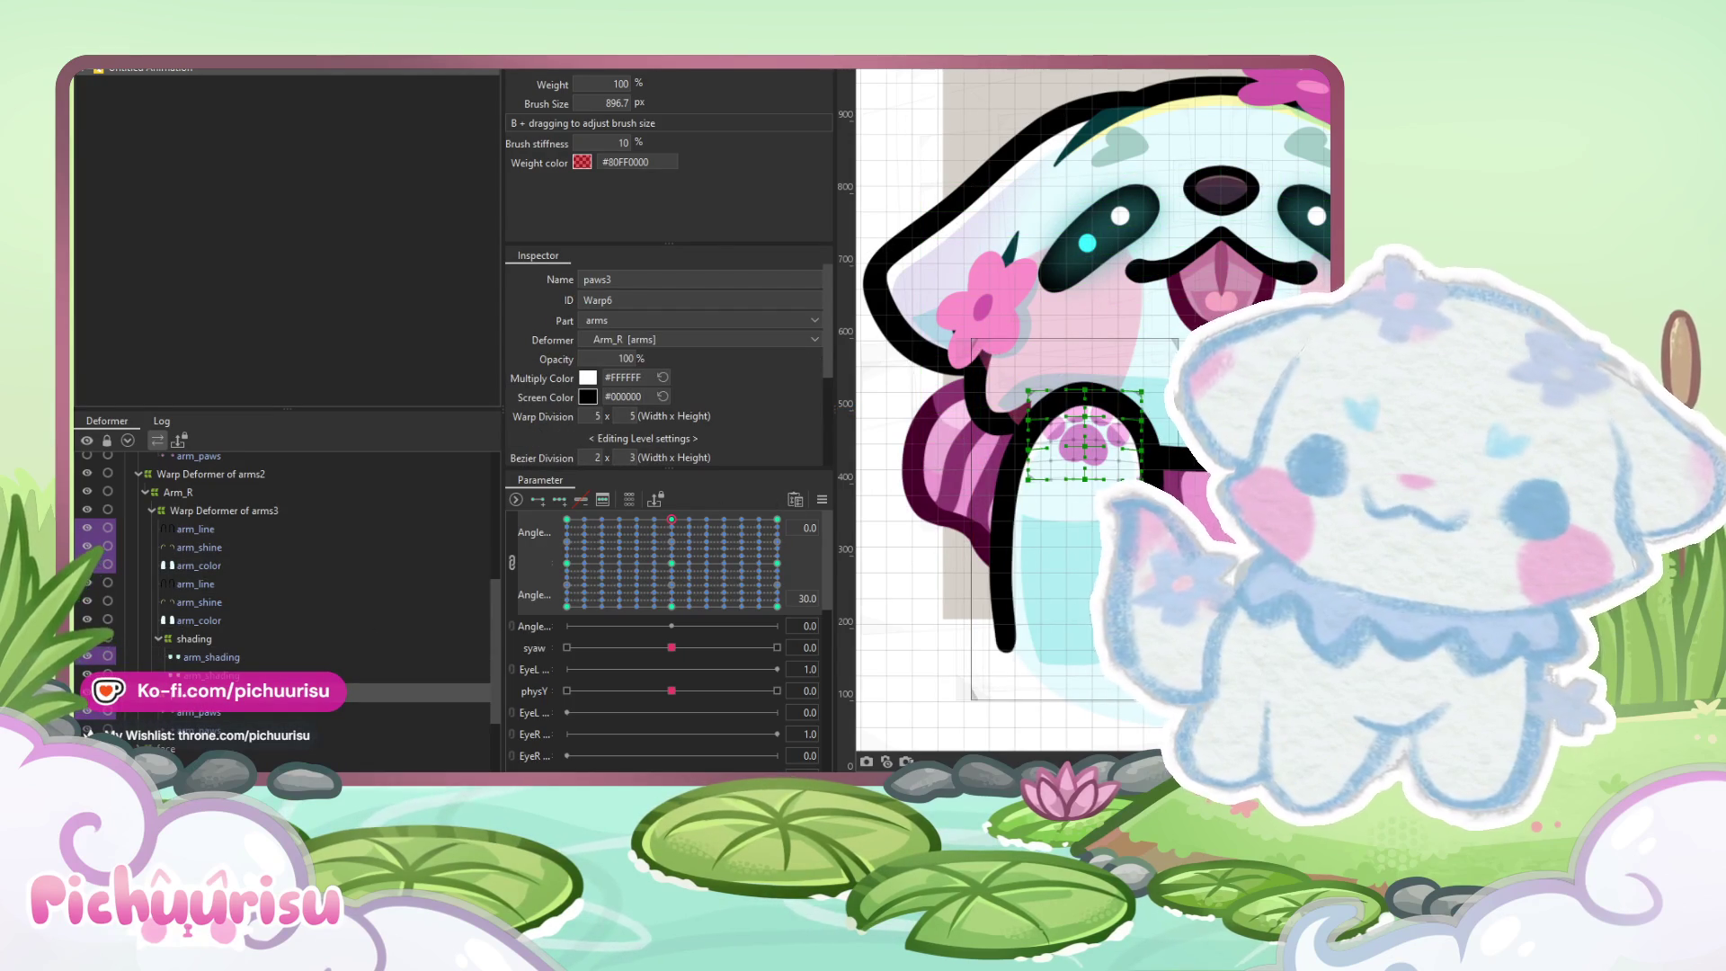
Generate the corner head poses for the paws3 deformer and preview a left-turned pose
{"action": "key", "text": "v"}
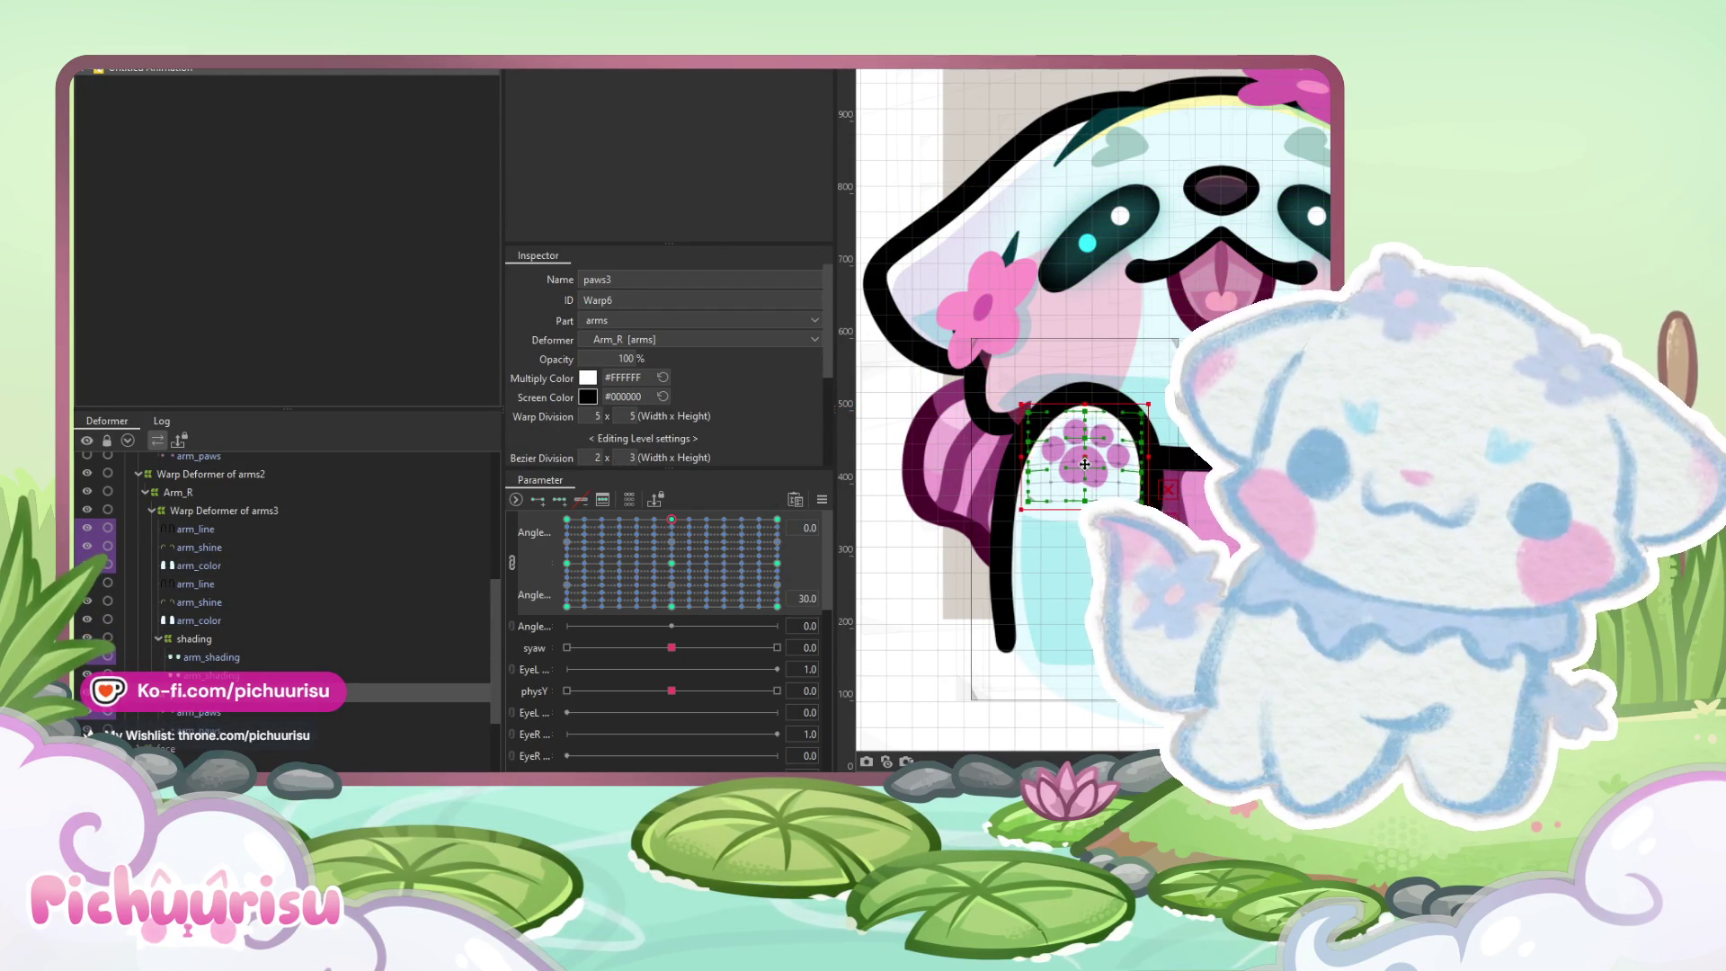
{"action": "left_click", "coordinate": [819, 500]}
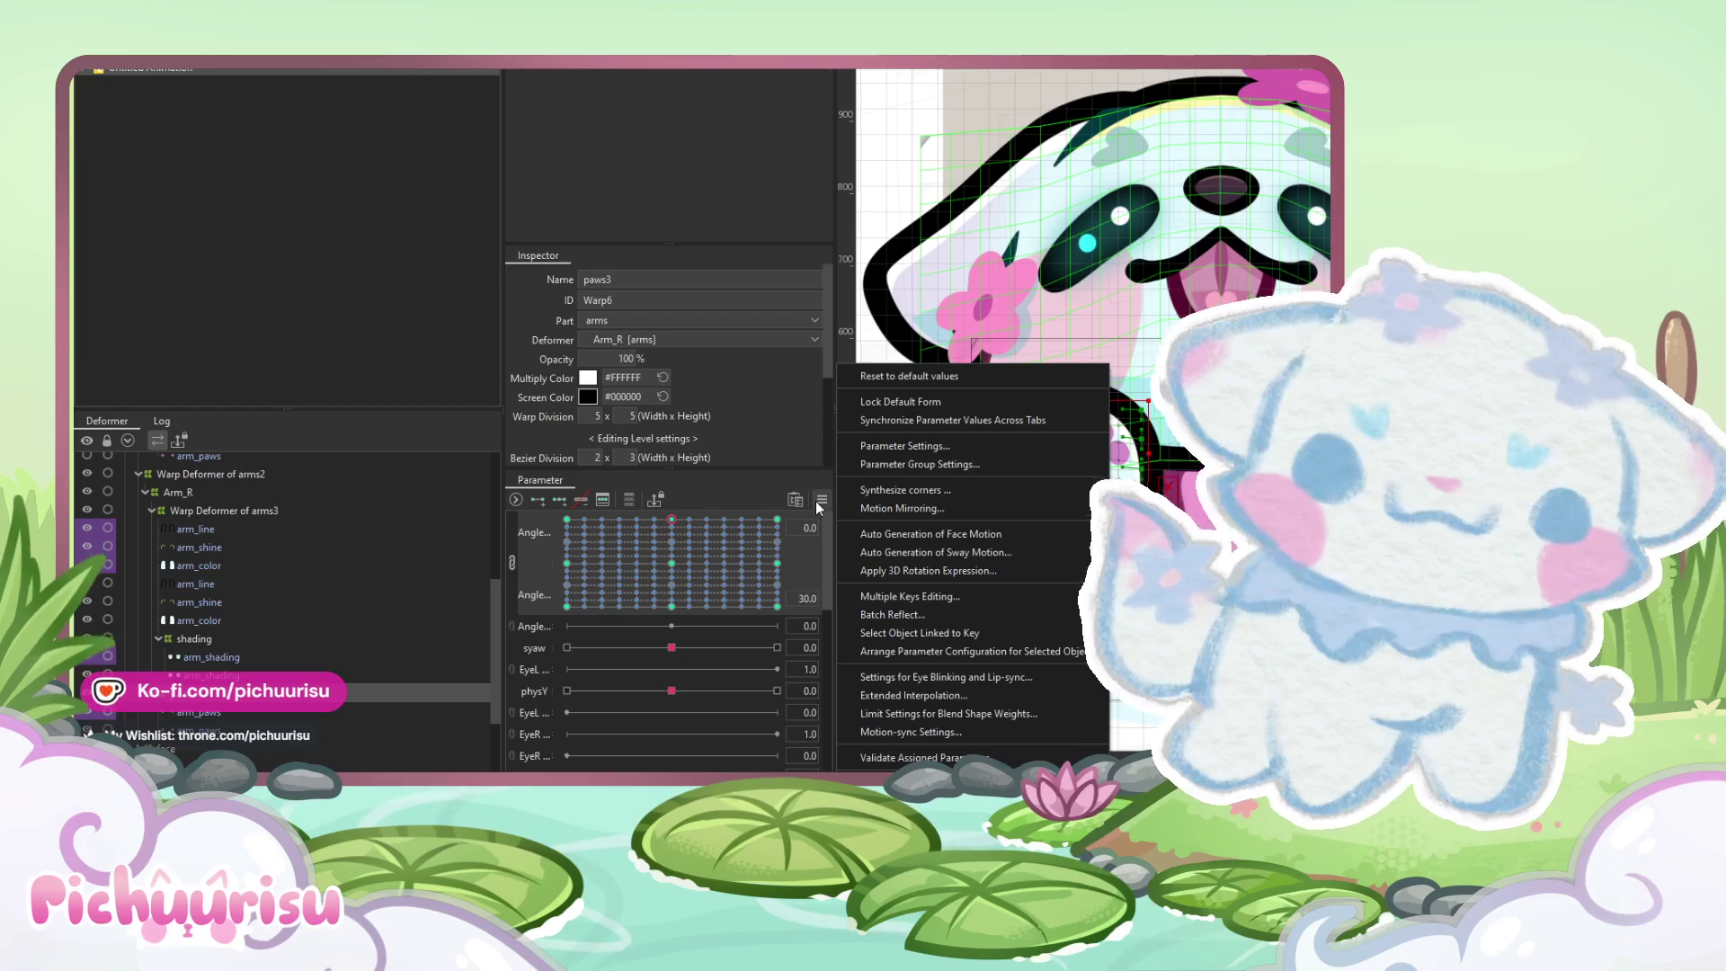
{"action": "key", "text": "Escape"}
{"action": "mouse_move", "coordinate": [672, 539]}
{"action": "left_mouse_down"}
{"action": "mouse_move", "coordinate": [612, 553]}
{"action": "mouse_move", "coordinate": [767, 544]}
{"action": "mouse_move", "coordinate": [515, 563]}
{"action": "mouse_move", "coordinate": [592, 704]}
{"action": "mouse_move", "coordinate": [714, 740]}
{"action": "mouse_move", "coordinate": [538, 715]}
{"action": "mouse_move", "coordinate": [726, 661]}
{"action": "mouse_move", "coordinate": [672, 542]}
{"action": "mouse_move", "coordinate": [813, 599]}
{"action": "mouse_move", "coordinate": [618, 623]}
{"action": "mouse_move", "coordinate": [688, 559]}
{"action": "mouse_move", "coordinate": [672, 563]}
{"action": "left_mouse_up"}
Check the arm_paws mesh, then select the arm_shading meshes up through arm_shine
{"action": "left_click", "coordinate": [197, 706]}
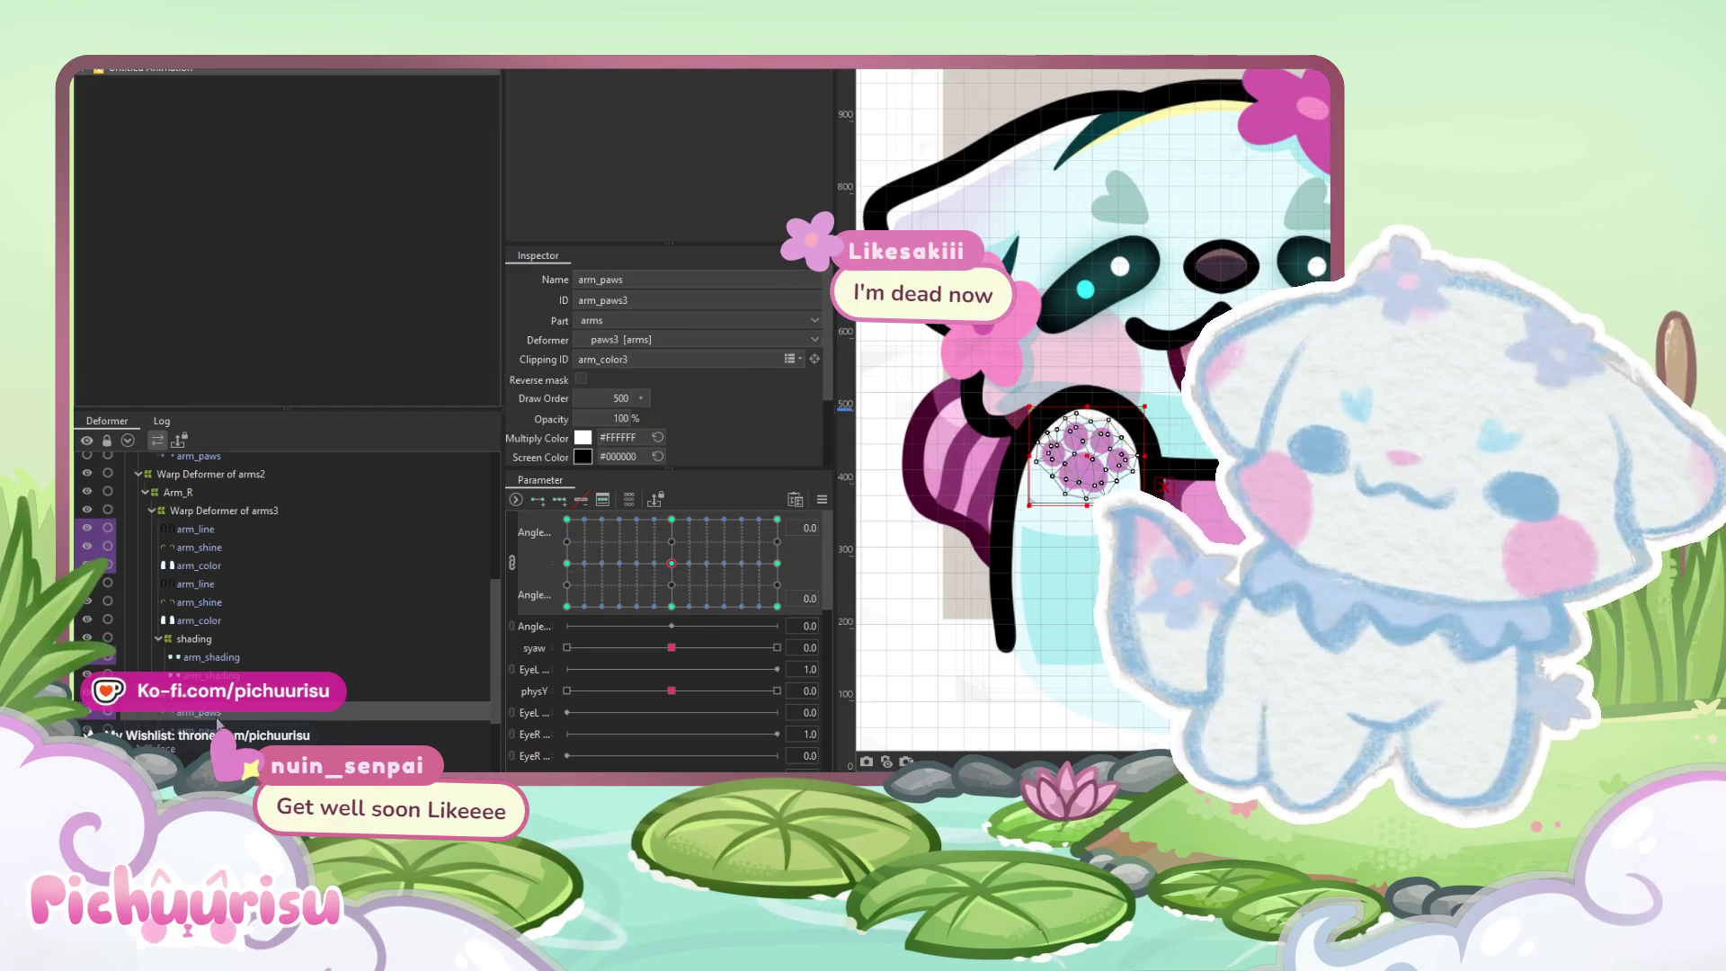
{"action": "left_click", "coordinate": [512, 563]}
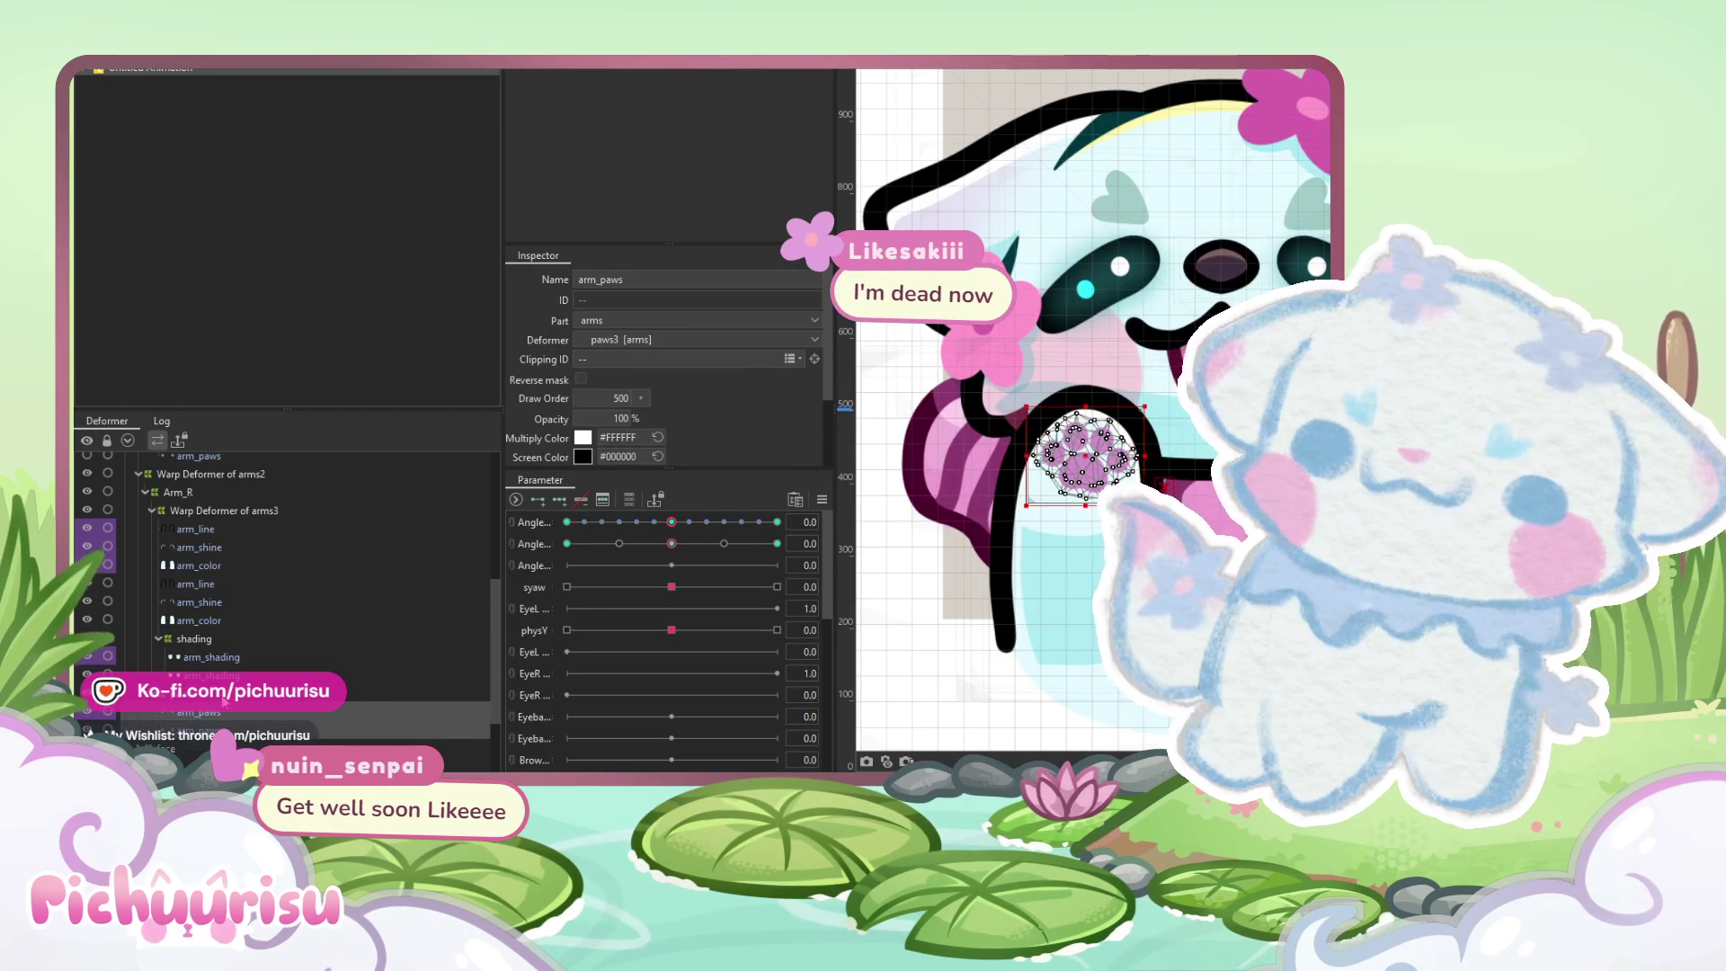
{"action": "key", "text": "ctrl+z"}
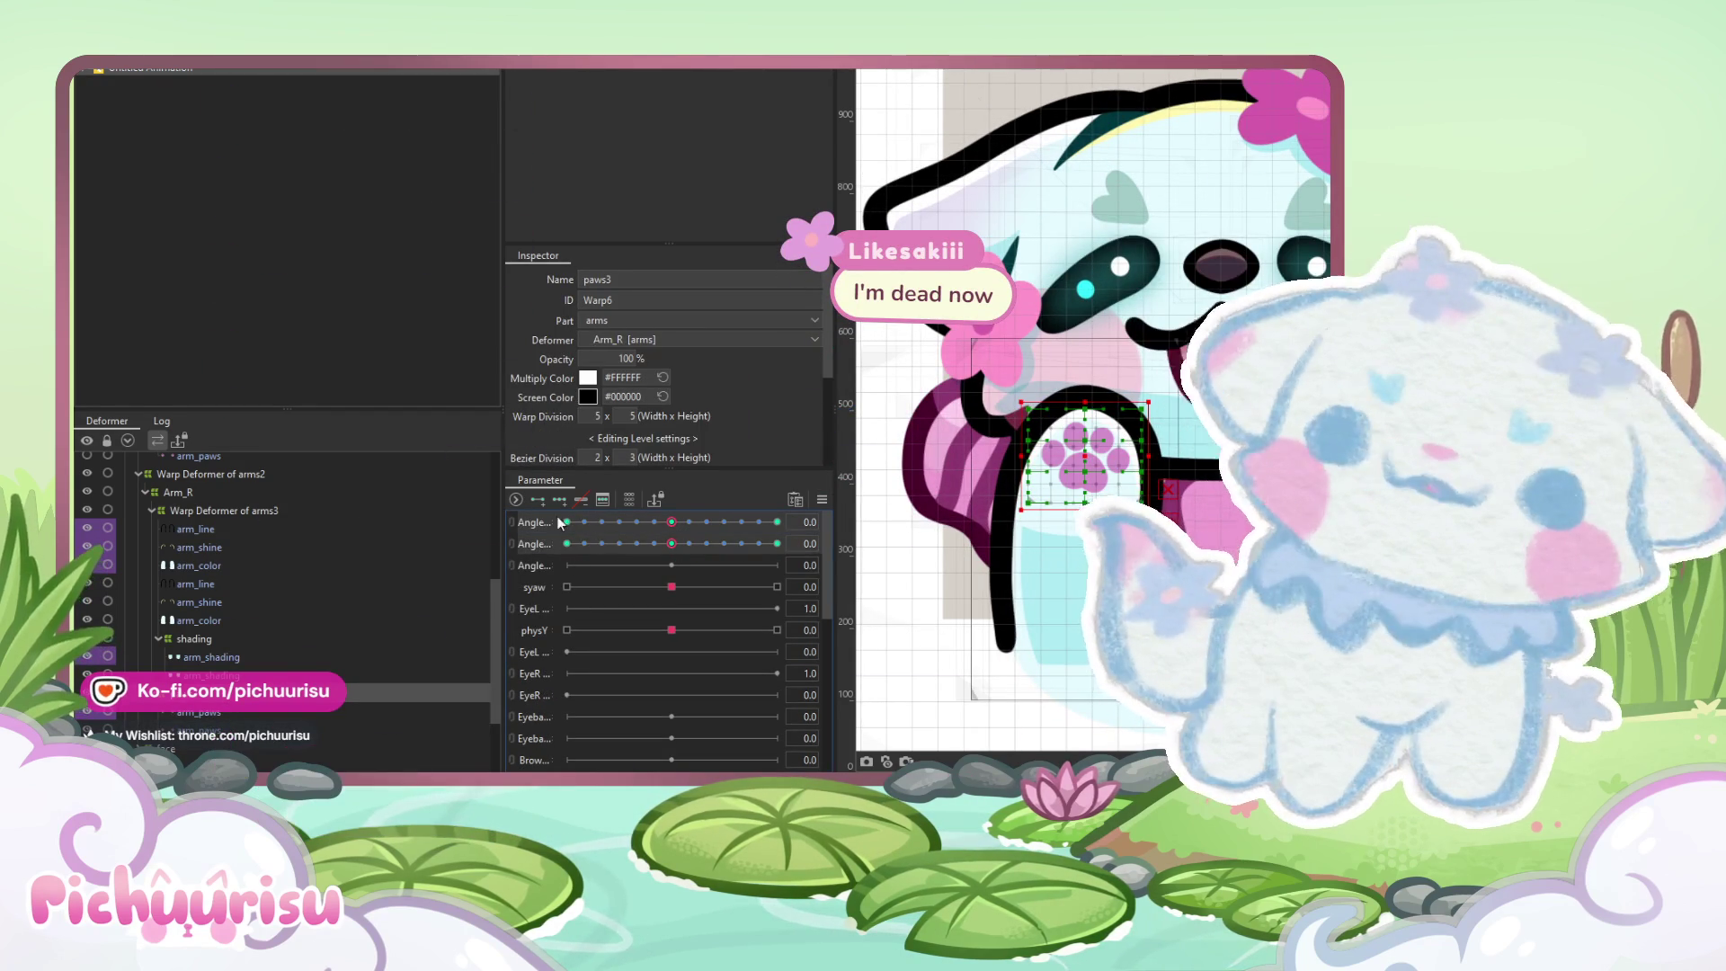
{"action": "left_click", "coordinate": [214, 715]}
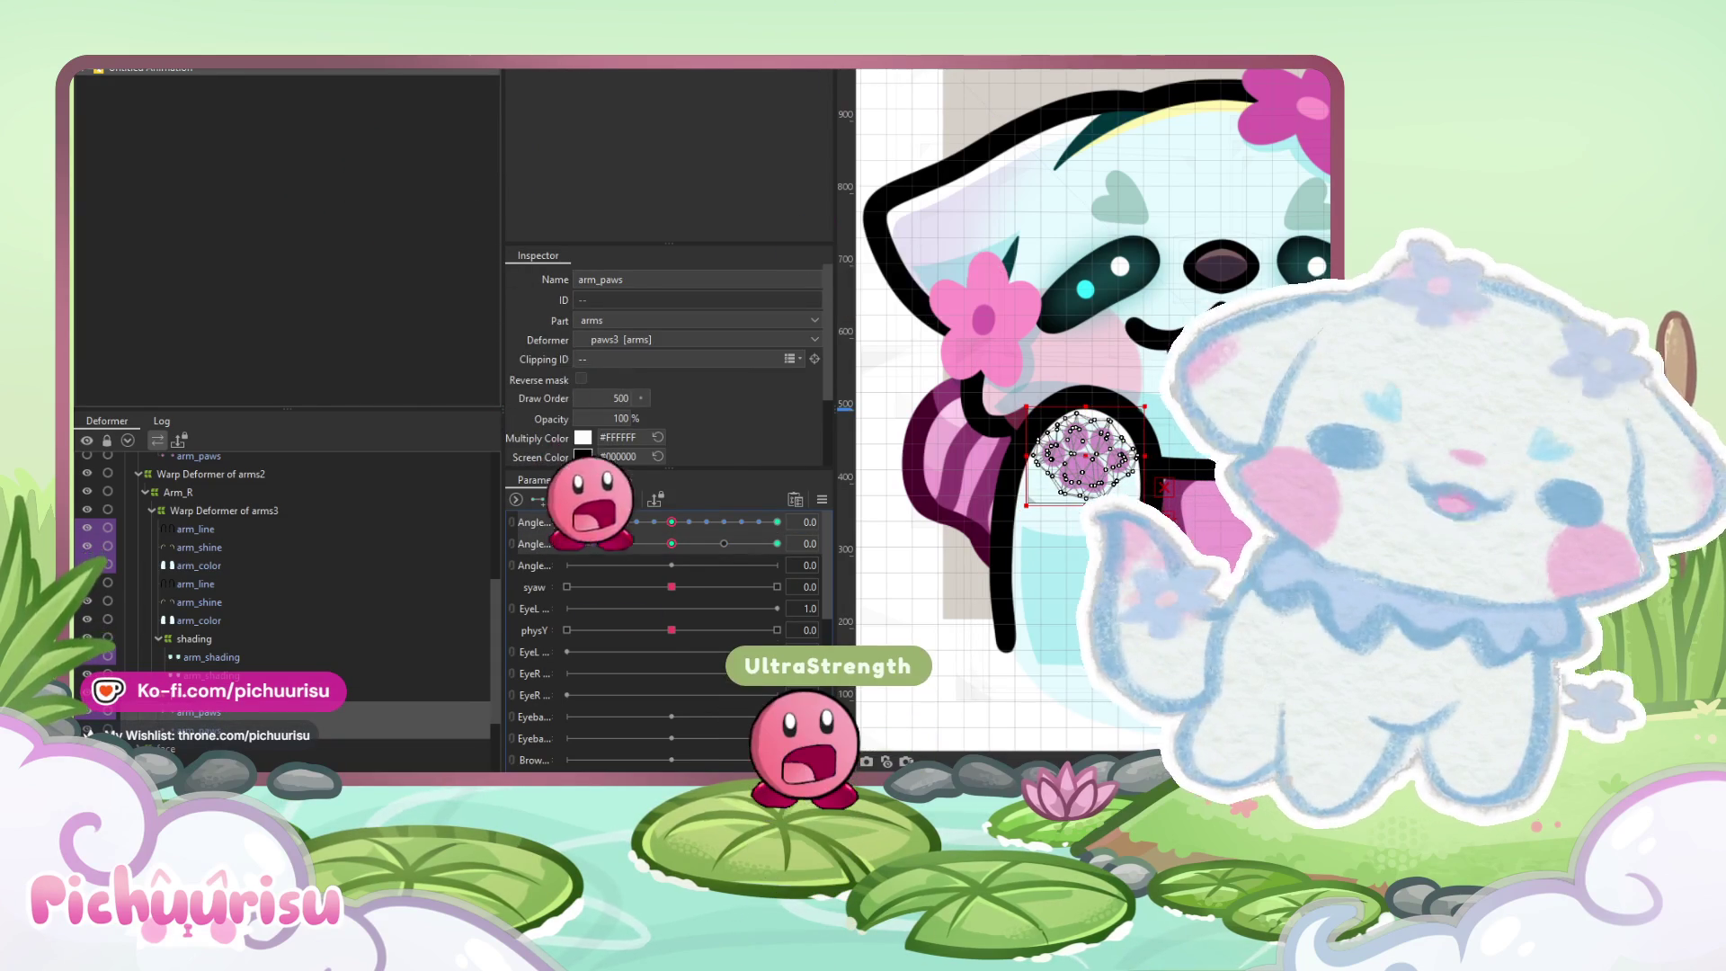
{"action": "left_click", "coordinate": [207, 676]}
{"action": "left_click", "coordinate": [220, 659], "text": "ctrl"}
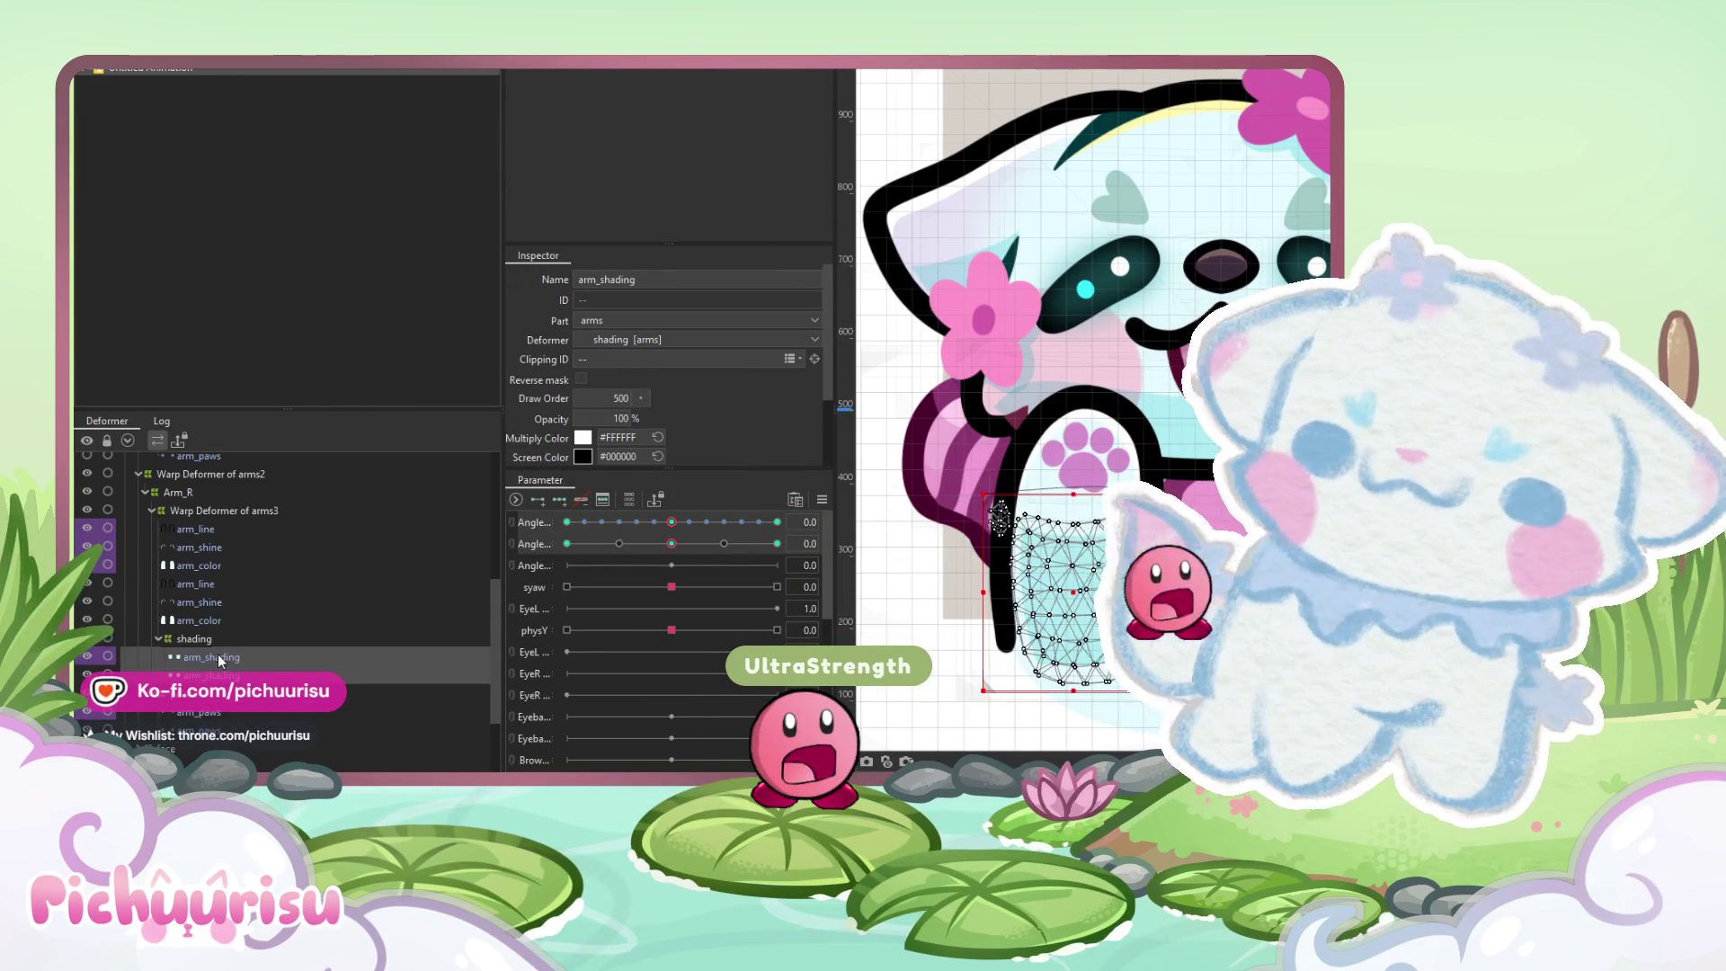
{"action": "left_click_drag", "start_coordinate": [216, 619], "coordinate": [230, 529]}
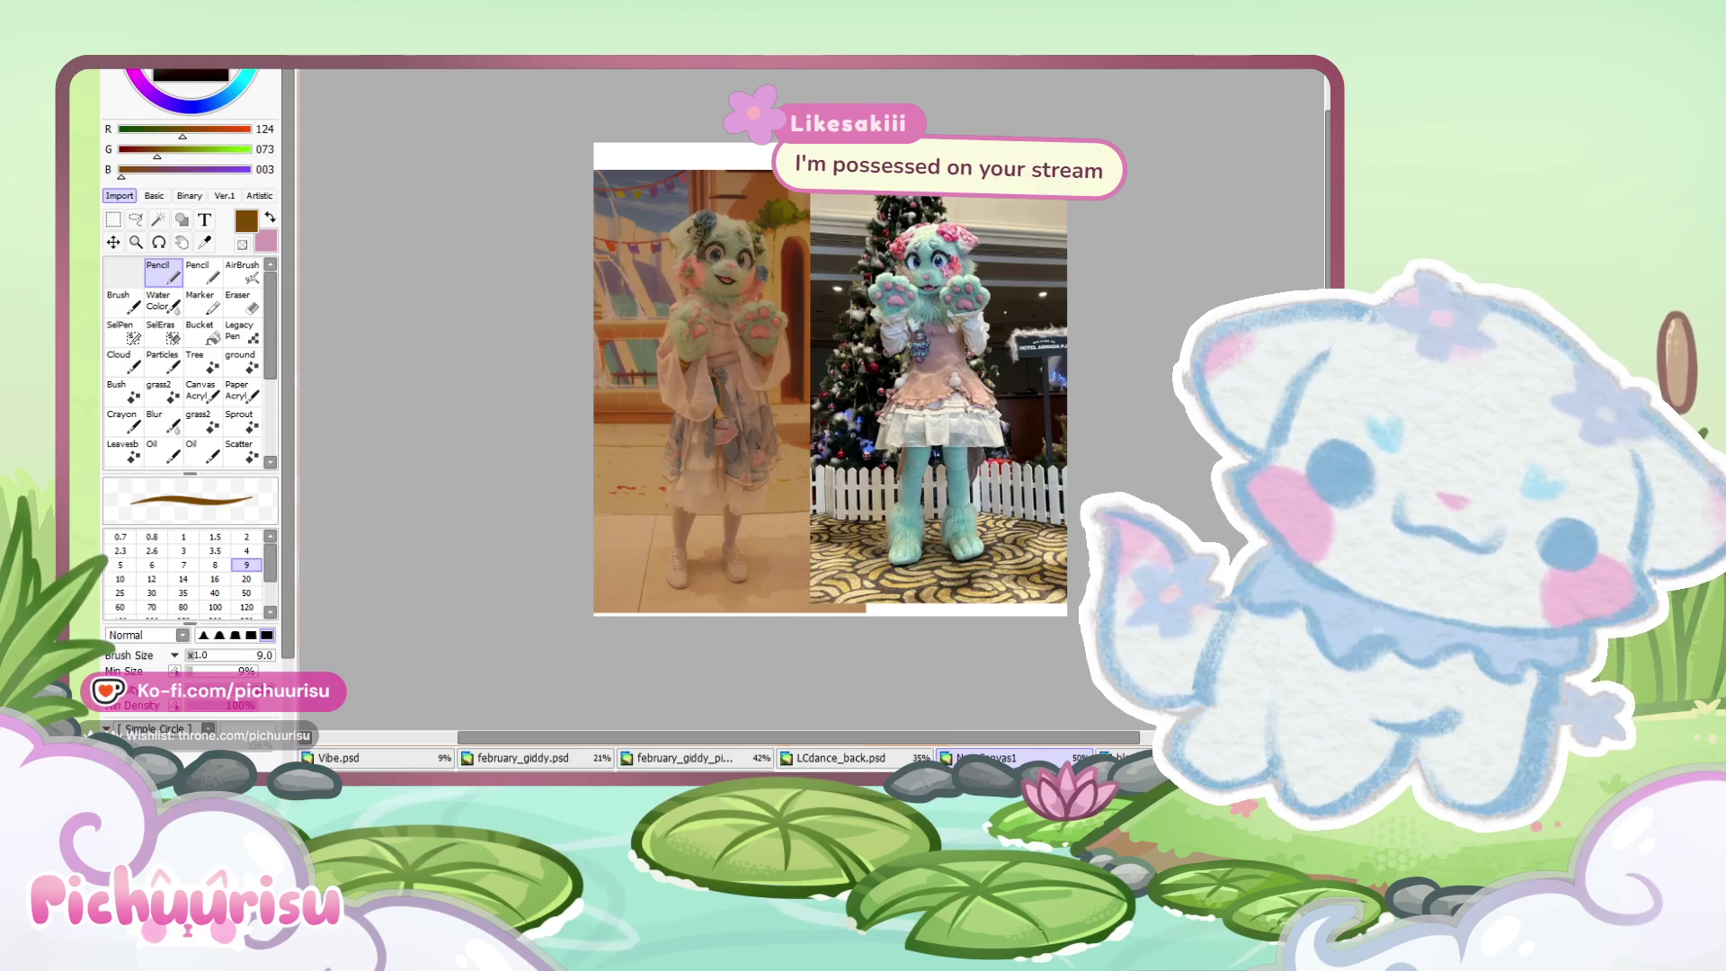
Zoom around the 2023 fursuit photo comparison in SAI, then return to the Live2D arm rig
{"action": "scroll", "coordinate": [830, 378], "scroll_direction": "up", "scroll_amount": 5}
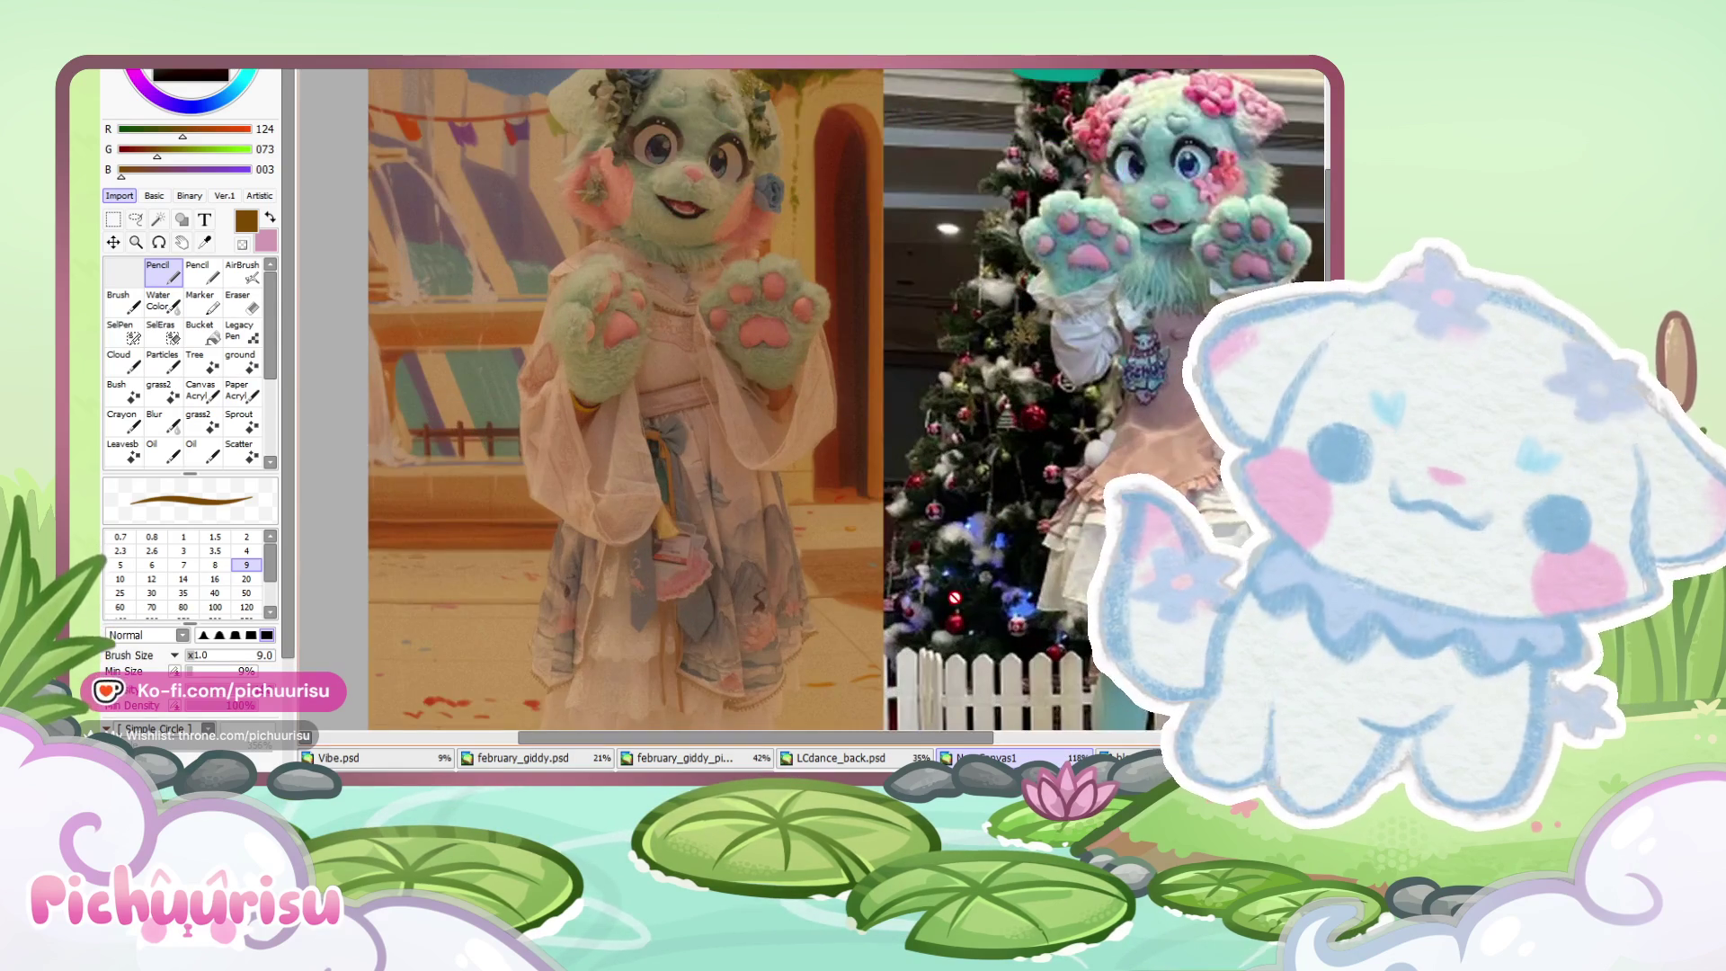
{"action": "scroll", "coordinate": [799, 317], "scroll_direction": "down", "scroll_amount": 3}
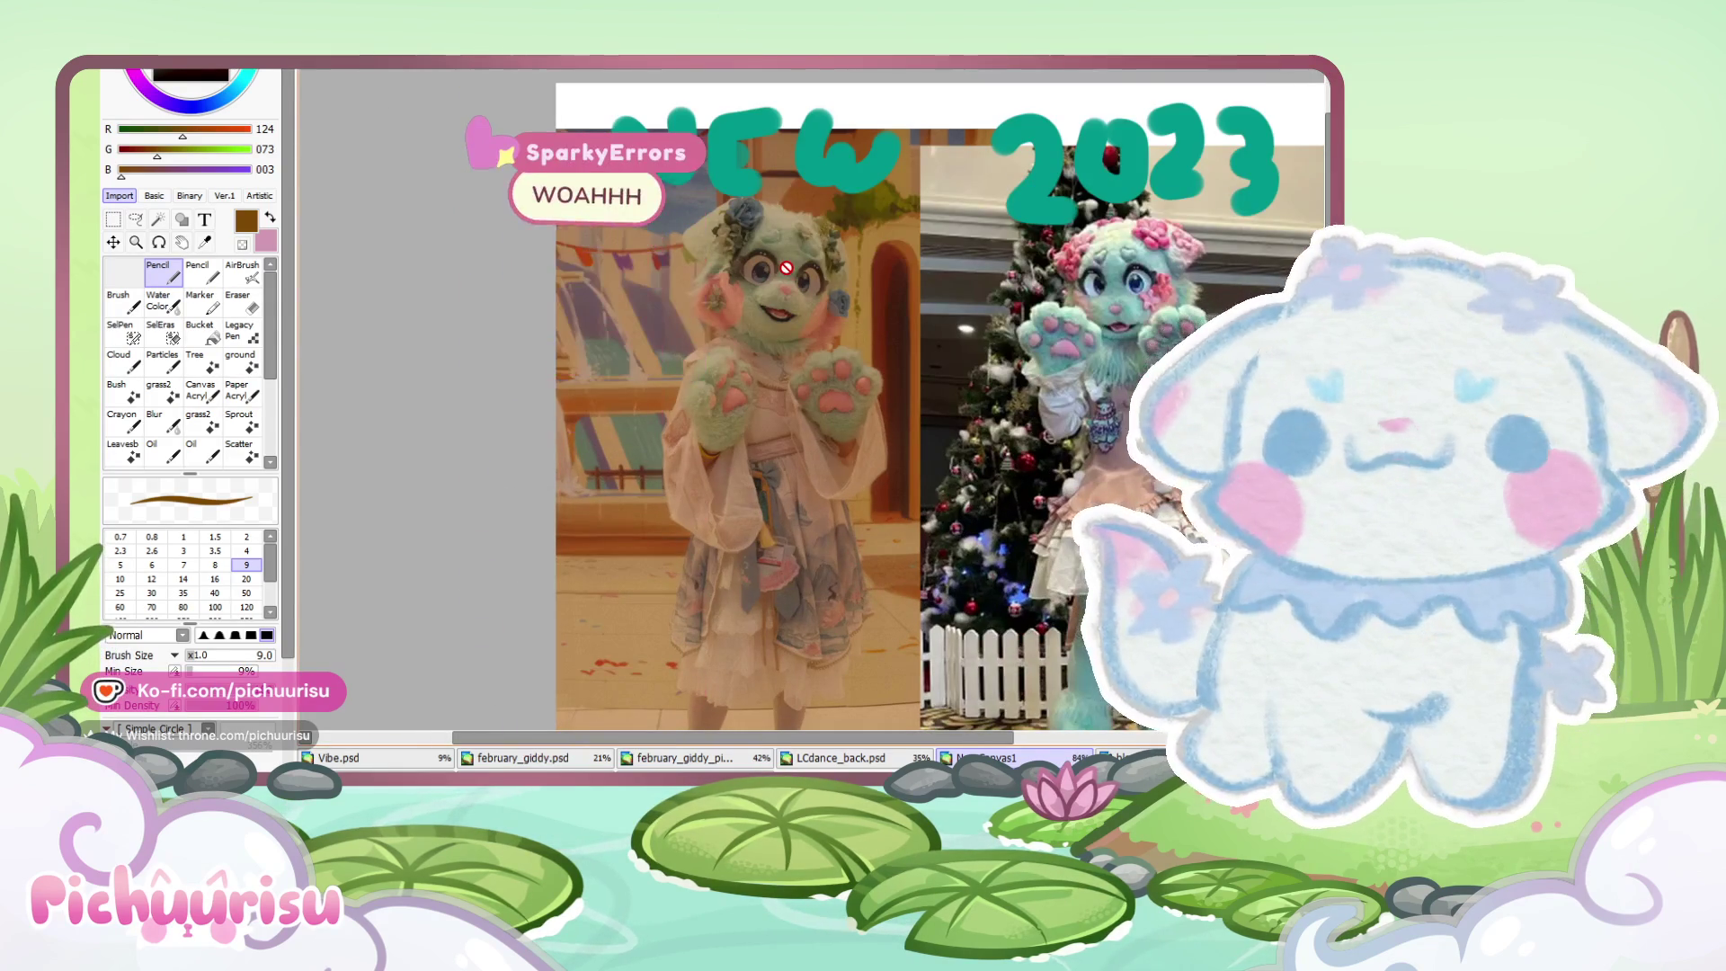
{"action": "scroll", "coordinate": [787, 267], "scroll_direction": "down", "scroll_amount": 3}
{"action": "scroll", "coordinate": [787, 359], "scroll_direction": "up", "scroll_amount": 4}
{"action": "scroll", "coordinate": [787, 447], "scroll_direction": "down", "scroll_amount": 2}
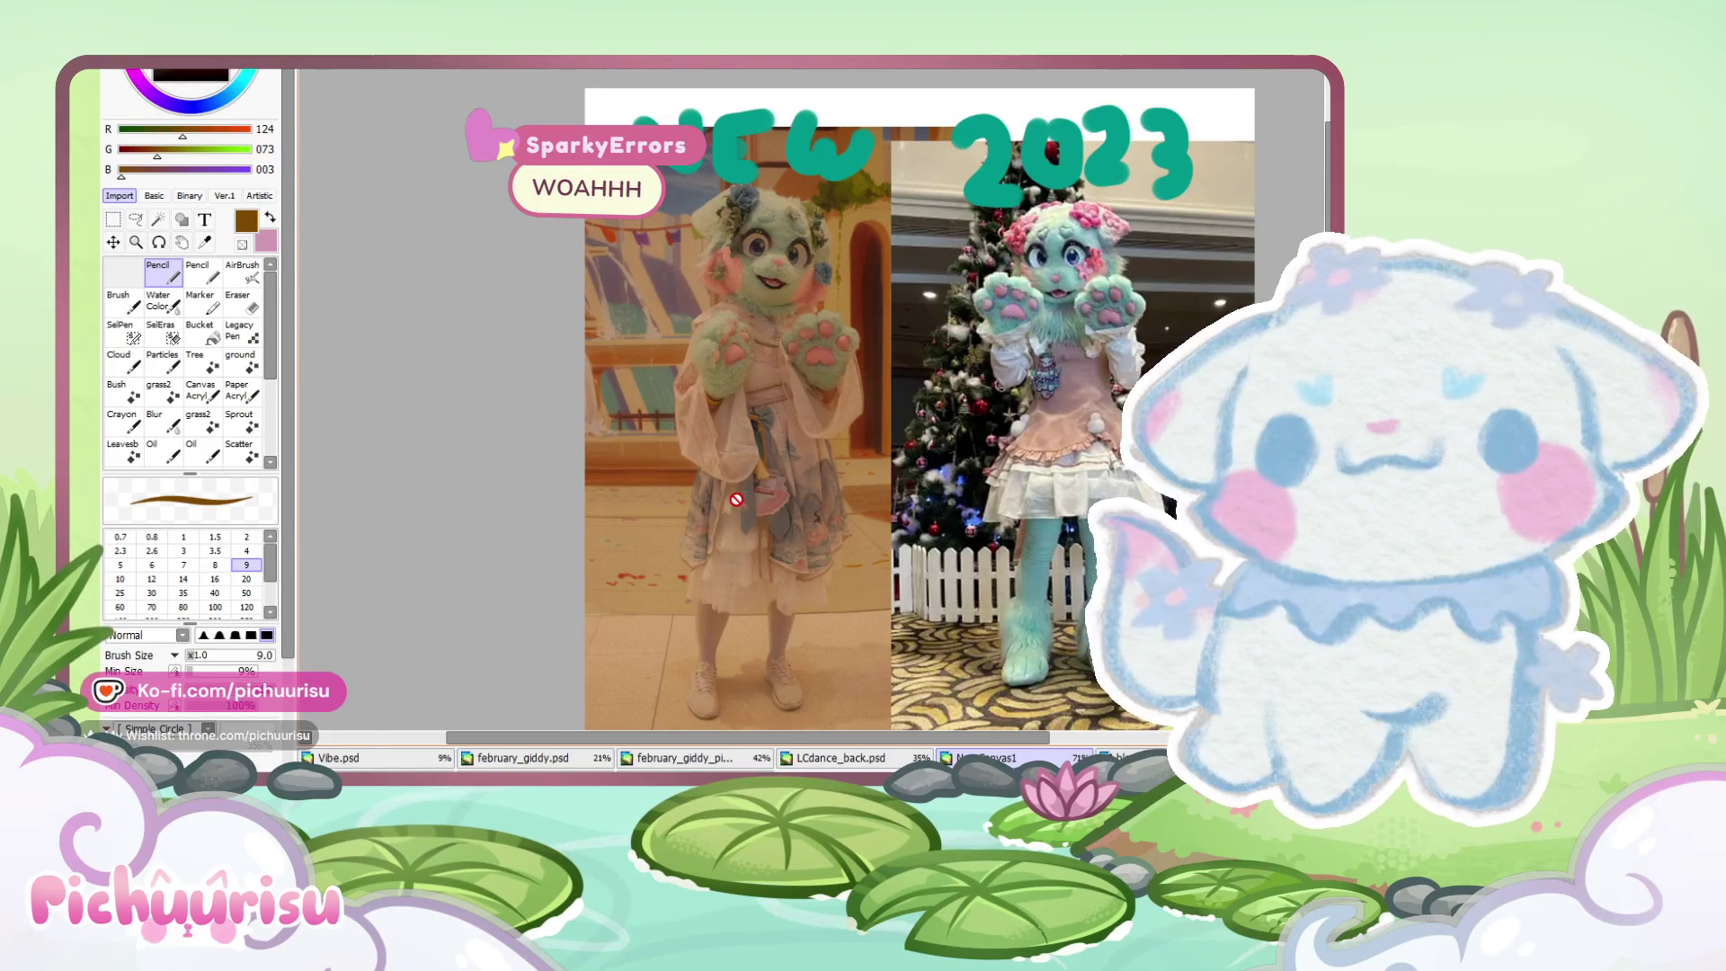
{"action": "scroll", "coordinate": [742, 593], "scroll_direction": "up", "scroll_amount": 1}
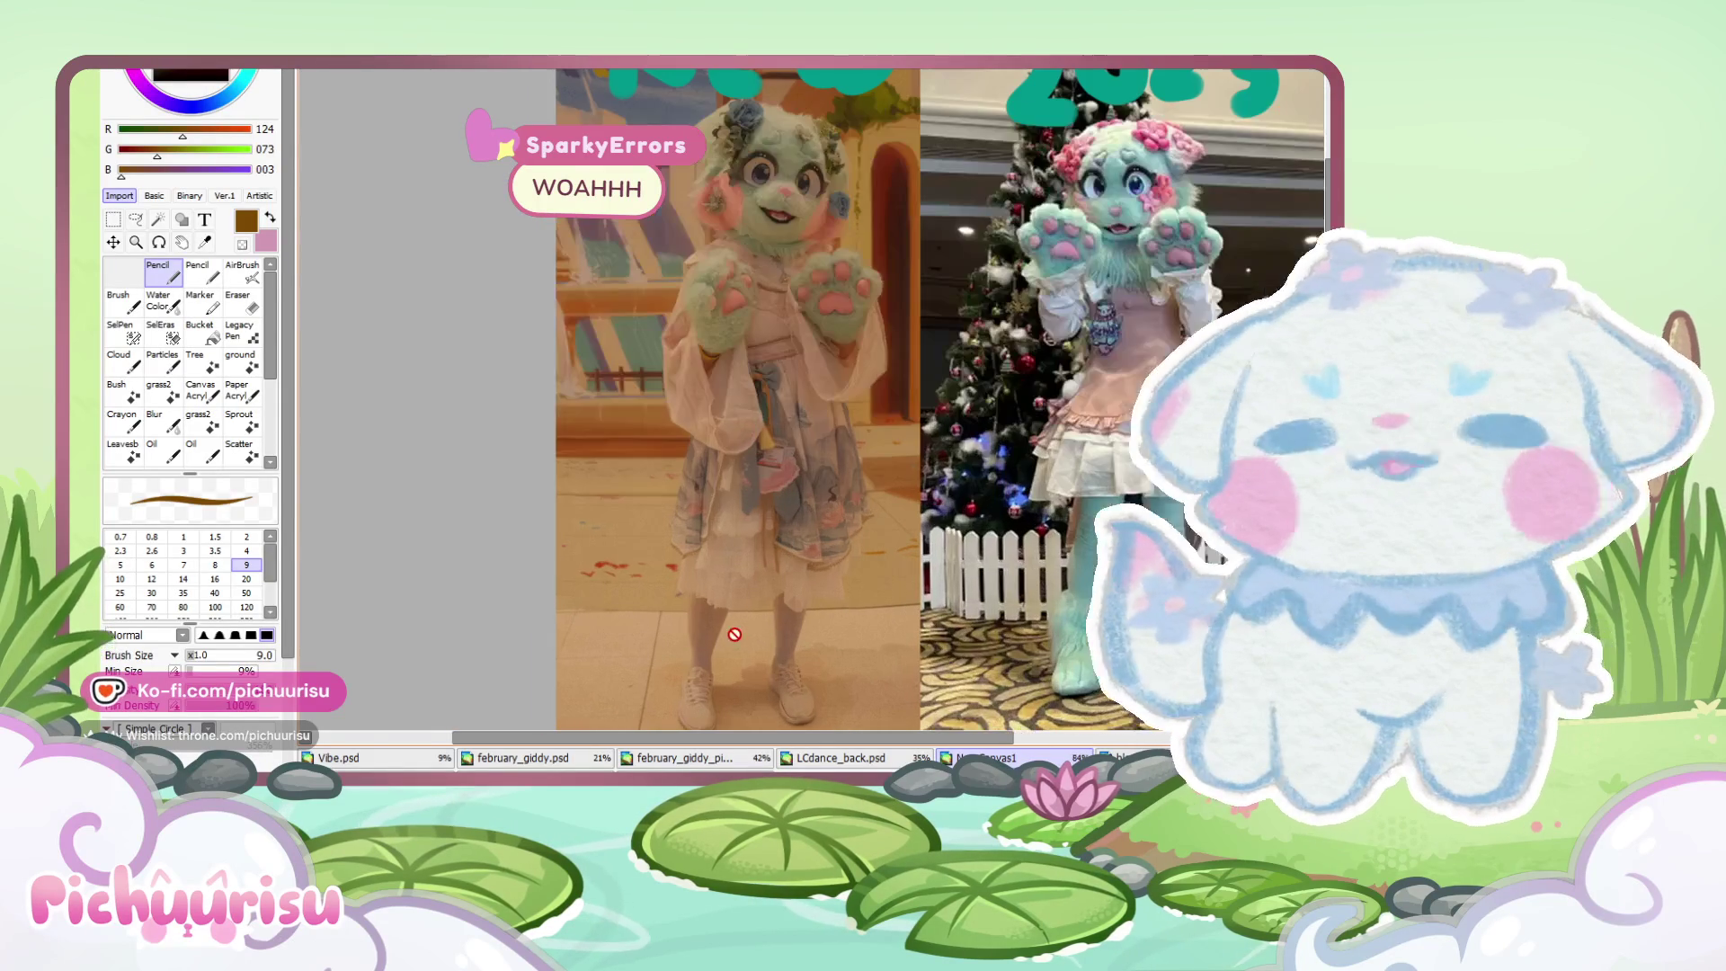
{"action": "scroll", "coordinate": [749, 567], "scroll_direction": "down", "scroll_amount": 2}
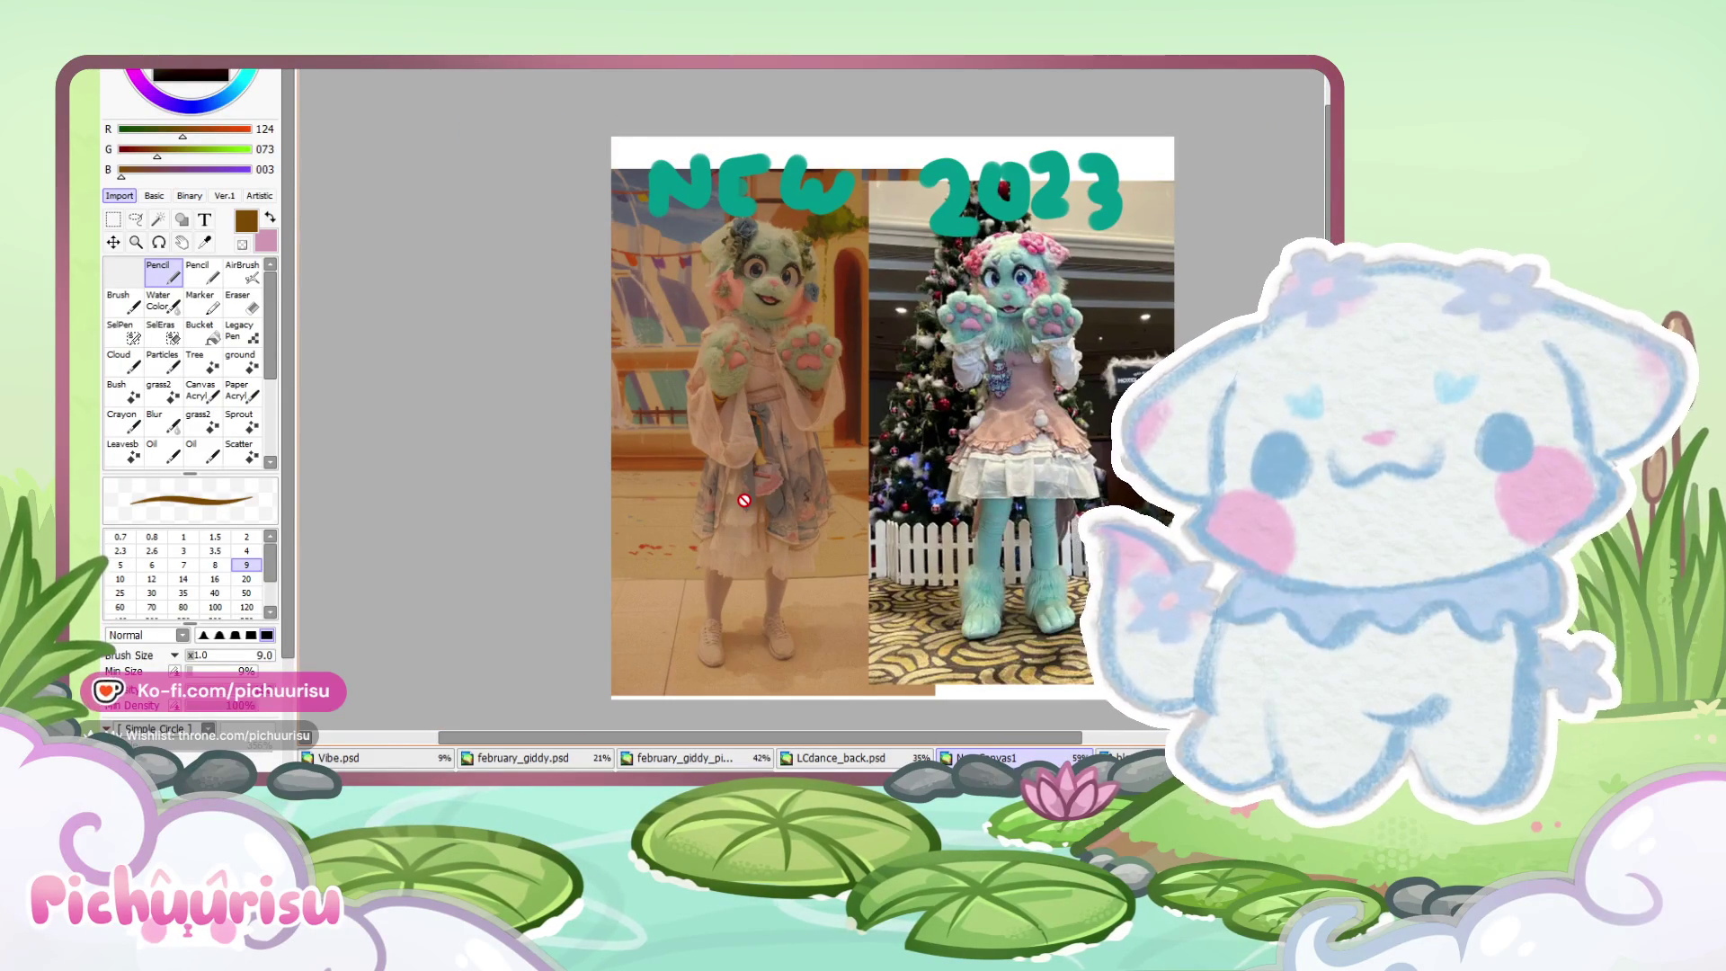
{"action": "scroll", "coordinate": [745, 500], "scroll_direction": "up", "scroll_amount": 1}
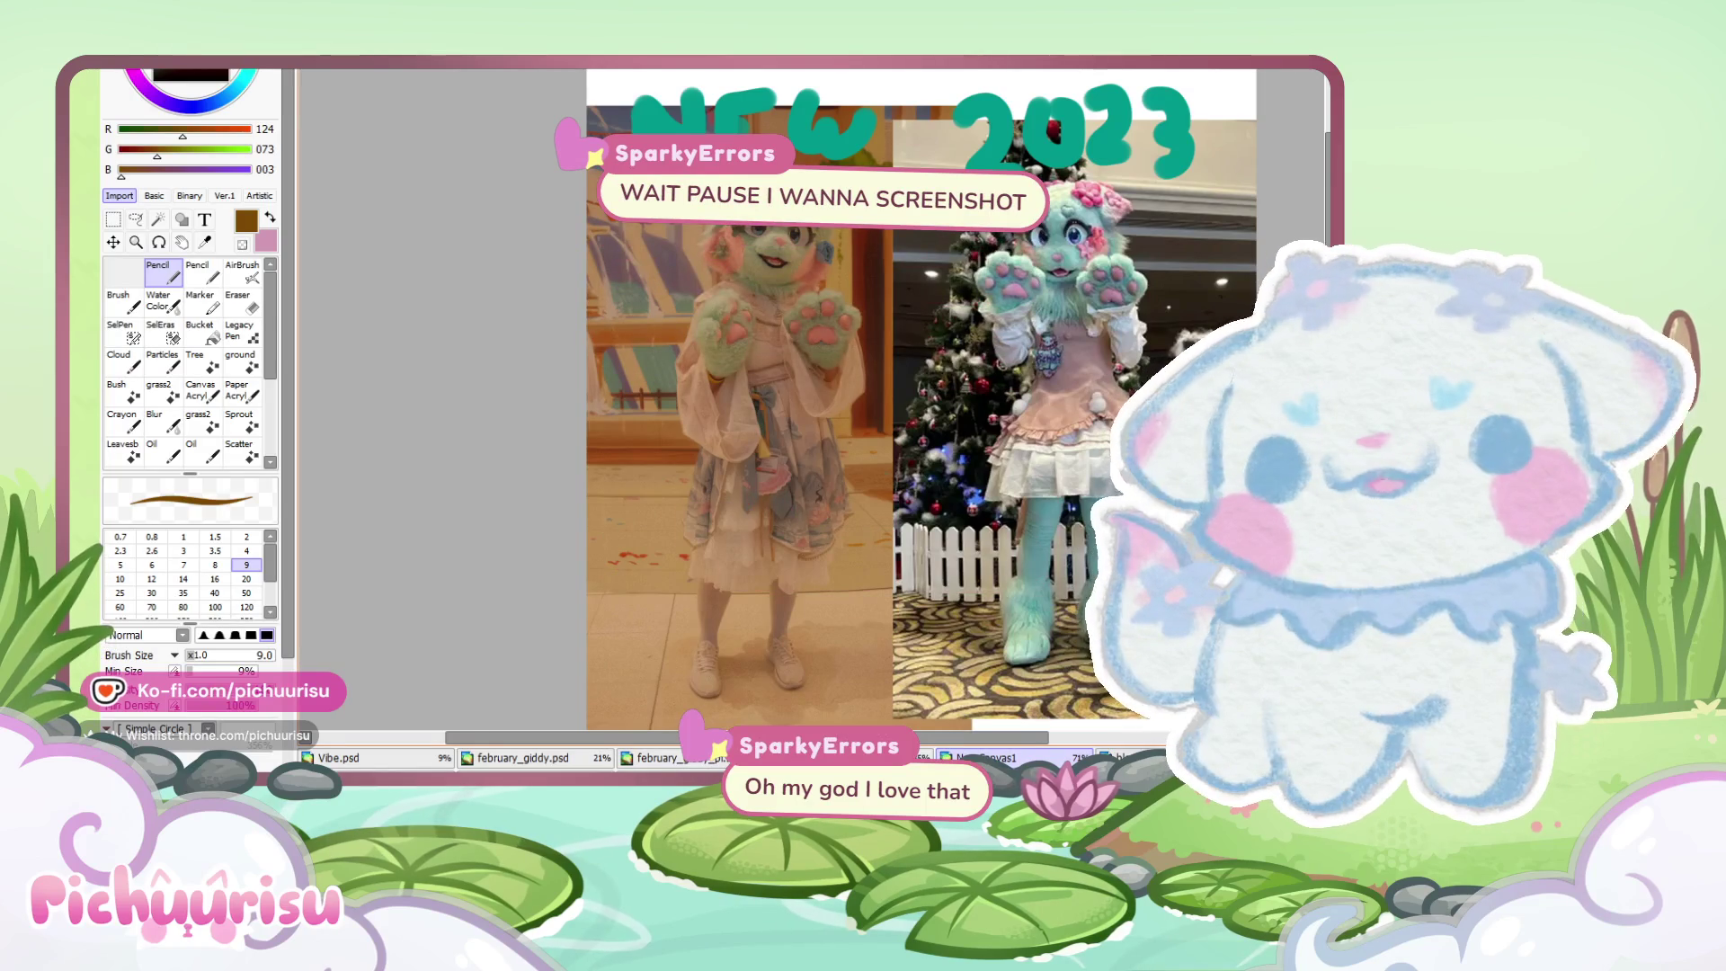
{"action": "scroll", "coordinate": [958, 608], "scroll_direction": "up", "scroll_amount": 1}
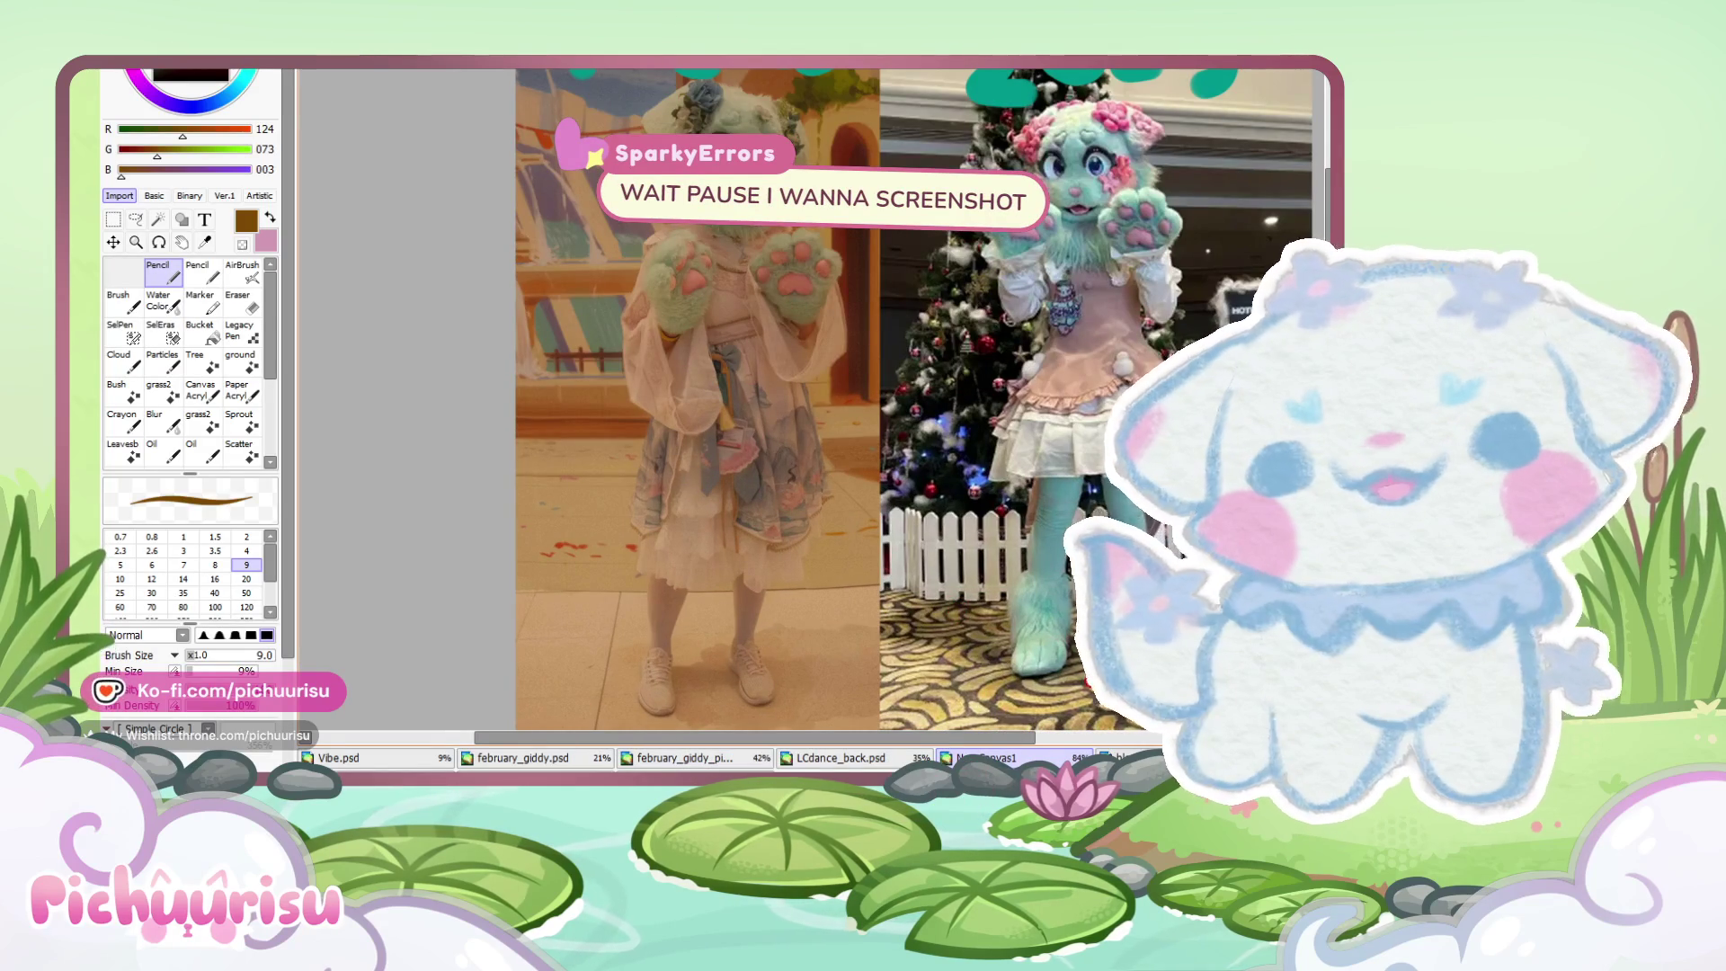
{"action": "scroll", "coordinate": [730, 415], "scroll_direction": "down", "scroll_amount": 1}
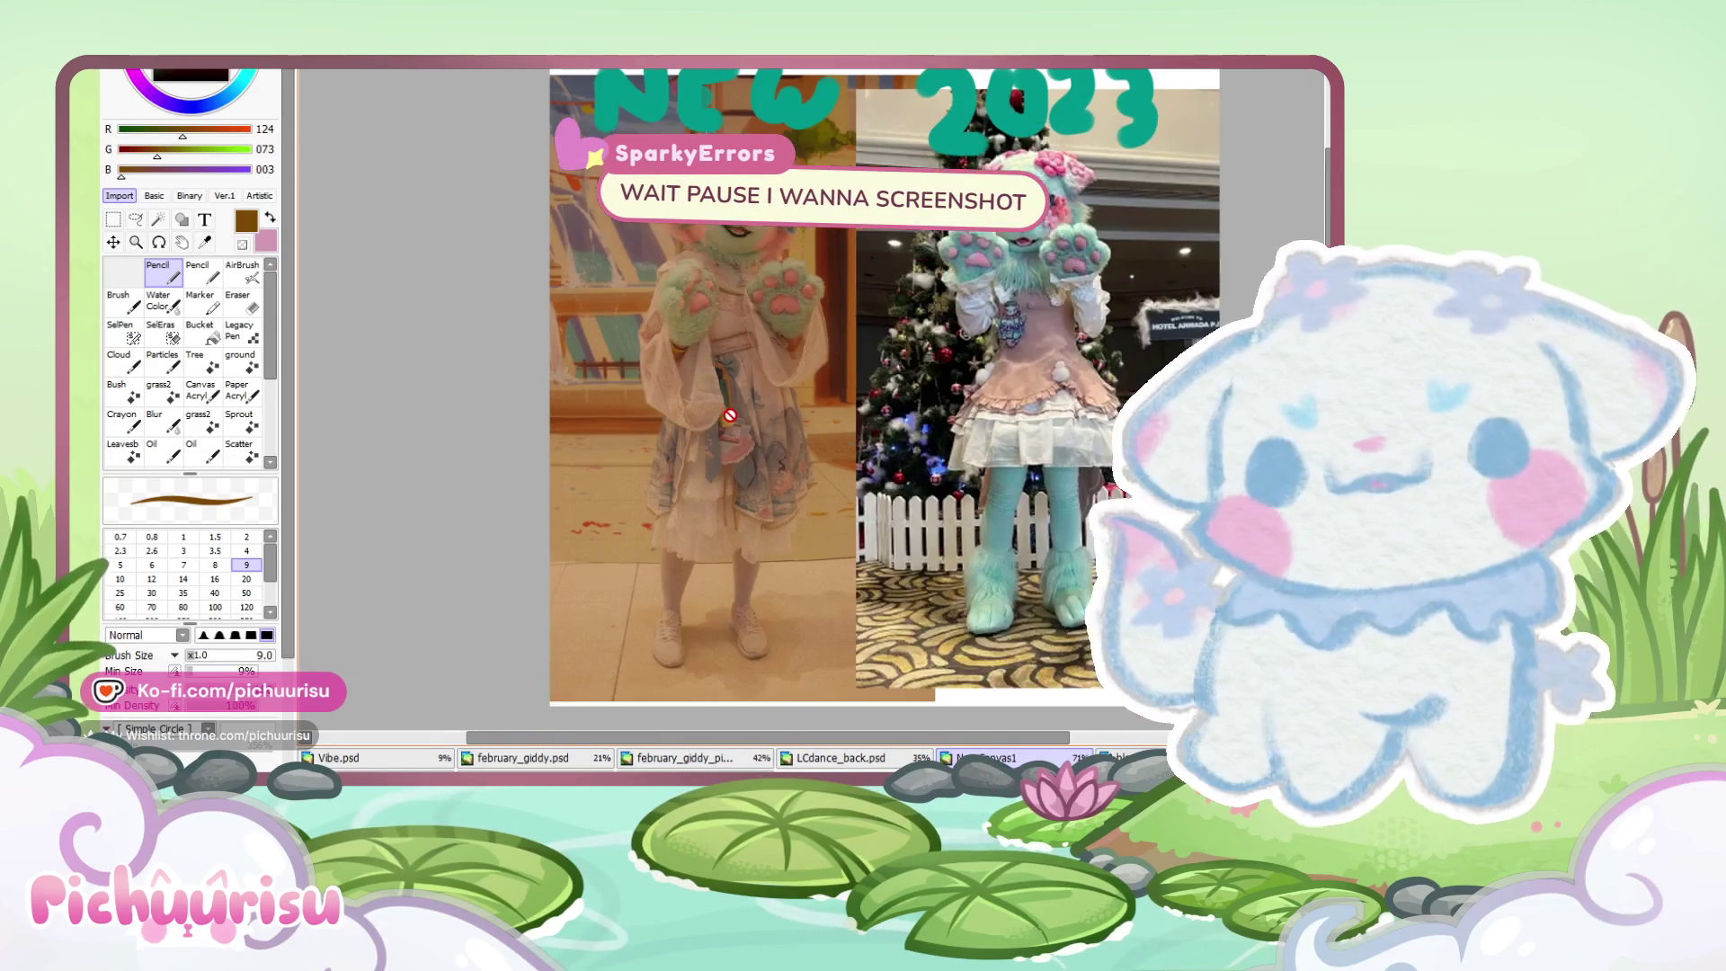
{"action": "scroll", "coordinate": [884, 395], "scroll_direction": "up", "scroll_amount": 1}
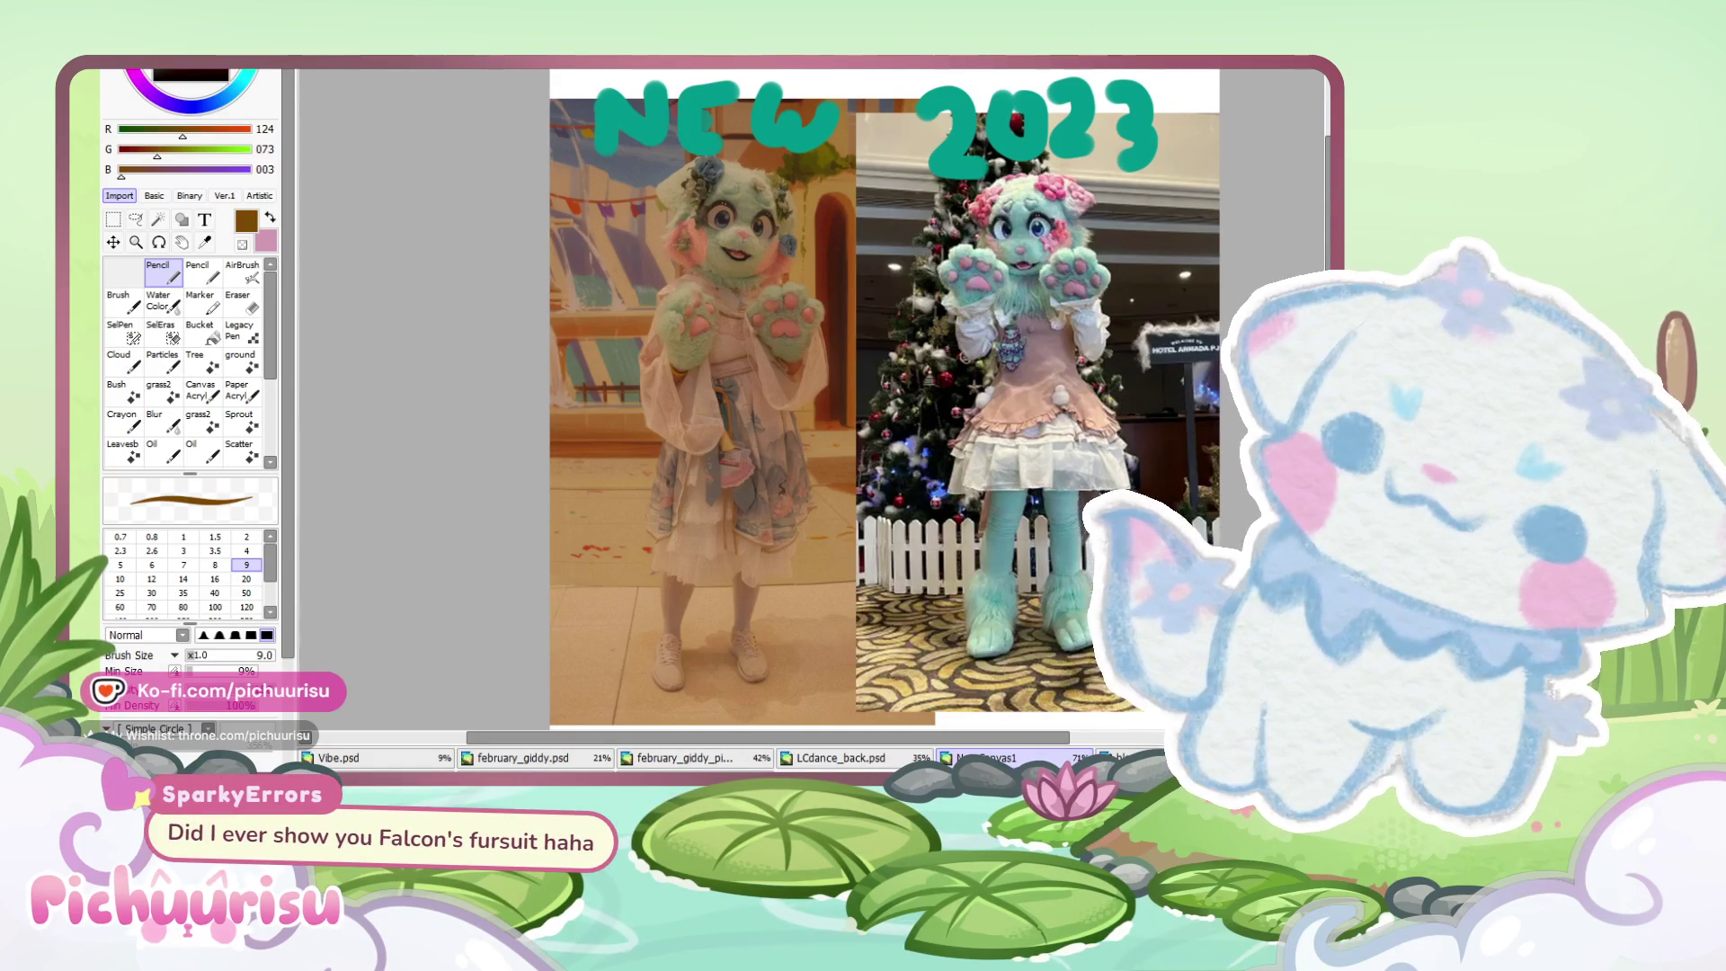
{"action": "key", "text": "alt+Tab"}
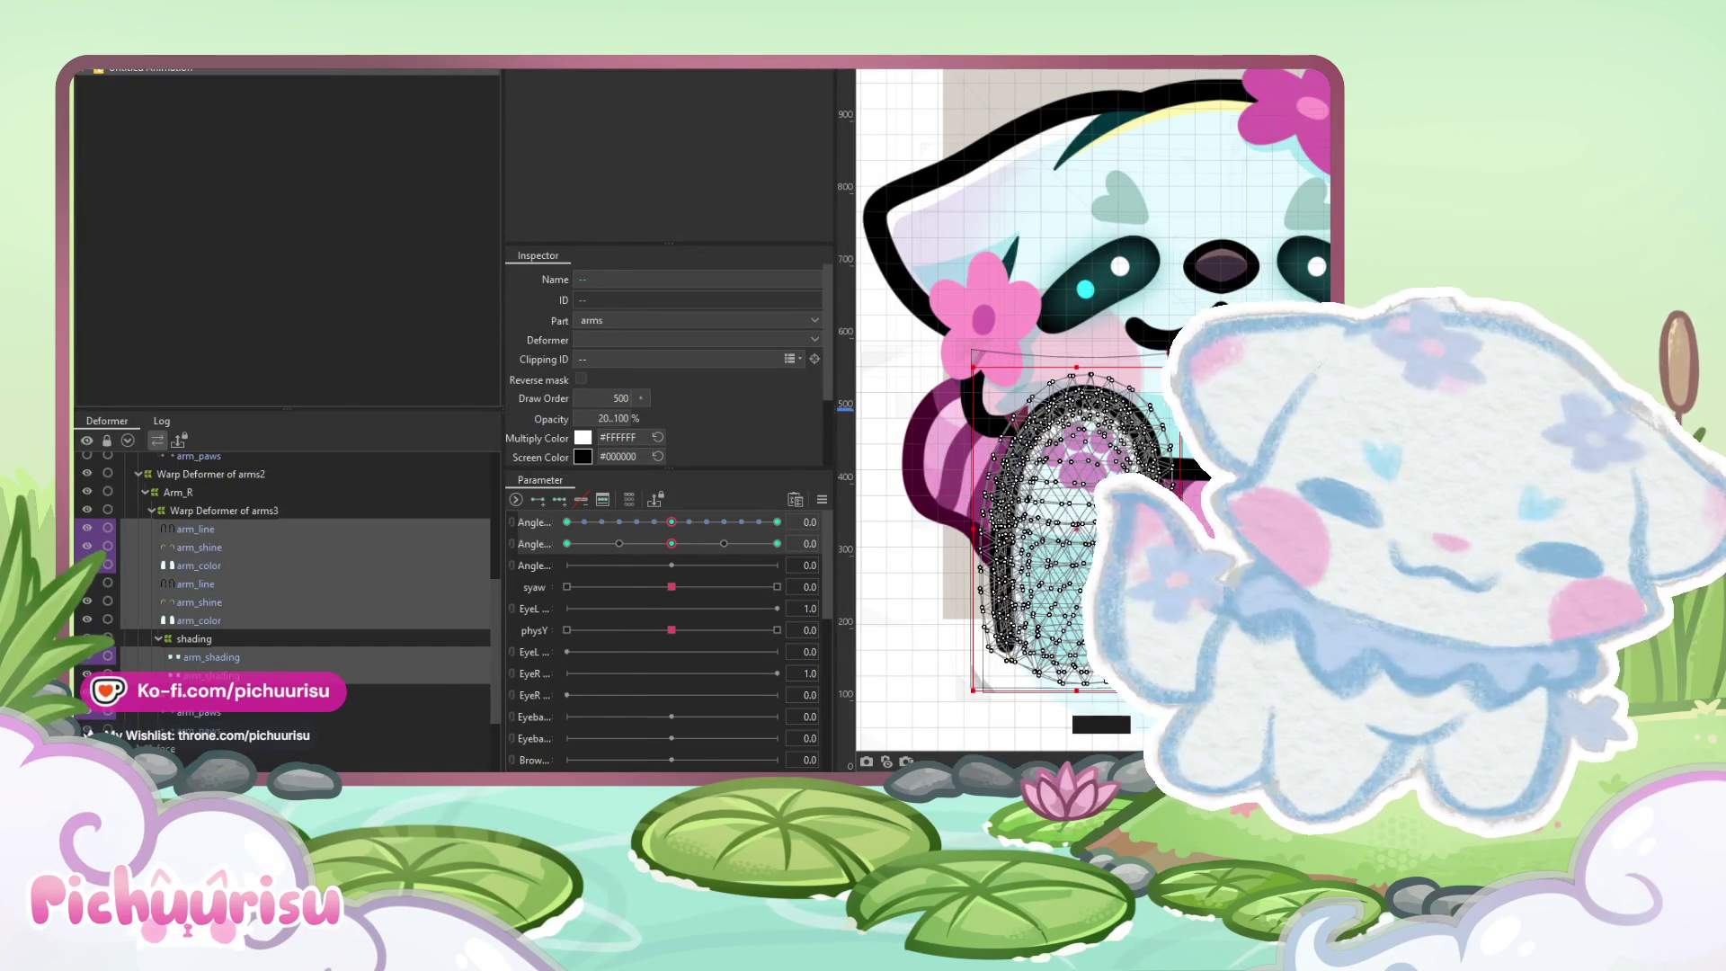
Test the arm with the first Angle, select the arm layers, and pick that Angle parameter
{"action": "scroll", "coordinate": [965, 452], "scroll_direction": "down", "scroll_amount": 3}
{"action": "mouse_move", "coordinate": [670, 522]}
{"action": "left_mouse_down"}
{"action": "mouse_move", "coordinate": [651, 516]}
{"action": "mouse_move", "coordinate": [770, 530]}
{"action": "mouse_move", "coordinate": [671, 521]}
{"action": "left_mouse_up"}
{"action": "scroll", "coordinate": [973, 462], "scroll_direction": "up", "scroll_amount": 3}
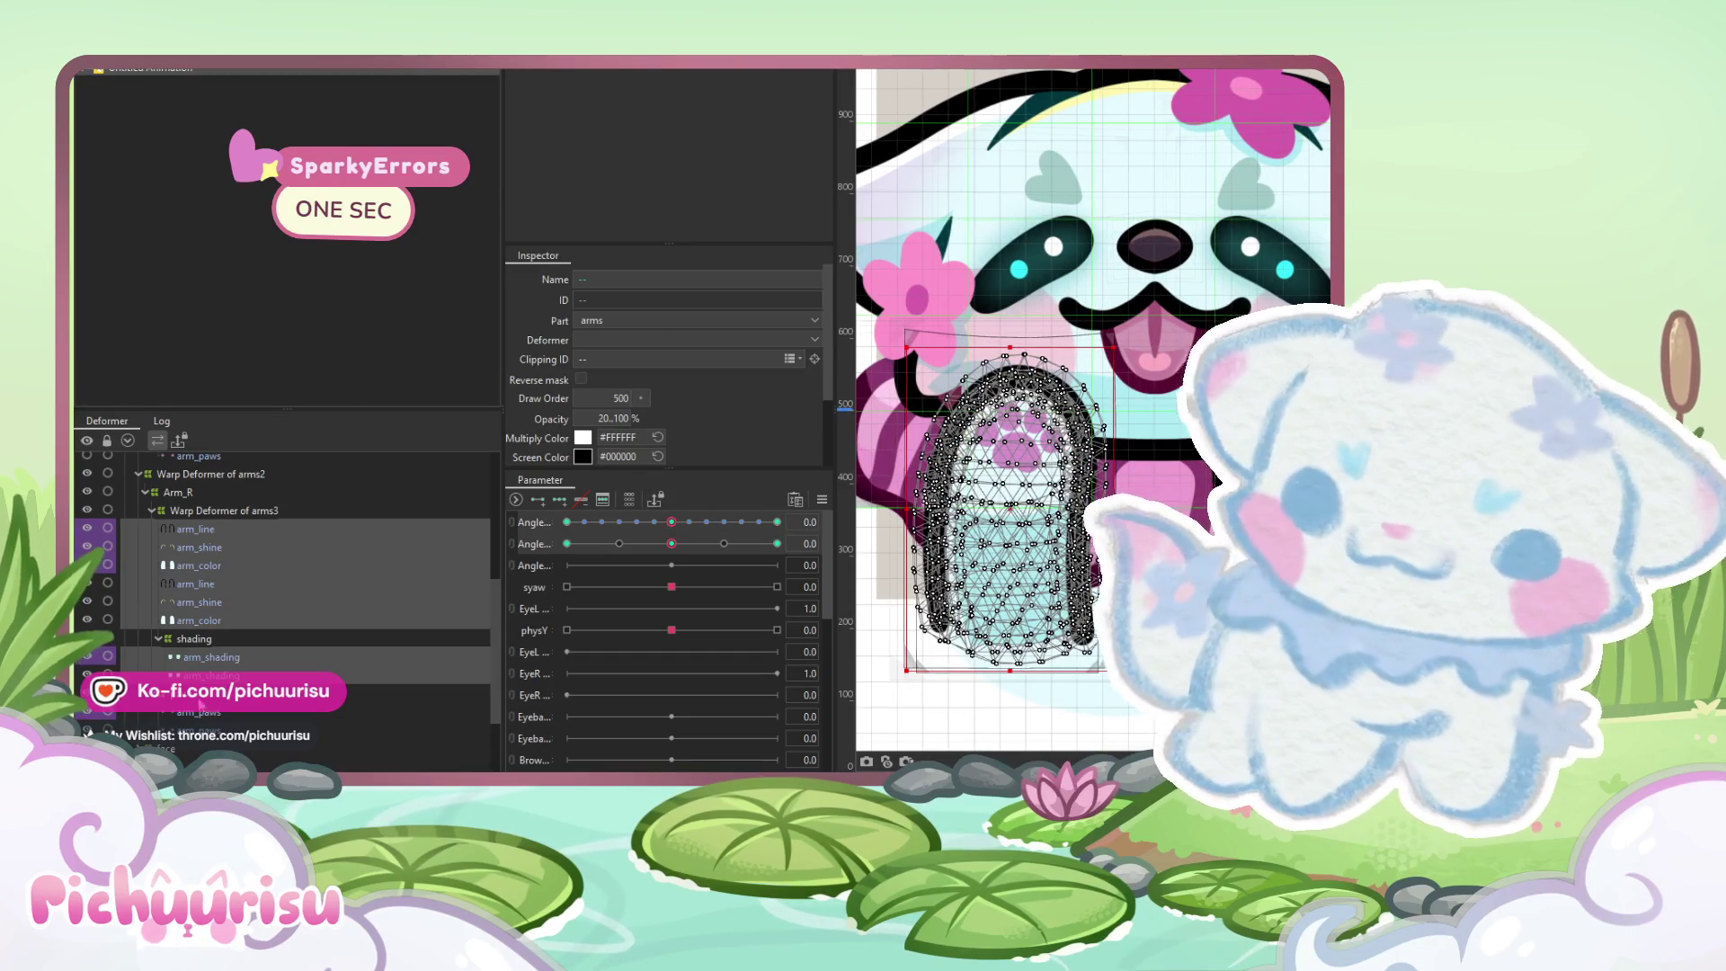
{"action": "left_click", "coordinate": [191, 724]}
{"action": "left_click", "coordinate": [190, 724], "text": "ctrl"}
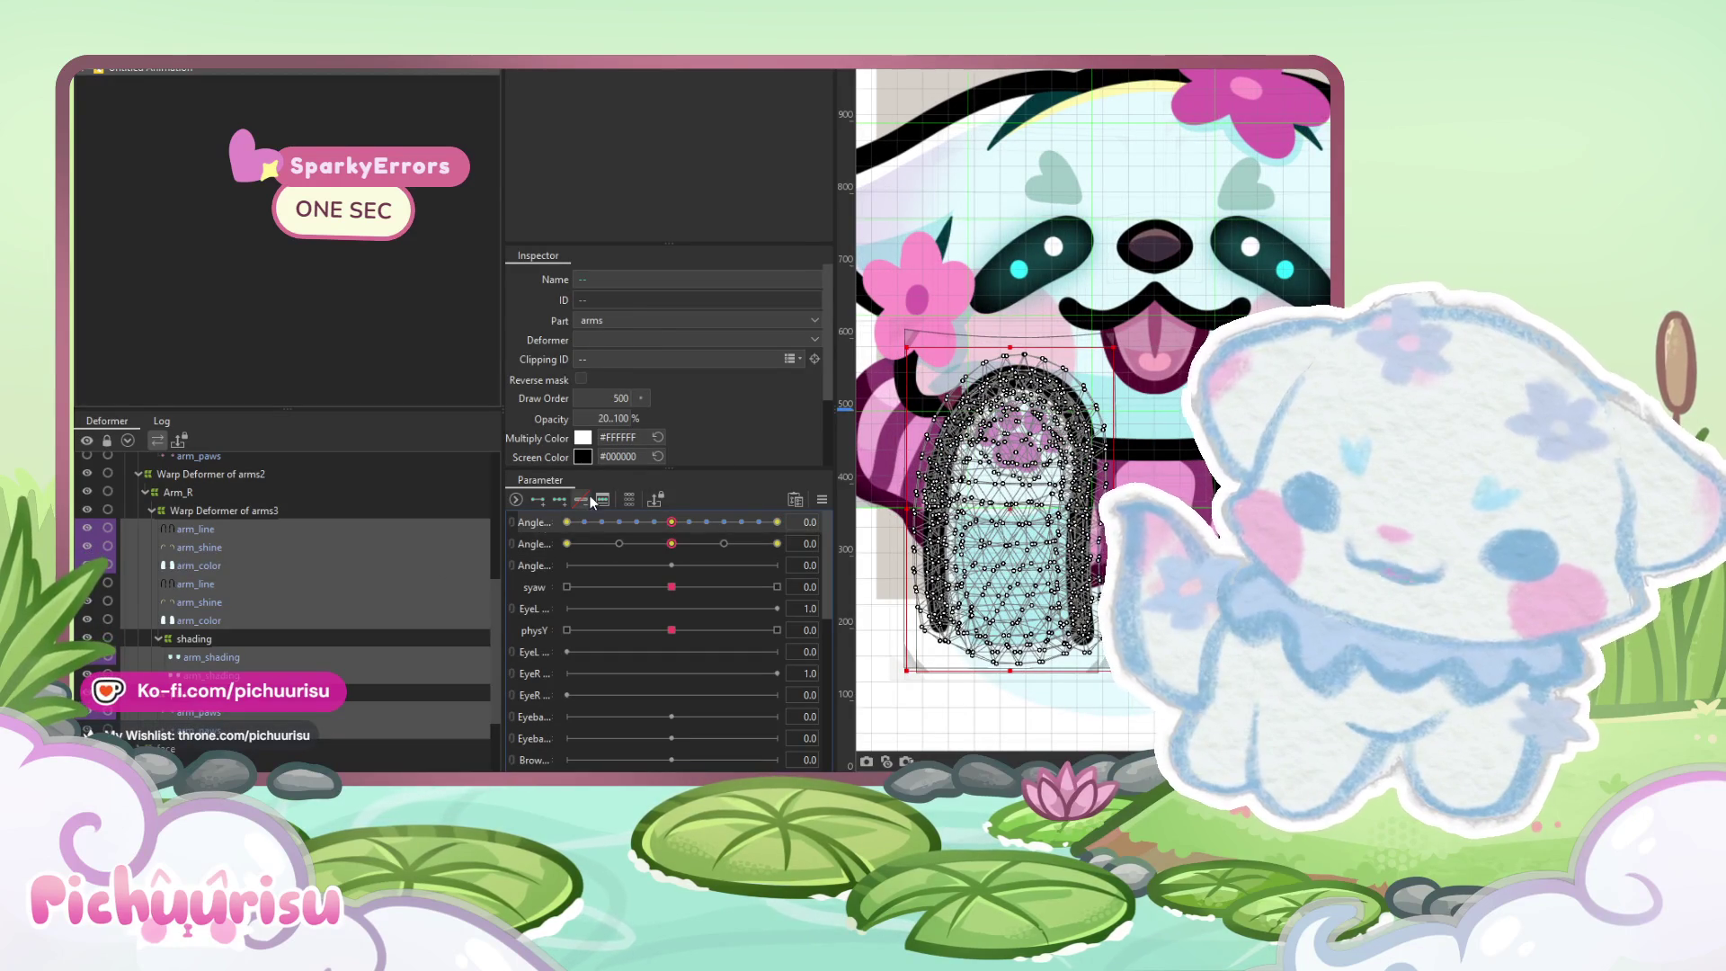
{"action": "left_click", "coordinate": [657, 531]}
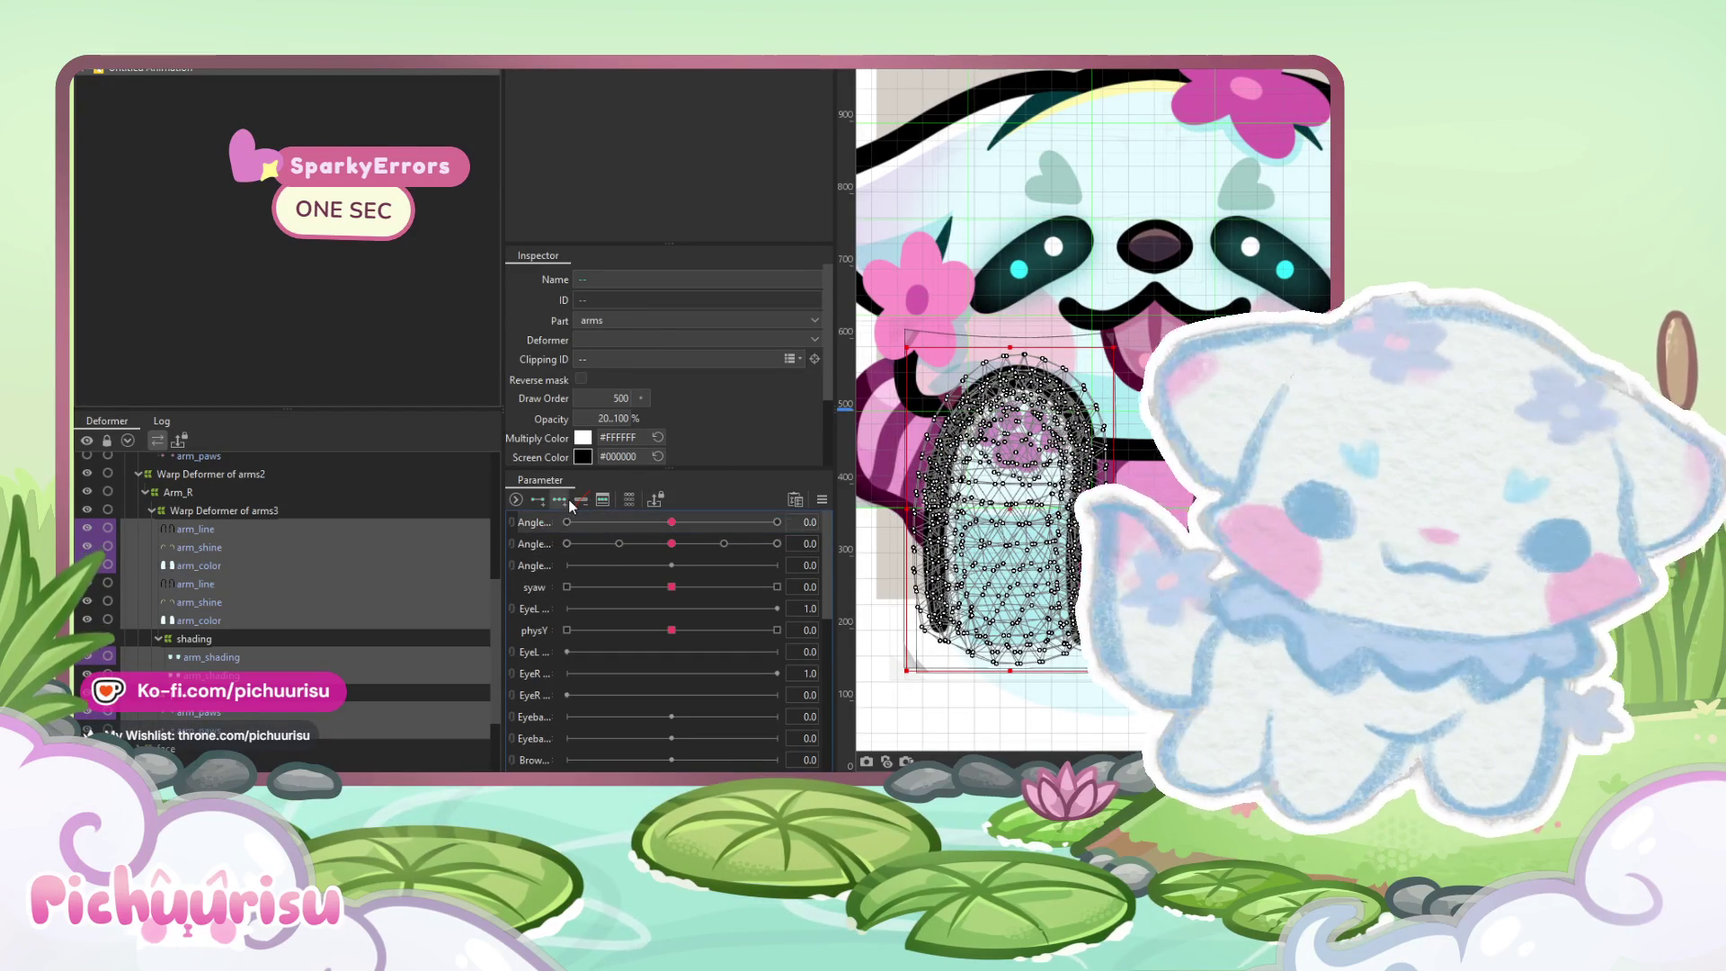
{"action": "scroll", "coordinate": [1007, 450], "scroll_direction": "up", "scroll_amount": 3}
Paint full weight across the upper arm mesh at the first Angle's 30 and -30 keys
{"action": "left_click", "coordinate": [776, 522]}
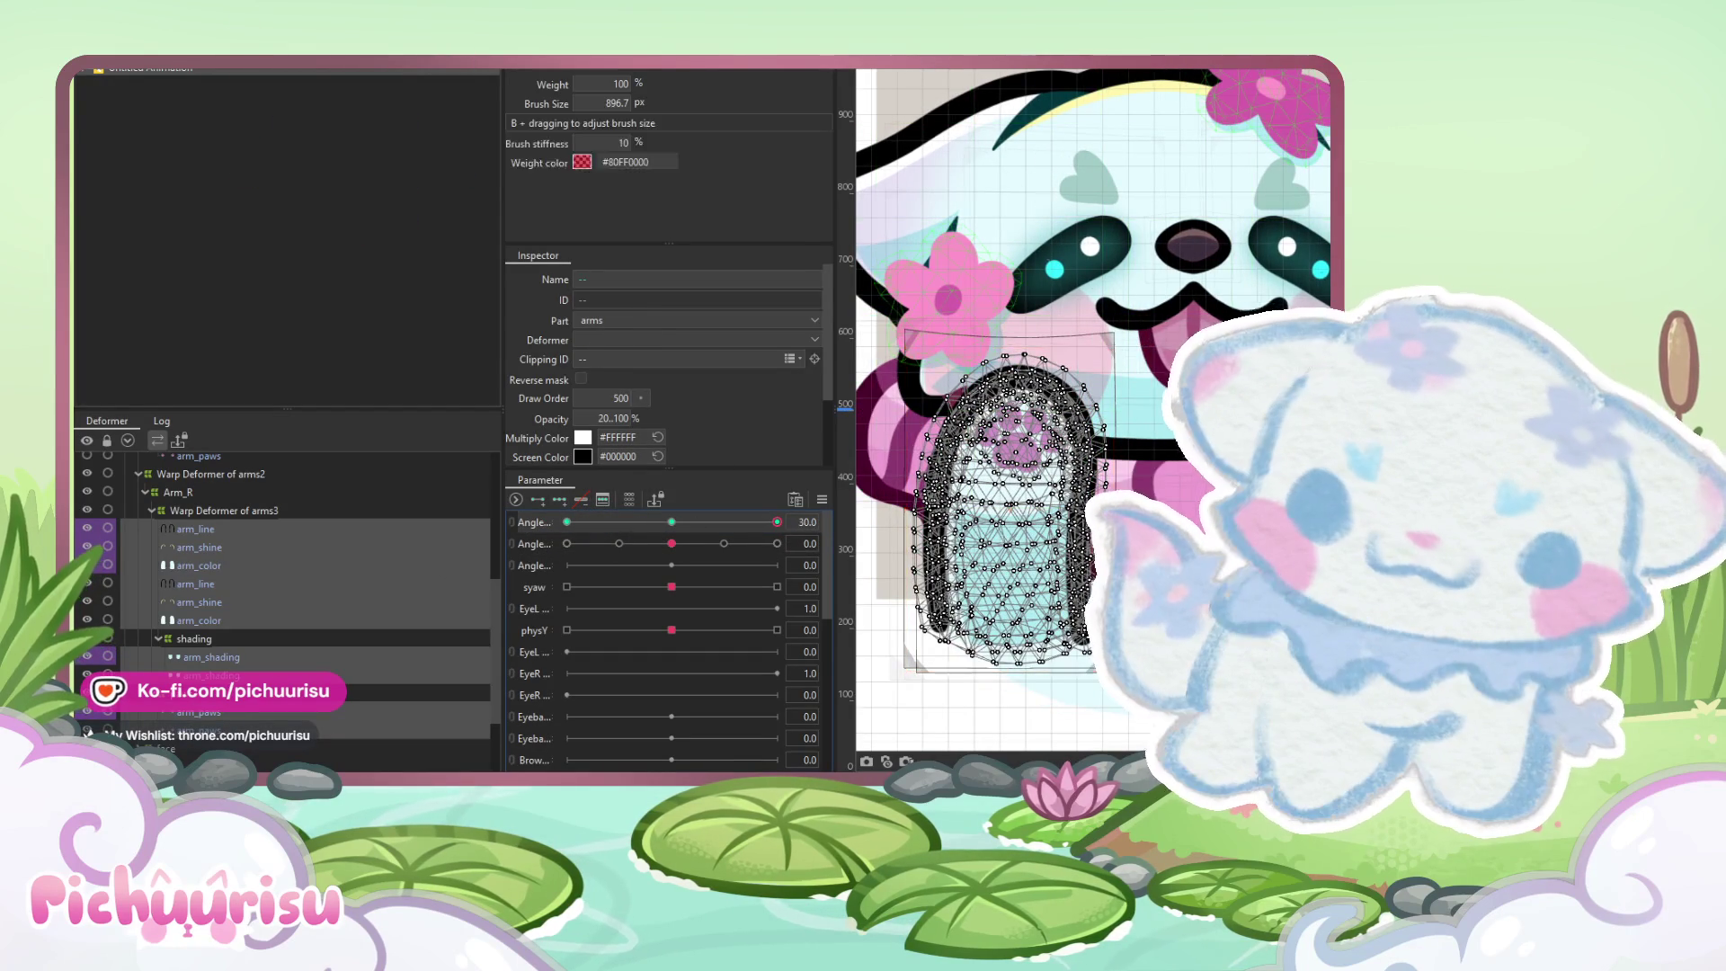
{"action": "left_click_drag", "start_coordinate": [1016, 387], "coordinate": [1117, 341]}
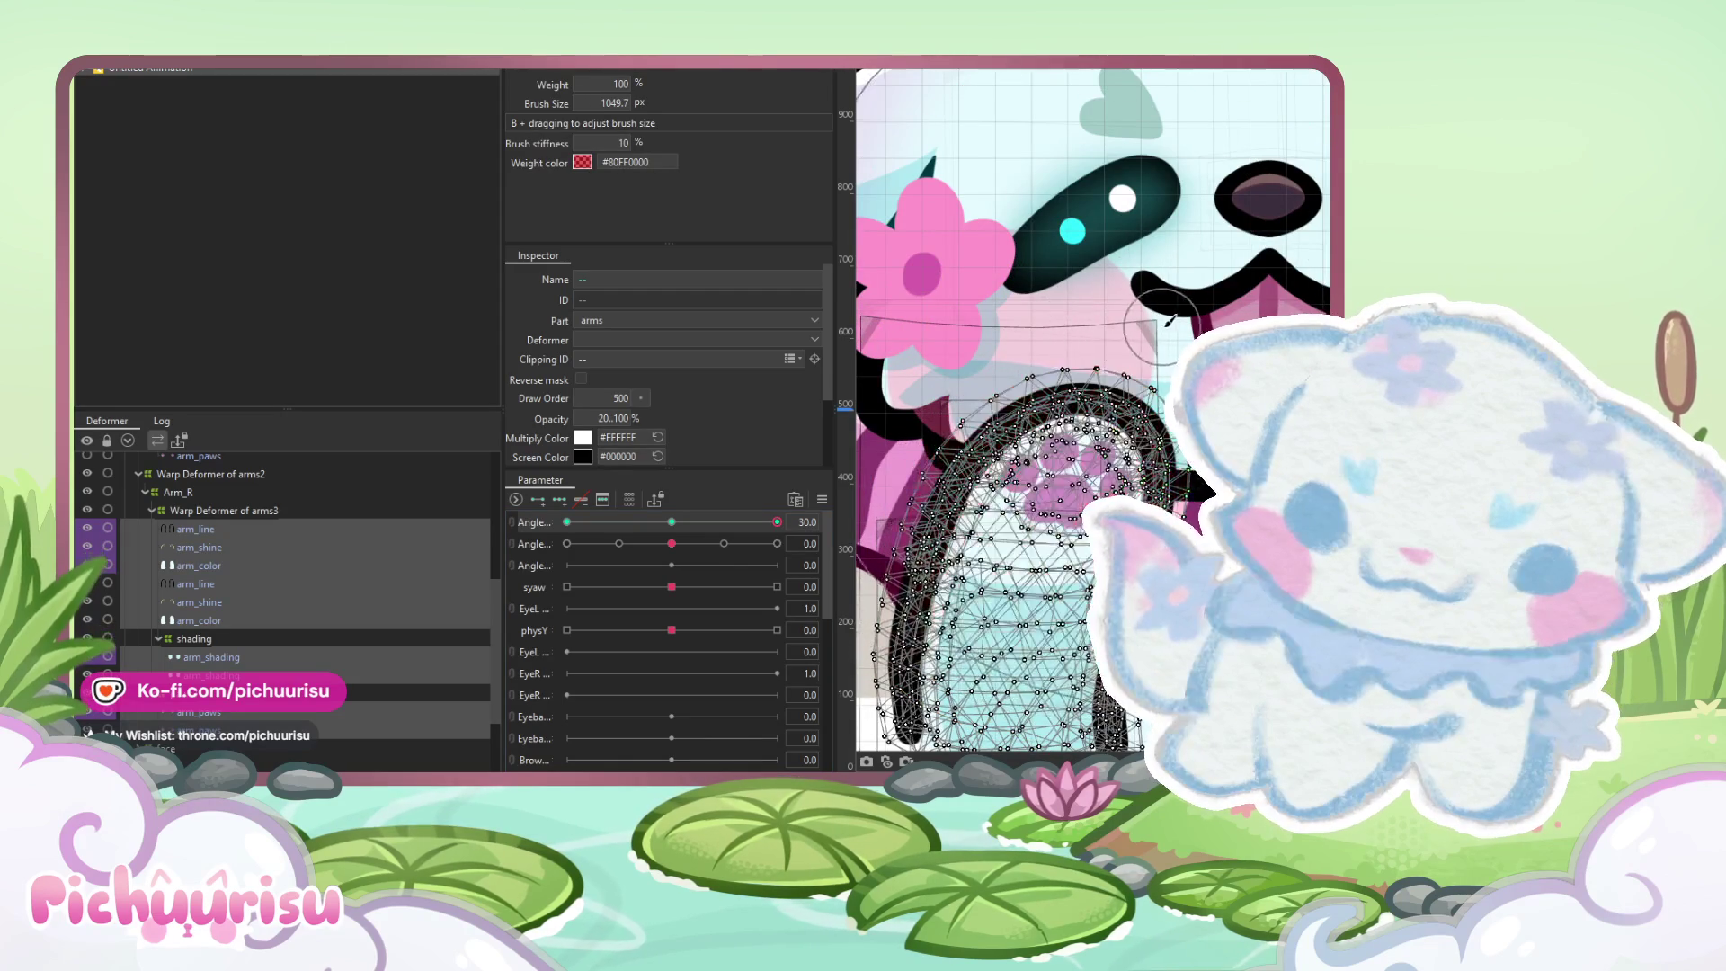
{"action": "scroll", "coordinate": [1078, 404], "scroll_direction": "down", "scroll_amount": 3}
{"action": "left_click_drag", "start_coordinate": [1294, 360], "coordinate": [1200, 314]}
{"action": "left_click_drag", "start_coordinate": [1240, 378], "coordinate": [1260, 374]}
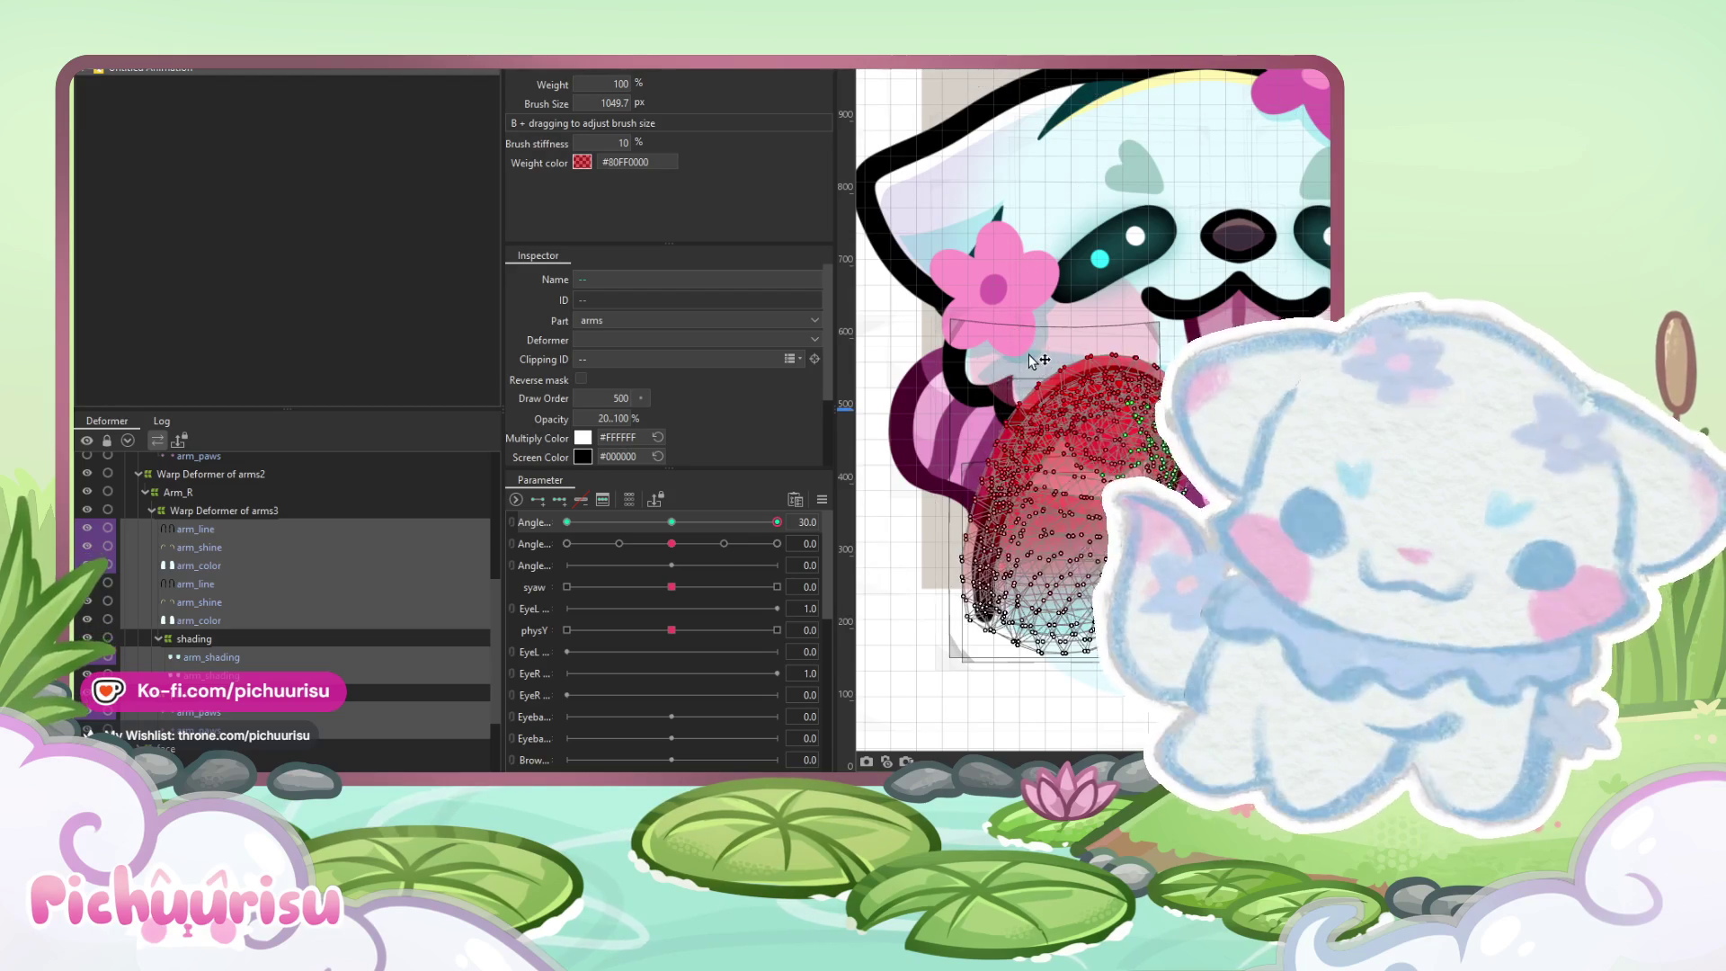
{"action": "left_click_drag", "start_coordinate": [757, 521], "coordinate": [567, 523]}
{"action": "mouse_move", "coordinate": [1007, 316]}
{"action": "left_mouse_down"}
{"action": "mouse_move", "coordinate": [939, 364]}
{"action": "mouse_move", "coordinate": [966, 361]}
{"action": "left_mouse_up"}
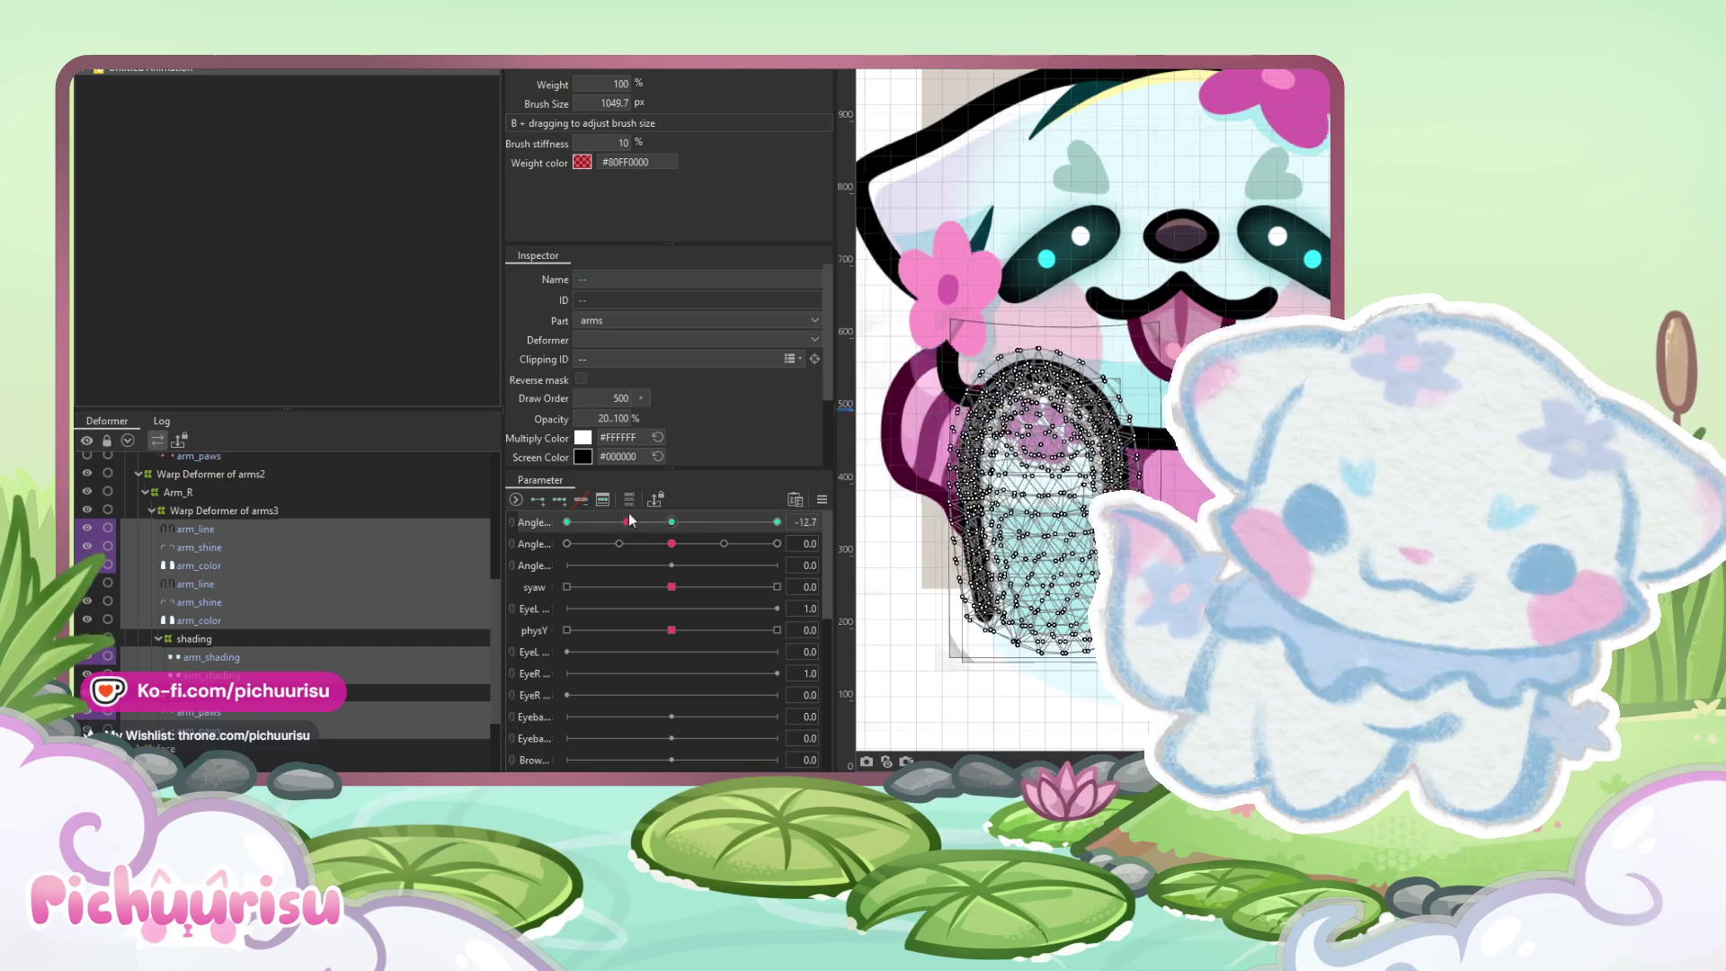
Paint arm weights at the second Angle's ±30 keys with a ~701 px brush, then relink both Angles
{"action": "left_click", "coordinate": [671, 521]}
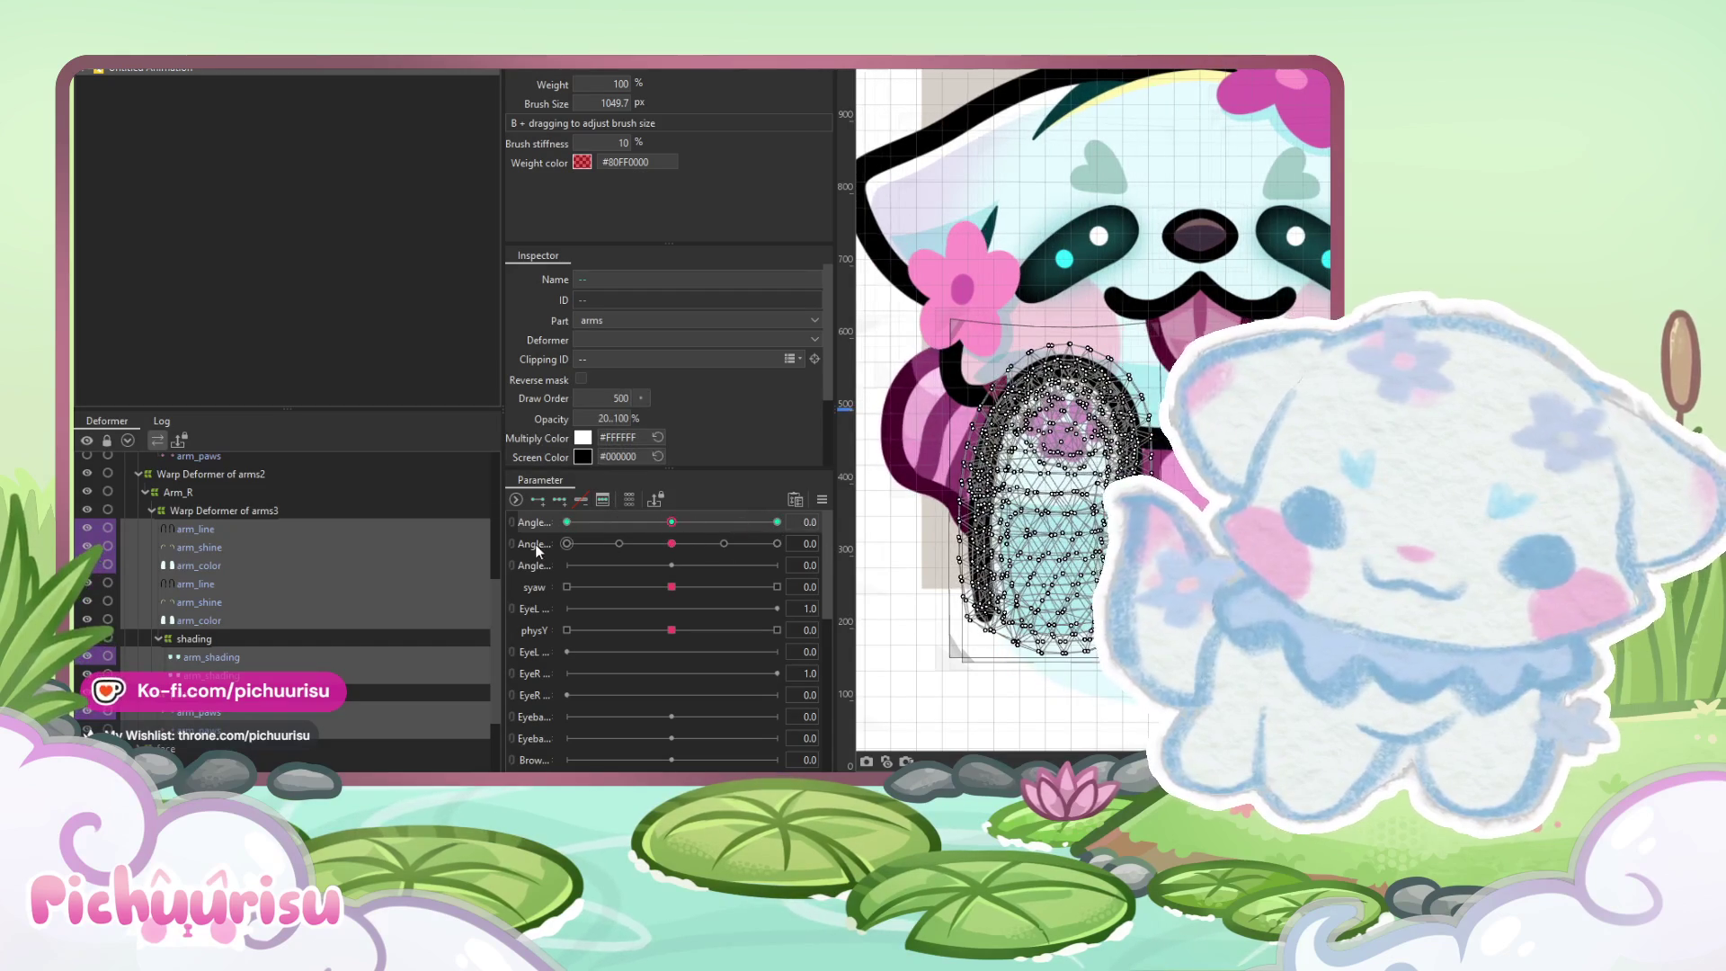
{"action": "left_click_drag", "start_coordinate": [665, 552], "coordinate": [777, 544]}
{"action": "mouse_move", "coordinate": [1003, 438]}
{"action": "left_mouse_down"}
{"action": "mouse_move", "coordinate": [975, 444]}
{"action": "mouse_move", "coordinate": [1048, 467]}
{"action": "mouse_move", "coordinate": [1034, 494]}
{"action": "left_mouse_up"}
{"action": "left_click", "coordinate": [566, 543]}
{"action": "left_click_drag", "start_coordinate": [1069, 423], "coordinate": [1034, 472]}
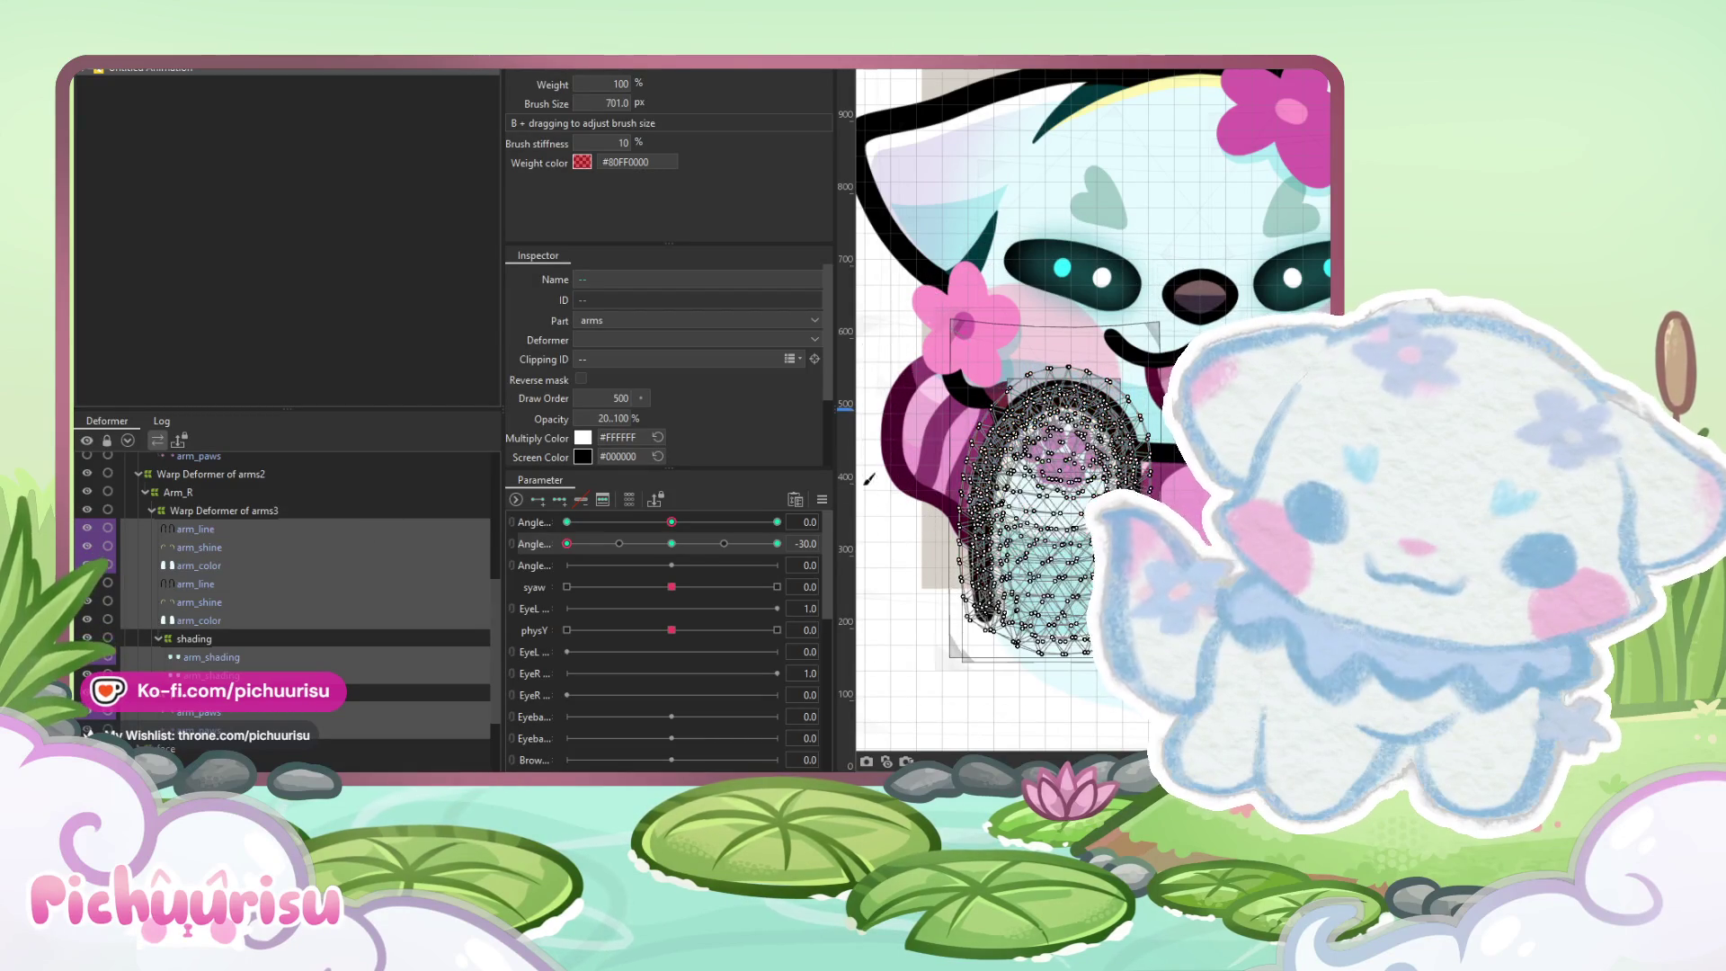
{"action": "left_click", "coordinate": [511, 533]}
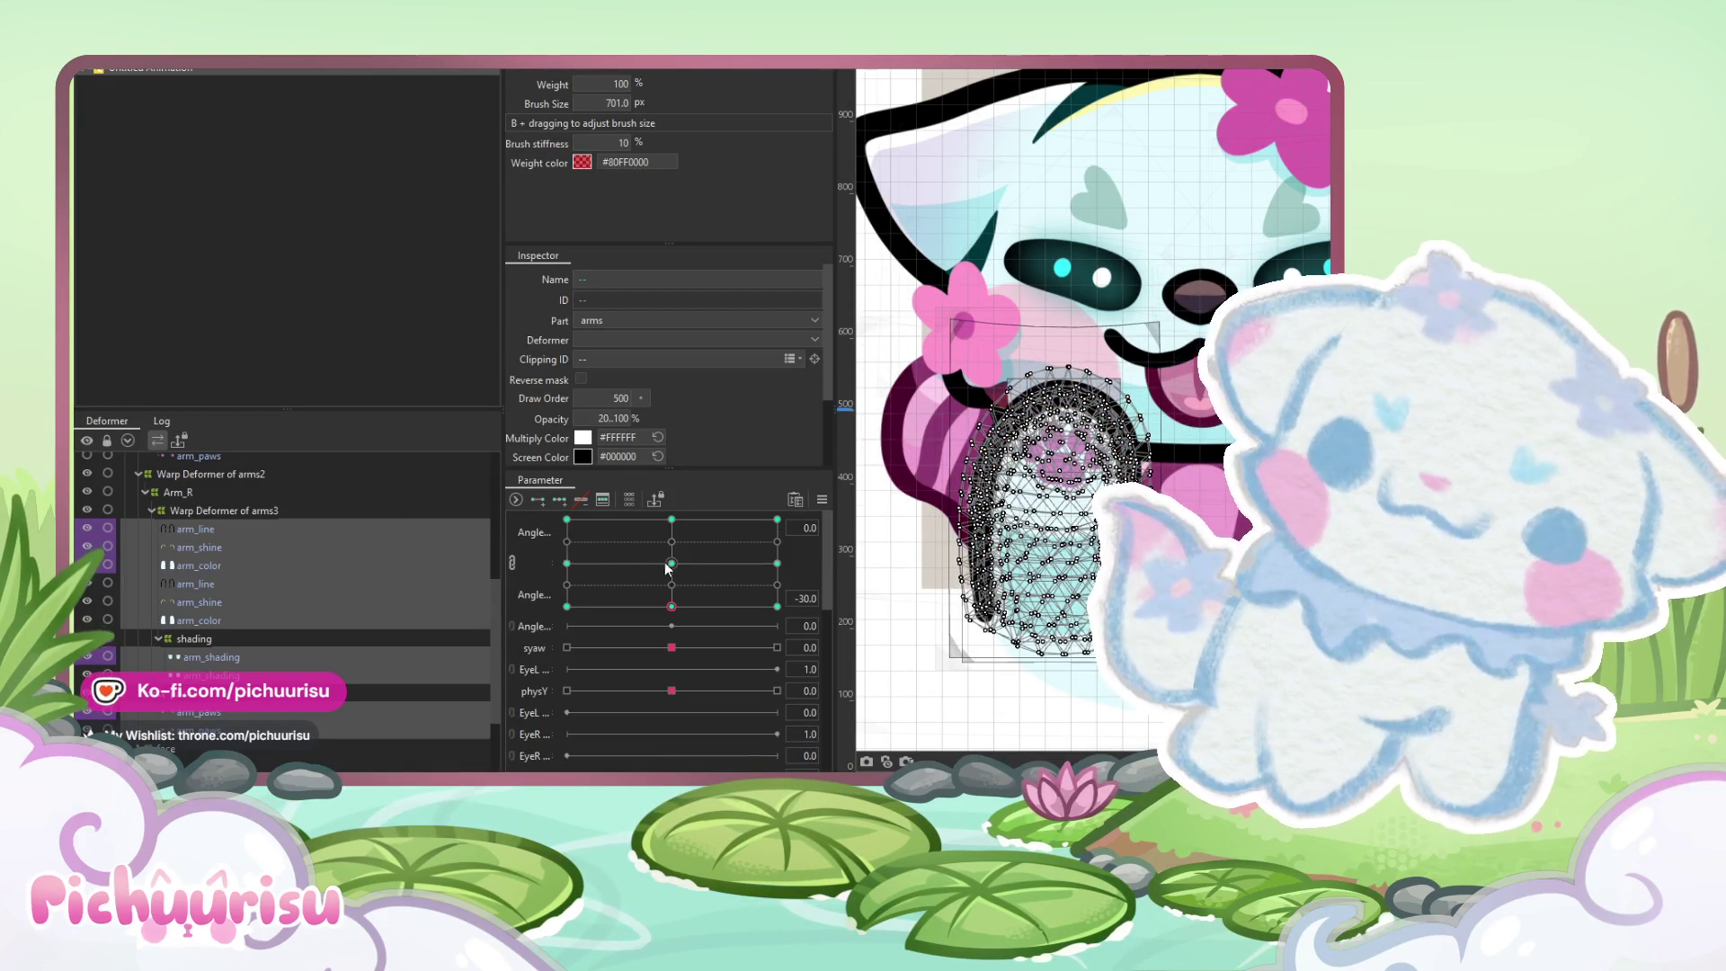
Move the linked Angle grid from its centre key to the -30, -30 corner
{"action": "left_click", "coordinate": [654, 563]}
{"action": "left_click", "coordinate": [825, 500]}
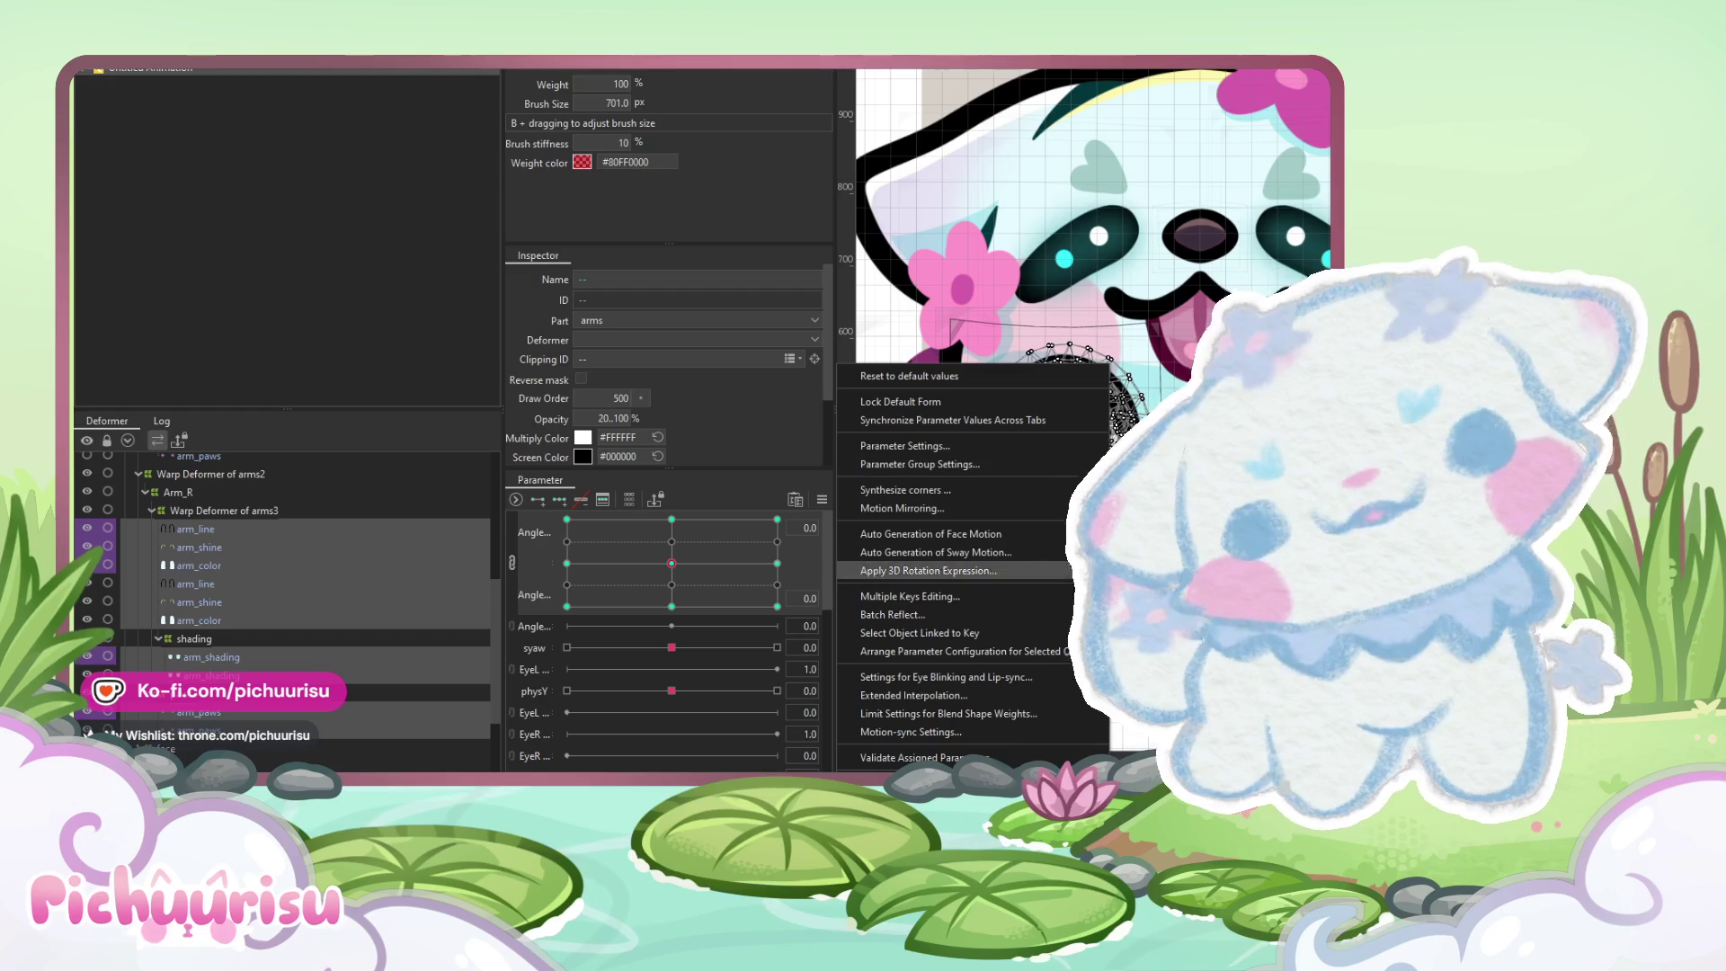
{"action": "left_click", "coordinate": [940, 593]}
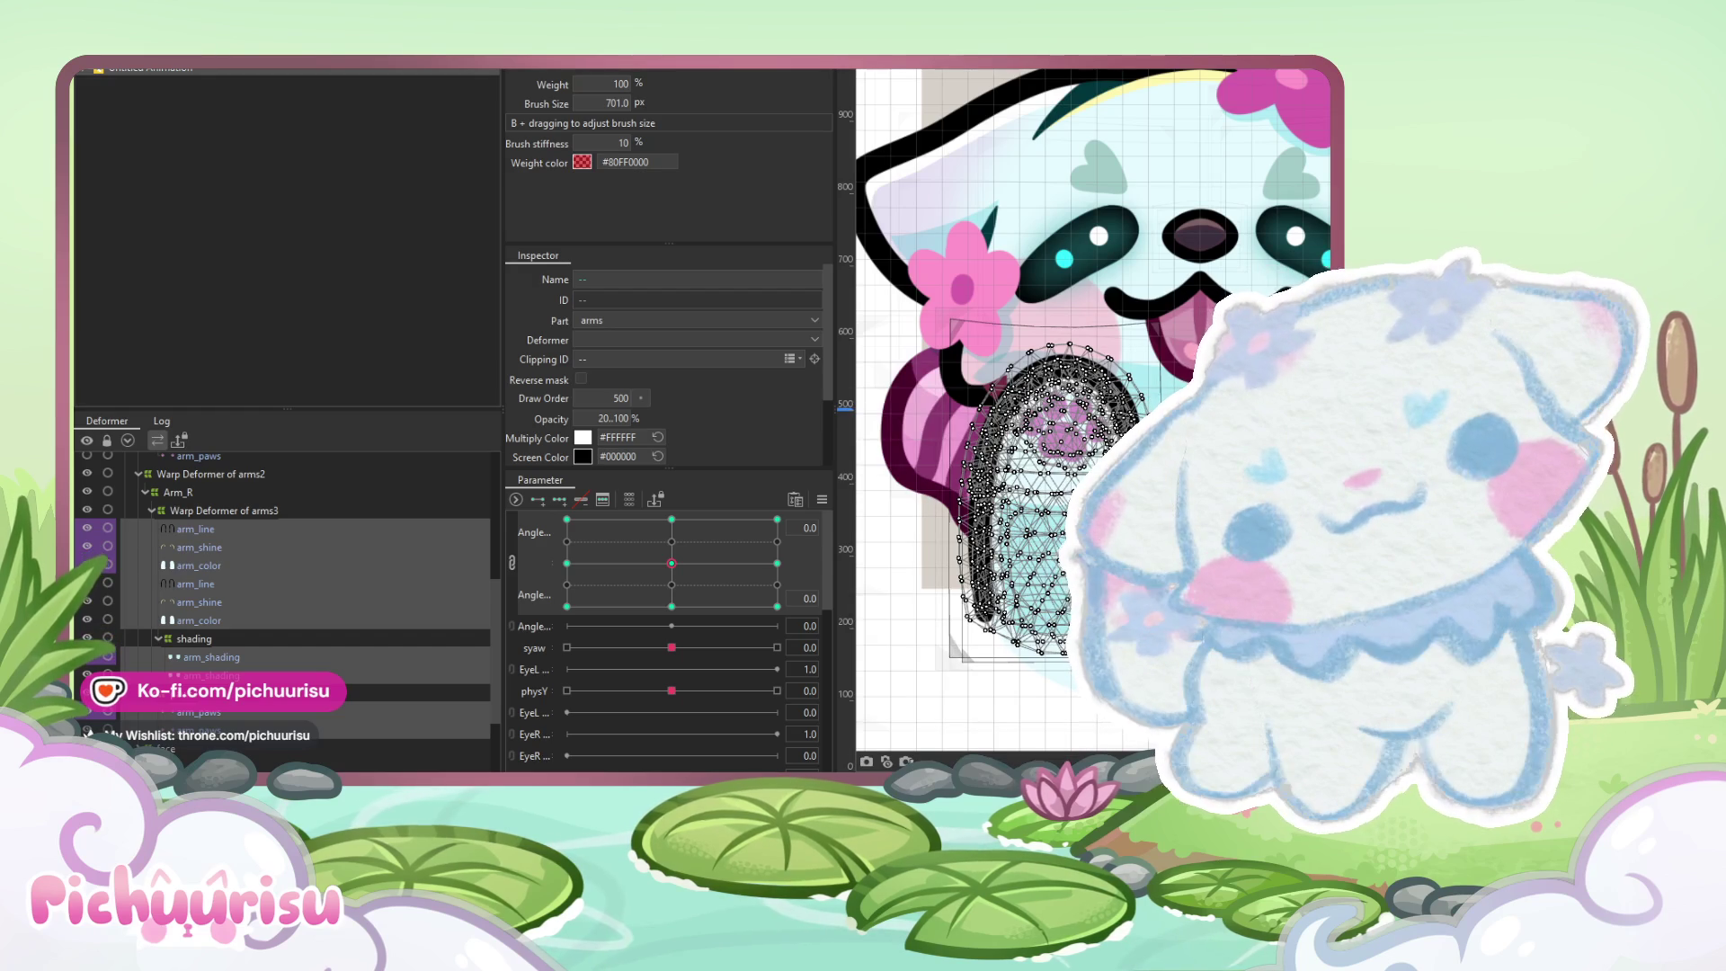
{"action": "left_click", "coordinate": [822, 500]}
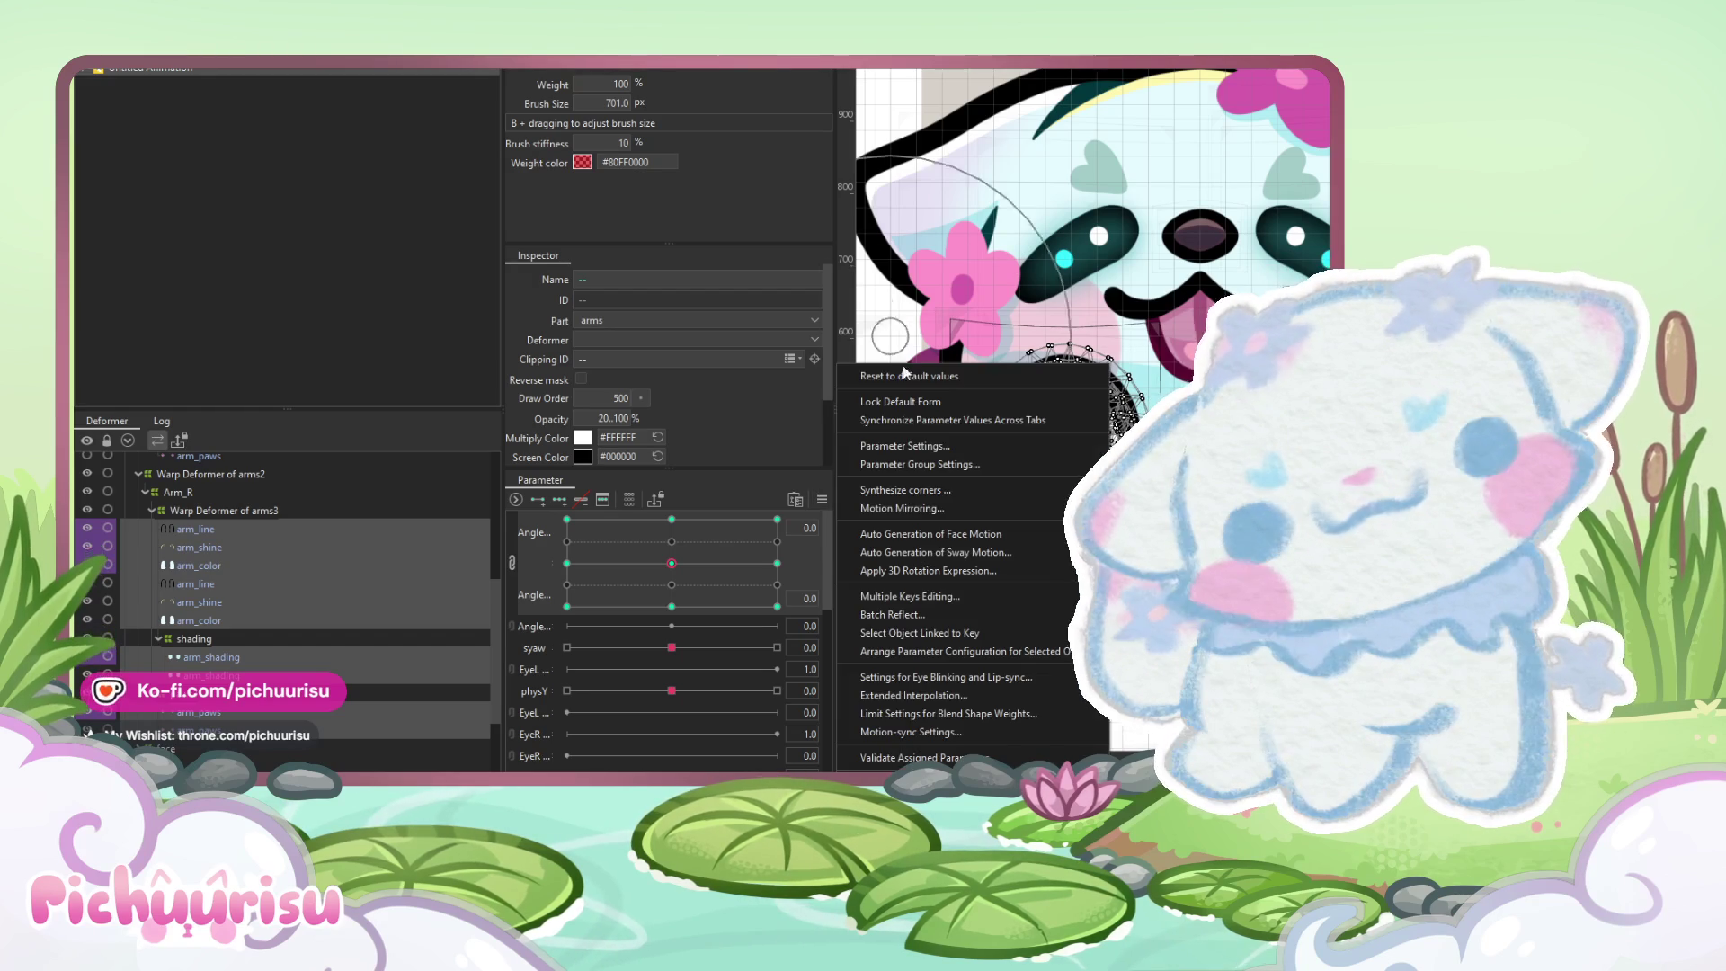
{"action": "left_click", "coordinate": [846, 521]}
{"action": "mouse_move", "coordinate": [688, 555]}
{"action": "left_mouse_down"}
{"action": "mouse_move", "coordinate": [600, 584]}
{"action": "mouse_move", "coordinate": [828, 573]}
{"action": "mouse_move", "coordinate": [519, 506]}
{"action": "mouse_move", "coordinate": [509, 641]}
{"action": "left_mouse_up"}
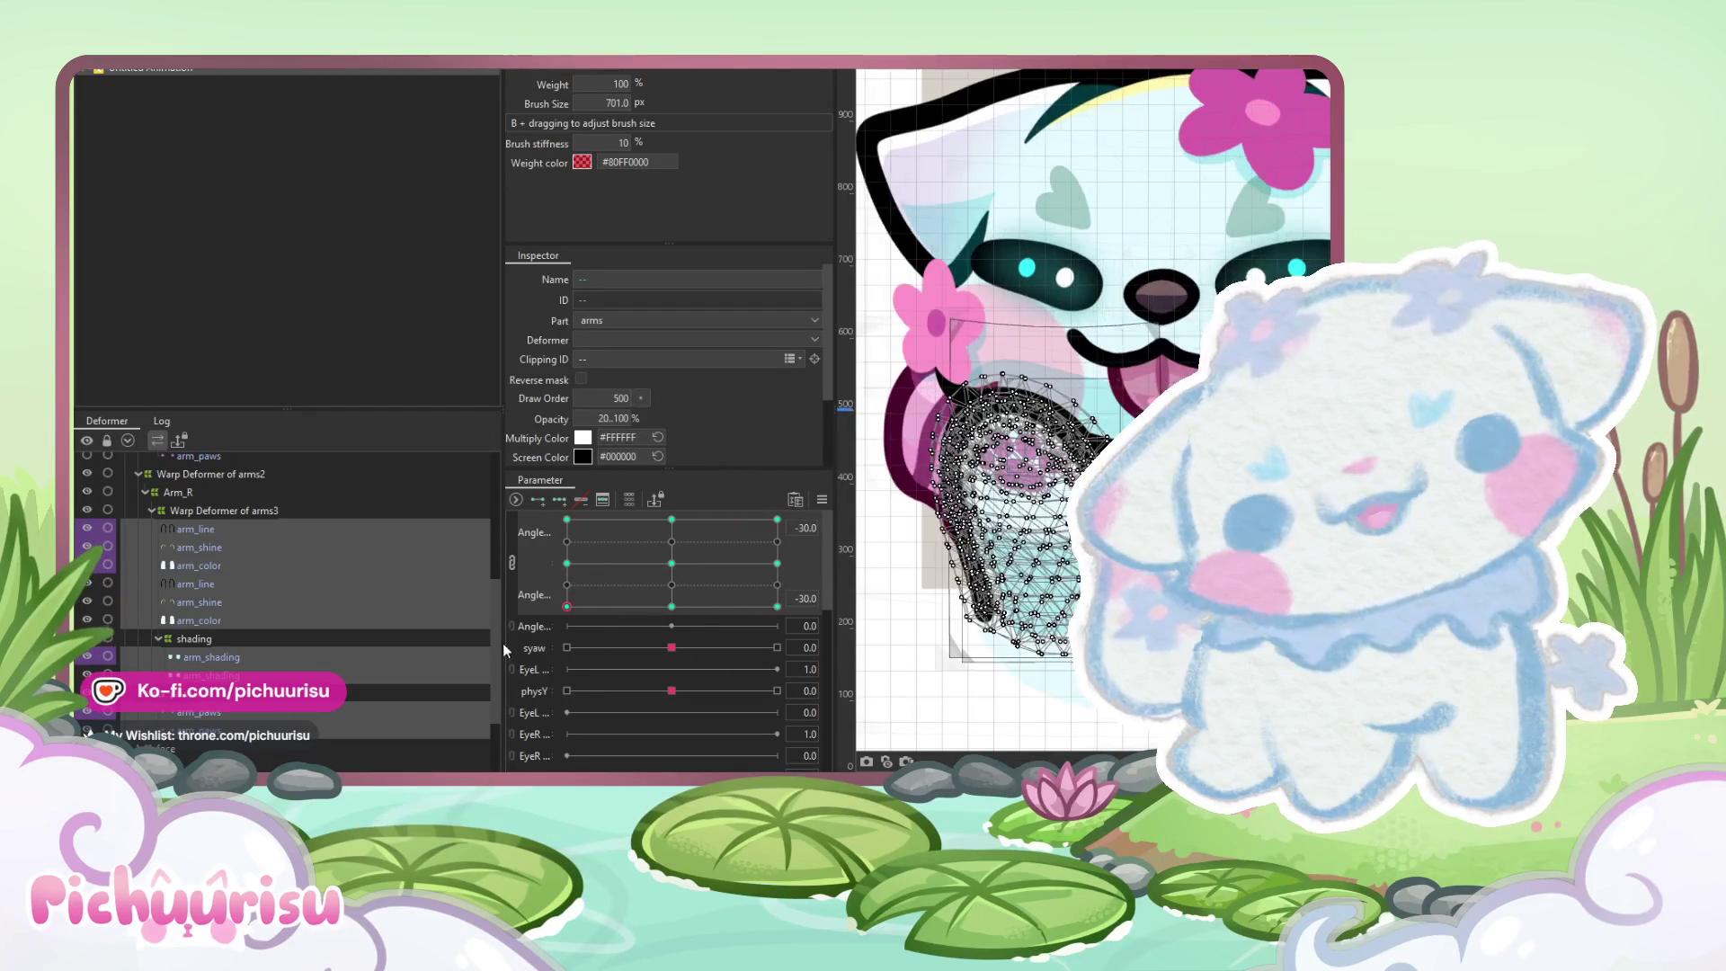
{"action": "scroll", "coordinate": [914, 586], "scroll_direction": "up", "scroll_amount": 5}
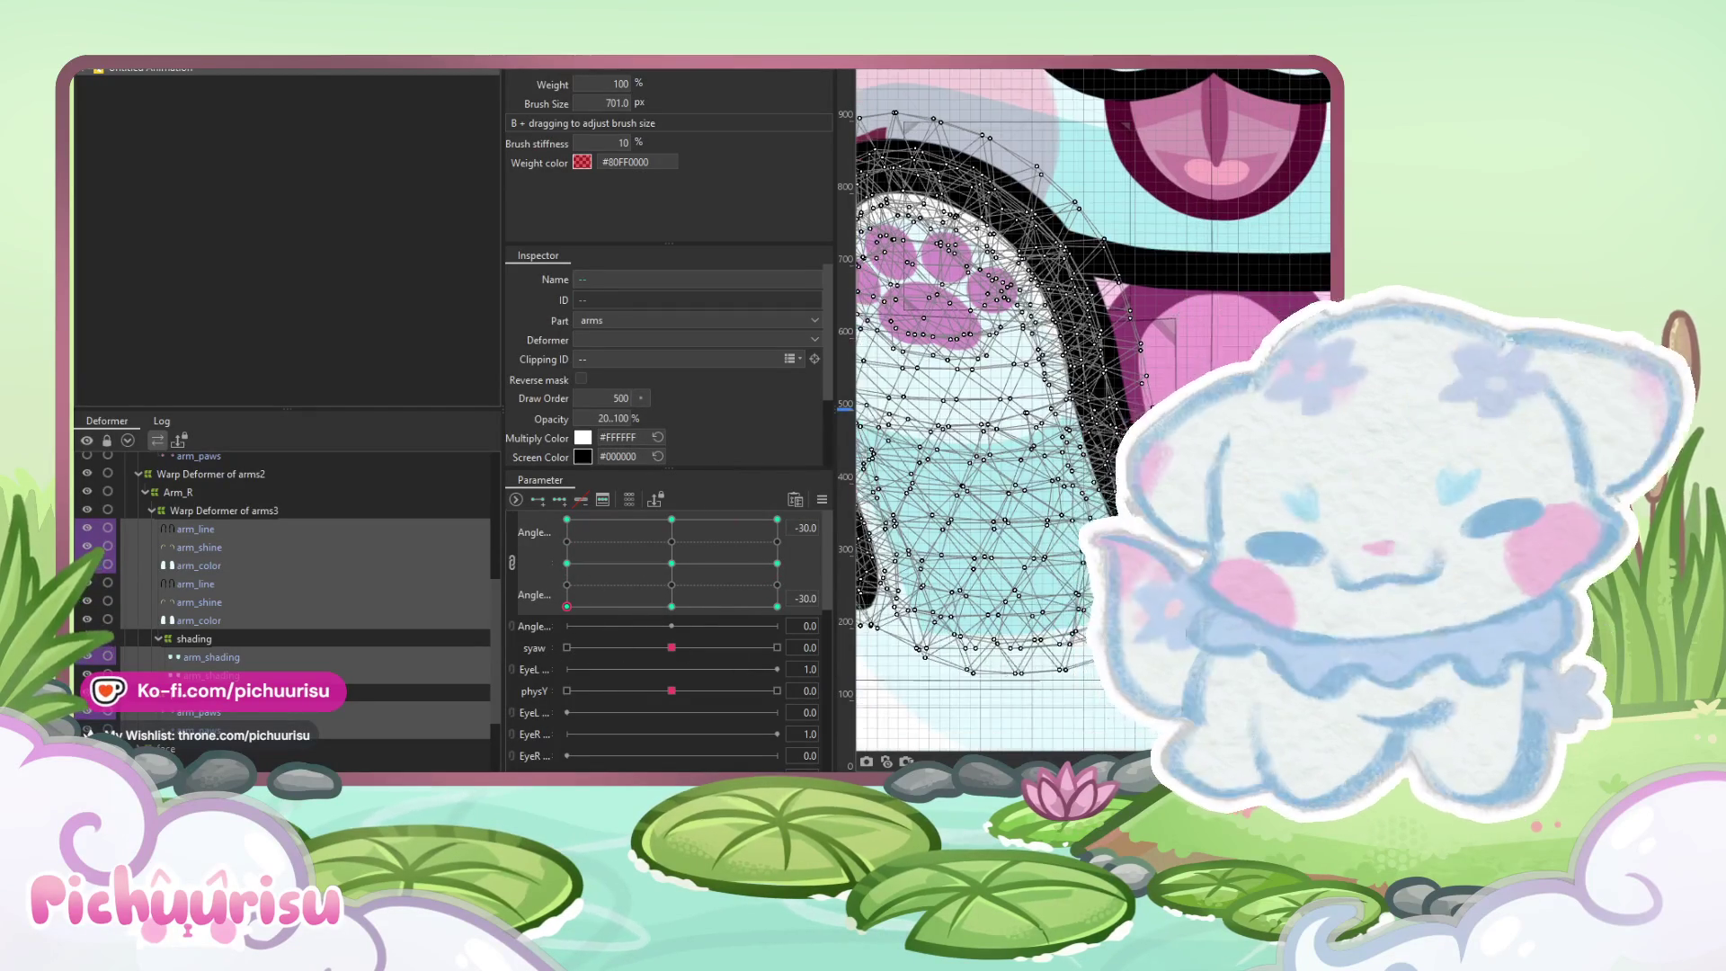
Resize the brush to about 378 px, paint arm weights at the middle-left key, and preview poses
{"action": "scroll", "coordinate": [989, 423], "scroll_direction": "up", "scroll_amount": 3}
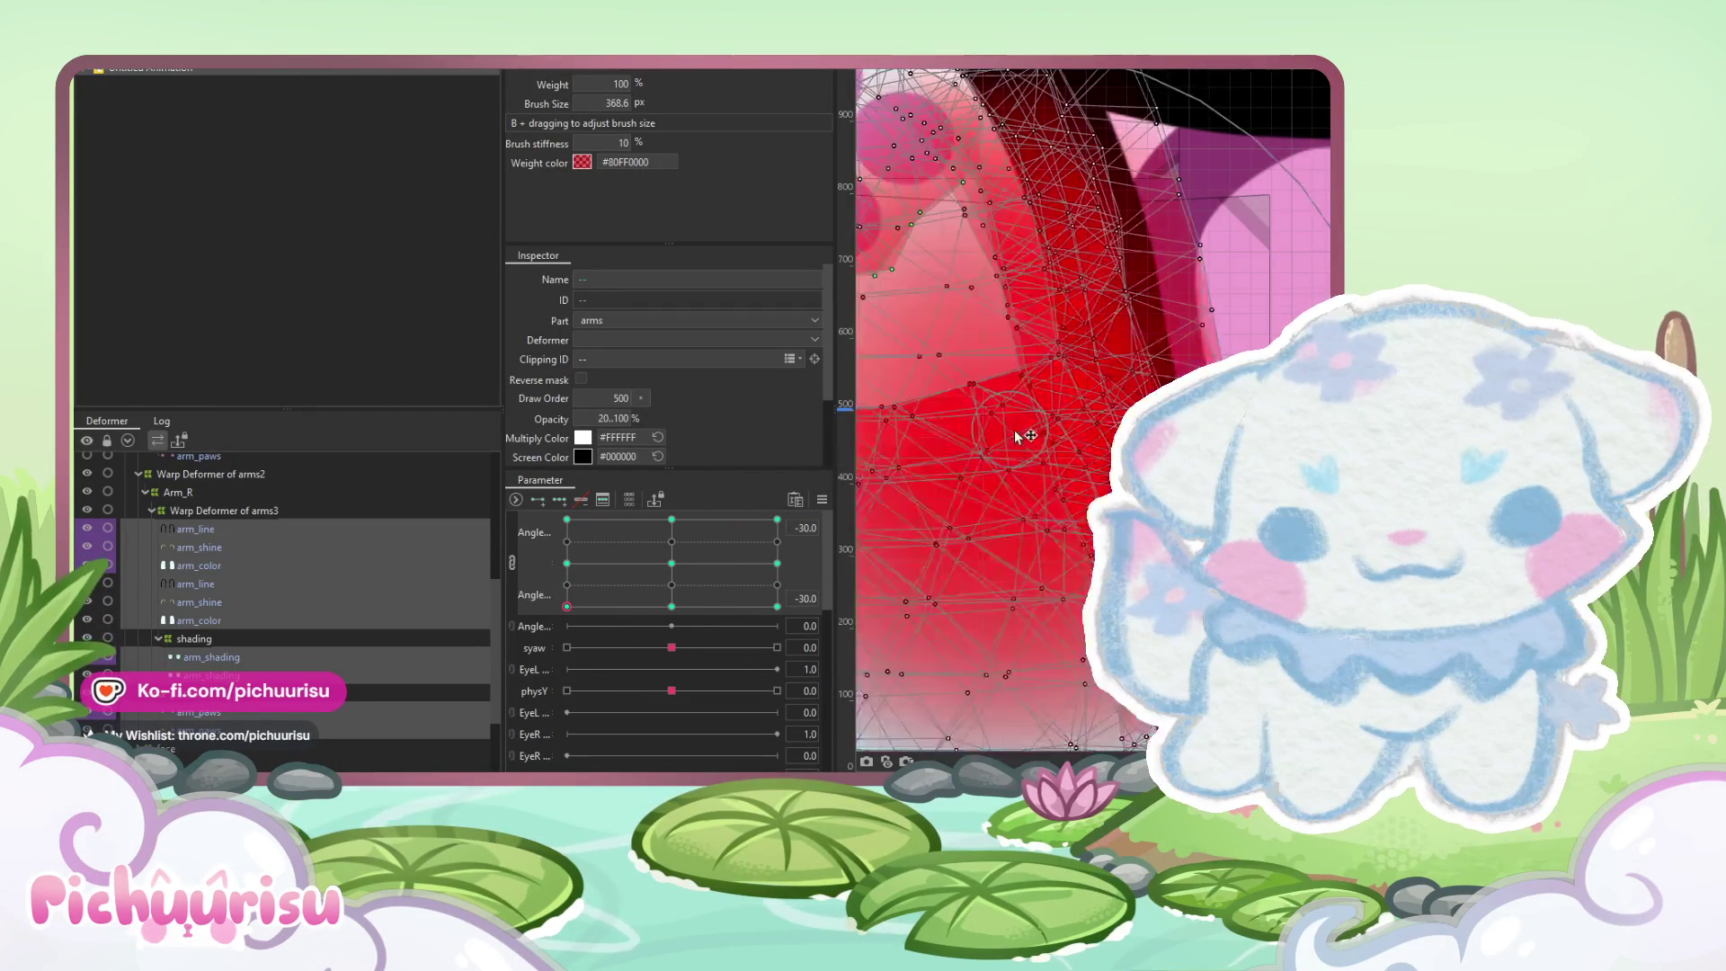
{"action": "scroll", "coordinate": [1154, 360], "scroll_direction": "down", "scroll_amount": 3}
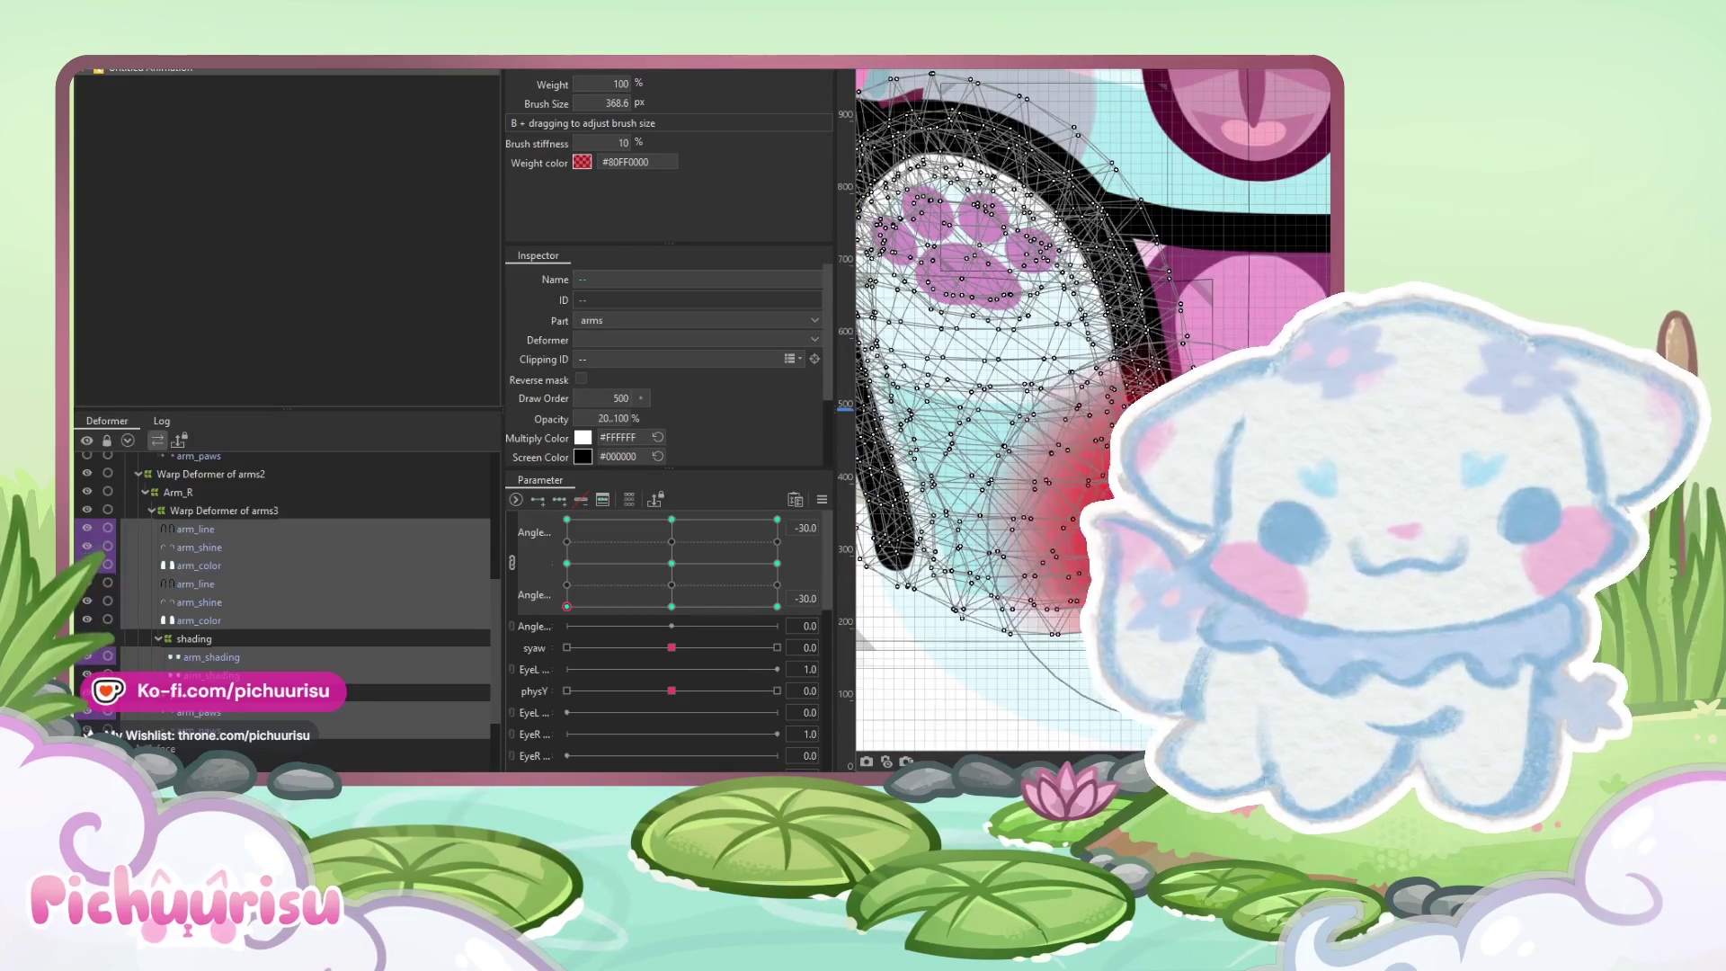
{"action": "scroll", "coordinate": [1079, 432], "scroll_direction": "up", "scroll_amount": 2}
{"action": "mouse_move", "coordinate": [1160, 407]}
{"action": "left_mouse_down"}
{"action": "mouse_move", "coordinate": [1120, 407]}
{"action": "mouse_move", "coordinate": [1129, 355]}
{"action": "mouse_move", "coordinate": [1158, 417]}
{"action": "left_mouse_up"}
{"action": "scroll", "coordinate": [1168, 476], "scroll_direction": "down", "scroll_amount": 3}
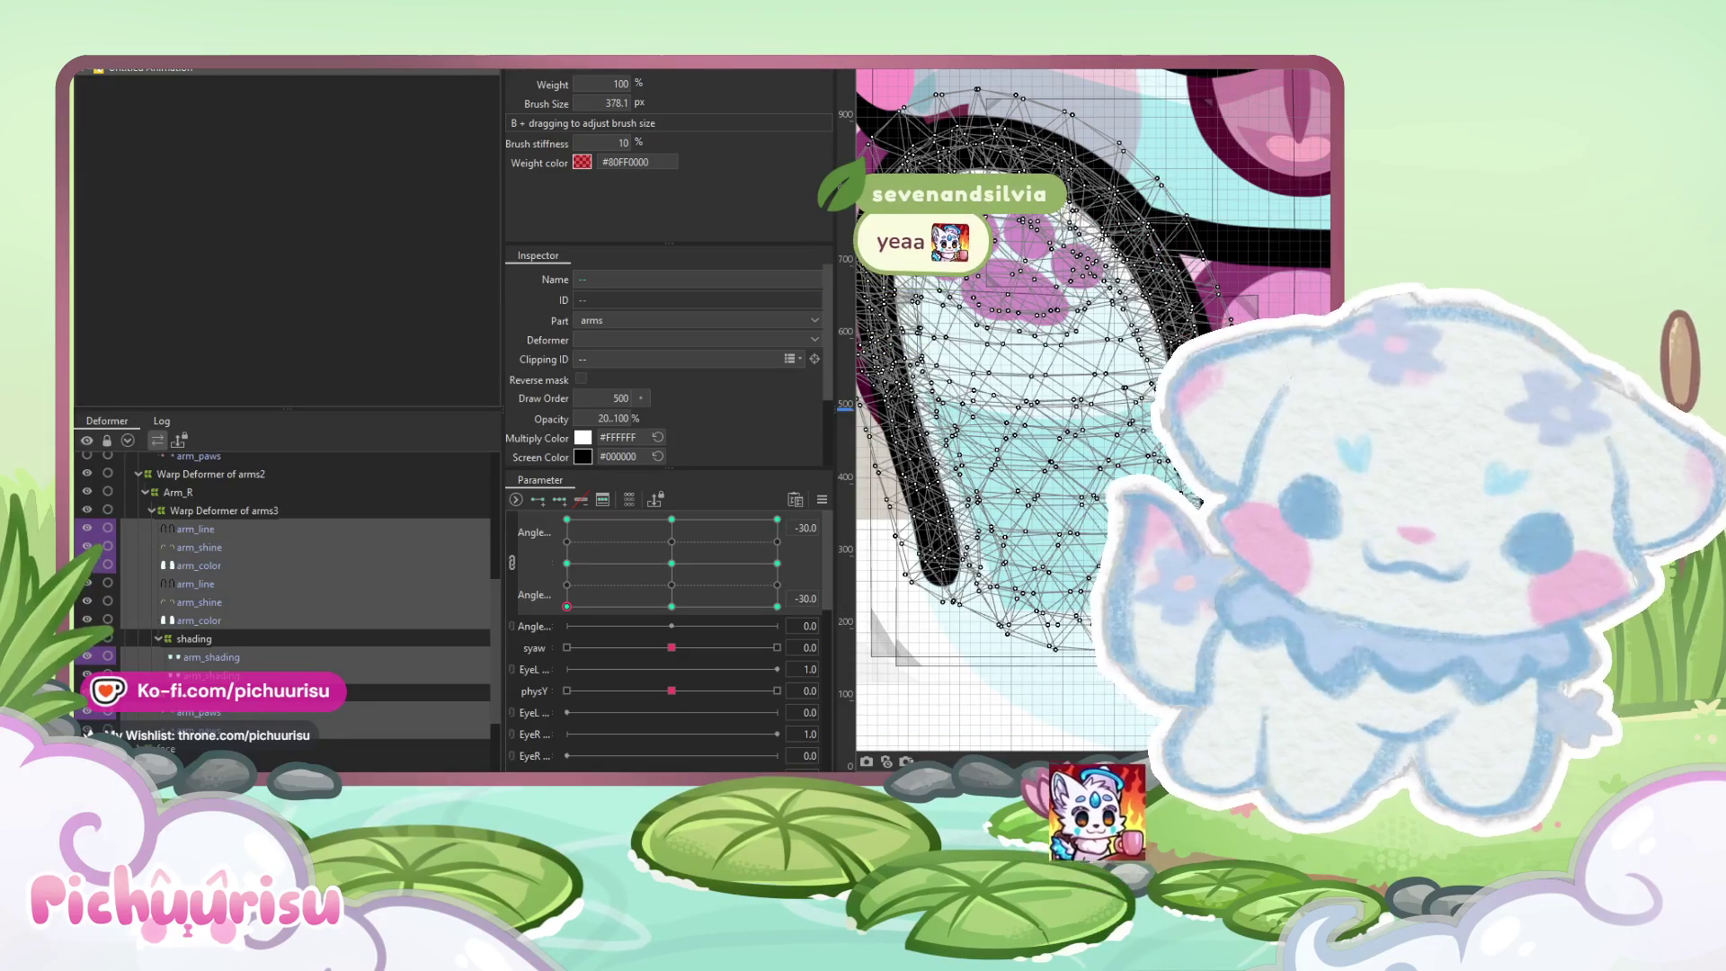
{"action": "left_click", "coordinate": [566, 563]}
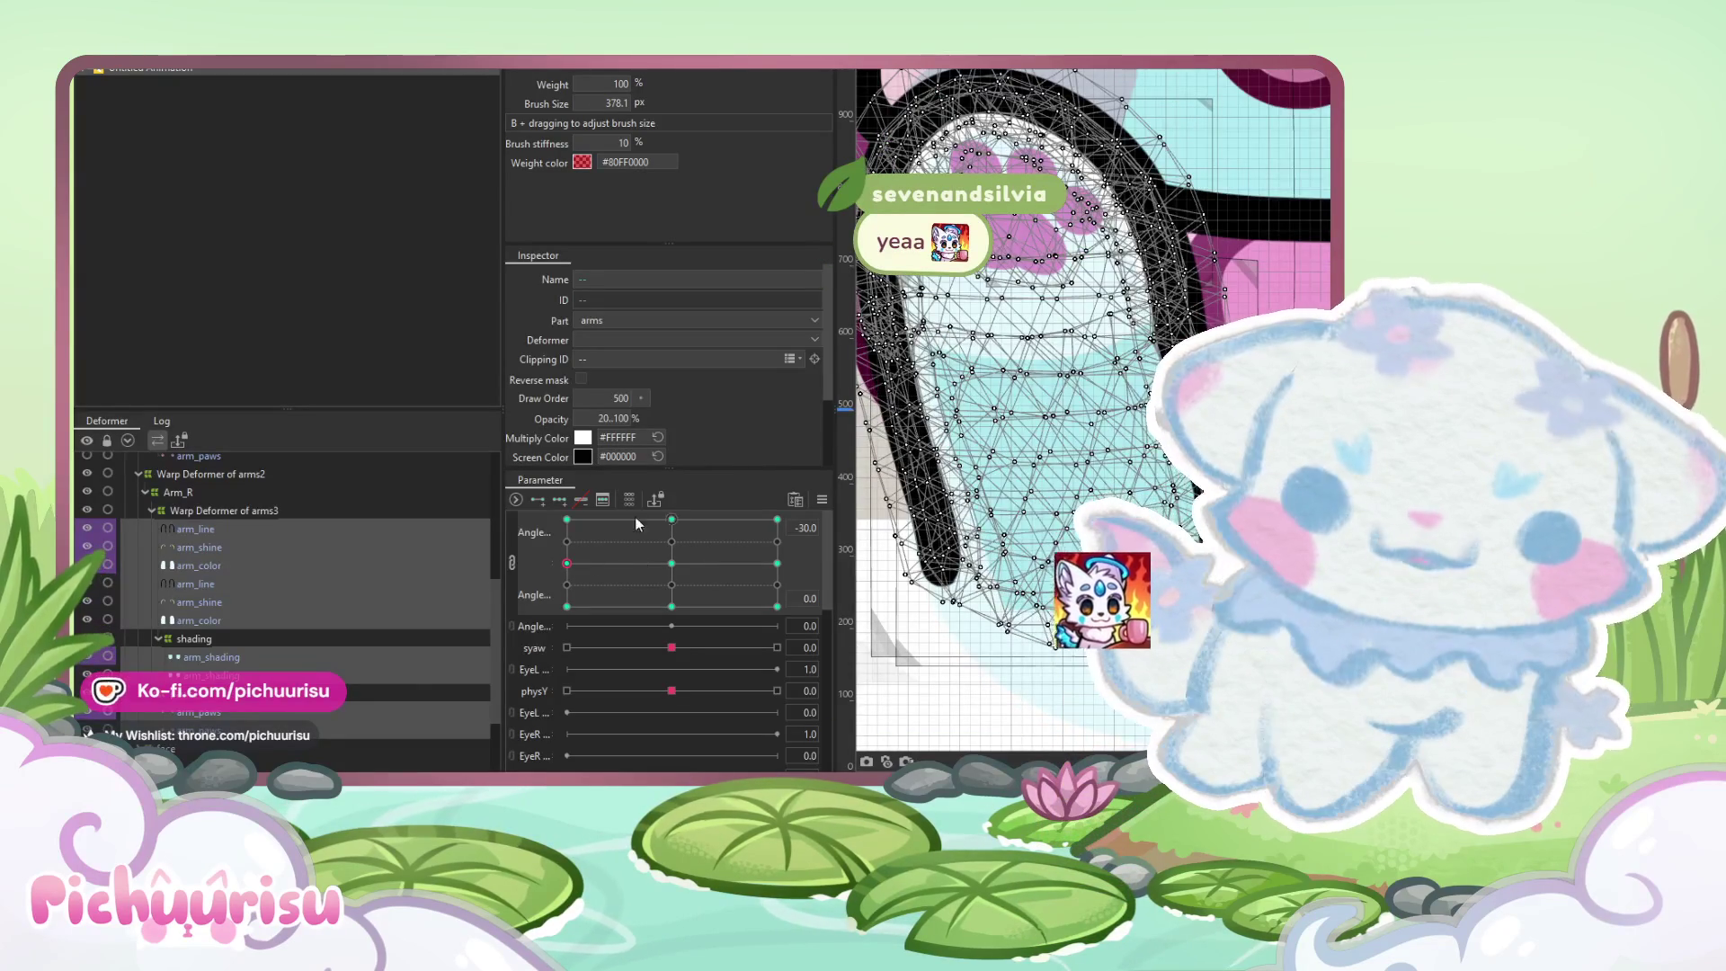
{"action": "left_click_drag", "start_coordinate": [1199, 537], "coordinate": [1198, 490]}
{"action": "left_click", "coordinate": [567, 518]}
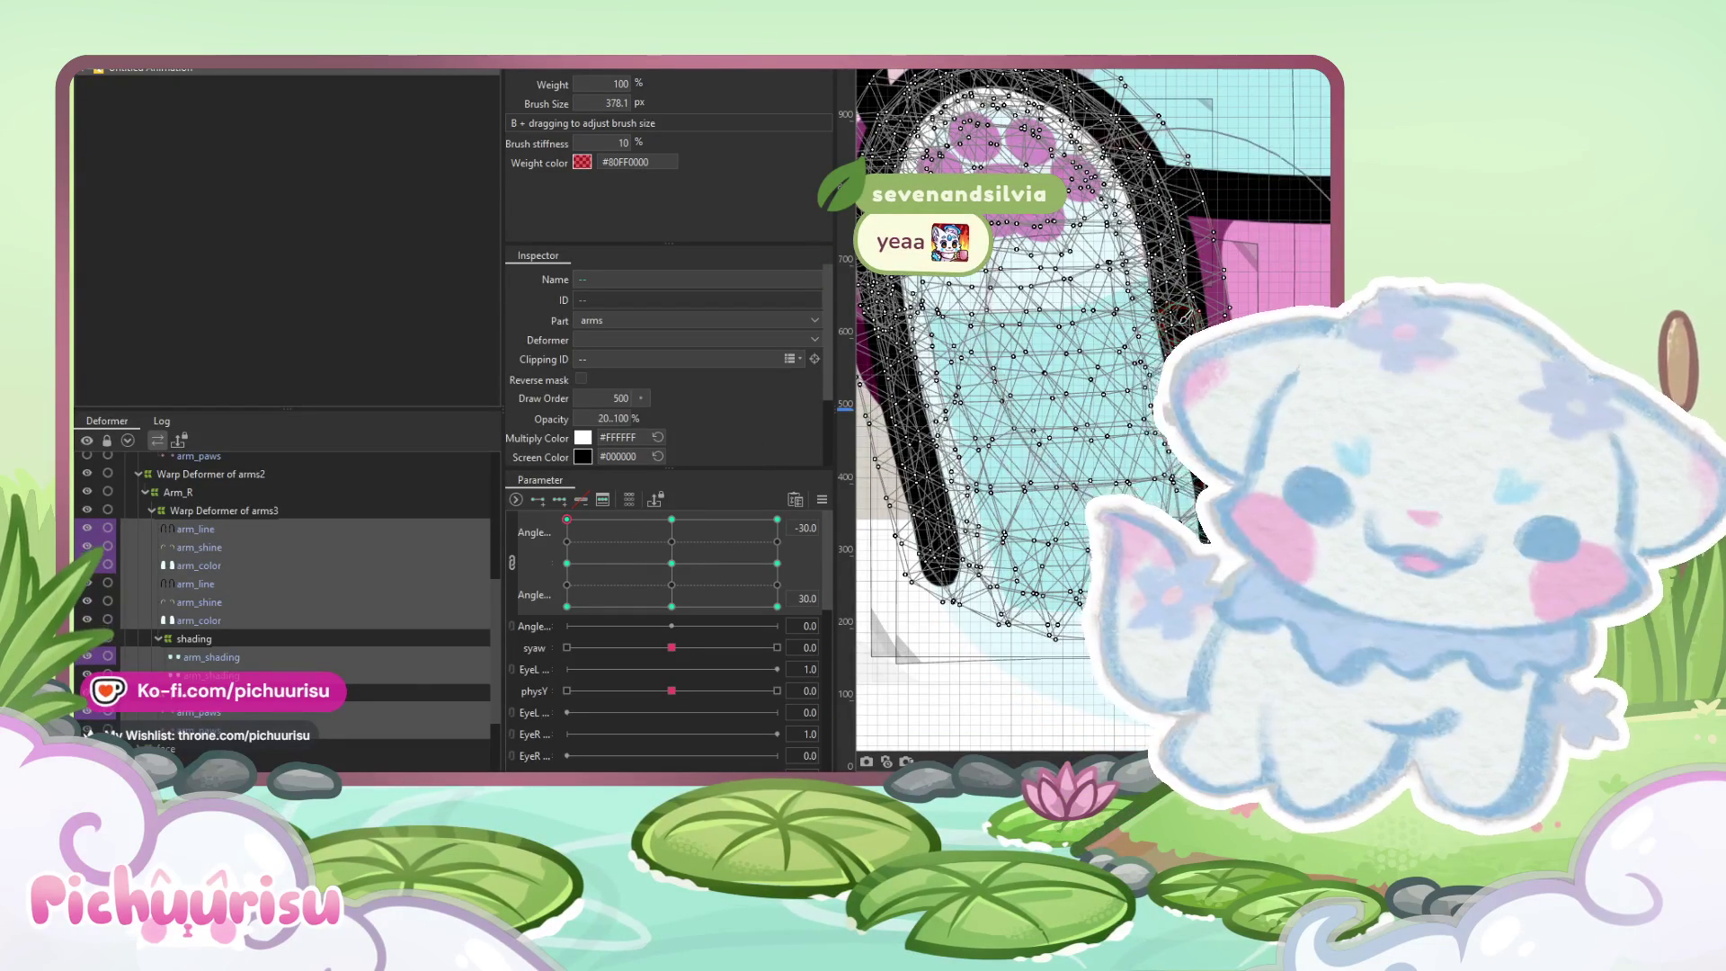
{"action": "mouse_move", "coordinate": [756, 568]}
{"action": "left_mouse_down"}
{"action": "mouse_move", "coordinate": [769, 562]}
{"action": "mouse_move", "coordinate": [767, 605]}
{"action": "mouse_move", "coordinate": [739, 519]}
{"action": "left_mouse_up"}
{"action": "left_click", "coordinate": [820, 499]}
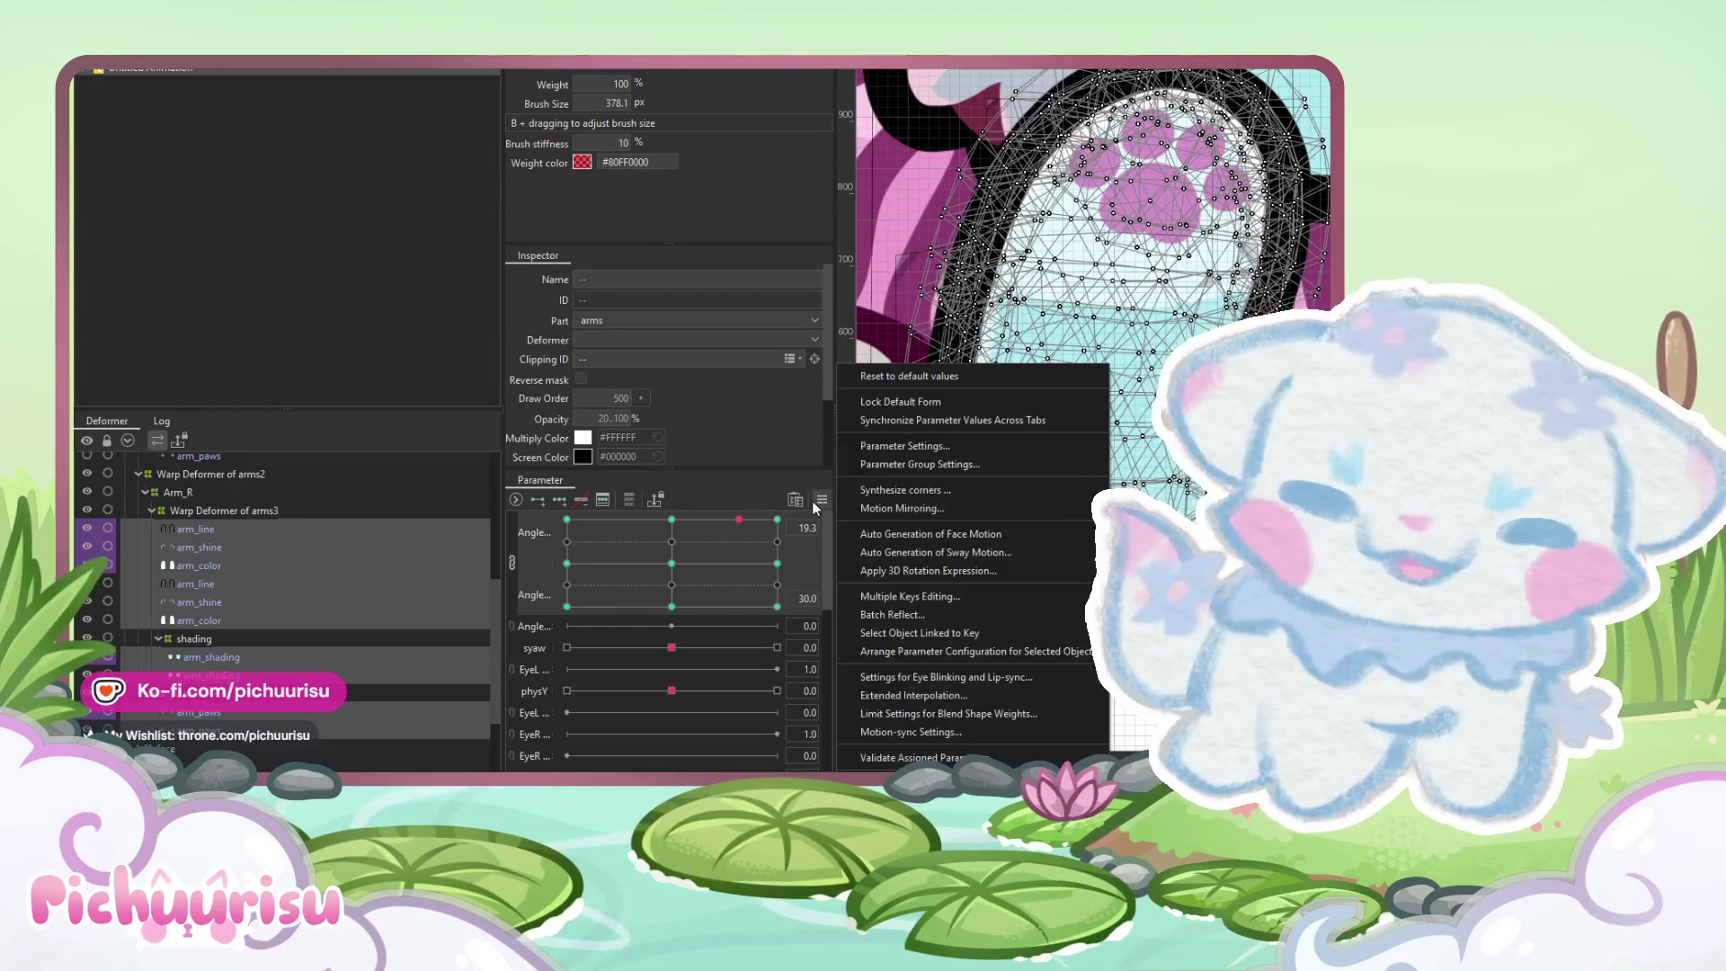
Apply Extended Interpolation to fill the arm's linked Angle X/Y grid
{"action": "key", "text": "Escape"}
{"action": "mouse_move", "coordinate": [739, 519]}
{"action": "left_mouse_down"}
{"action": "mouse_move", "coordinate": [658, 622]}
{"action": "mouse_move", "coordinate": [617, 552]}
{"action": "mouse_move", "coordinate": [700, 608]}
{"action": "mouse_move", "coordinate": [780, 586]}
{"action": "mouse_move", "coordinate": [672, 563]}
{"action": "left_mouse_up"}
{"action": "left_click", "coordinate": [822, 499]}
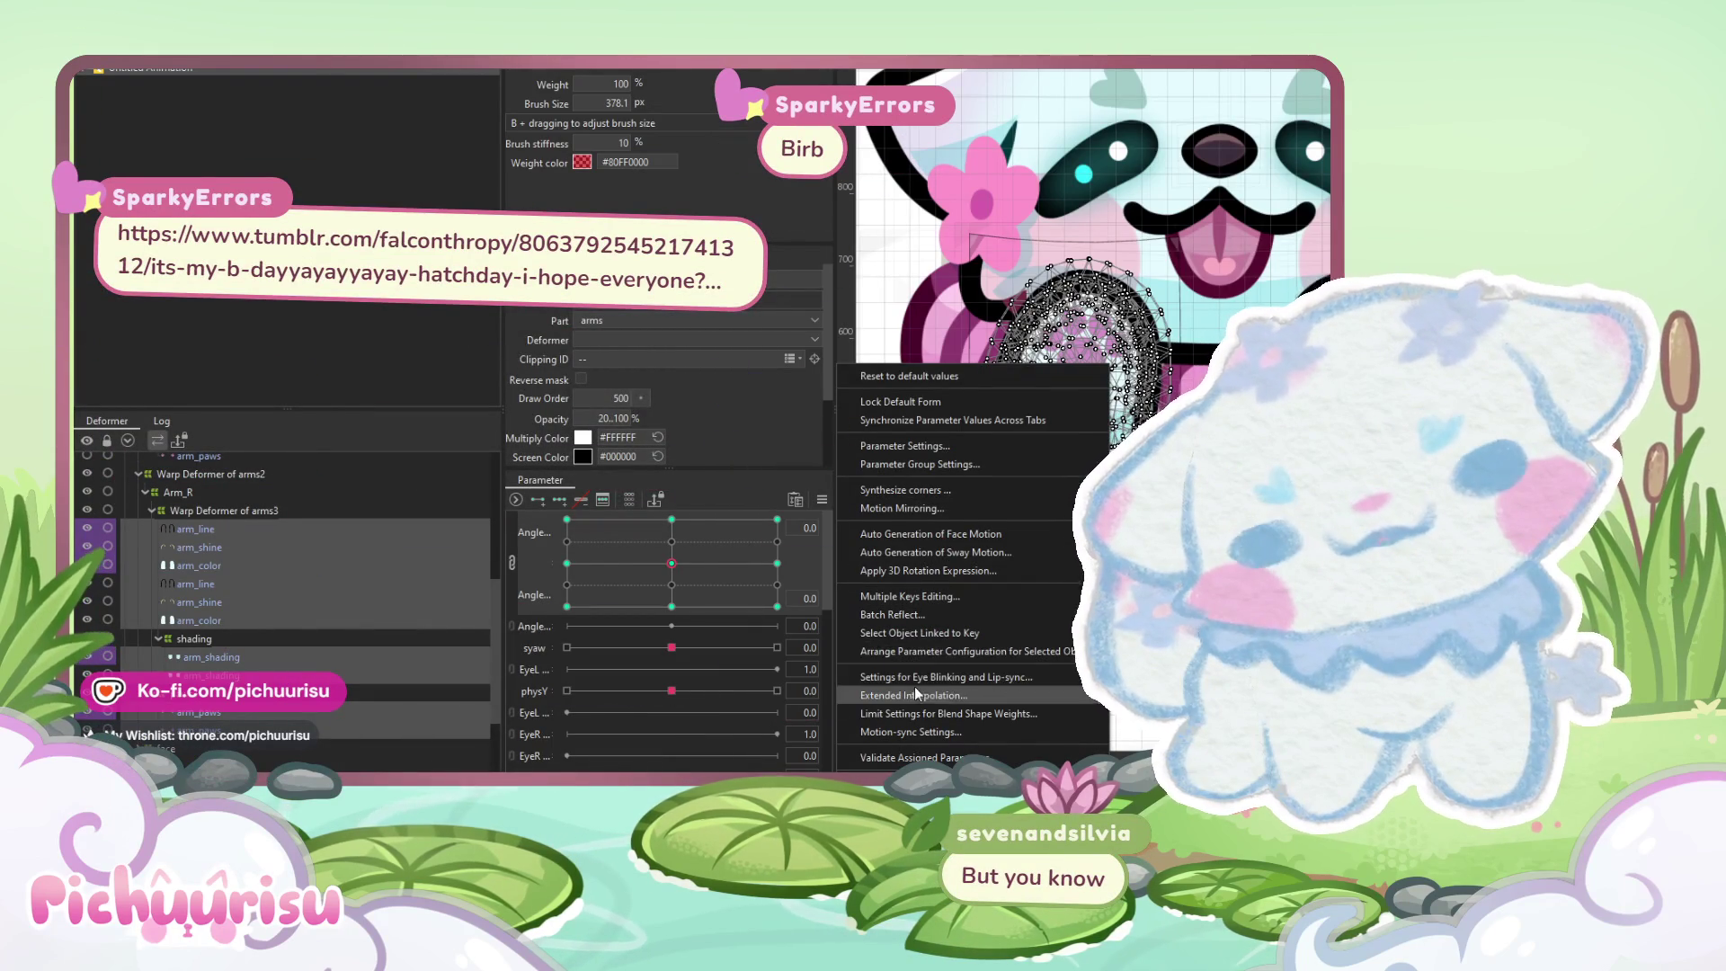
{"action": "left_click", "coordinate": [873, 372]}
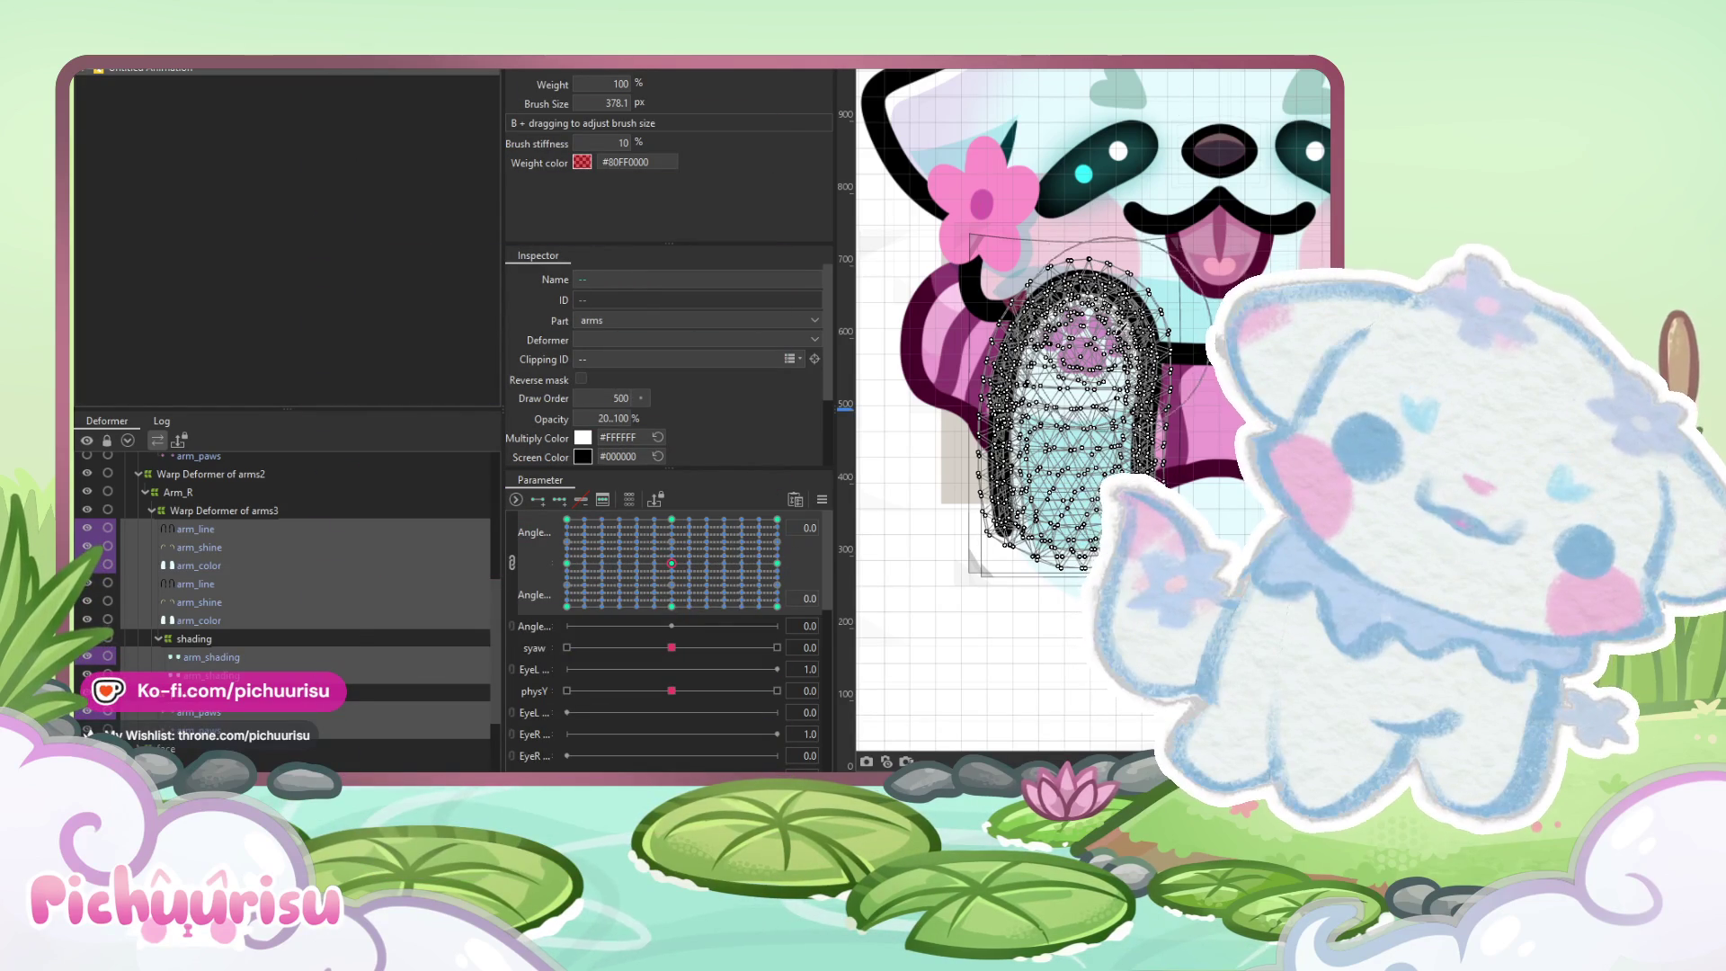
Select paws3 and arm_paws, then move and reshape the paw pads lower at the -30 key
{"action": "left_click_drag", "start_coordinate": [676, 541], "coordinate": [549, 532]}
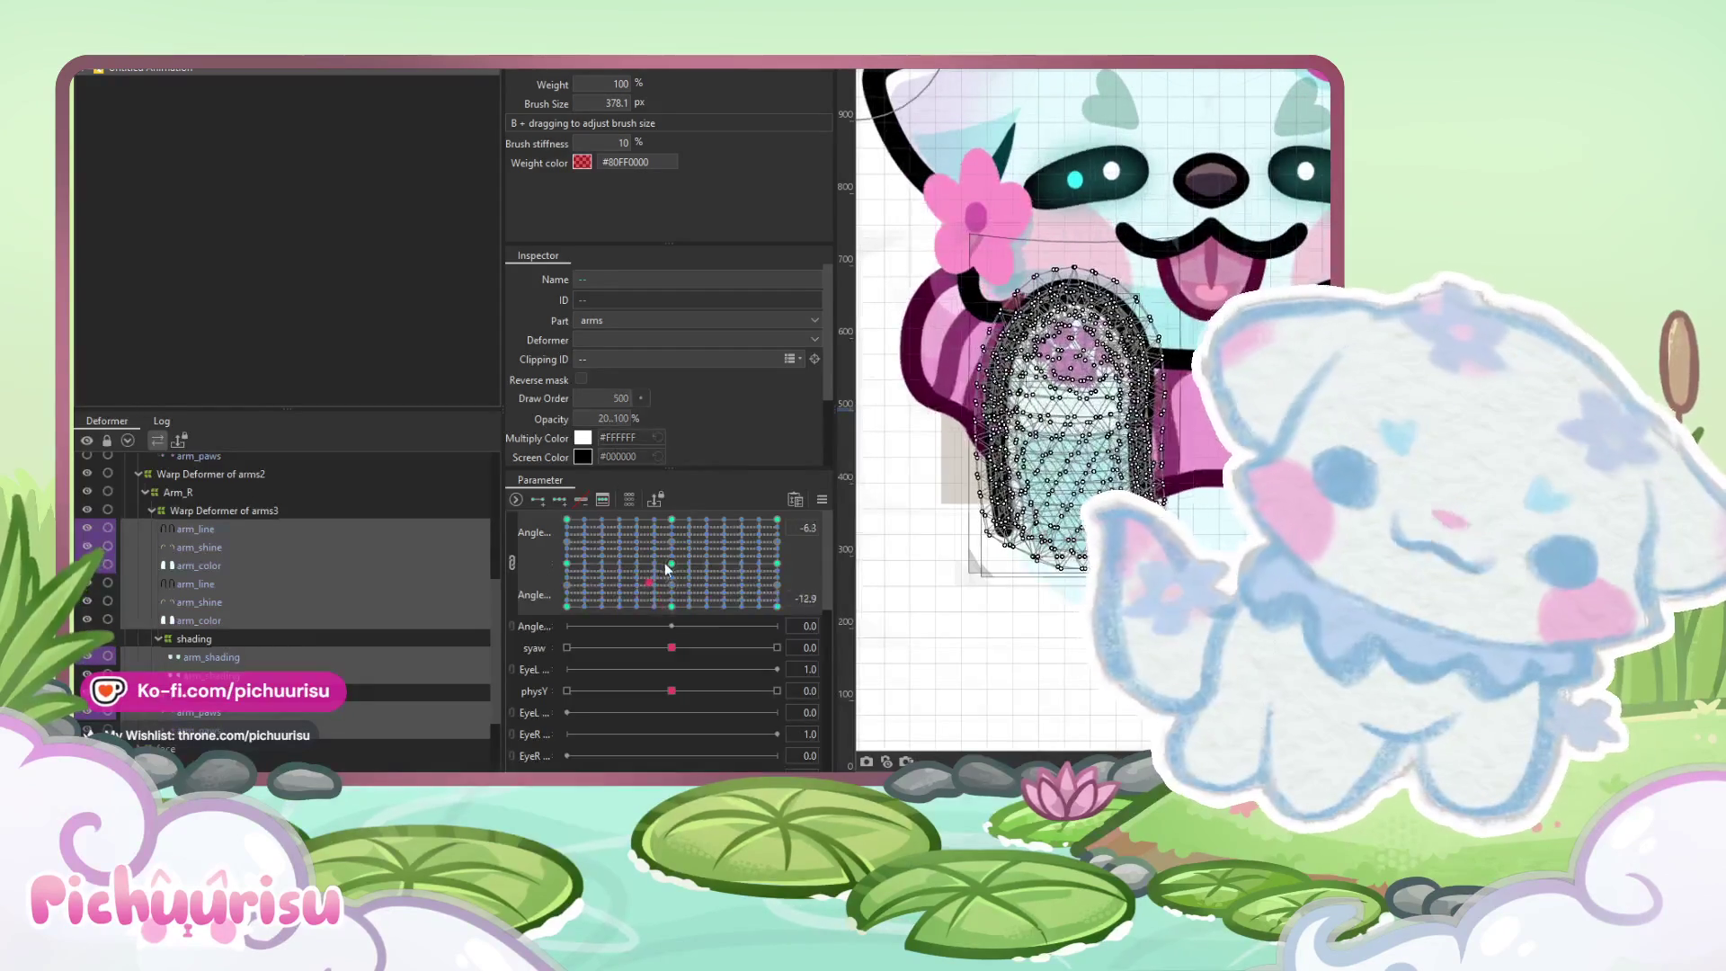
{"action": "left_click", "coordinate": [221, 692]}
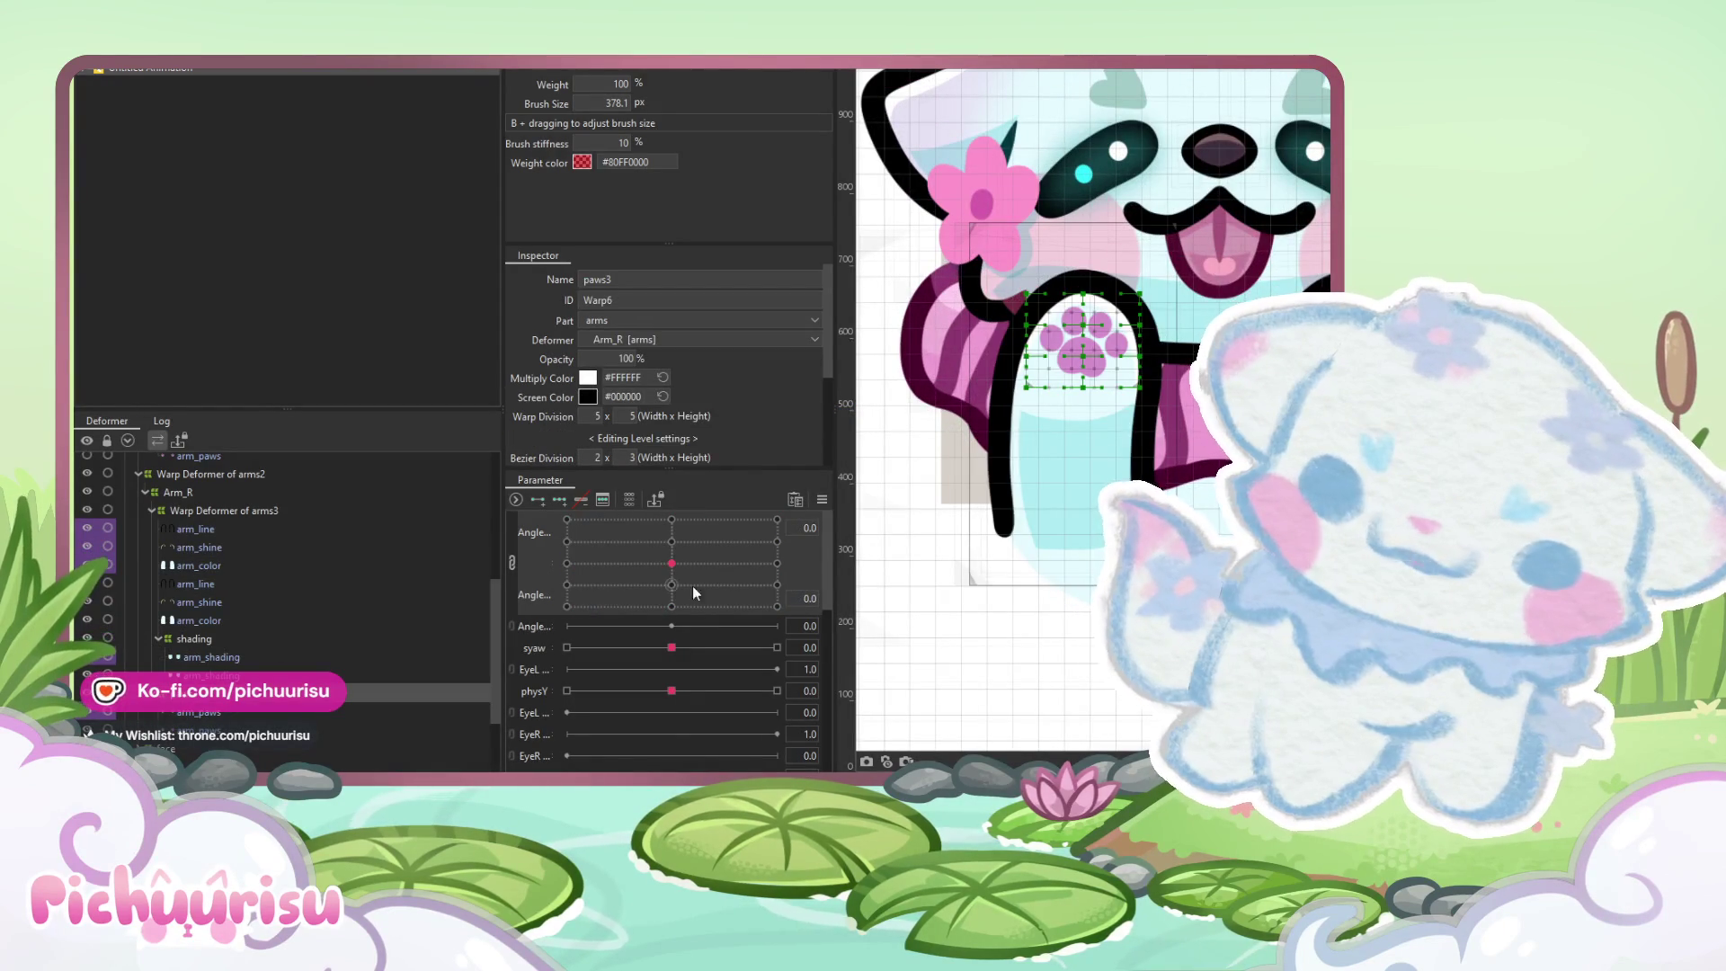
{"action": "left_click", "coordinate": [203, 712]}
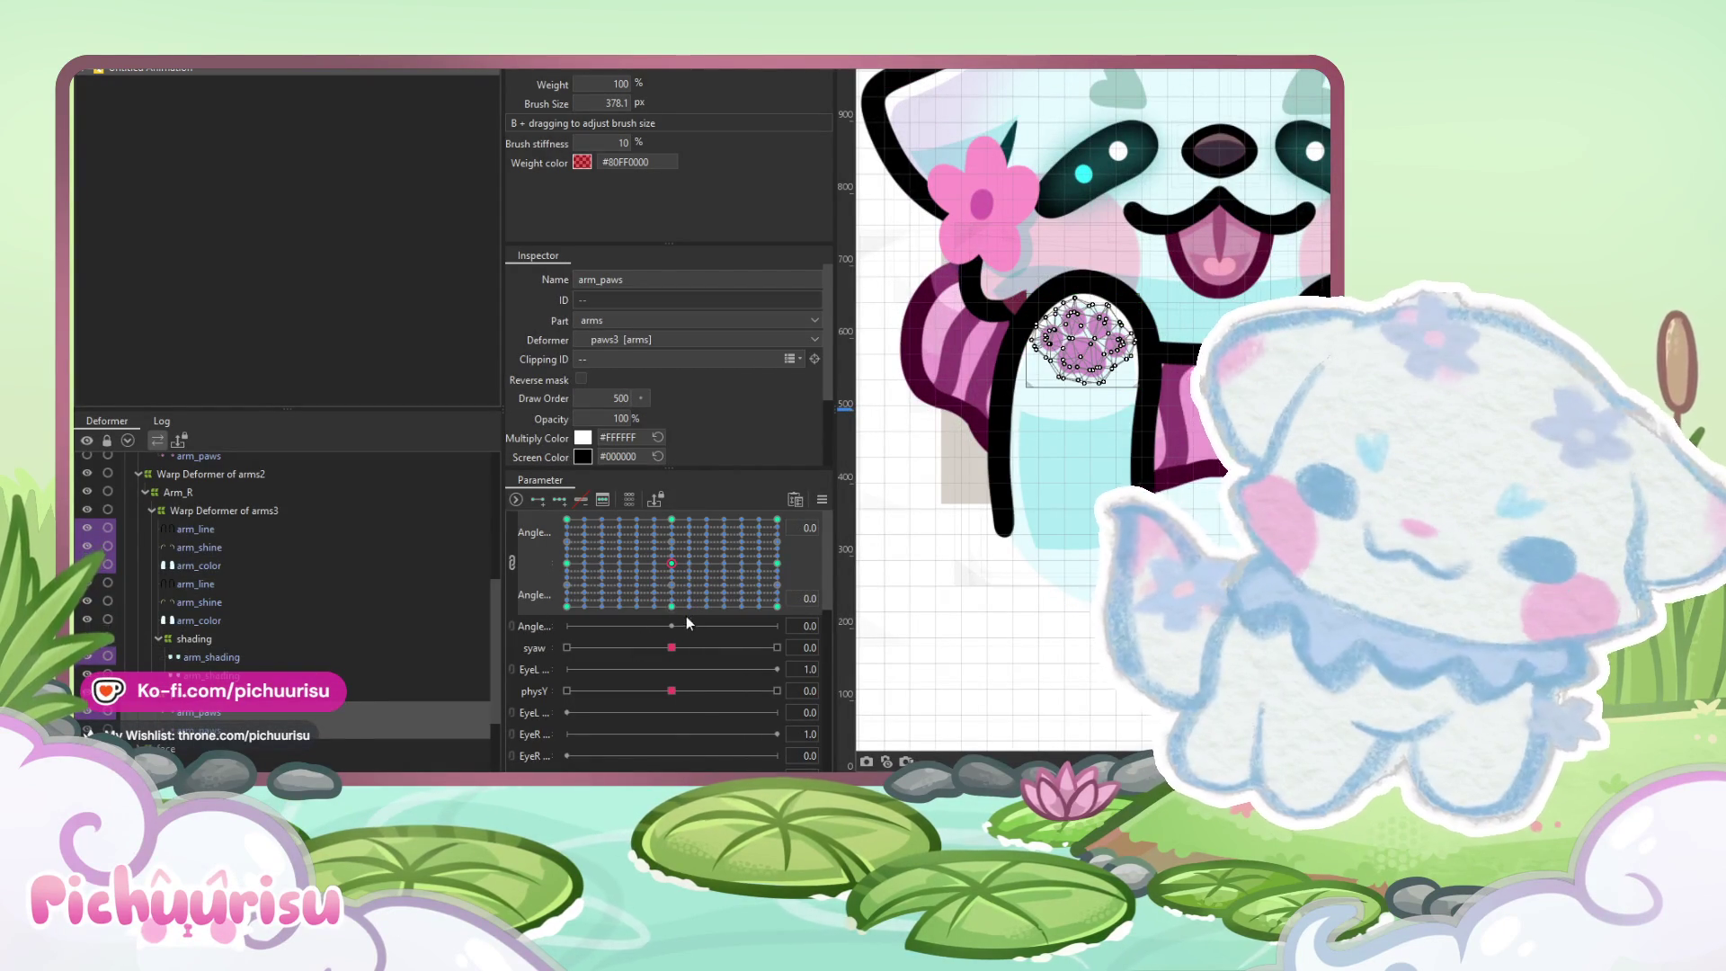
{"action": "left_click", "coordinate": [683, 613]}
{"action": "scroll", "coordinate": [1101, 355], "scroll_direction": "up", "scroll_amount": 3}
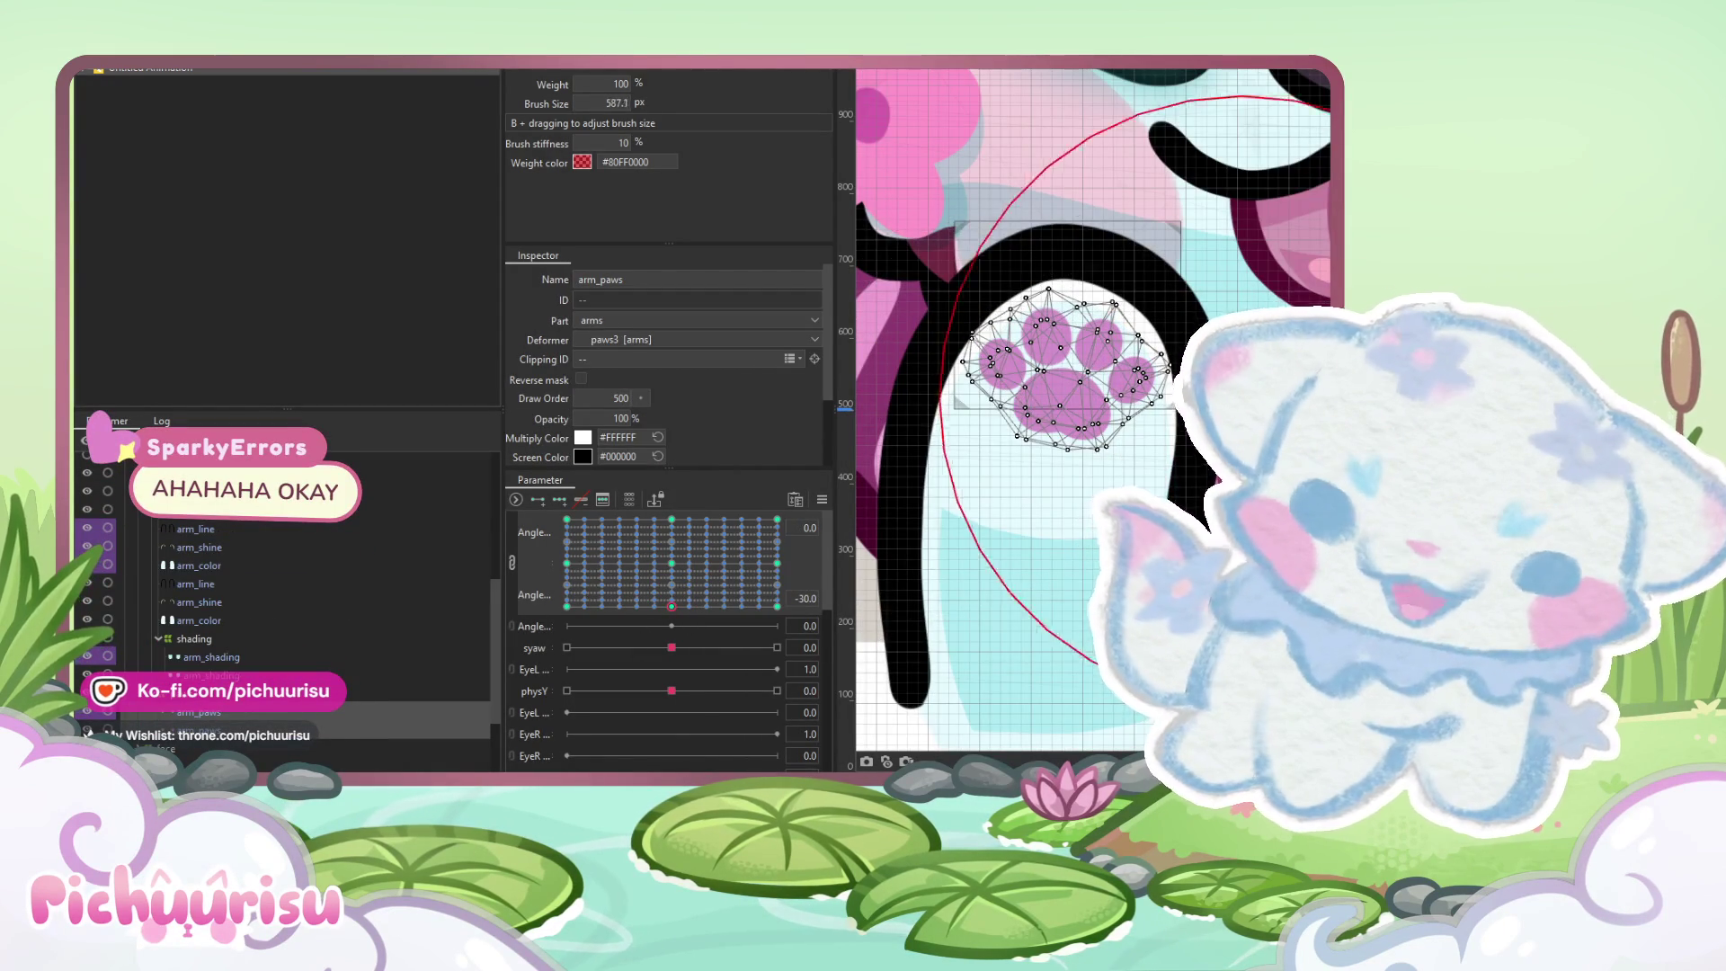
{"action": "left_click_drag", "start_coordinate": [1070, 360], "coordinate": [1074, 400]}
{"action": "left_click_drag", "start_coordinate": [1085, 271], "coordinate": [1053, 240]}
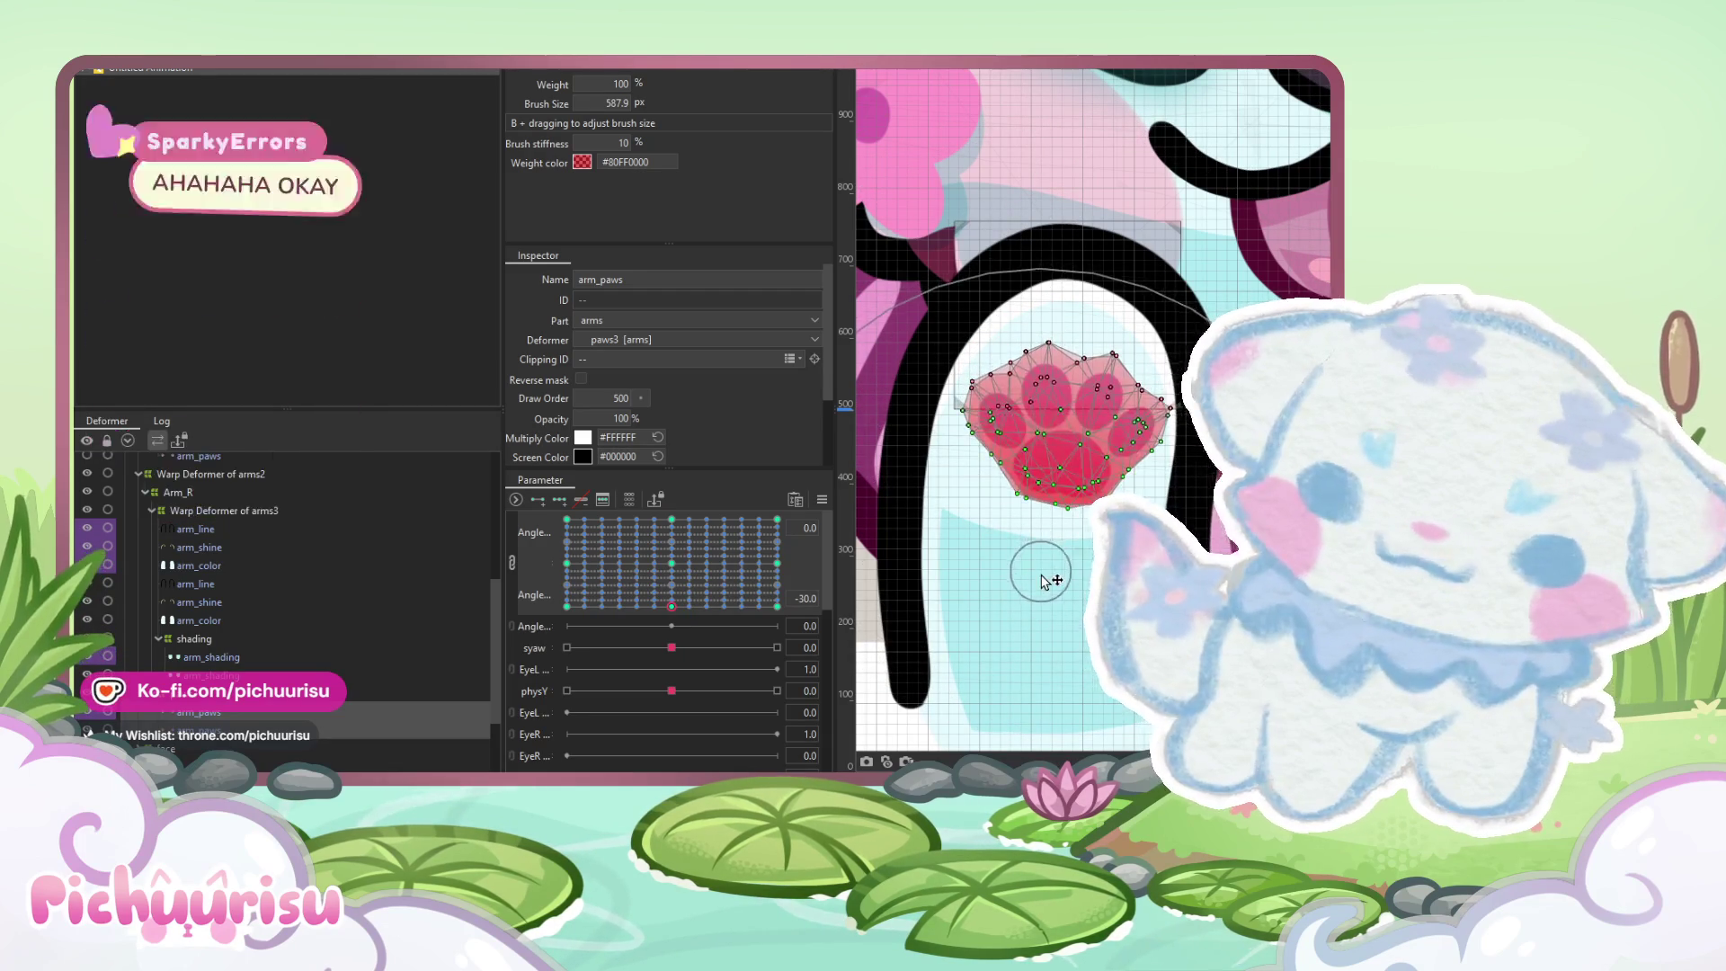
{"action": "left_click_drag", "start_coordinate": [1061, 356], "coordinate": [1064, 363]}
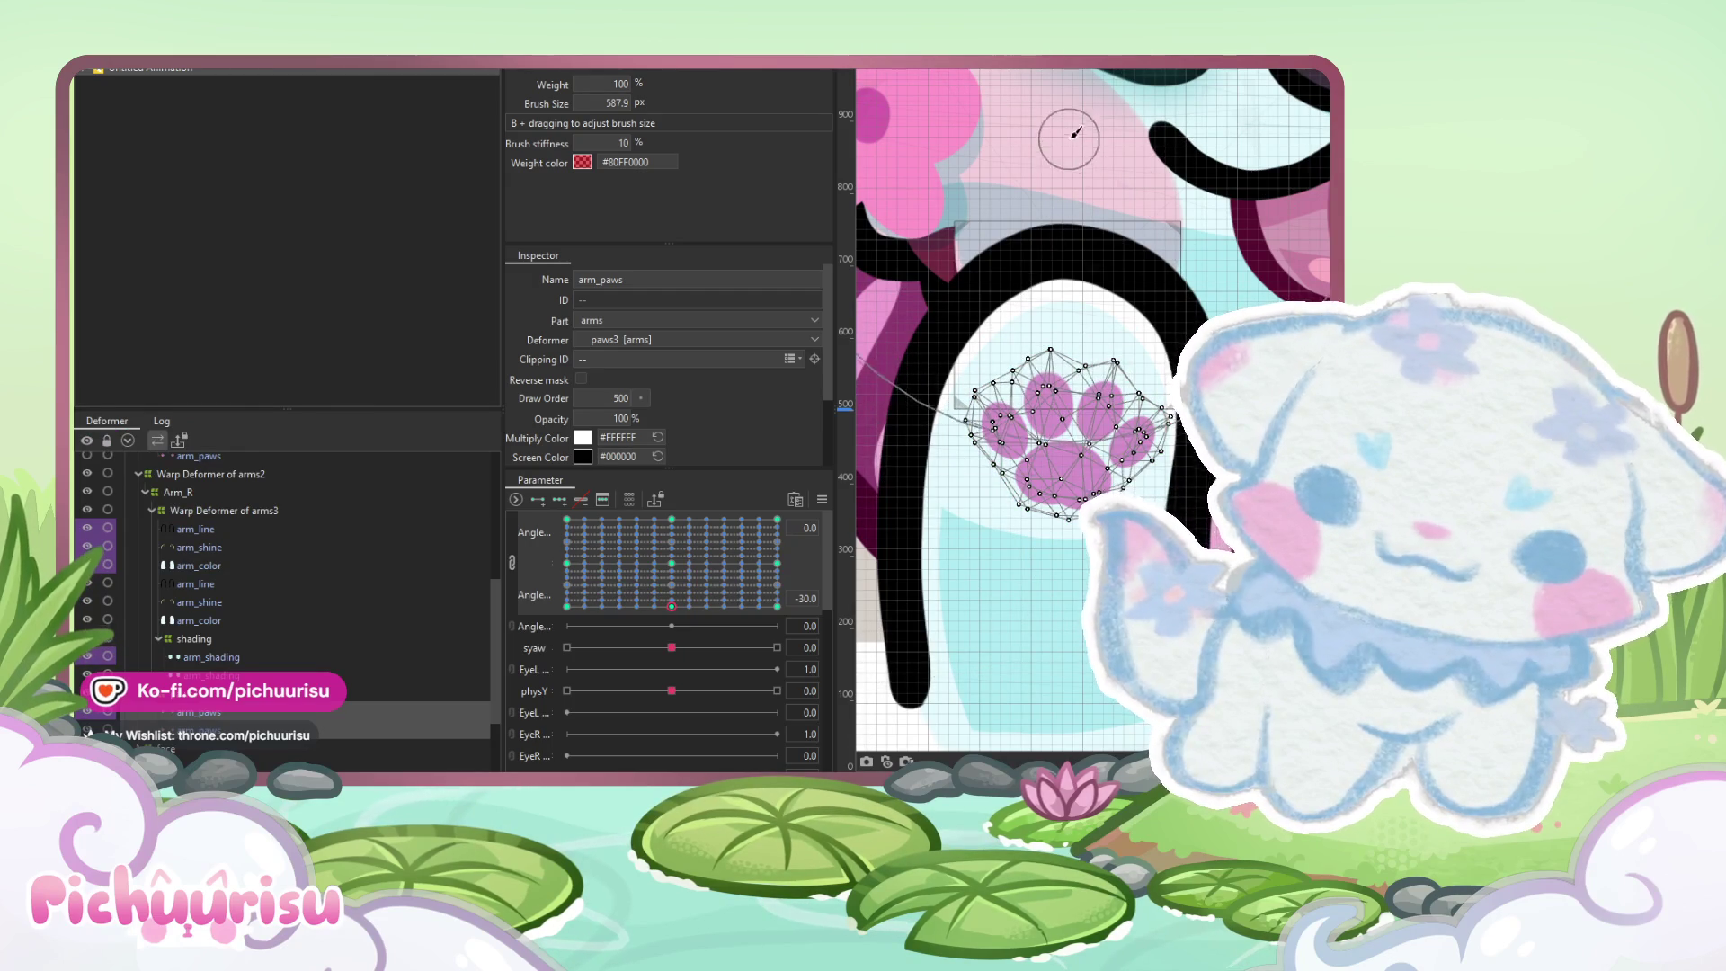
{"action": "scroll", "coordinate": [1070, 173], "scroll_direction": "down", "scroll_amount": 3}
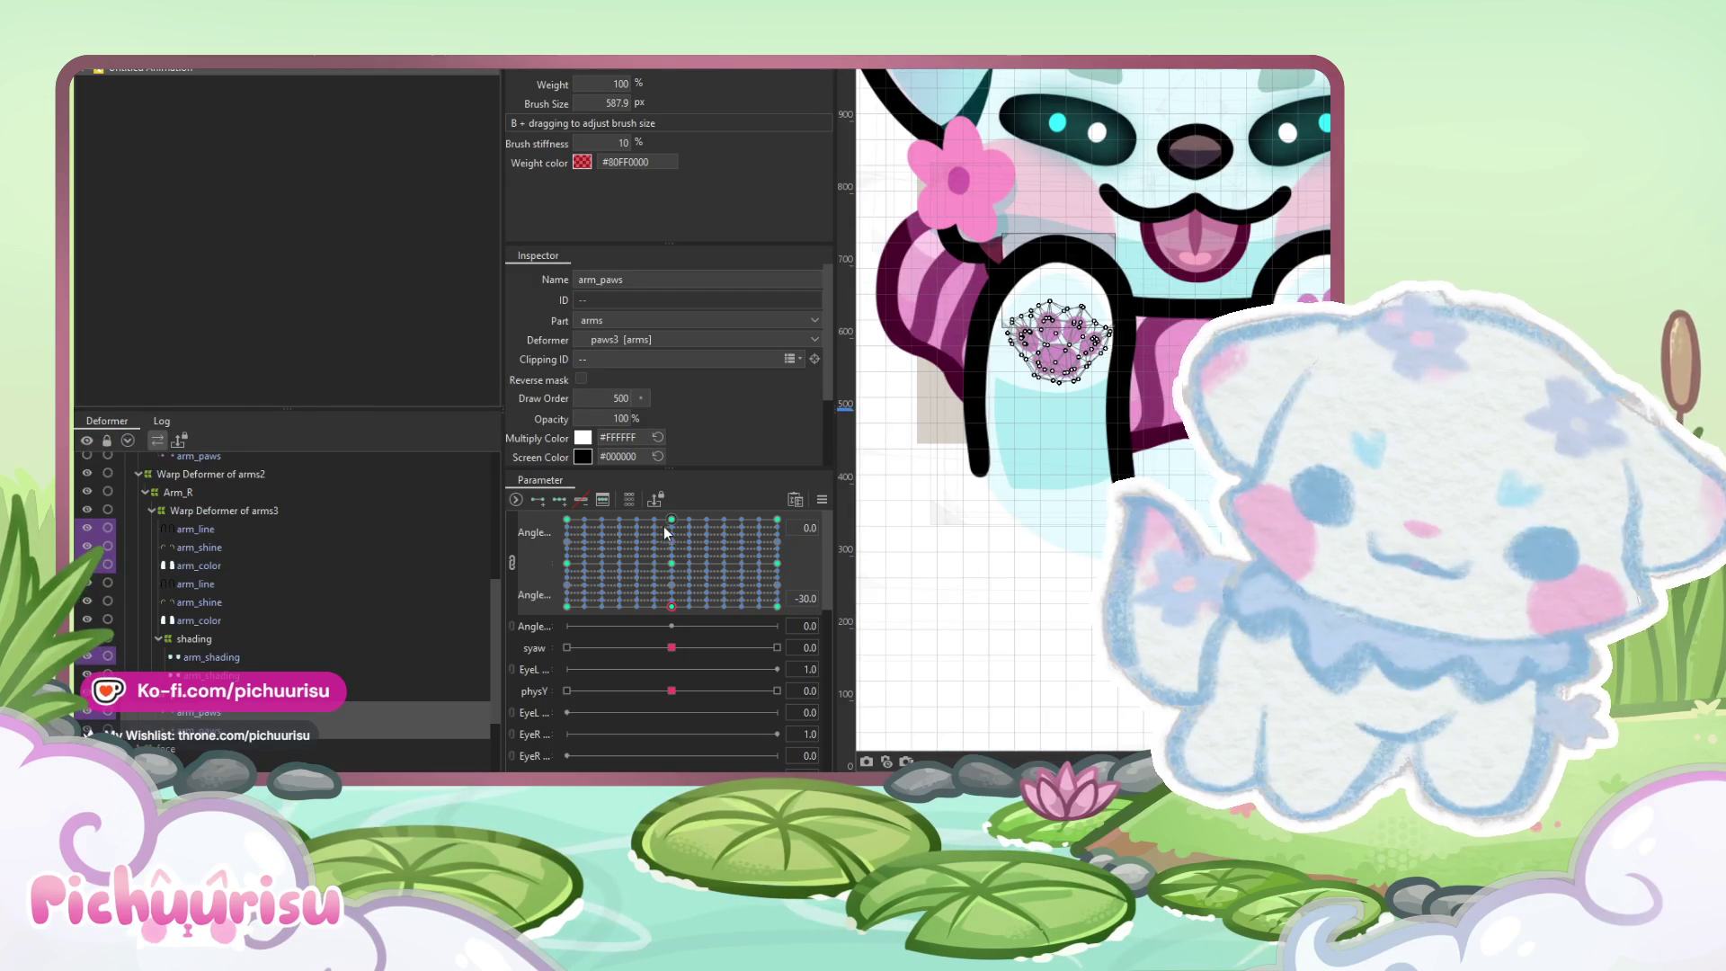
Step through the 30, centre, right-middle and left-middle keys, reshaping the paw pads for the left-middle pose
{"action": "left_click", "coordinate": [671, 519]}
{"action": "scroll", "coordinate": [1089, 493], "scroll_direction": "up", "scroll_amount": 3}
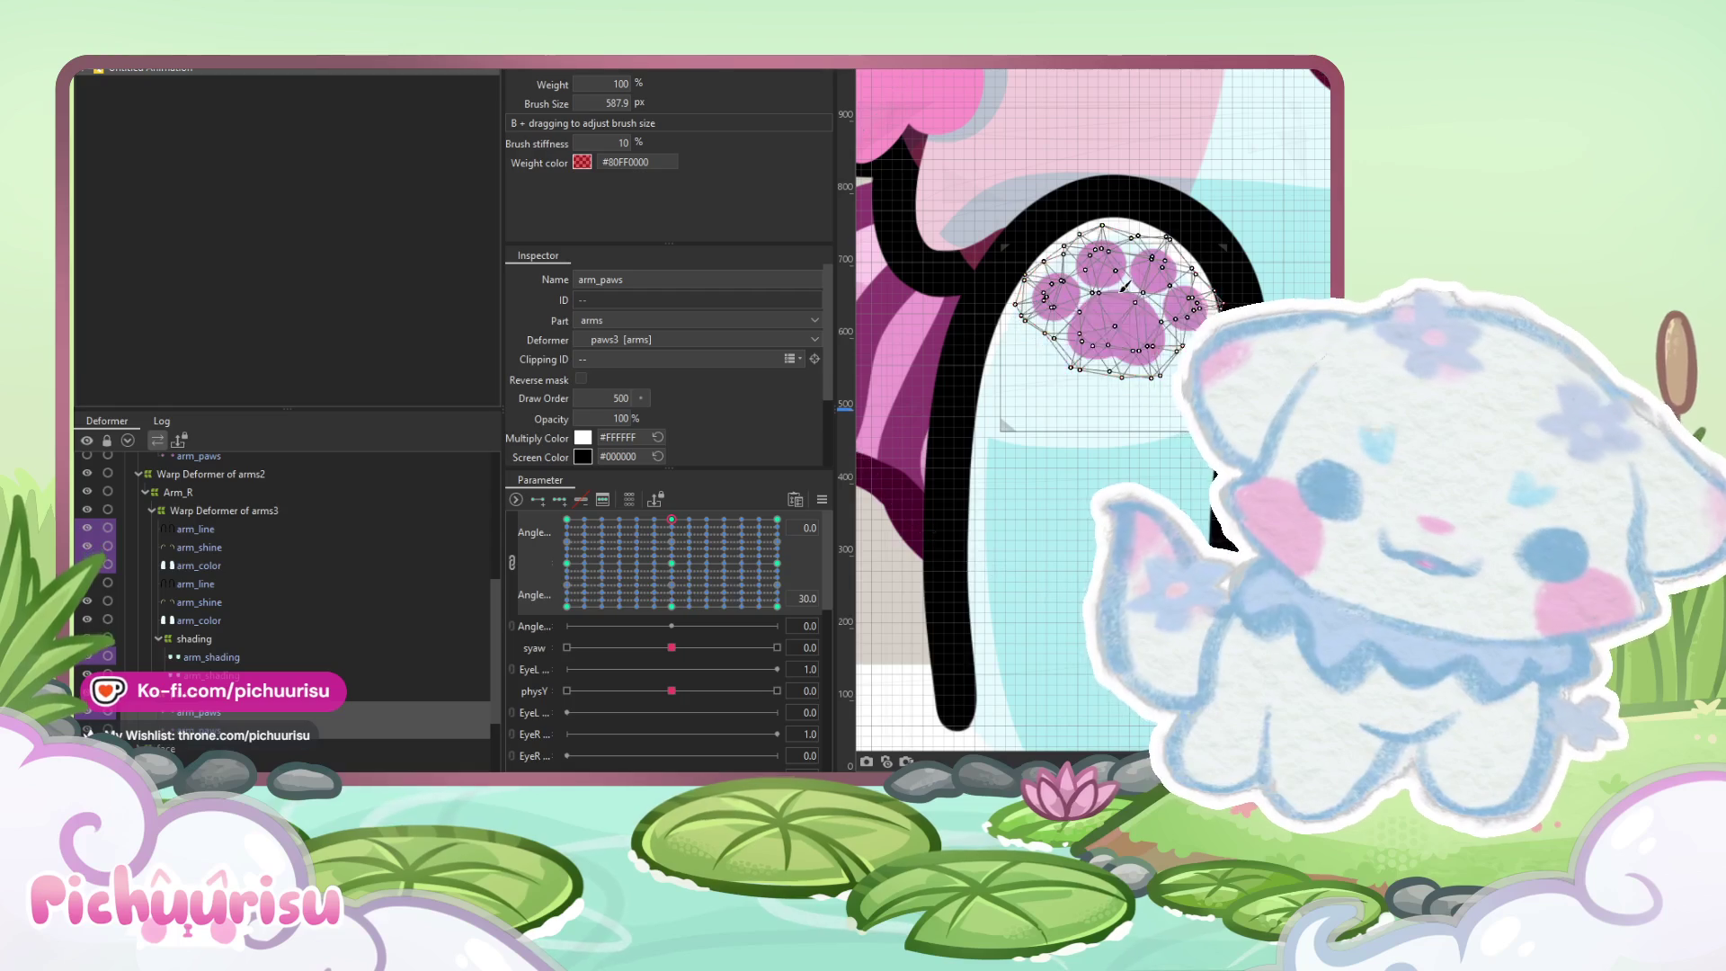
{"action": "left_click", "coordinate": [673, 565]}
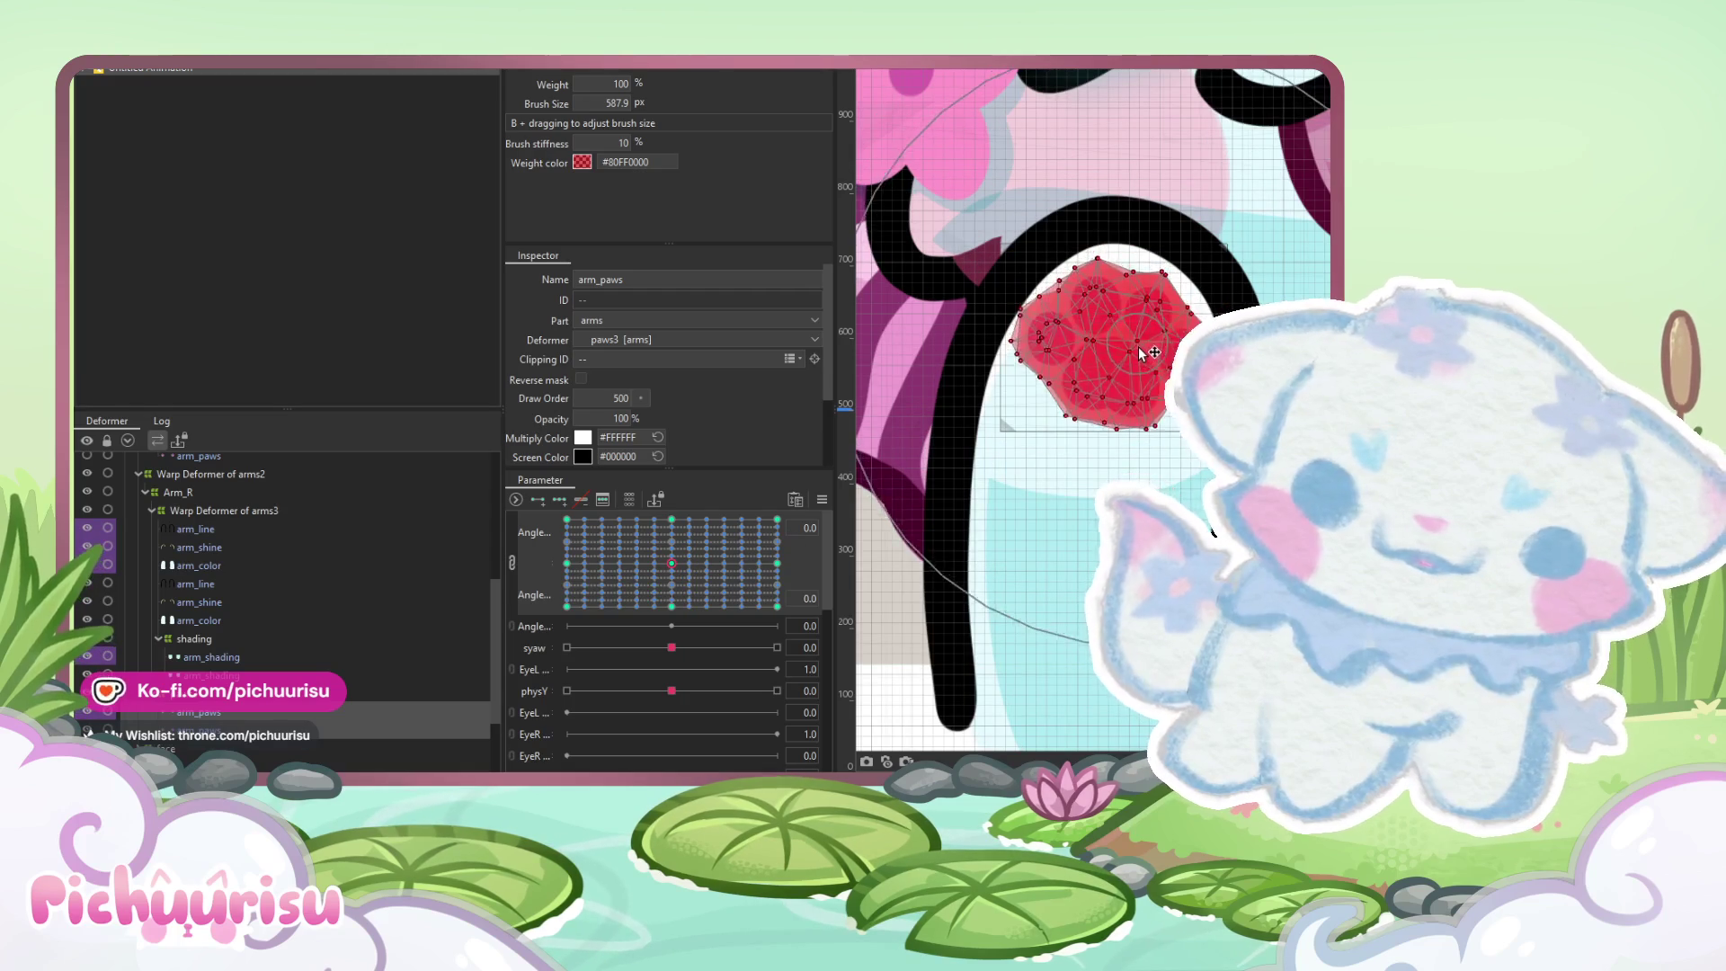
{"action": "left_click", "coordinate": [778, 564]}
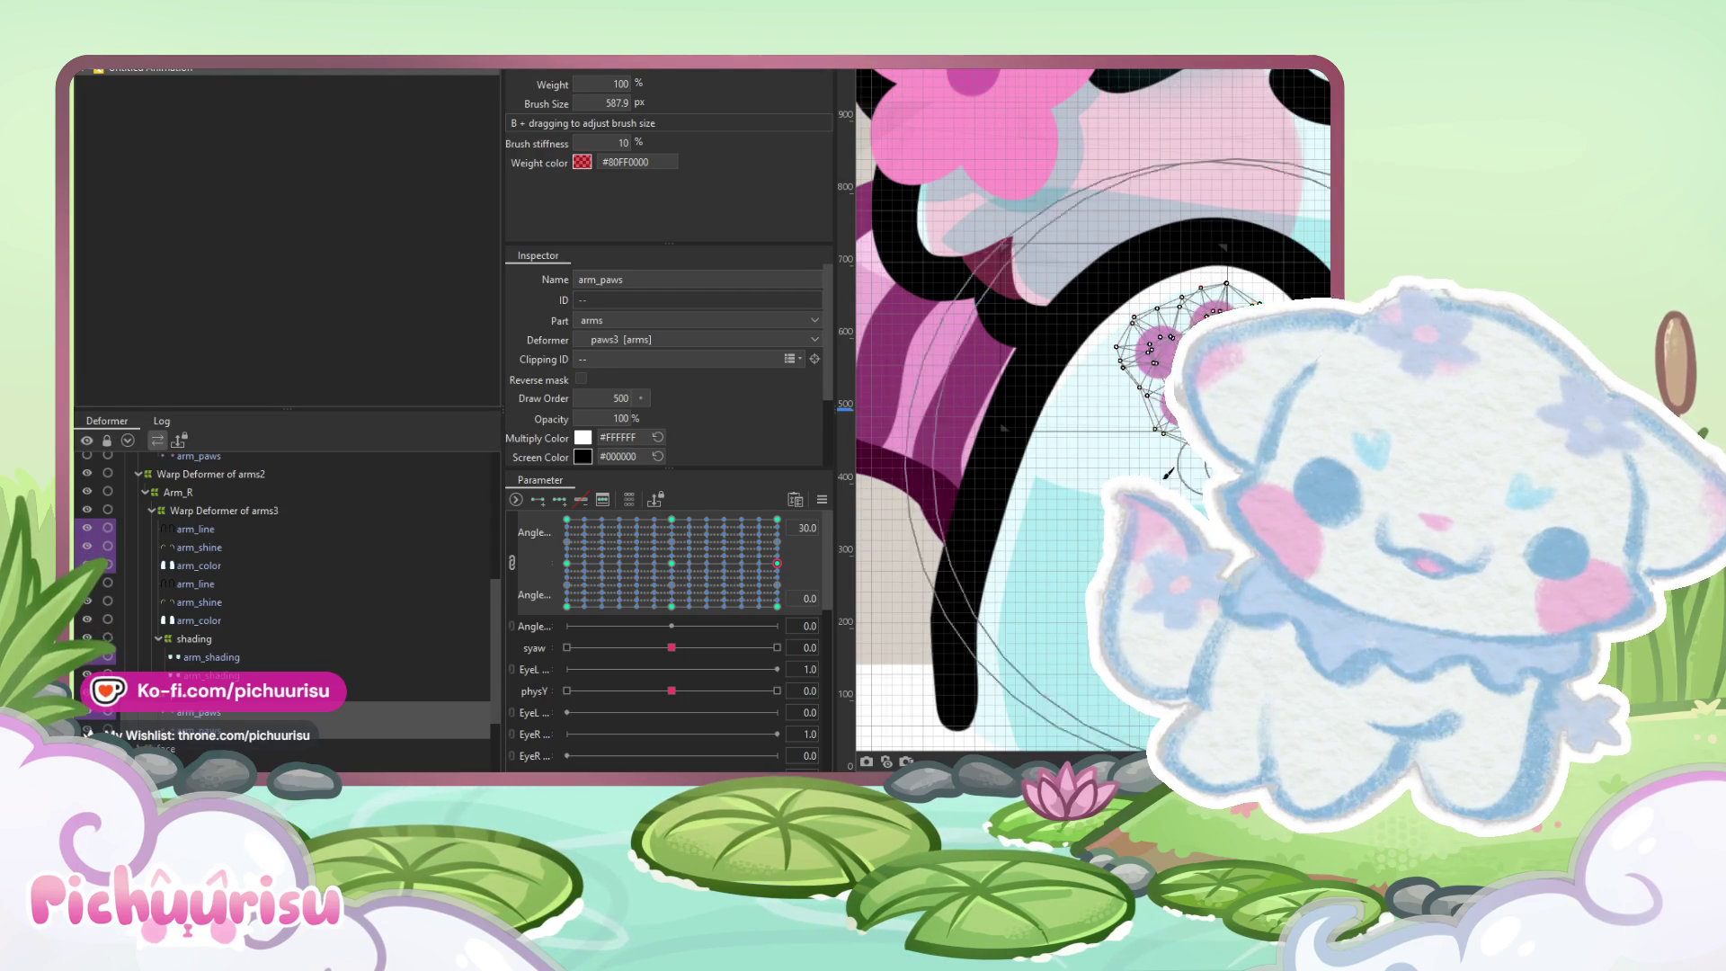
{"action": "left_click", "coordinate": [568, 564]}
{"action": "left_click", "coordinate": [929, 305]}
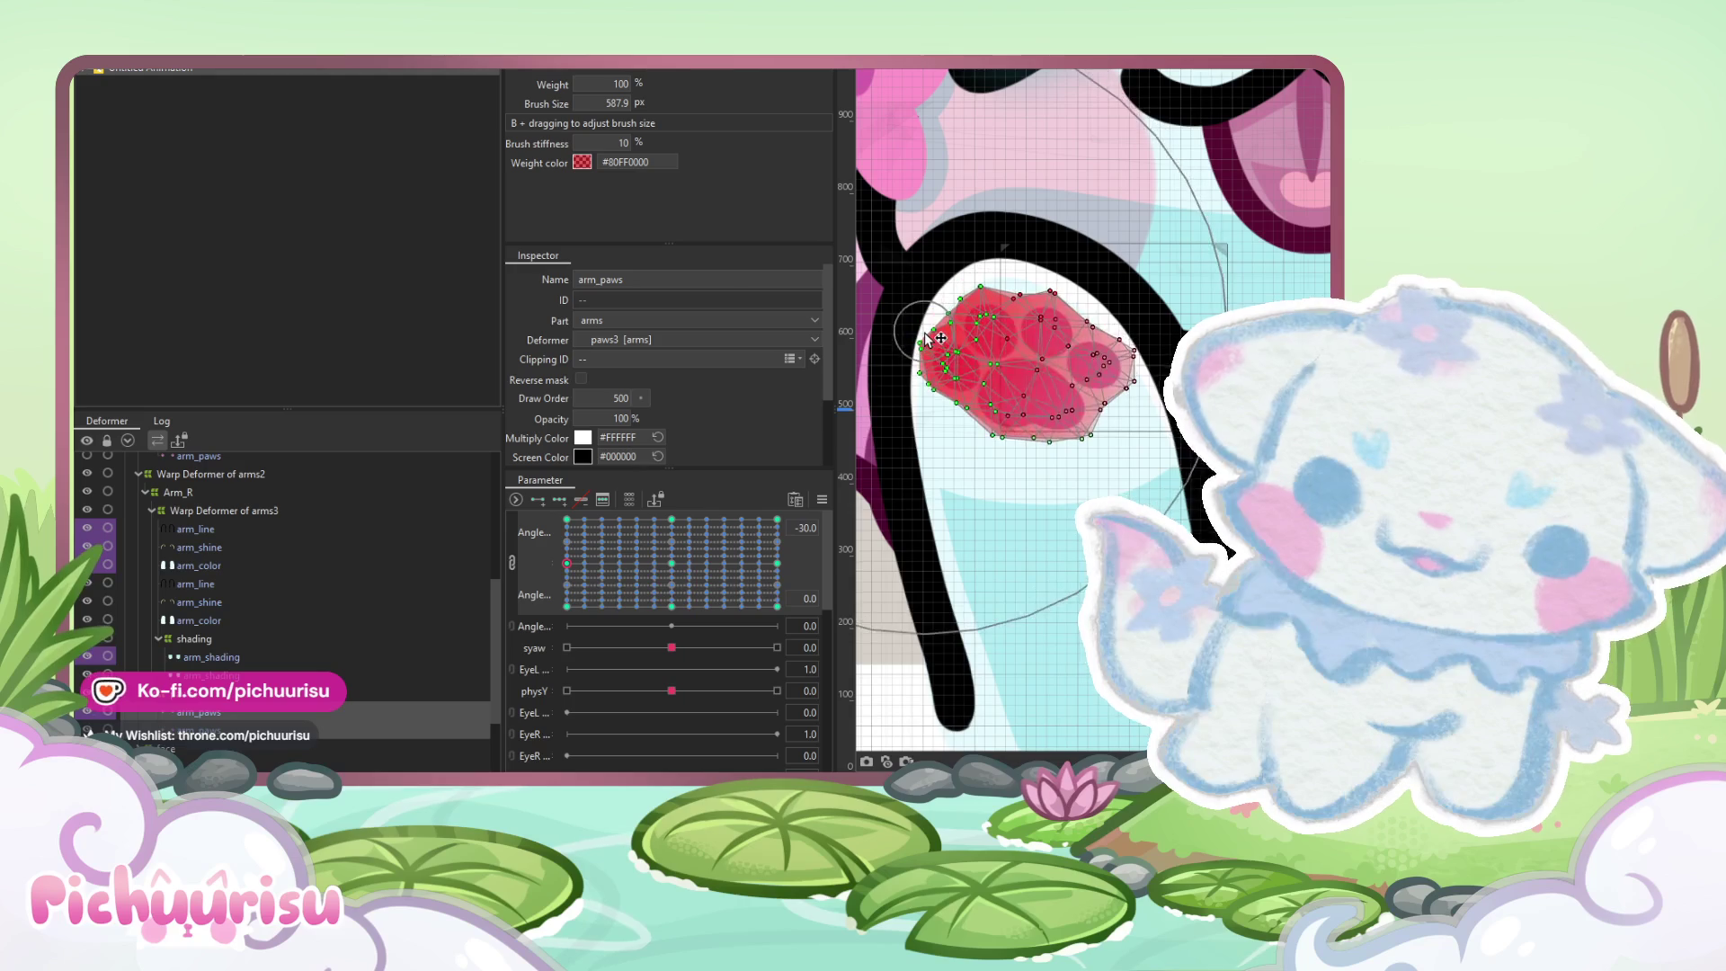
{"action": "scroll", "coordinate": [1004, 530], "scroll_direction": "down", "scroll_amount": 3}
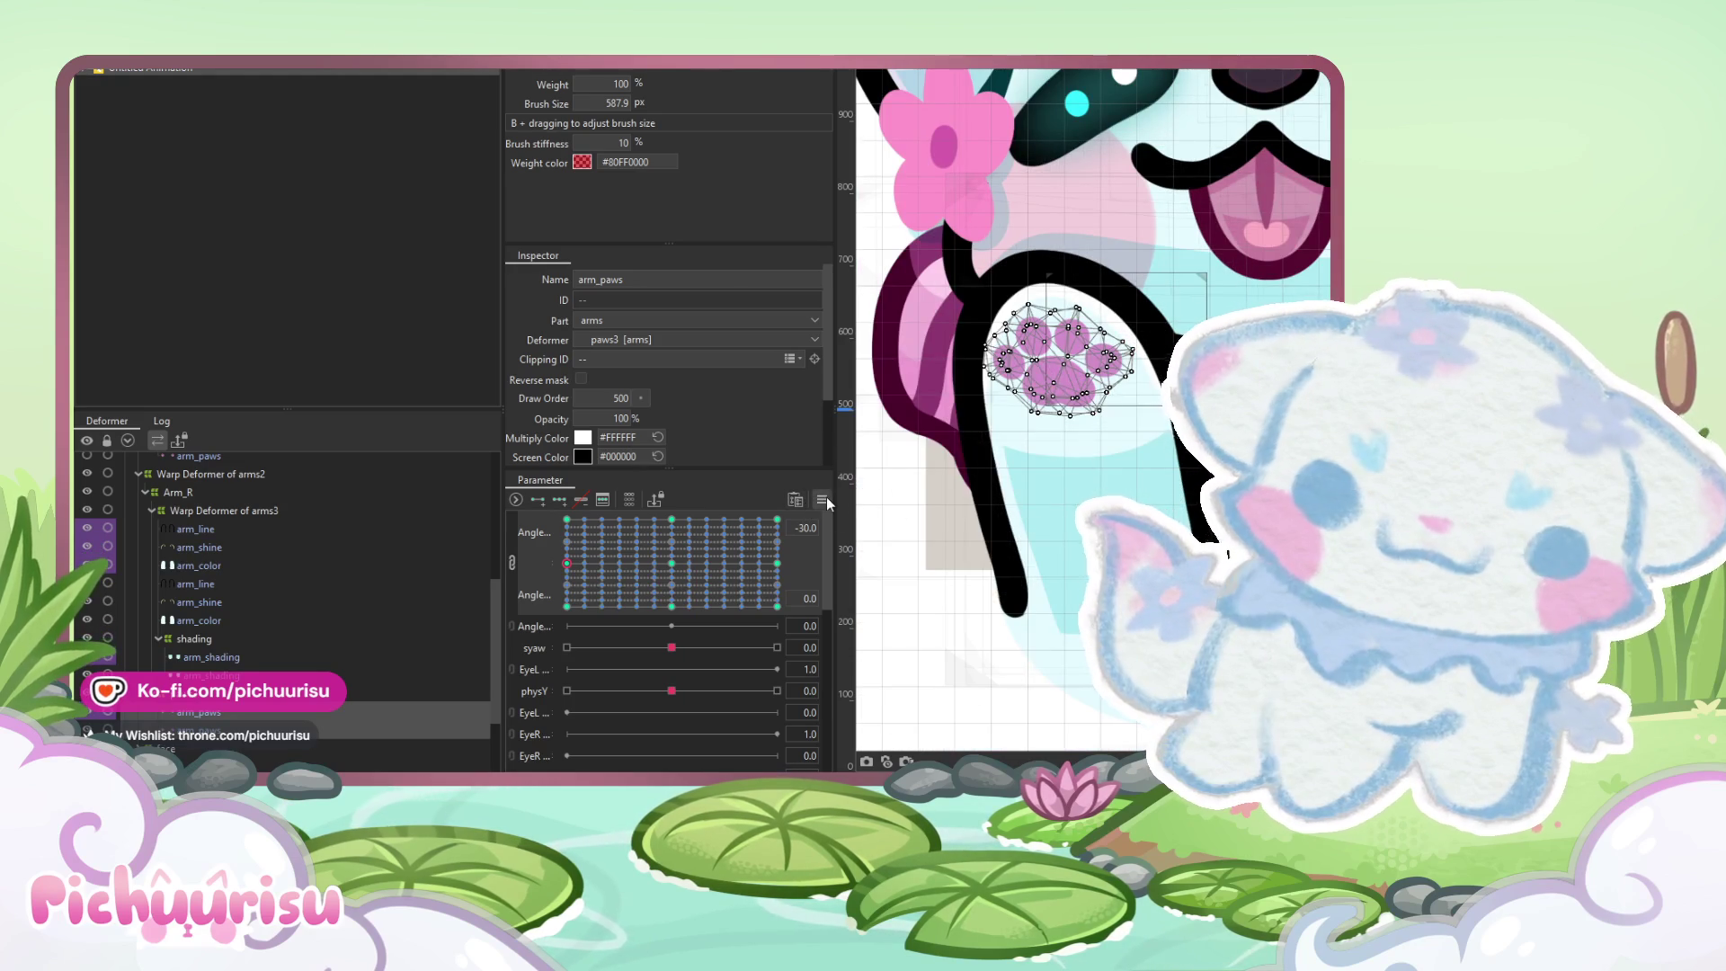
Select the bottom-centre key of the arm-angle grid
{"action": "left_click", "coordinate": [822, 499]}
{"action": "left_click", "coordinate": [910, 521]}
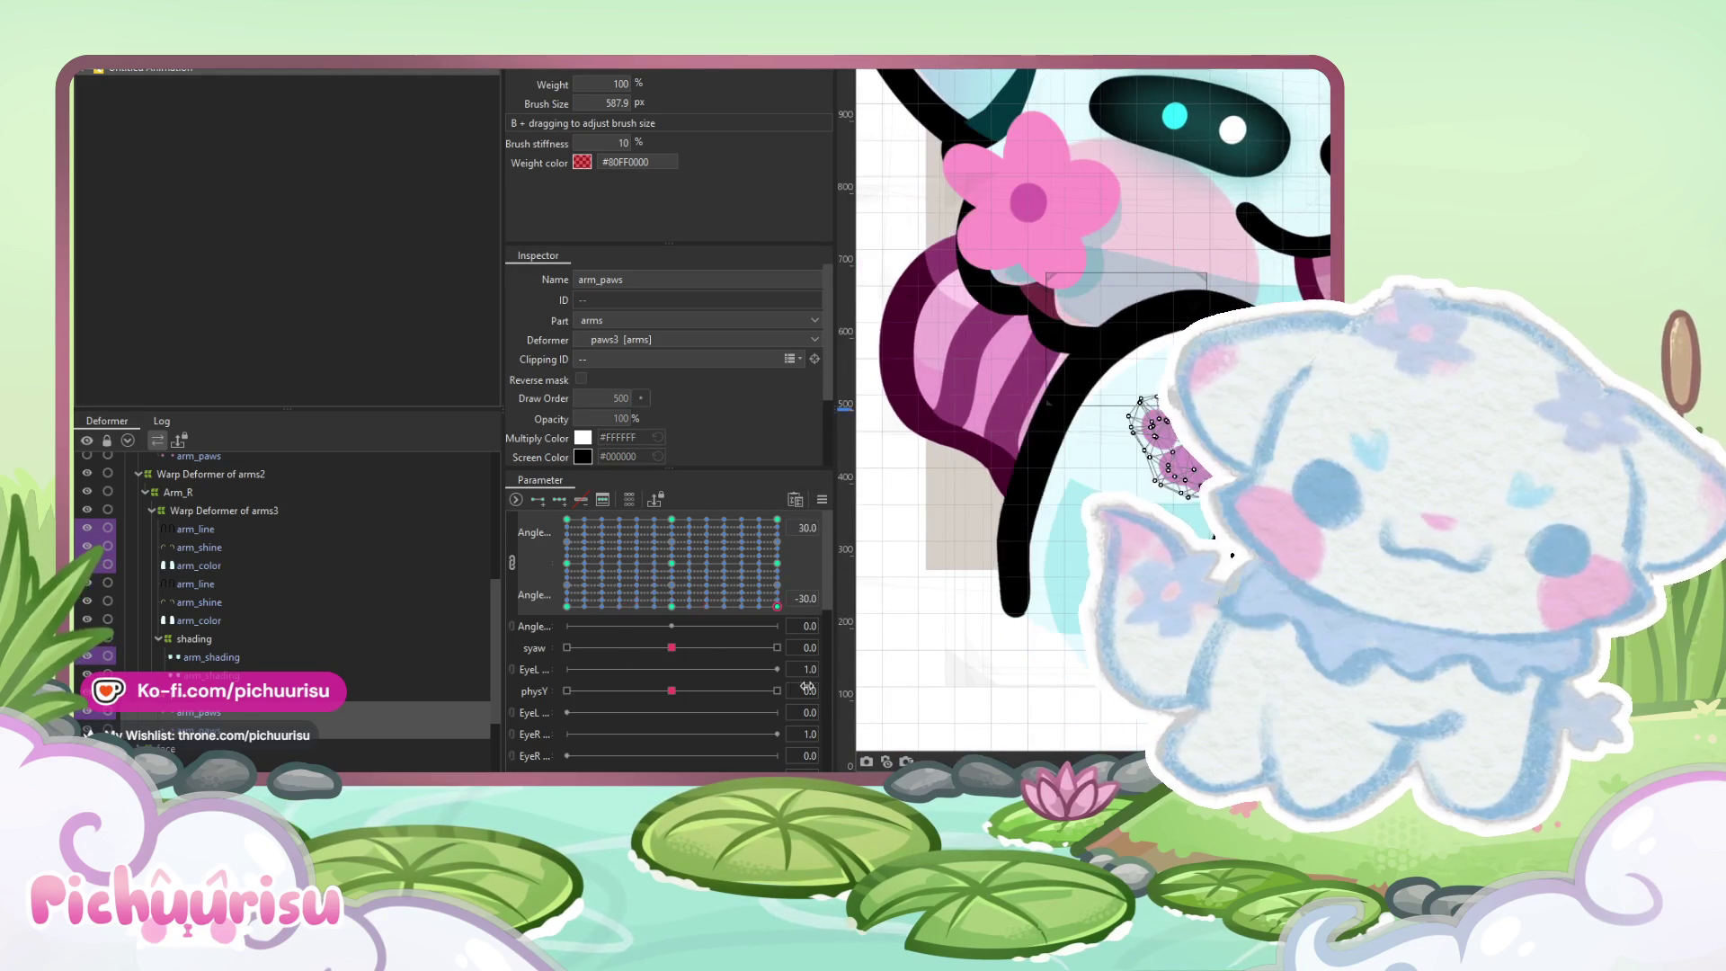
{"action": "left_click", "coordinate": [672, 606]}
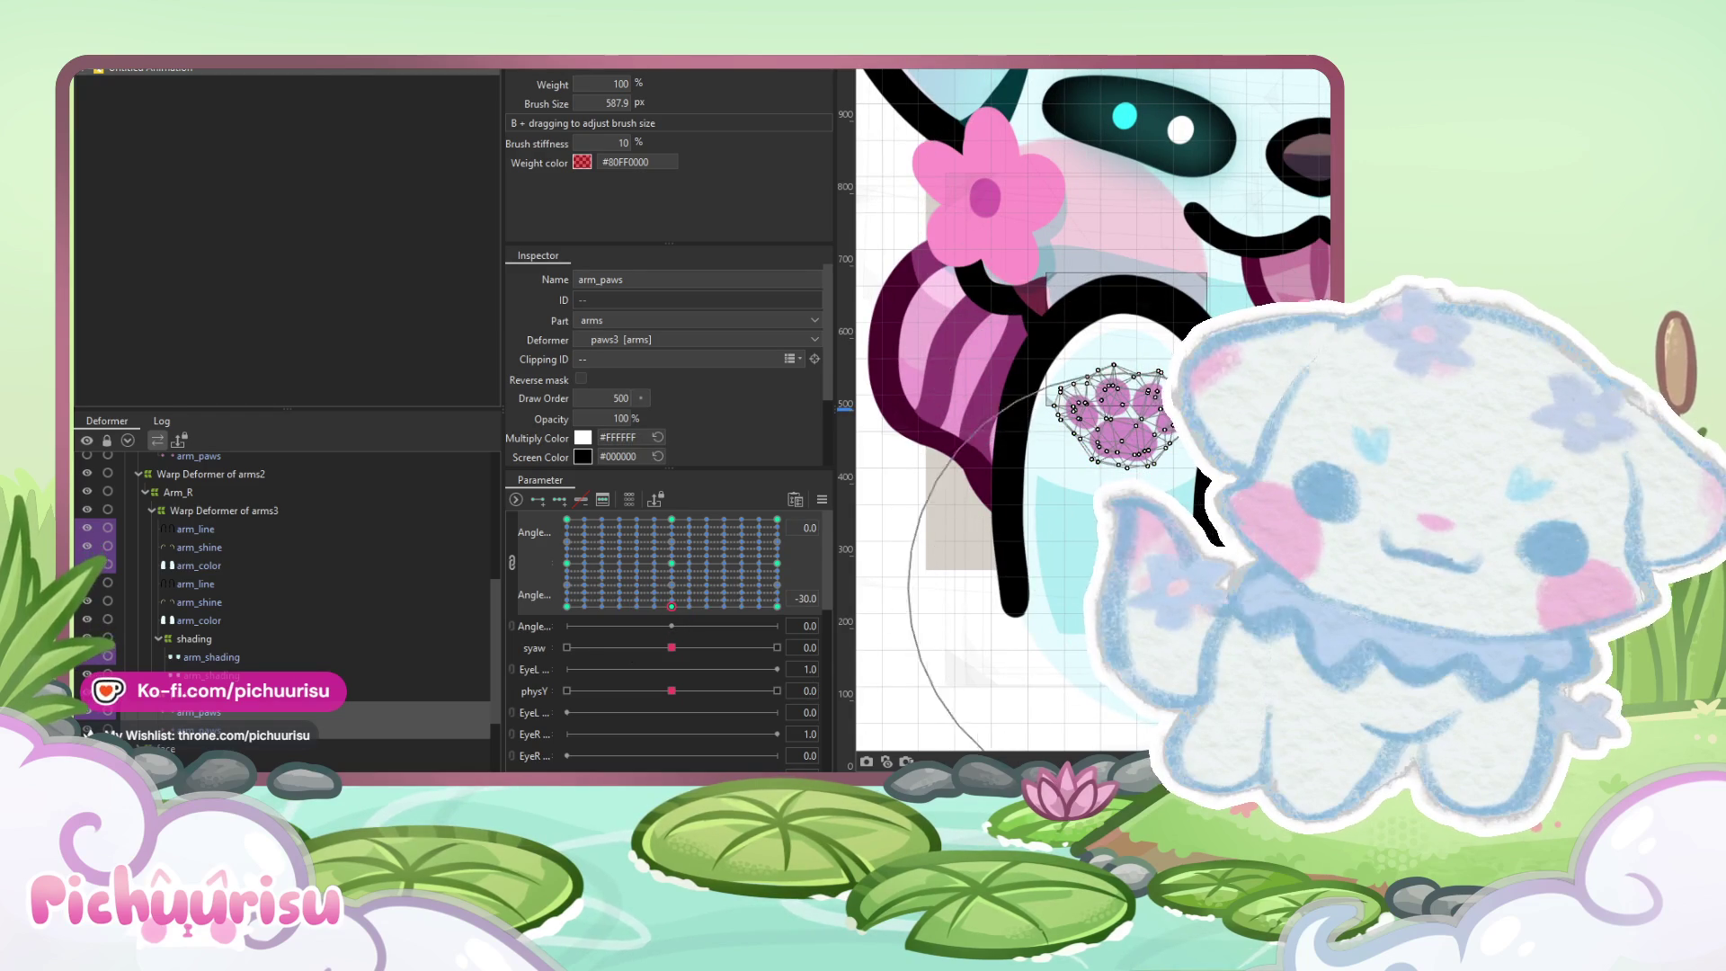
Synthesize the grid's corner keyforms and drag the point diagonally to preview the raised paw
{"action": "scroll", "coordinate": [1074, 505], "scroll_direction": "down", "scroll_amount": 4}
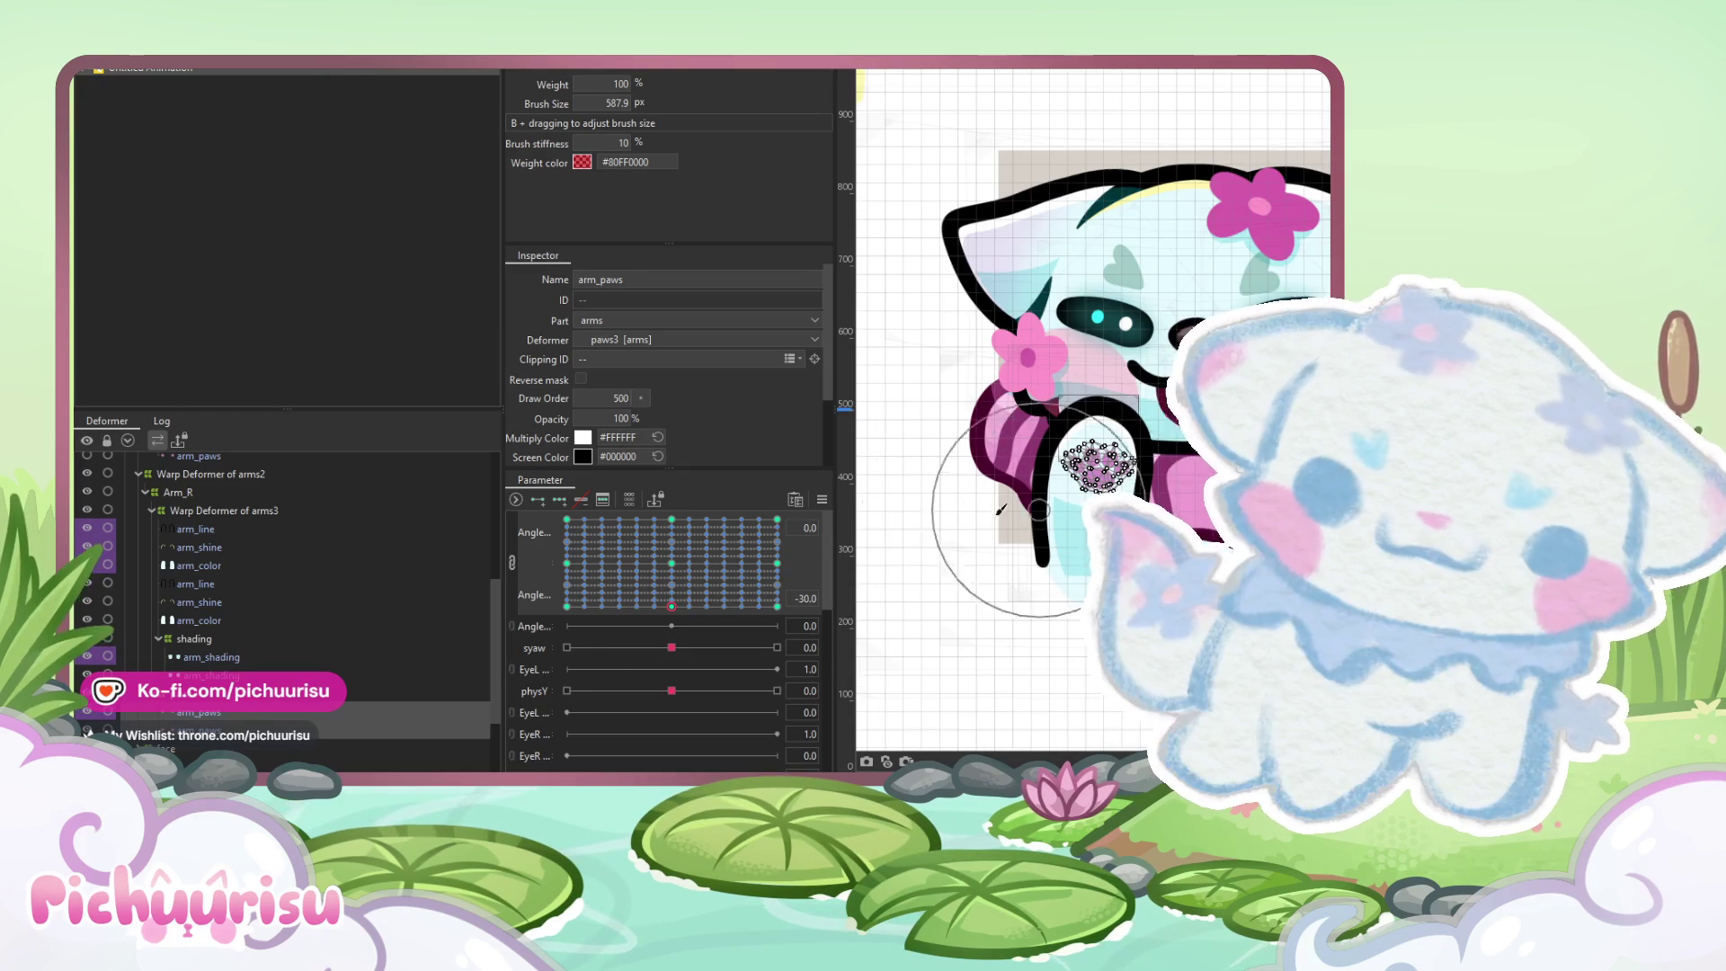
{"action": "left_click", "coordinate": [824, 500]}
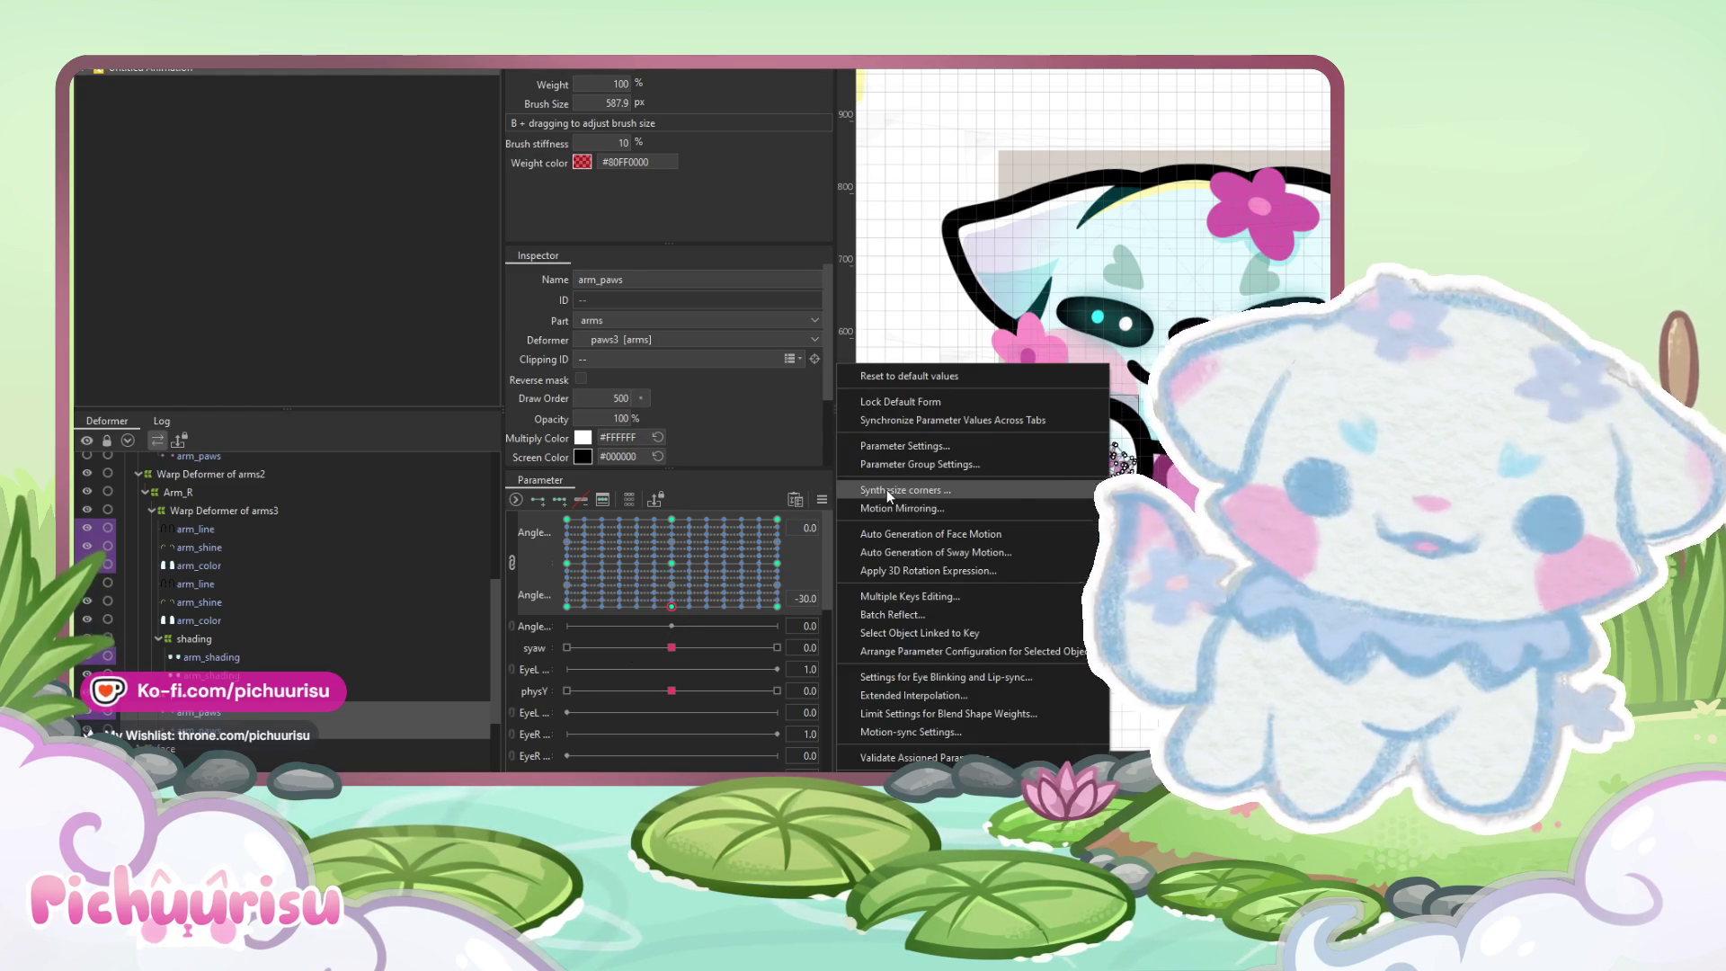
{"action": "left_click", "coordinate": [886, 489]}
{"action": "mouse_move", "coordinate": [672, 605]}
{"action": "left_mouse_down"}
{"action": "mouse_move", "coordinate": [800, 561]}
{"action": "mouse_move", "coordinate": [764, 620]}
{"action": "mouse_move", "coordinate": [714, 535]}
{"action": "mouse_move", "coordinate": [670, 604]}
{"action": "mouse_move", "coordinate": [638, 552]}
{"action": "left_mouse_up"}
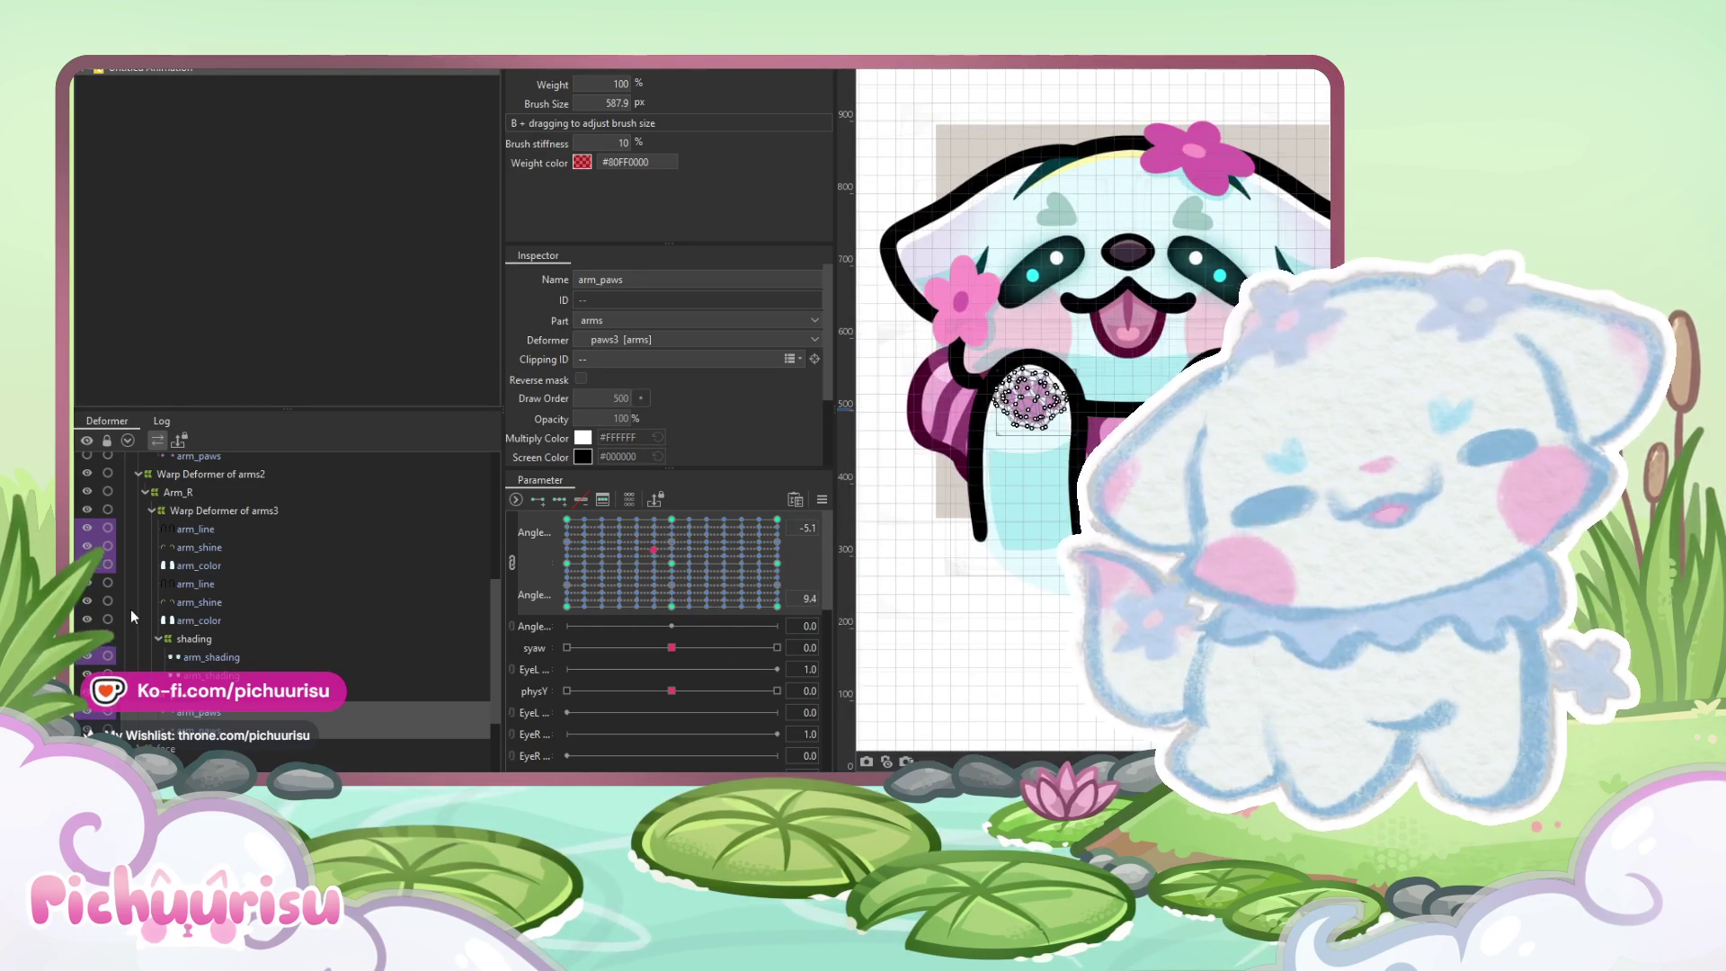
{"action": "scroll", "coordinate": [144, 584], "scroll_direction": "up", "scroll_amount": 2}
{"action": "scroll", "coordinate": [171, 576], "scroll_direction": "down", "scroll_amount": 2}
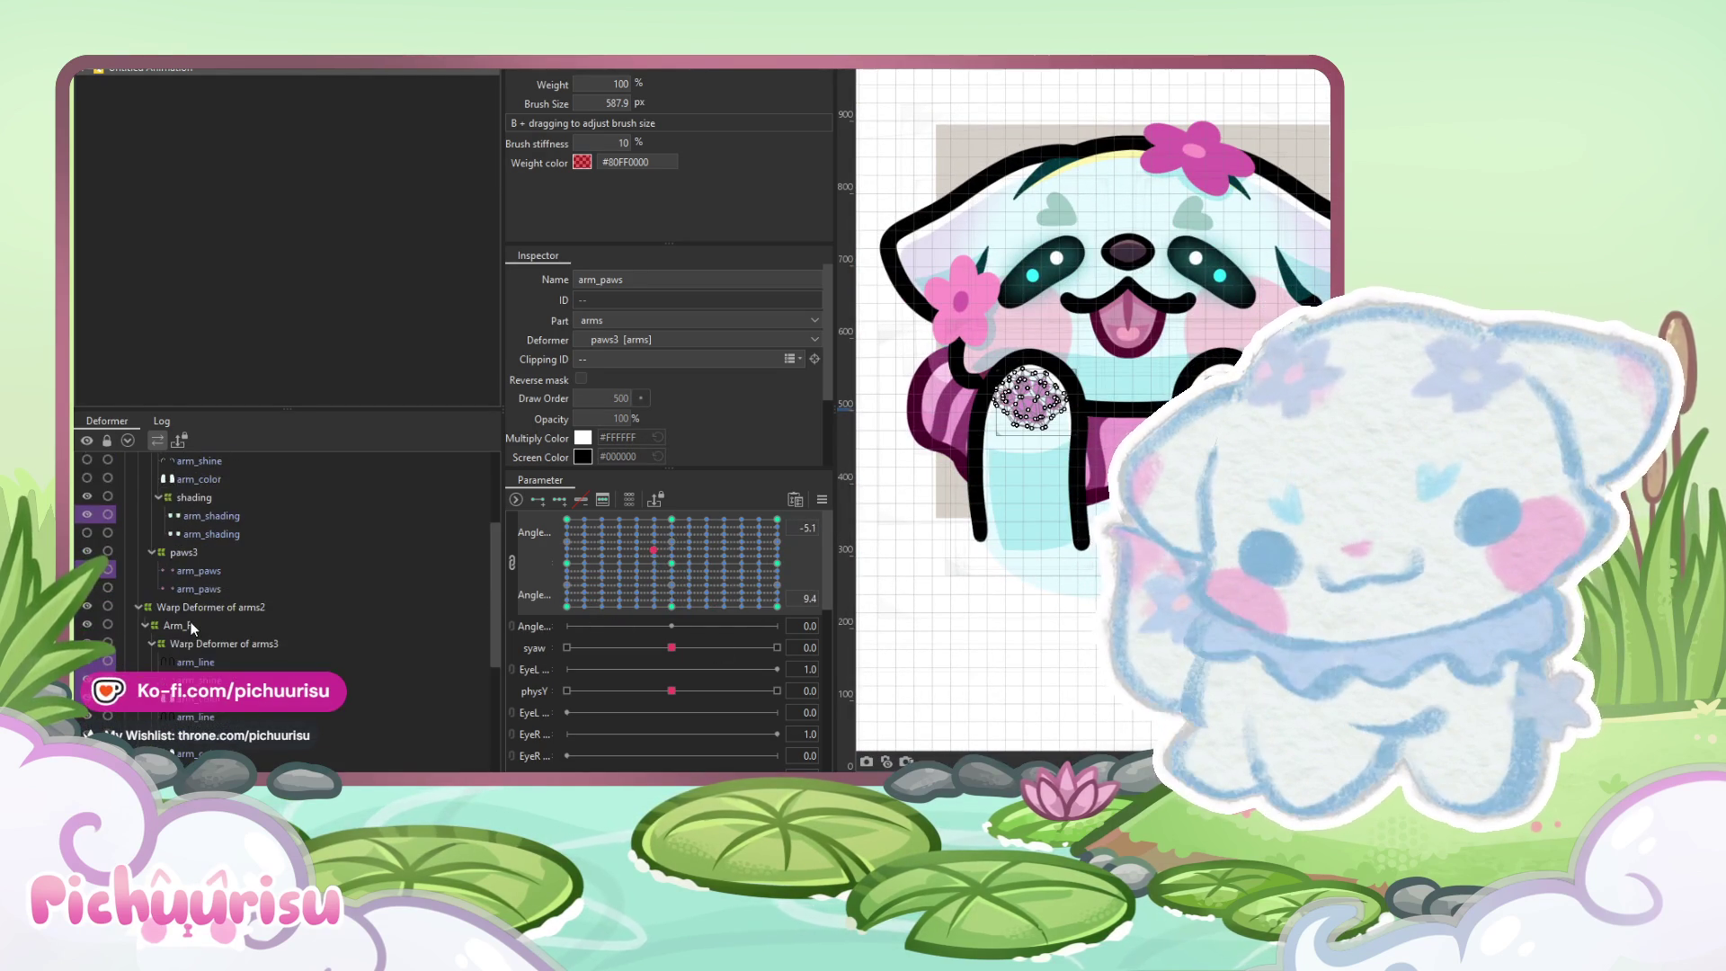
Select Arm_R and its arm meshes down to arm_paws, then clear that selection
{"action": "left_click", "coordinate": [184, 517]}
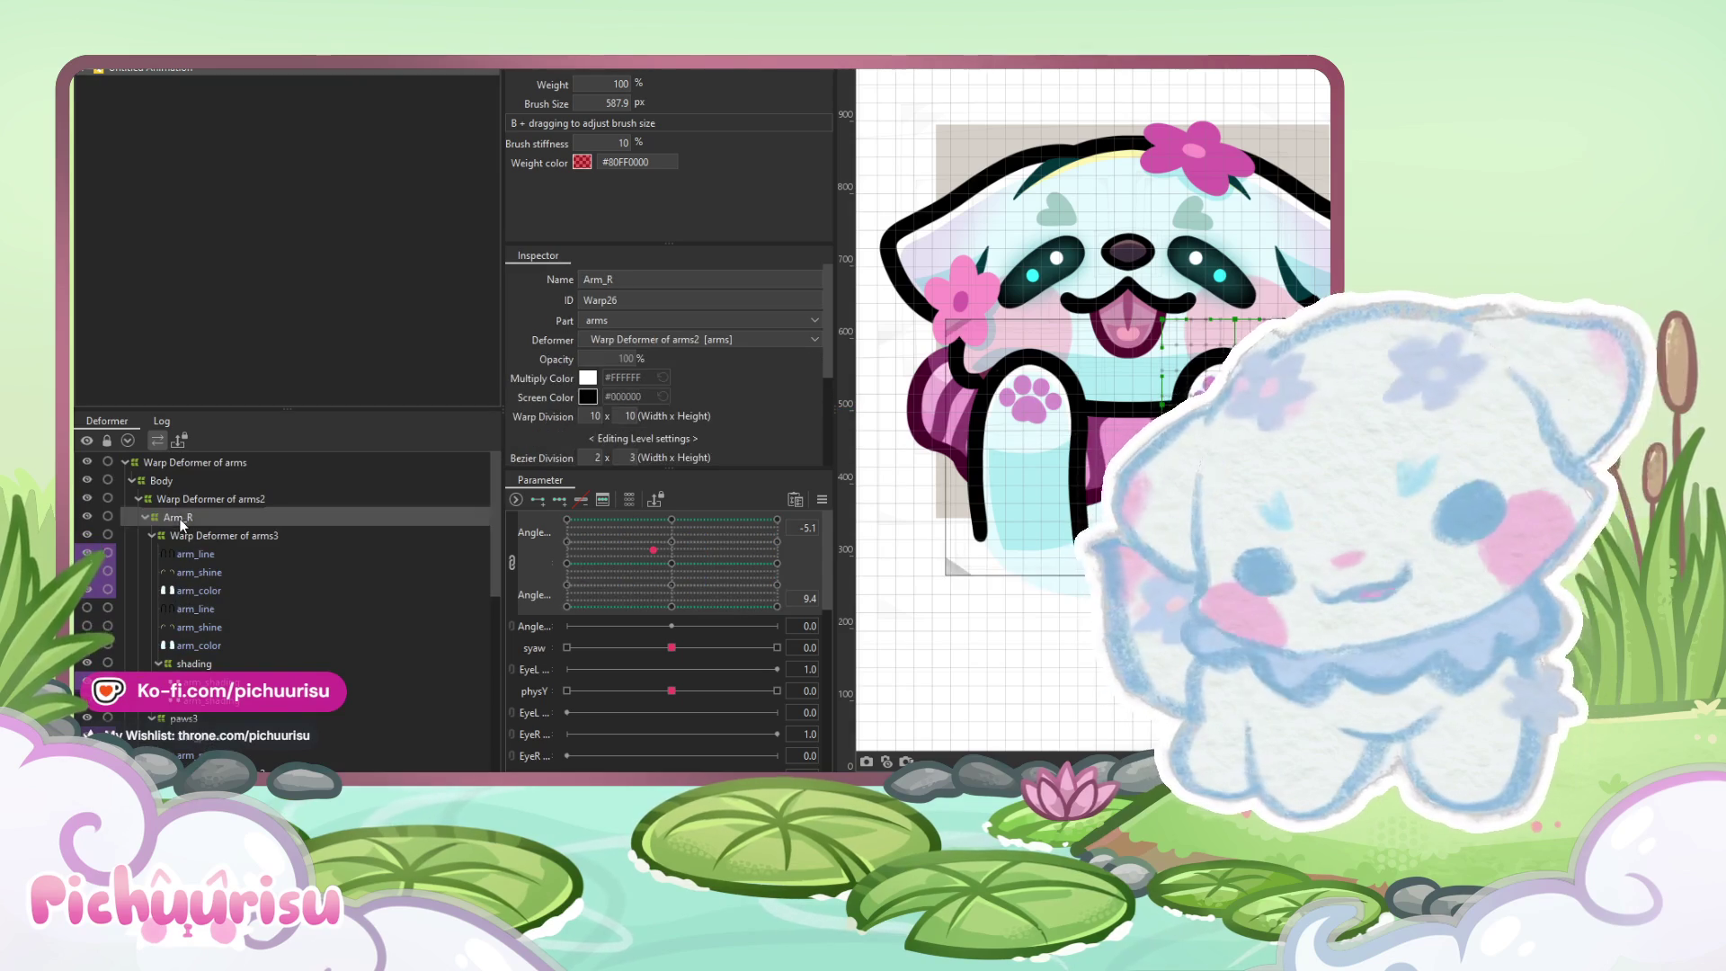
{"action": "scroll", "coordinate": [181, 526], "scroll_direction": "down", "scroll_amount": 3}
{"action": "left_click", "coordinate": [187, 620], "text": "shift"}
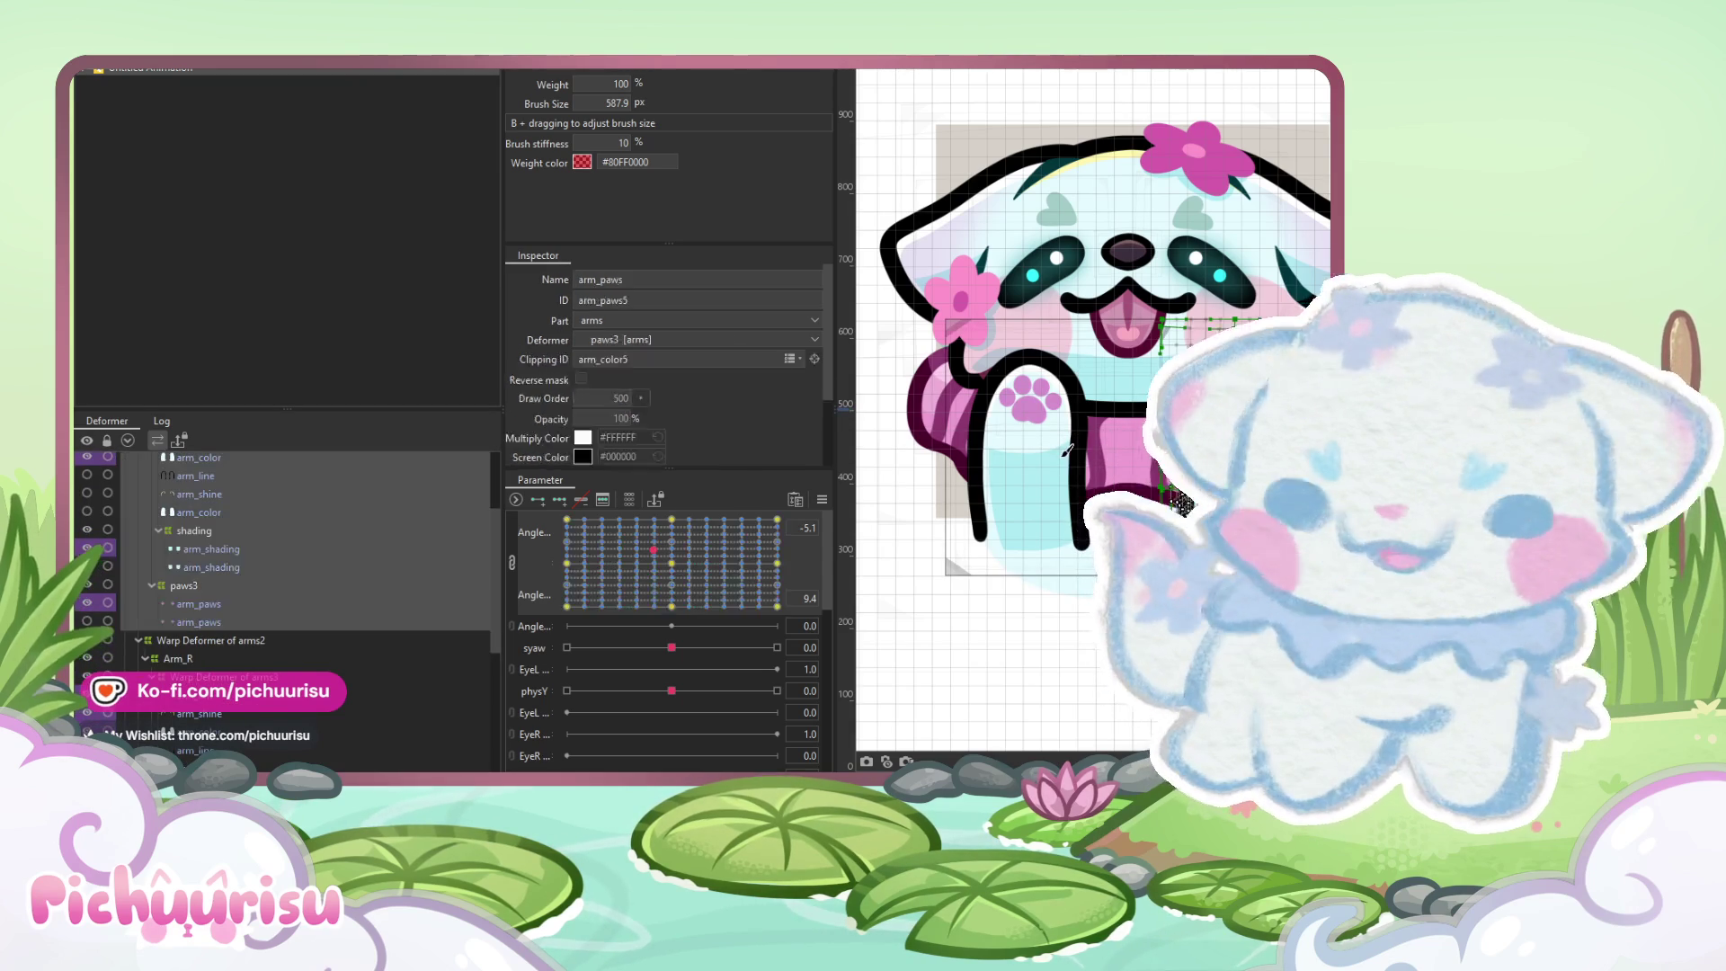
{"action": "left_click", "coordinate": [1063, 454]}
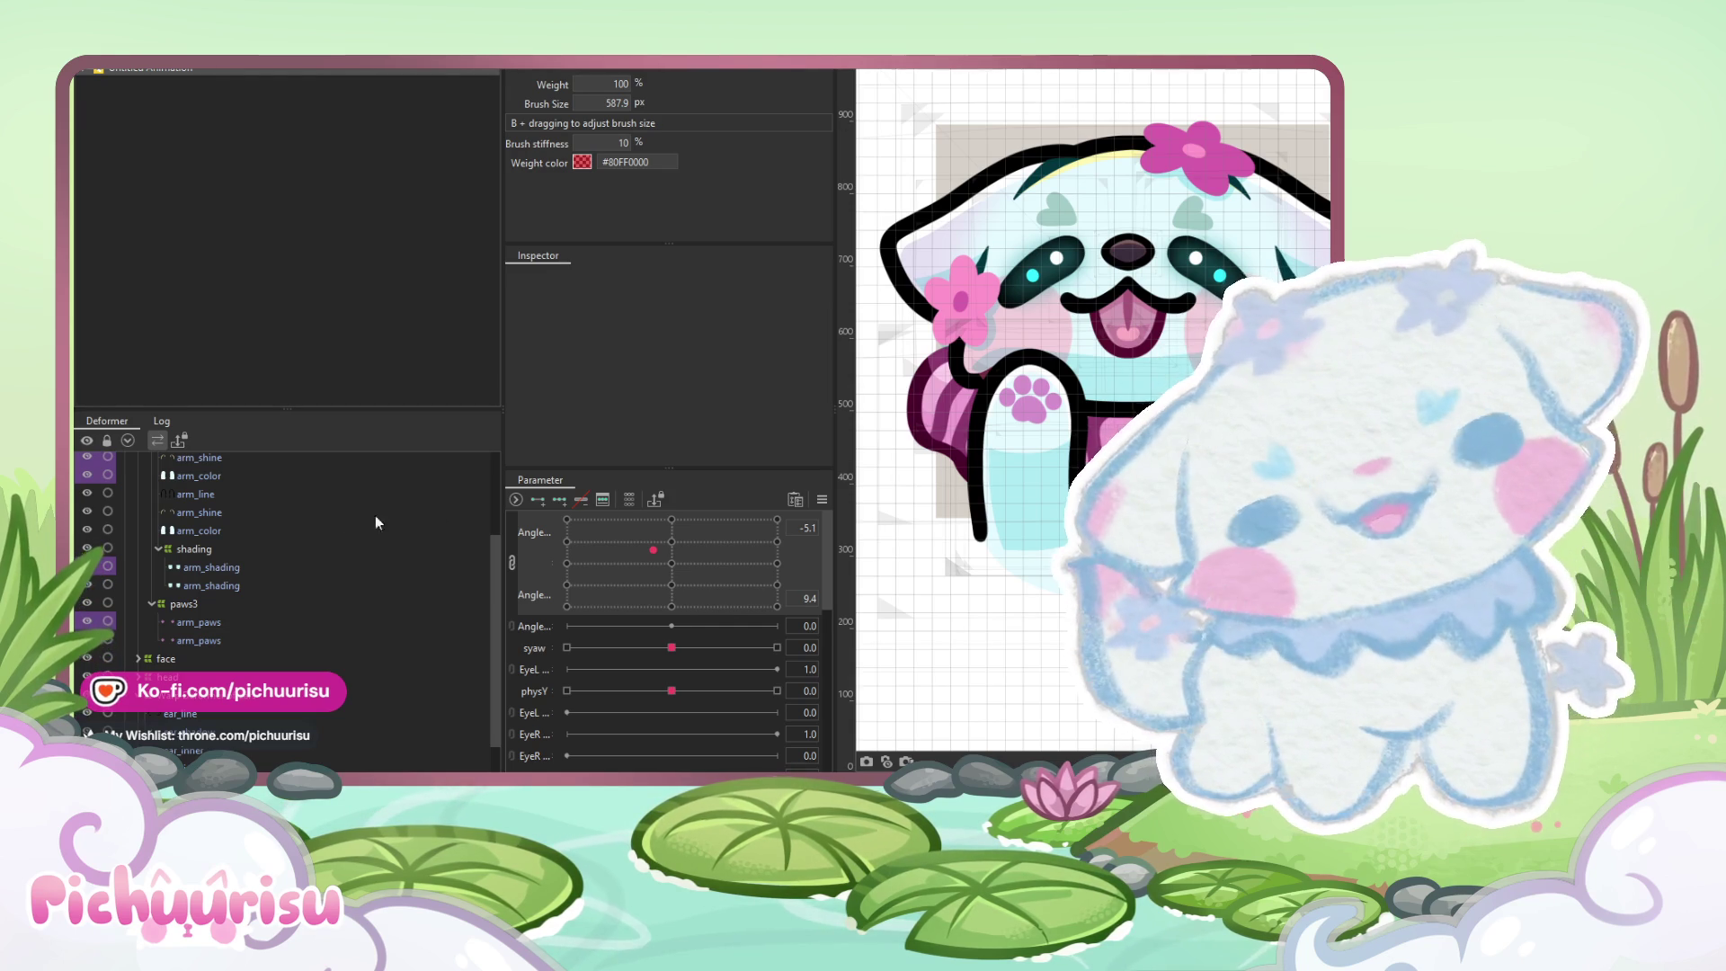
Select the Arm_R deformer together with its child meshes from its right-click menu
{"action": "scroll", "coordinate": [288, 527], "scroll_direction": "up", "scroll_amount": 3}
{"action": "left_click", "coordinate": [181, 543]}
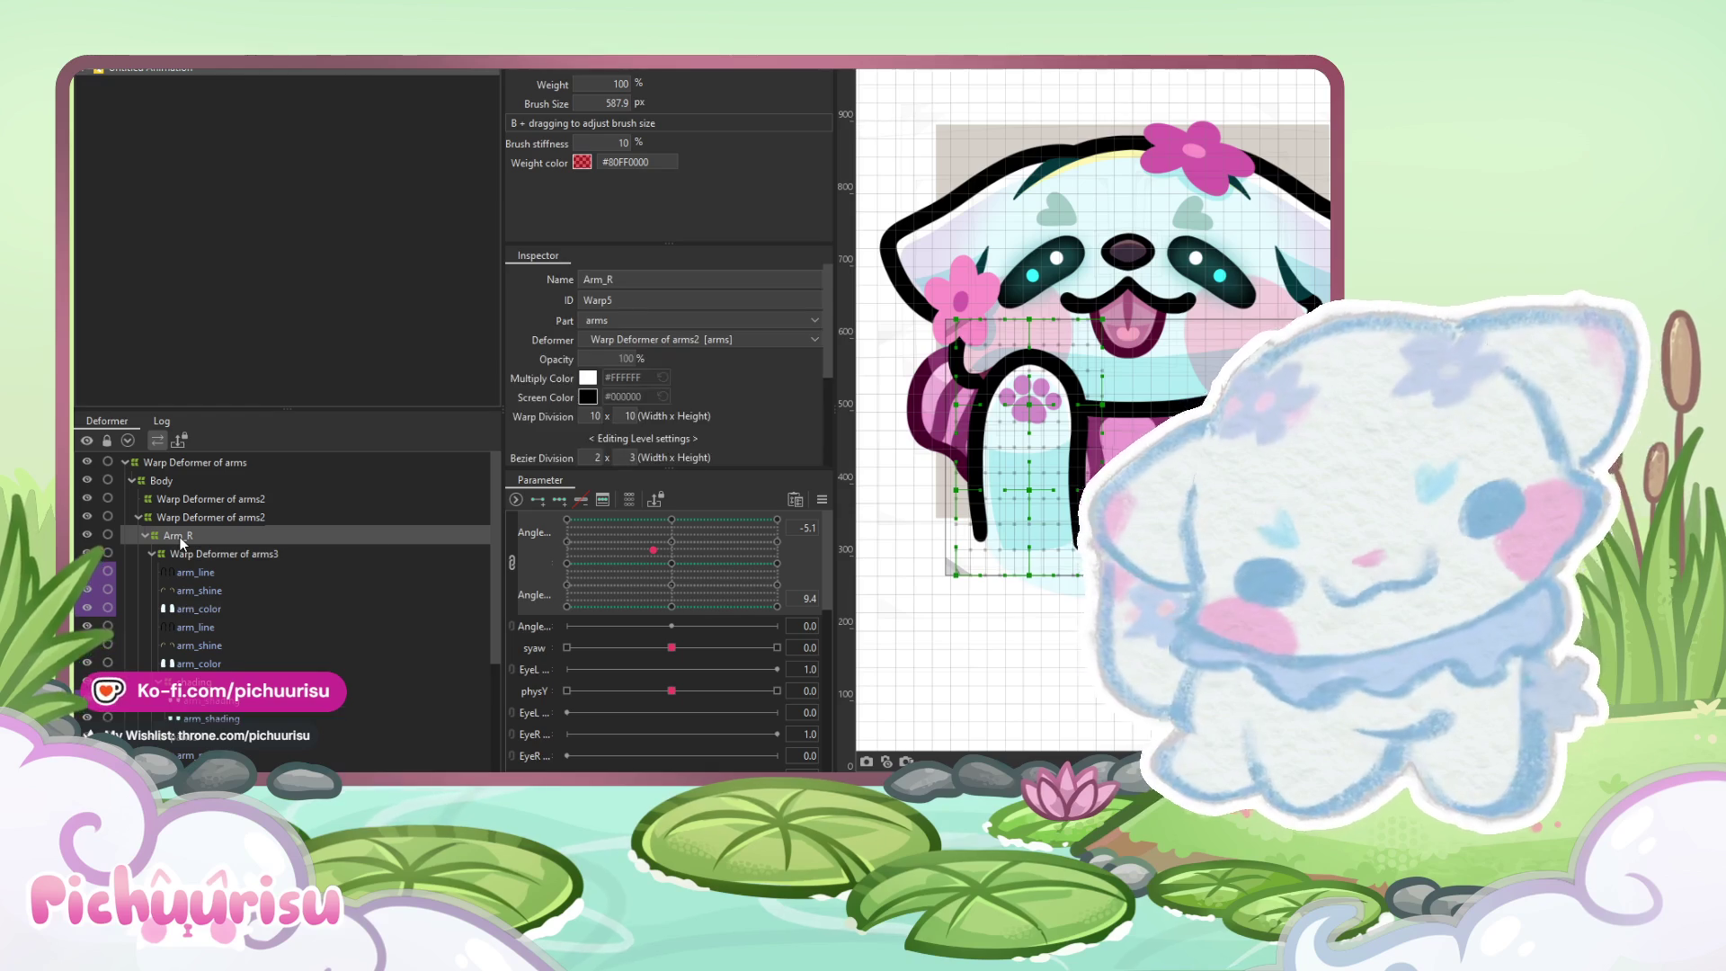
{"action": "right_click", "coordinate": [209, 545]}
{"action": "left_click", "coordinate": [289, 544]}
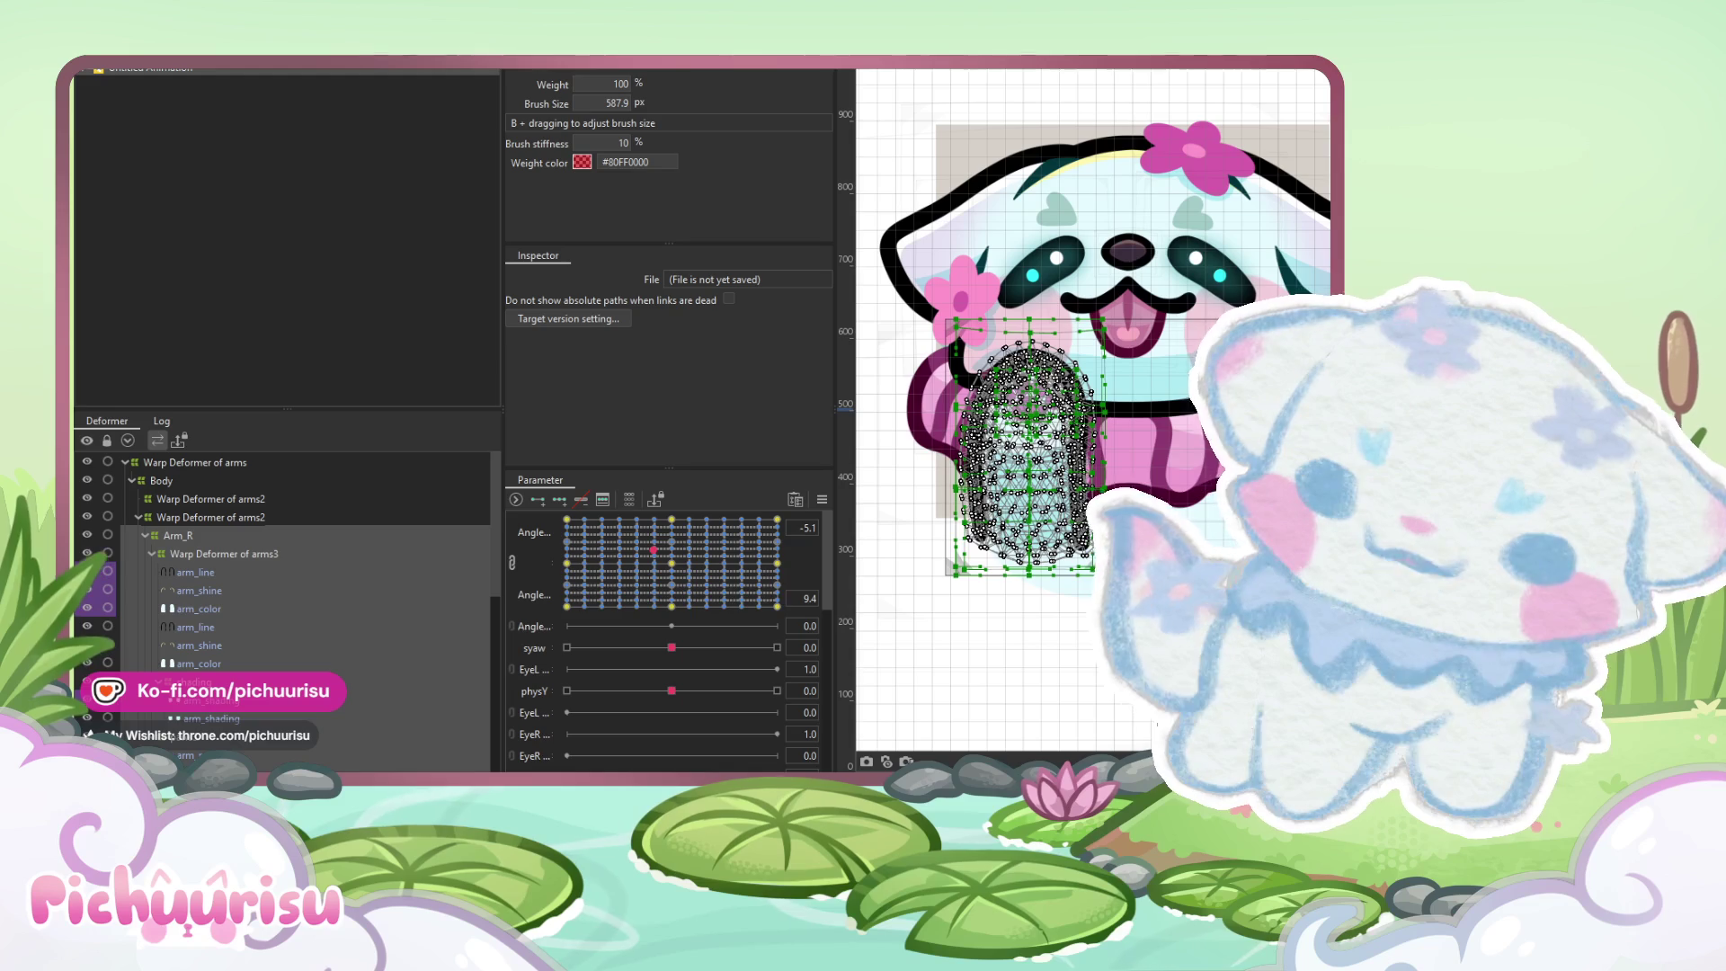
Open the modeling commands list and dismiss the form-editing options without flipping
{"action": "key", "text": "alt+m"}
{"action": "mouse_move", "coordinate": [306, 127]}
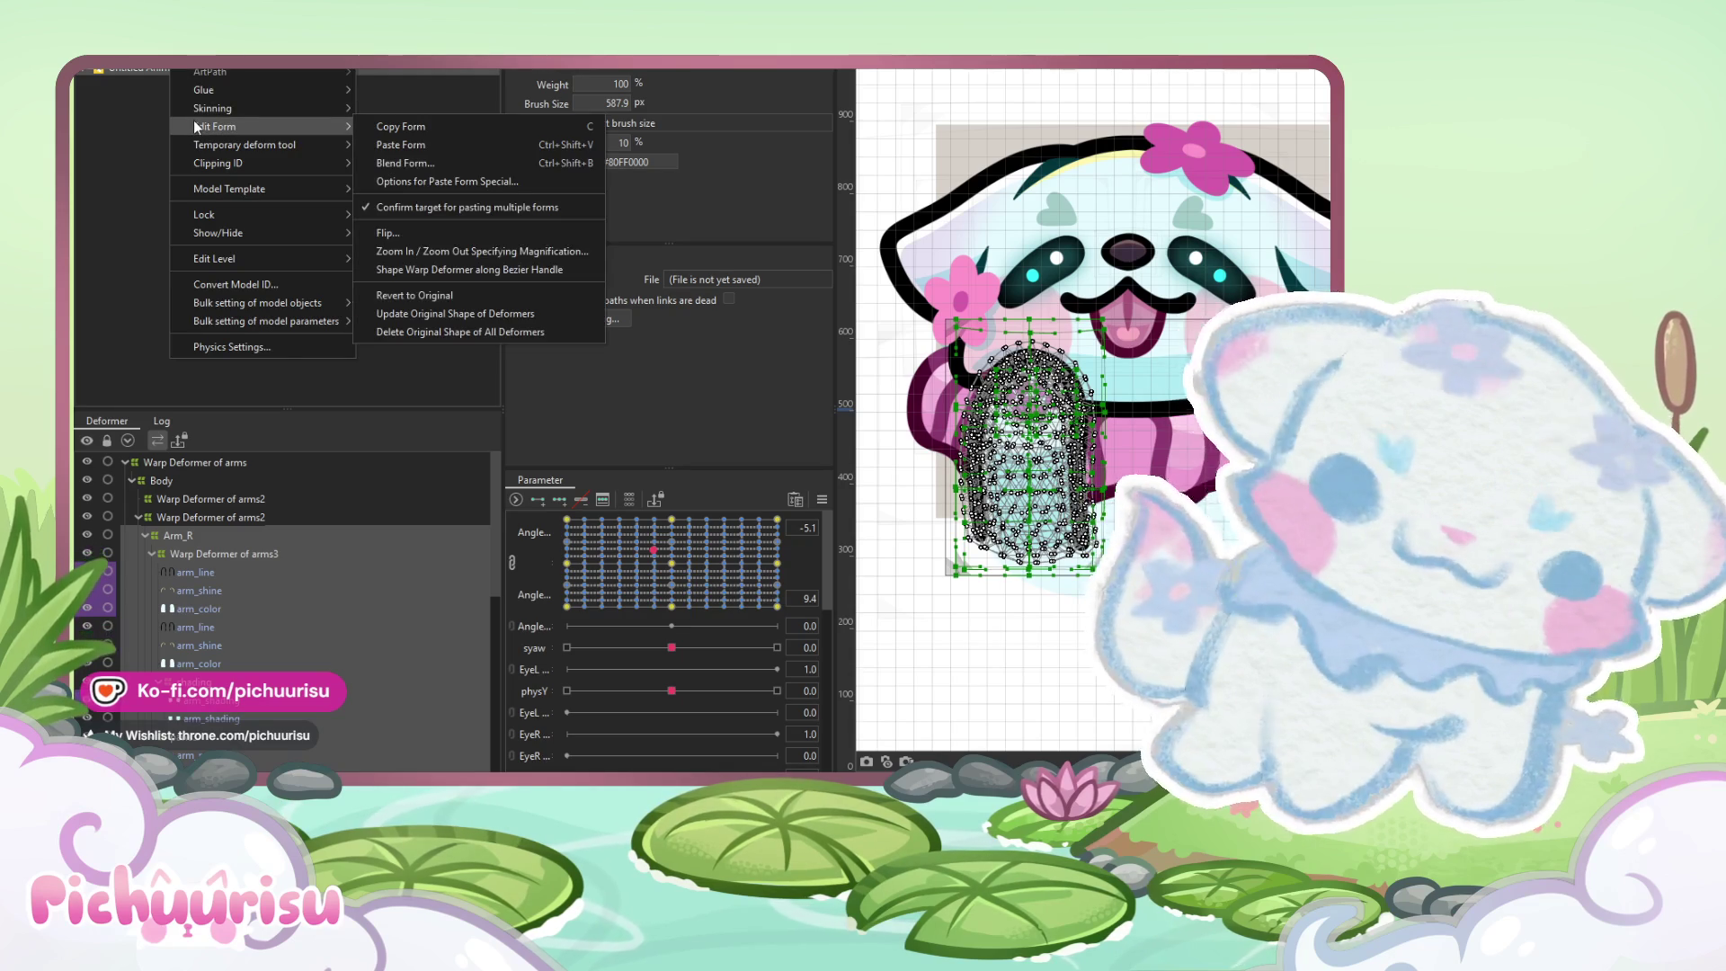
{"action": "left_click", "coordinate": [958, 233]}
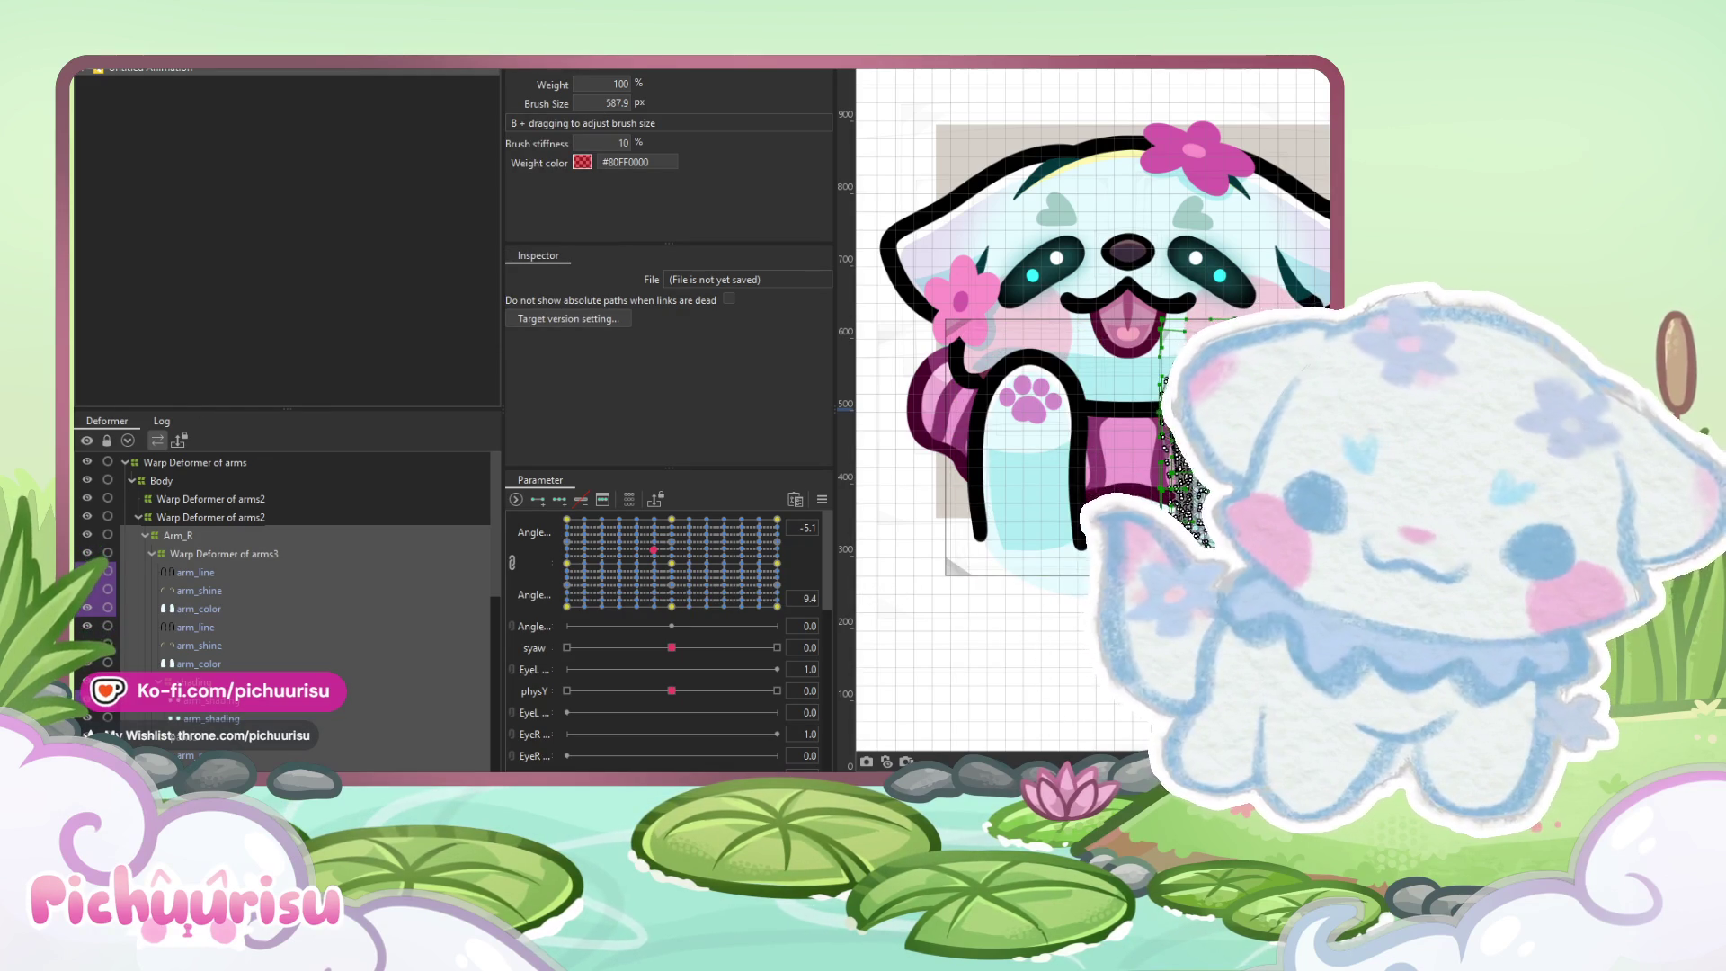
Exit weight painting, deselect the mesh, and drag the head angle to 30 to test the turn
{"action": "key", "text": "Escape"}
{"action": "left_click", "coordinate": [1027, 651]}
{"action": "mouse_move", "coordinate": [690, 581]}
{"action": "left_mouse_down"}
{"action": "mouse_move", "coordinate": [719, 539]}
{"action": "mouse_move", "coordinate": [629, 594]}
{"action": "mouse_move", "coordinate": [584, 557]}
{"action": "mouse_move", "coordinate": [482, 568]}
{"action": "mouse_move", "coordinate": [629, 576]}
{"action": "mouse_move", "coordinate": [779, 644]}
{"action": "mouse_move", "coordinate": [765, 535]}
{"action": "mouse_move", "coordinate": [773, 575]}
{"action": "mouse_move", "coordinate": [719, 548]}
{"action": "mouse_move", "coordinate": [782, 562]}
{"action": "left_mouse_up"}
{"action": "scroll", "coordinate": [1079, 404], "scroll_direction": "up", "scroll_amount": 3}
{"action": "scroll", "coordinate": [1331, 417], "scroll_direction": "up", "scroll_amount": 2}
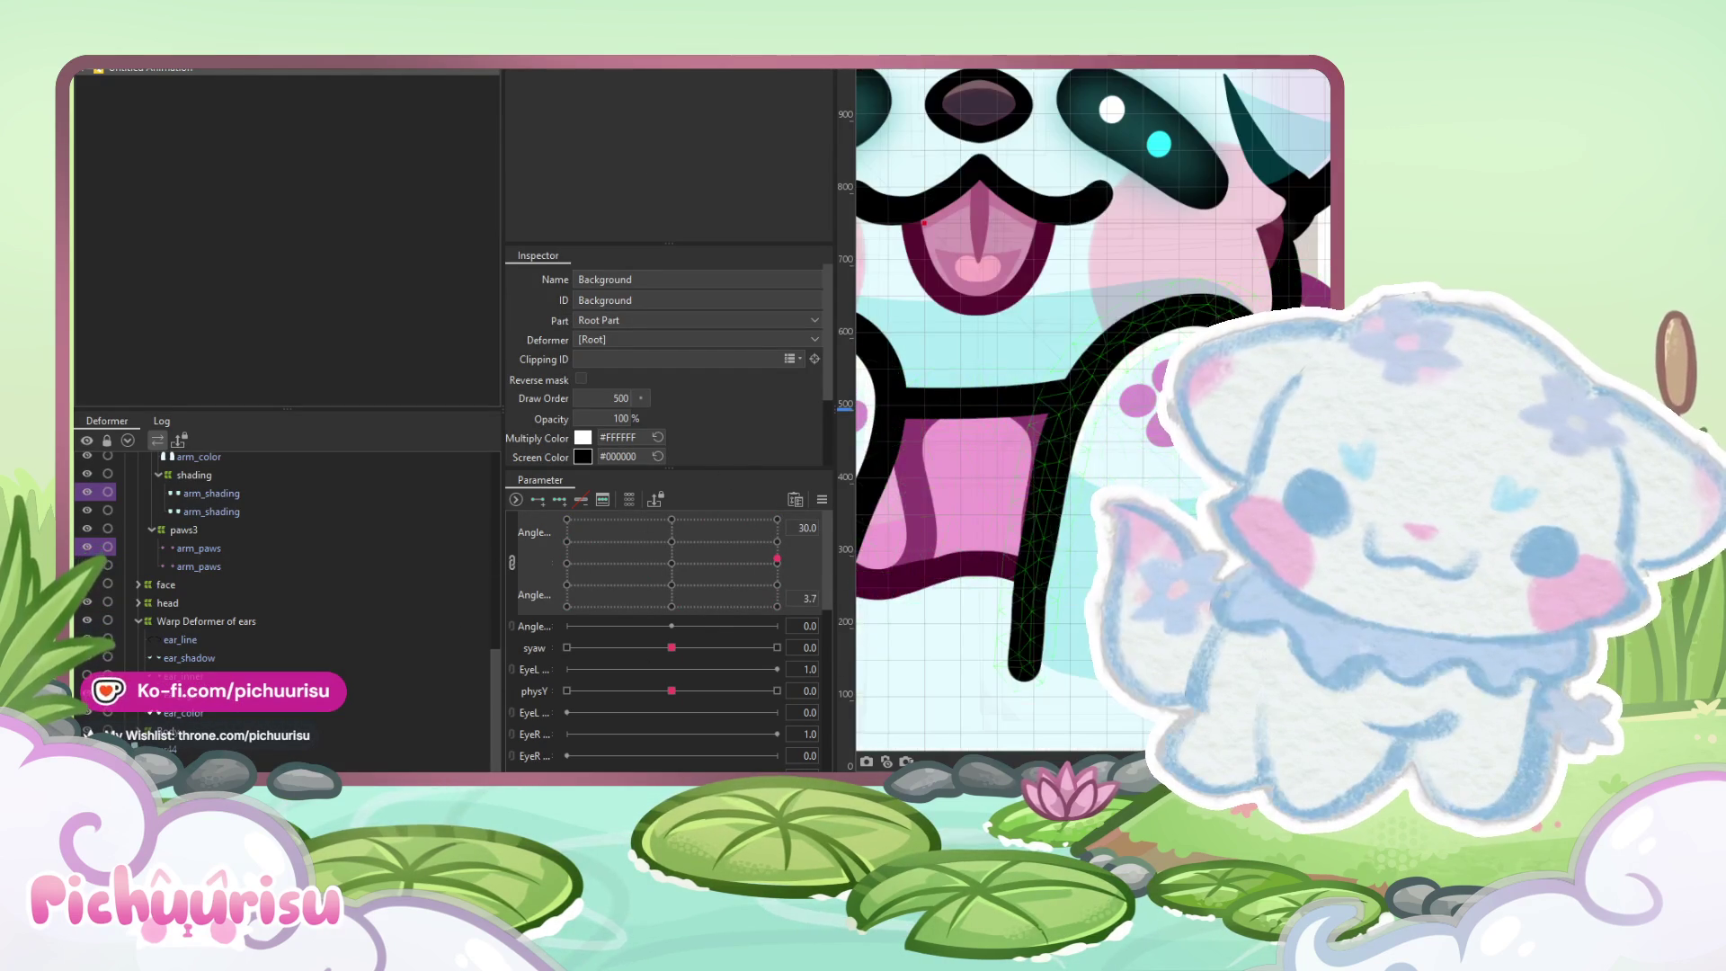
Select arm_line and hide the second arm_shading layer in the Deformer tree
{"action": "left_click", "coordinate": [1042, 503]}
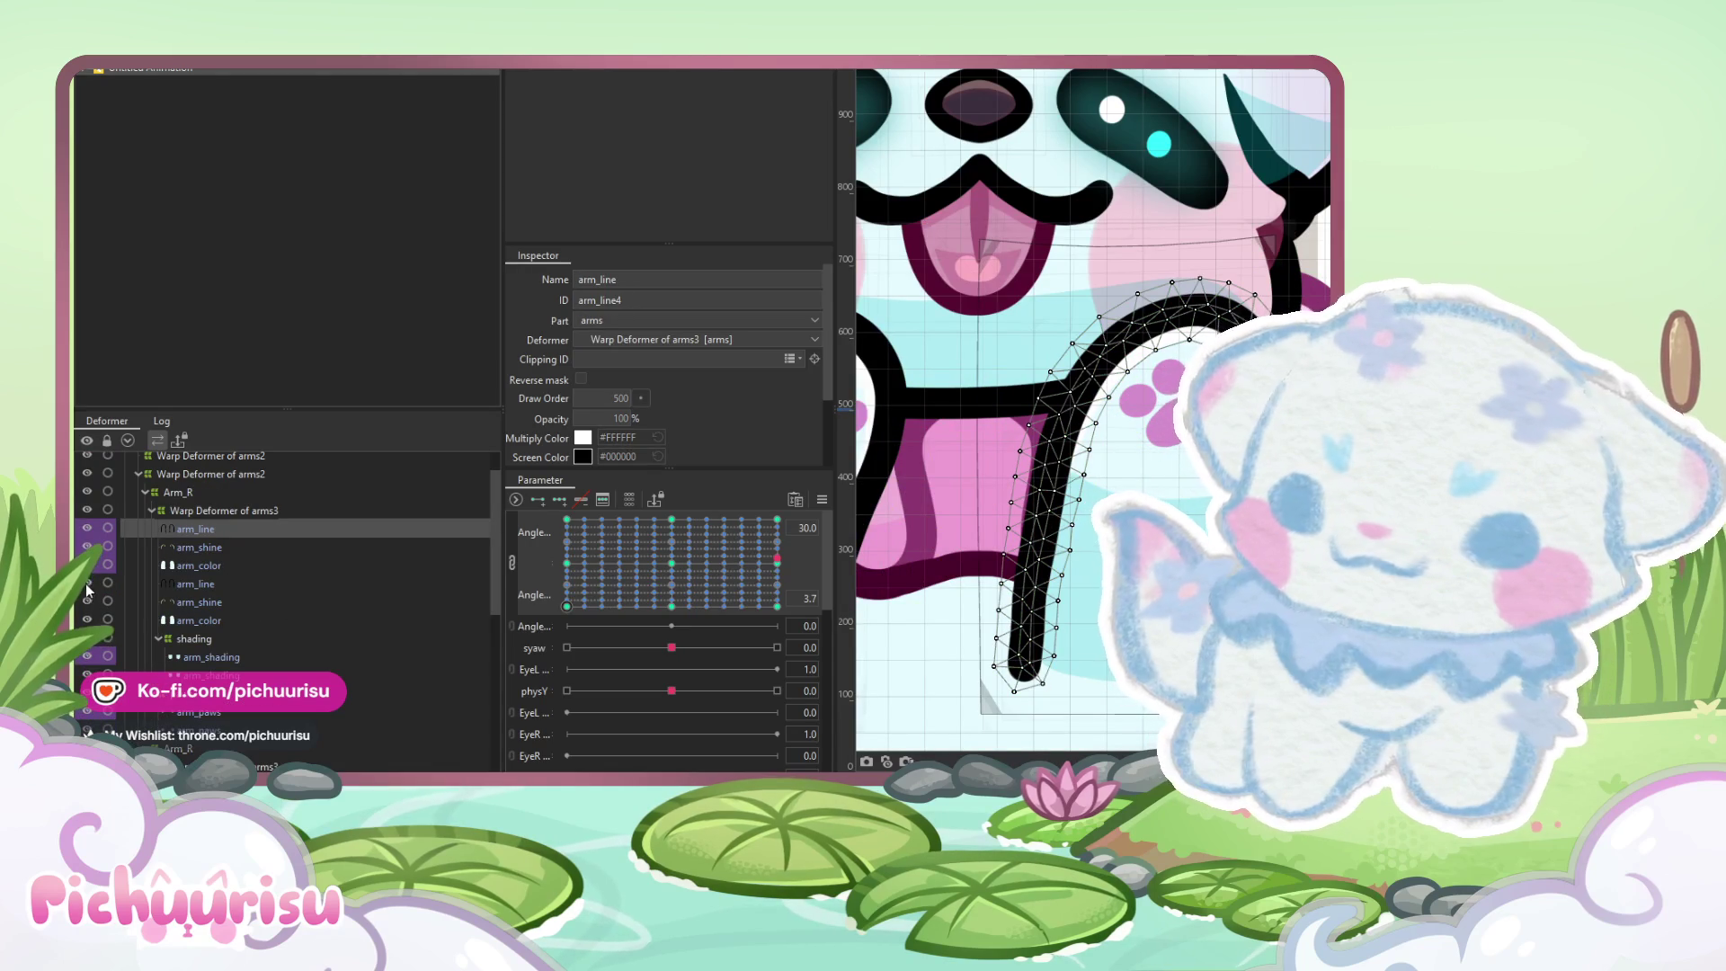
{"action": "scroll", "coordinate": [117, 600], "scroll_direction": "down", "scroll_amount": 2}
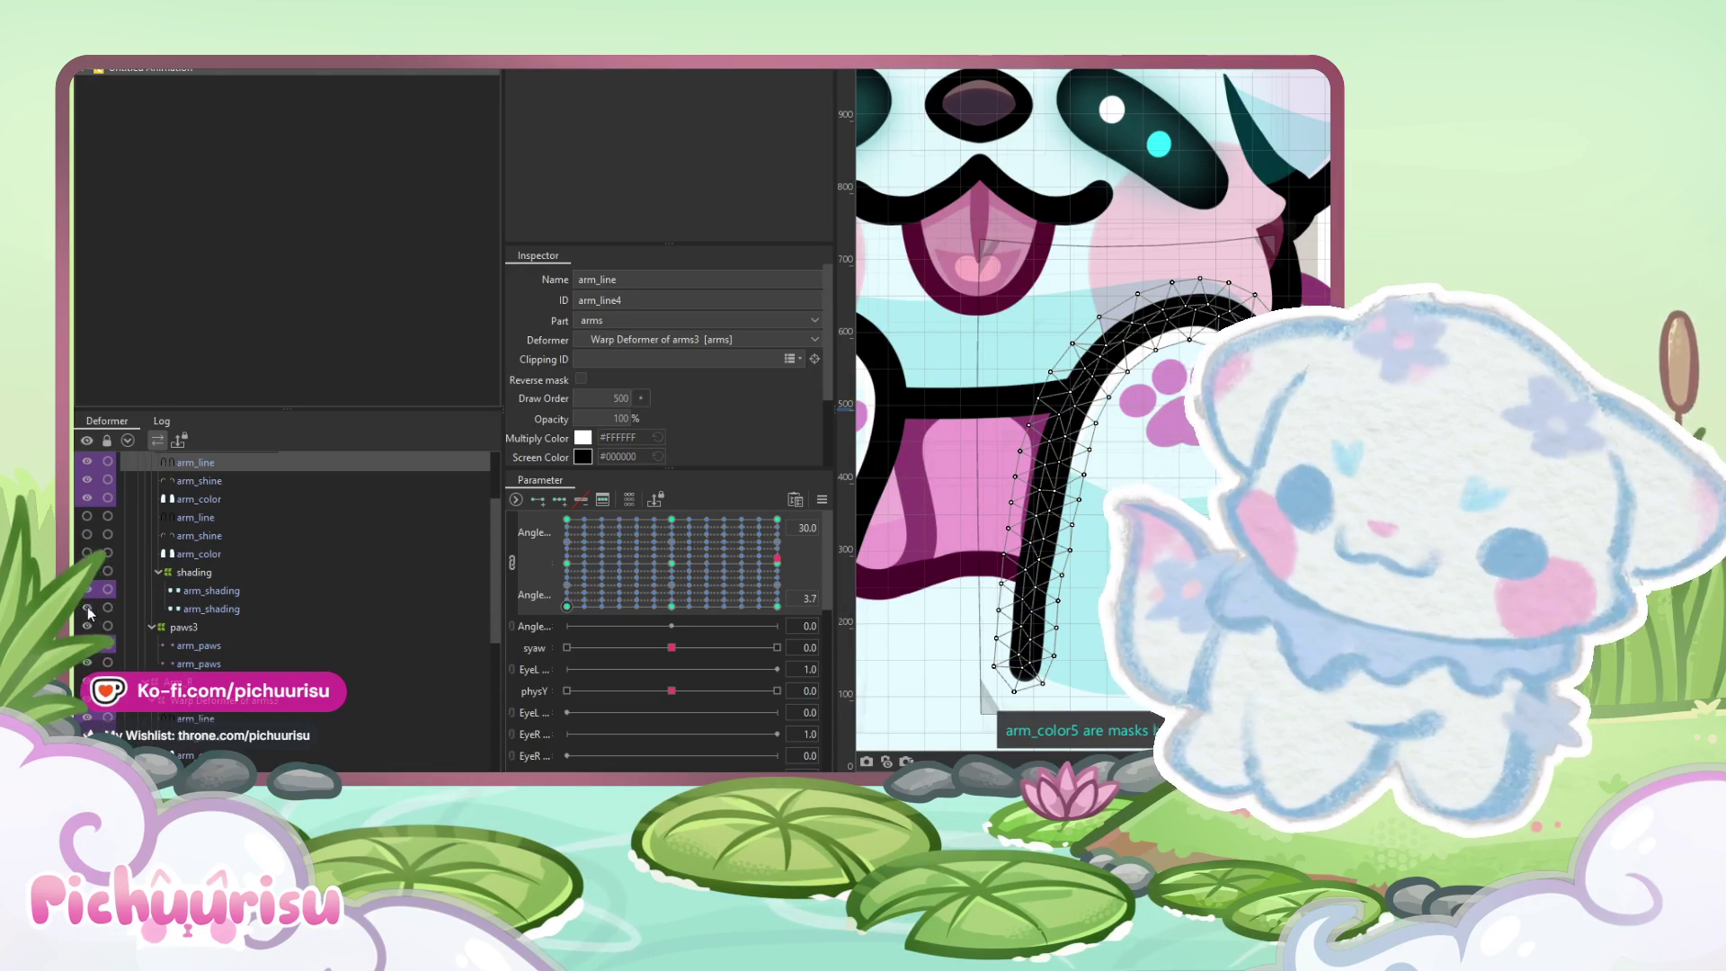
{"action": "left_click", "coordinate": [87, 607]}
{"action": "scroll", "coordinate": [116, 647], "scroll_direction": "down", "scroll_amount": 2}
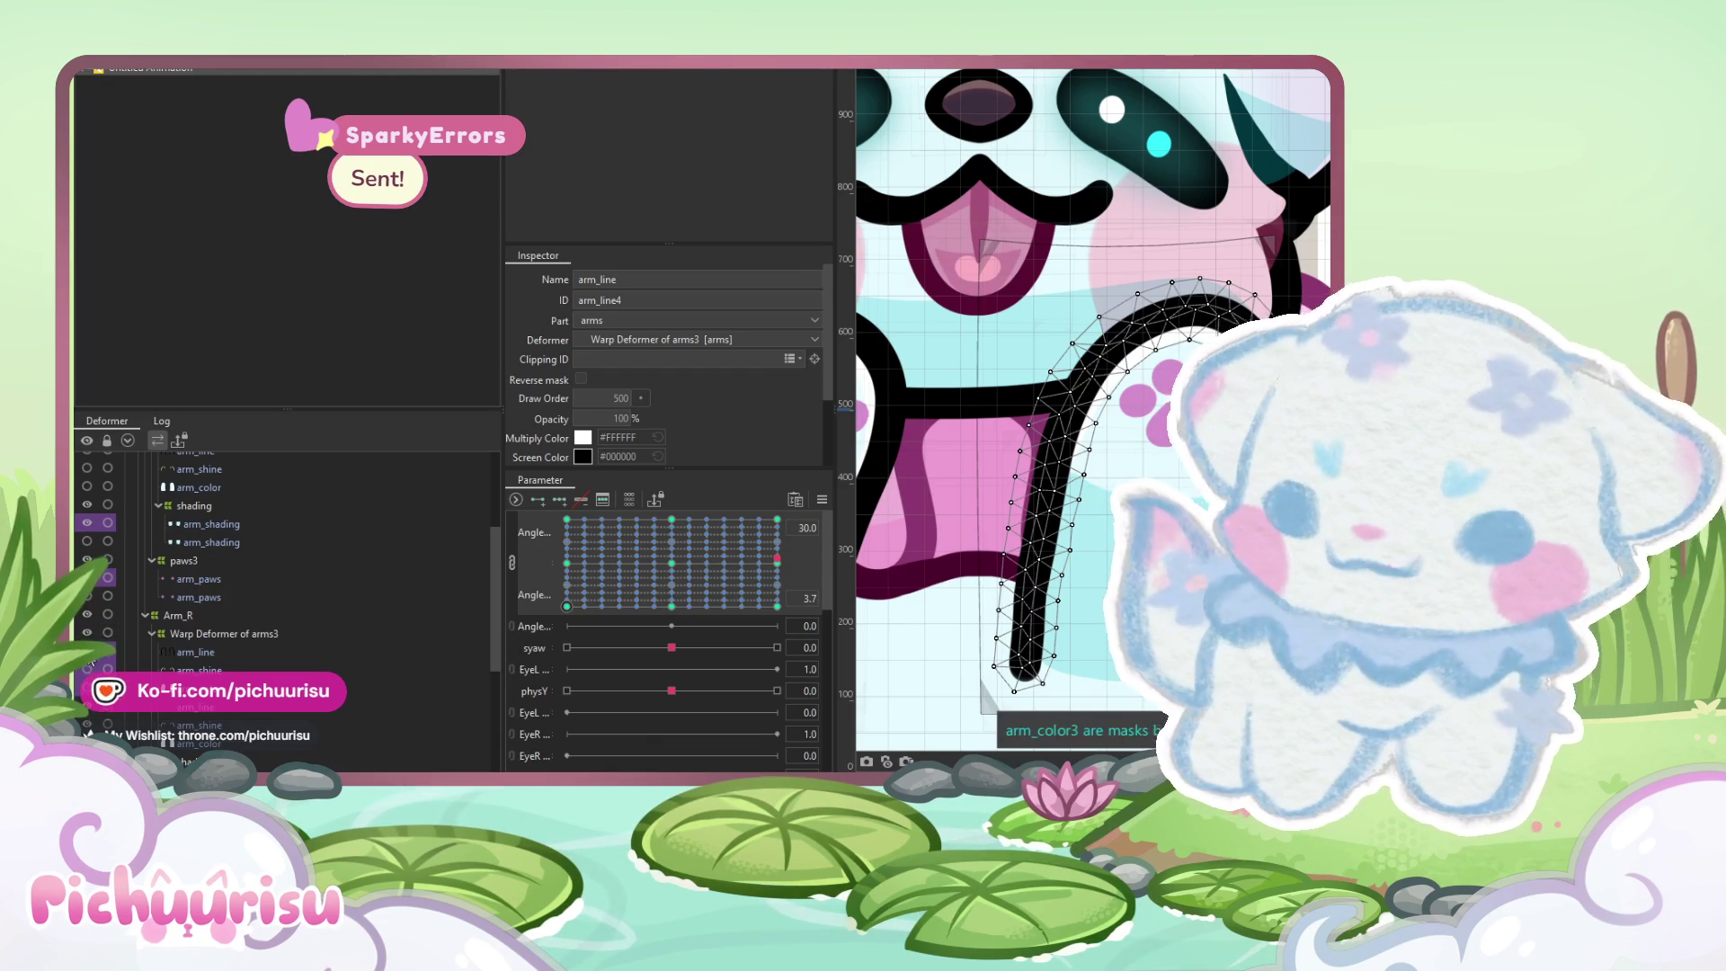
{"action": "scroll", "coordinate": [90, 711], "scroll_direction": "down", "scroll_amount": 3}
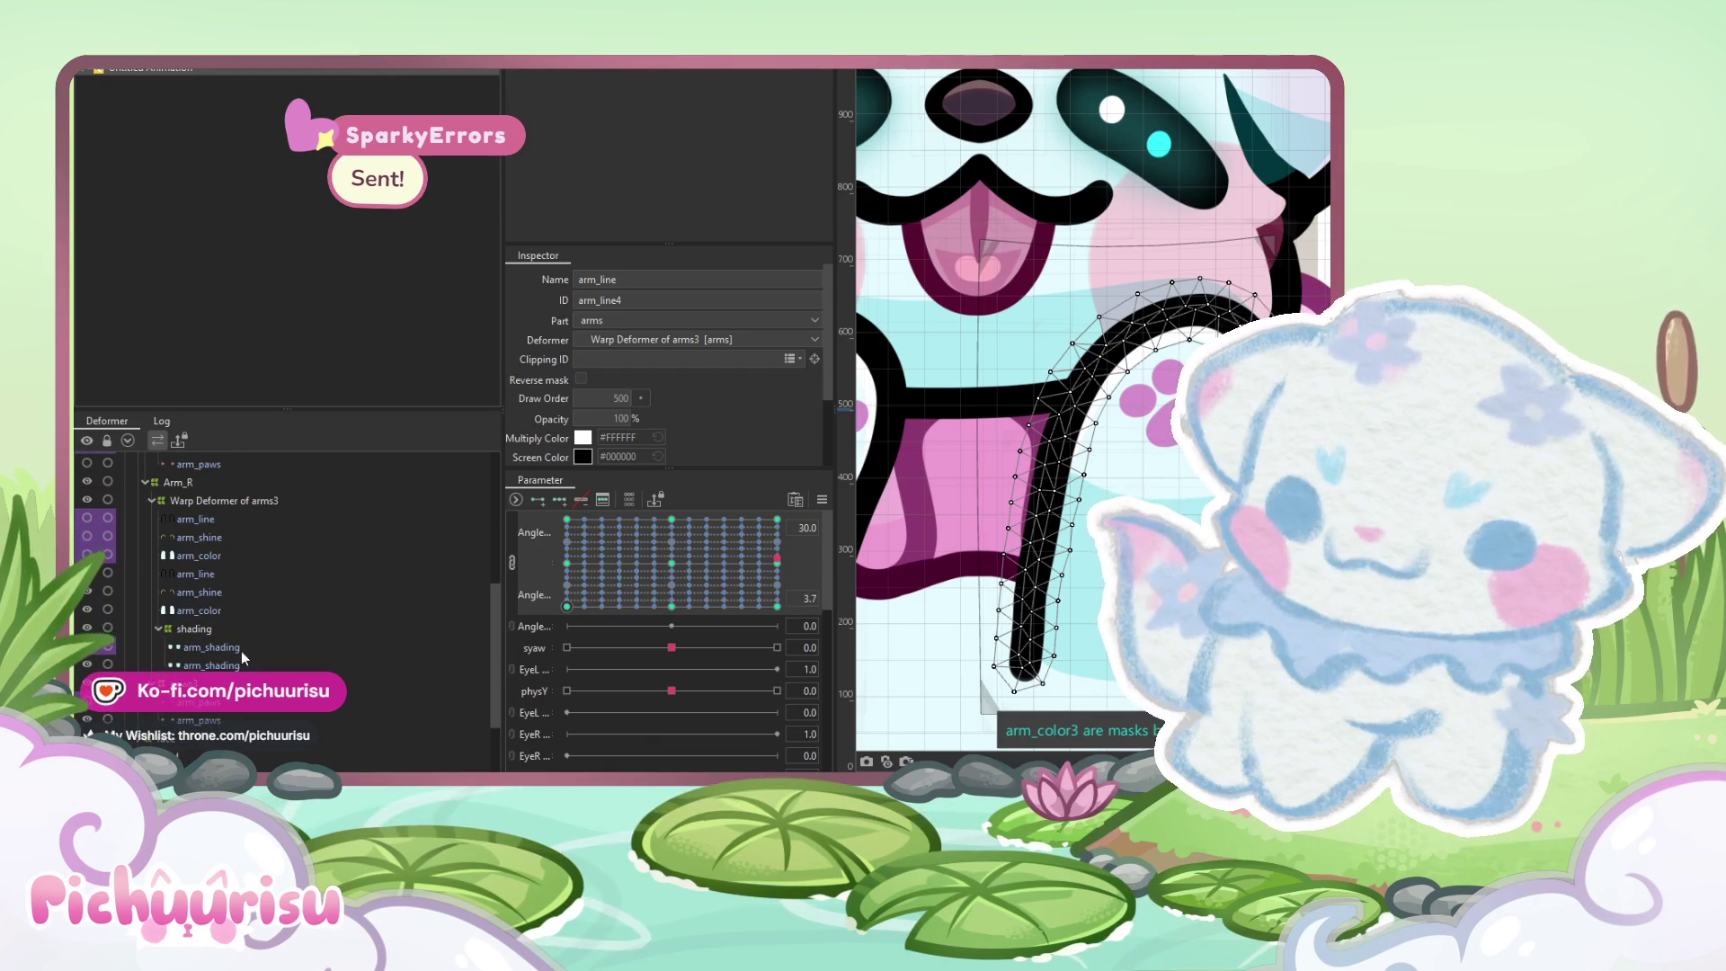
{"action": "scroll", "coordinate": [245, 649], "scroll_direction": "up", "scroll_amount": 2}
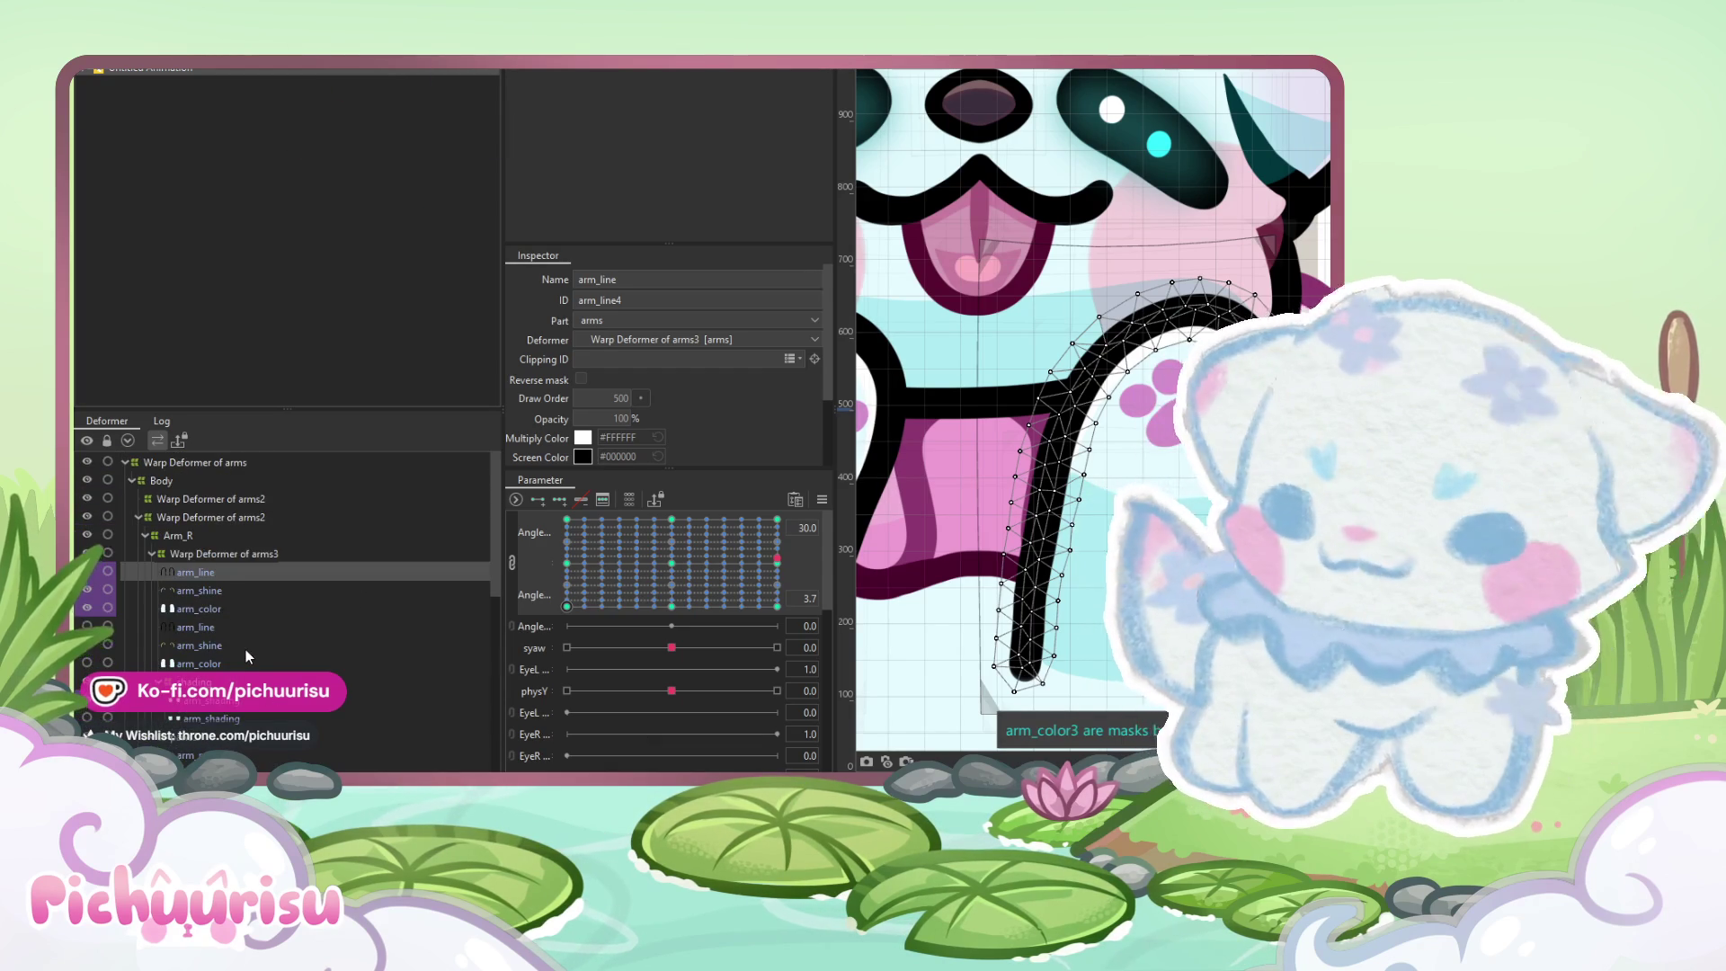
{"action": "scroll", "coordinate": [245, 649], "scroll_direction": "down", "scroll_amount": 3}
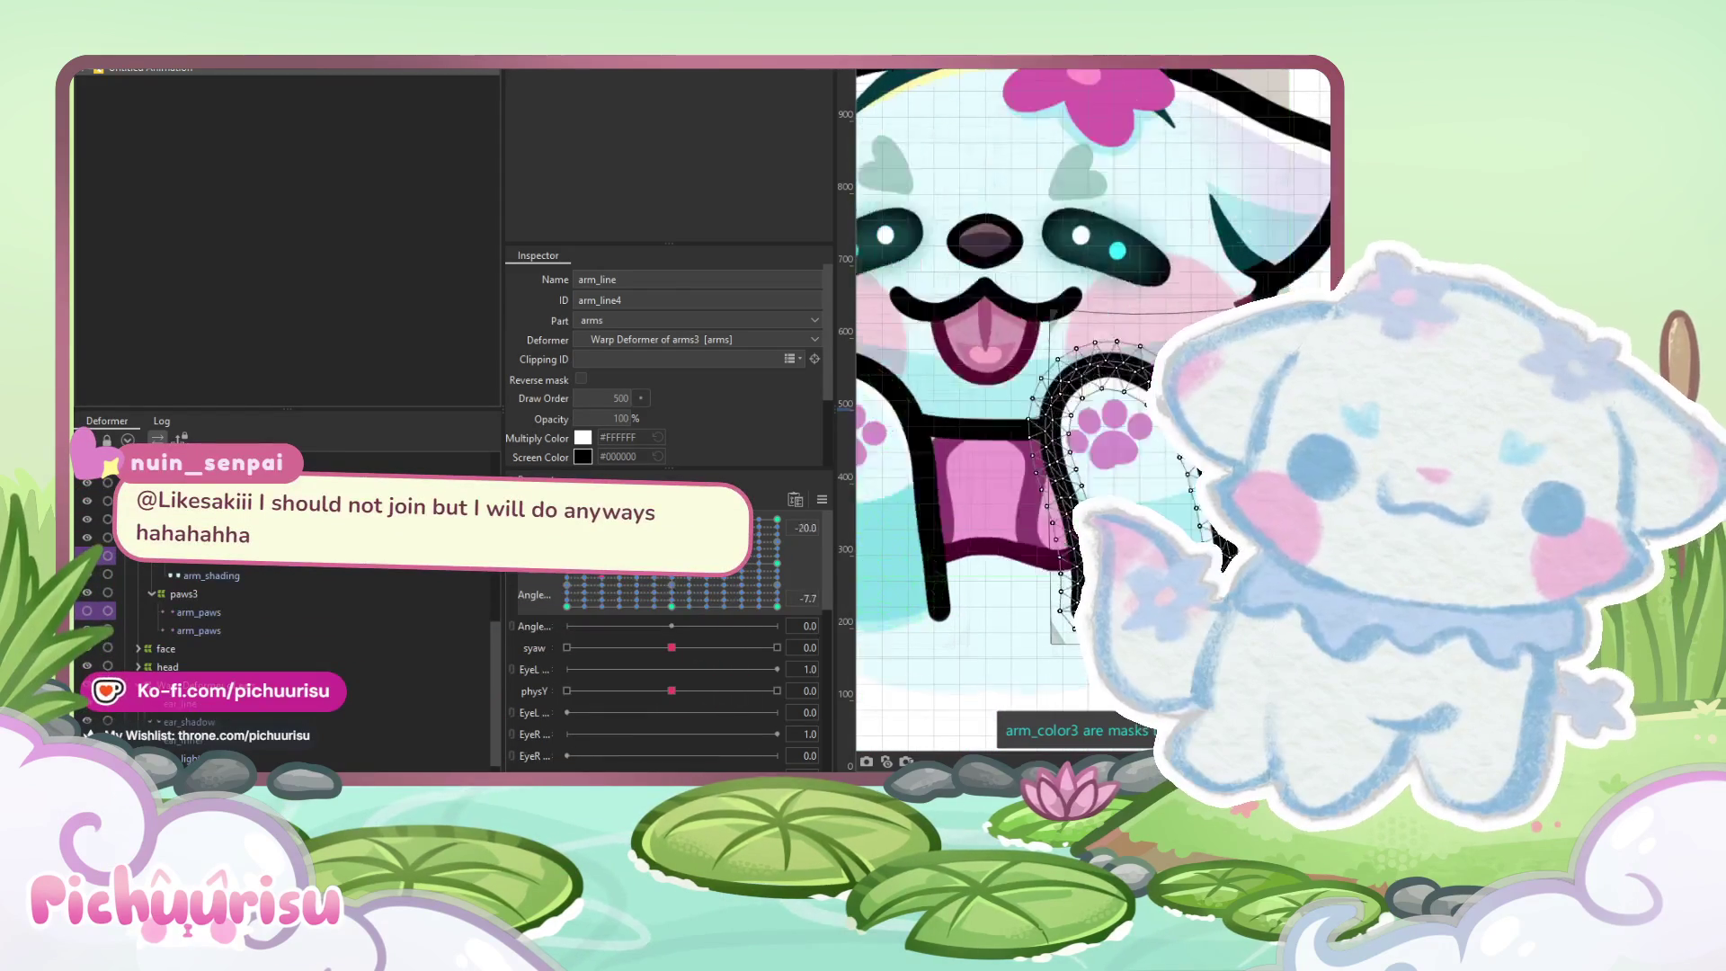
{"action": "scroll", "coordinate": [1073, 72], "scroll_direction": "down", "scroll_amount": 5}
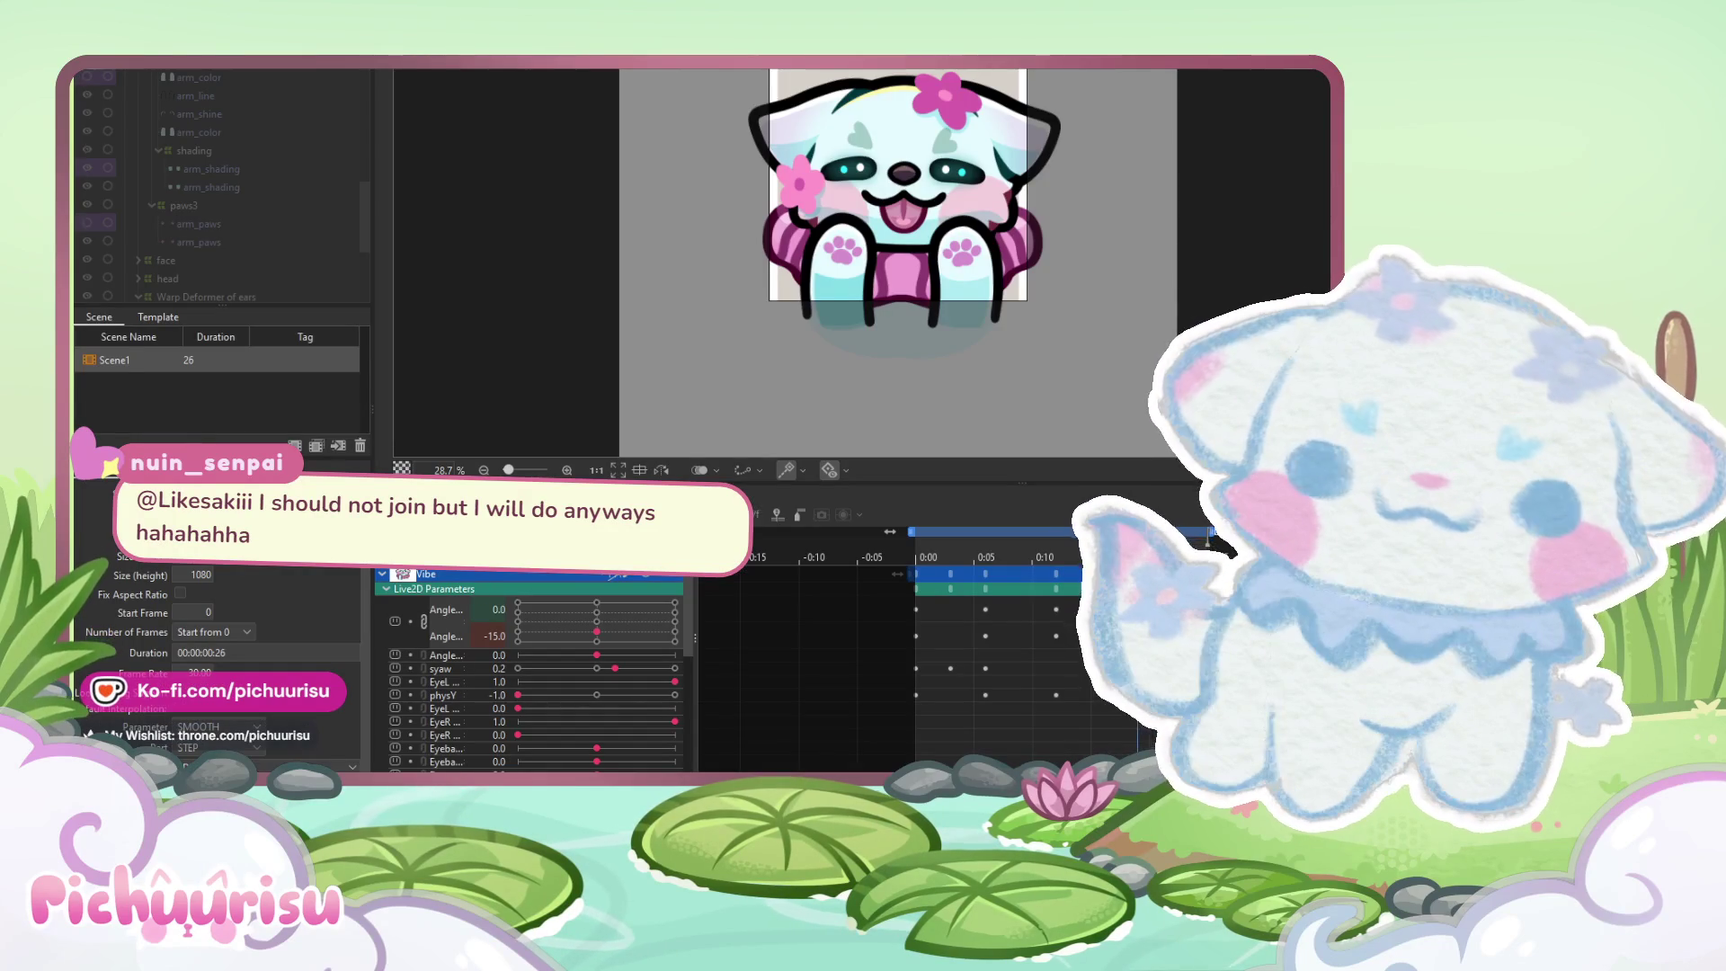
{"action": "scroll", "coordinate": [883, 322], "scroll_direction": "down", "scroll_amount": 3}
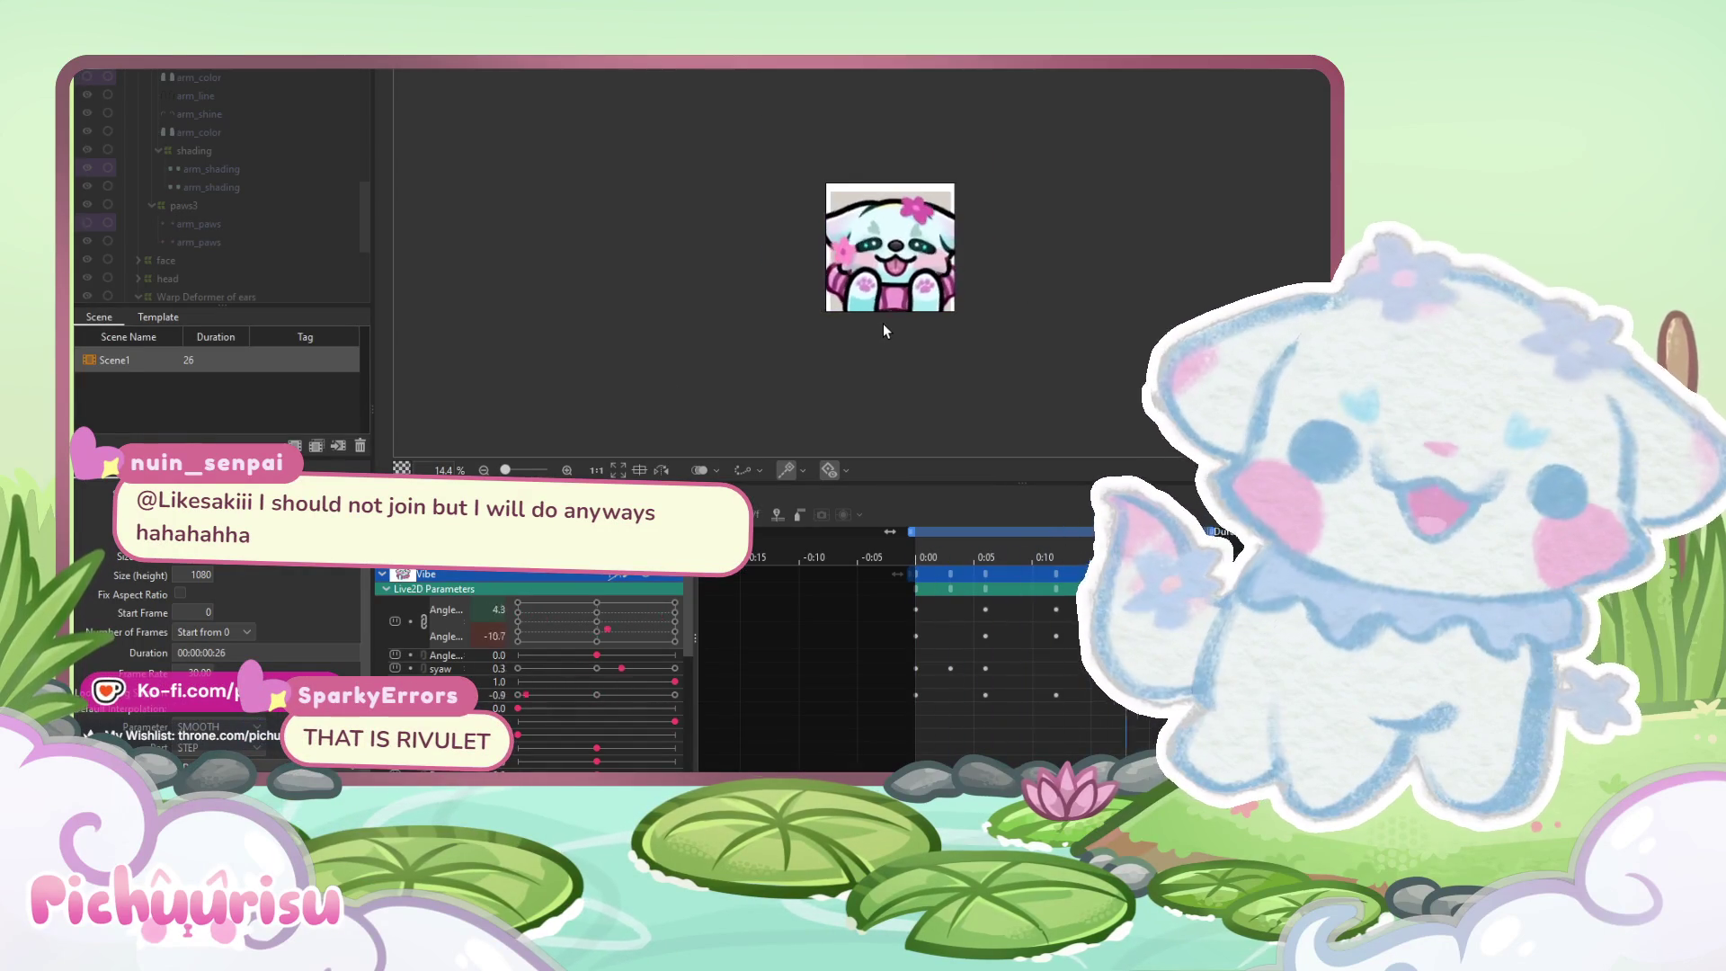
{"action": "scroll", "coordinate": [883, 322], "scroll_direction": "up", "scroll_amount": 2}
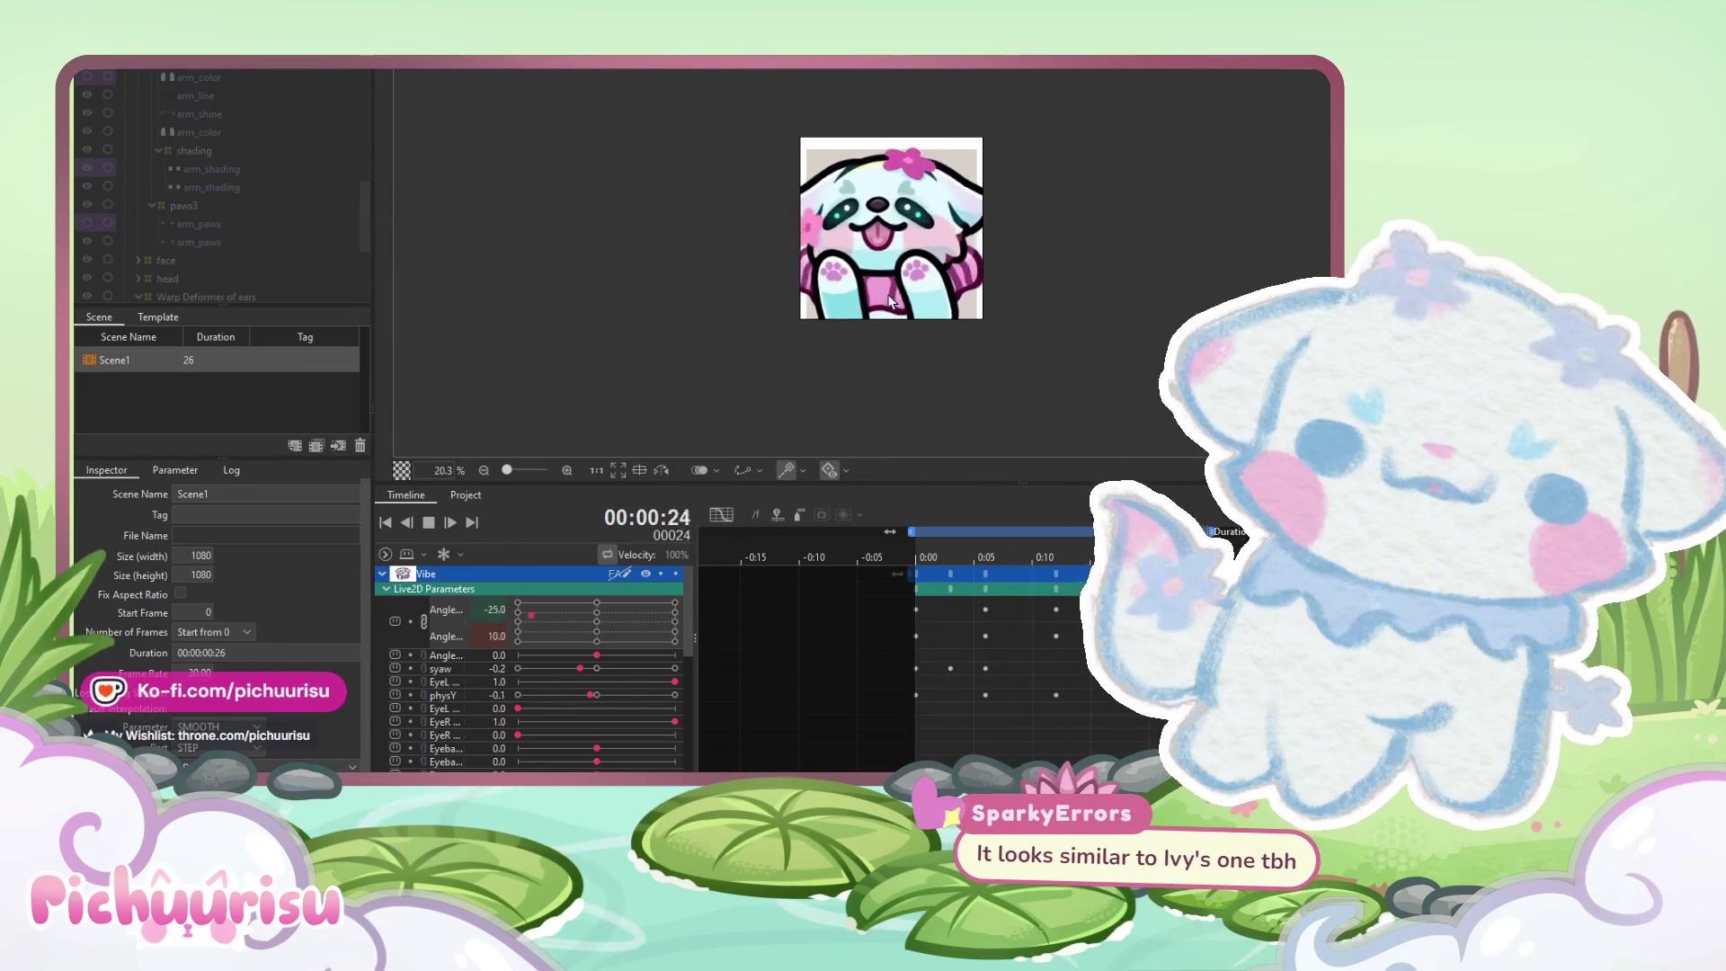
{"action": "scroll", "coordinate": [890, 301], "scroll_direction": "up", "scroll_amount": 2}
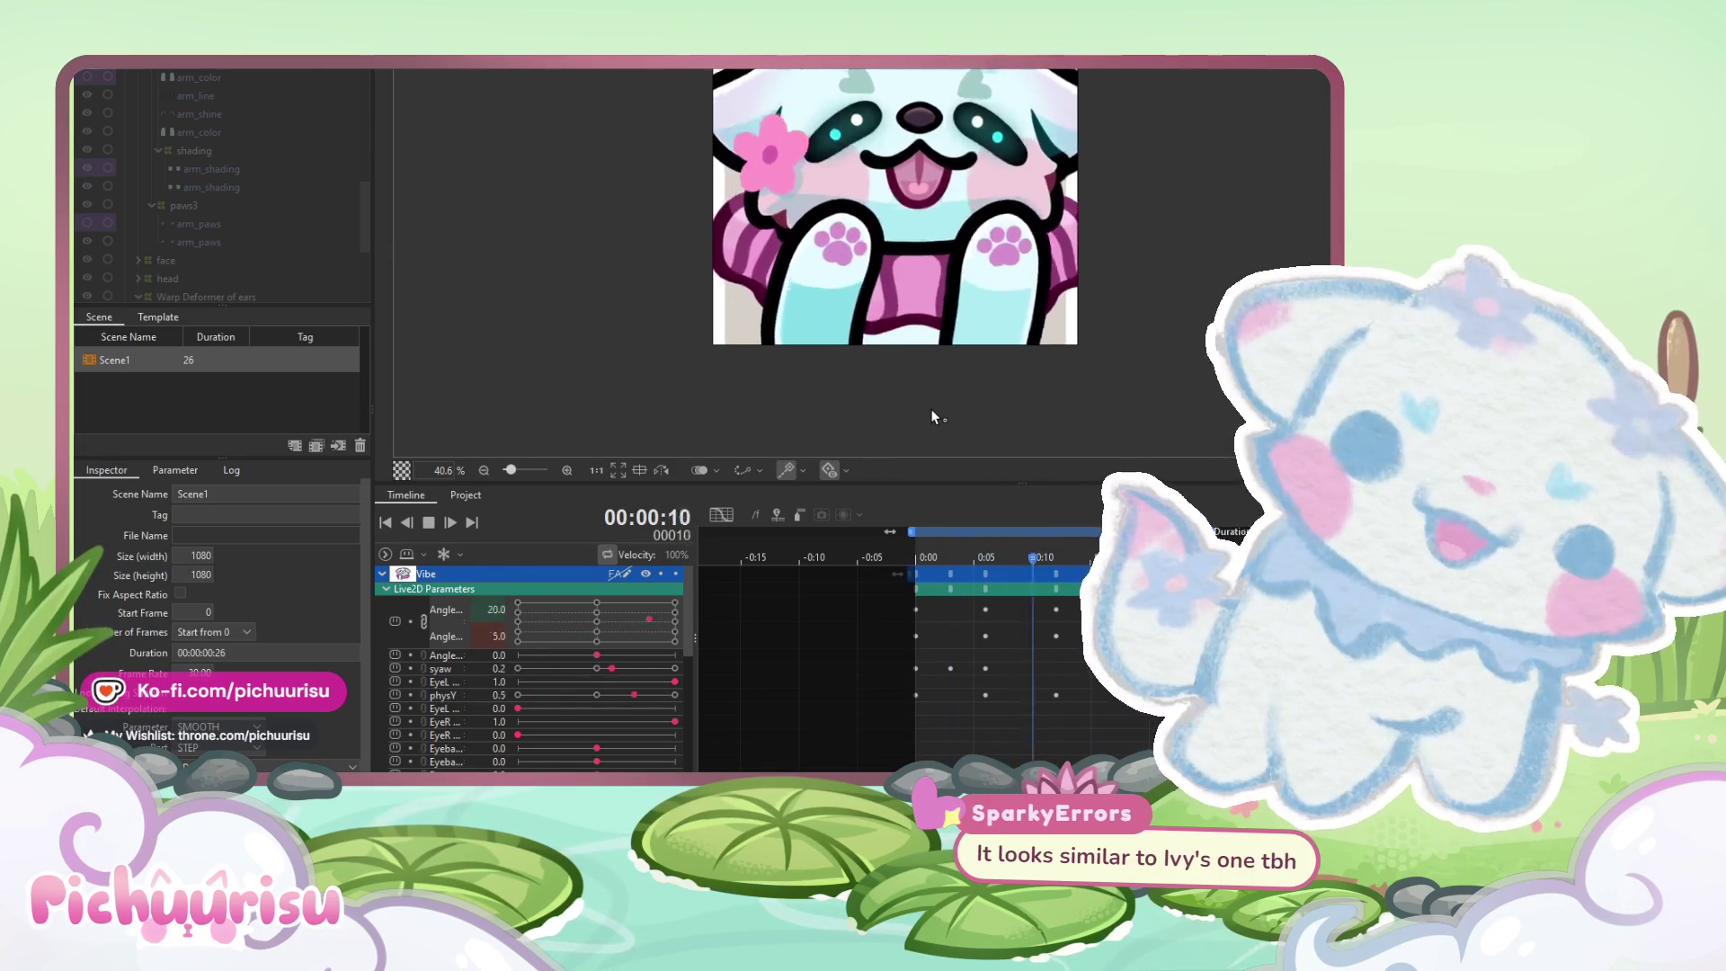
{"action": "scroll", "coordinate": [931, 415], "scroll_direction": "down", "scroll_amount": 1}
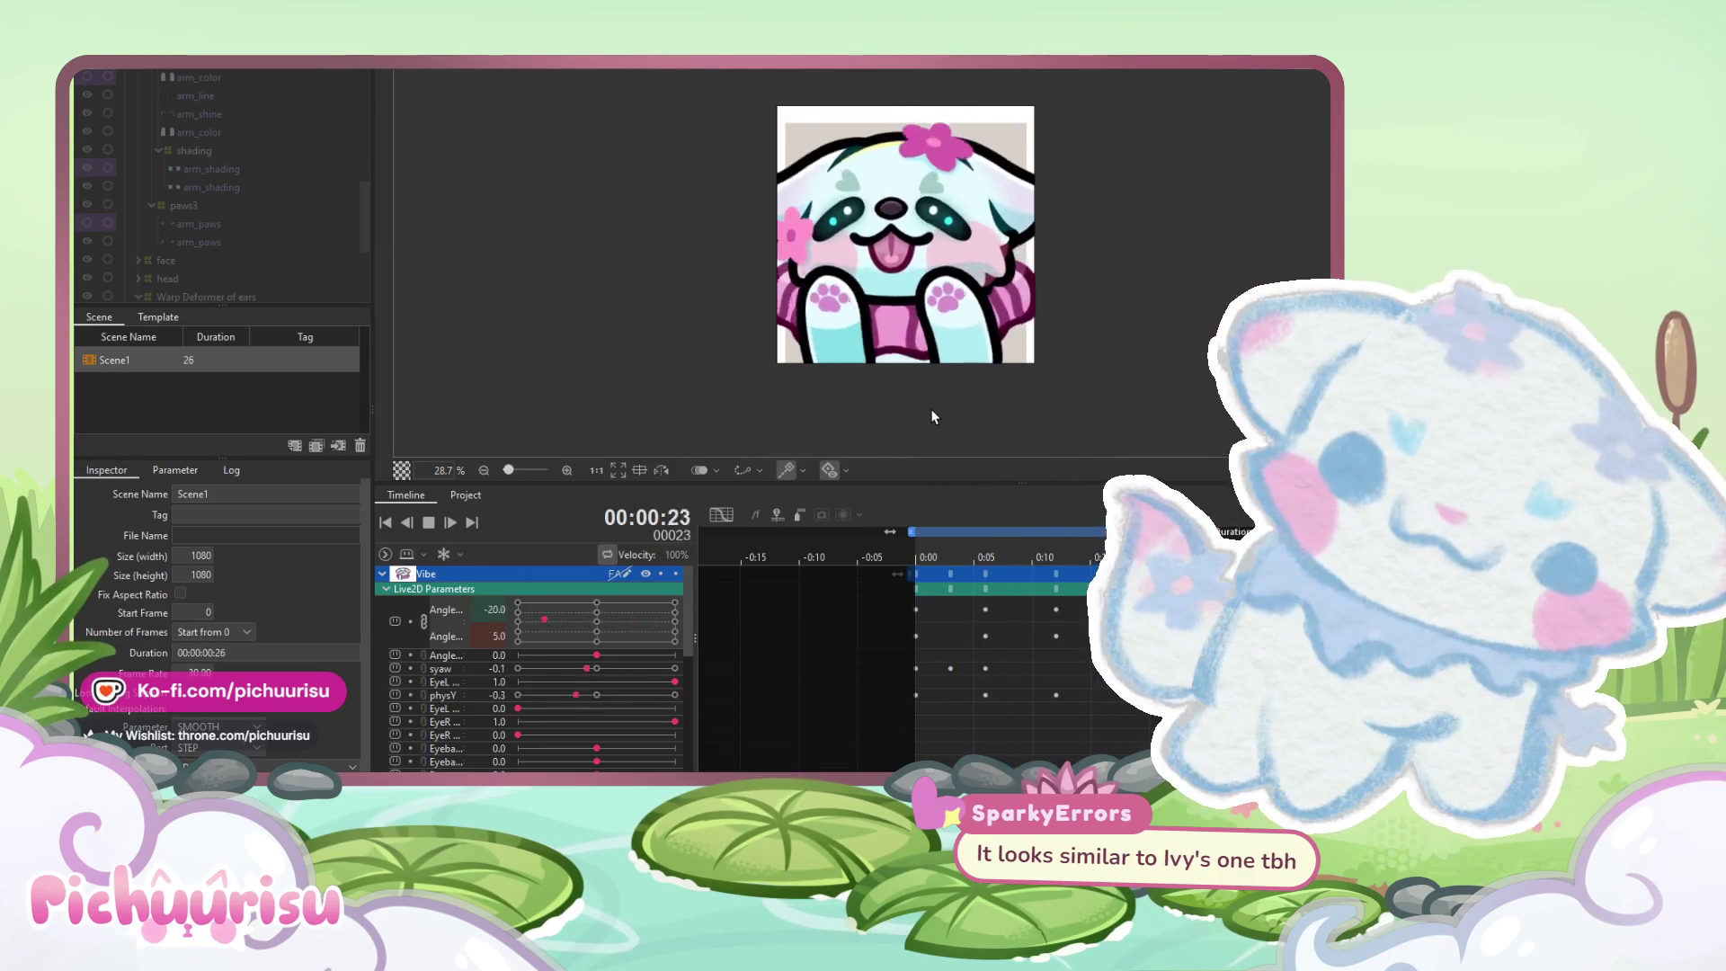
{"action": "scroll", "coordinate": [931, 412], "scroll_direction": "down", "scroll_amount": 1}
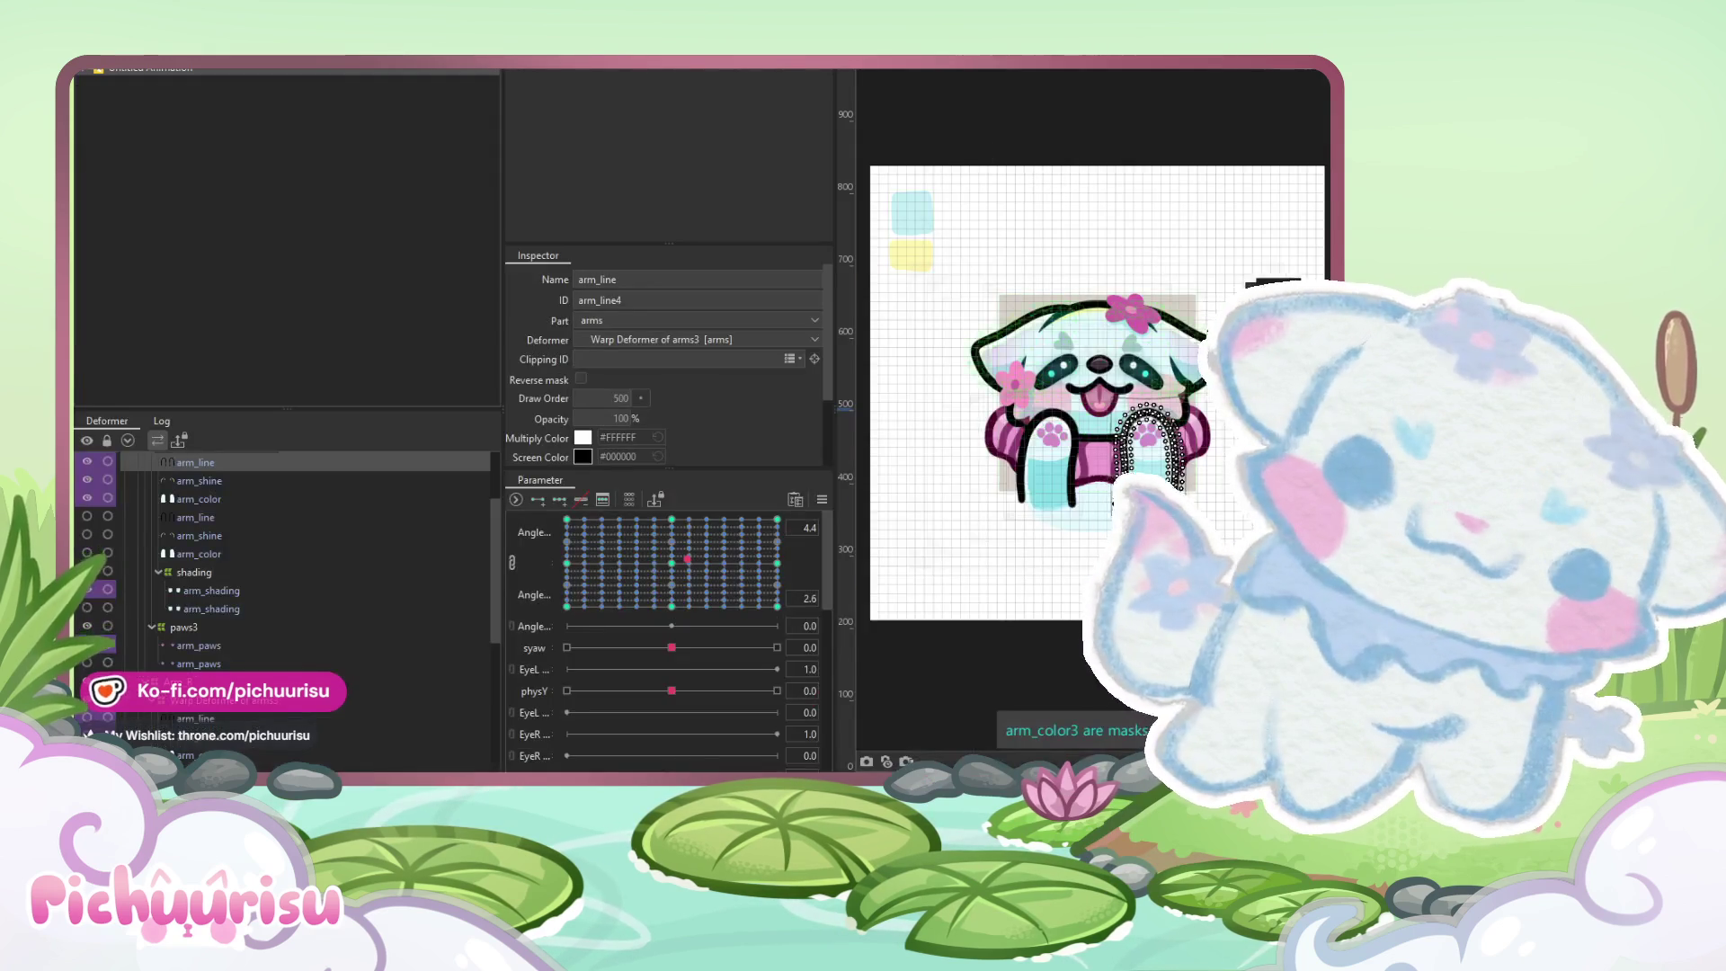
{"action": "scroll", "coordinate": [1163, 347], "scroll_direction": "up", "scroll_amount": 2}
{"action": "scroll", "coordinate": [413, 671], "scroll_direction": "down", "scroll_amount": 3}
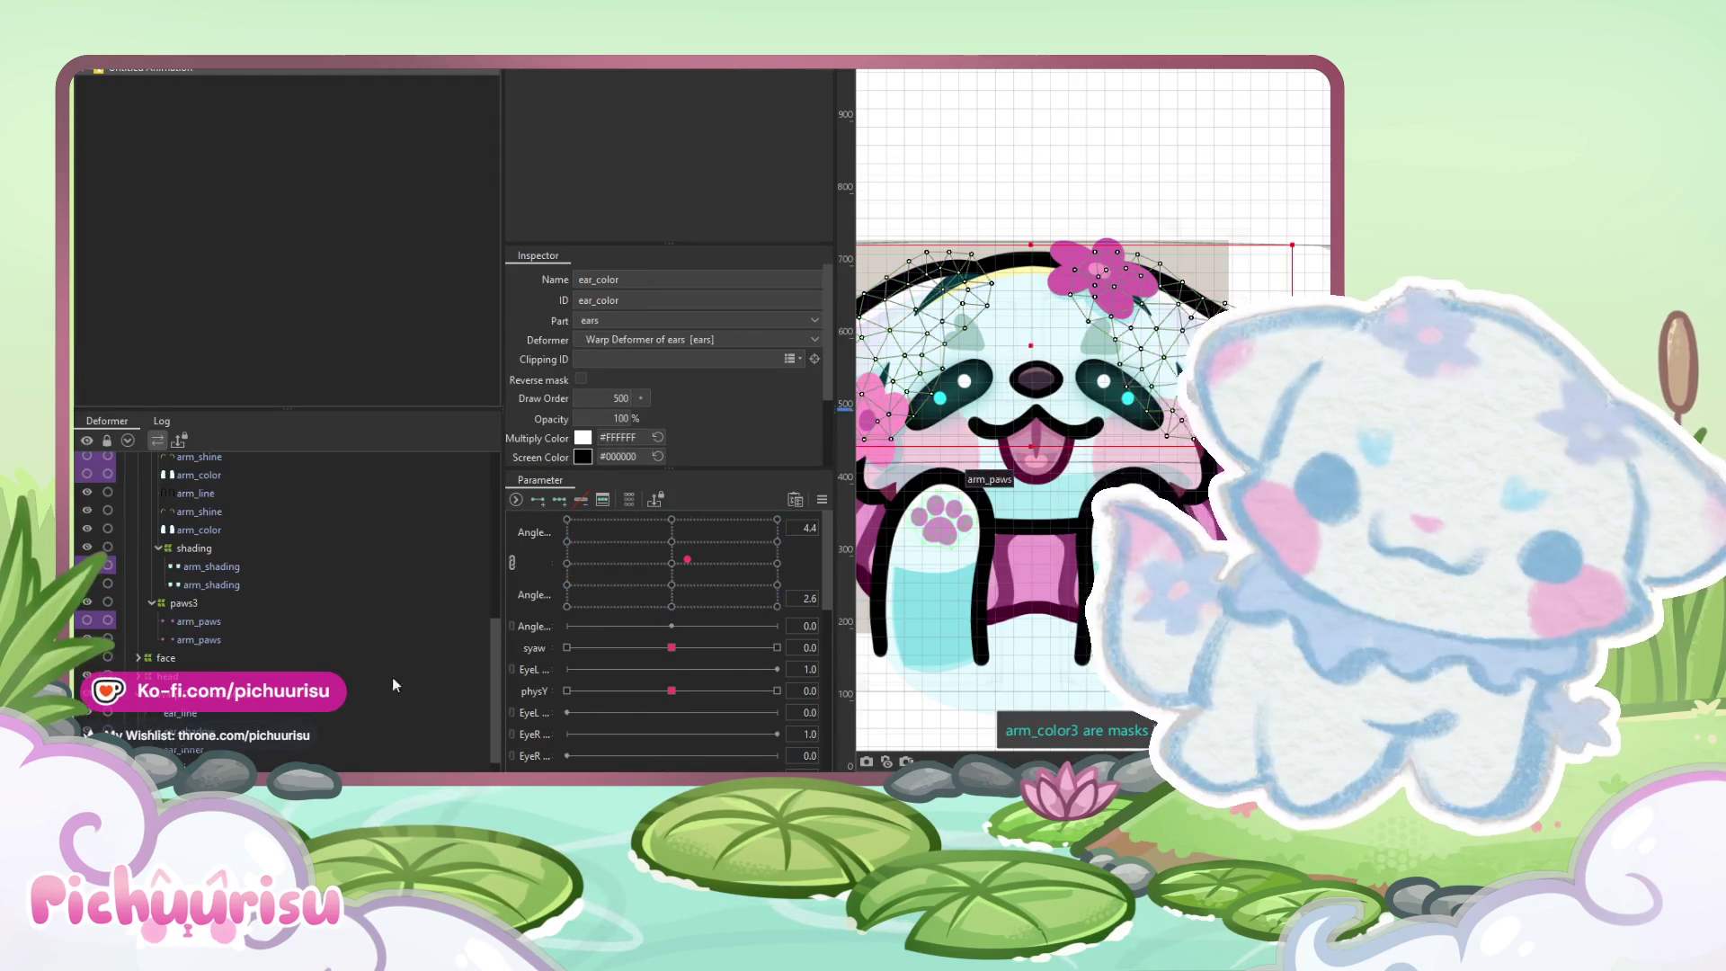
Select the ear warp deformer, key it on physY, re-centre the head angle, and pick the Weight tool
{"action": "left_click", "coordinate": [184, 628]}
{"action": "mouse_move", "coordinate": [671, 690]}
{"action": "left_mouse_down"}
{"action": "mouse_move", "coordinate": [711, 690]}
{"action": "mouse_move", "coordinate": [652, 678]}
{"action": "left_mouse_up"}
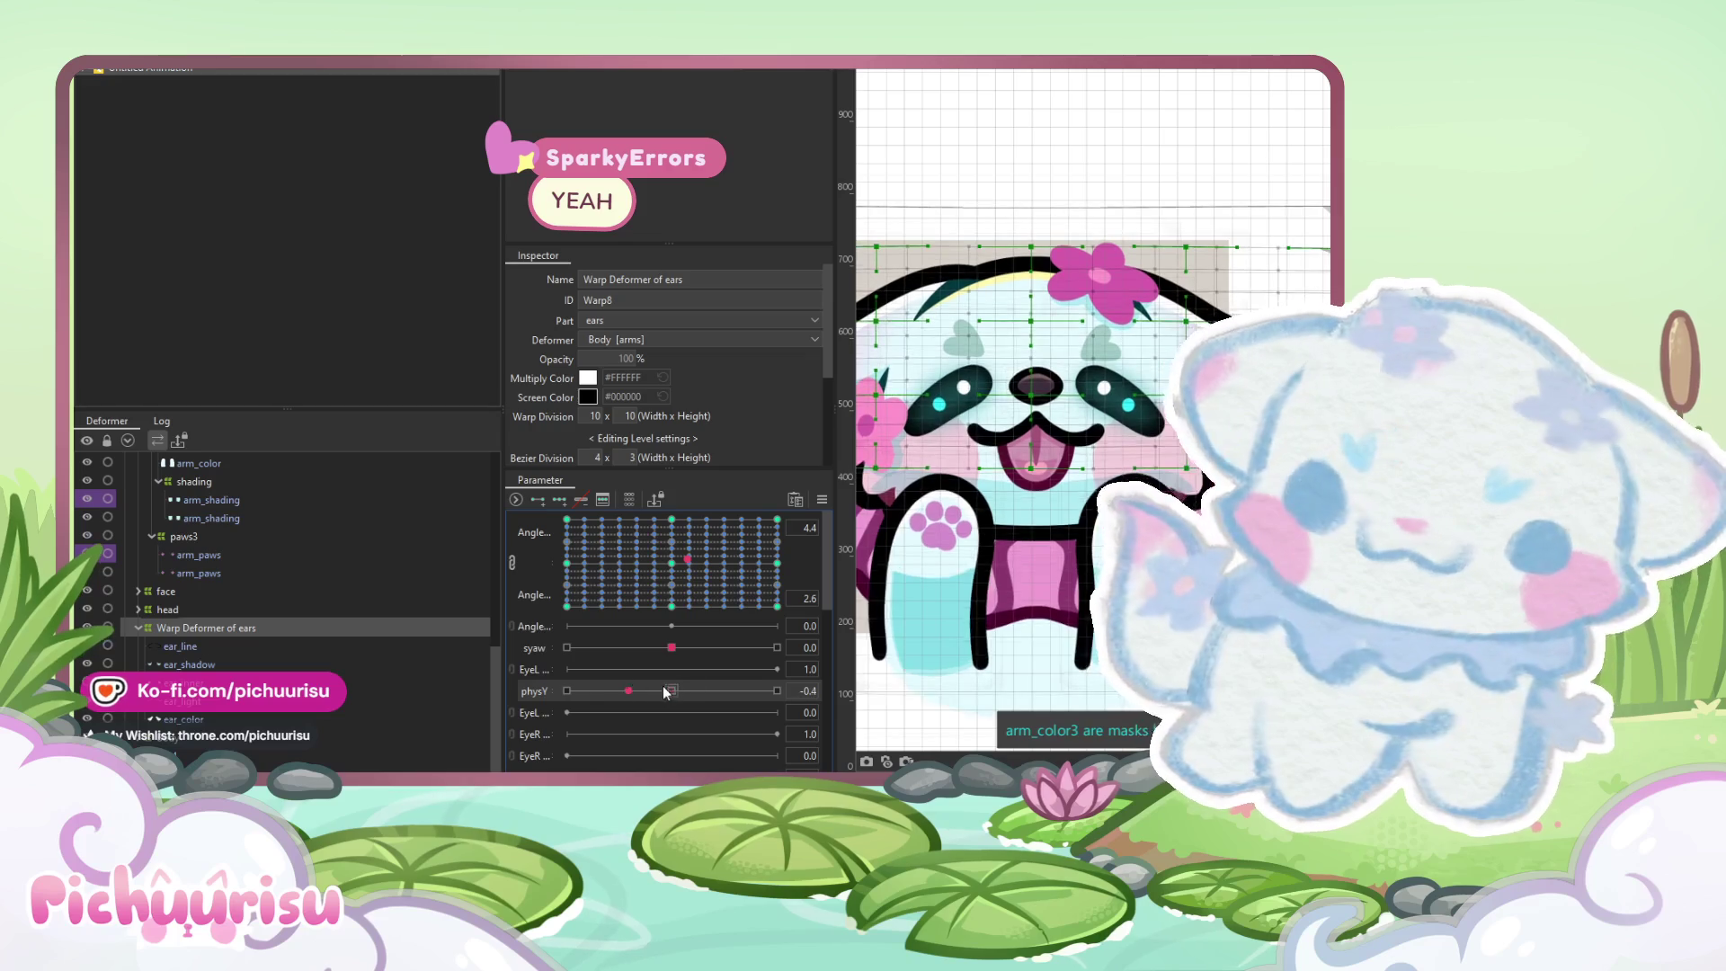
{"action": "left_click_drag", "start_coordinate": [534, 691], "coordinate": [528, 716]}
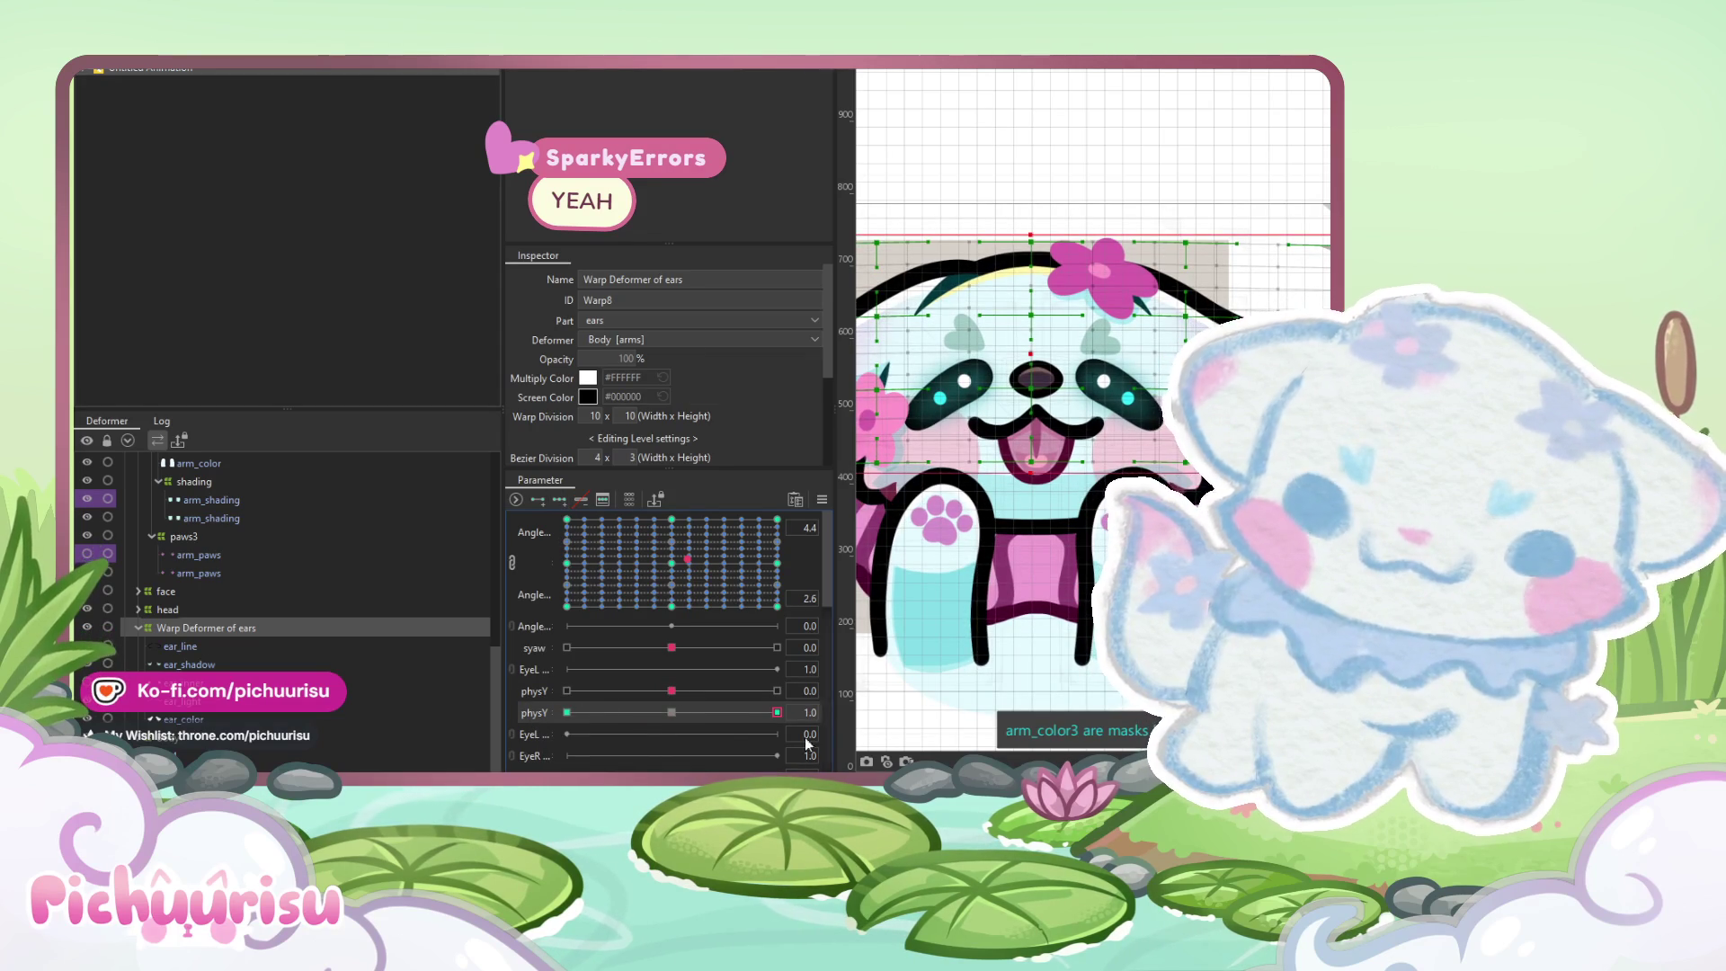
{"action": "left_click_drag", "start_coordinate": [676, 566], "coordinate": [671, 563]}
{"action": "key", "text": "b"}
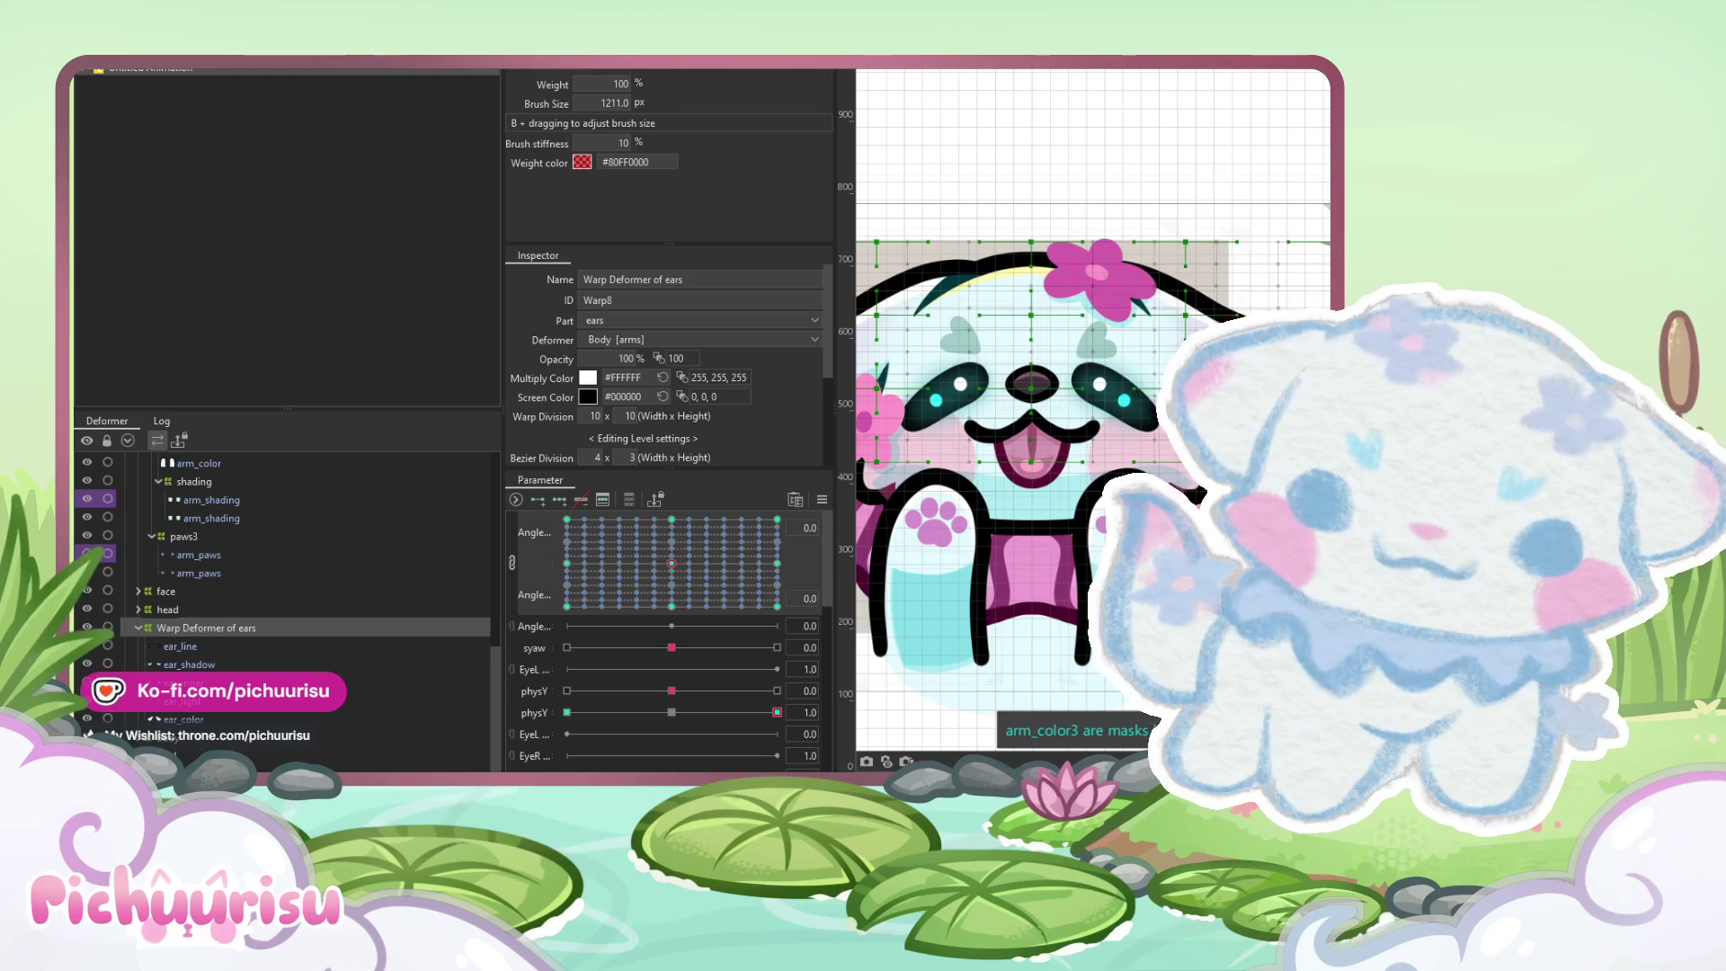
Paint weights on the ear warp deformer at physY 0 and -1.0, then reset physY to 0.0
{"action": "left_click", "coordinate": [926, 289]}
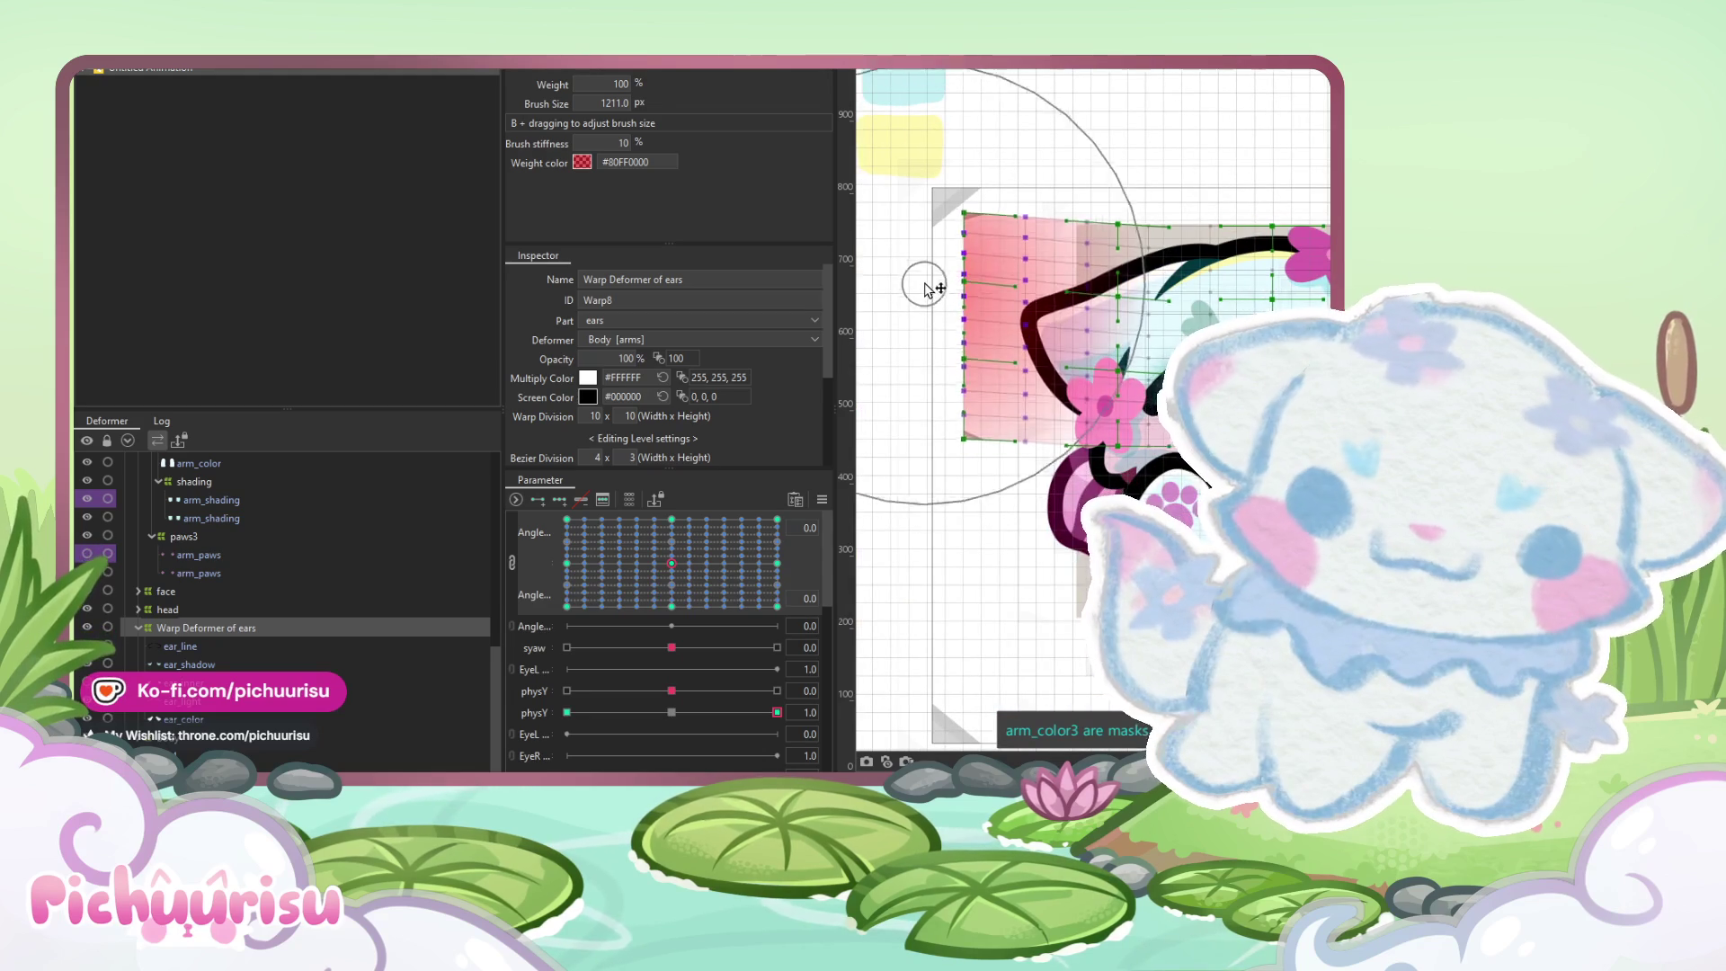
{"action": "left_click", "coordinate": [567, 712]}
{"action": "mouse_move", "coordinate": [950, 307]}
{"action": "left_mouse_down"}
{"action": "mouse_move", "coordinate": [893, 335]}
{"action": "mouse_move", "coordinate": [893, 369]}
{"action": "mouse_move", "coordinate": [889, 354]}
{"action": "left_mouse_up"}
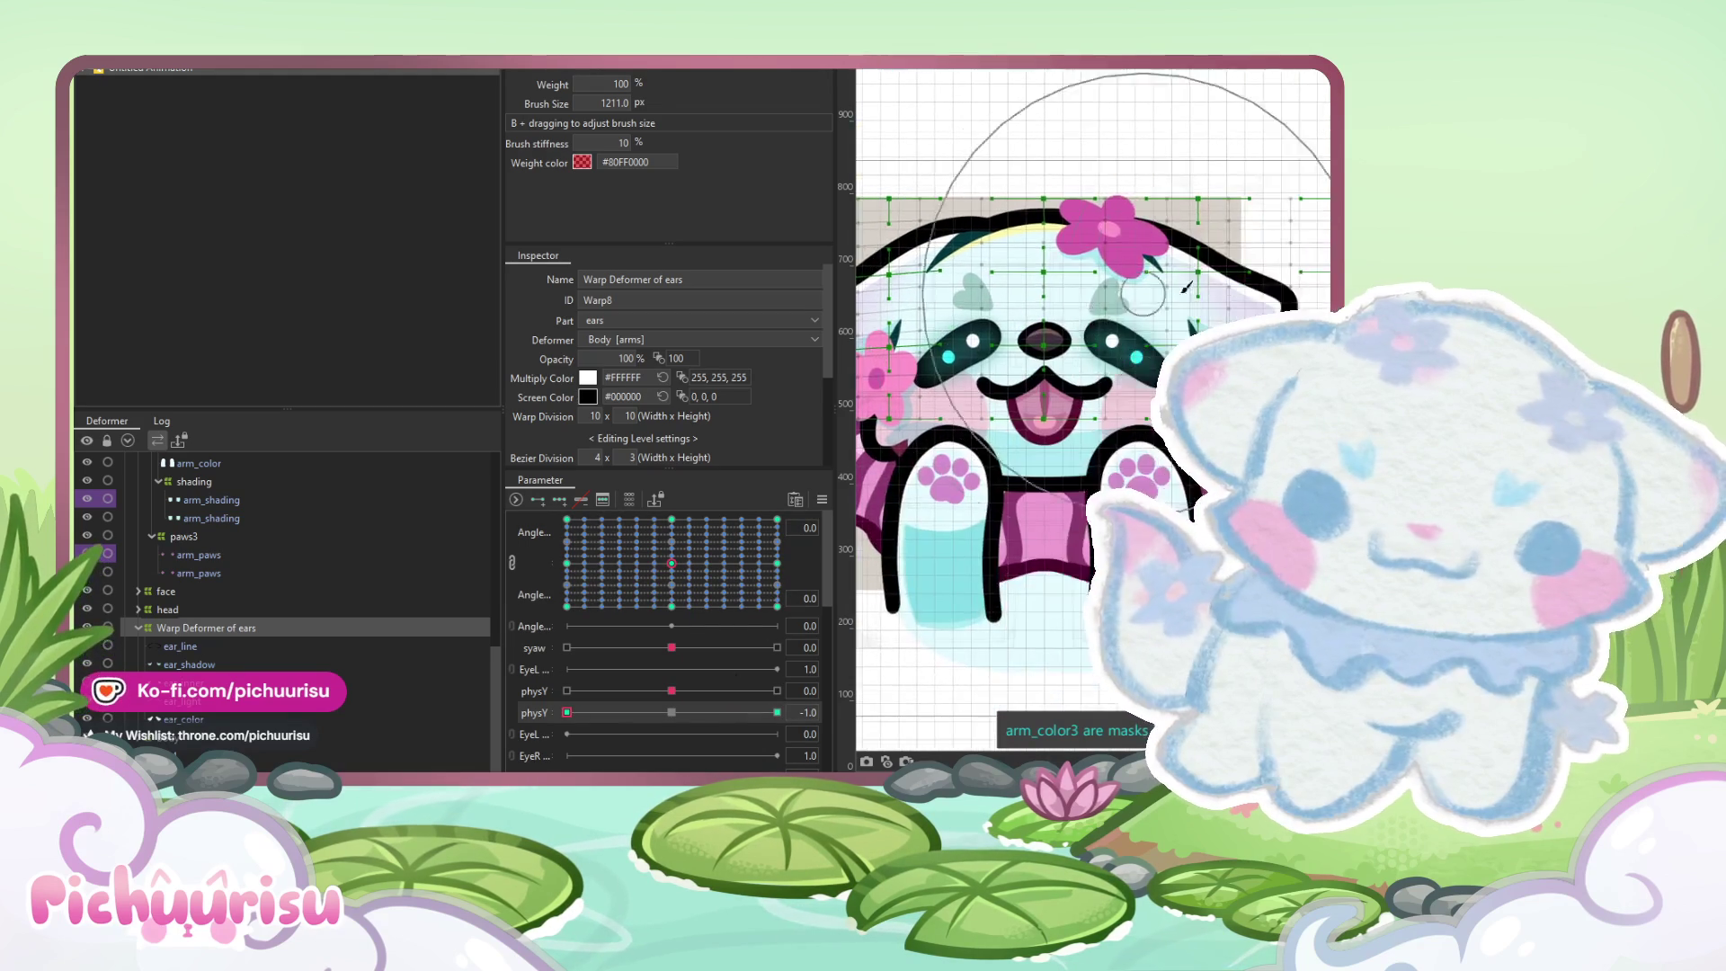
{"action": "key", "text": "ctrl+0"}
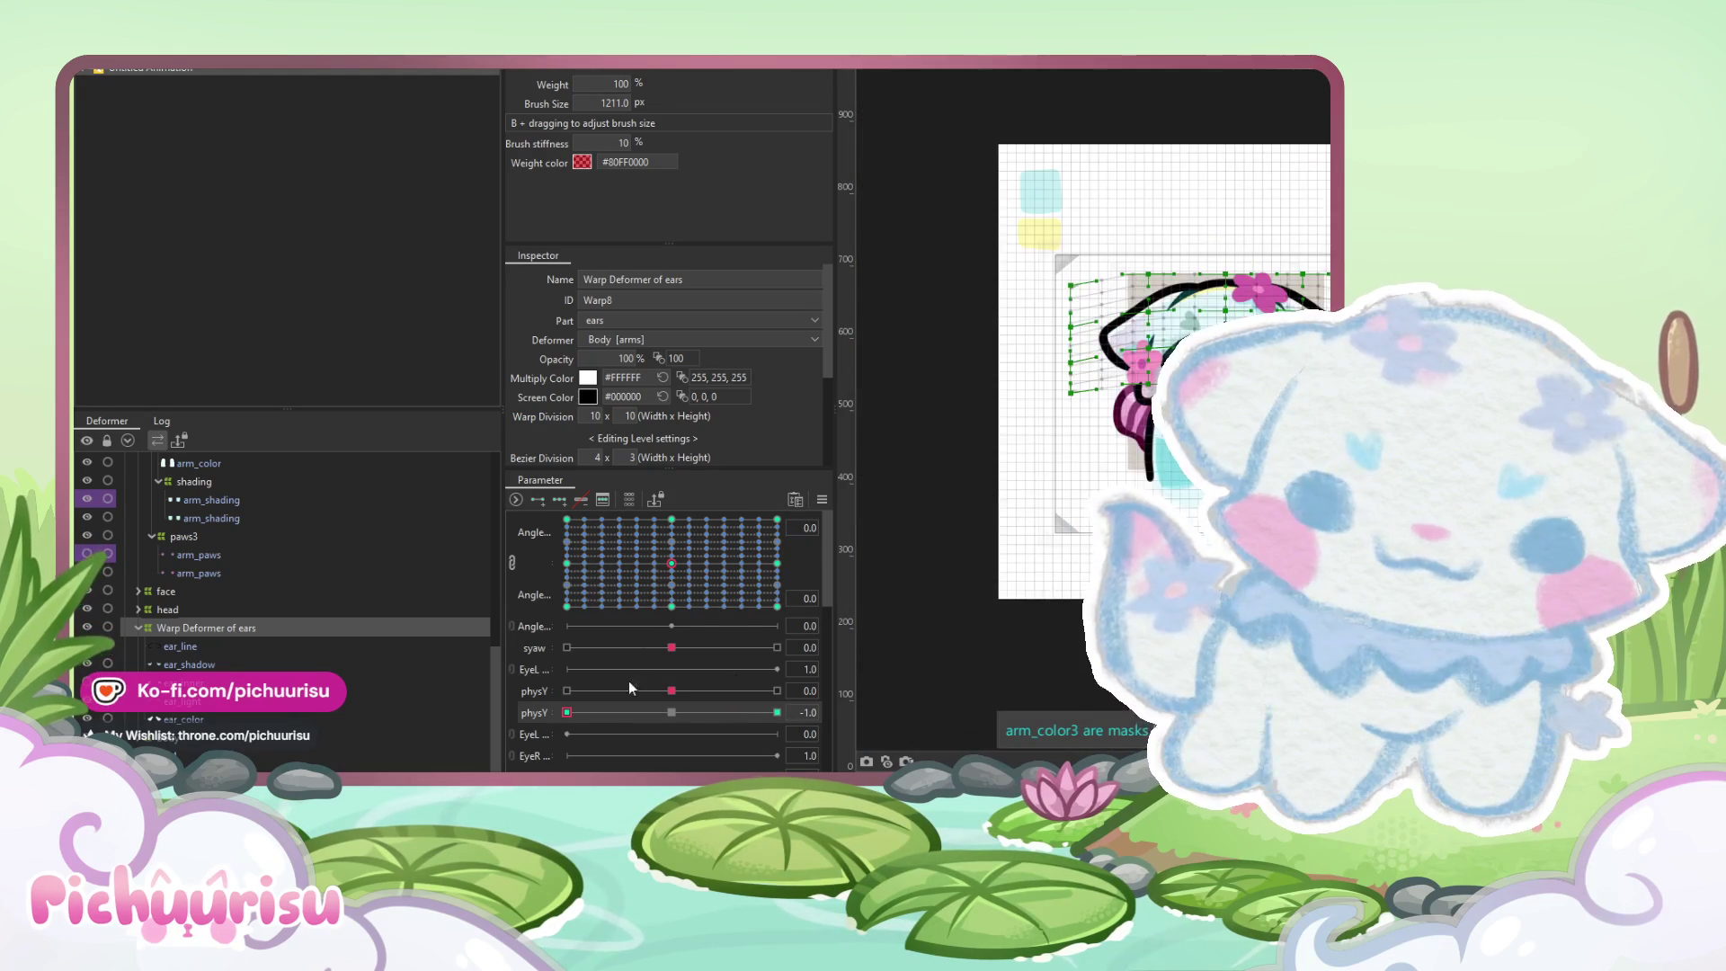
{"action": "left_click", "coordinate": [681, 691]}
{"action": "left_click", "coordinate": [660, 716]}
{"action": "scroll", "coordinate": [261, 611], "scroll_direction": "up", "scroll_amount": 4}
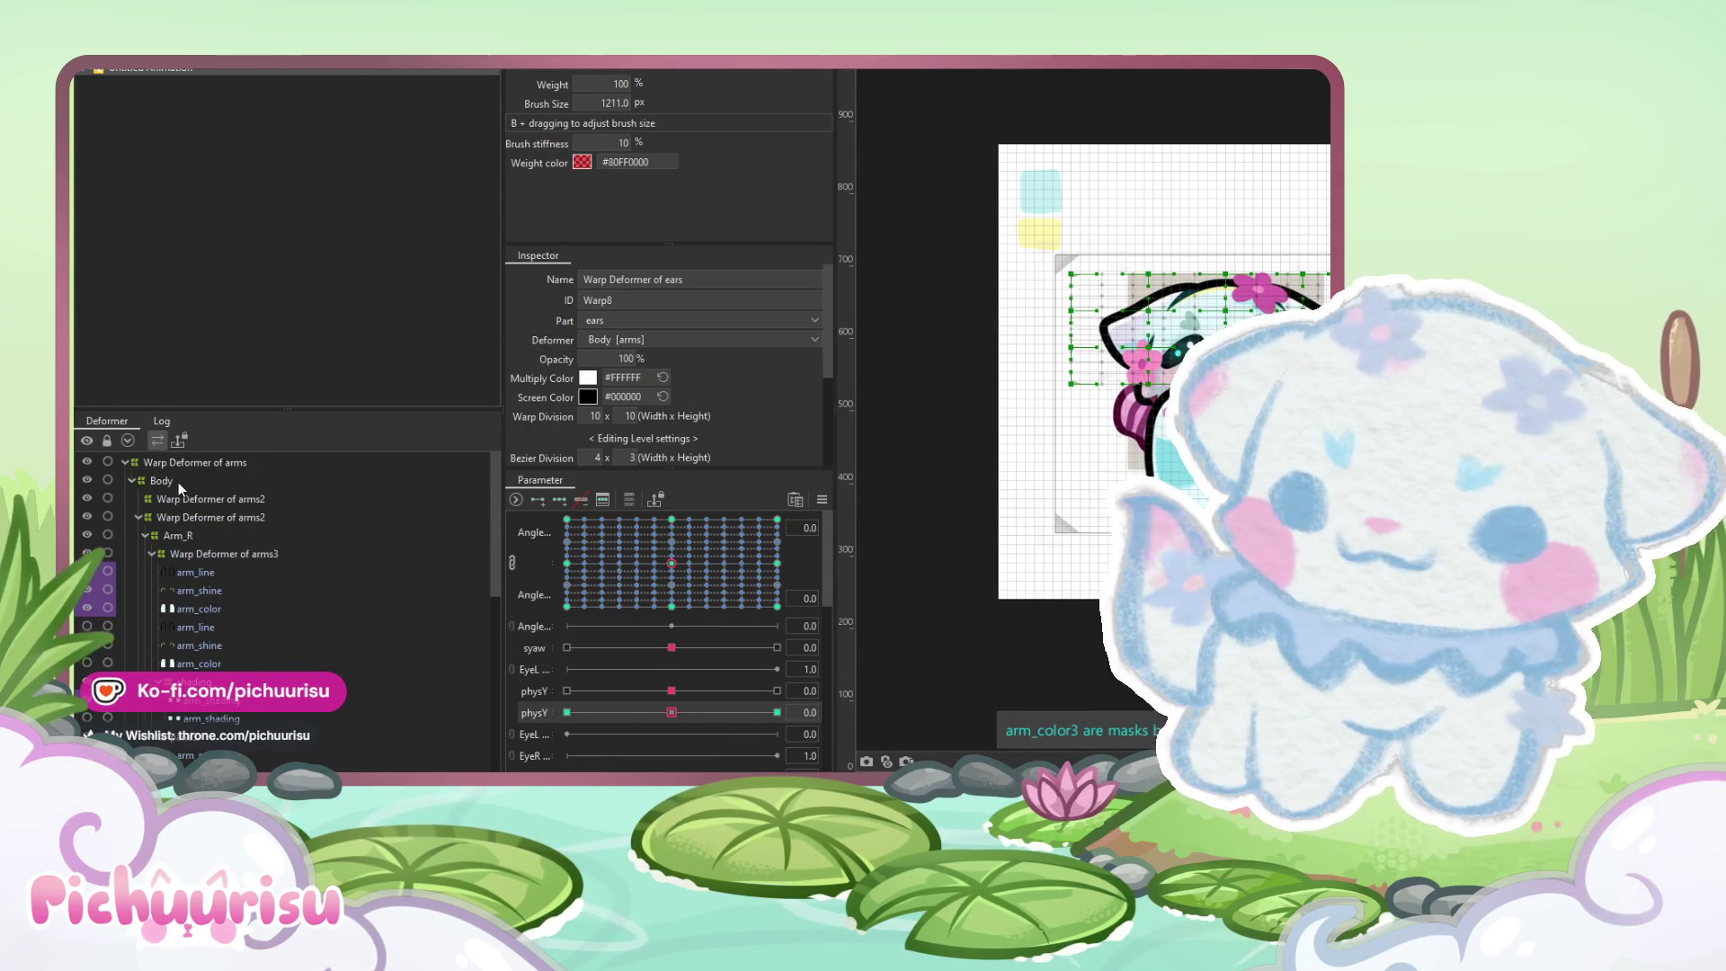
Select Body's child objects, then narrow the selection to head_line through head_color
{"action": "right_click", "coordinate": [180, 483]}
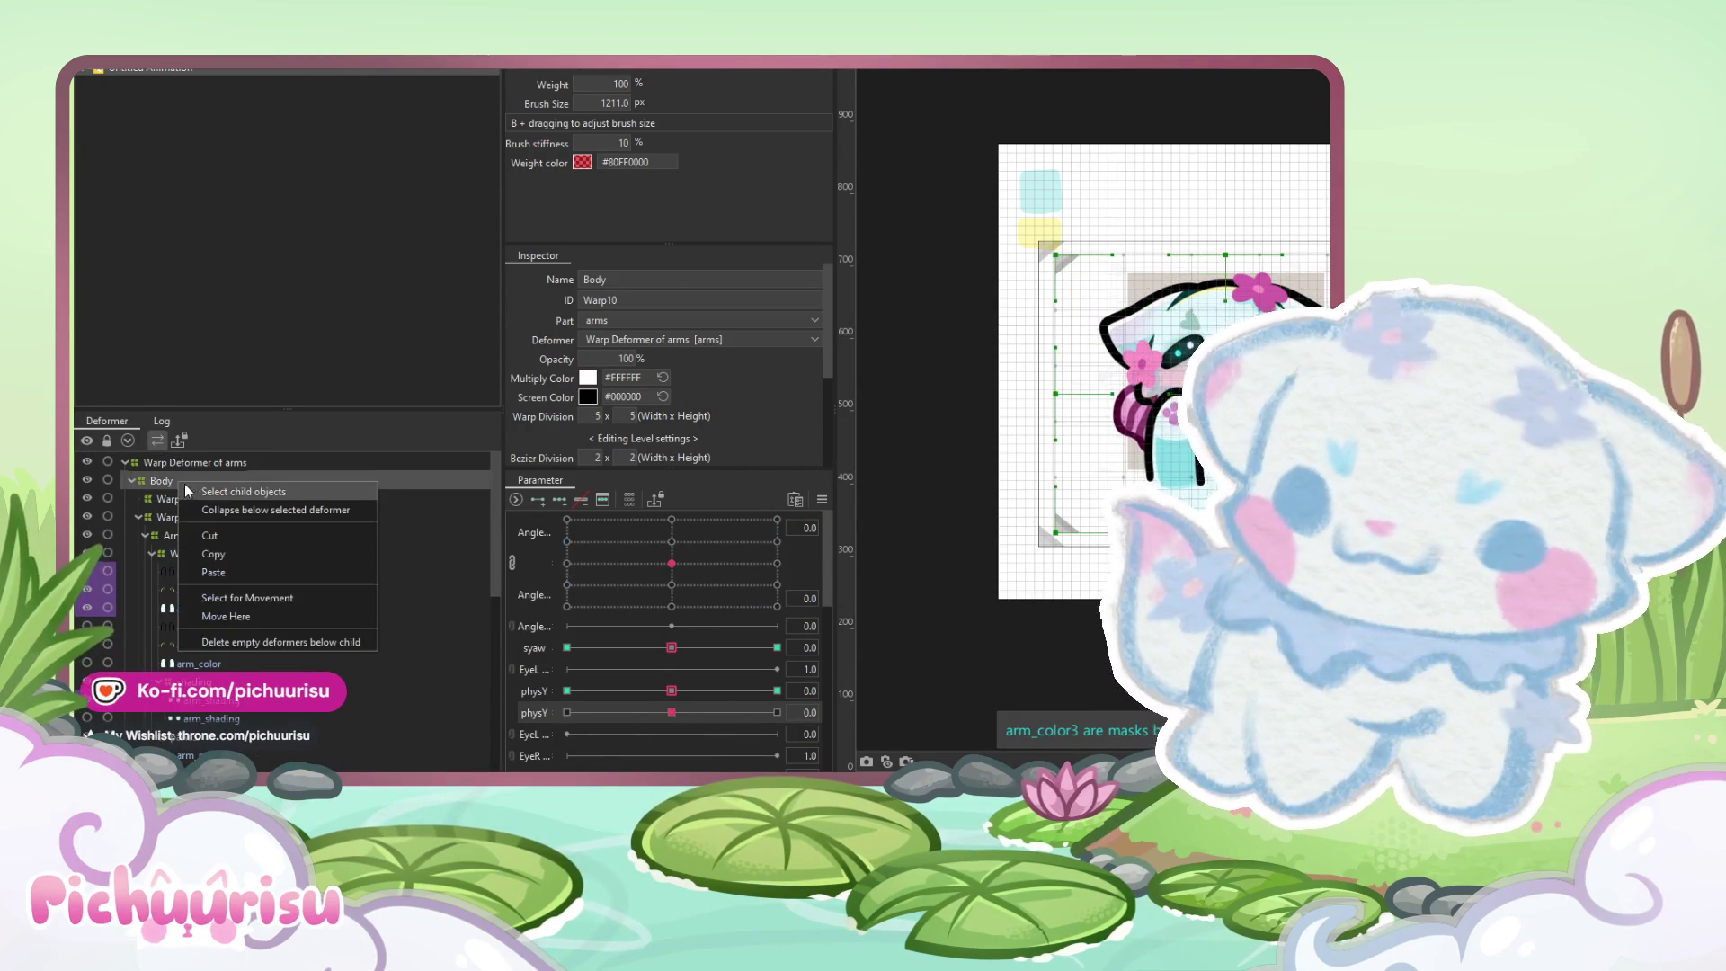
{"action": "left_click", "coordinate": [427, 597]}
{"action": "left_click", "coordinate": [313, 626]}
{"action": "scroll", "coordinate": [313, 627], "scroll_direction": "down", "scroll_amount": 10}
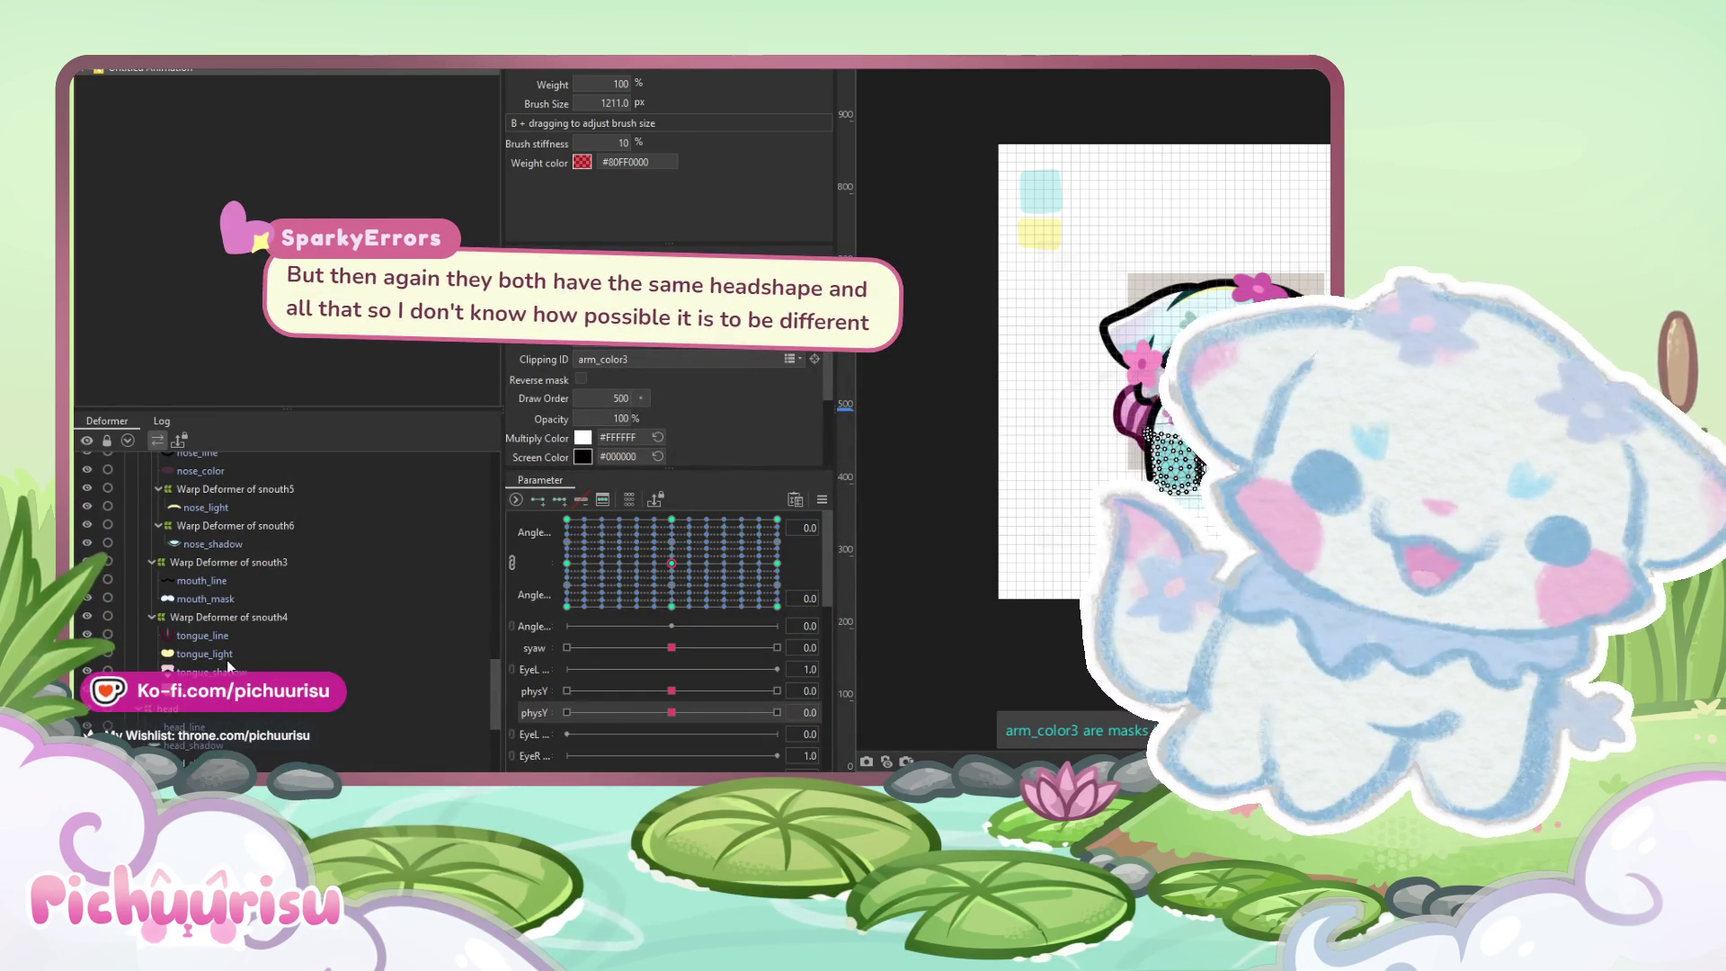
{"action": "scroll", "coordinate": [227, 659], "scroll_direction": "down", "scroll_amount": 5}
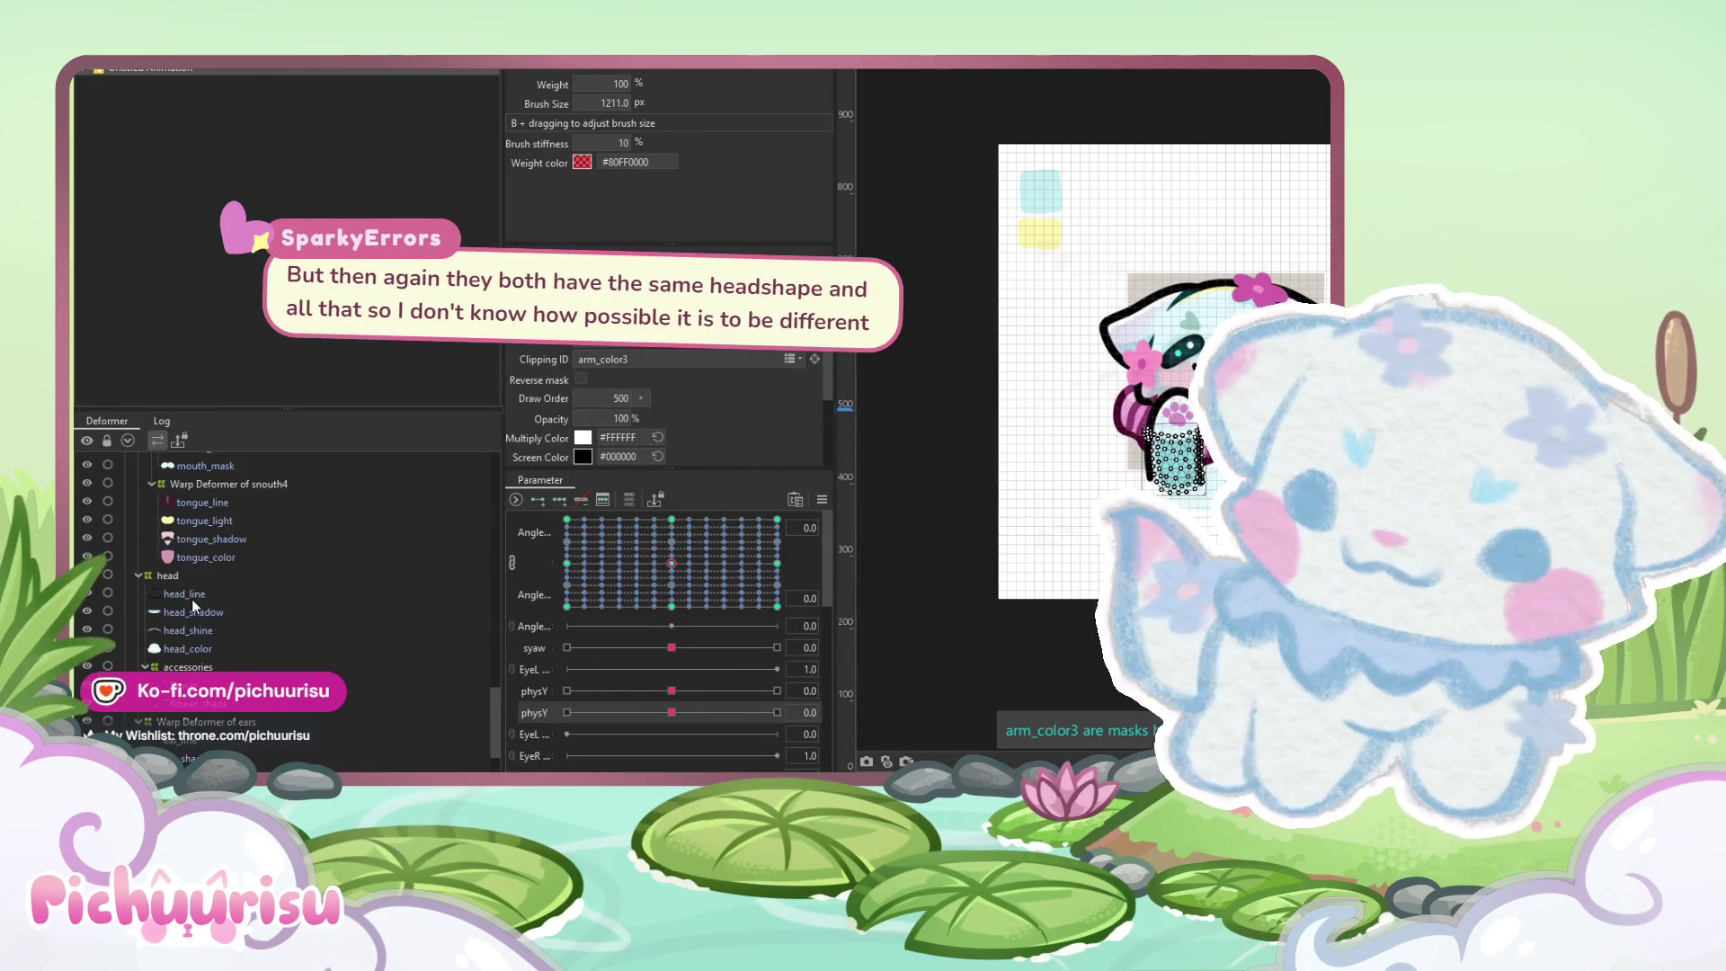
{"action": "left_click", "coordinate": [192, 597]}
{"action": "left_click", "coordinate": [186, 648], "text": "shift"}
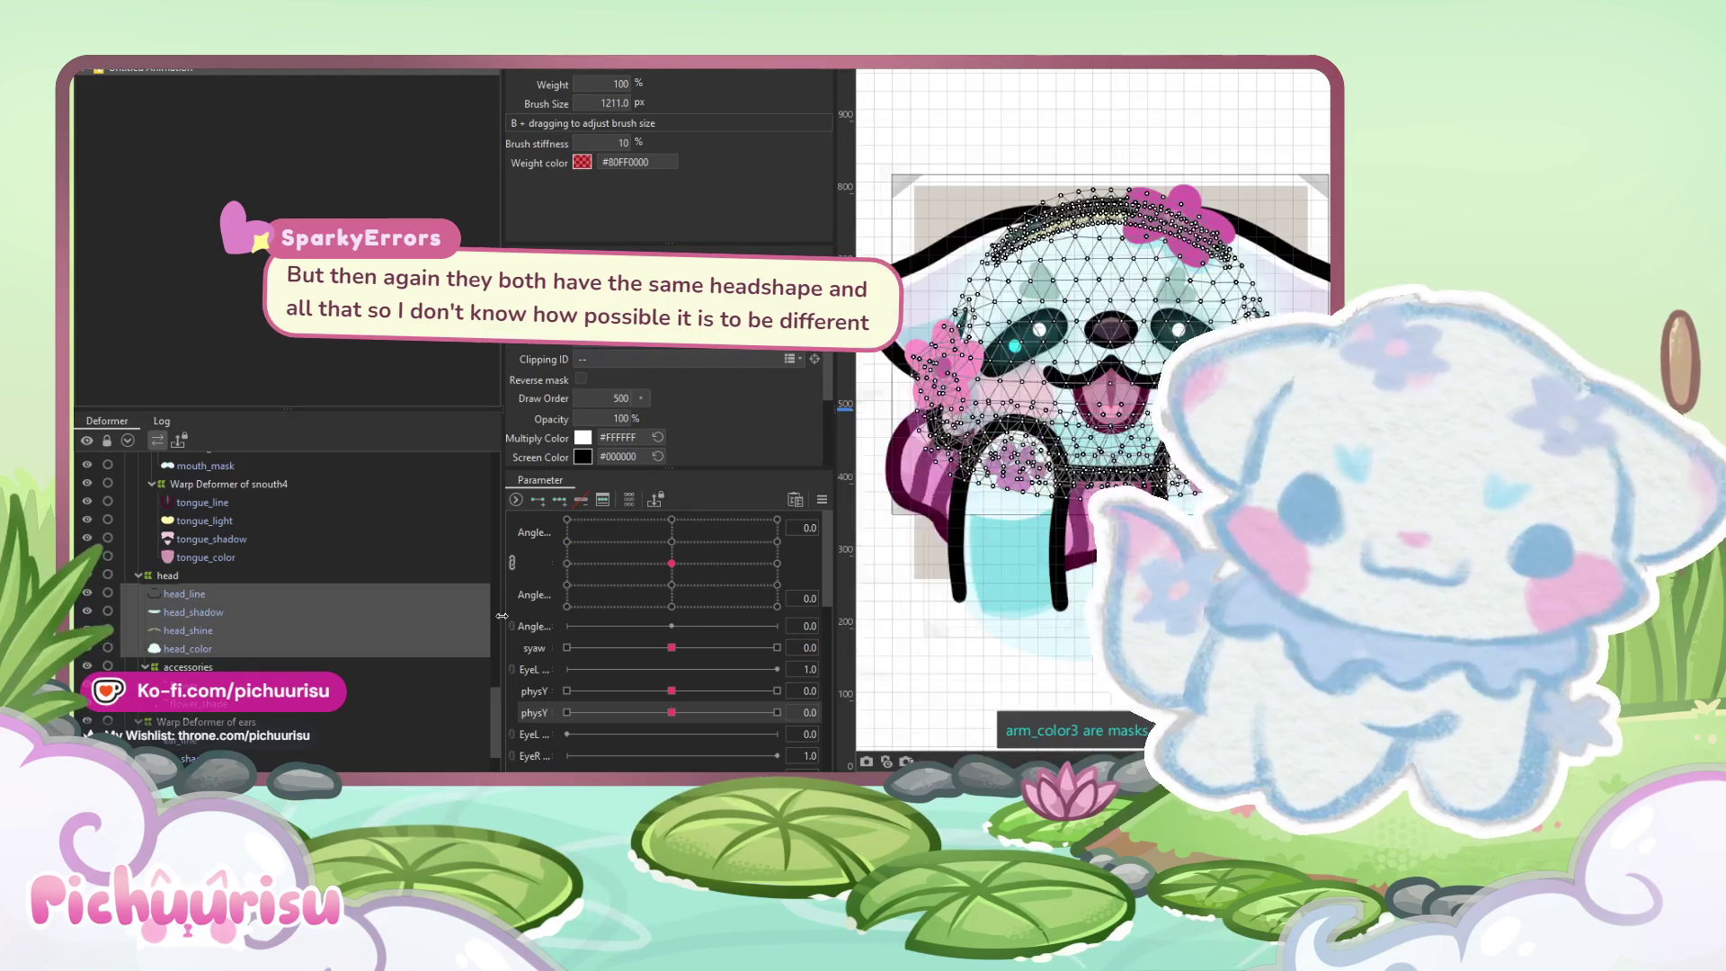
Deform the head meshes across the physY range, then select flower and its shading piece
{"action": "left_click_drag", "start_coordinate": [607, 710], "coordinate": [776, 712]}
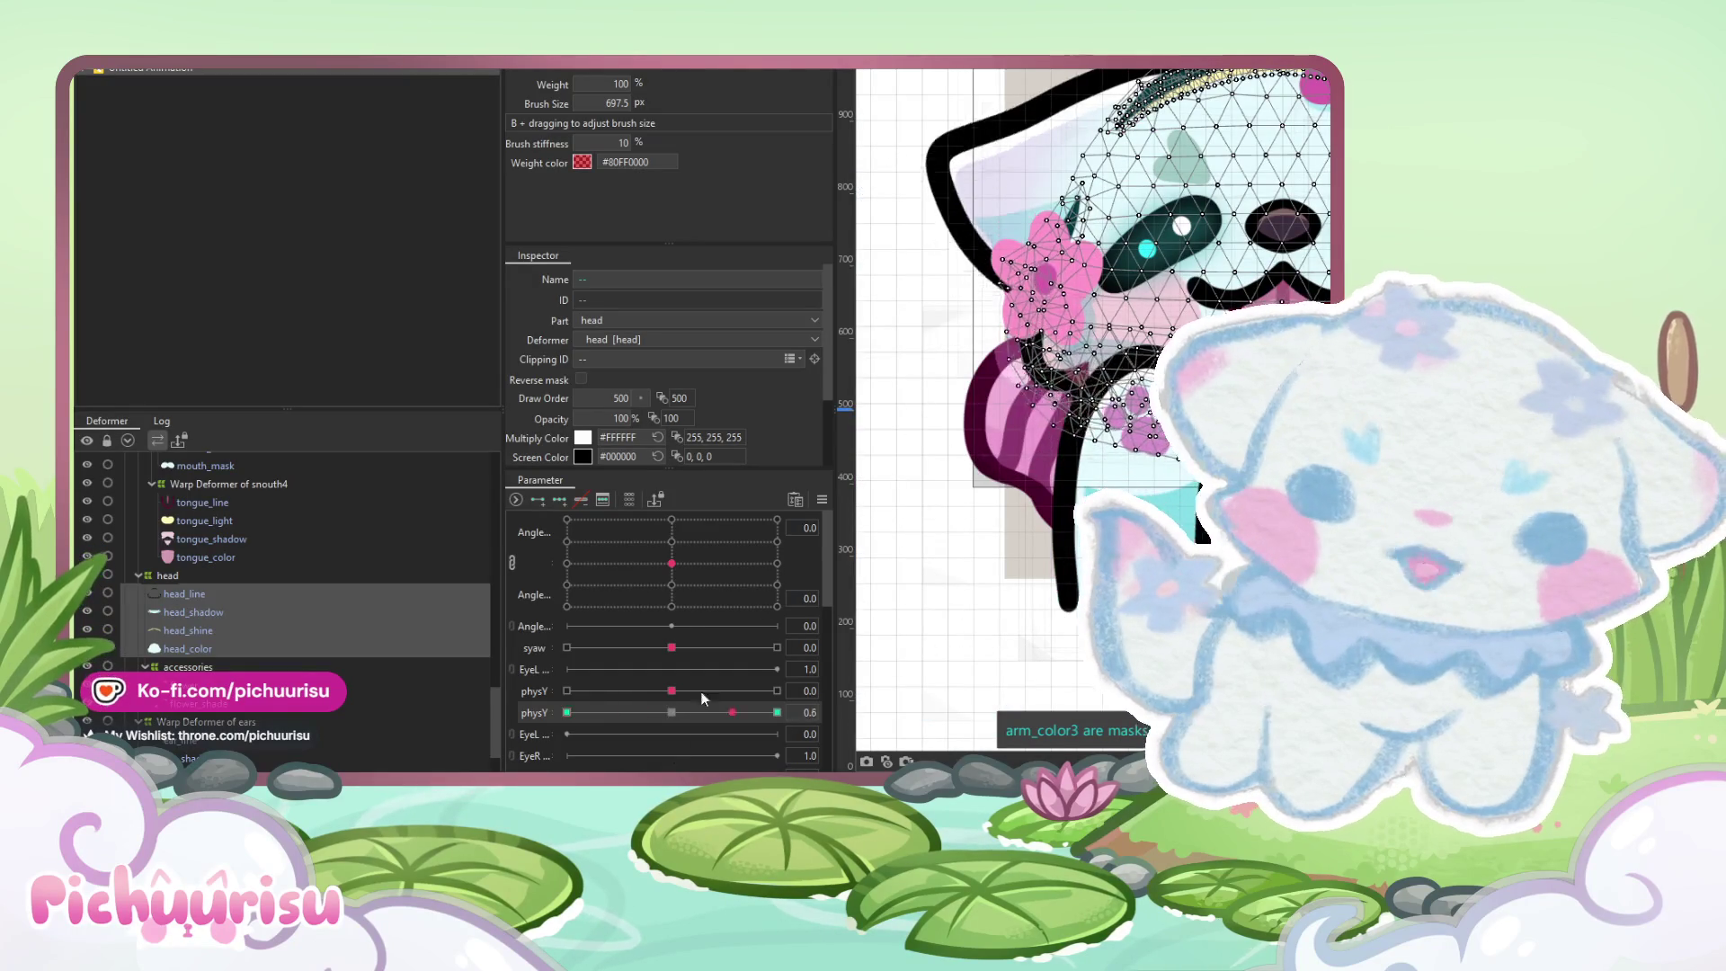
{"action": "left_click", "coordinate": [421, 681]}
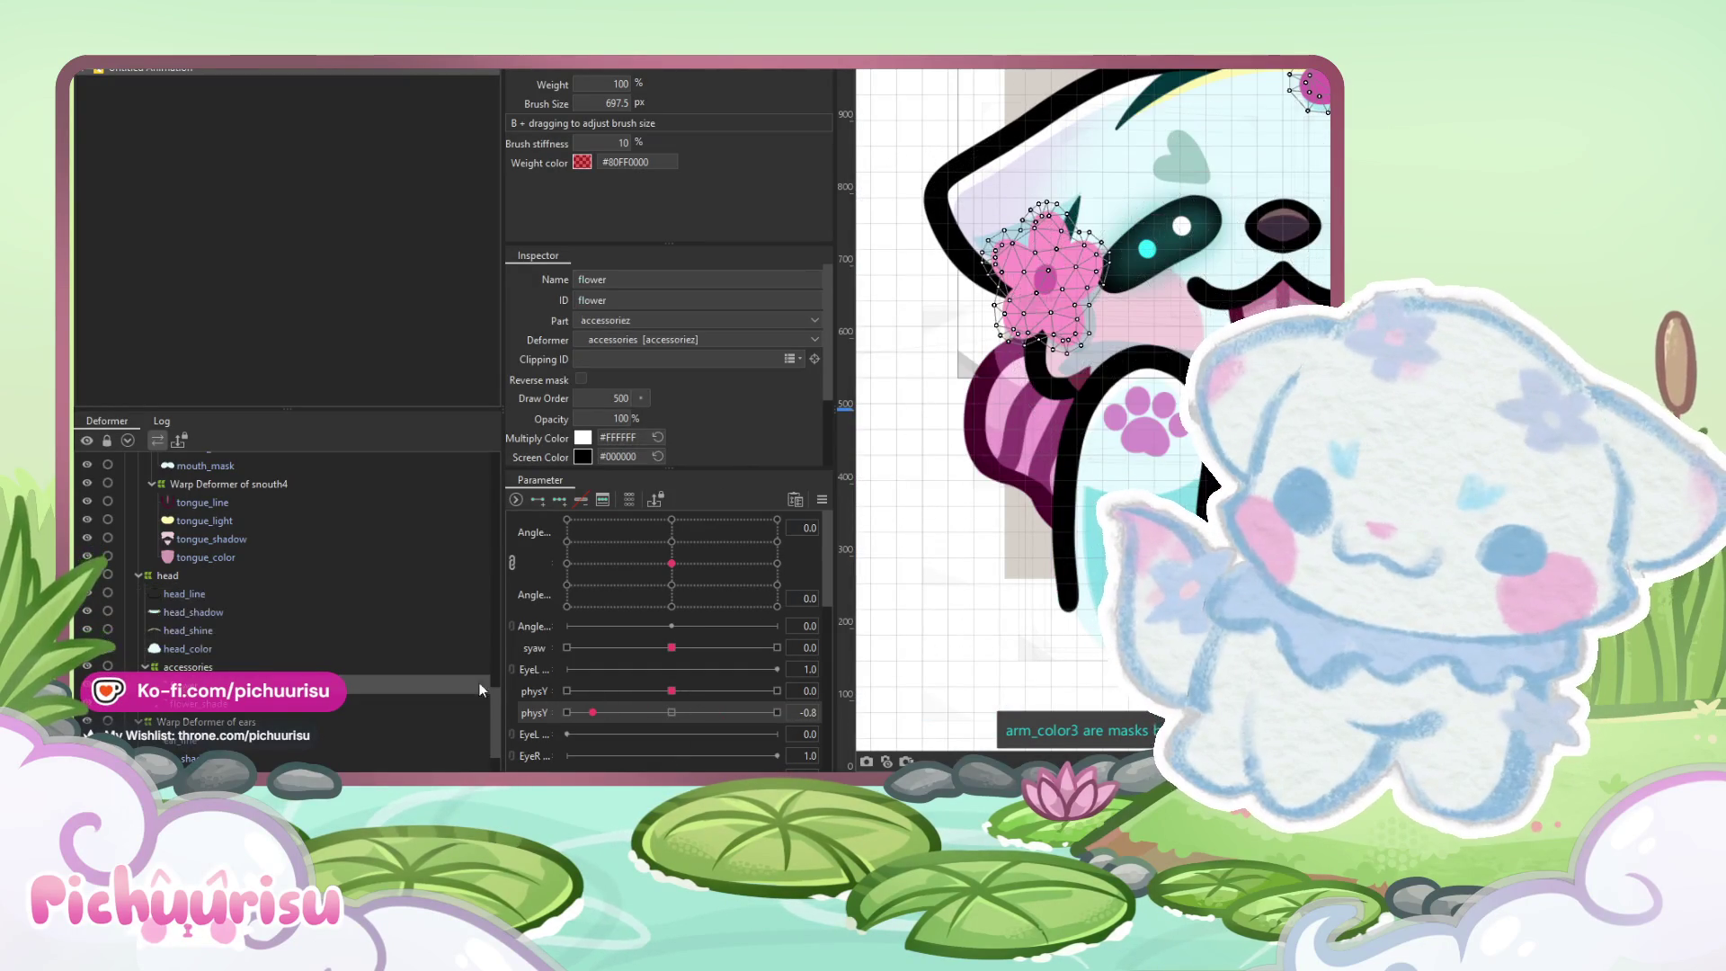
{"action": "left_click", "coordinate": [233, 707], "text": "ctrl"}
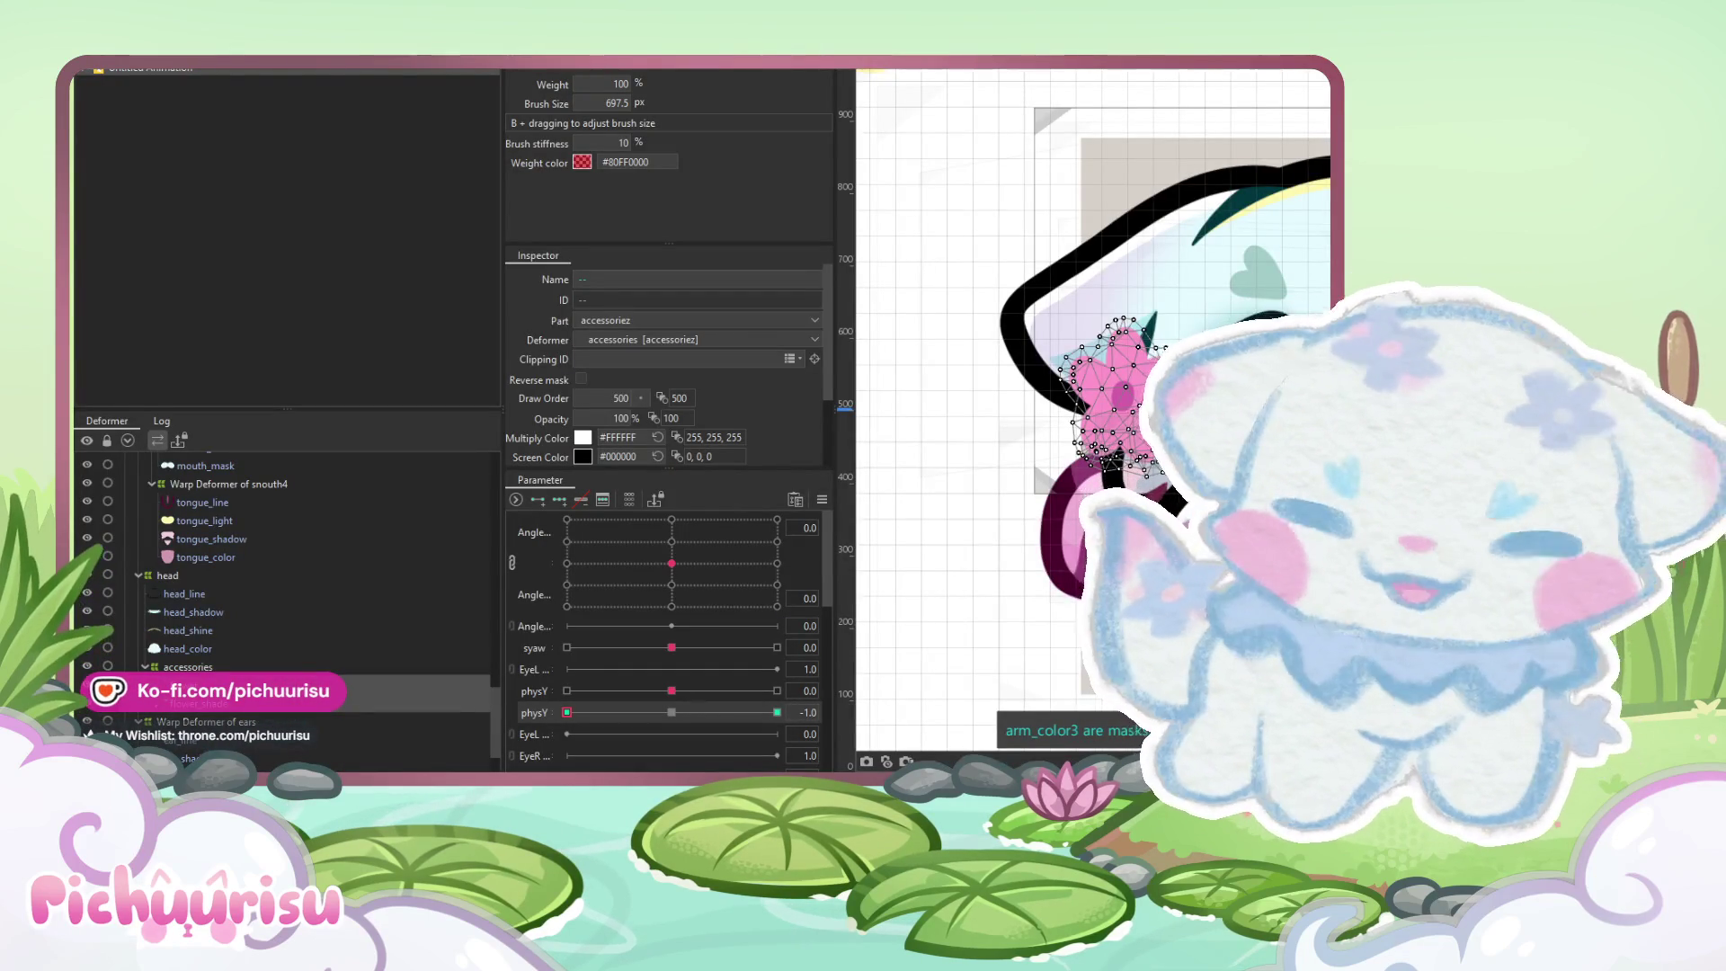
Zoom out to check the flowers' physY bounce
{"action": "scroll", "coordinate": [1169, 432], "scroll_direction": "down", "scroll_amount": 2}
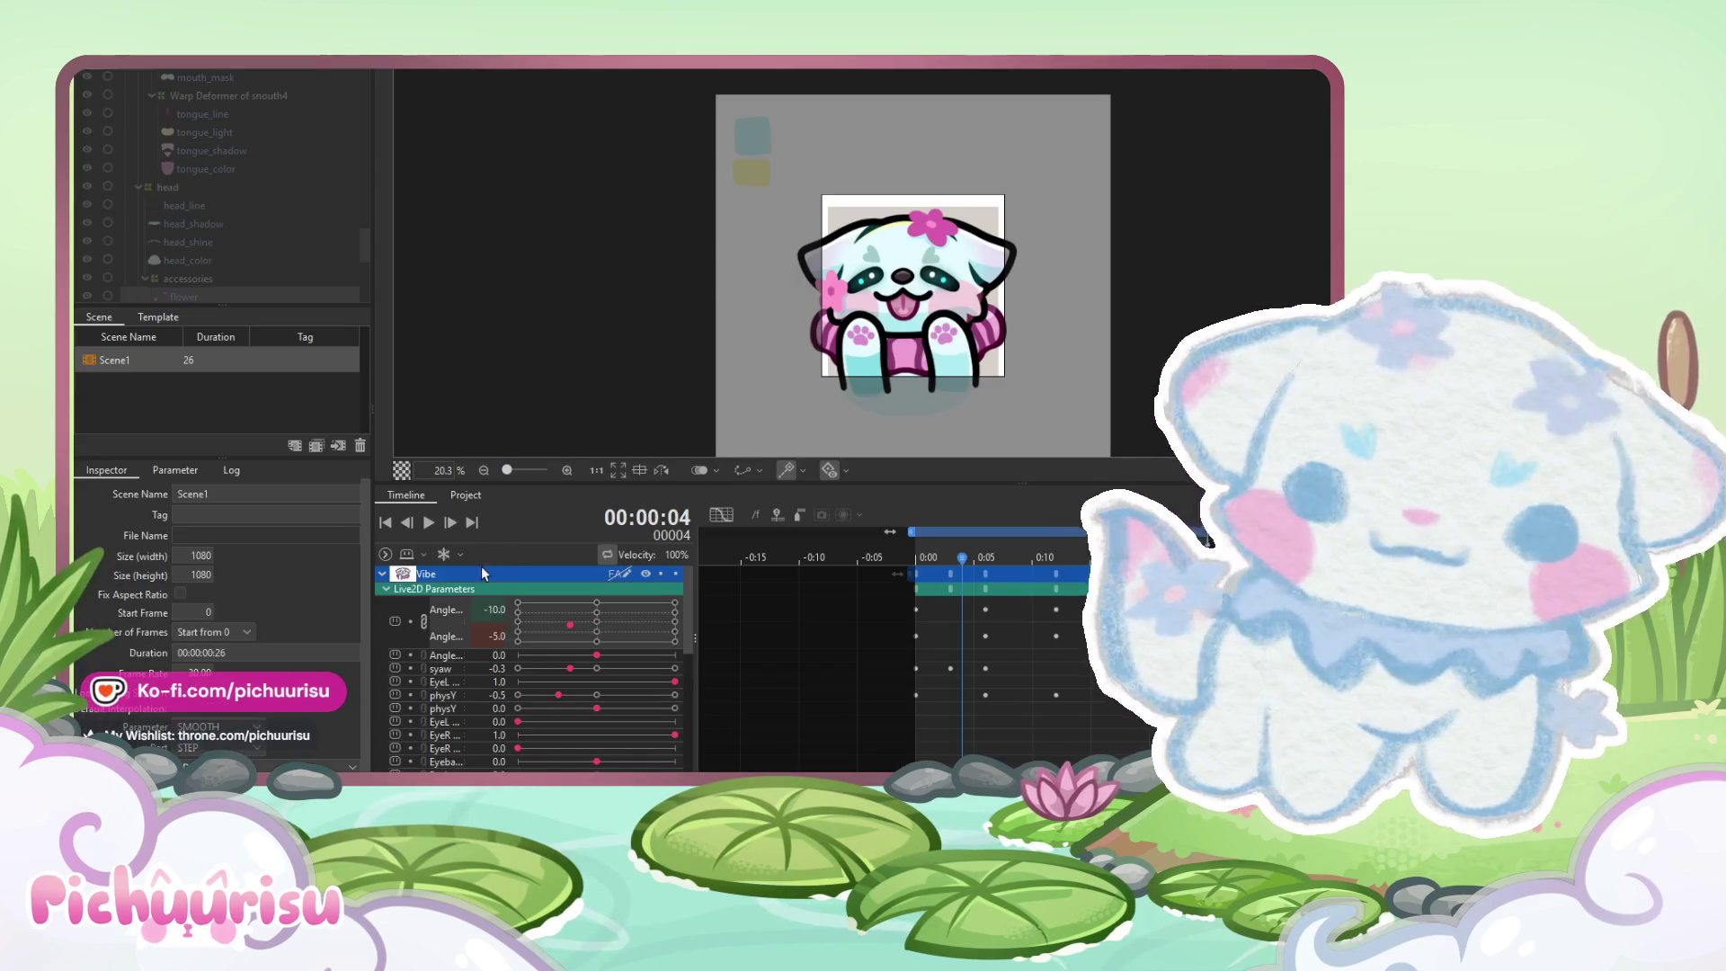
Play the animation preview, recentre the character, then stop the looping playback
{"action": "left_click", "coordinate": [424, 515]}
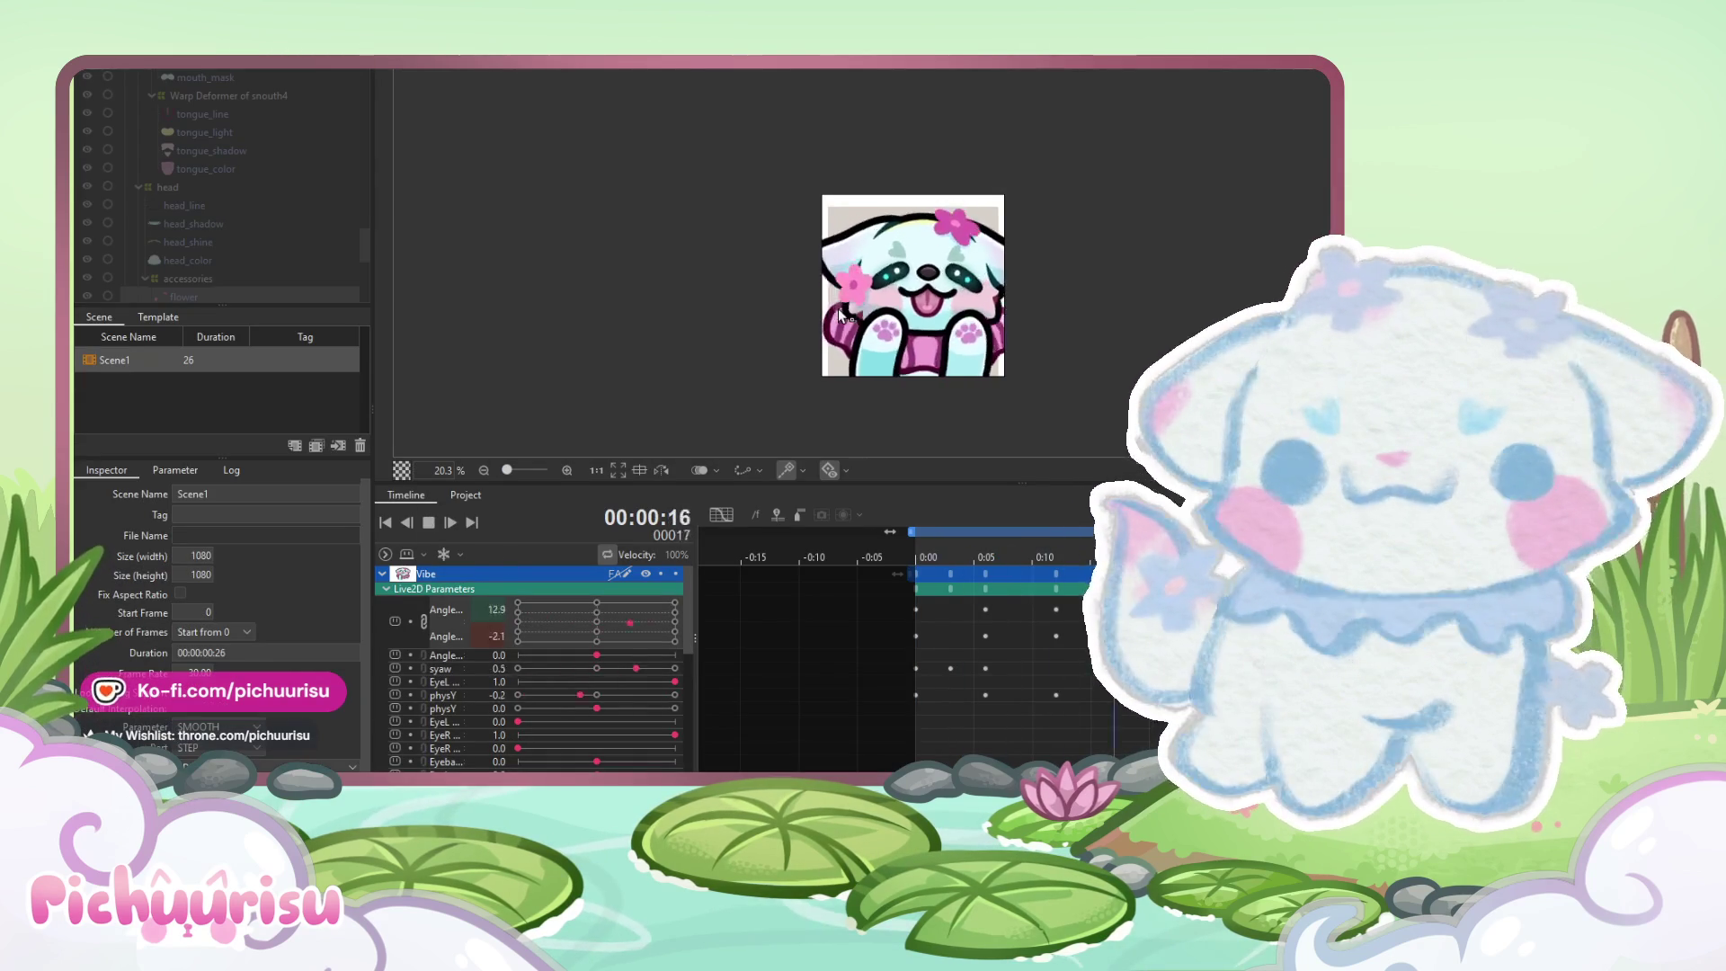
{"action": "scroll", "coordinate": [838, 313], "scroll_direction": "down", "scroll_amount": 3}
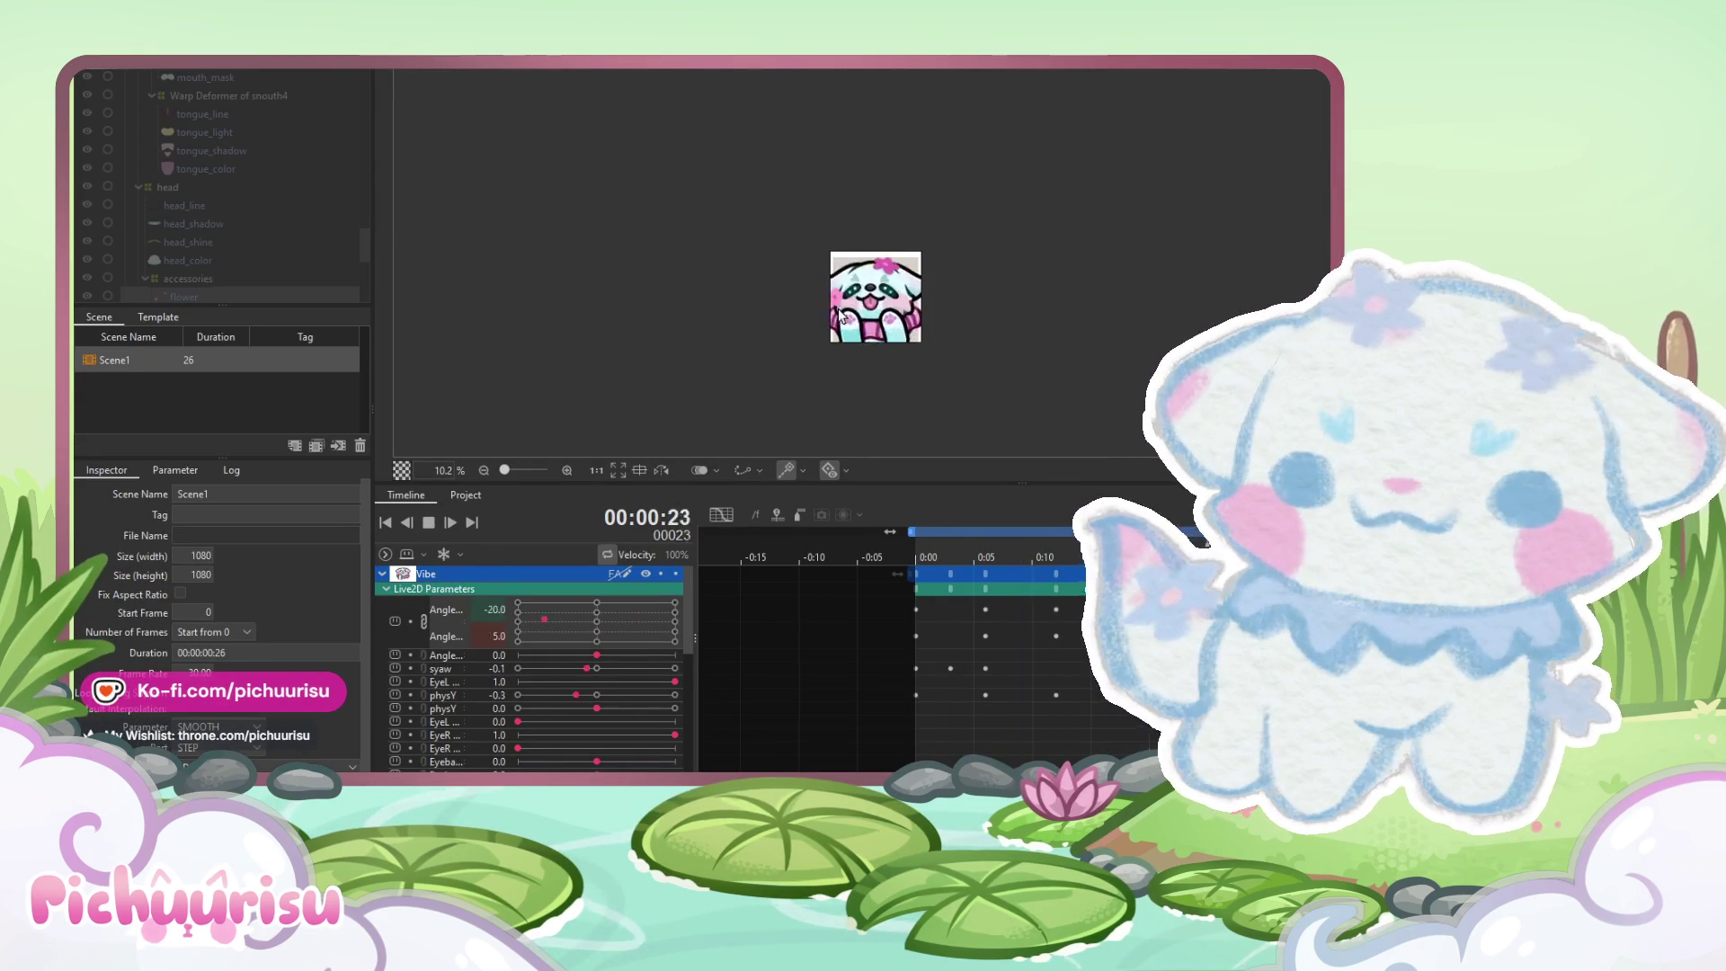
{"action": "scroll", "coordinate": [838, 311], "scroll_direction": "up", "scroll_amount": 5}
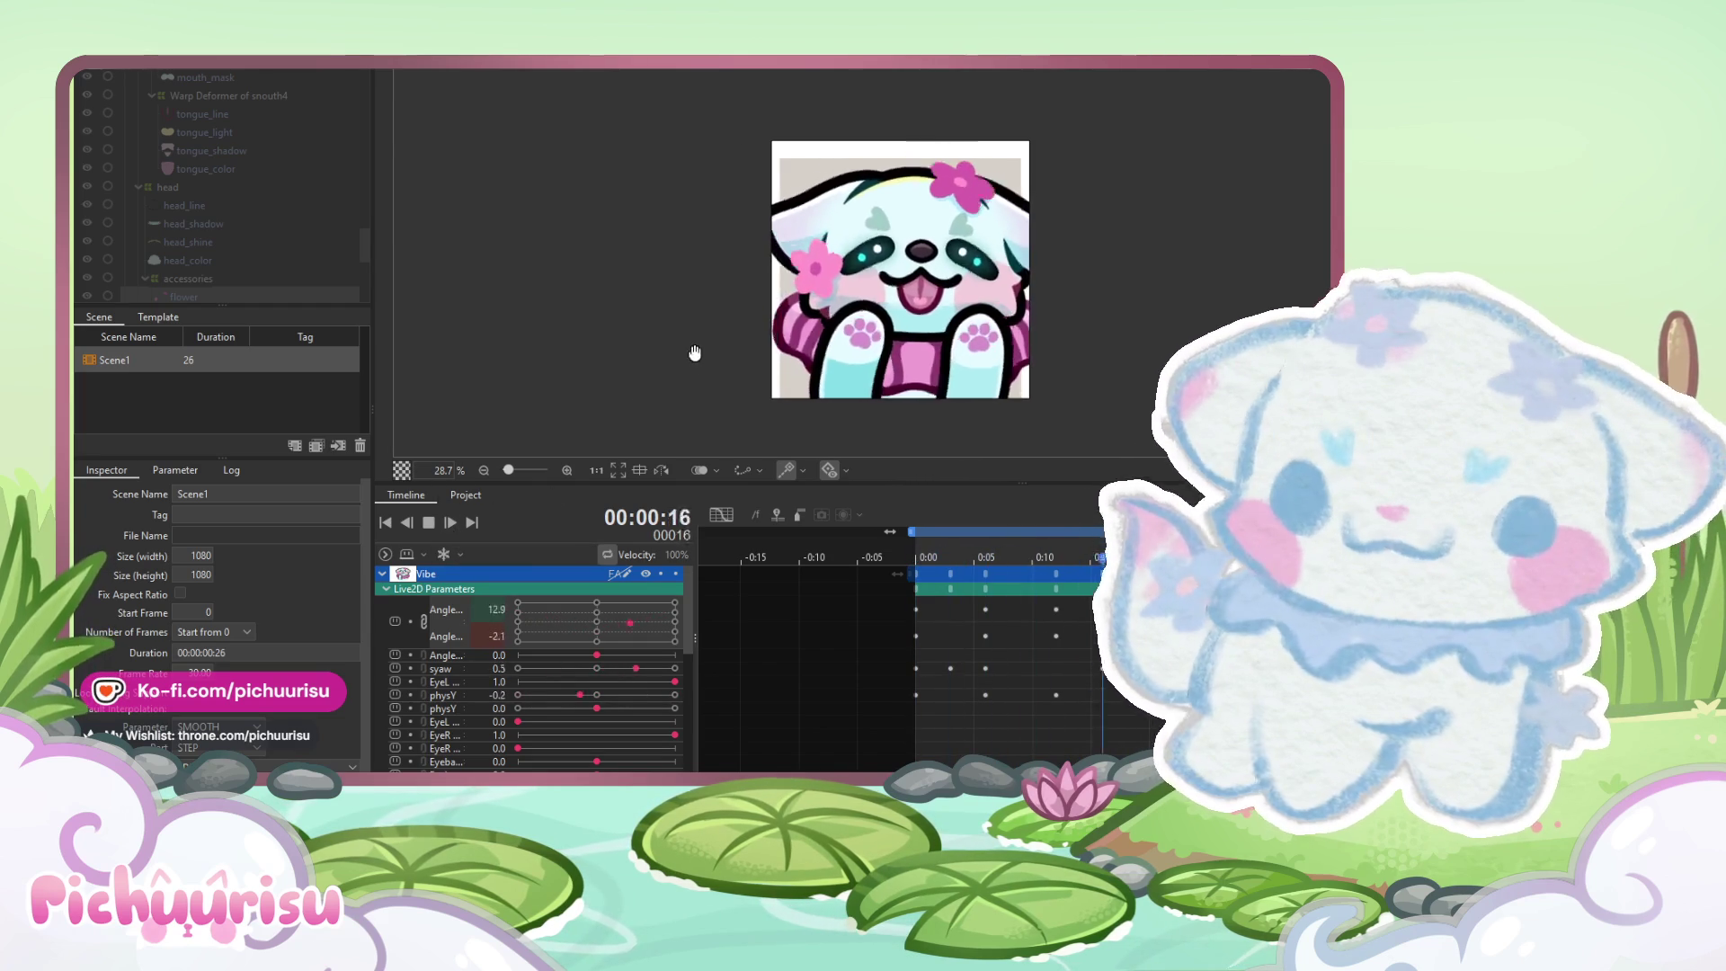
{"action": "left_click_drag", "start_coordinate": [694, 354], "coordinate": [666, 336]}
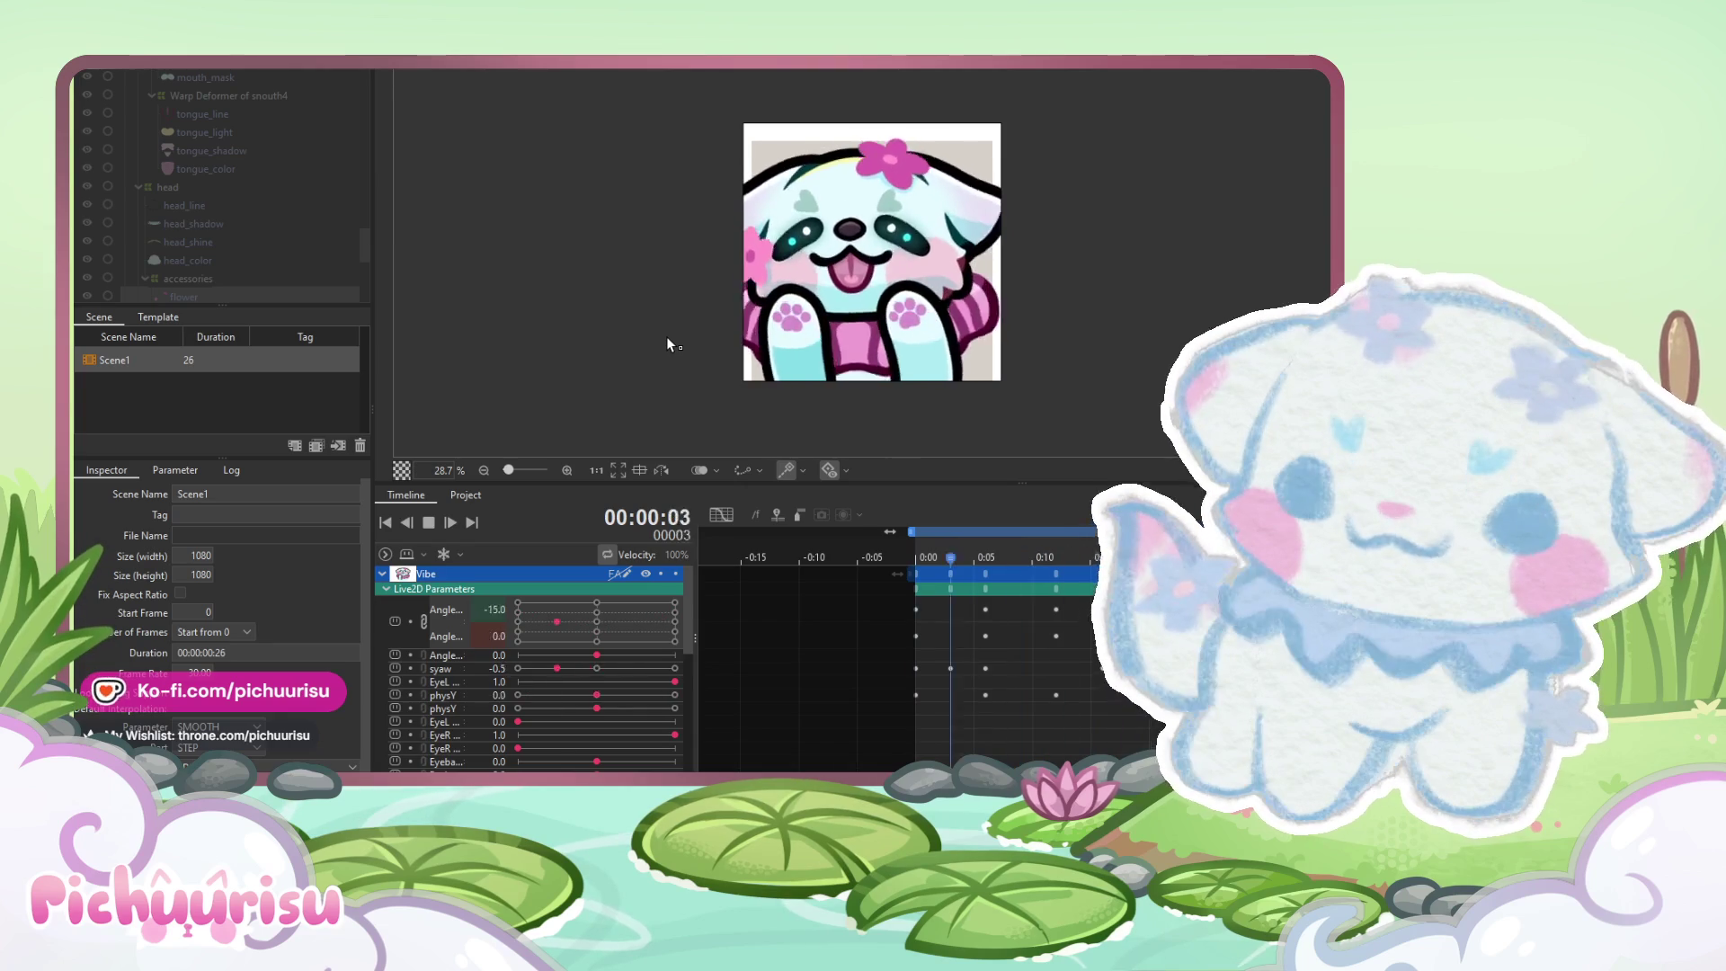
{"action": "scroll", "coordinate": [666, 336], "scroll_direction": "down", "scroll_amount": 3}
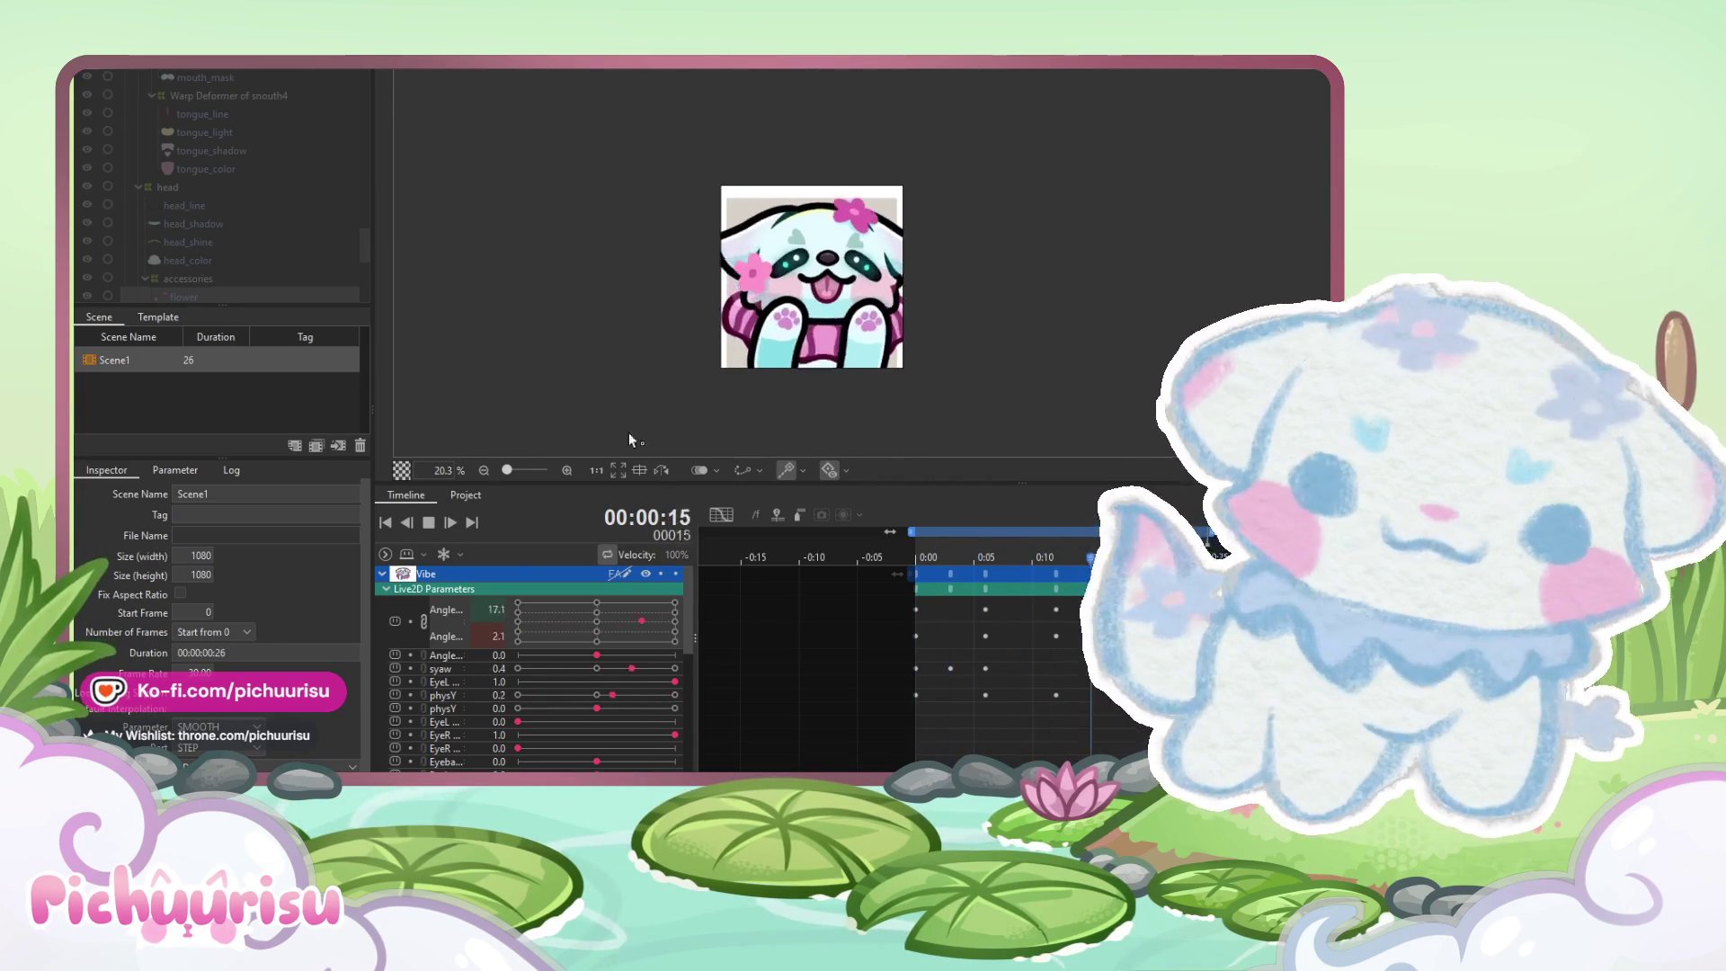
{"action": "left_click", "coordinate": [428, 522]}
Key physY at 1.0 on frames 9 and 16
{"action": "left_click", "coordinate": [948, 552]}
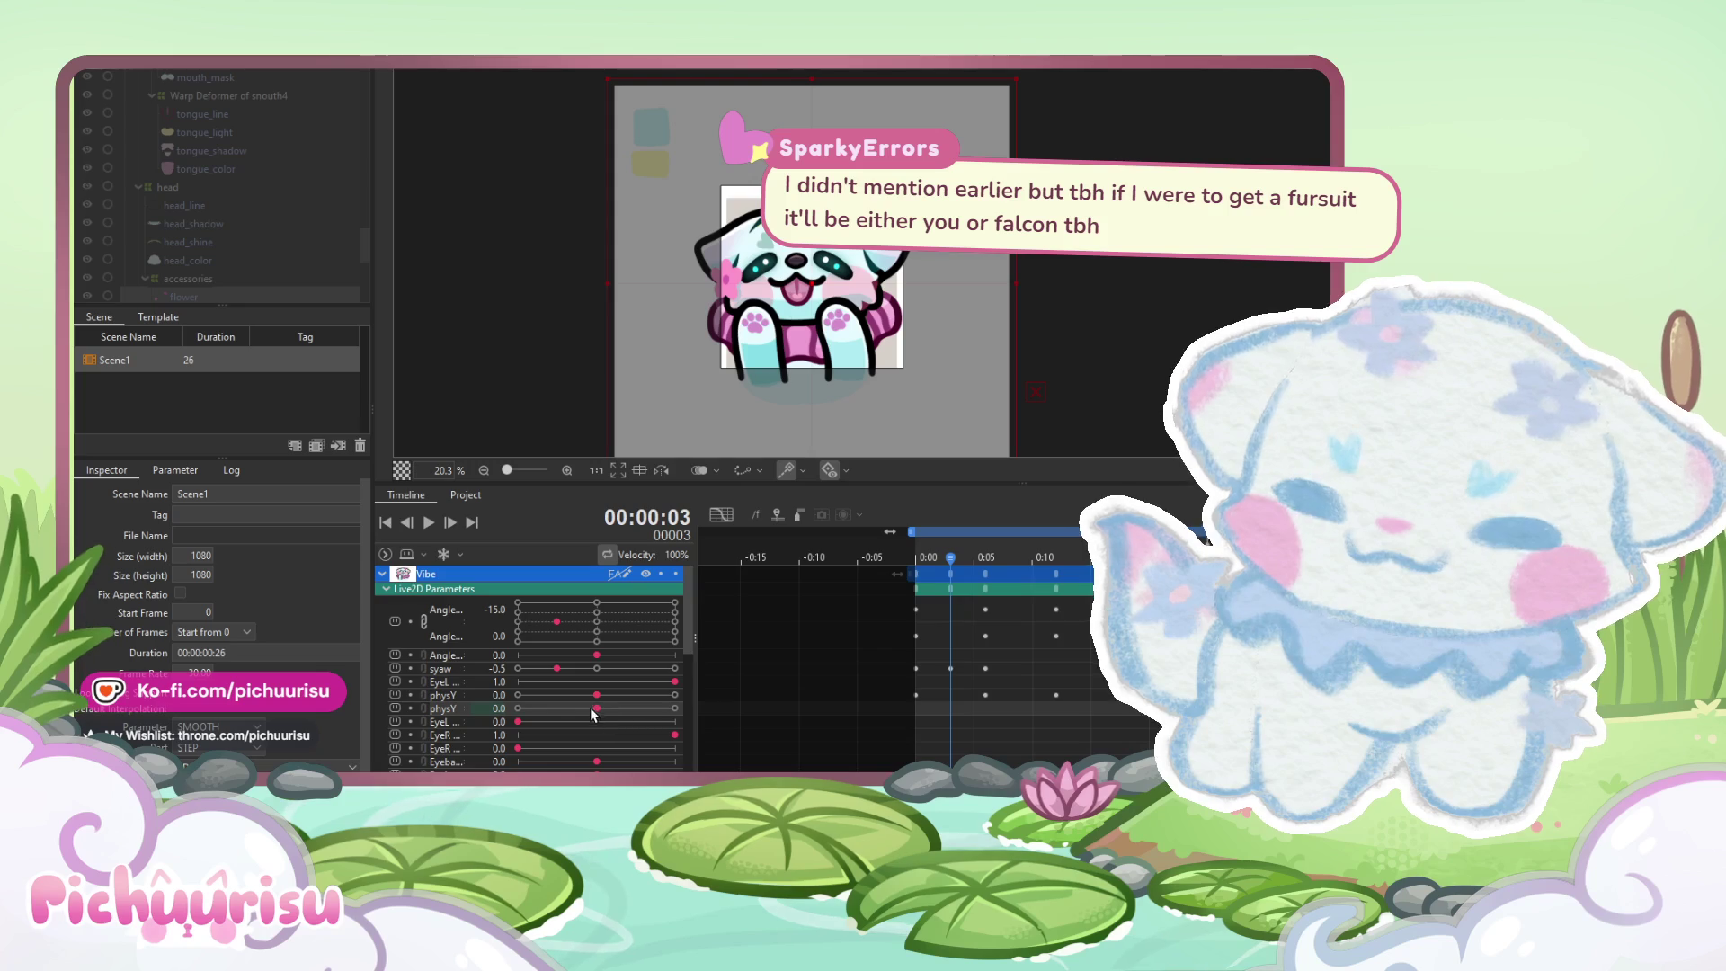
{"action": "left_click_drag", "start_coordinate": [956, 564], "coordinate": [1017, 563]}
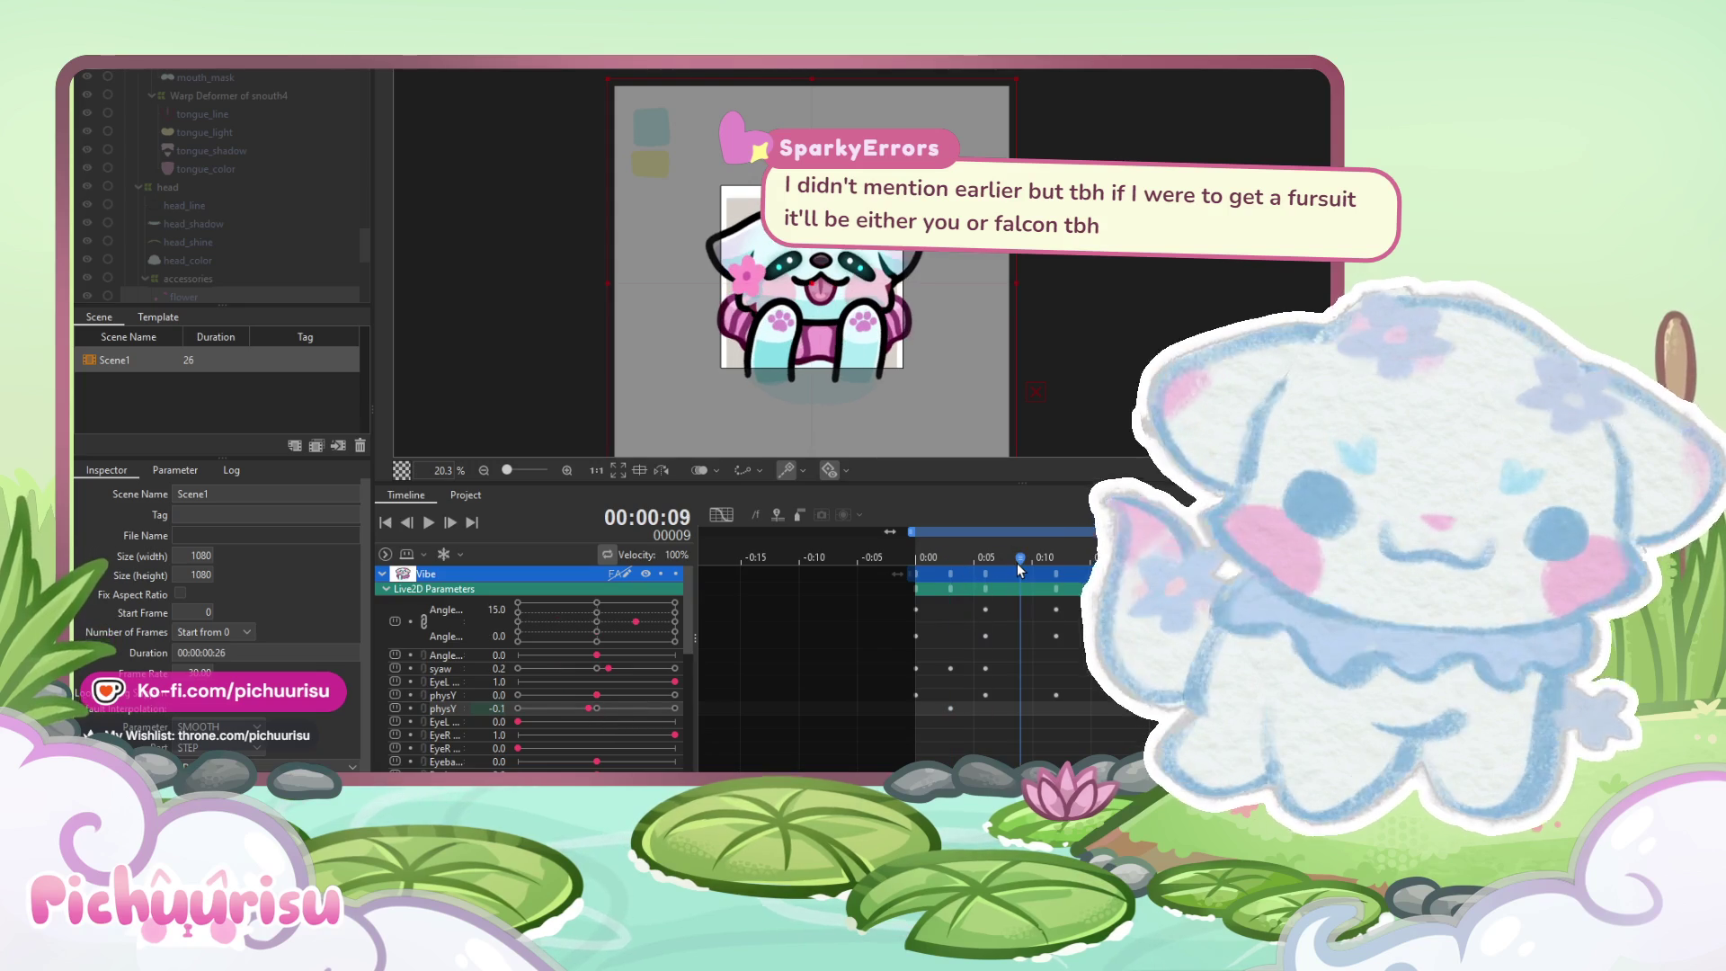
{"action": "left_click", "coordinate": [673, 708]}
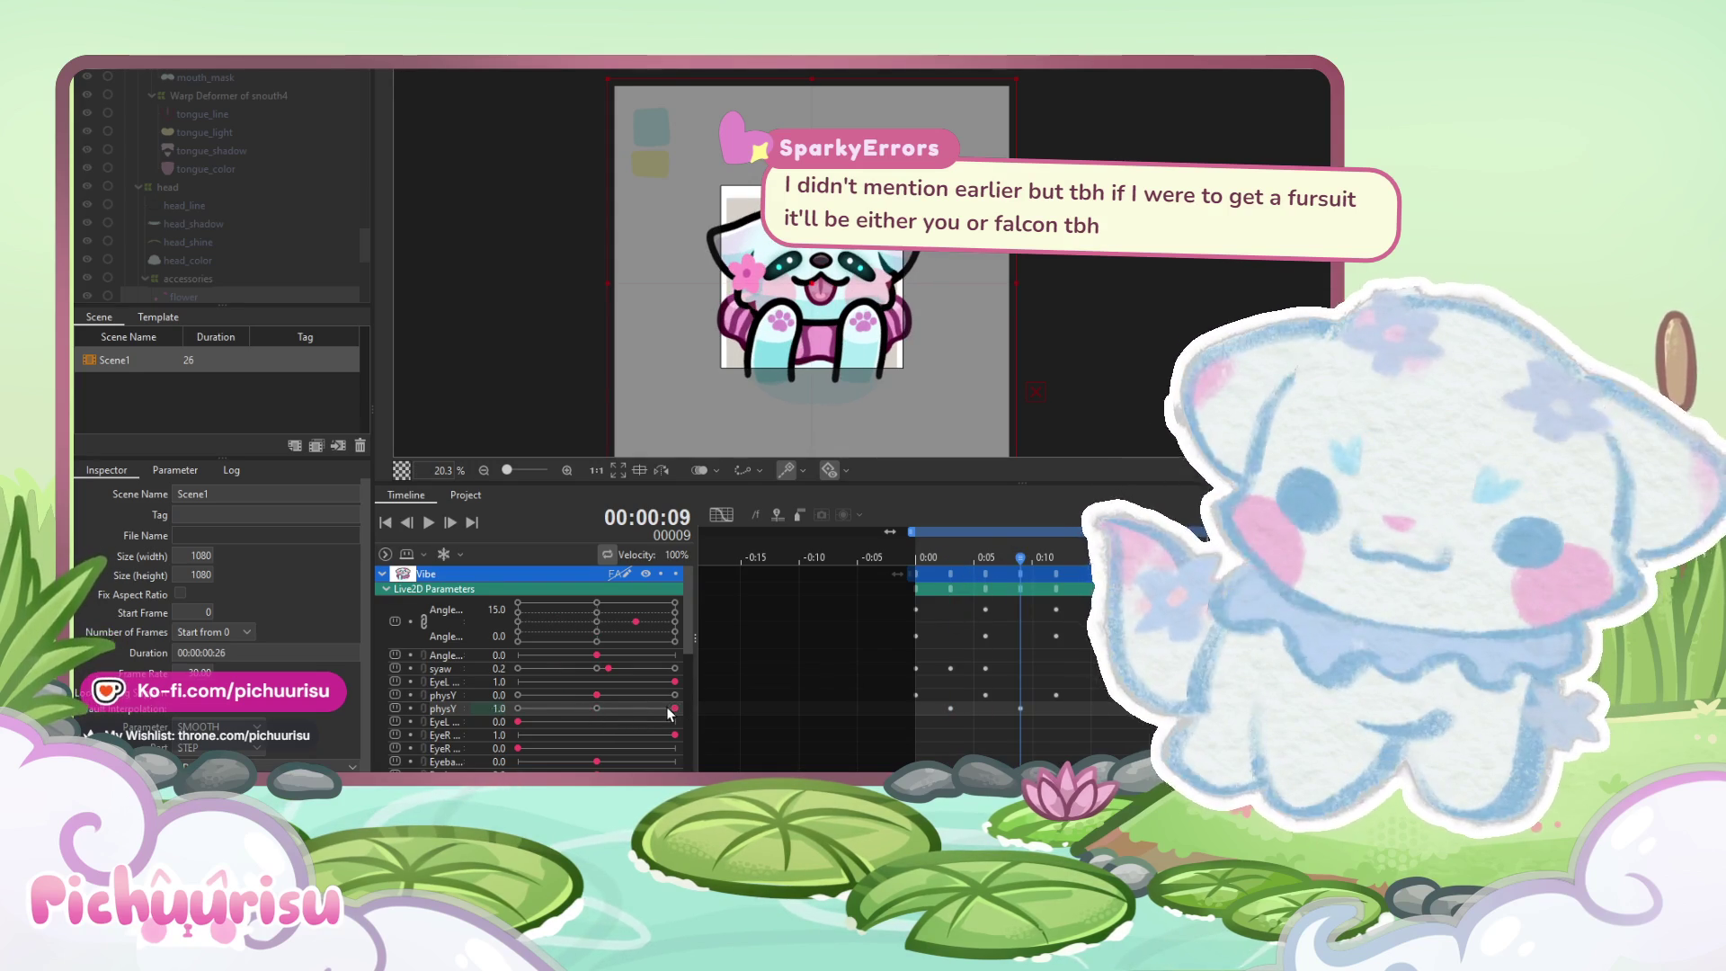
{"action": "left_click_drag", "start_coordinate": [1031, 564], "coordinate": [1208, 562]}
{"action": "left_click", "coordinate": [676, 710]}
Replay the animation from the first frame, then select the head_line layer
{"action": "left_click", "coordinate": [916, 562]}
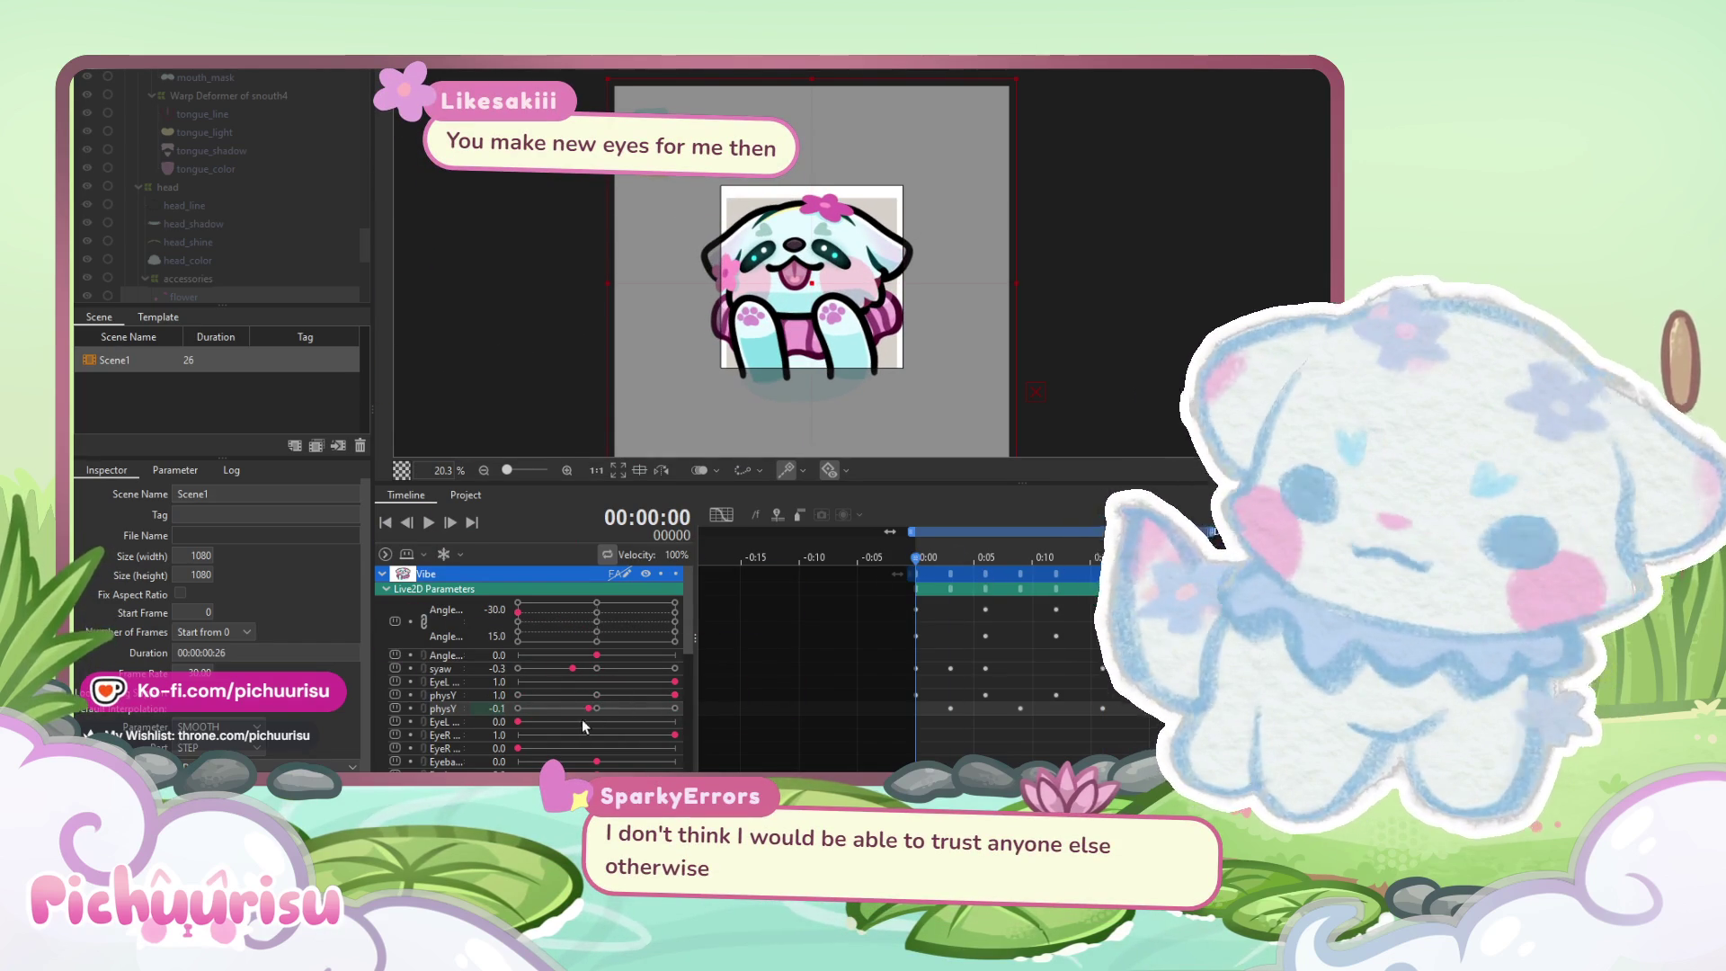
{"action": "left_click", "coordinate": [950, 708]}
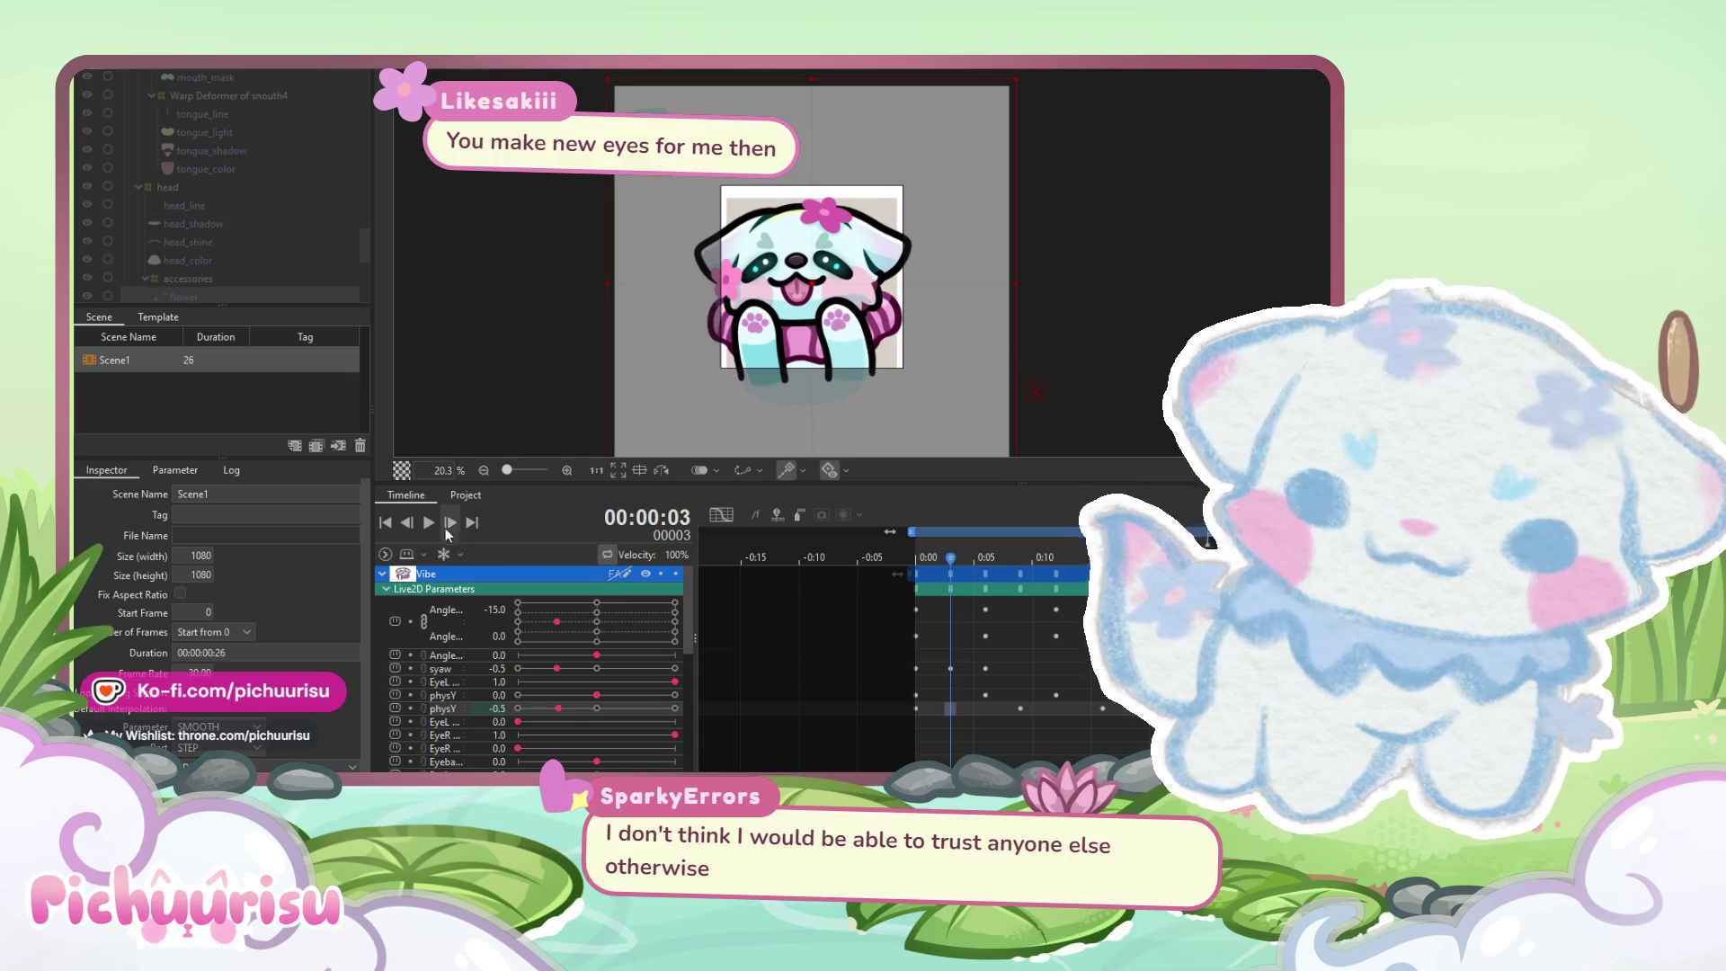
{"action": "left_click", "coordinate": [429, 522]}
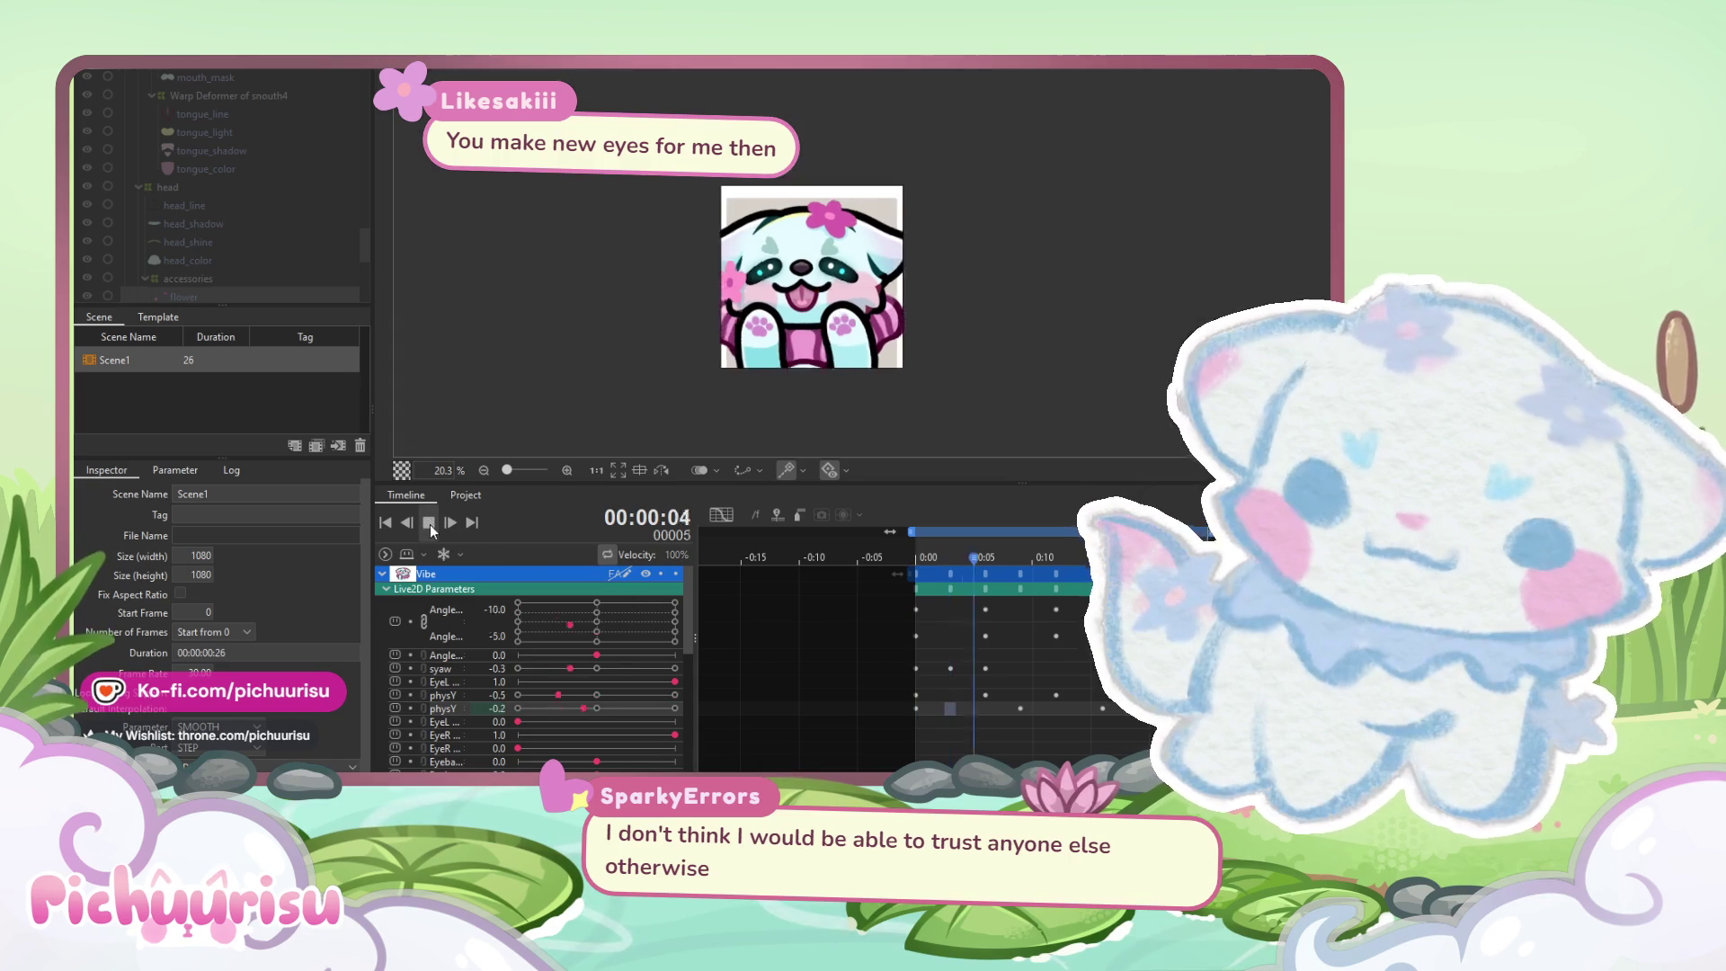
{"action": "scroll", "coordinate": [725, 351], "scroll_direction": "down", "scroll_amount": 3}
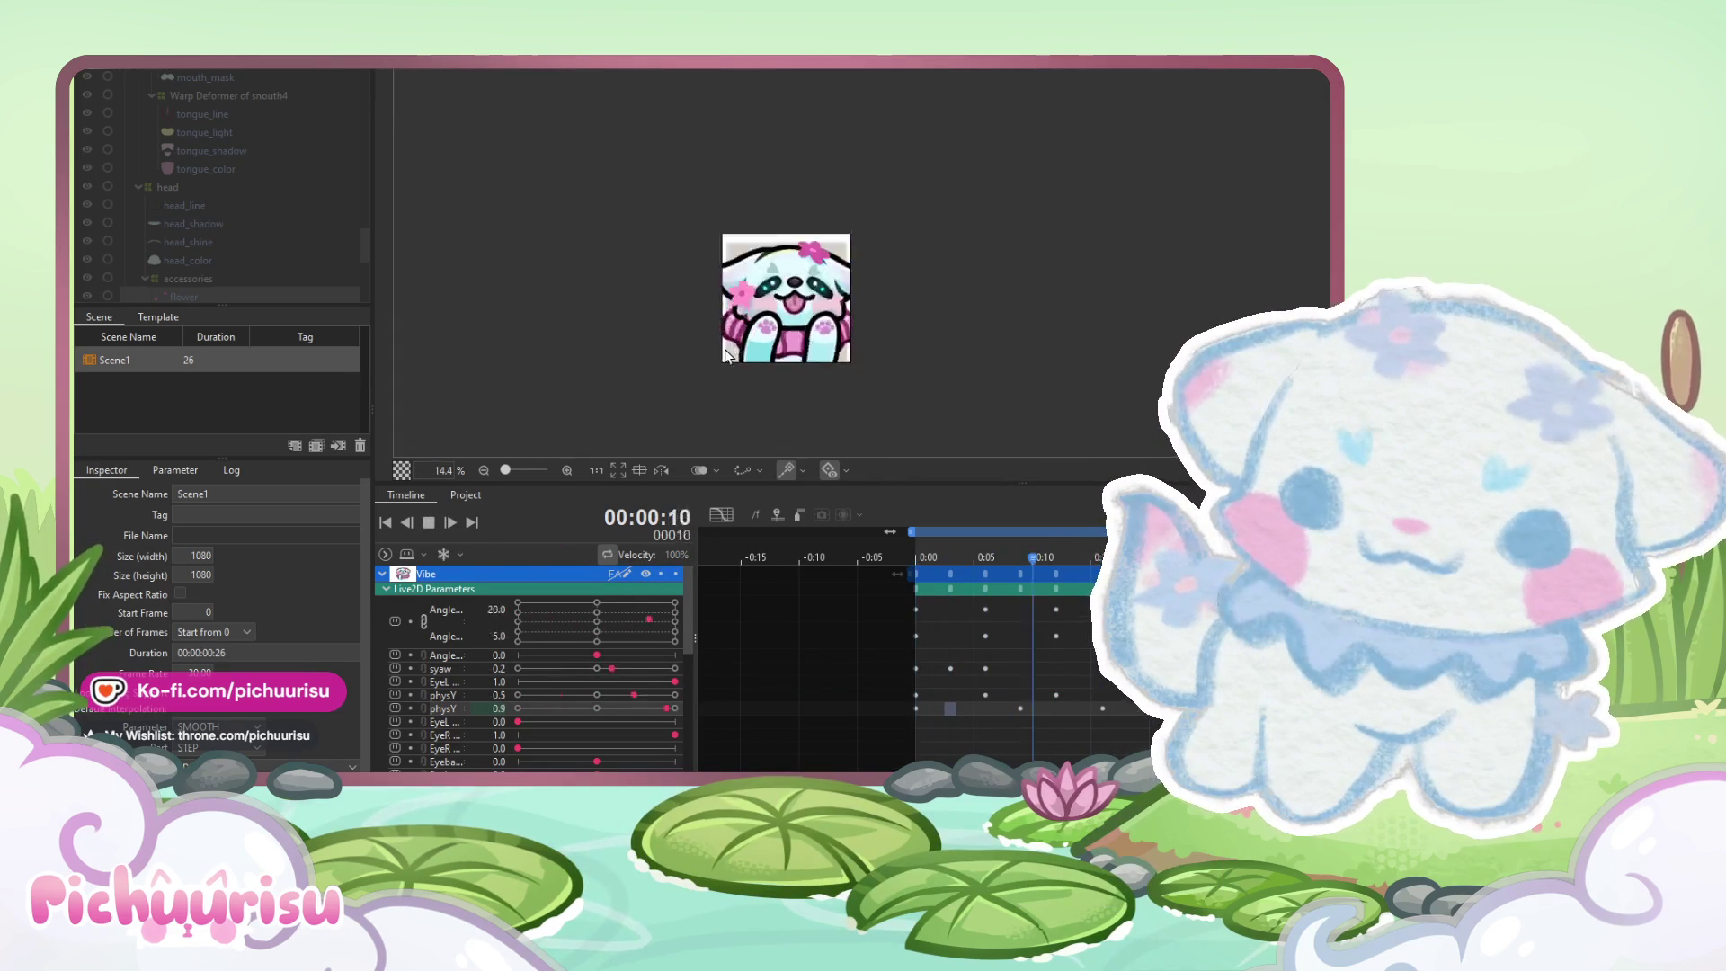
{"action": "scroll", "coordinate": [725, 351], "scroll_direction": "up", "scroll_amount": 2}
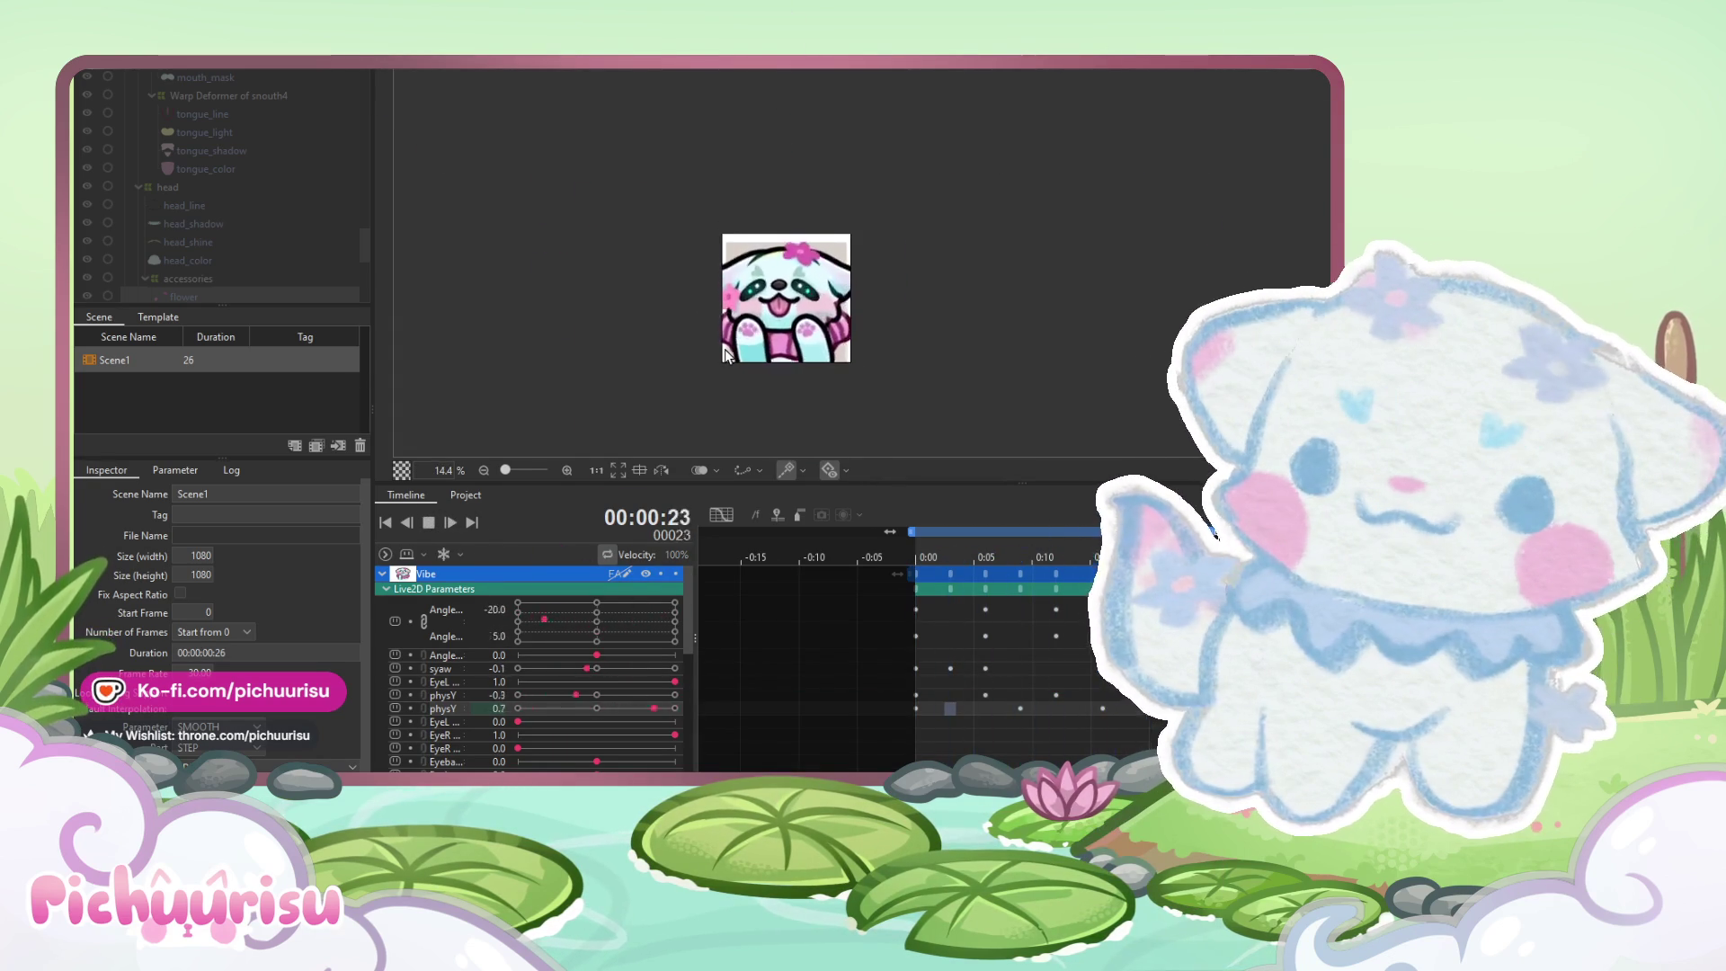
{"action": "scroll", "coordinate": [725, 352], "scroll_direction": "up", "scroll_amount": 2}
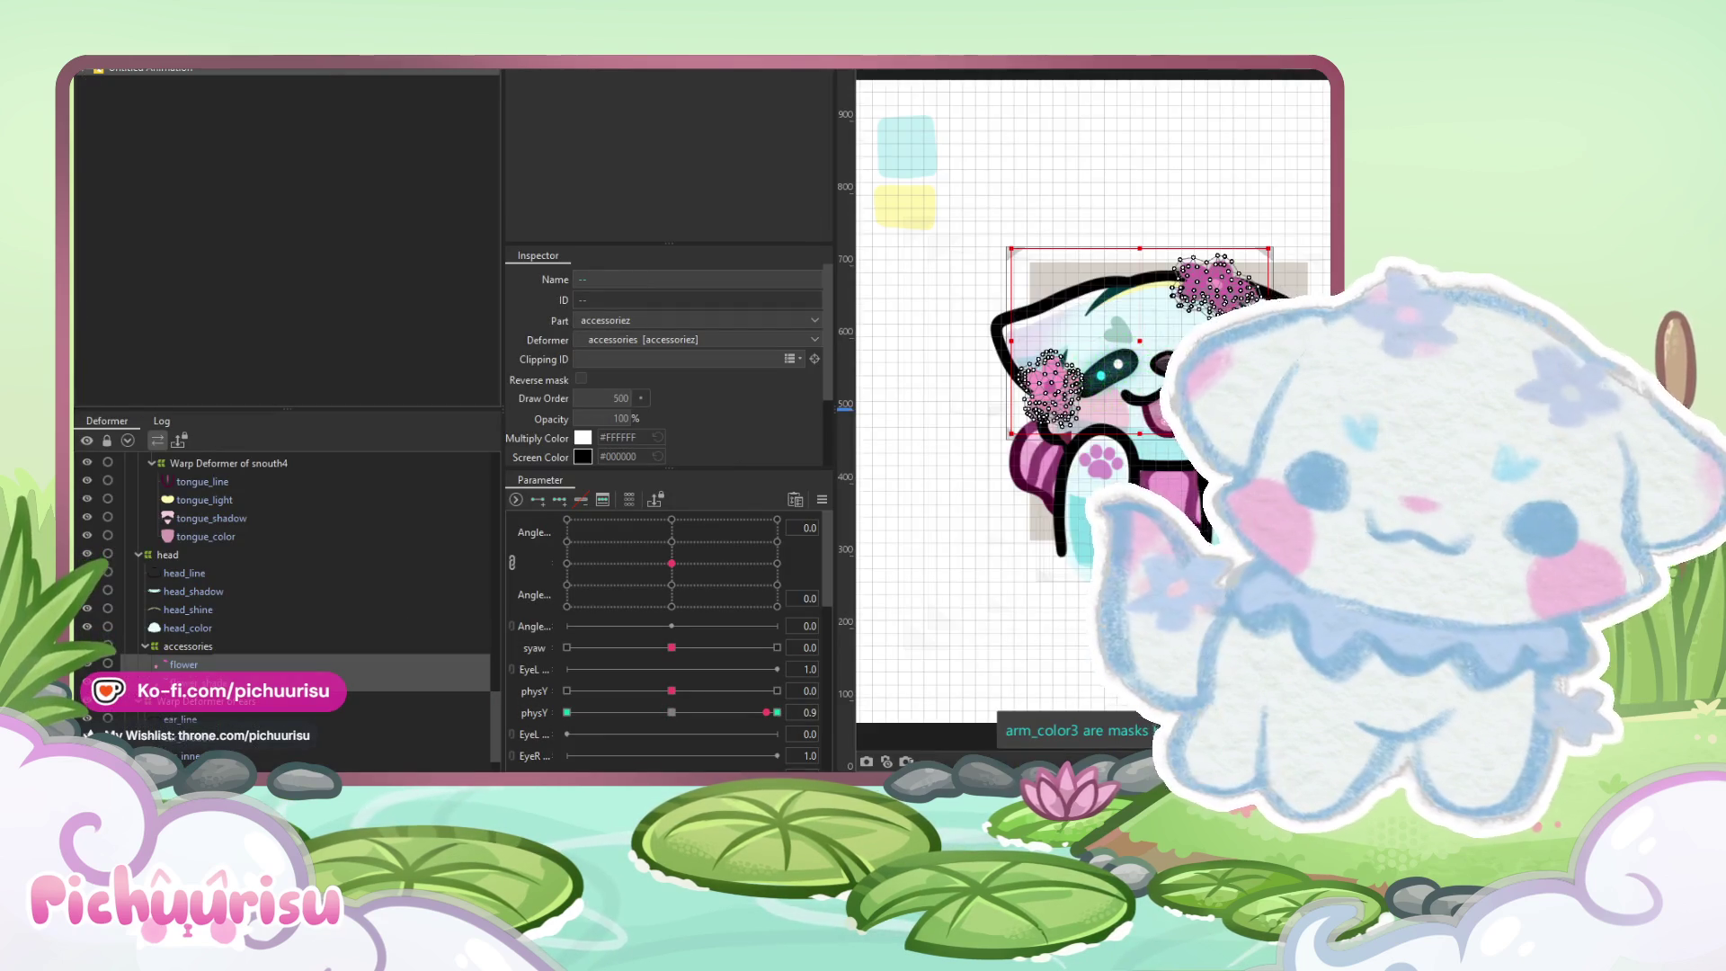
{"action": "scroll", "coordinate": [1078, 360], "scroll_direction": "up", "scroll_amount": 5}
{"action": "left_click", "coordinate": [270, 573]}
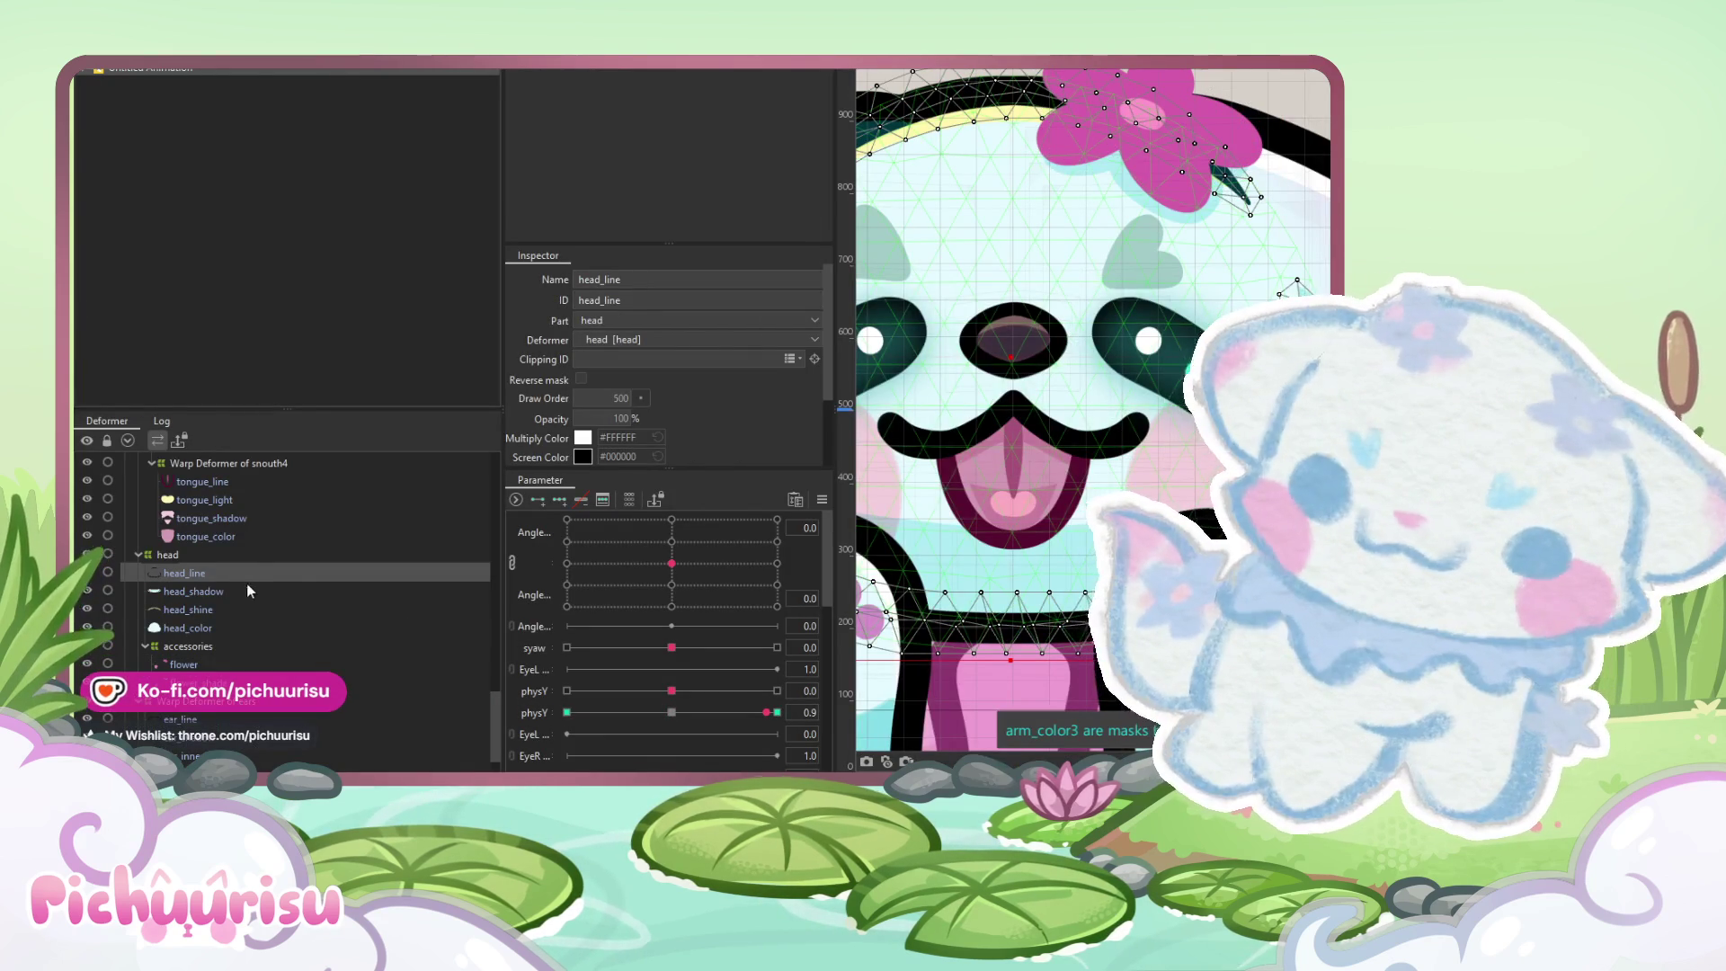
Raise the second physY parameter to 1.0
{"action": "mouse_move", "coordinate": [640, 712]}
{"action": "left_mouse_down"}
{"action": "mouse_move", "coordinate": [753, 711]}
{"action": "mouse_move", "coordinate": [611, 712]}
{"action": "mouse_move", "coordinate": [777, 712]}
{"action": "left_mouse_up"}
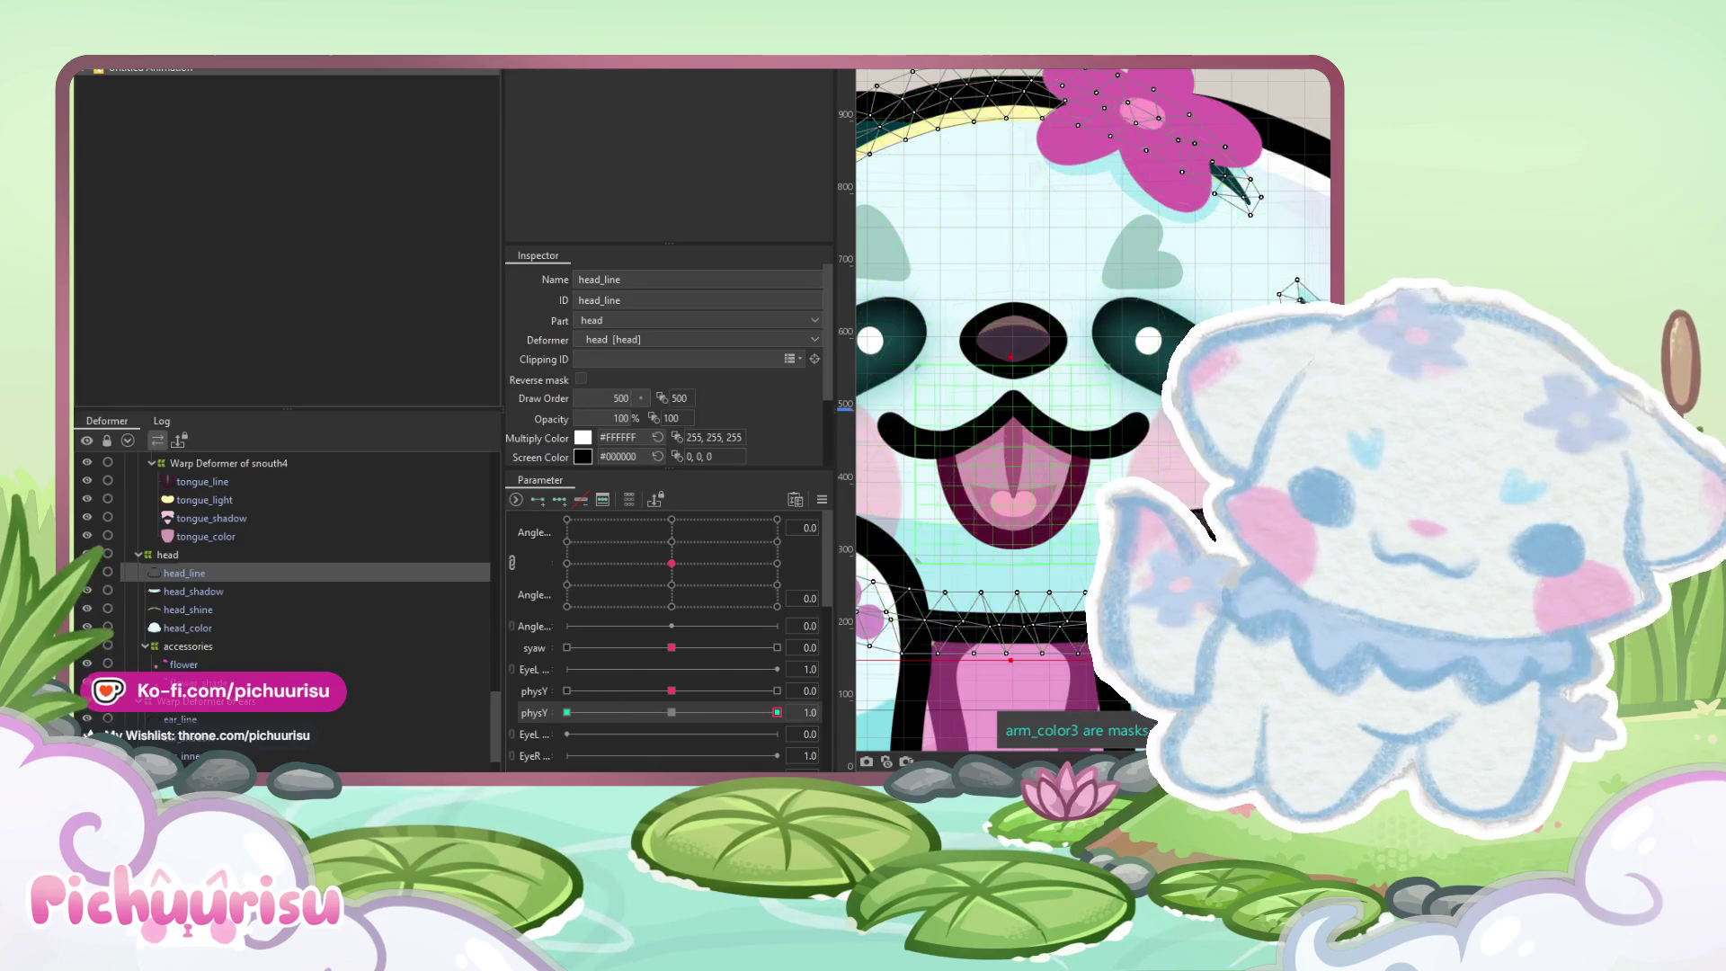
{"action": "scroll", "coordinate": [1092, 409], "scroll_direction": "down", "scroll_amount": 3}
{"action": "scroll", "coordinate": [1038, 353], "scroll_direction": "up", "scroll_amount": 3}
Set the head_shine layer's blend mode to Additive
{"action": "left_click", "coordinate": [995, 287]}
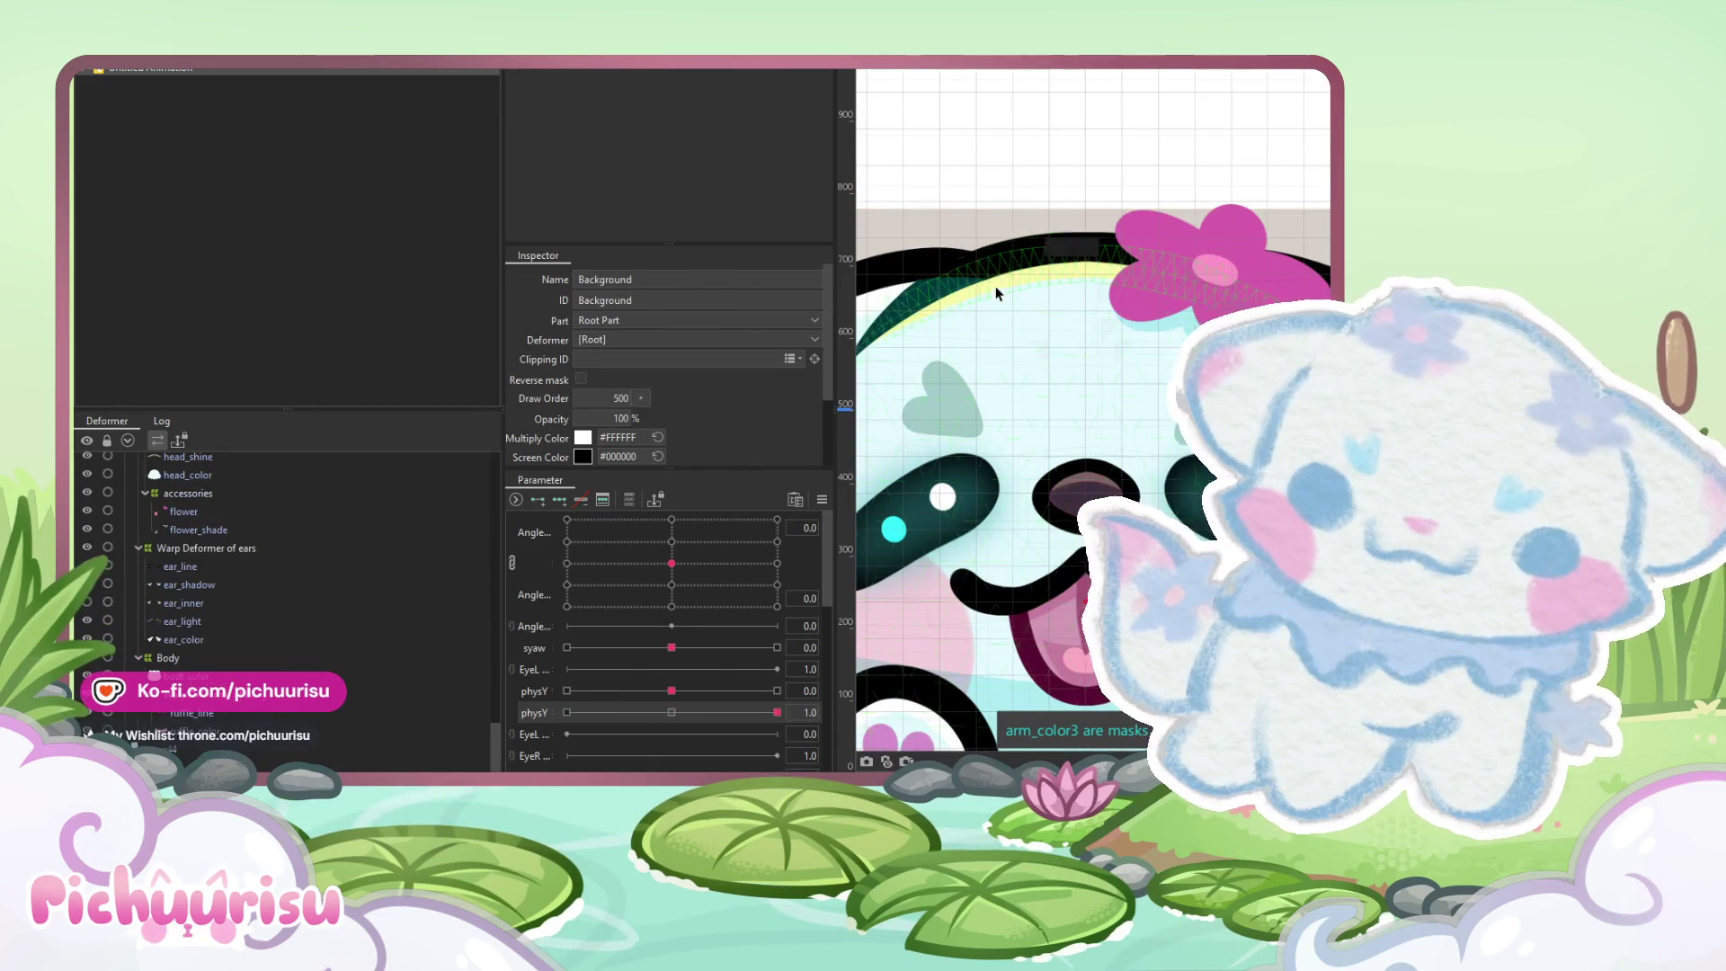
{"action": "scroll", "coordinate": [651, 395], "scroll_direction": "down", "scroll_amount": 2}
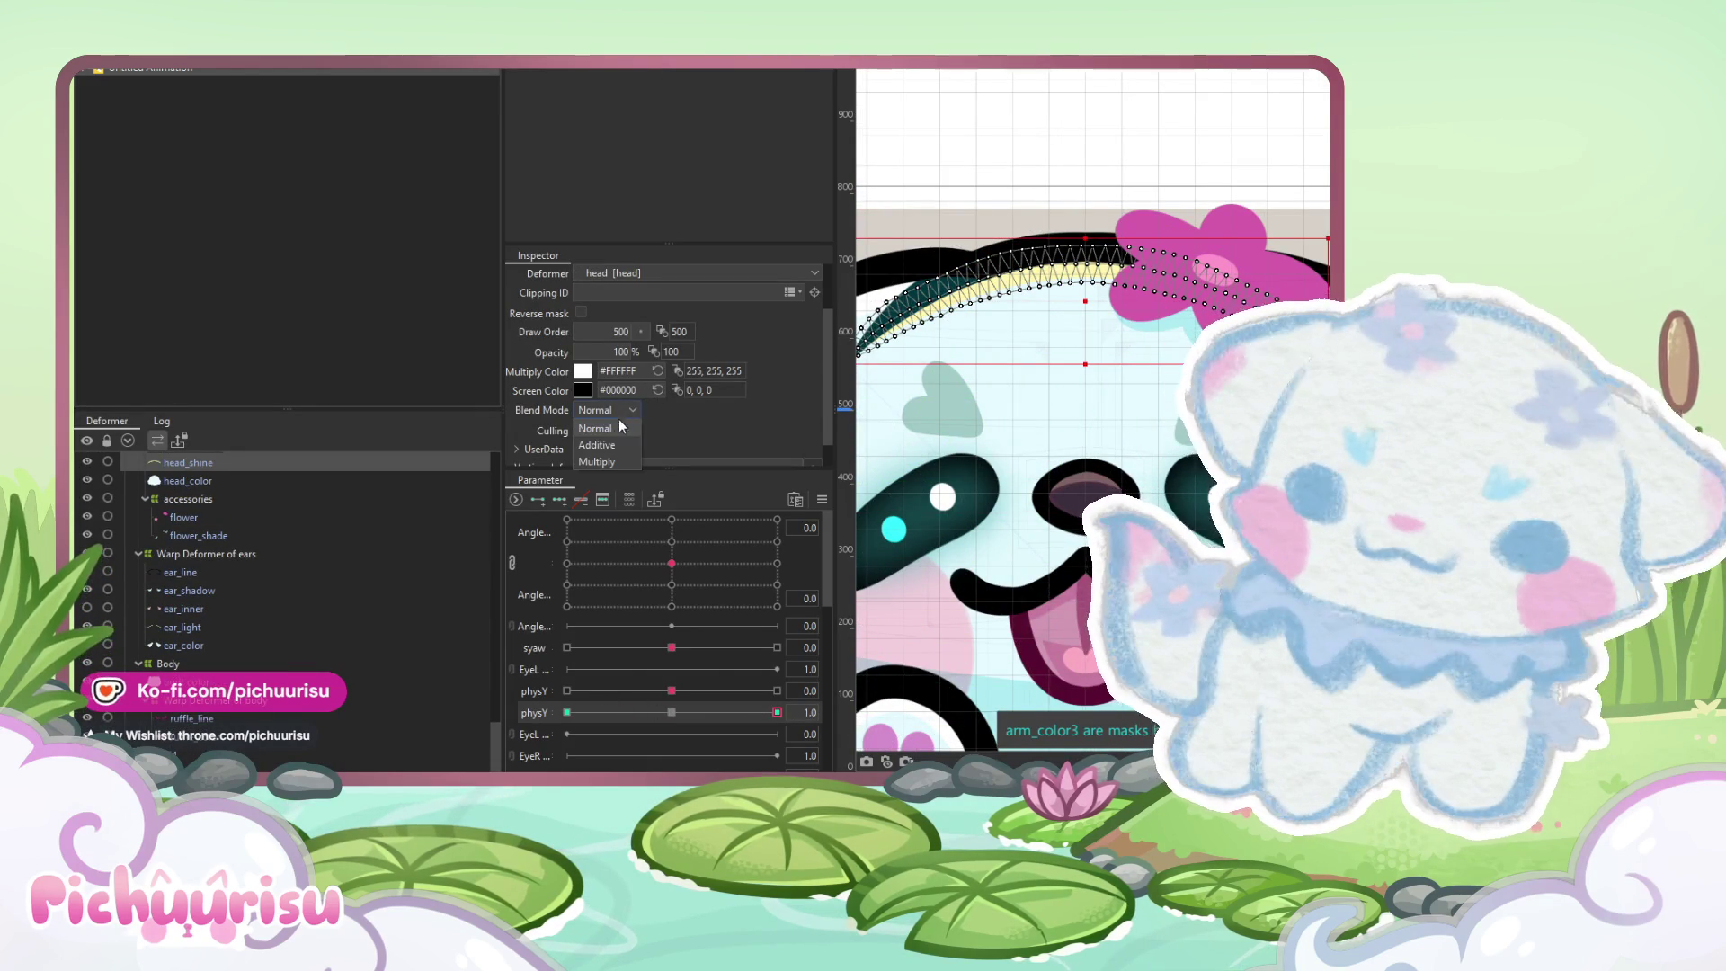
{"action": "left_click", "coordinate": [598, 445]}
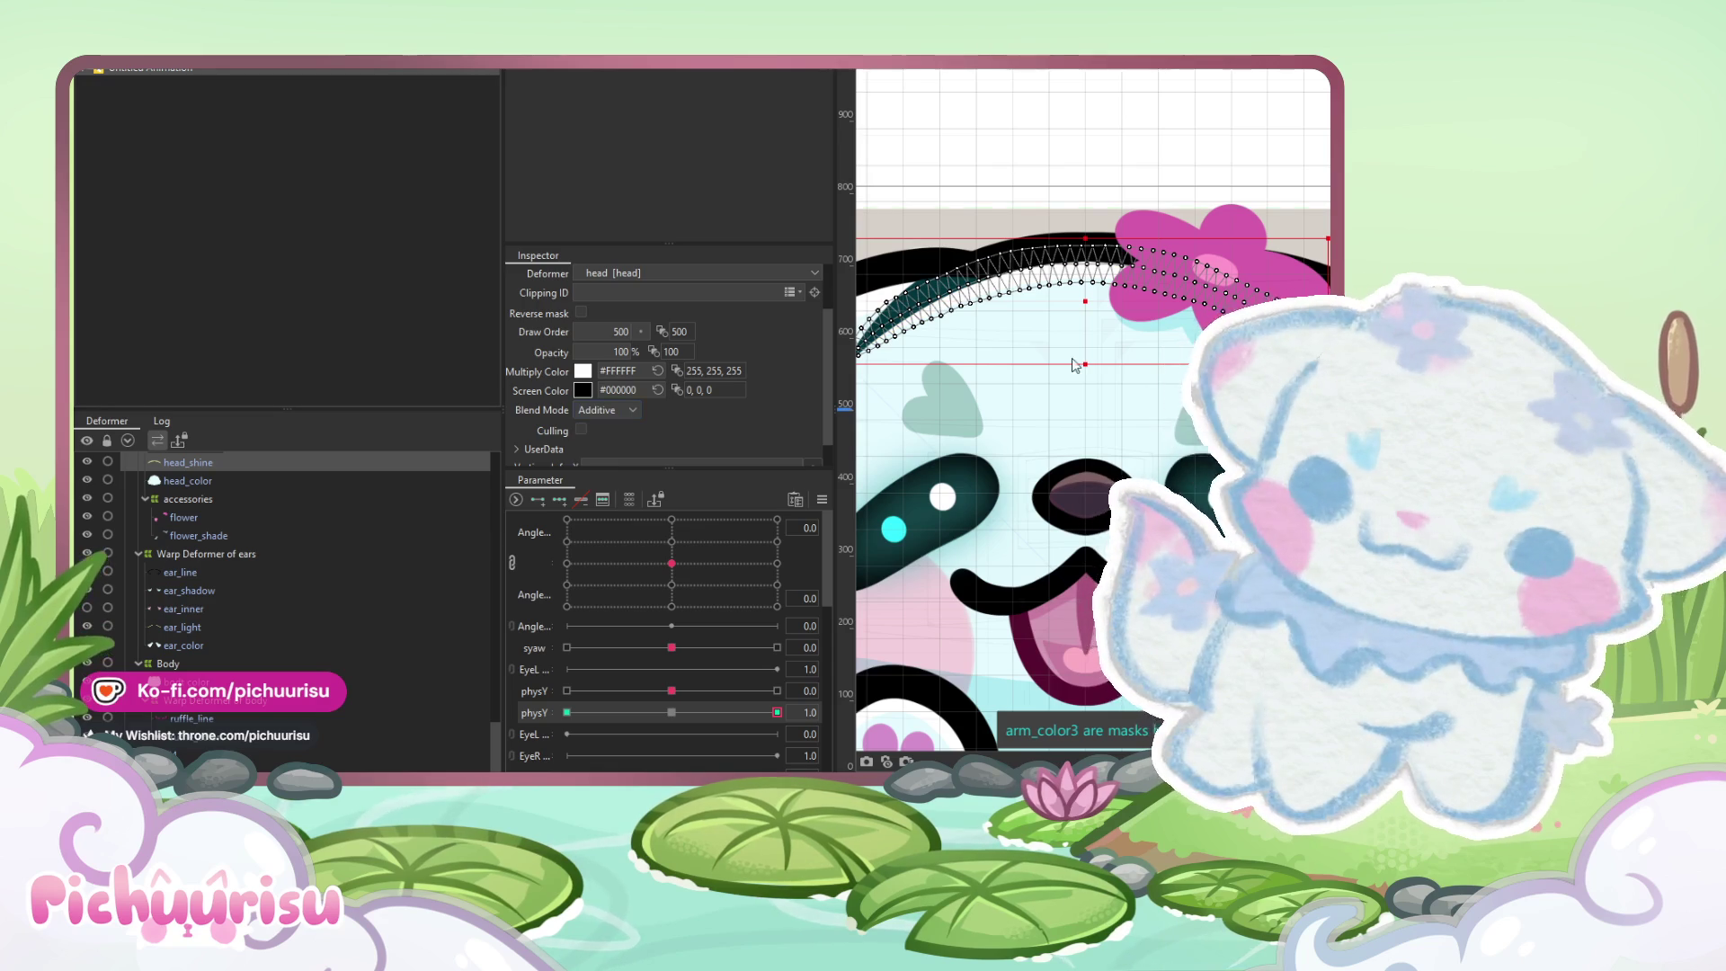
Select the mouth_line layer, the head warp deformer, a root-level art mesh, then arm_shading
{"action": "left_click", "coordinate": [988, 595]}
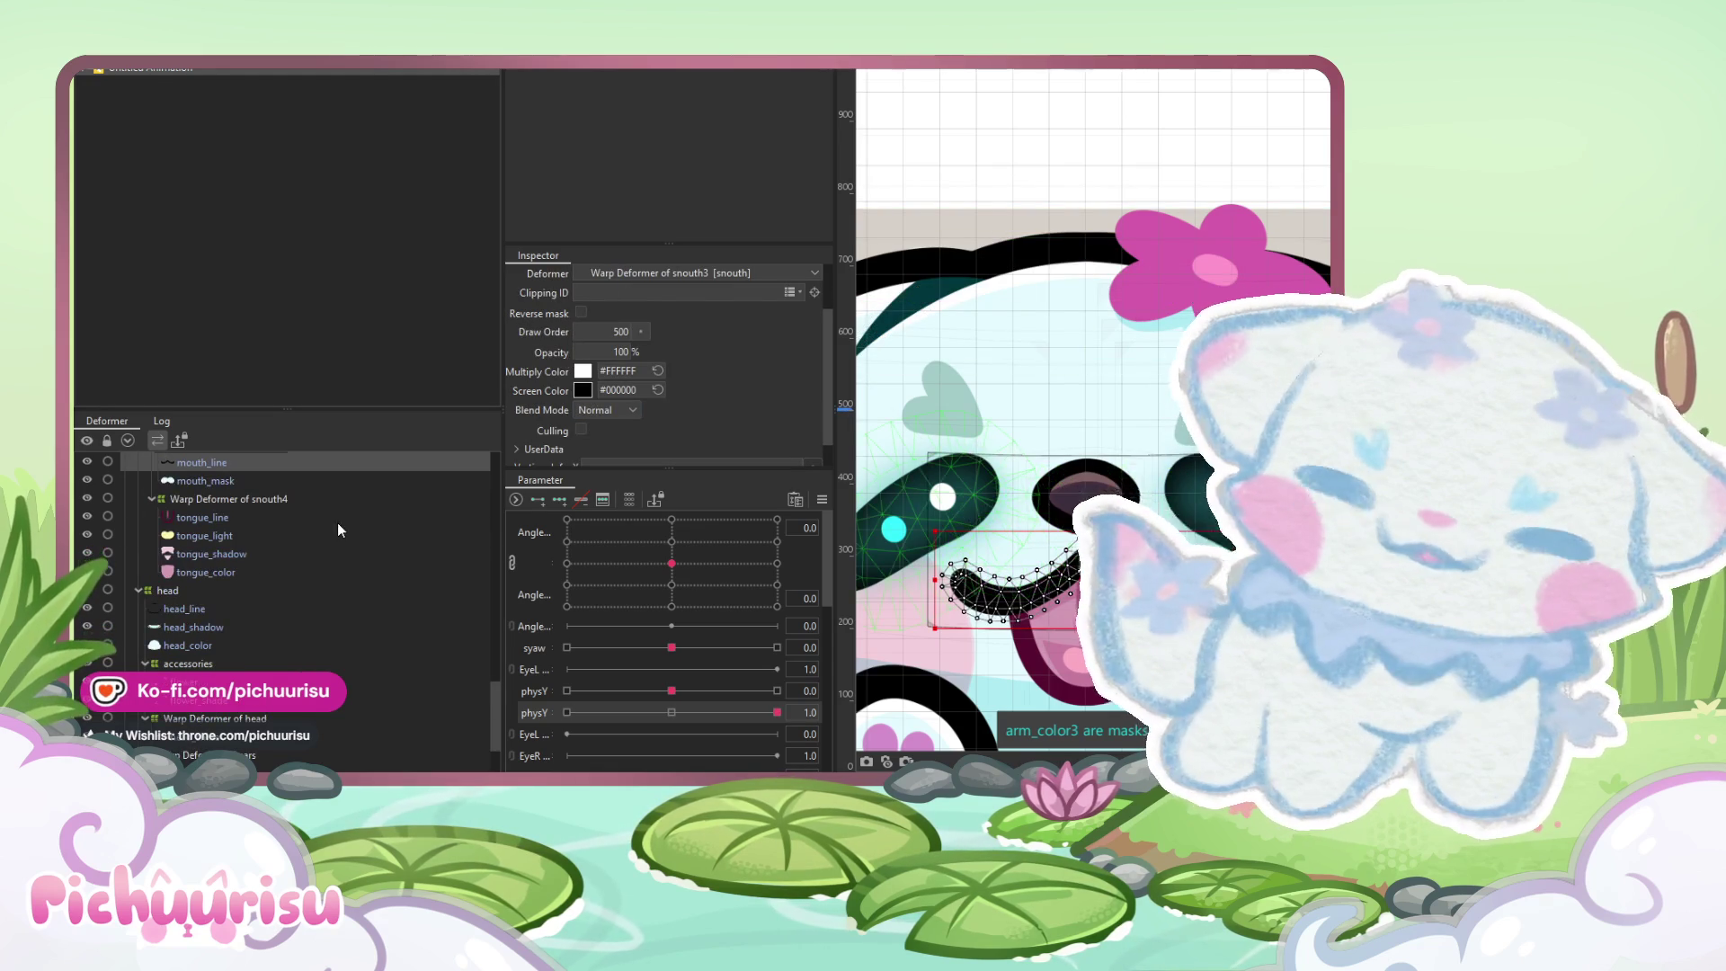
{"action": "left_click", "coordinate": [211, 719]}
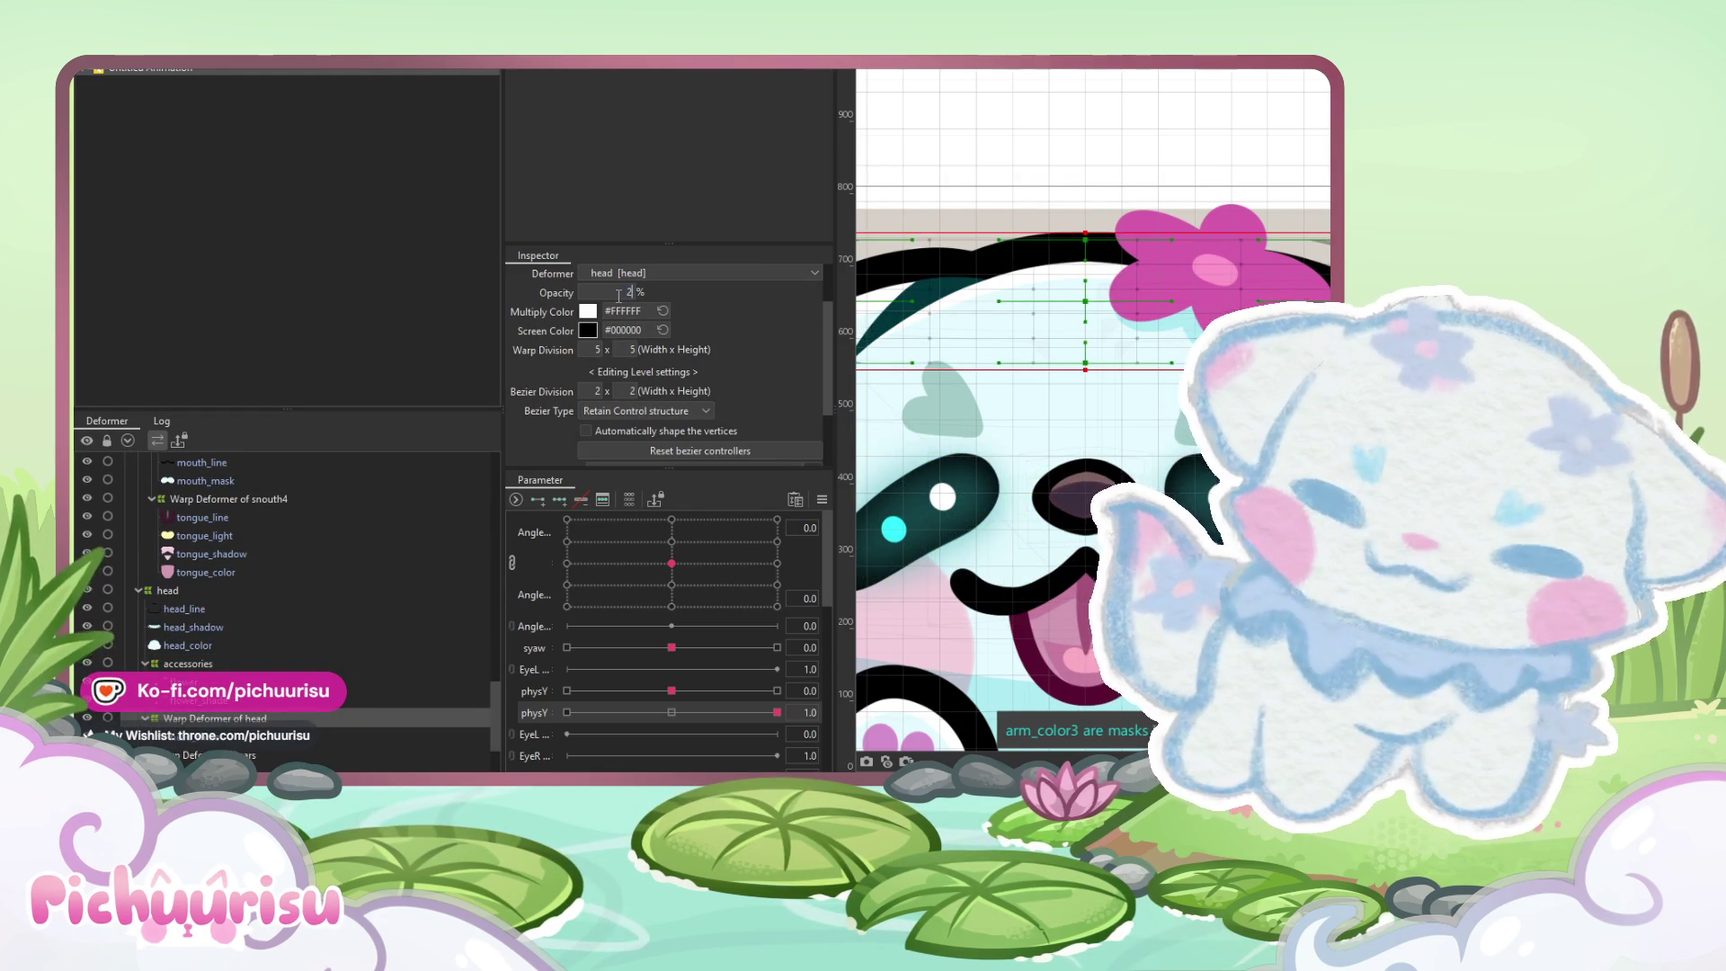
{"action": "scroll", "coordinate": [1014, 340], "scroll_direction": "down", "scroll_amount": 5}
{"action": "left_click", "coordinate": [1082, 177]}
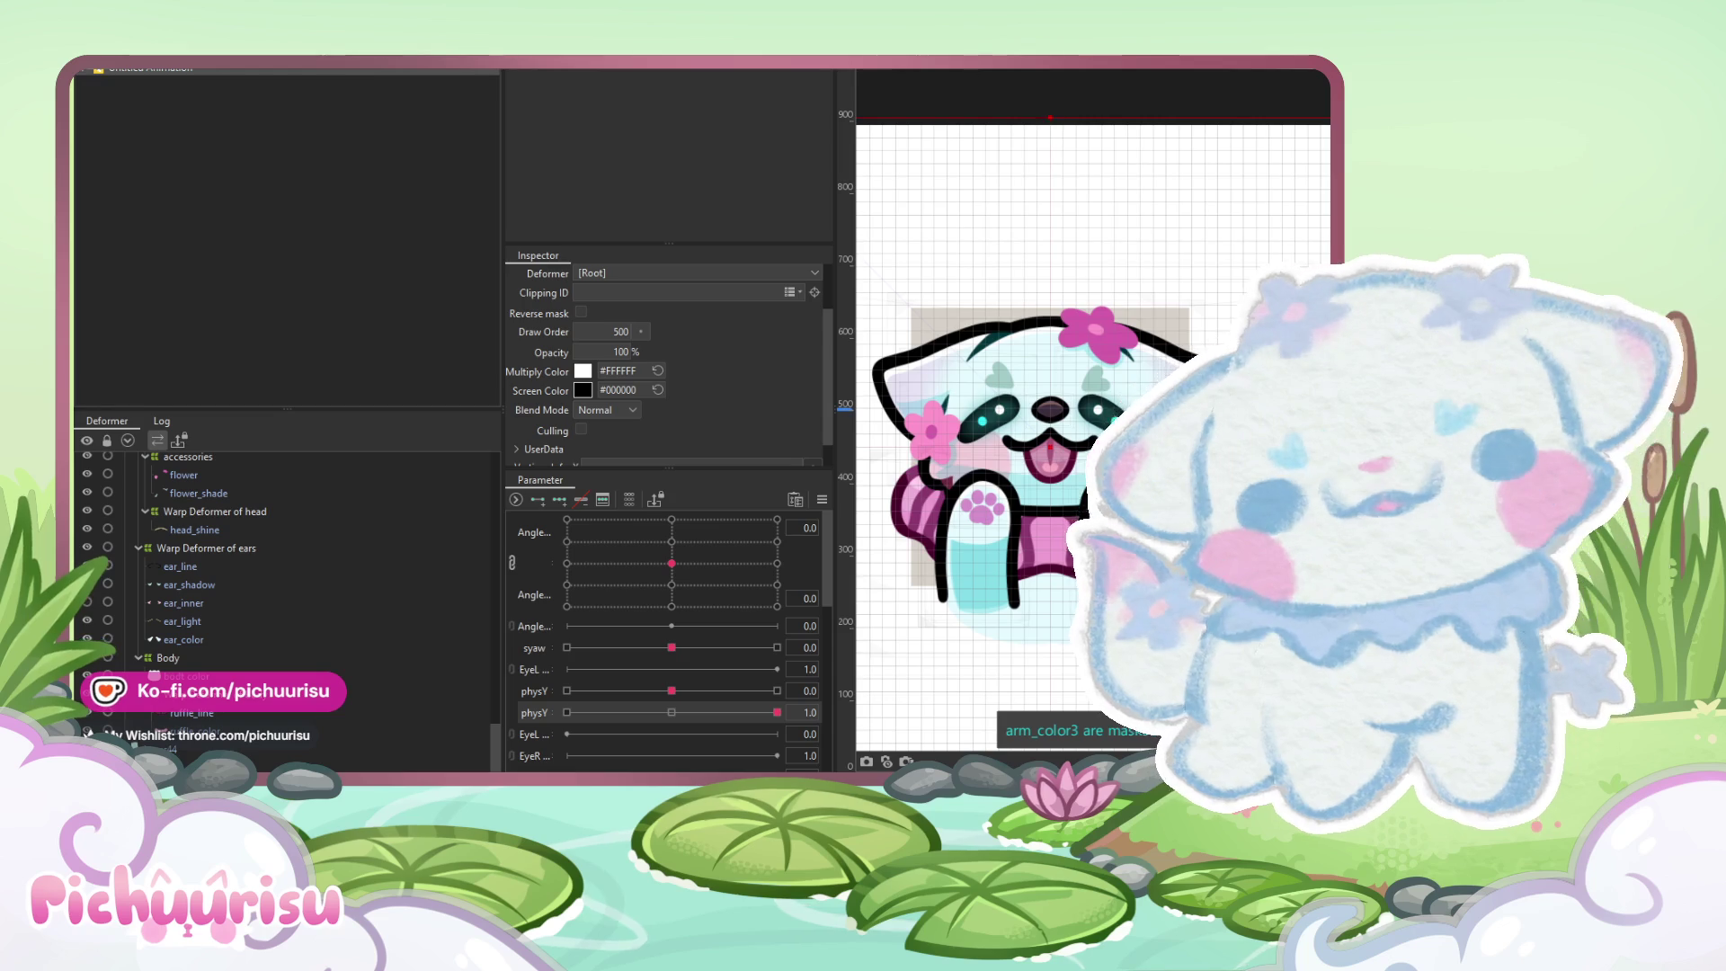
{"action": "scroll", "coordinate": [987, 617], "scroll_direction": "up", "scroll_amount": 3}
{"action": "left_click", "coordinate": [975, 576]}
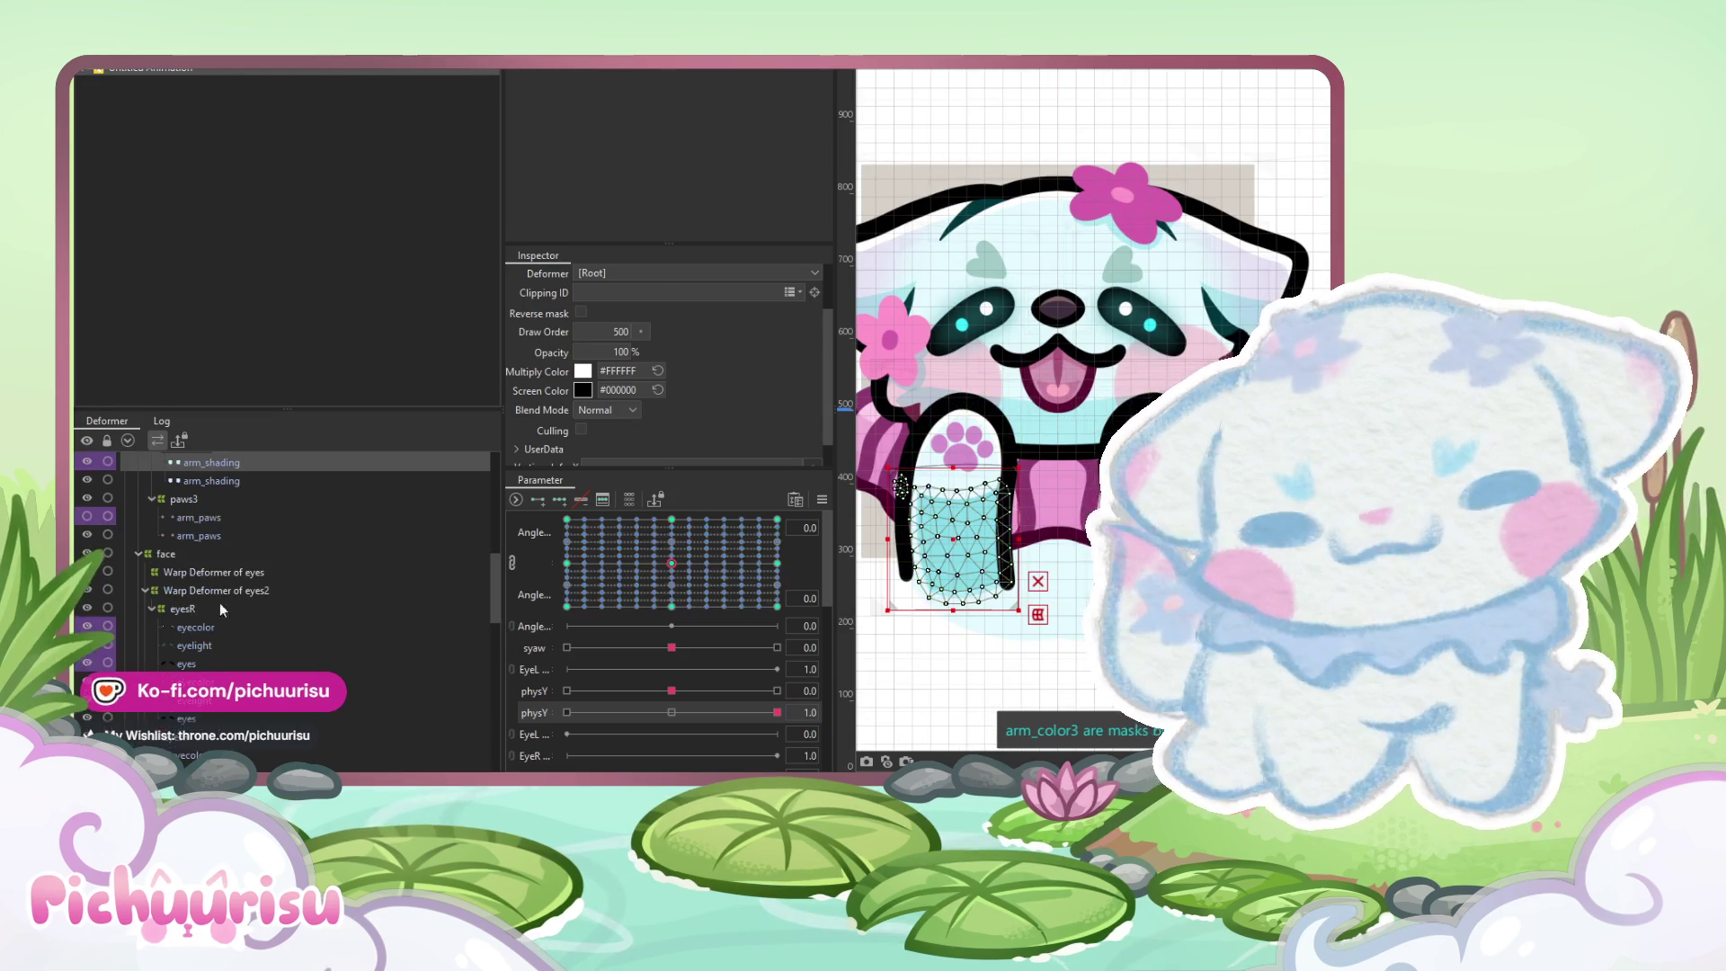
Hide the upper arm_shading layer and replay Scene1's panda emote preview
{"action": "scroll", "coordinate": [90, 606], "scroll_direction": "down", "scroll_amount": 3}
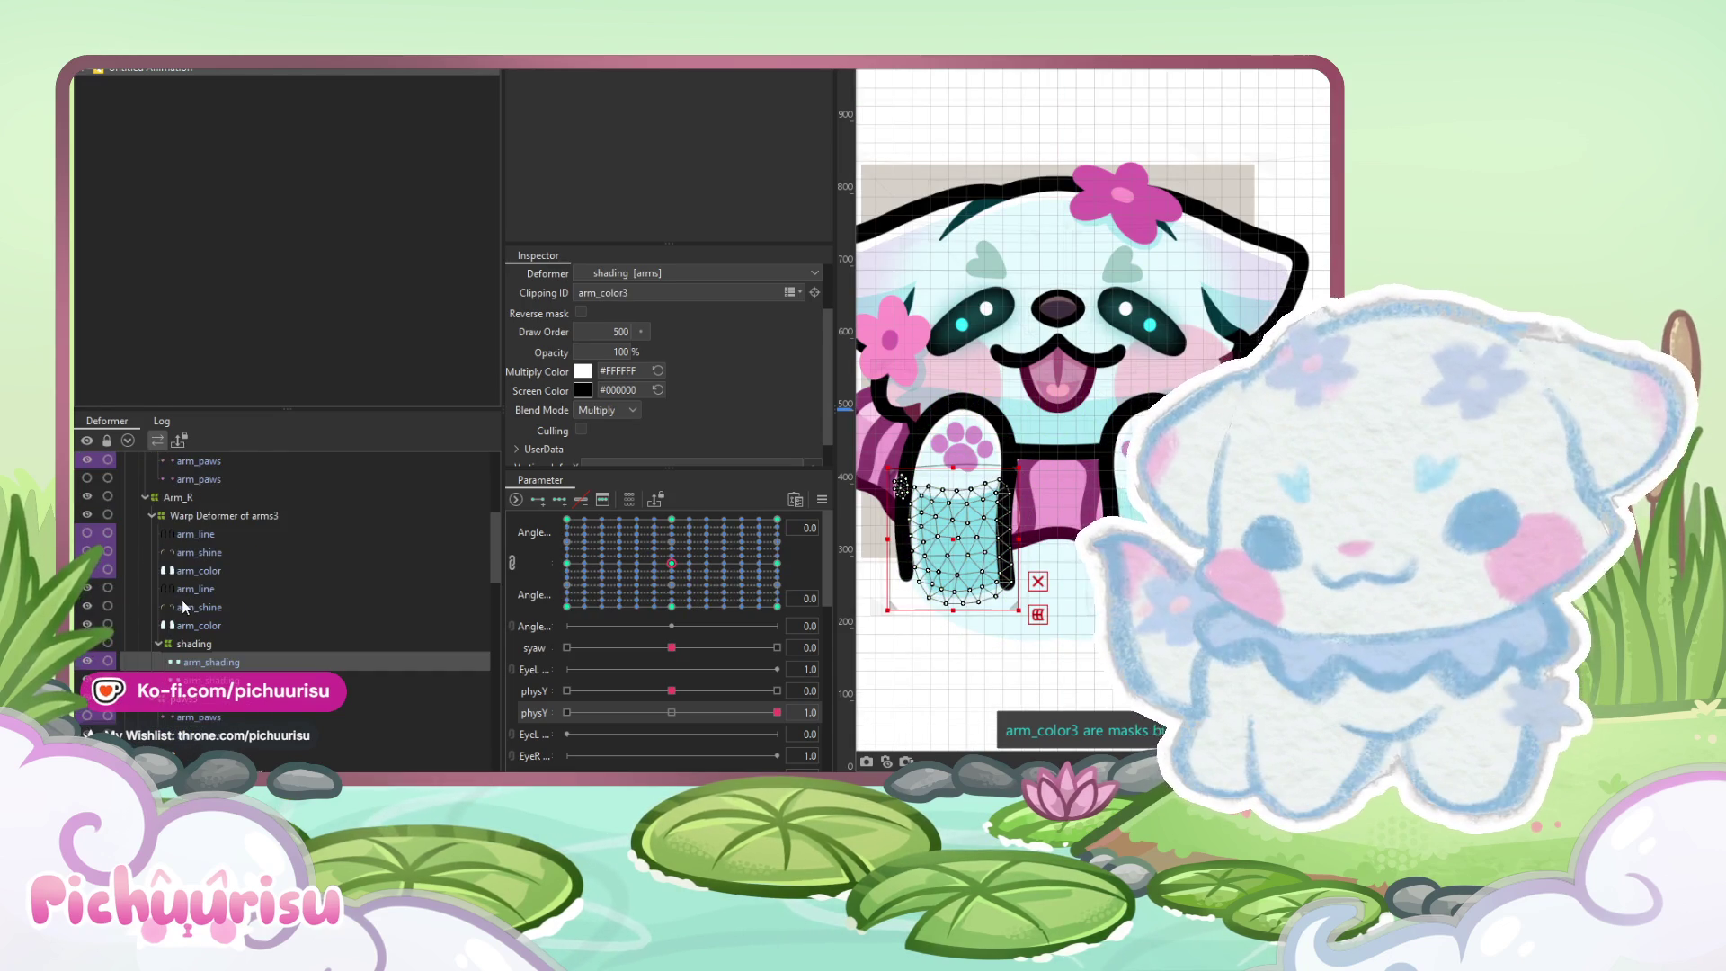
{"action": "scroll", "coordinate": [124, 615], "scroll_direction": "down", "scroll_amount": 3}
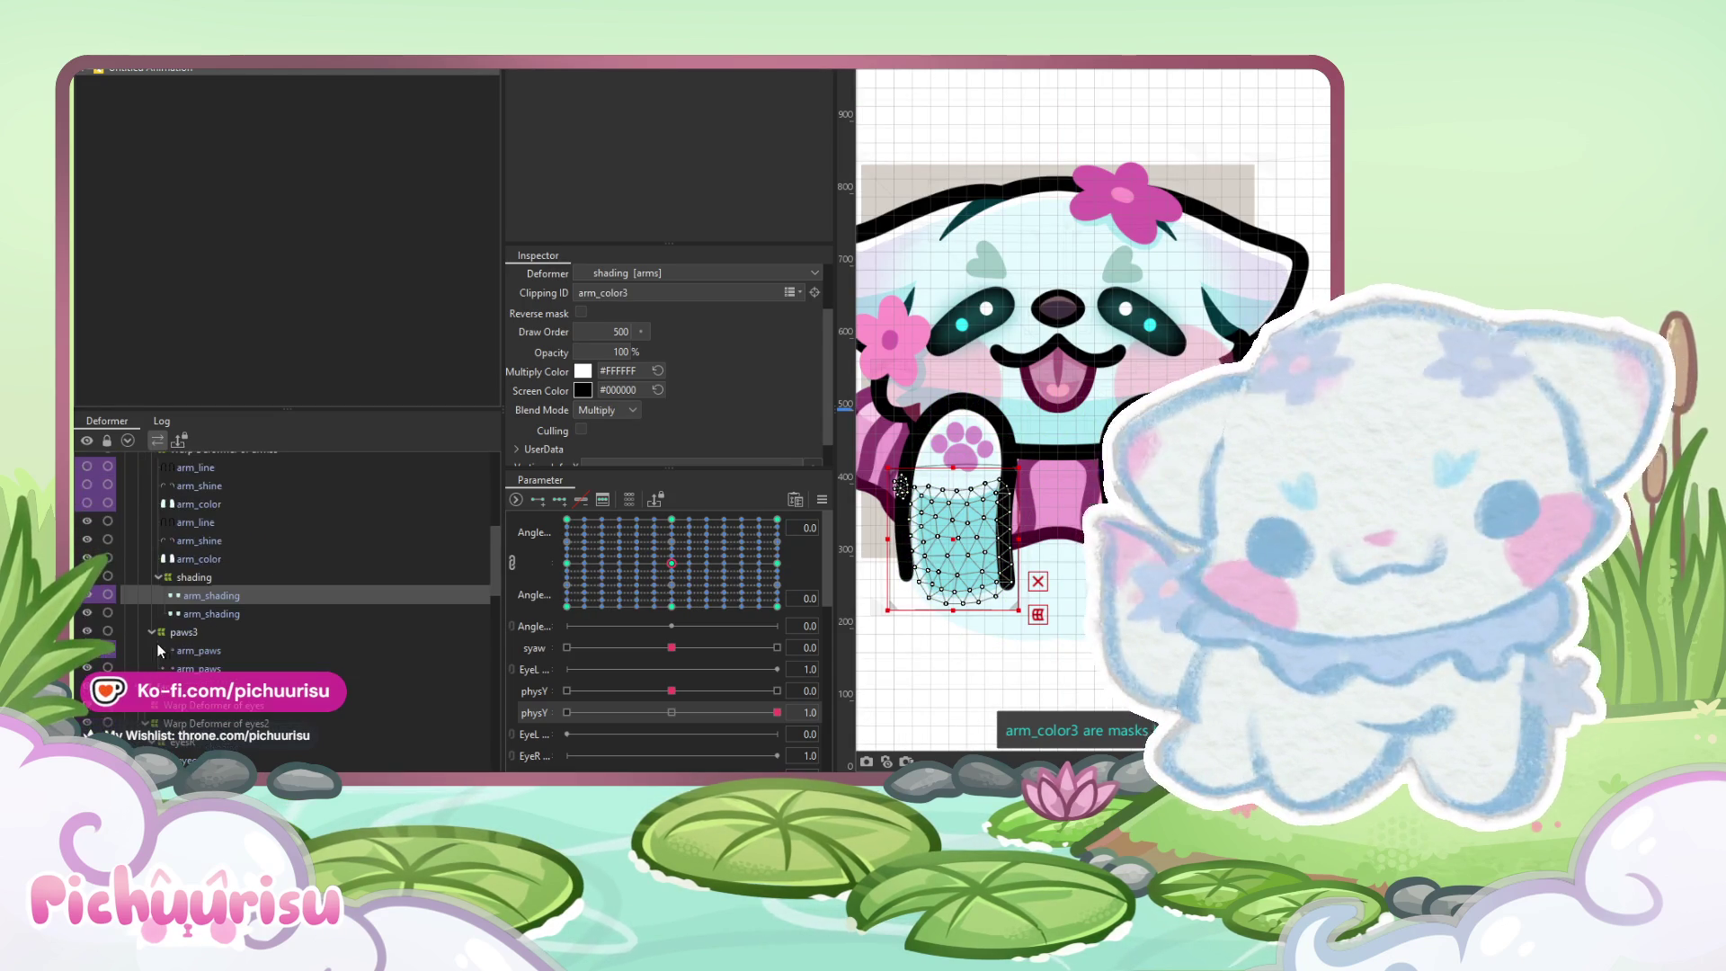
{"action": "left_click", "coordinate": [89, 594]}
{"action": "scroll", "coordinate": [1027, 239], "scroll_direction": "down", "scroll_amount": 5}
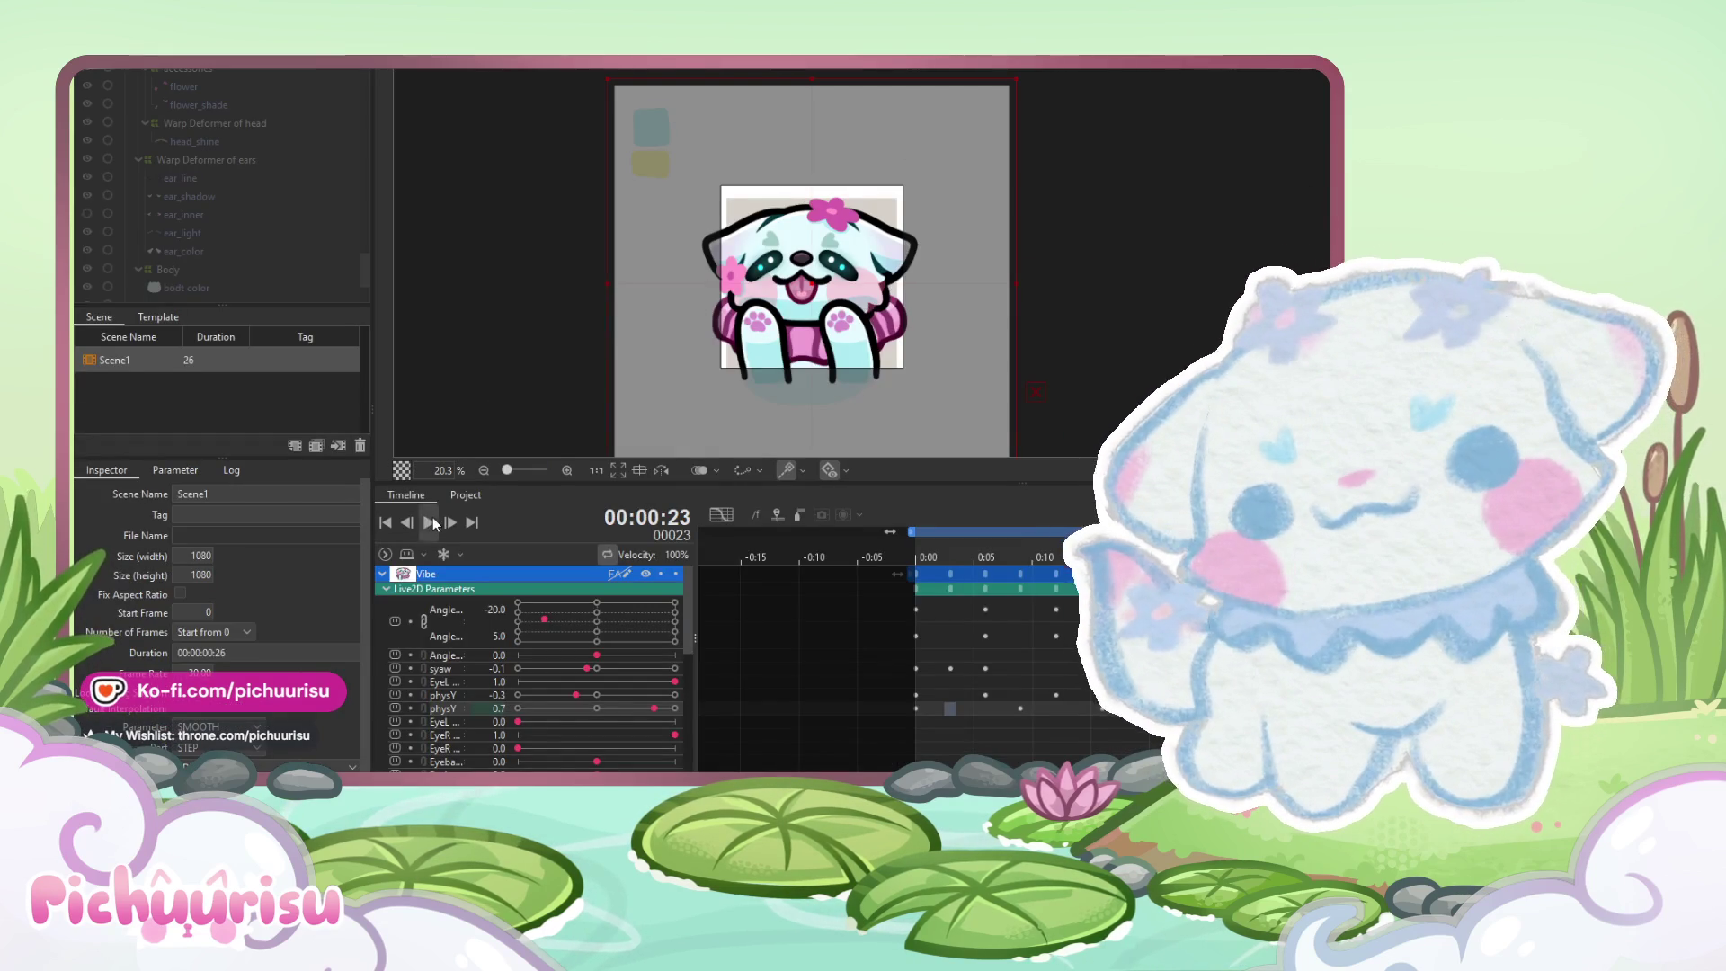
{"action": "left_click", "coordinate": [430, 520]}
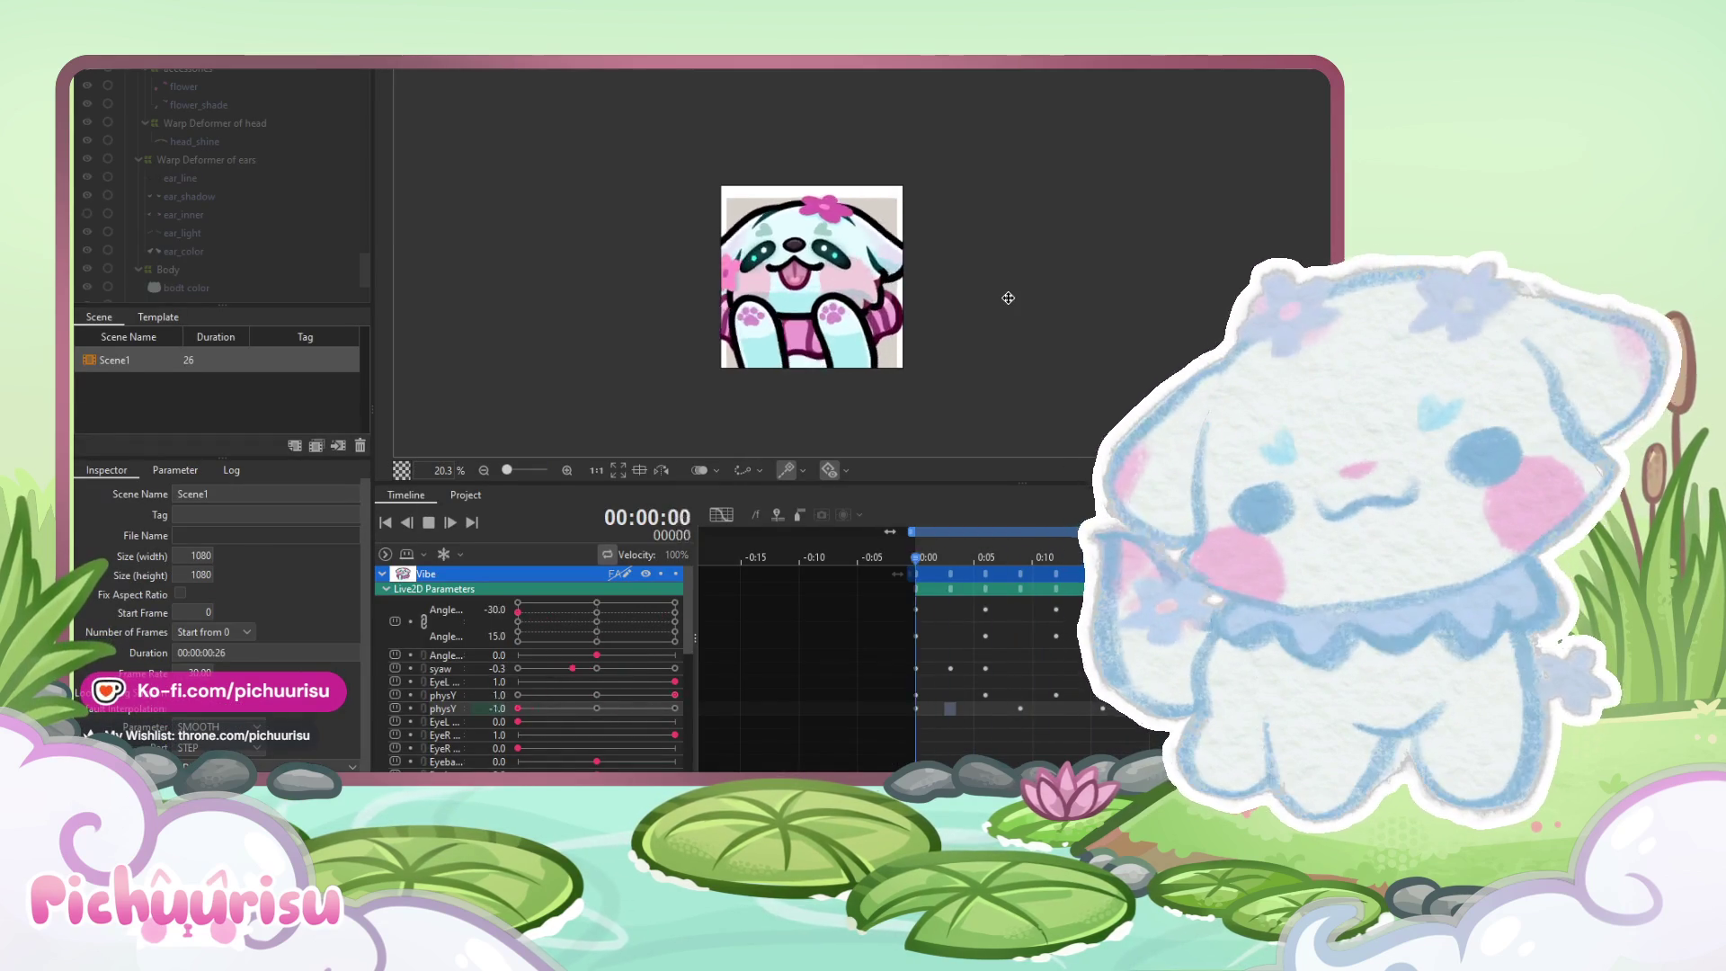
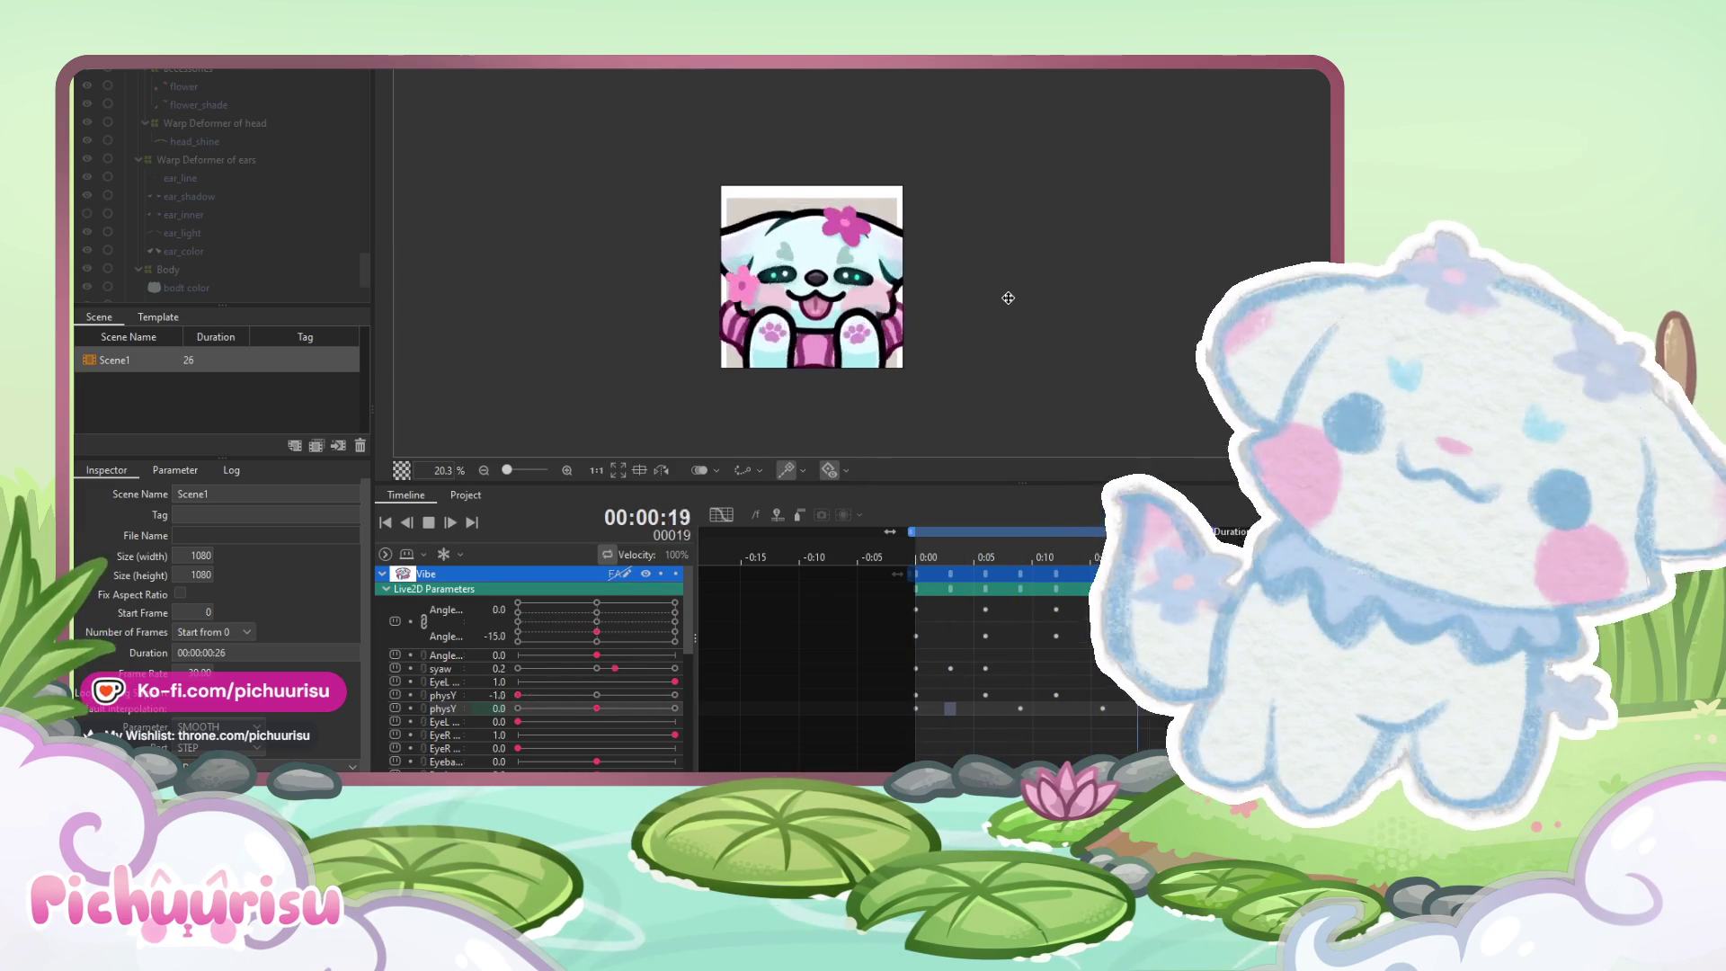
Stop the loop, return to frame 3, and push the syaw sway further negative
{"action": "scroll", "coordinate": [1008, 298], "scroll_direction": "down", "scroll_amount": 2}
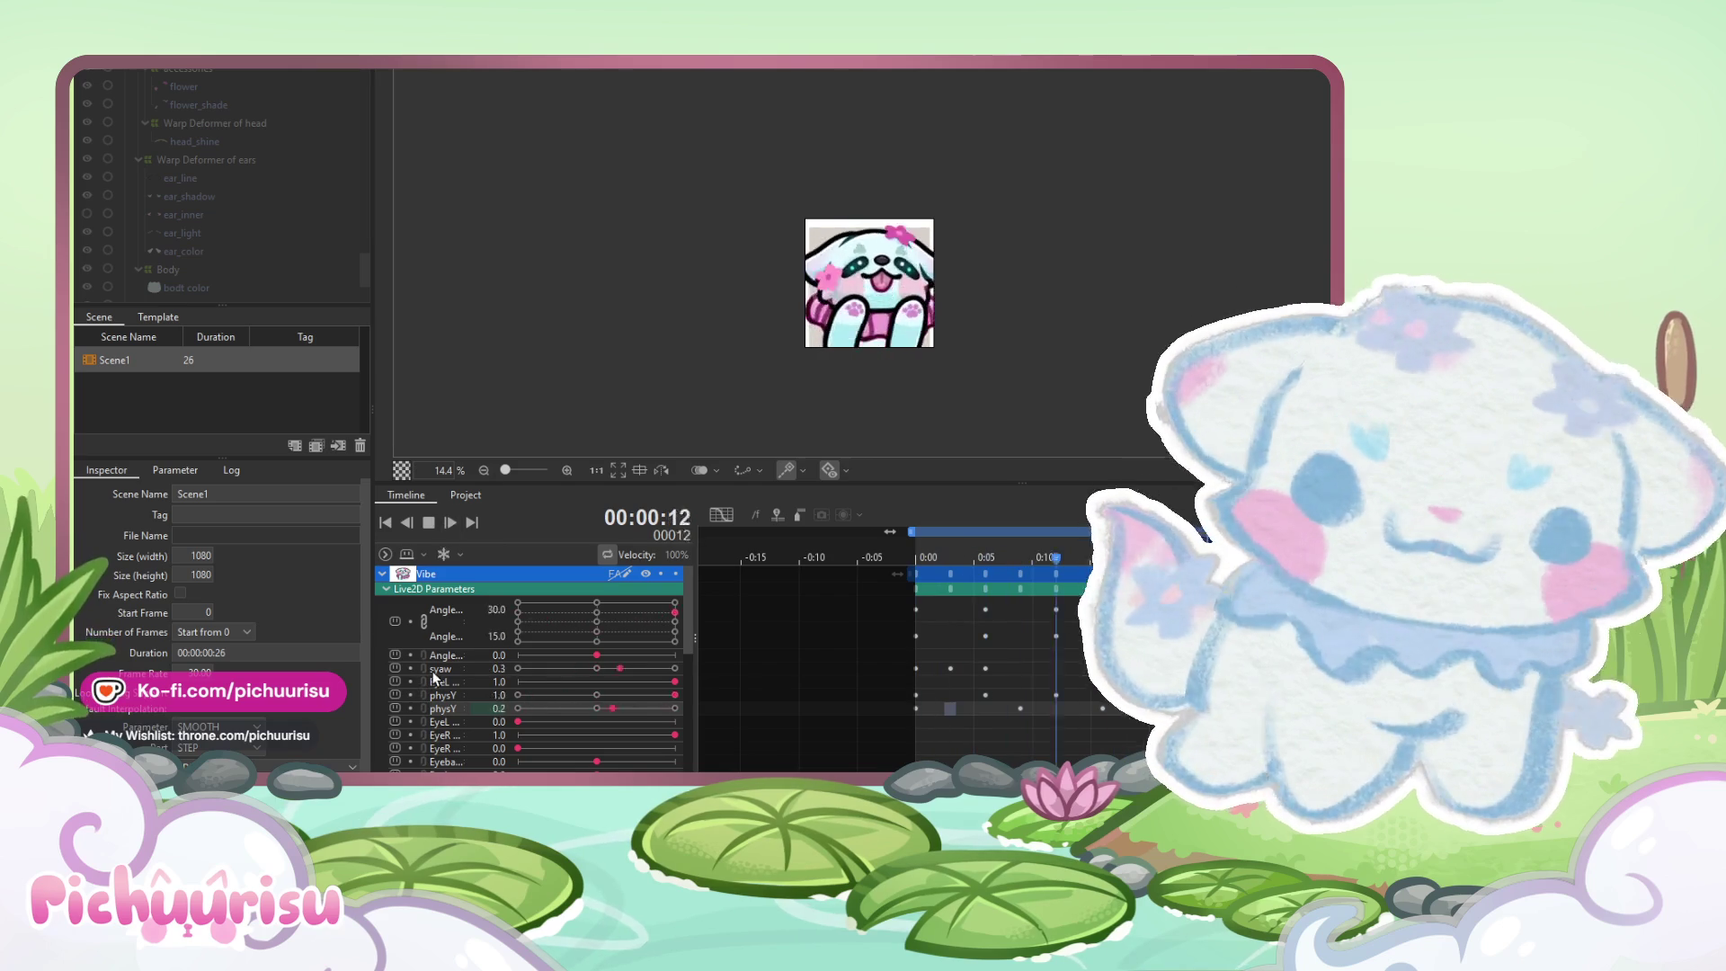
{"action": "left_click", "coordinate": [429, 522]}
{"action": "mouse_move", "coordinate": [1033, 557]}
{"action": "left_mouse_down"}
{"action": "mouse_move", "coordinate": [904, 561]}
{"action": "mouse_move", "coordinate": [1195, 559]}
{"action": "mouse_move", "coordinate": [1102, 559]}
{"action": "left_mouse_up"}
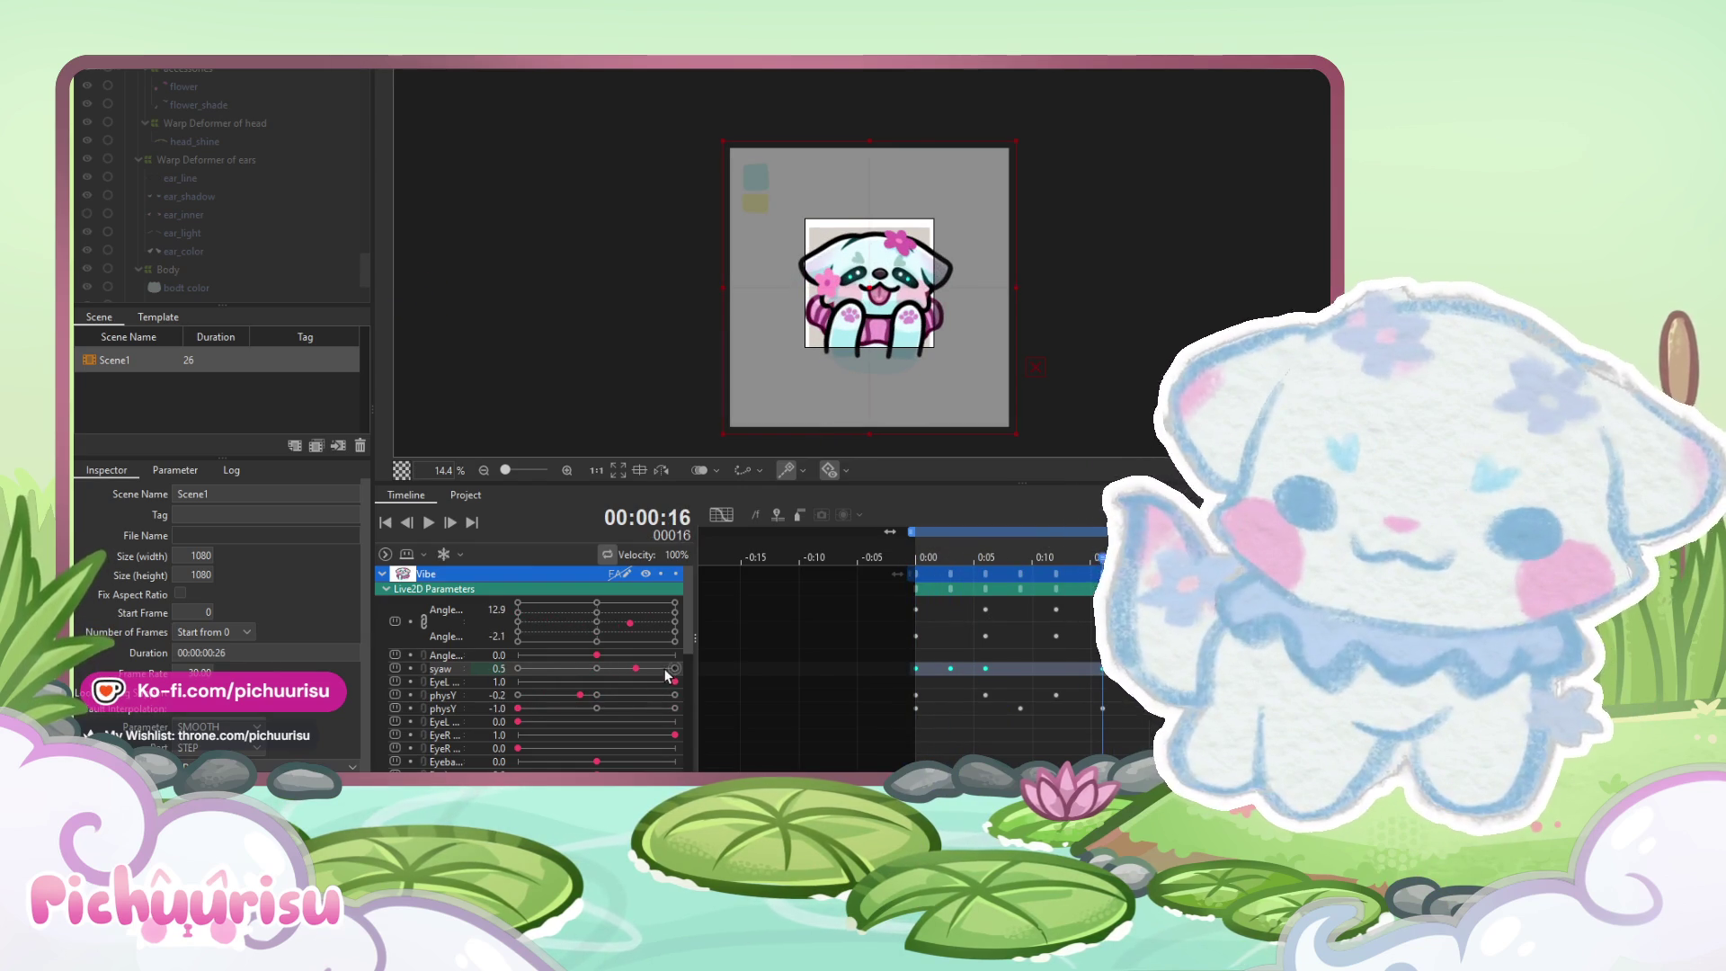
{"action": "left_click_drag", "start_coordinate": [962, 552], "coordinate": [951, 551]}
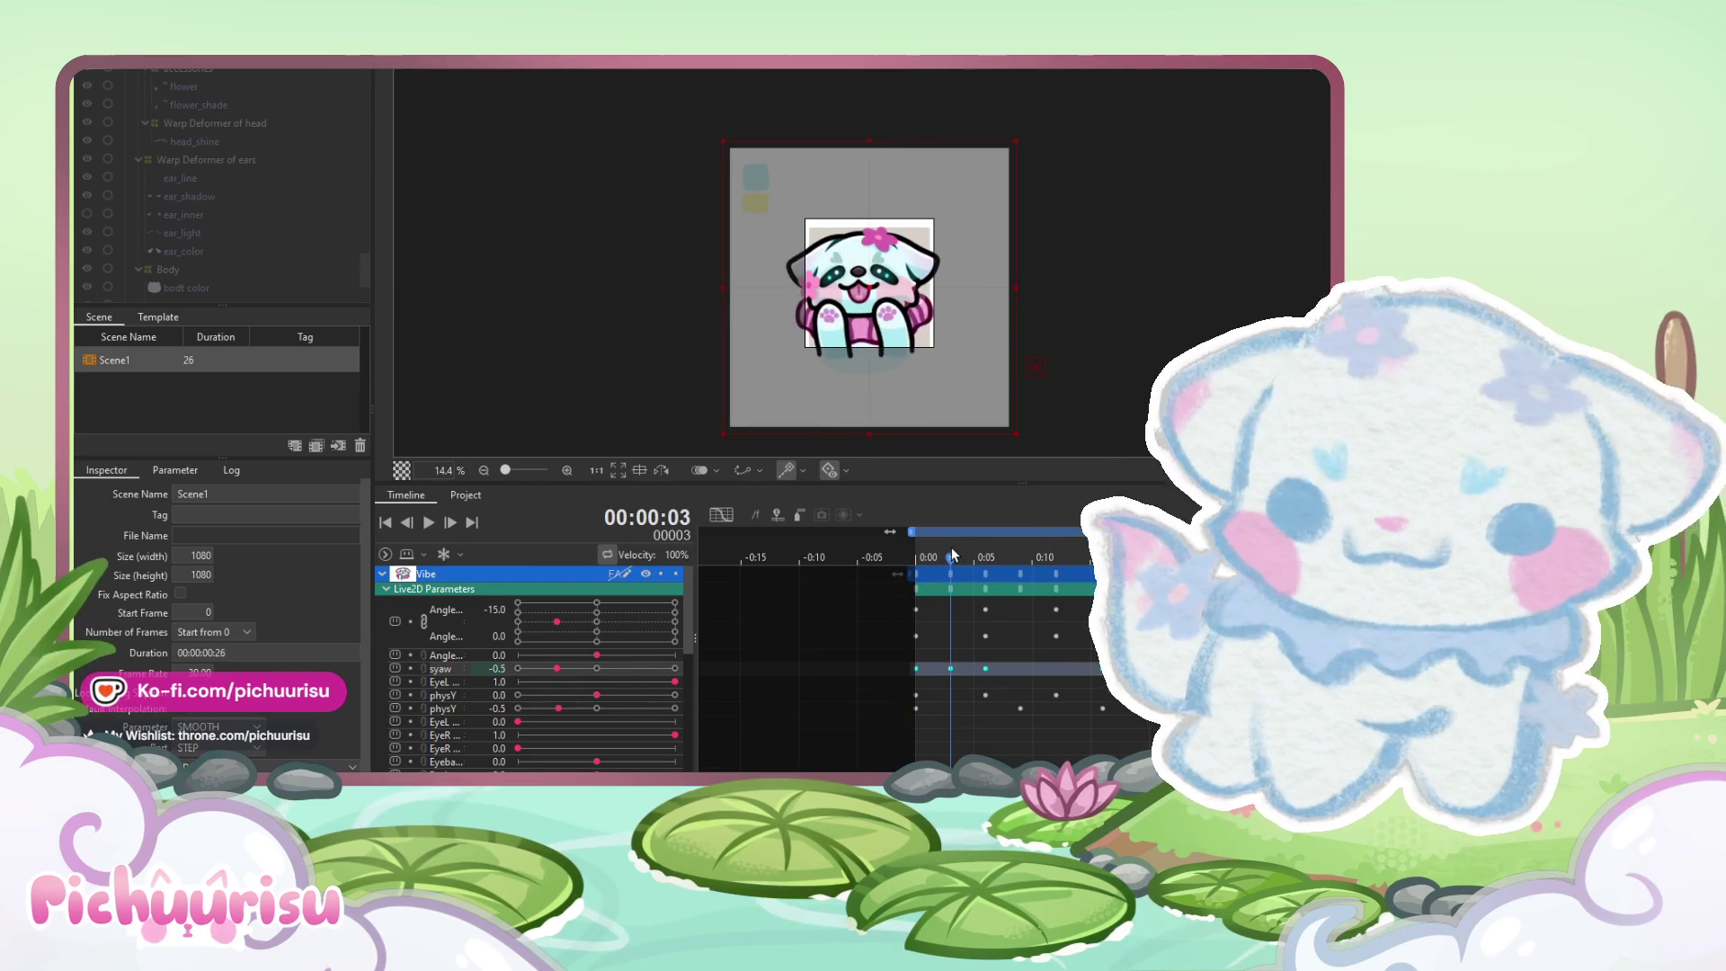
{"action": "left_click_drag", "start_coordinate": [550, 671], "coordinate": [534, 671]}
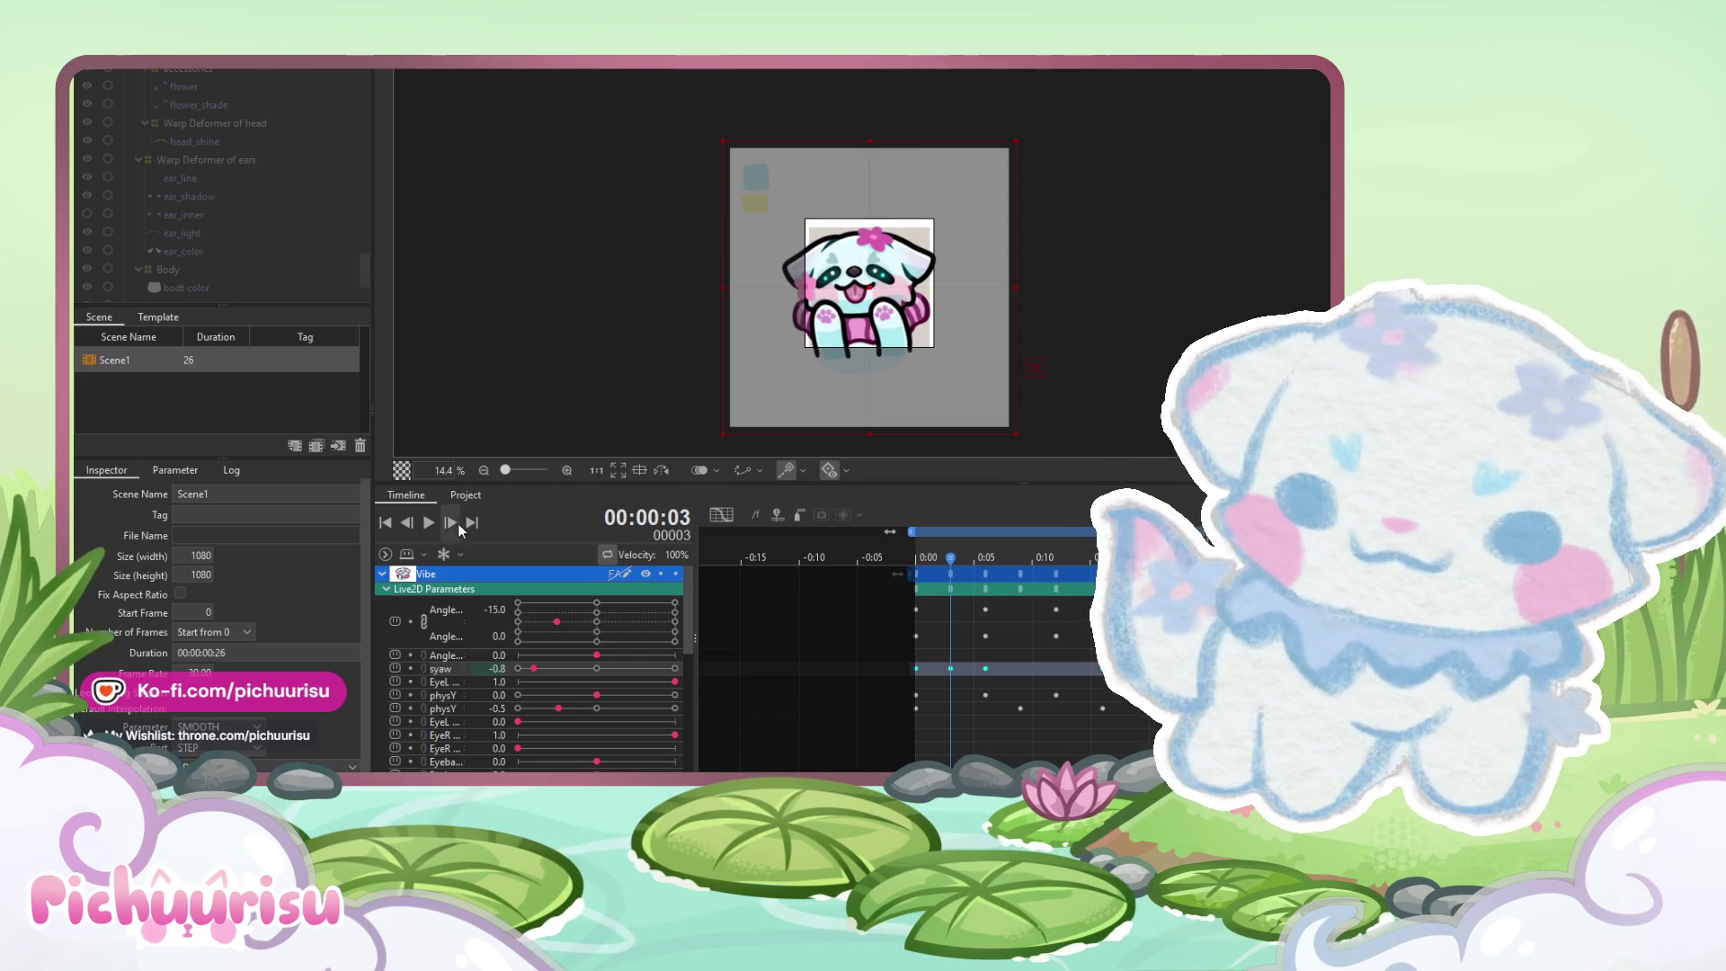
Preview the sway loop a few times from the start, stopping on frame 3
{"action": "left_click", "coordinate": [428, 523]}
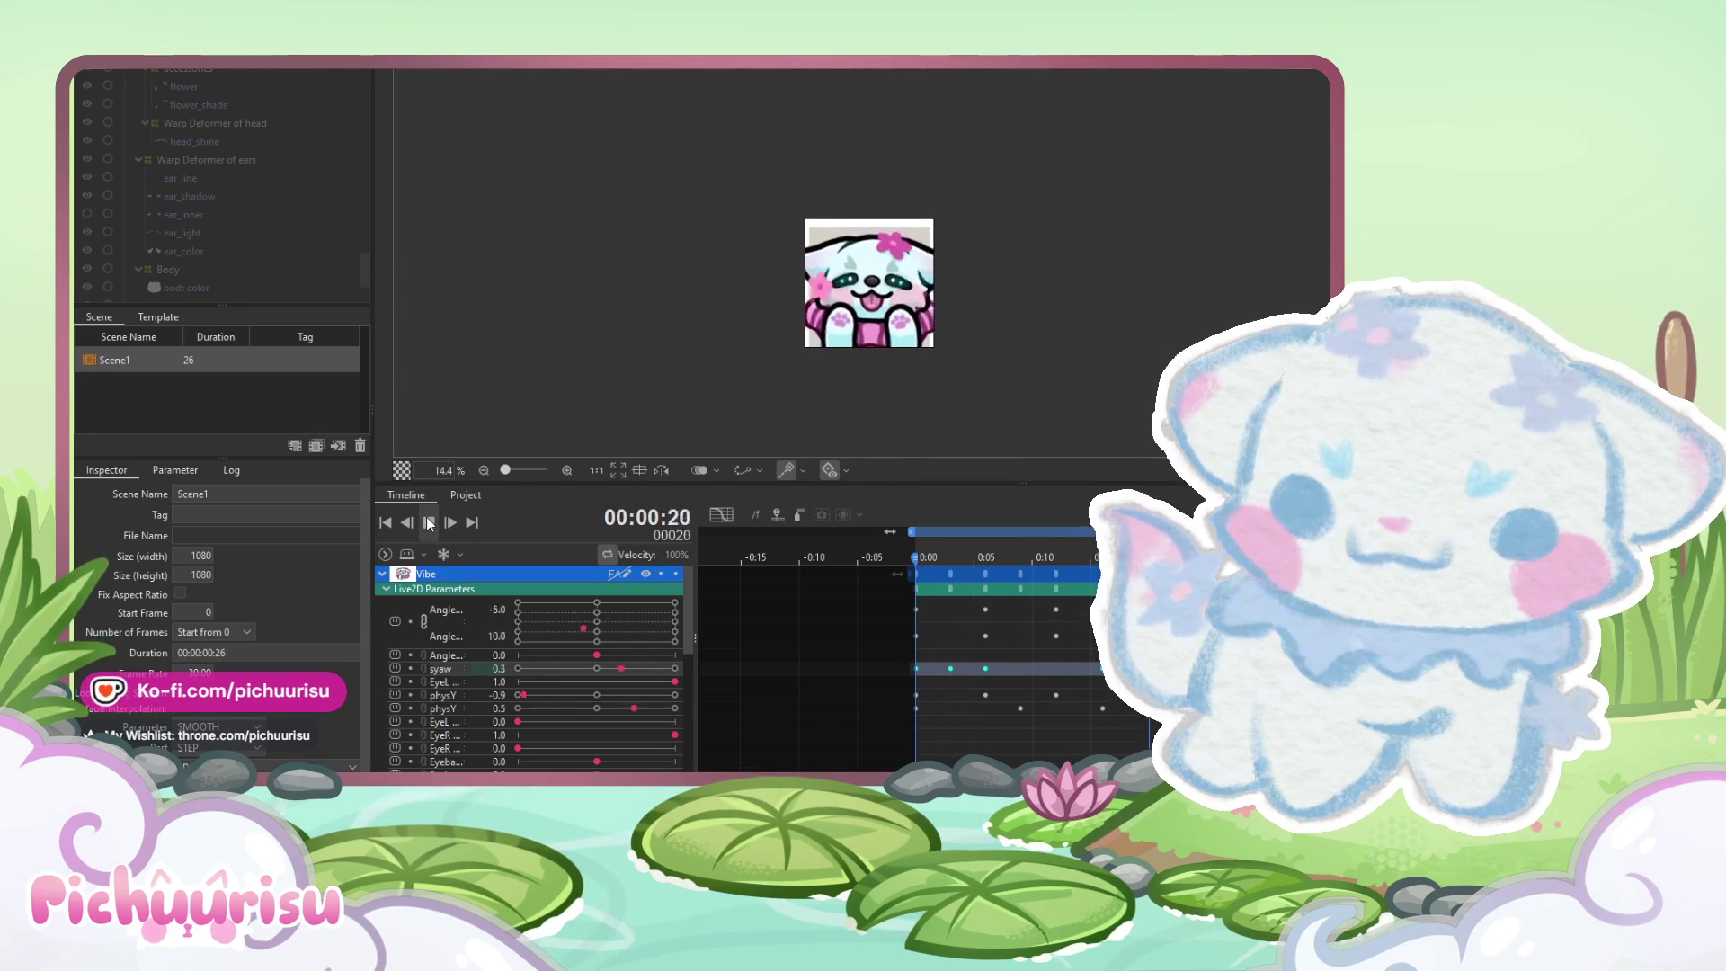
{"action": "left_click", "coordinate": [428, 524]}
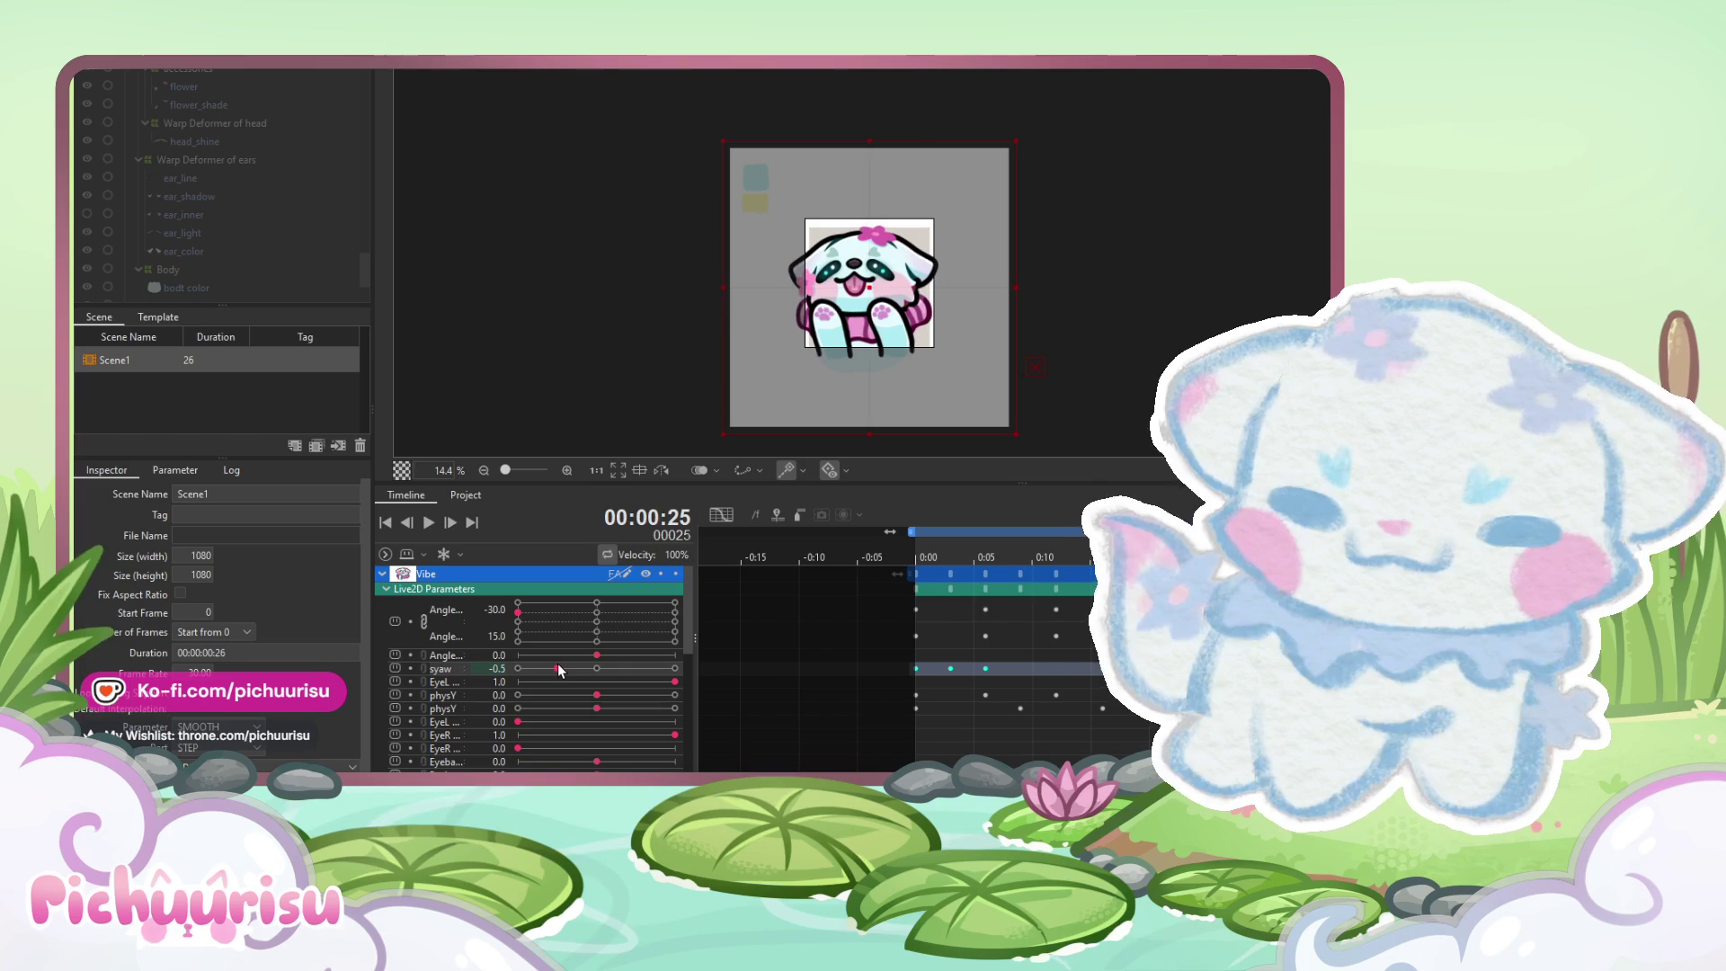
{"action": "left_click", "coordinate": [428, 523]}
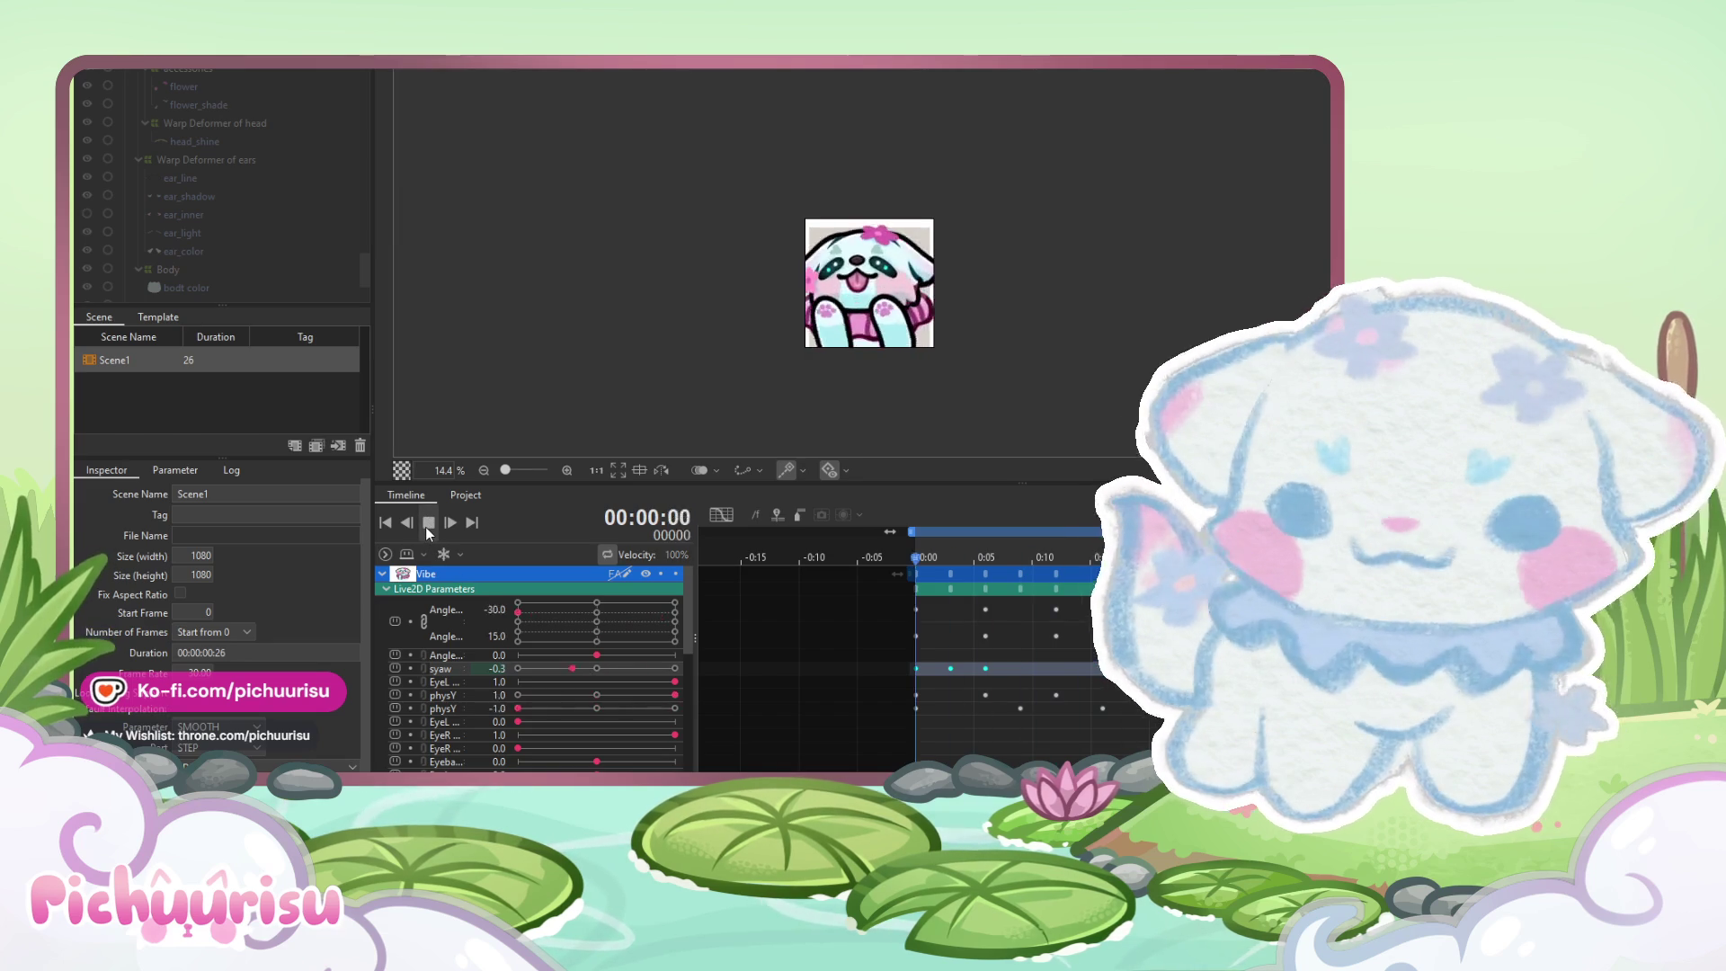
{"action": "left_click", "coordinate": [428, 523]}
{"action": "left_click_drag", "start_coordinate": [929, 561], "coordinate": [915, 554]}
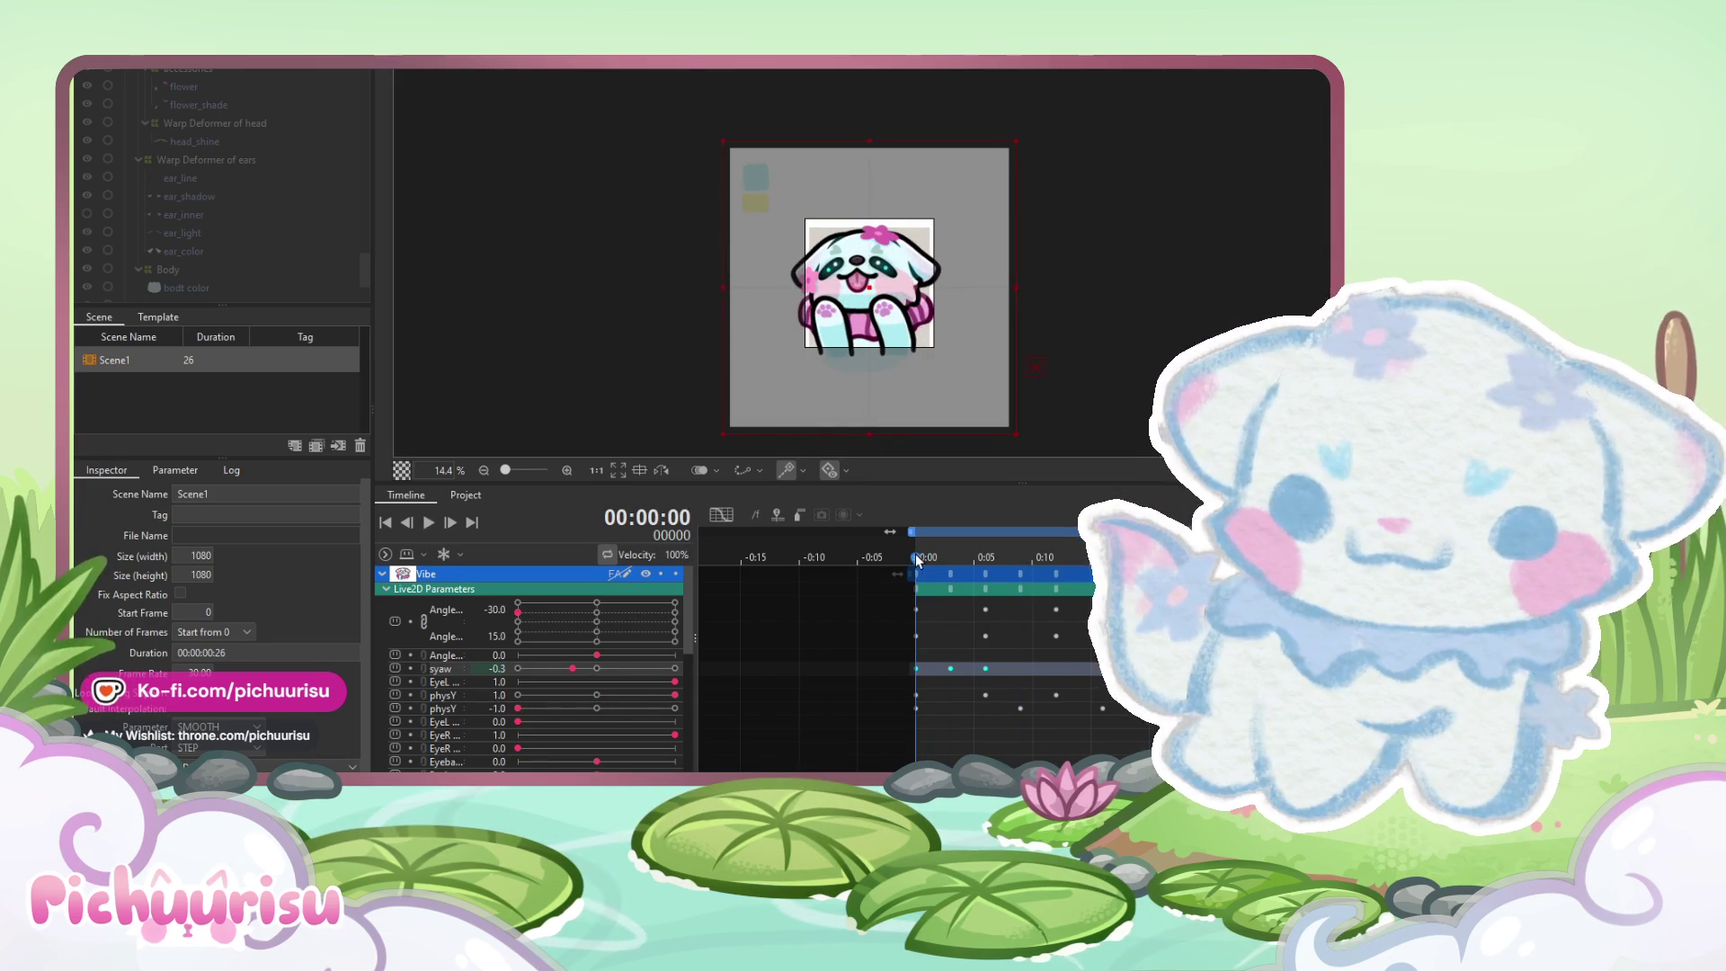
{"action": "left_click", "coordinate": [426, 521]}
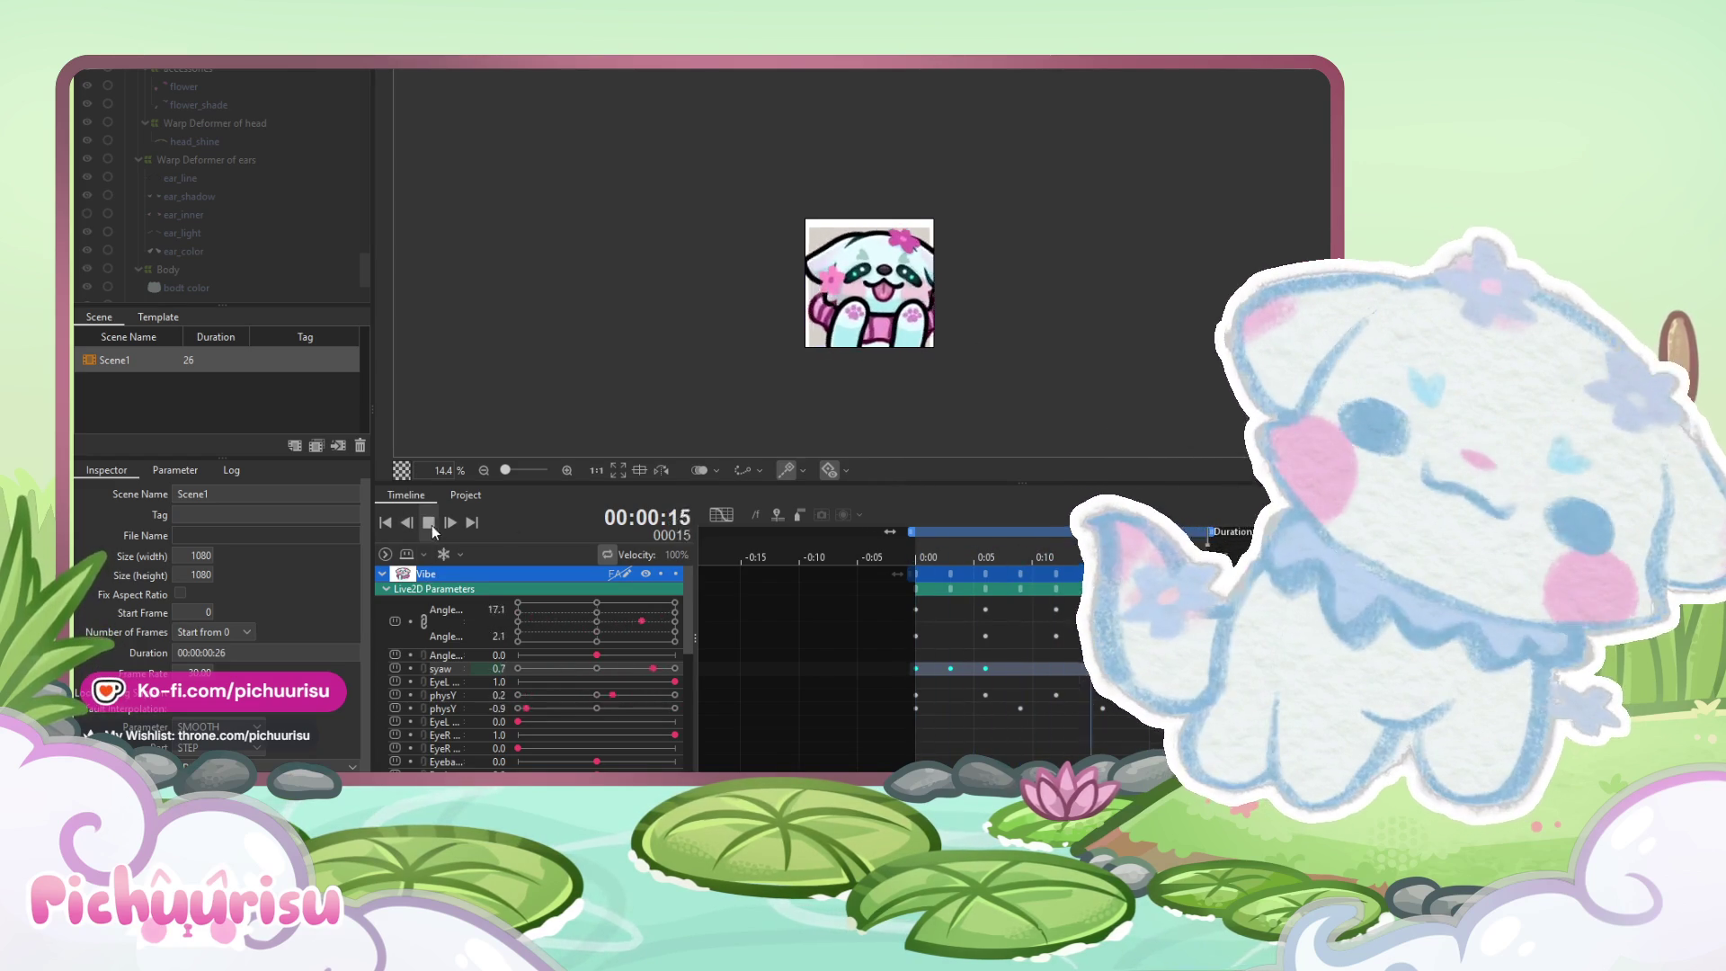
{"action": "left_click", "coordinate": [433, 524]}
{"action": "left_click", "coordinate": [949, 552]}
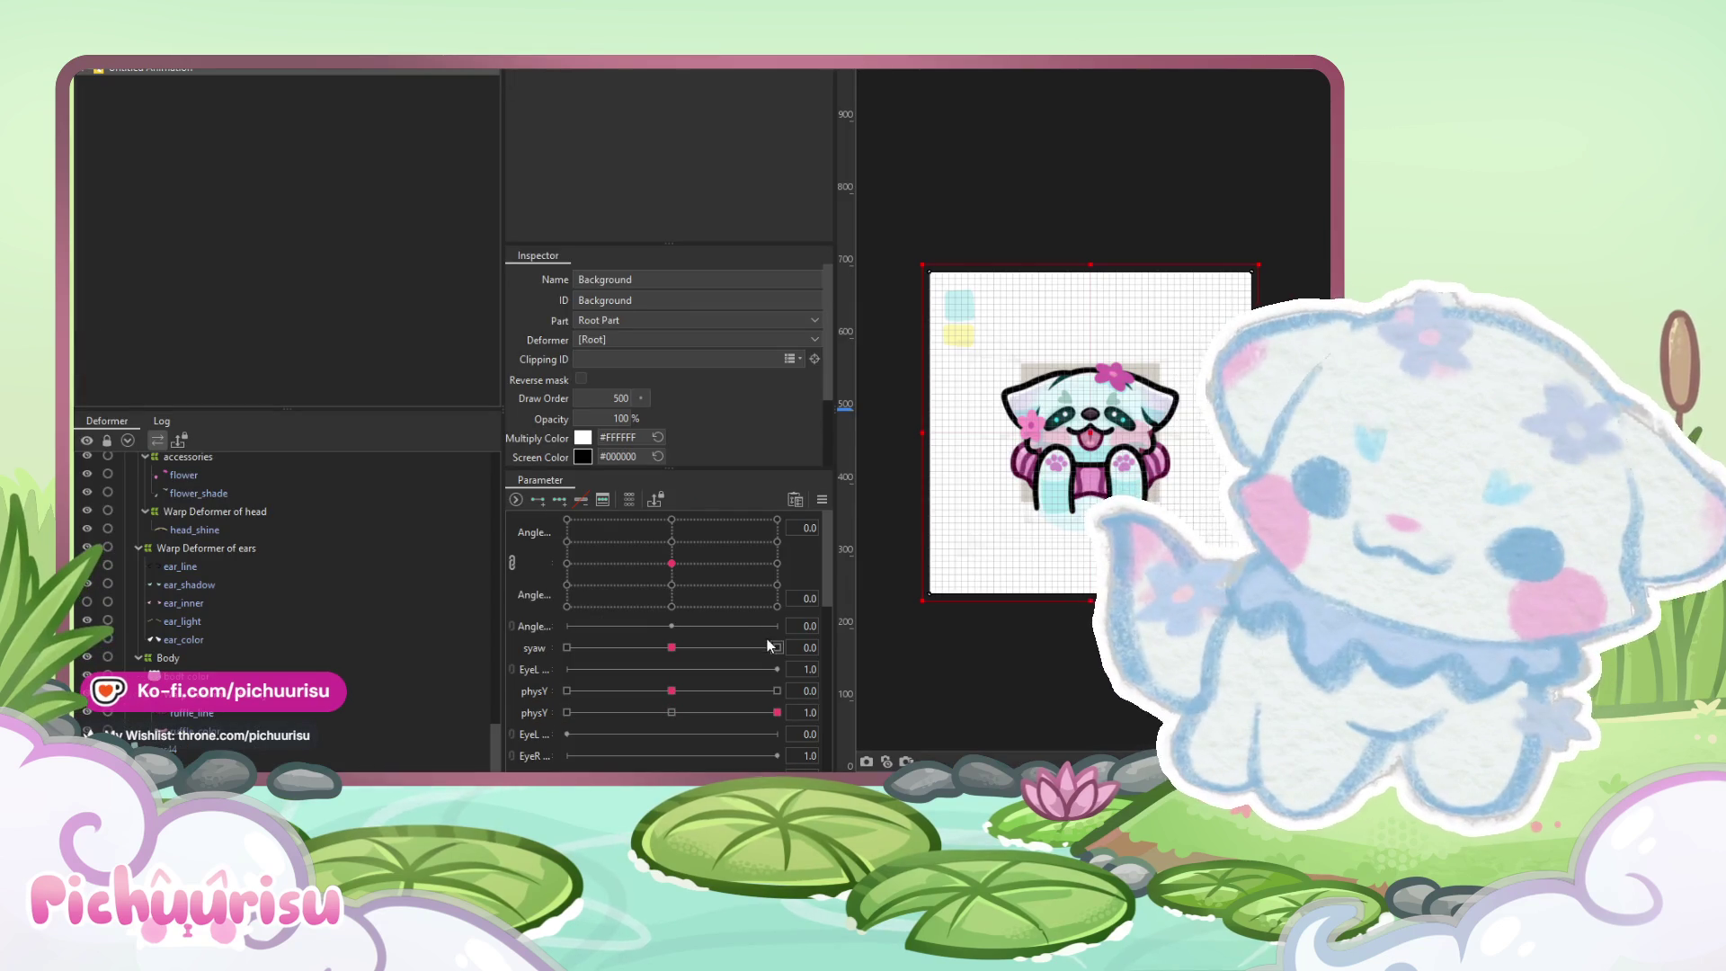
Compare the Body warp deformer's bend at the negative and positive syaw keys
{"action": "left_click", "coordinate": [777, 647]}
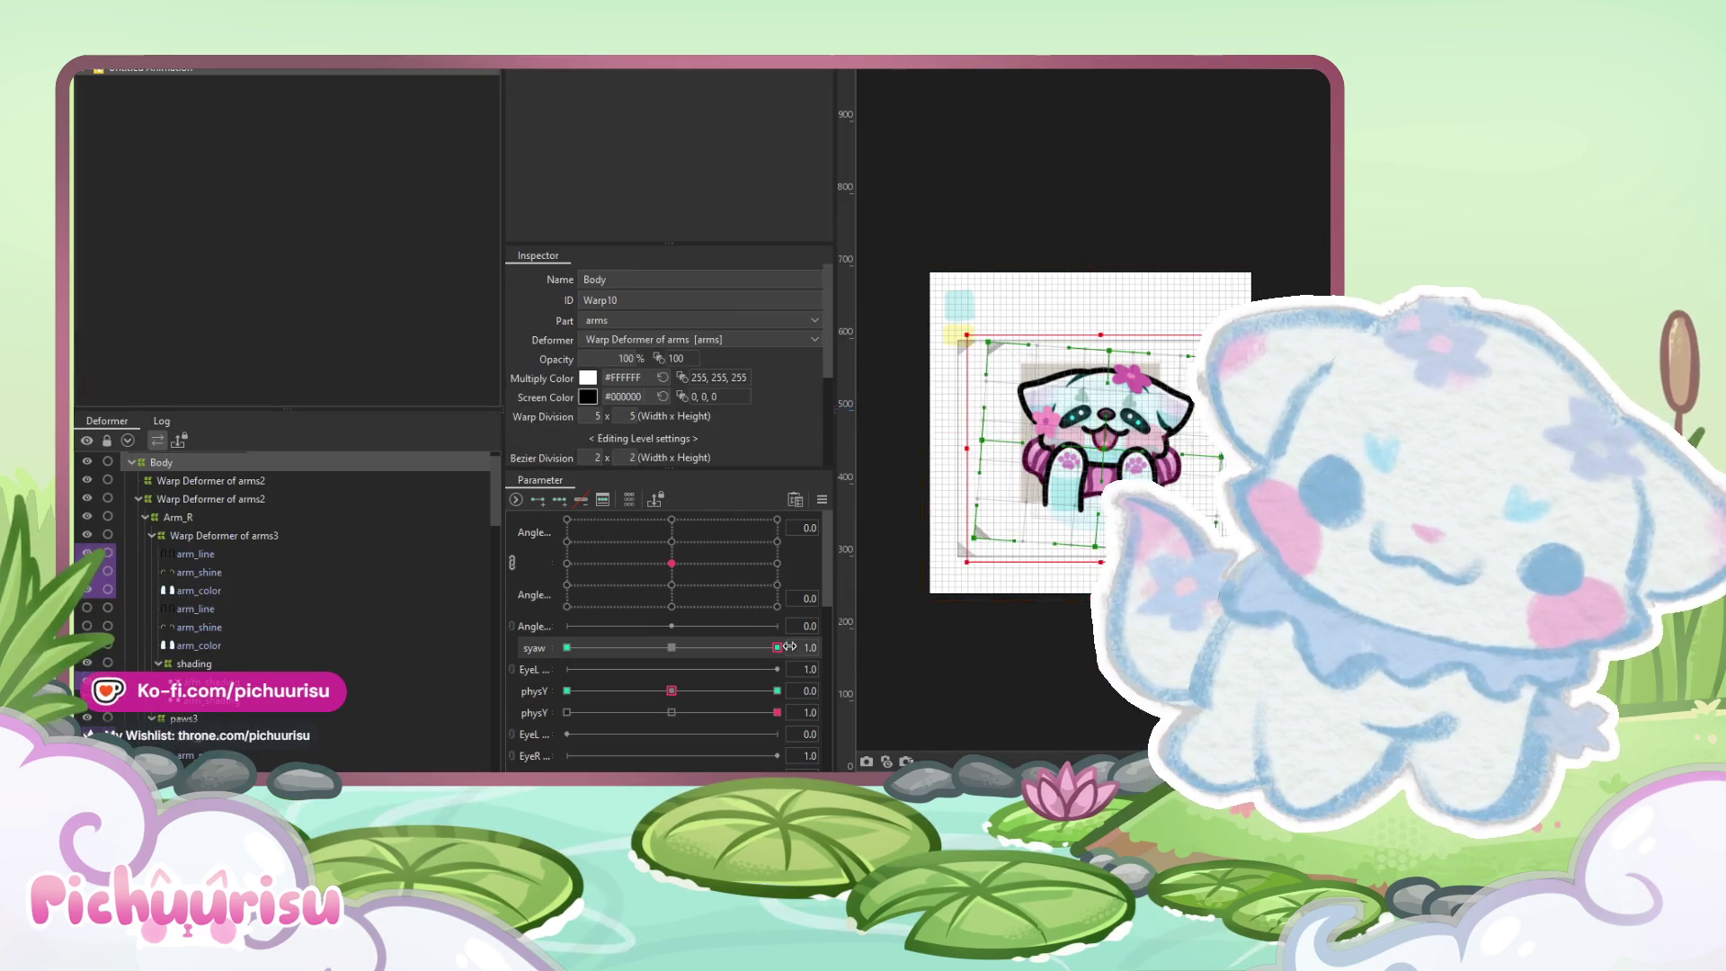
{"action": "left_click", "coordinate": [572, 647]}
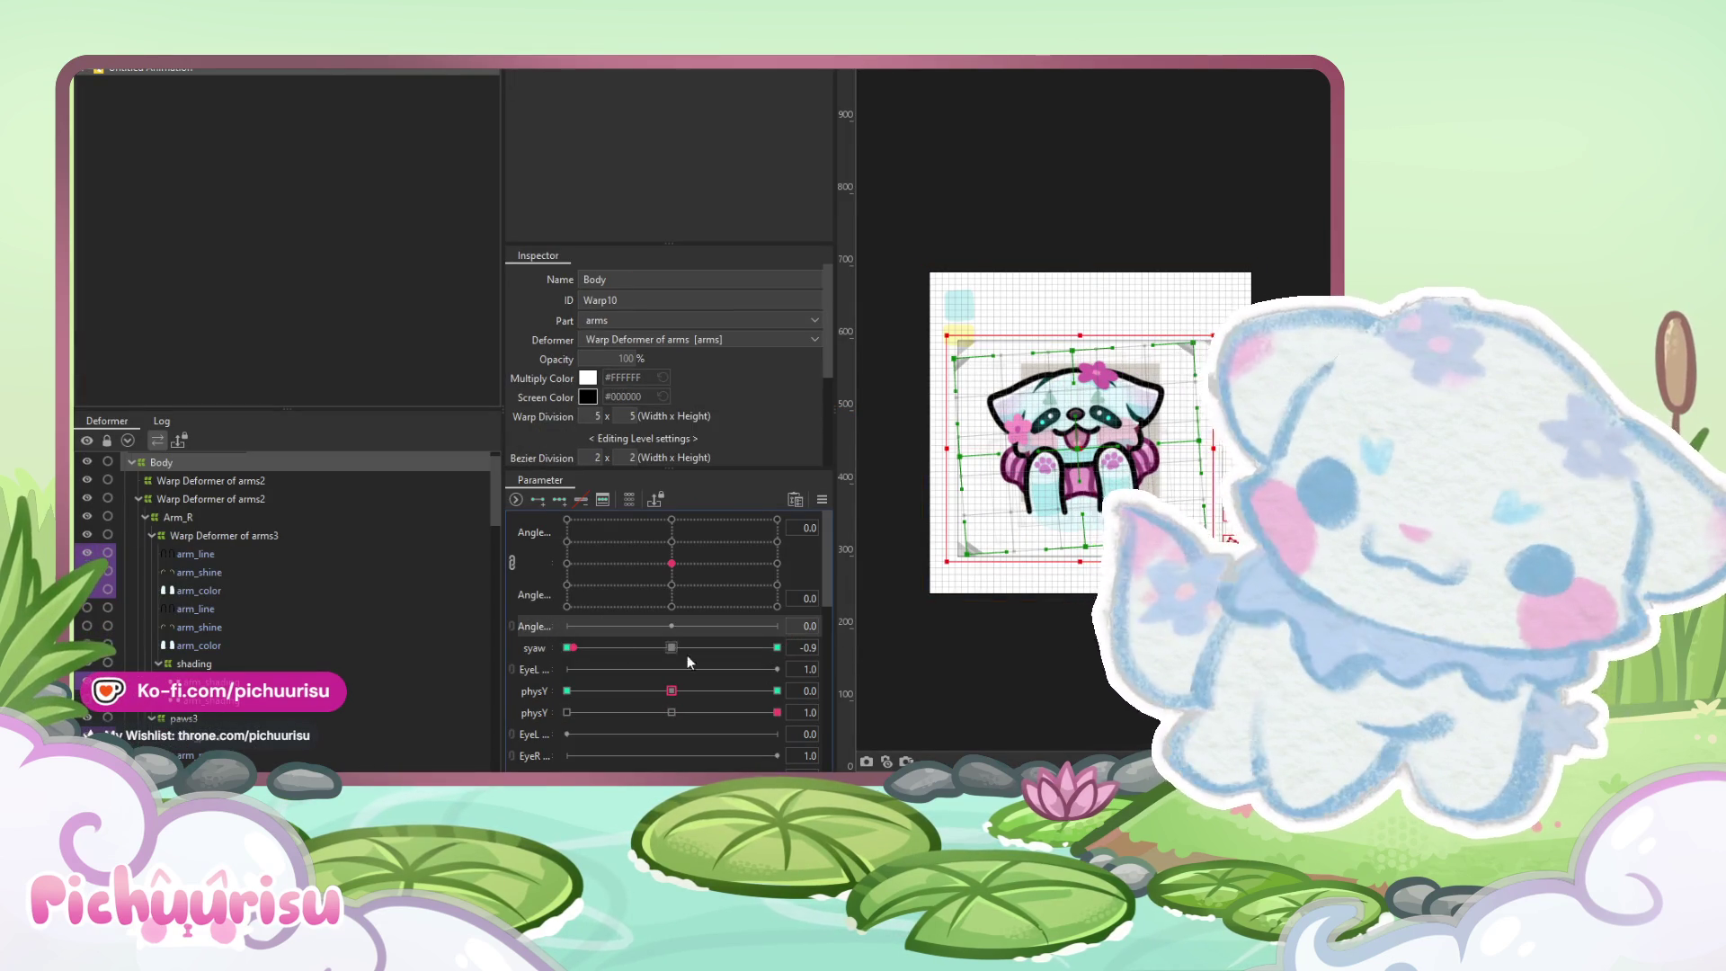
{"action": "left_click", "coordinate": [652, 690]}
{"action": "key", "text": "Escape"}
{"action": "left_click", "coordinate": [777, 647]}
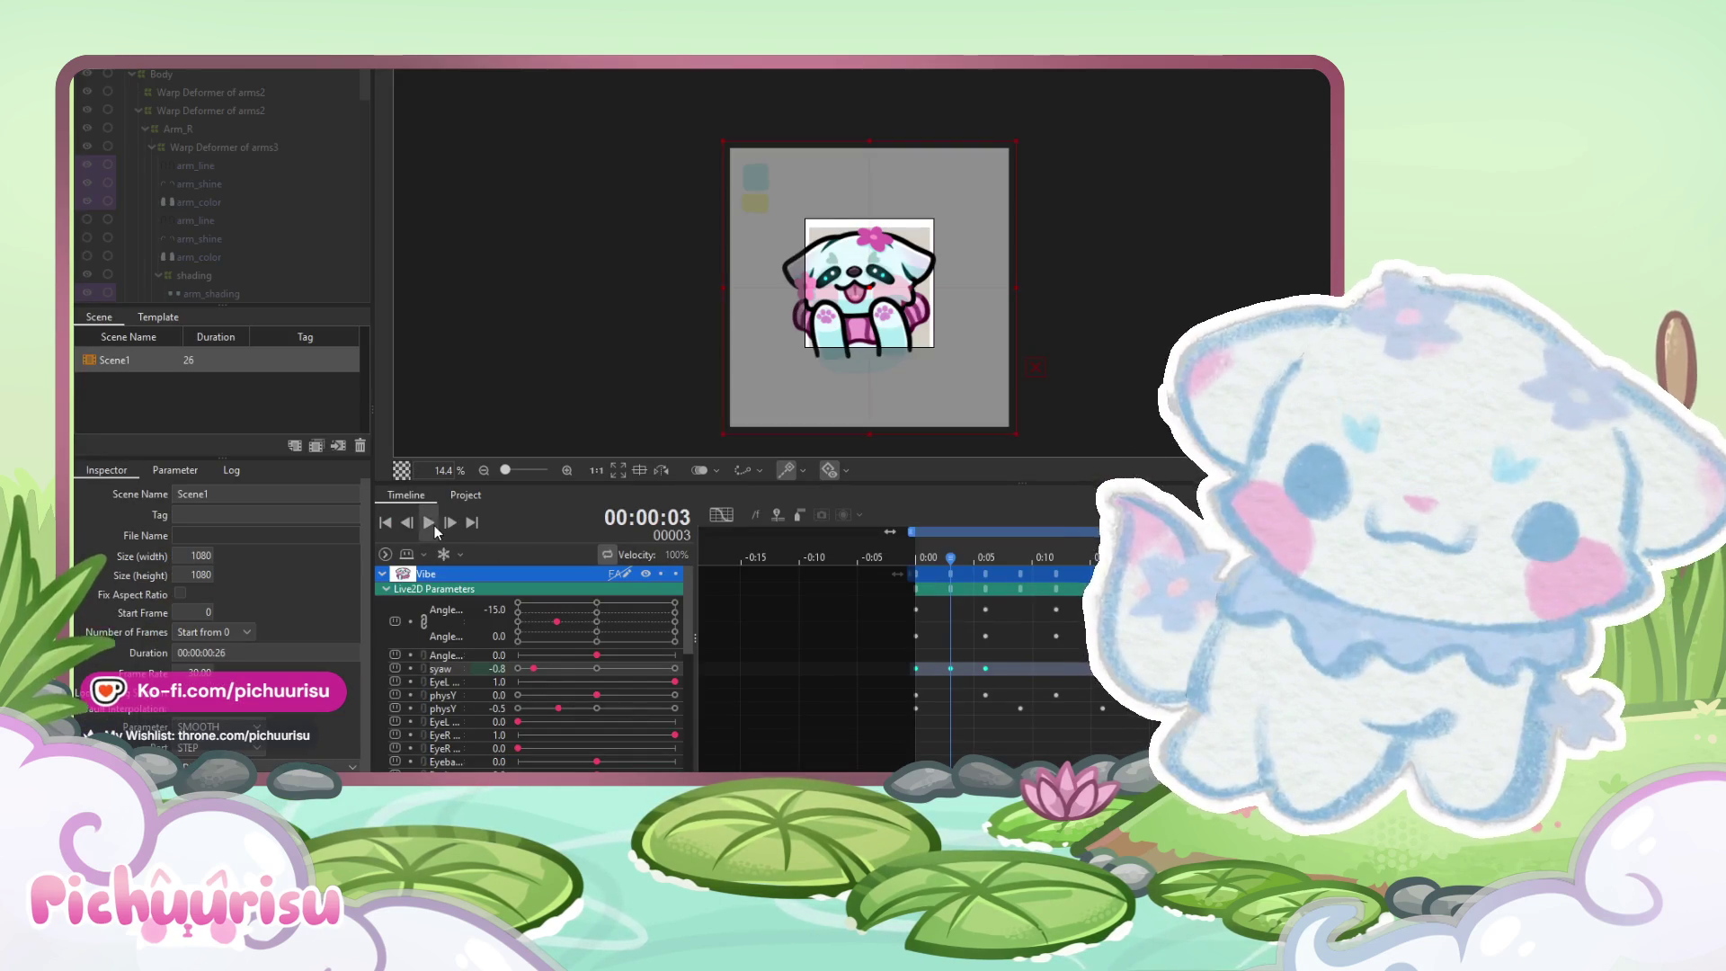
After a quick playback, key syaw to 0.5 at frame 0
{"action": "left_click", "coordinate": [432, 524]}
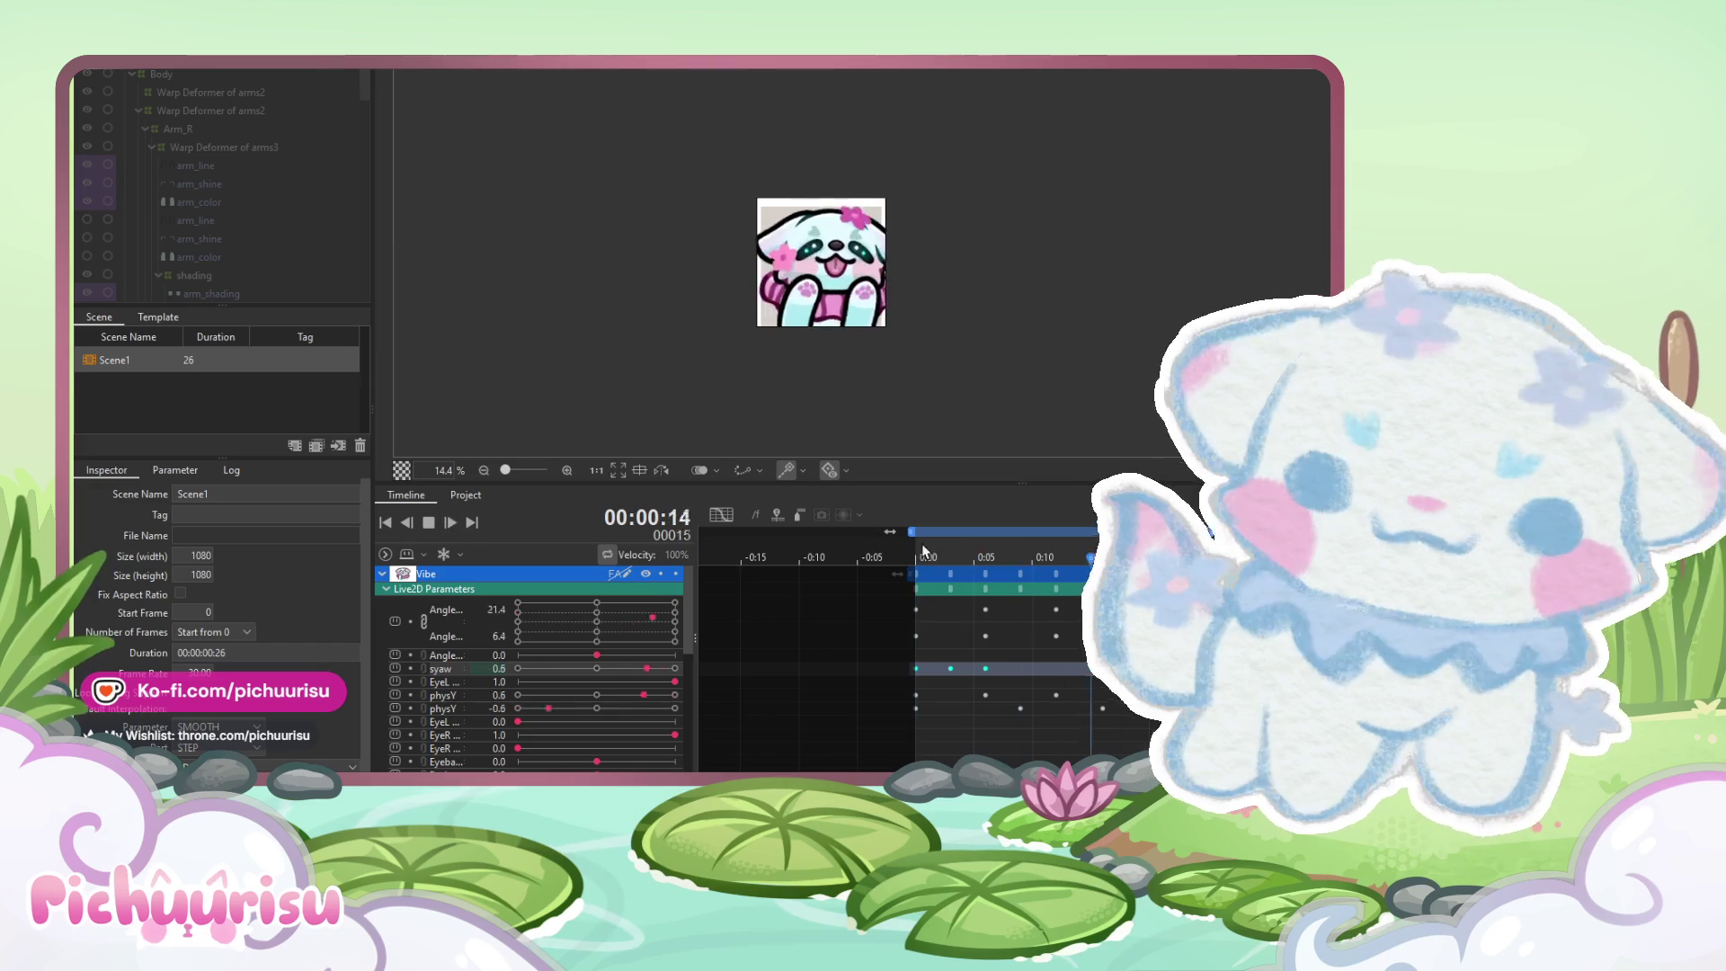
{"action": "left_click", "coordinate": [454, 524]}
{"action": "left_click_drag", "start_coordinate": [951, 557], "coordinate": [917, 556]}
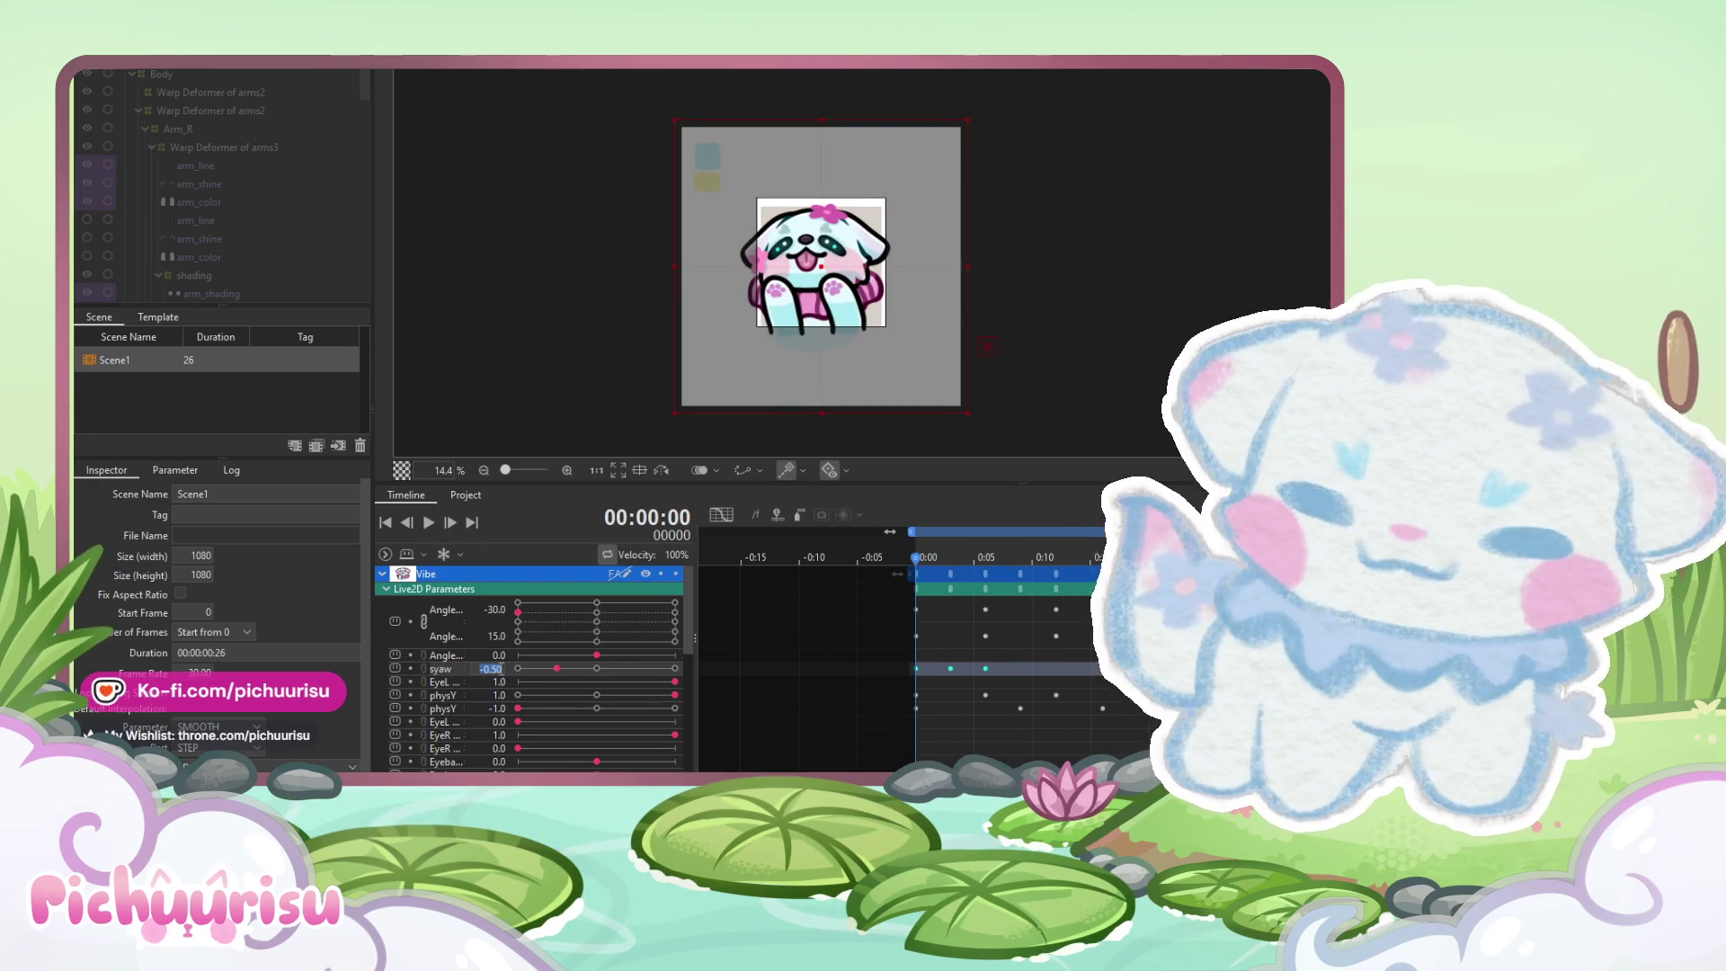
{"action": "type", "text": "1"}
{"action": "key", "text": "Return"}
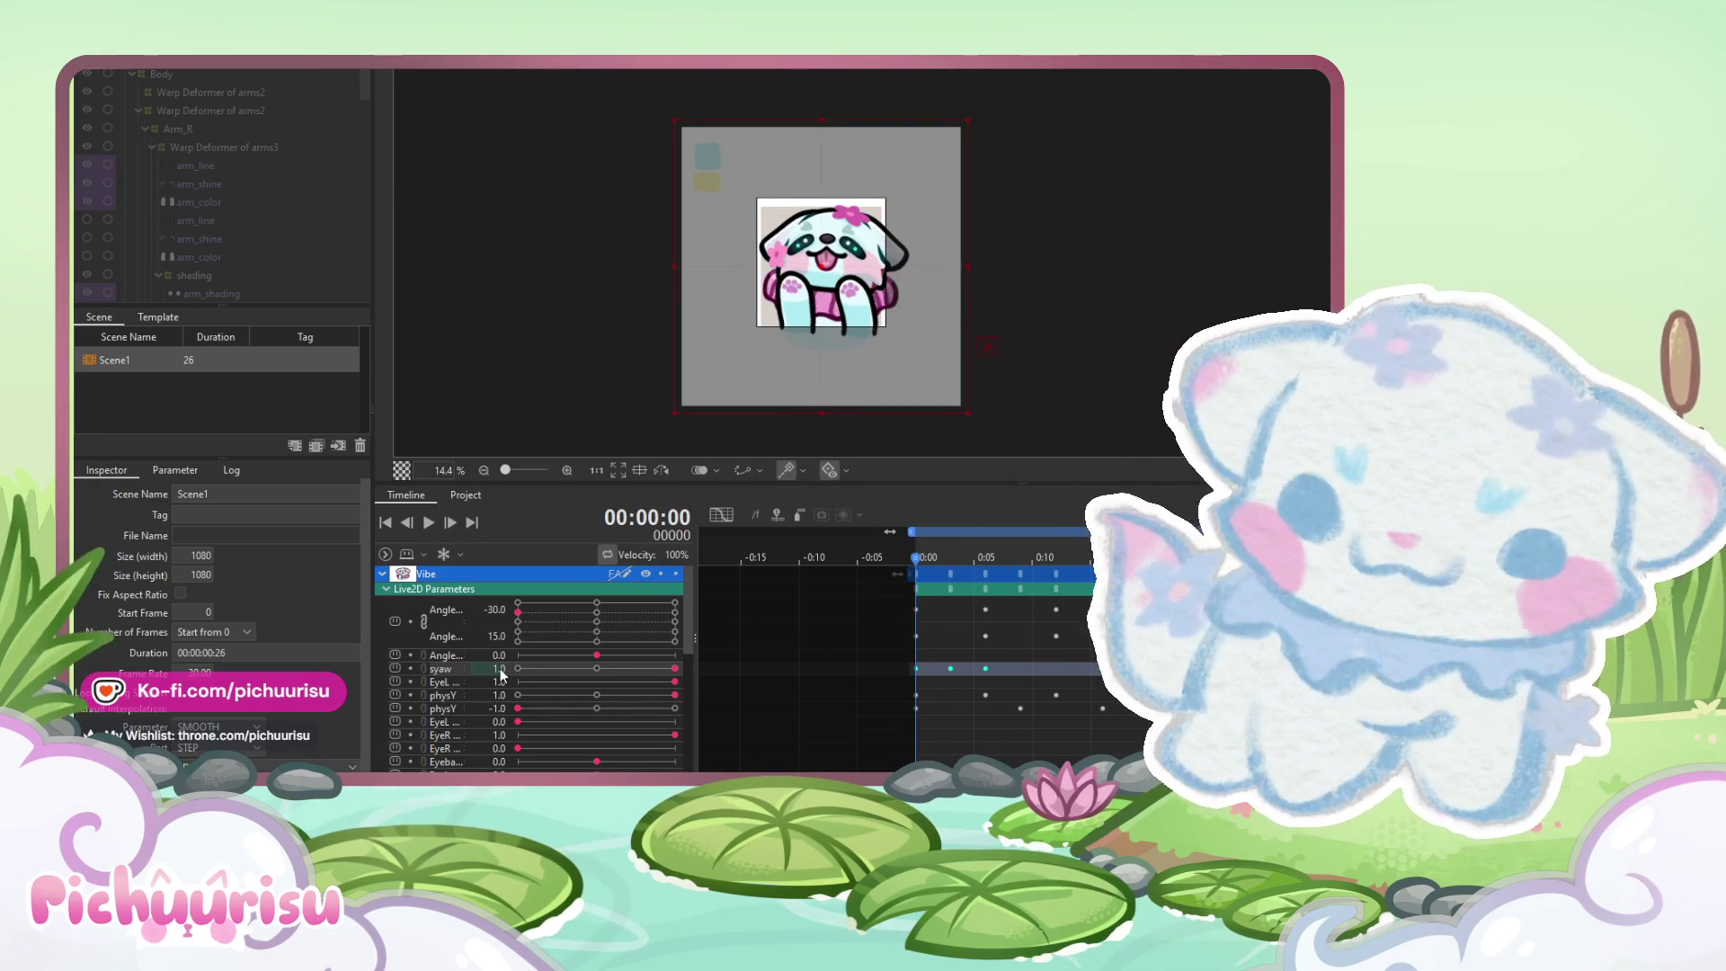
{"action": "double_click", "coordinate": [498, 667]}
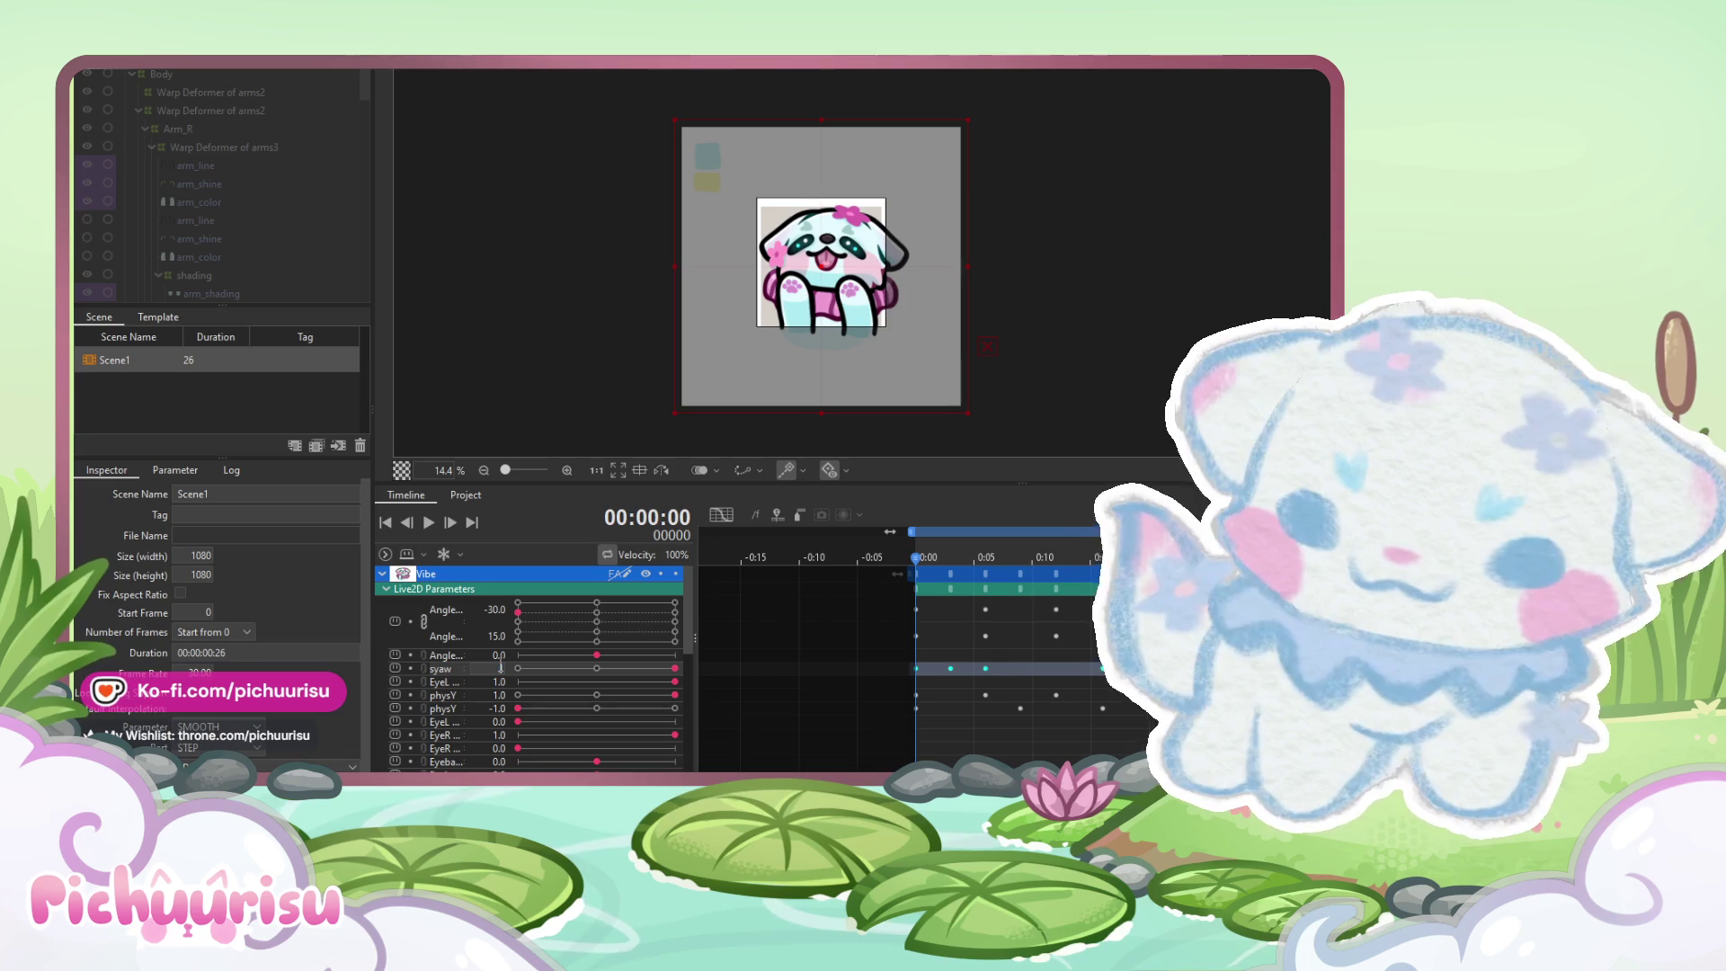
{"action": "type", "text": "0.5"}
{"action": "key", "text": "Return"}
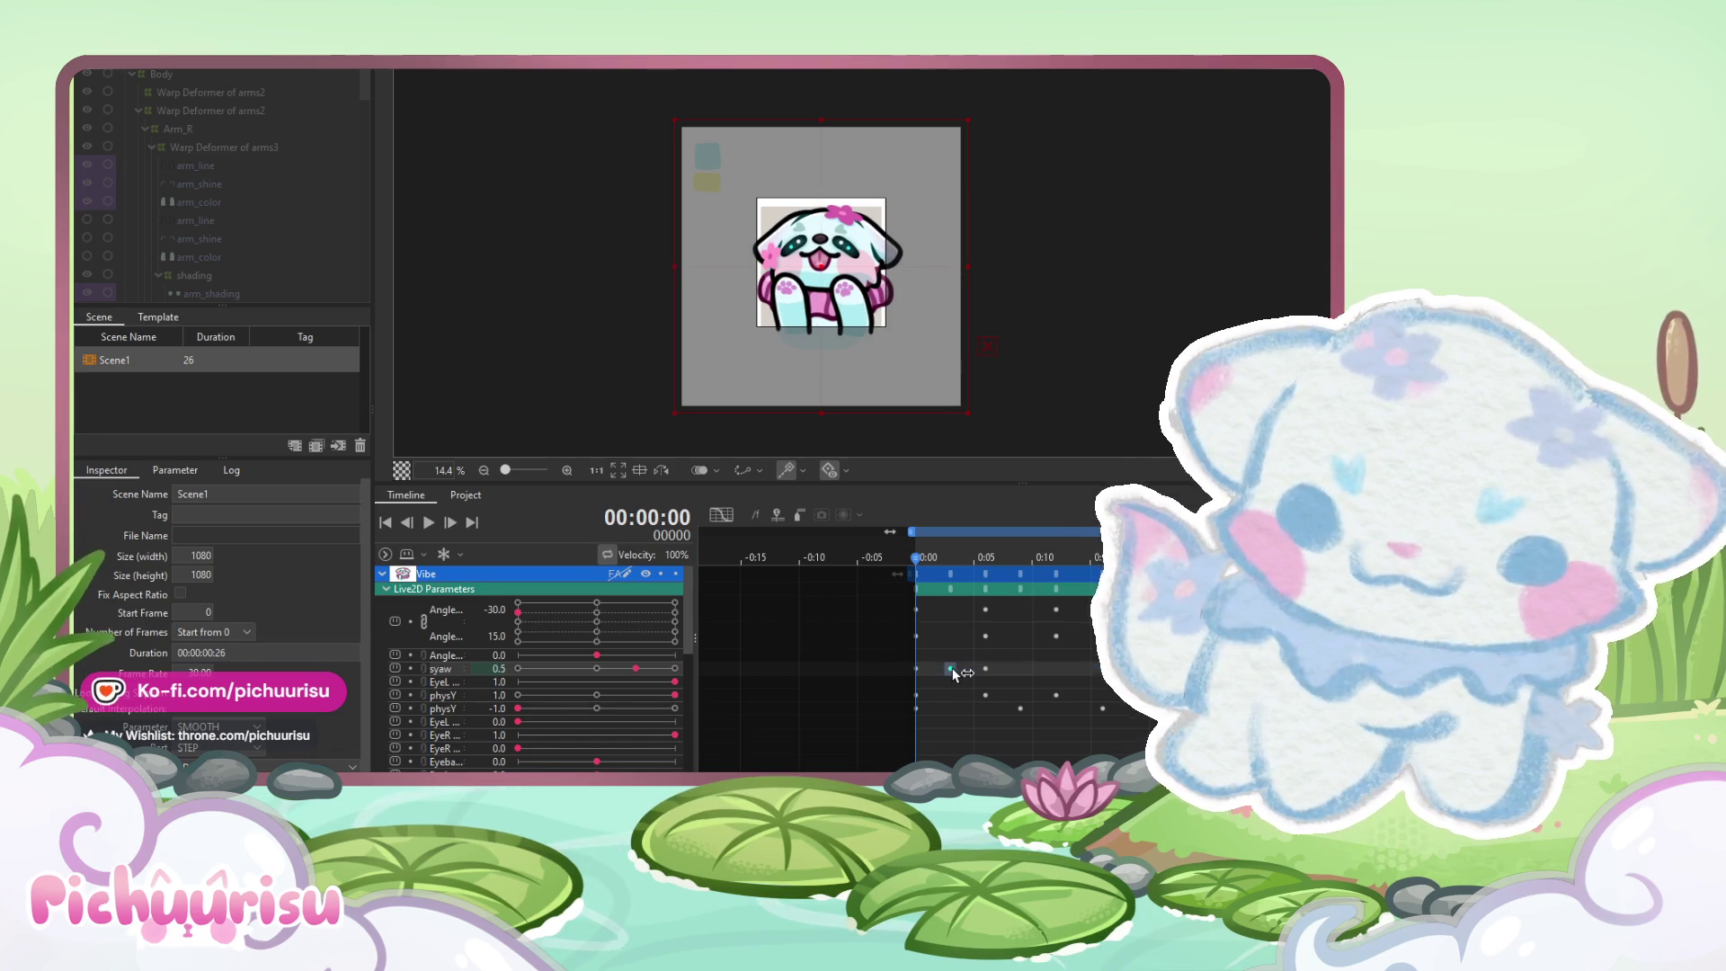
Key syaw to 0.8 at frame 3 and -0.8 at frame 16
{"action": "left_click", "coordinate": [944, 559]}
{"action": "key", "text": "Right"}
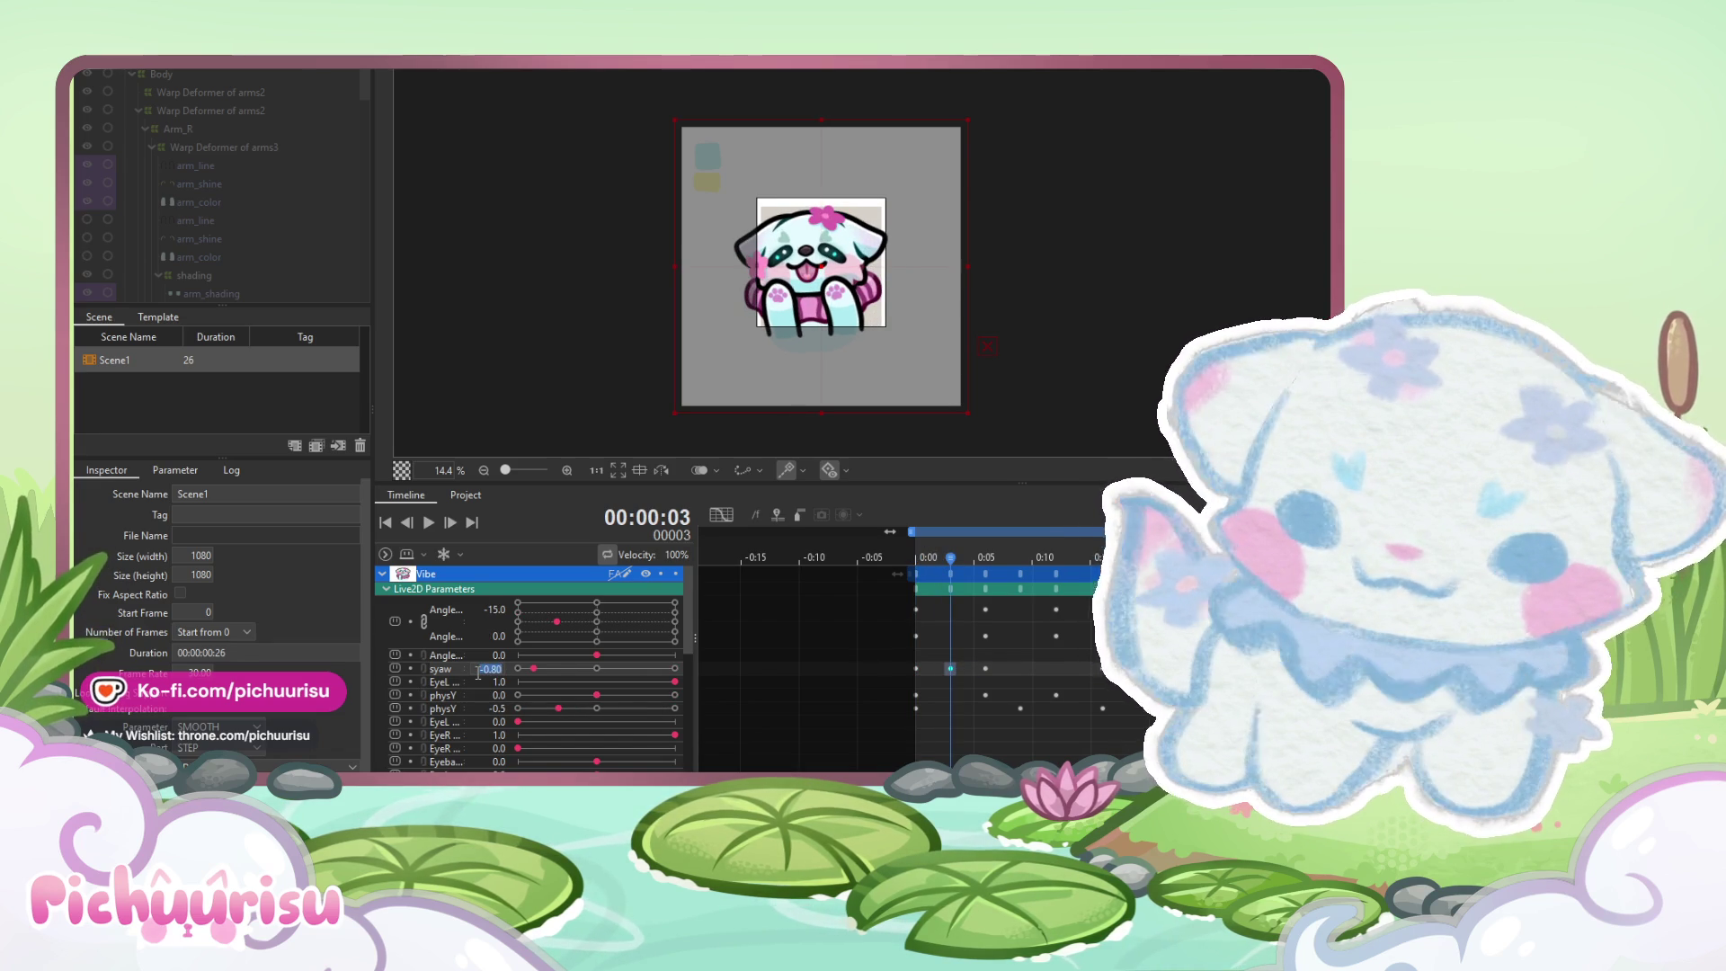
{"action": "type", "text": "0.8"}
{"action": "key", "text": "Return"}
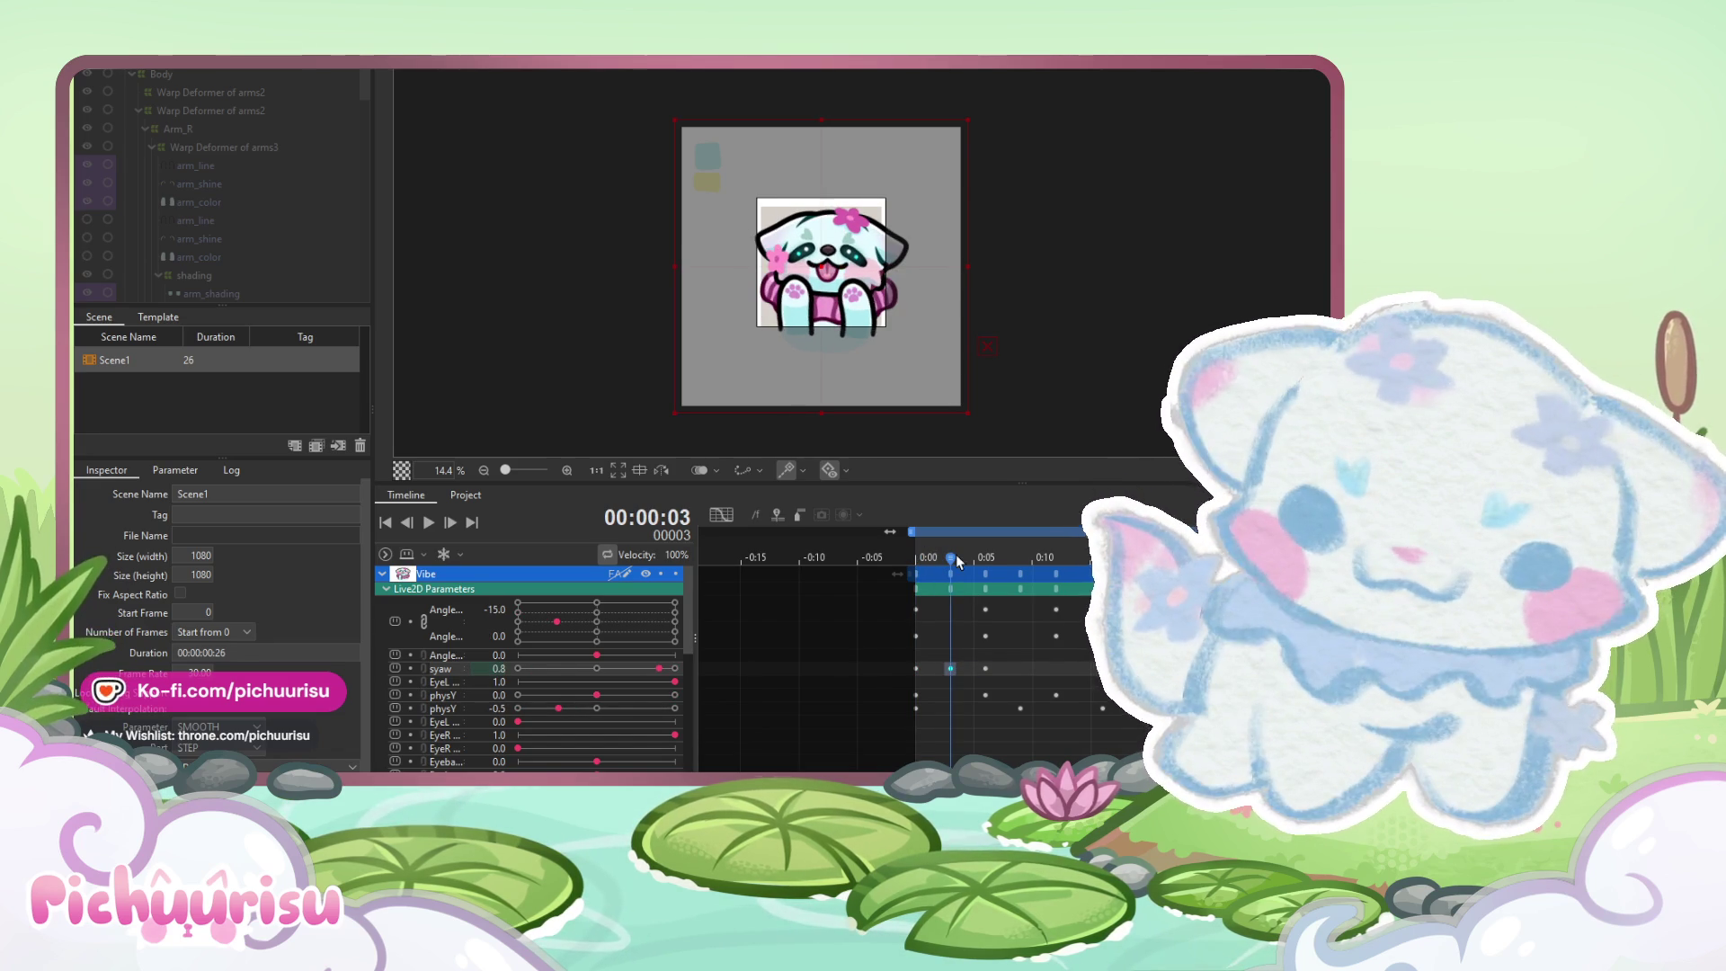
{"action": "key", "text": "Right"}
{"action": "key", "text": "Right"}
{"action": "key", "text": "Right"}
{"action": "left_click_drag", "start_coordinate": [982, 562], "coordinate": [1103, 561]}
{"action": "double_click", "coordinate": [496, 668]}
{"action": "type", "text": "-"}
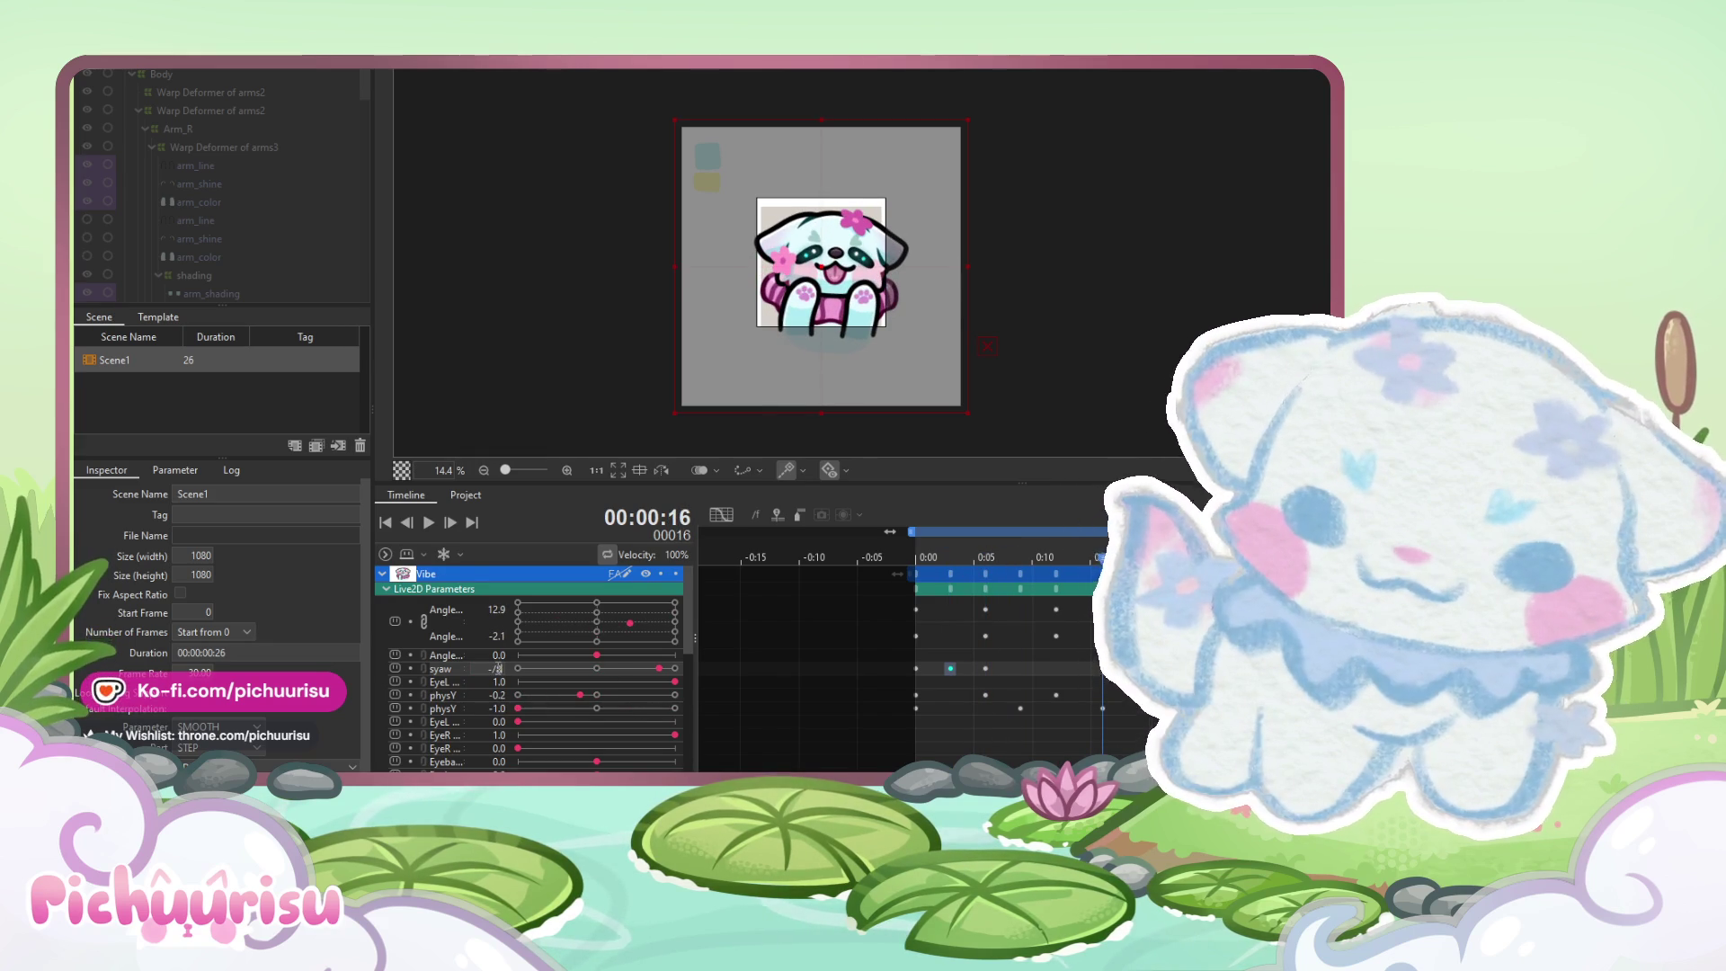
{"action": "type", "text": "0.8"}
{"action": "key", "text": "Return"}
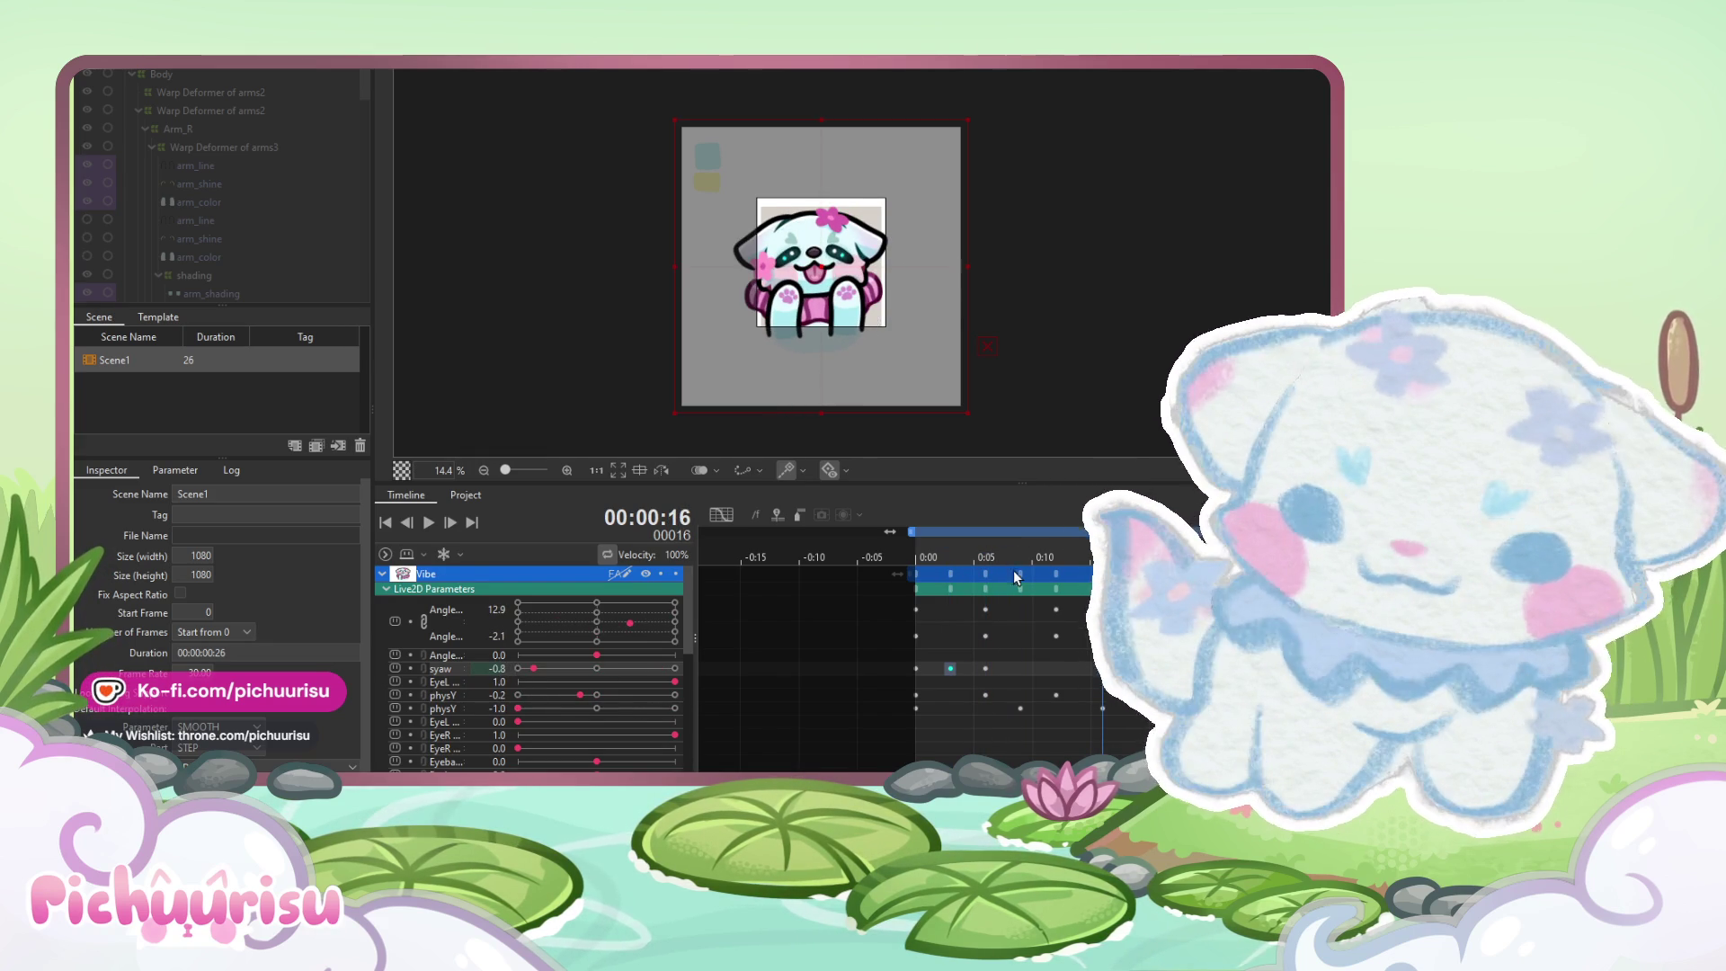
Check the syaw value on the last frame, 25, and play the animation
{"action": "key", "text": "space"}
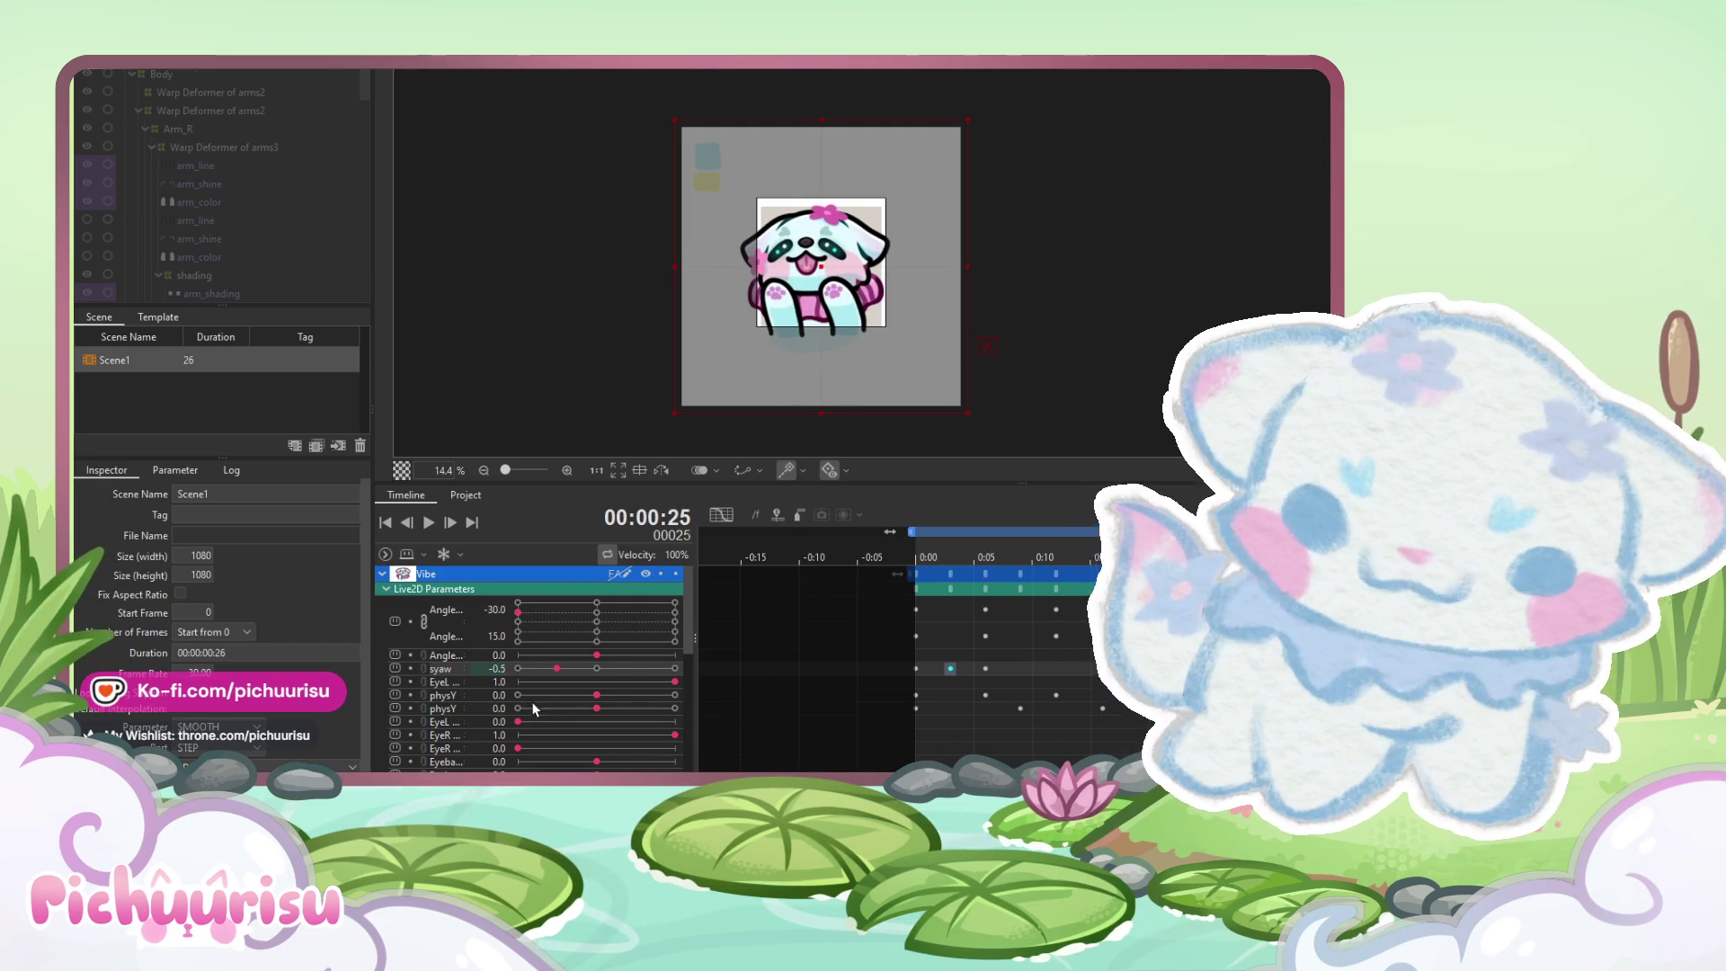
{"action": "double_click", "coordinate": [500, 669]}
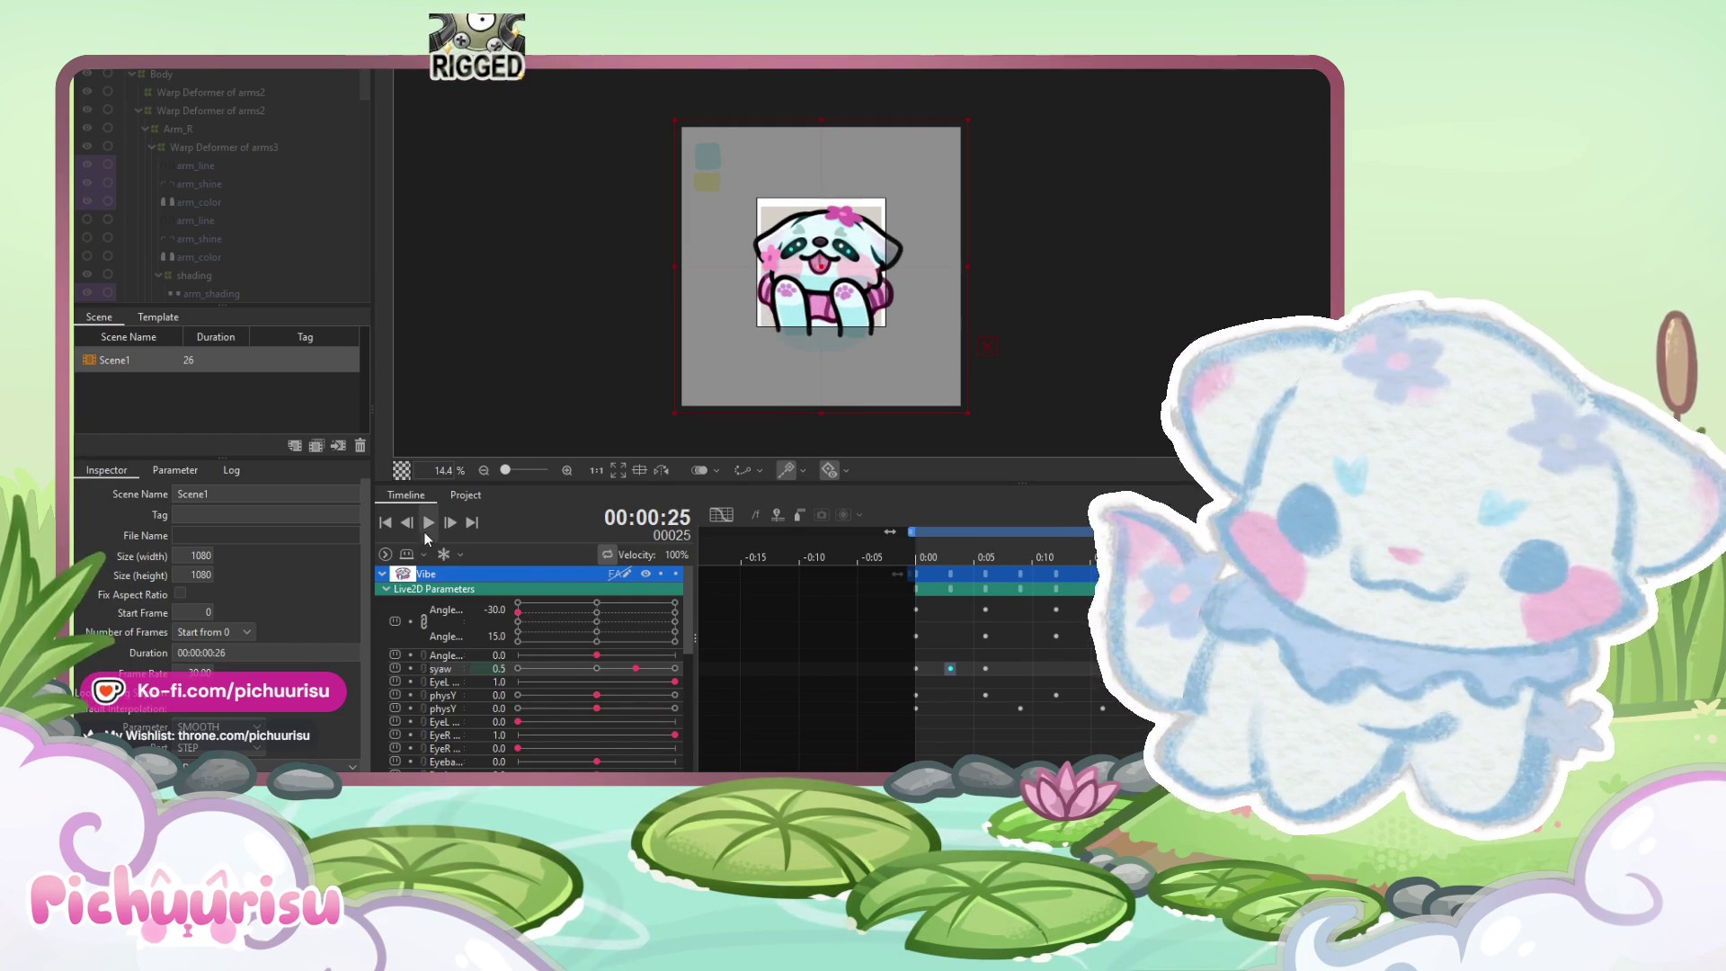
{"action": "left_click", "coordinate": [431, 529]}
{"action": "scroll", "coordinate": [811, 349], "scroll_direction": "down", "scroll_amount": 2}
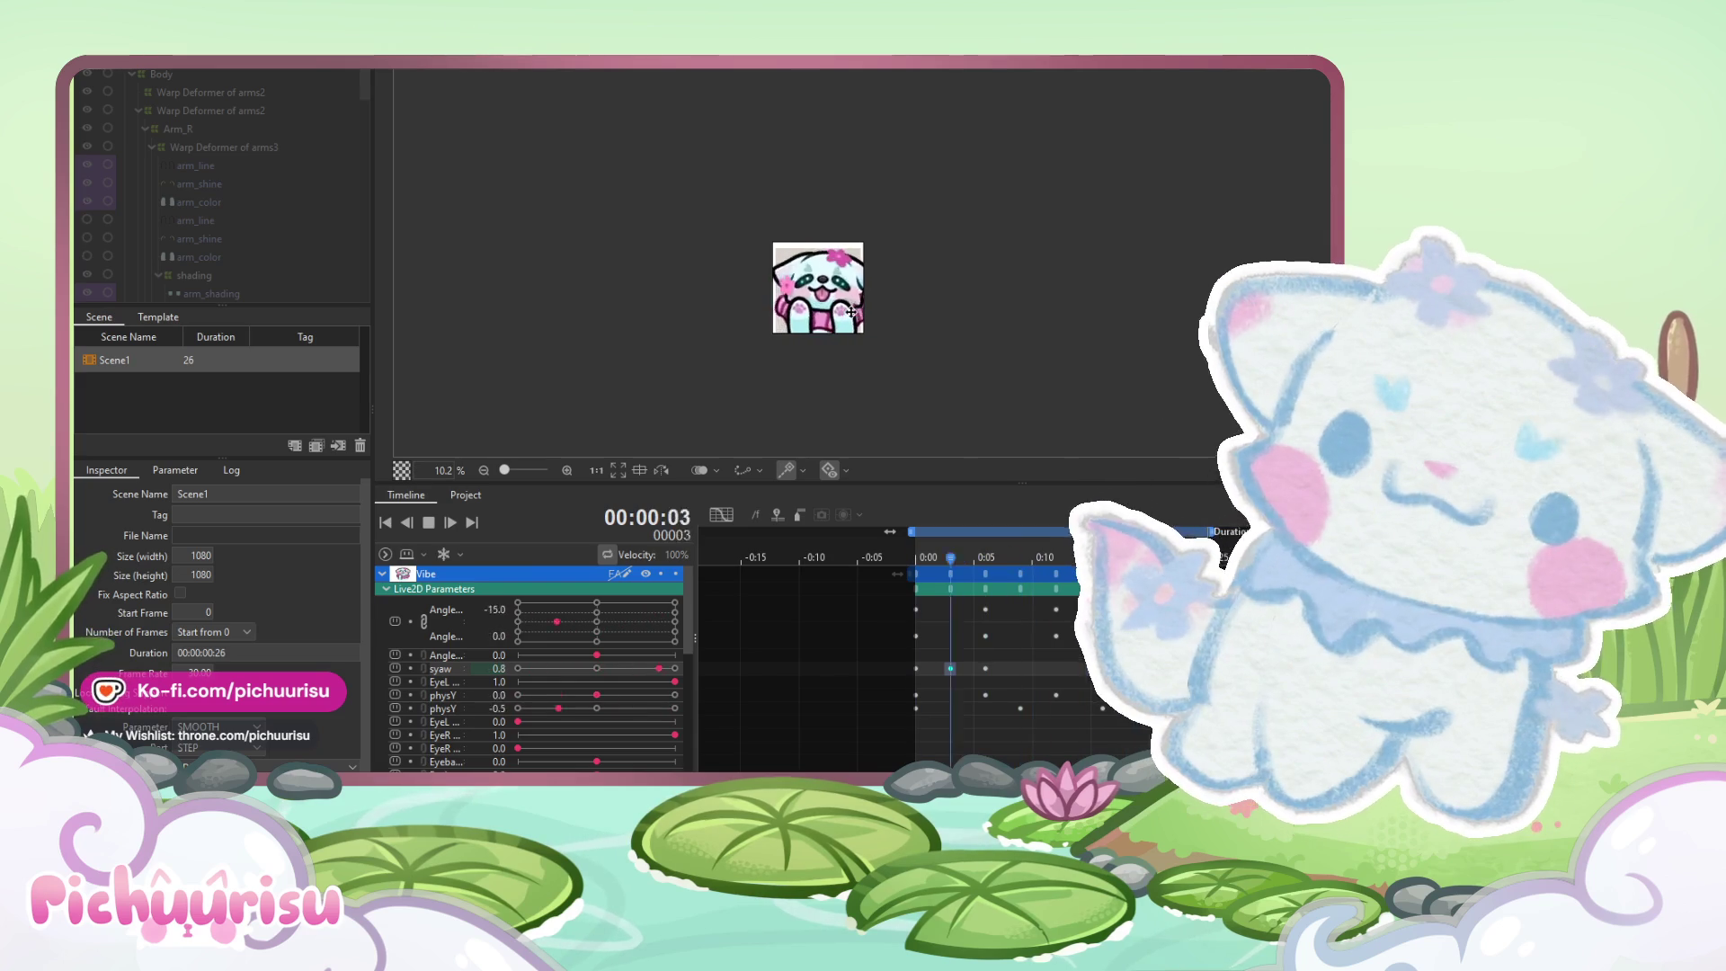
{"action": "scroll", "coordinate": [851, 312], "scroll_direction": "up", "scroll_amount": 2}
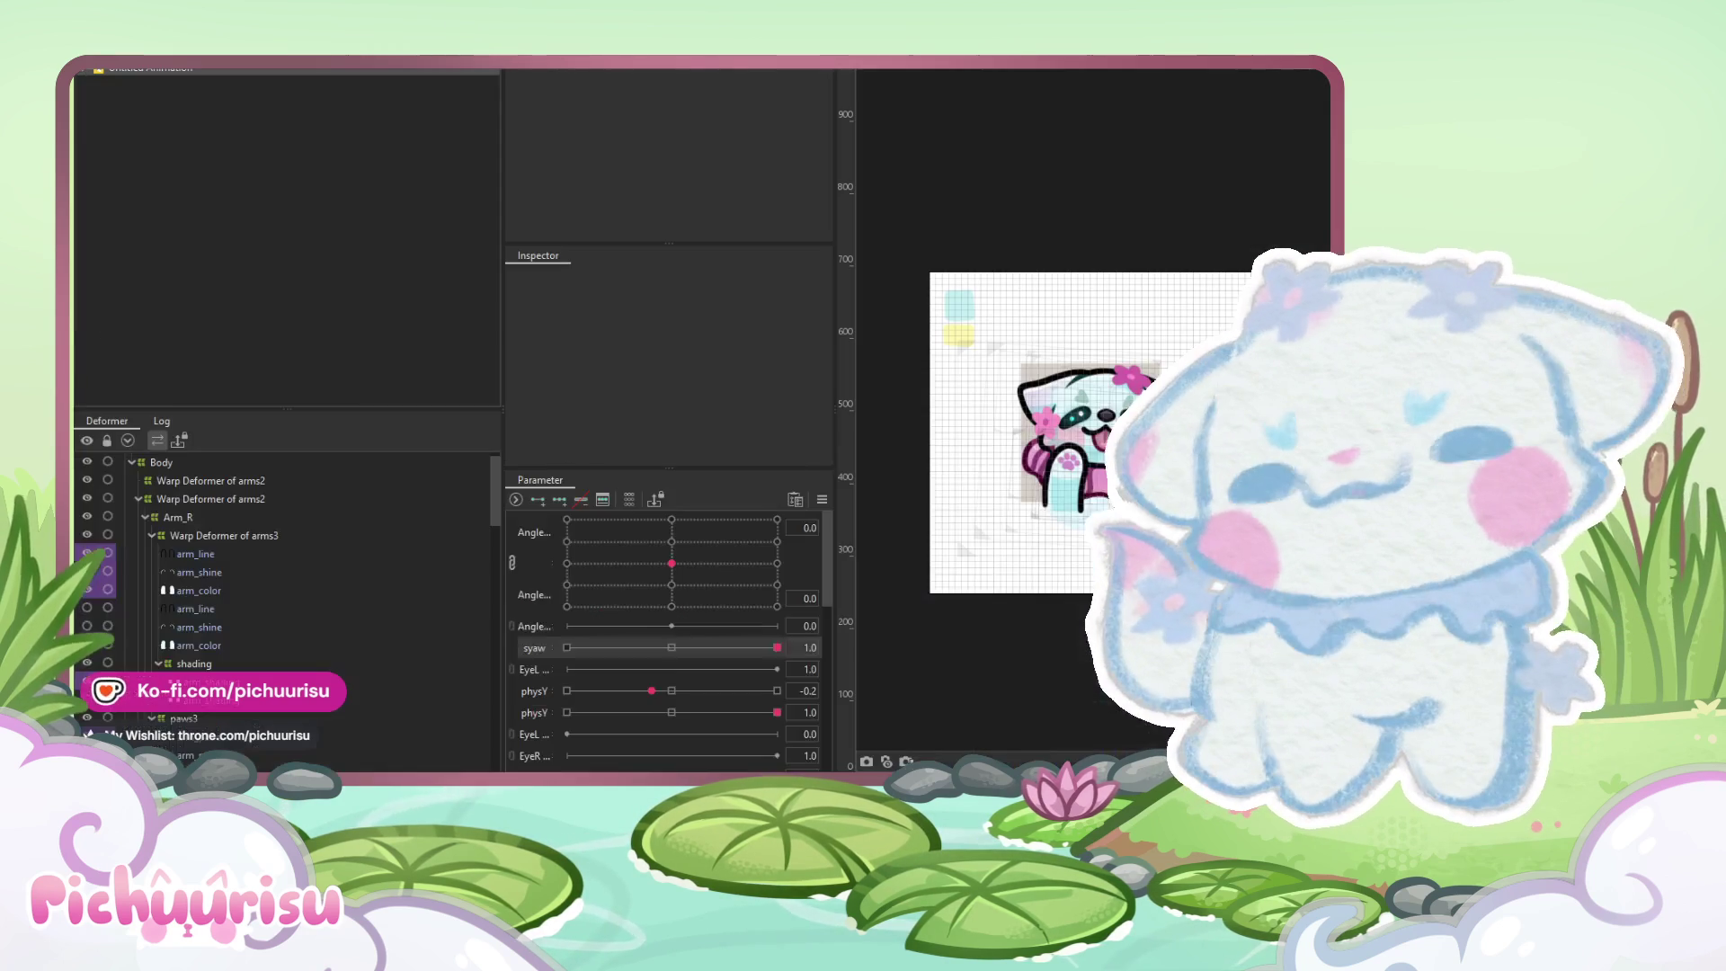
Select the Body warp deformer and pose it at neutral, then full positive syaw
{"action": "scroll", "coordinate": [978, 417], "scroll_direction": "up", "scroll_amount": 2}
{"action": "left_click", "coordinate": [171, 464]}
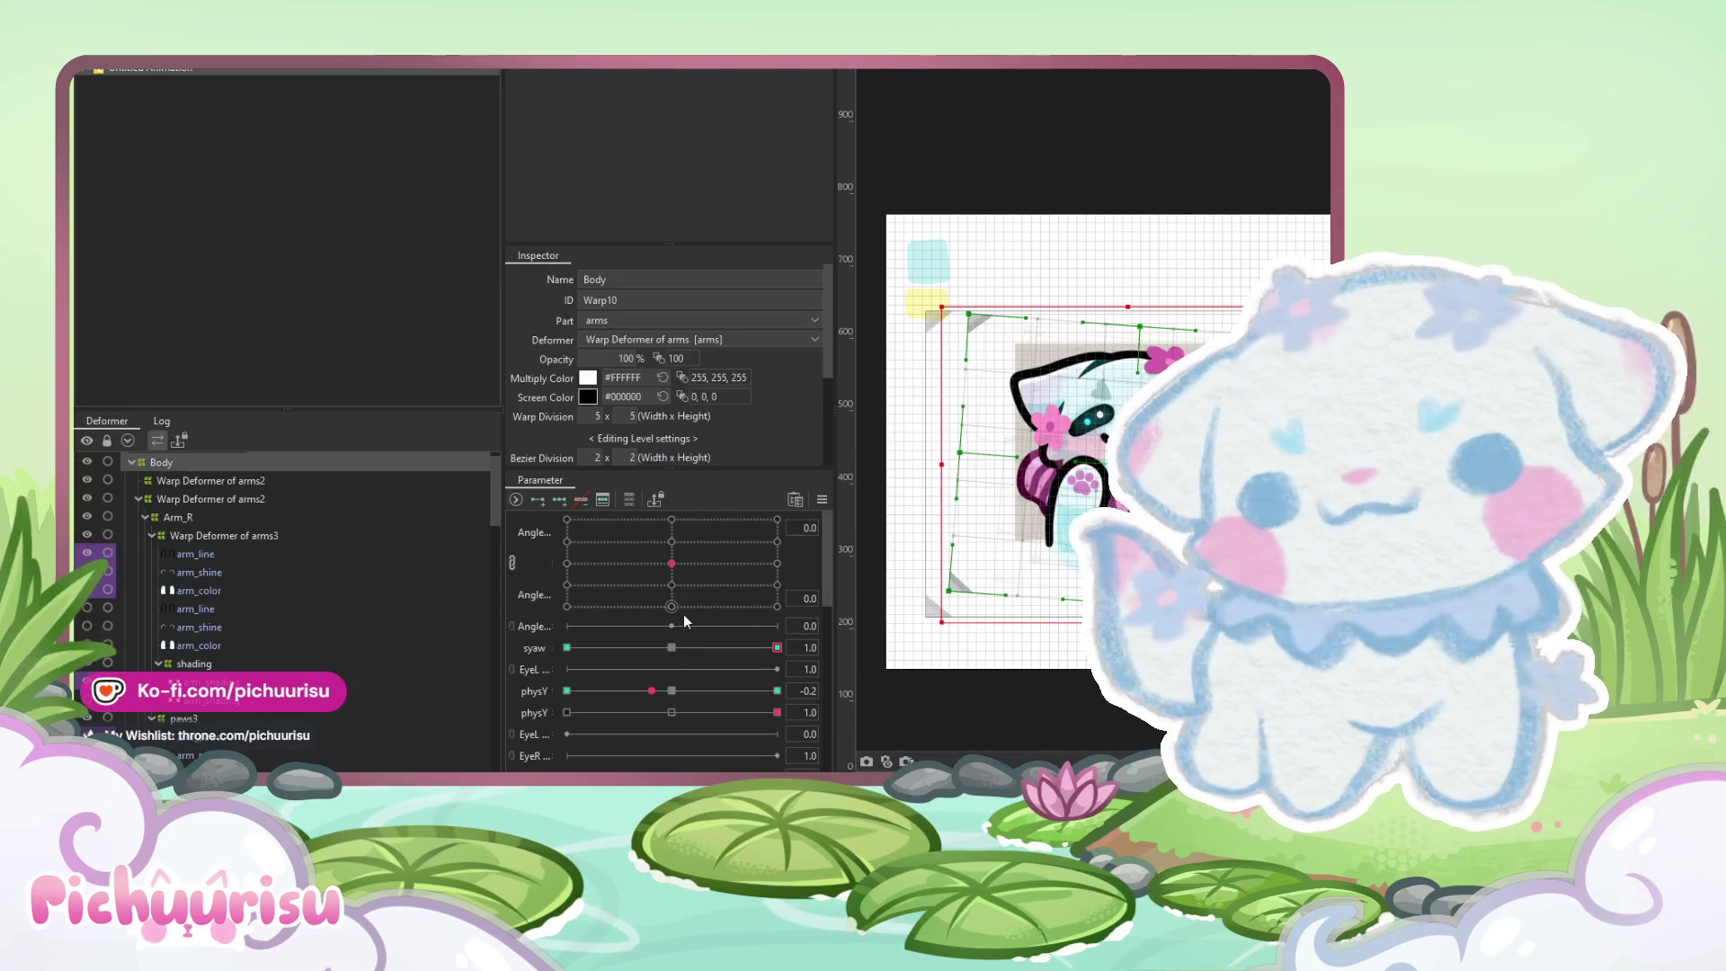
{"action": "left_click", "coordinate": [672, 647]}
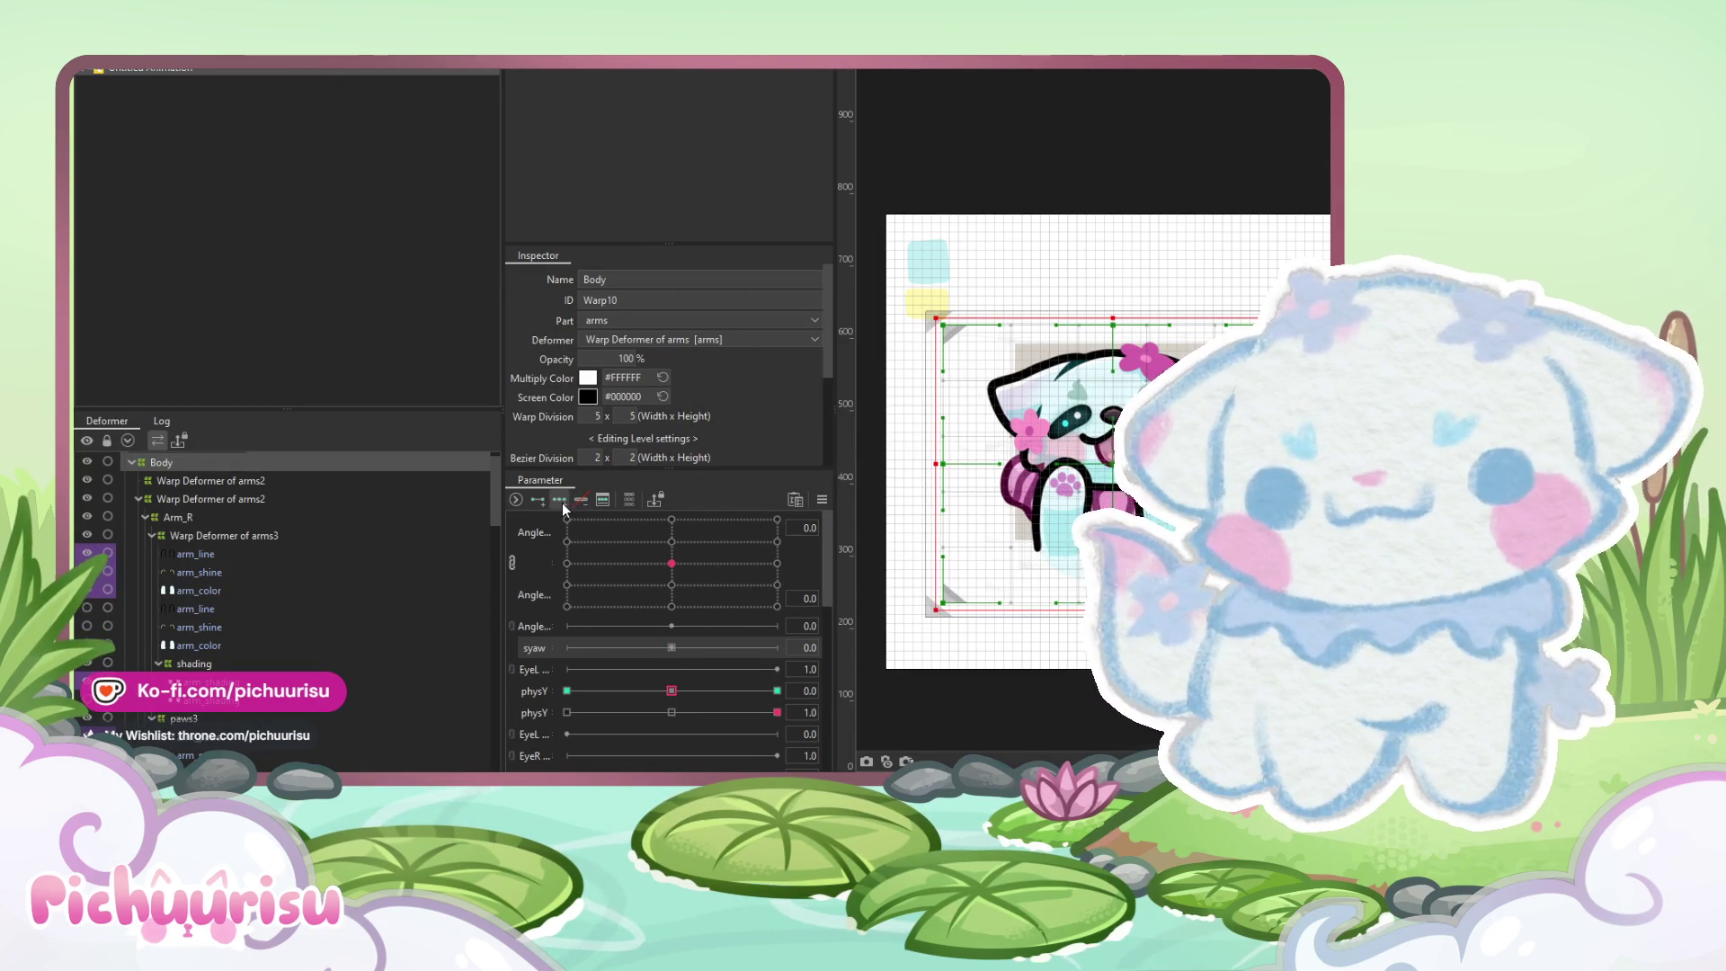
{"action": "left_click", "coordinate": [777, 647]}
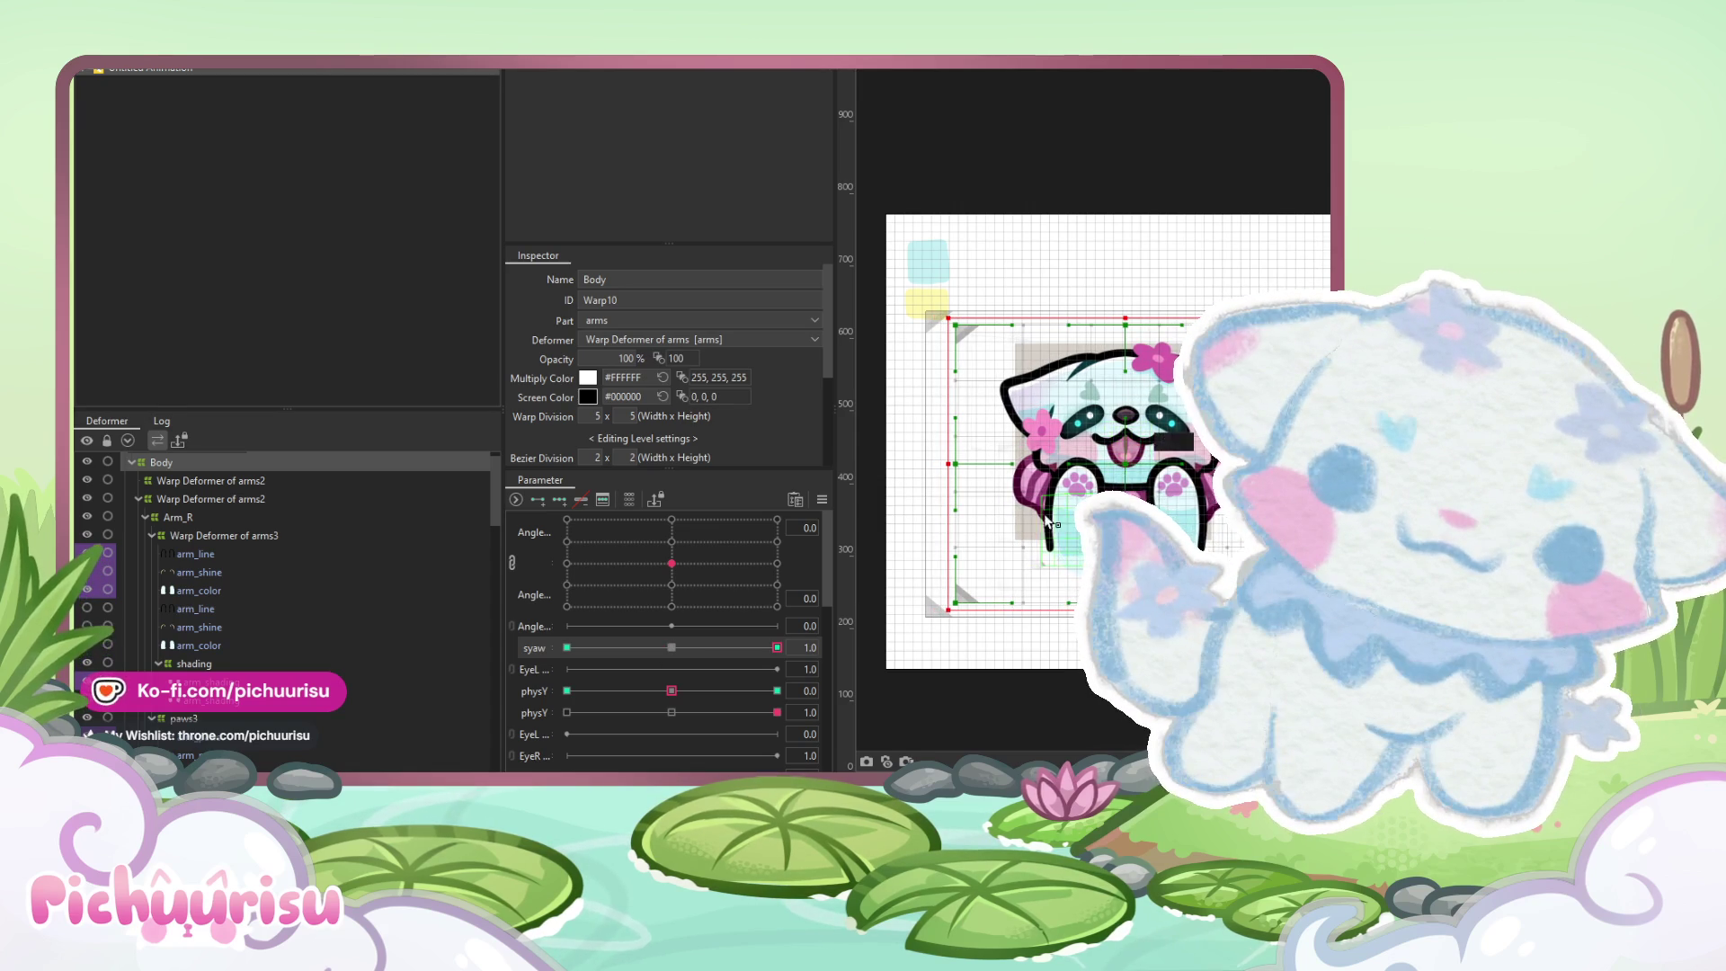
Switch to the deform brush, enlarge it to about 2309 px, and dismiss the parameter options list
{"action": "key", "text": "b"}
{"action": "left_click_drag", "start_coordinate": [1115, 459], "coordinate": [1137, 464]}
{"action": "left_click_drag", "start_coordinate": [1099, 480], "coordinate": [1137, 460]}
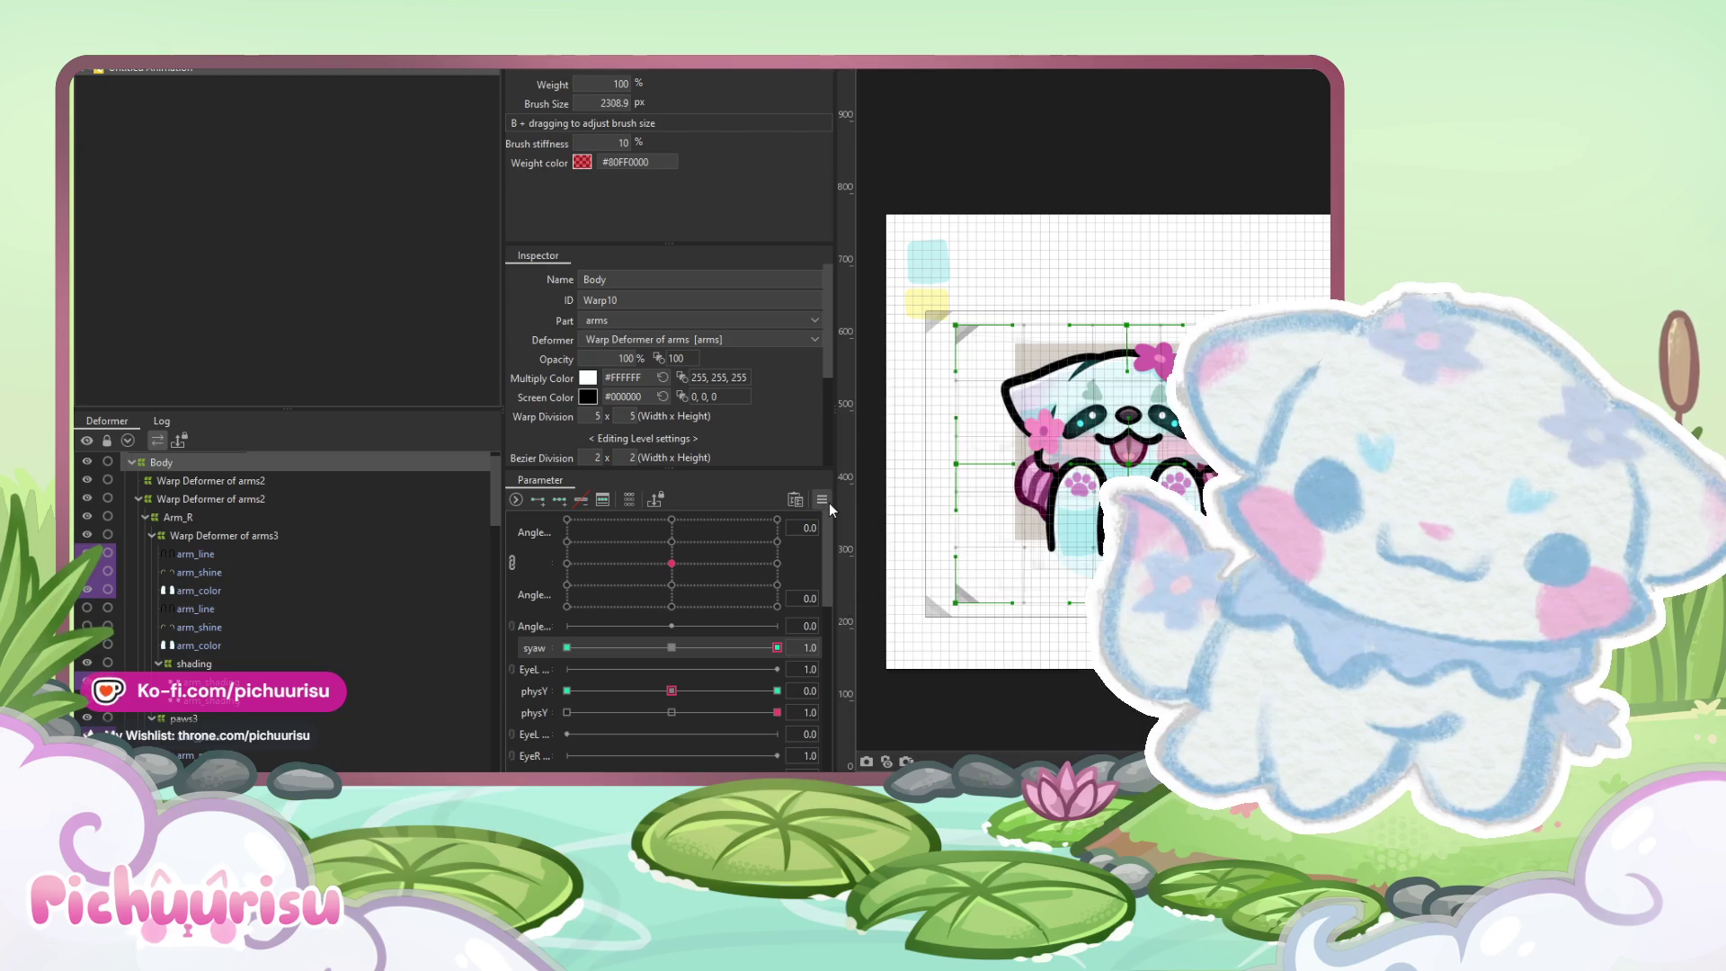
{"action": "left_click", "coordinate": [822, 500]}
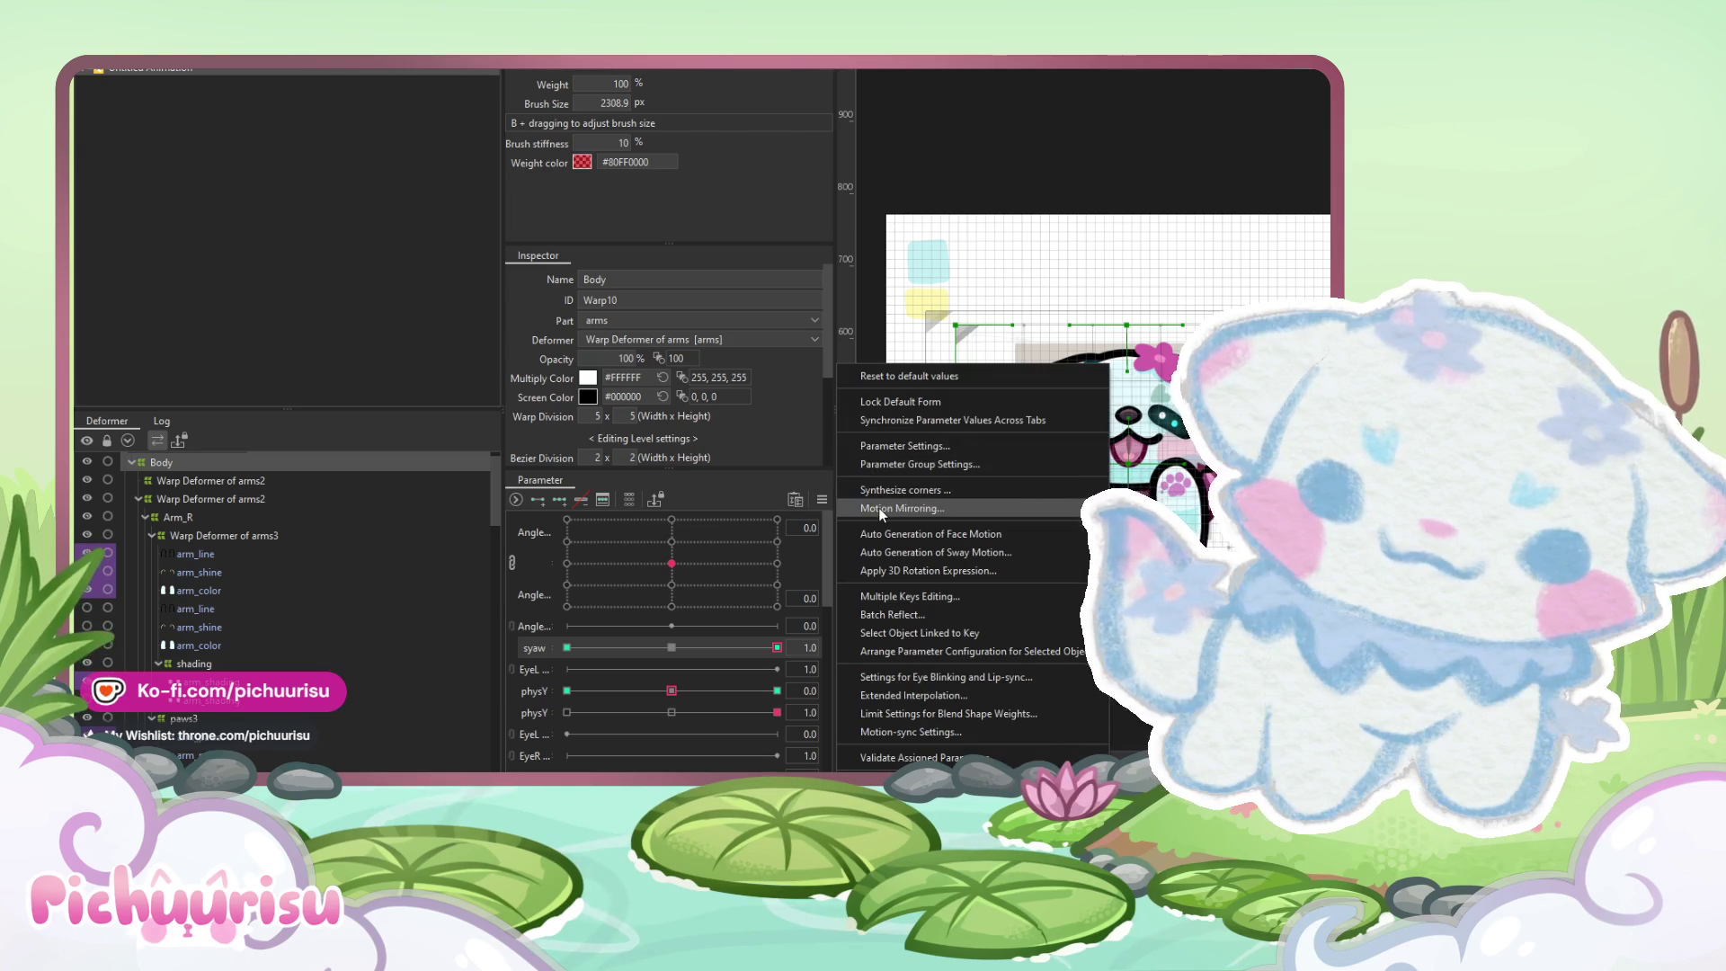
{"action": "key", "text": "Escape"}
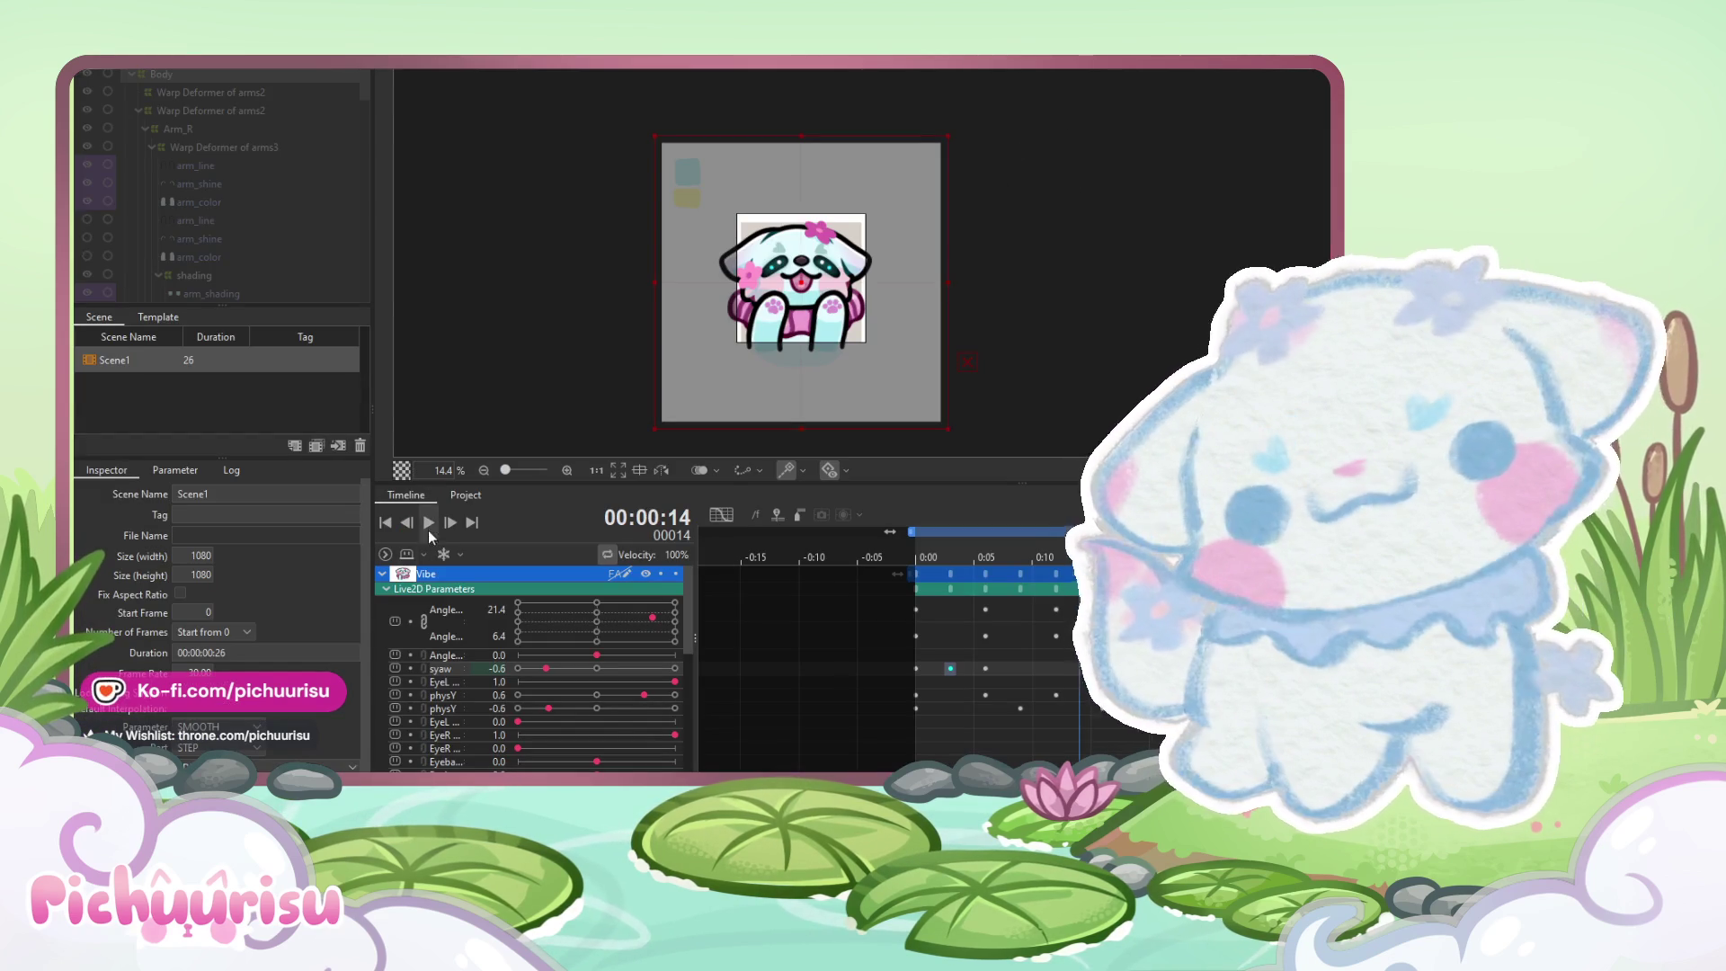
Loop-play the Scene1 sway animation to preview it
{"action": "left_click", "coordinate": [429, 524]}
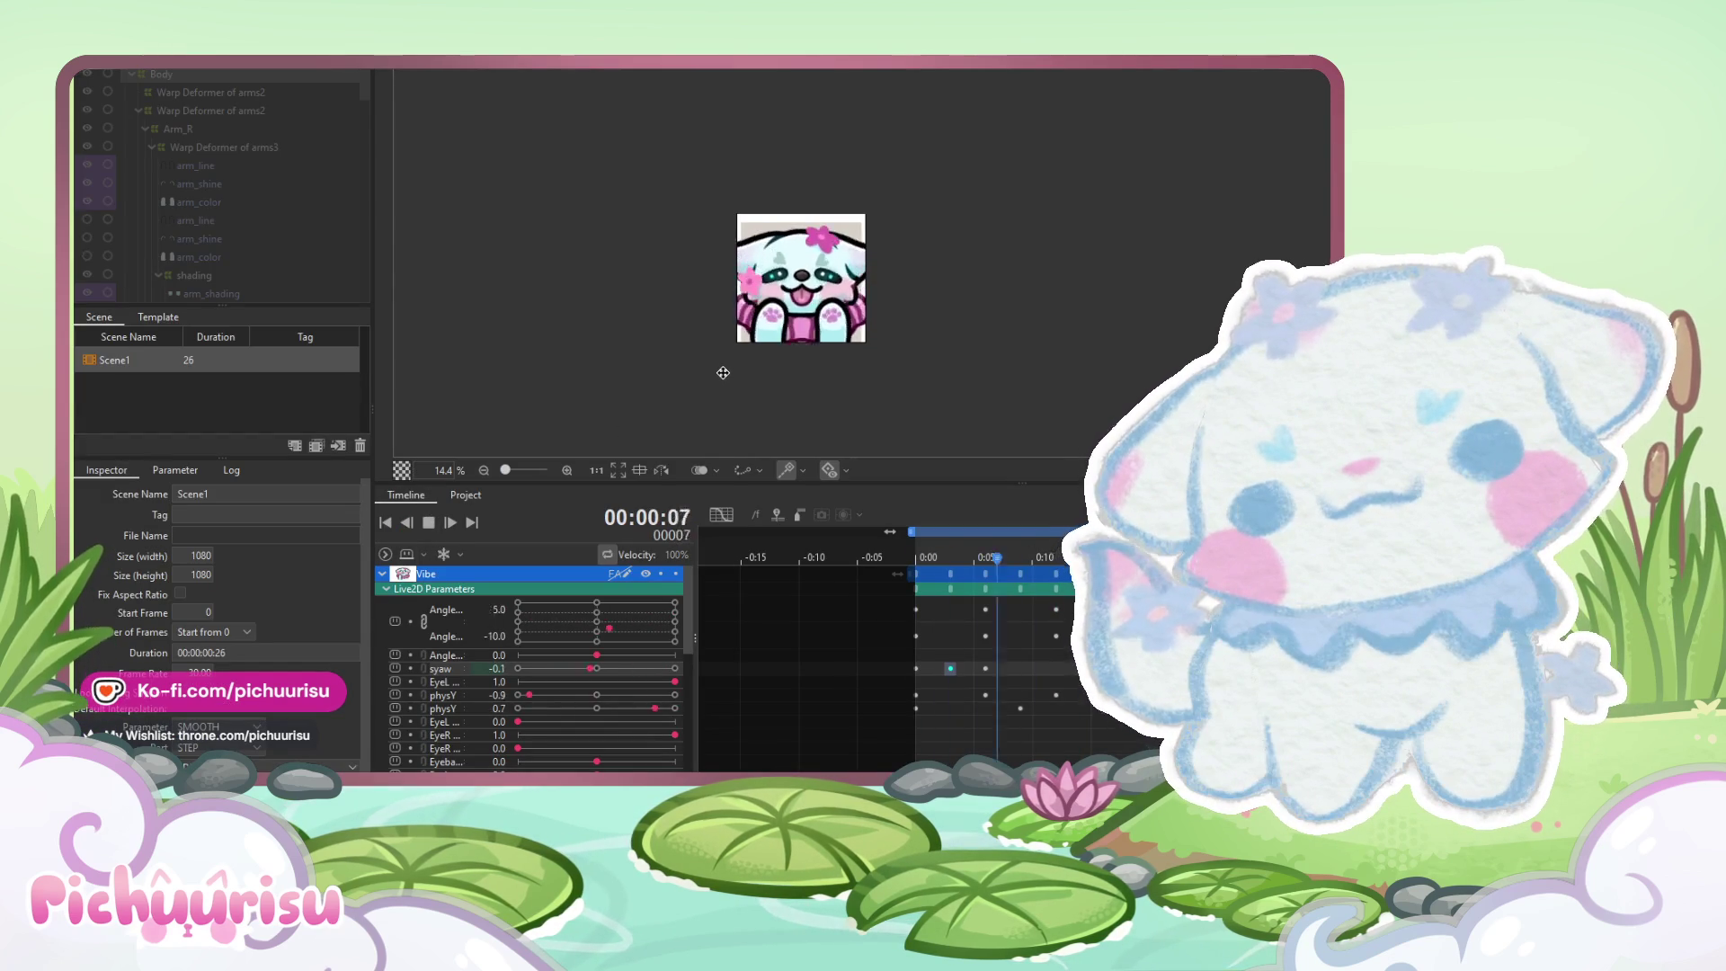
{"action": "scroll", "coordinate": [888, 252], "scroll_direction": "down", "scroll_amount": 2}
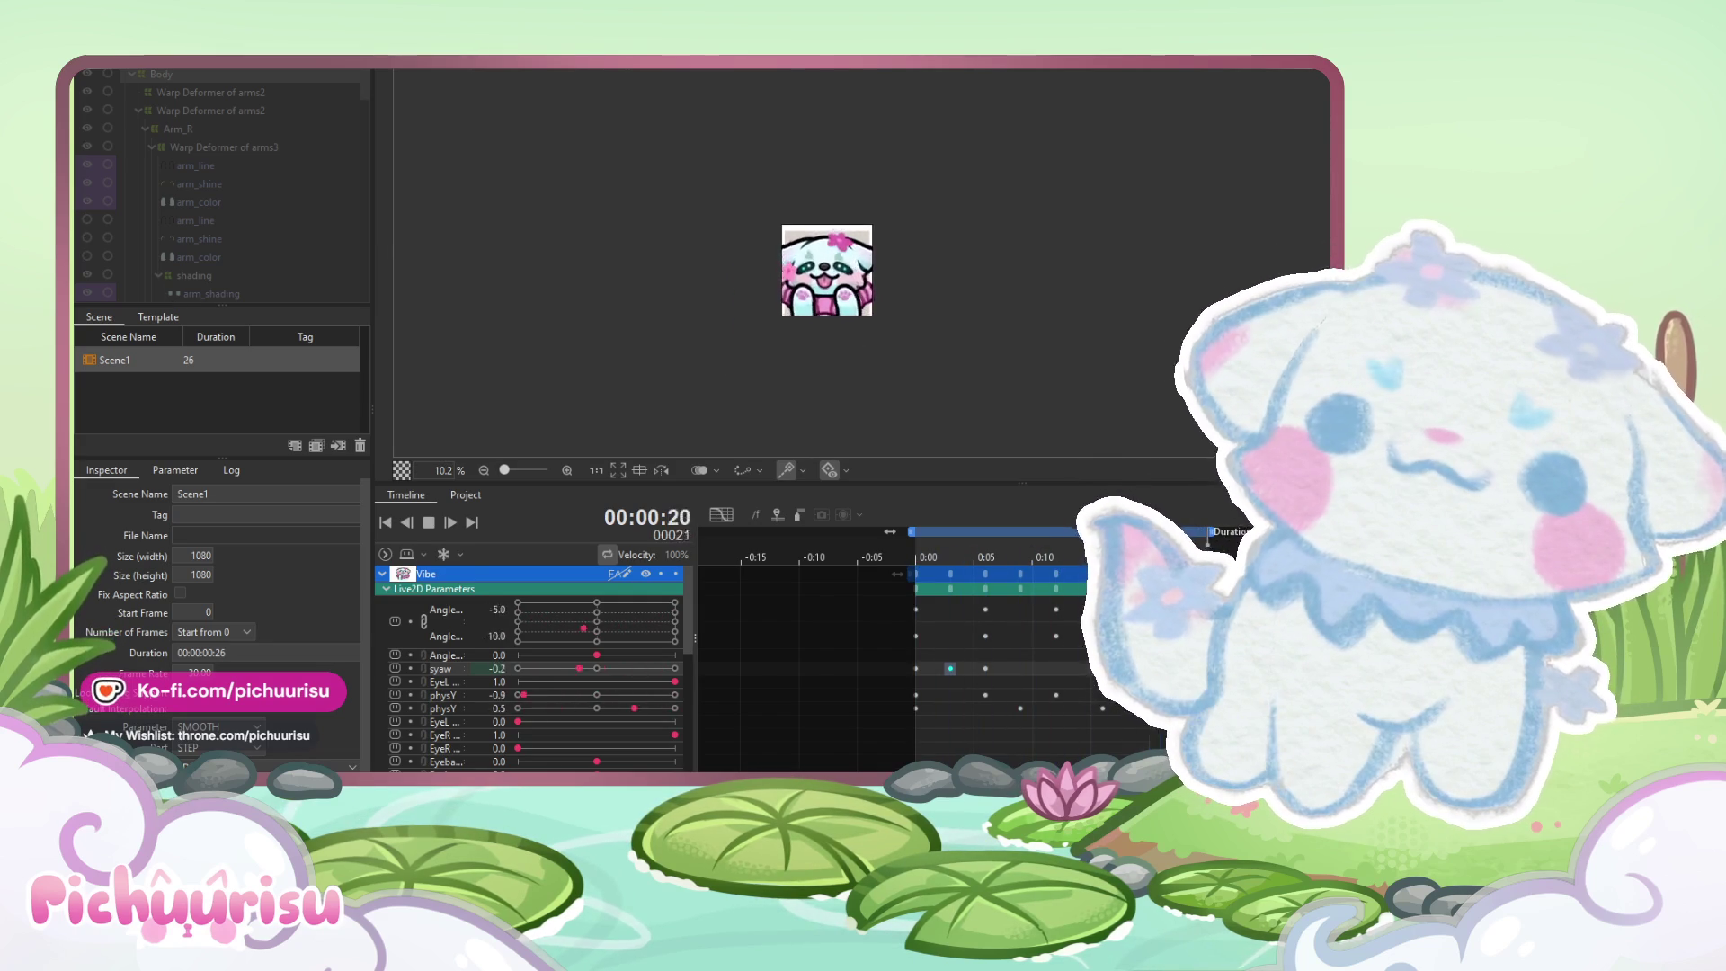
{"action": "scroll", "coordinate": [778, 326], "scroll_direction": "up", "scroll_amount": 2}
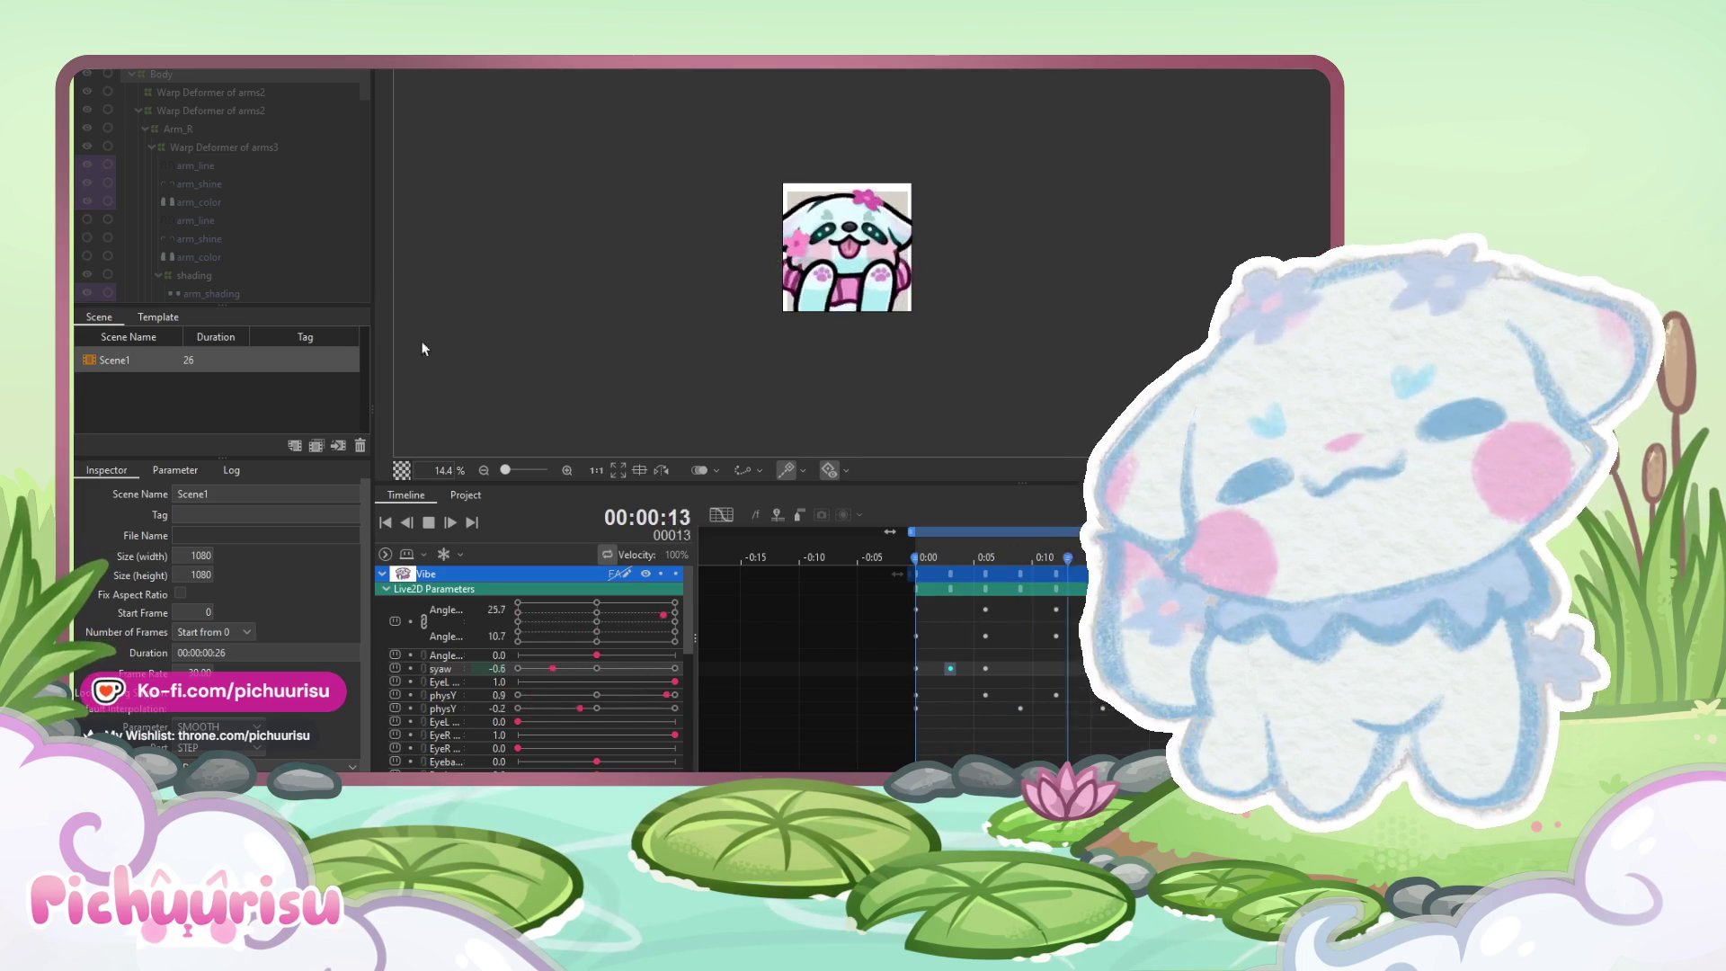
Return to the Model workspace and select the pink flower accessory meshes
{"action": "left_click", "coordinate": [471, 70]}
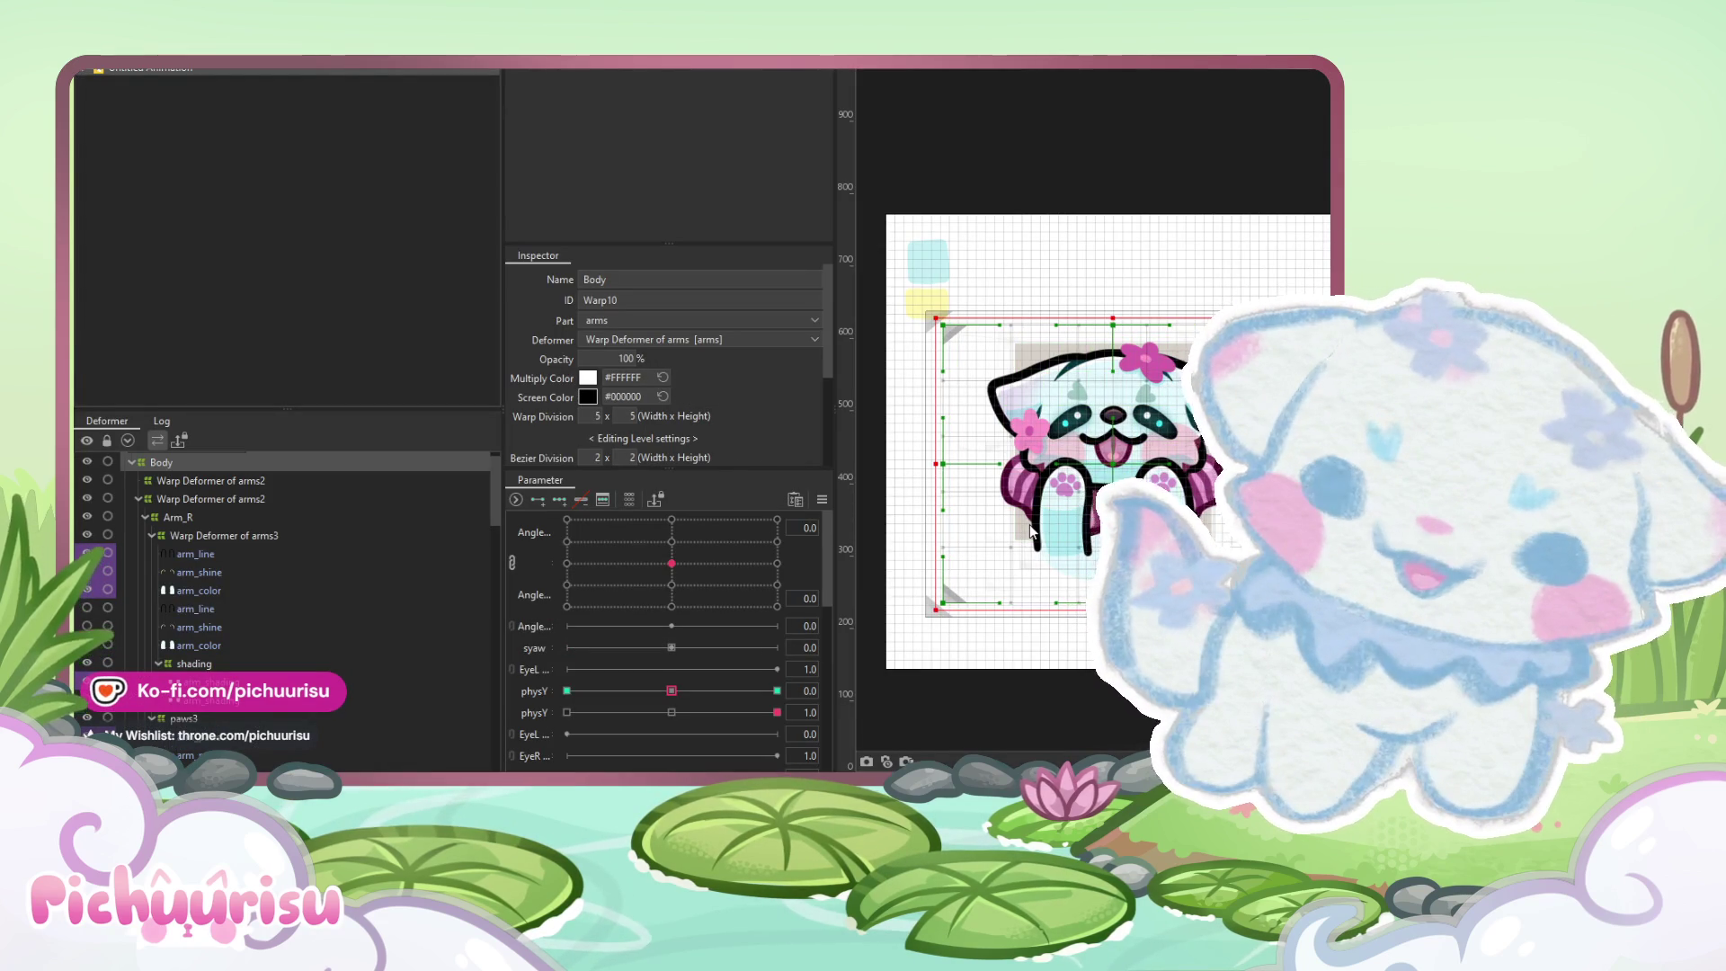
{"action": "left_click", "coordinate": [1029, 432]}
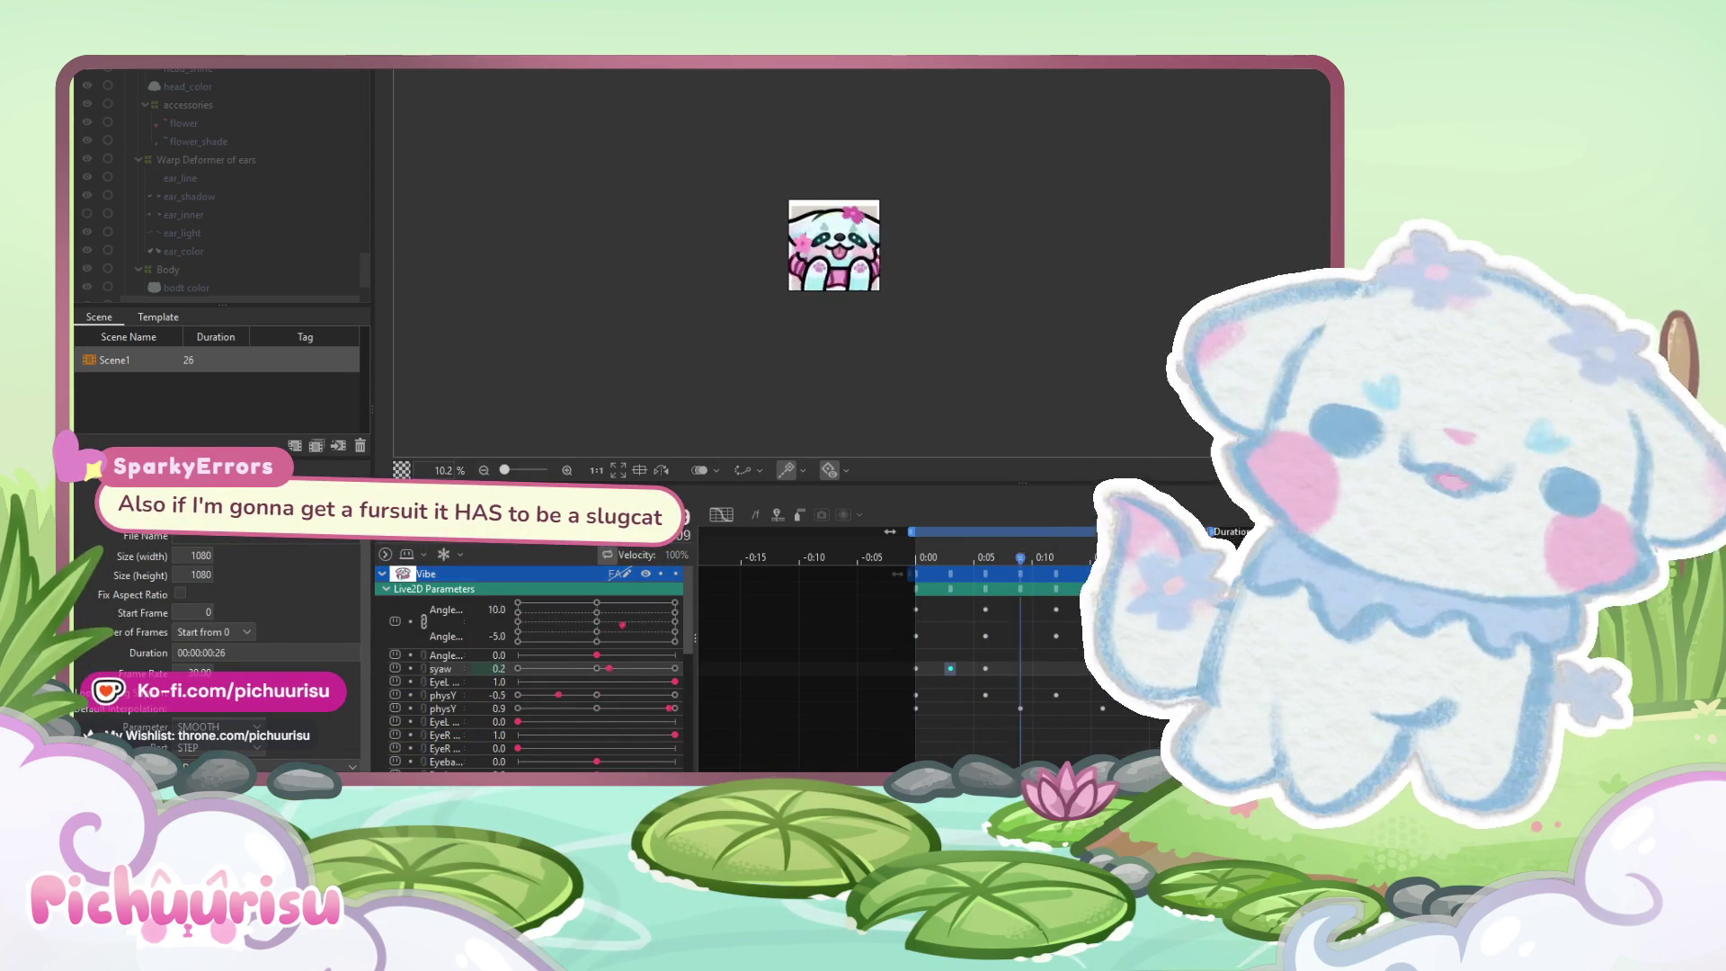
{"action": "scroll", "coordinate": [840, 311], "scroll_direction": "up", "scroll_amount": 2}
{"action": "scroll", "coordinate": [839, 311], "scroll_direction": "up", "scroll_amount": 2}
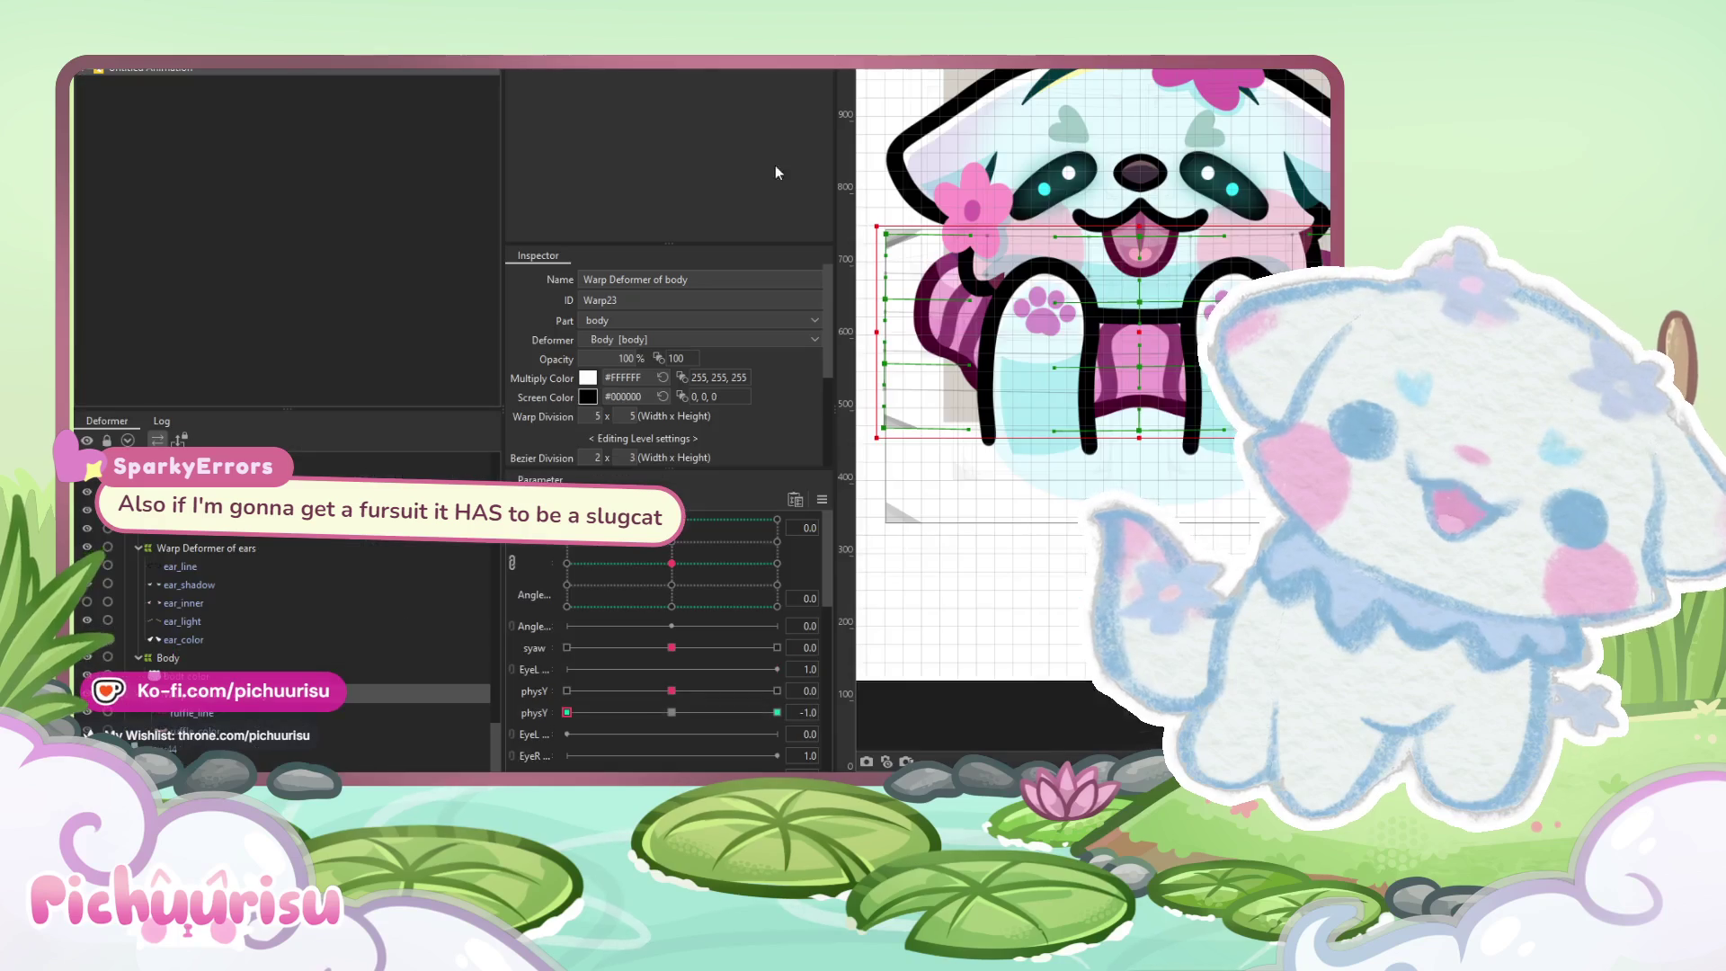
Select the face warp deformer and try a brush reshape of its grid, then undo it
{"action": "scroll", "coordinate": [1112, 342], "scroll_direction": "up", "scroll_amount": 2}
{"action": "left_click", "coordinate": [1098, 253]}
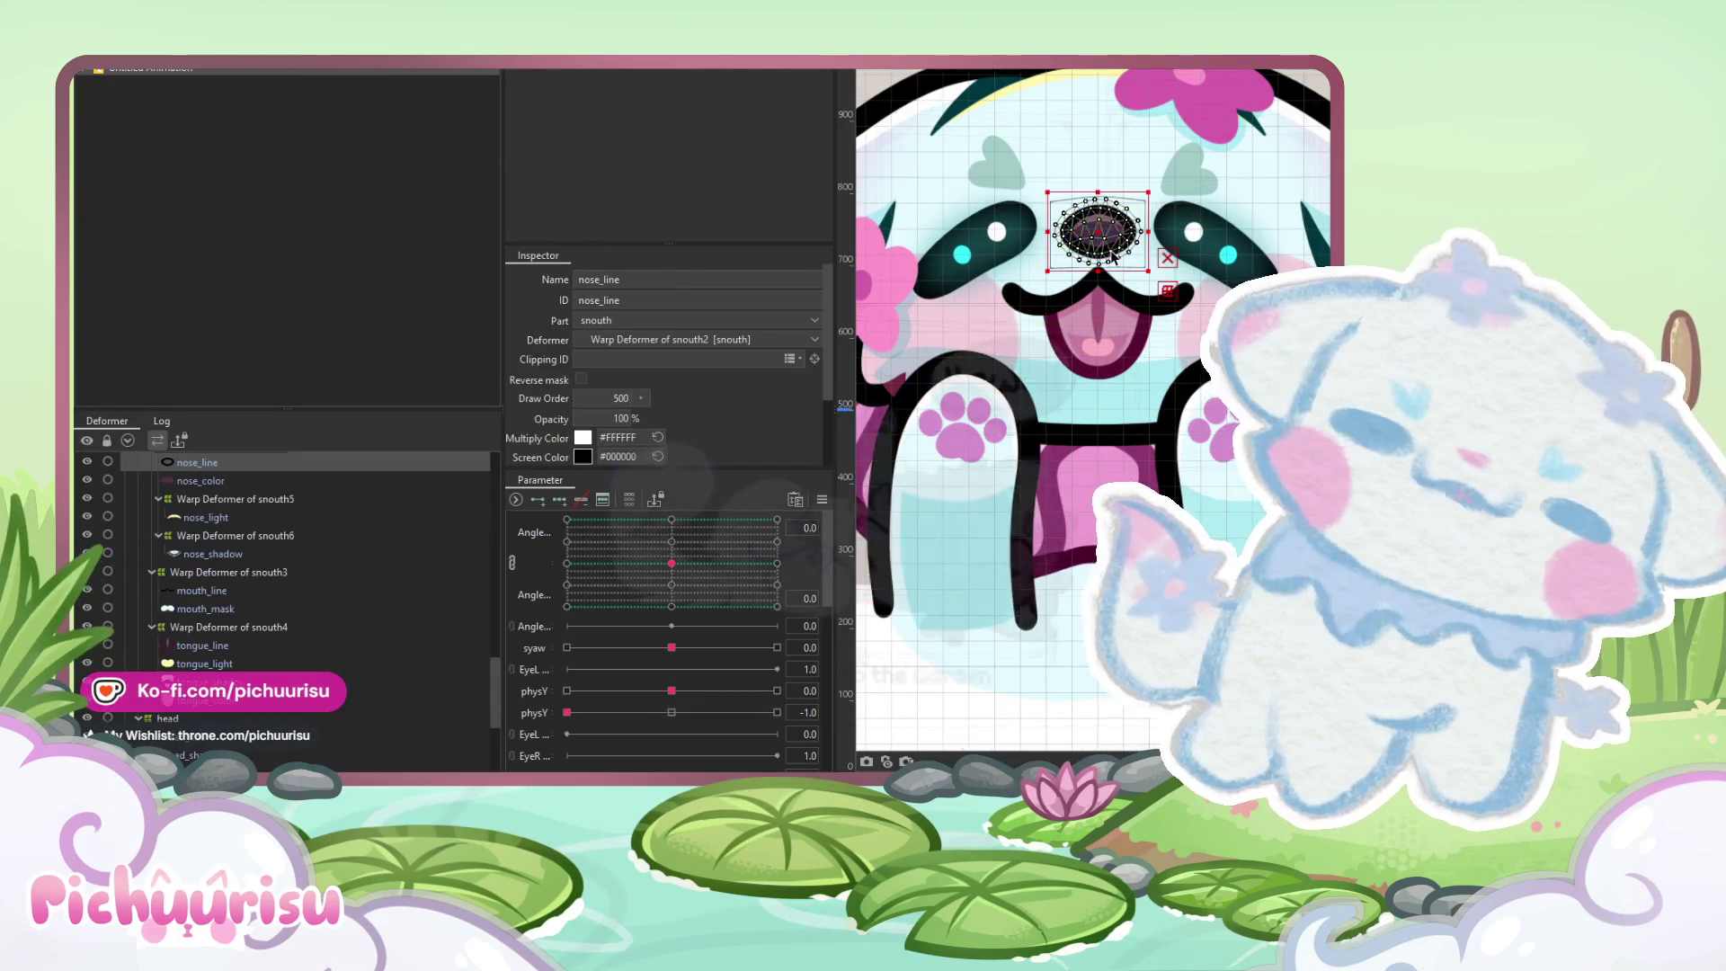
{"action": "scroll", "coordinate": [171, 581], "scroll_direction": "up", "scroll_amount": 5}
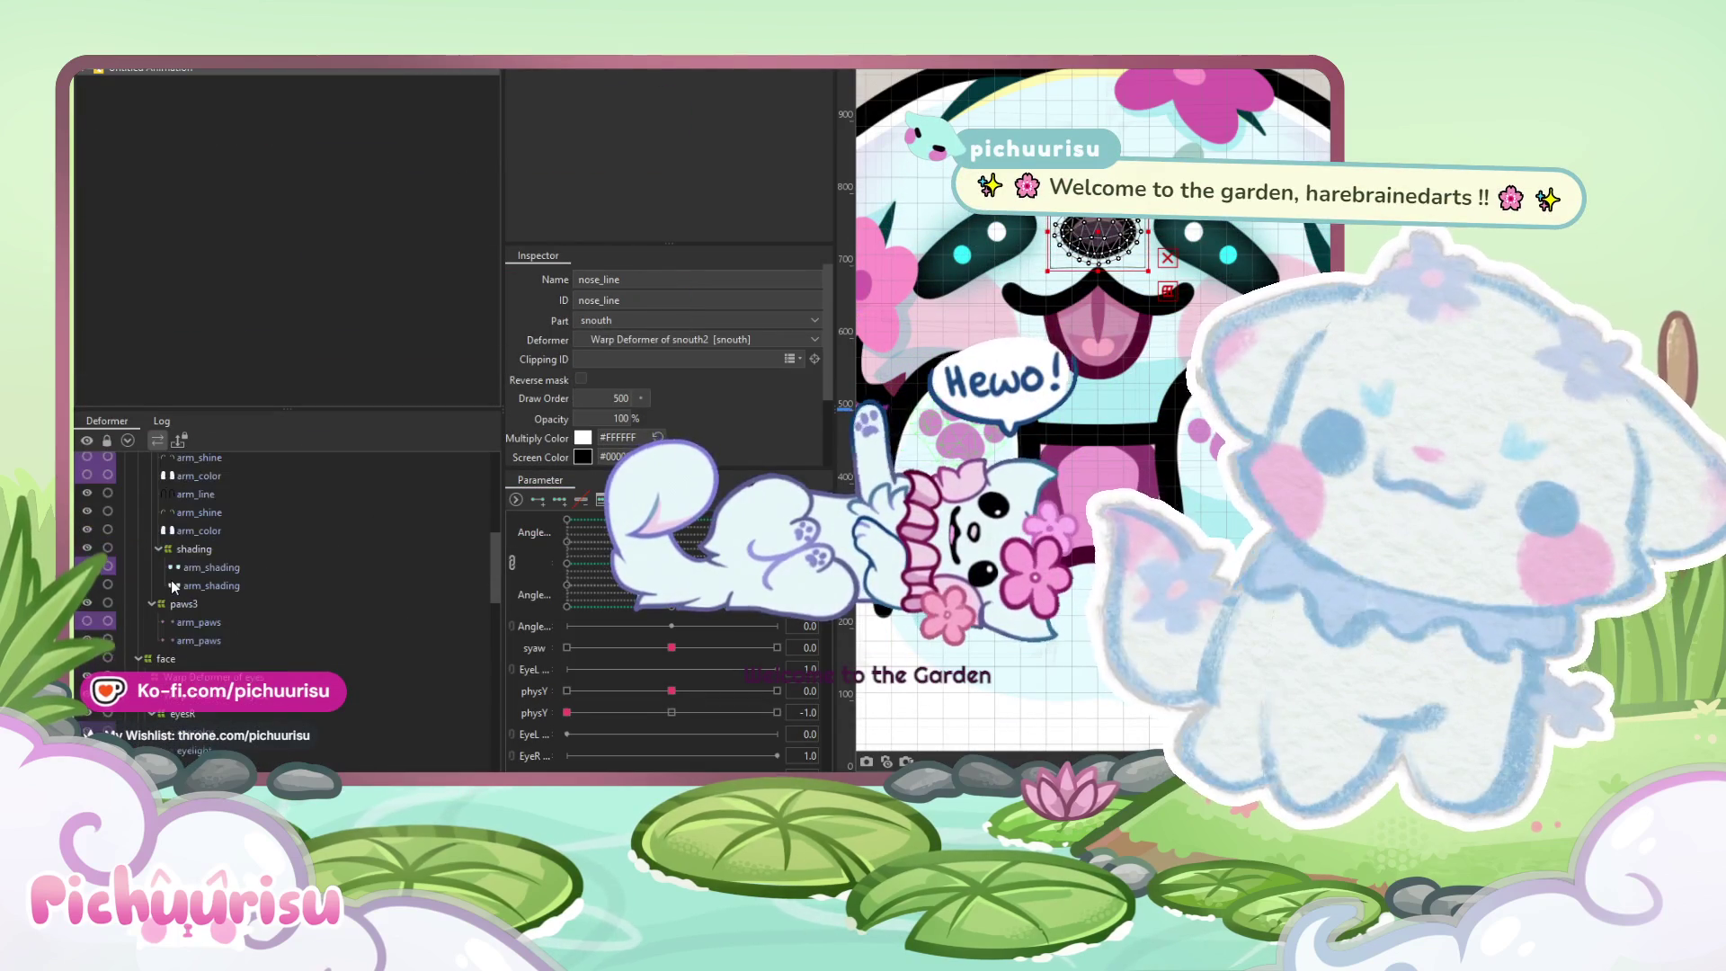
{"action": "left_click", "coordinate": [166, 659]}
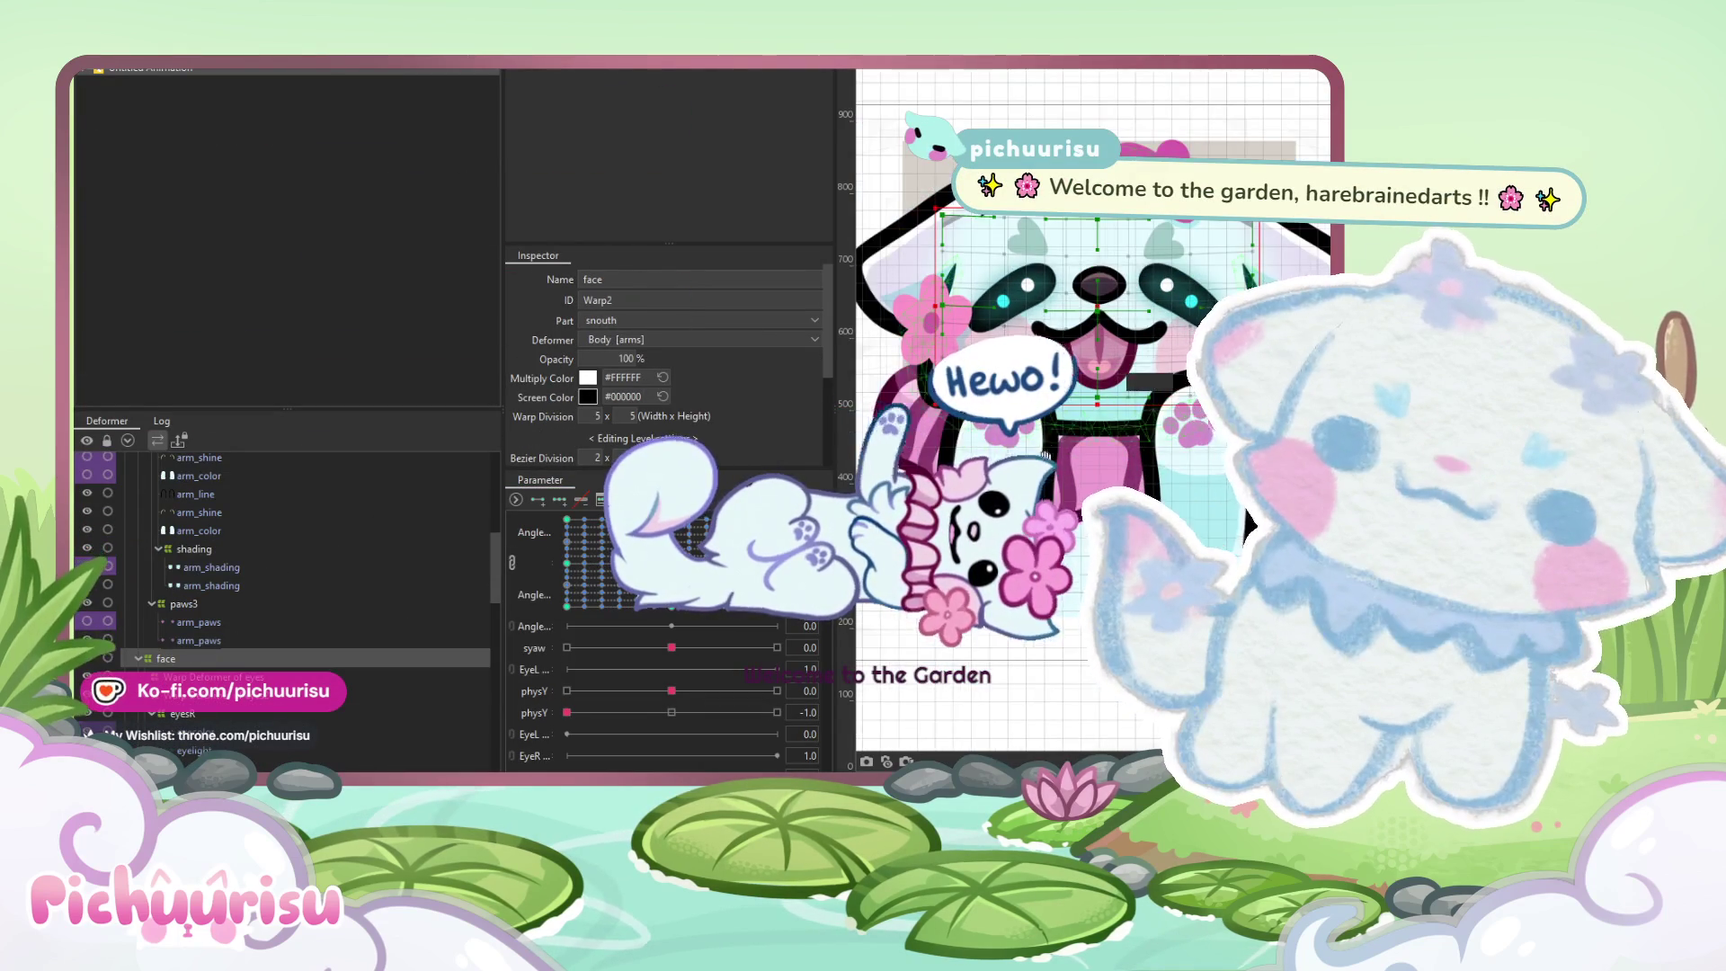
{"action": "key", "text": "b"}
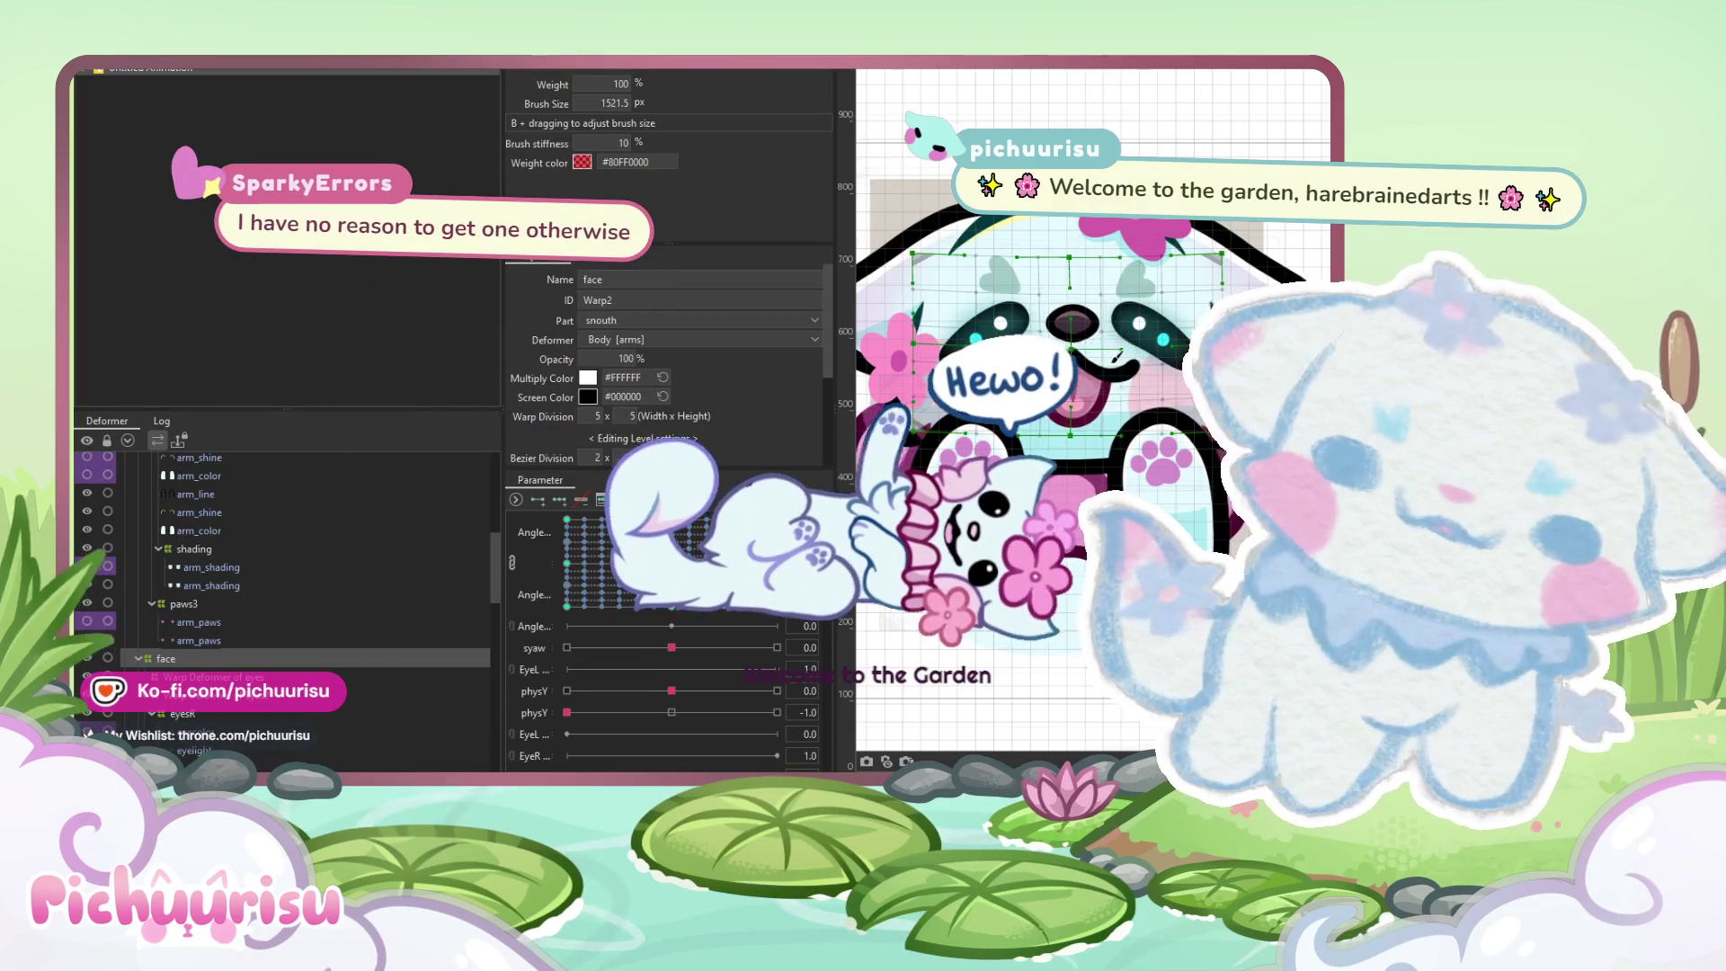
{"action": "left_click_drag", "start_coordinate": [1034, 350], "coordinate": [1016, 351]}
{"action": "key", "text": "ctrl+z"}
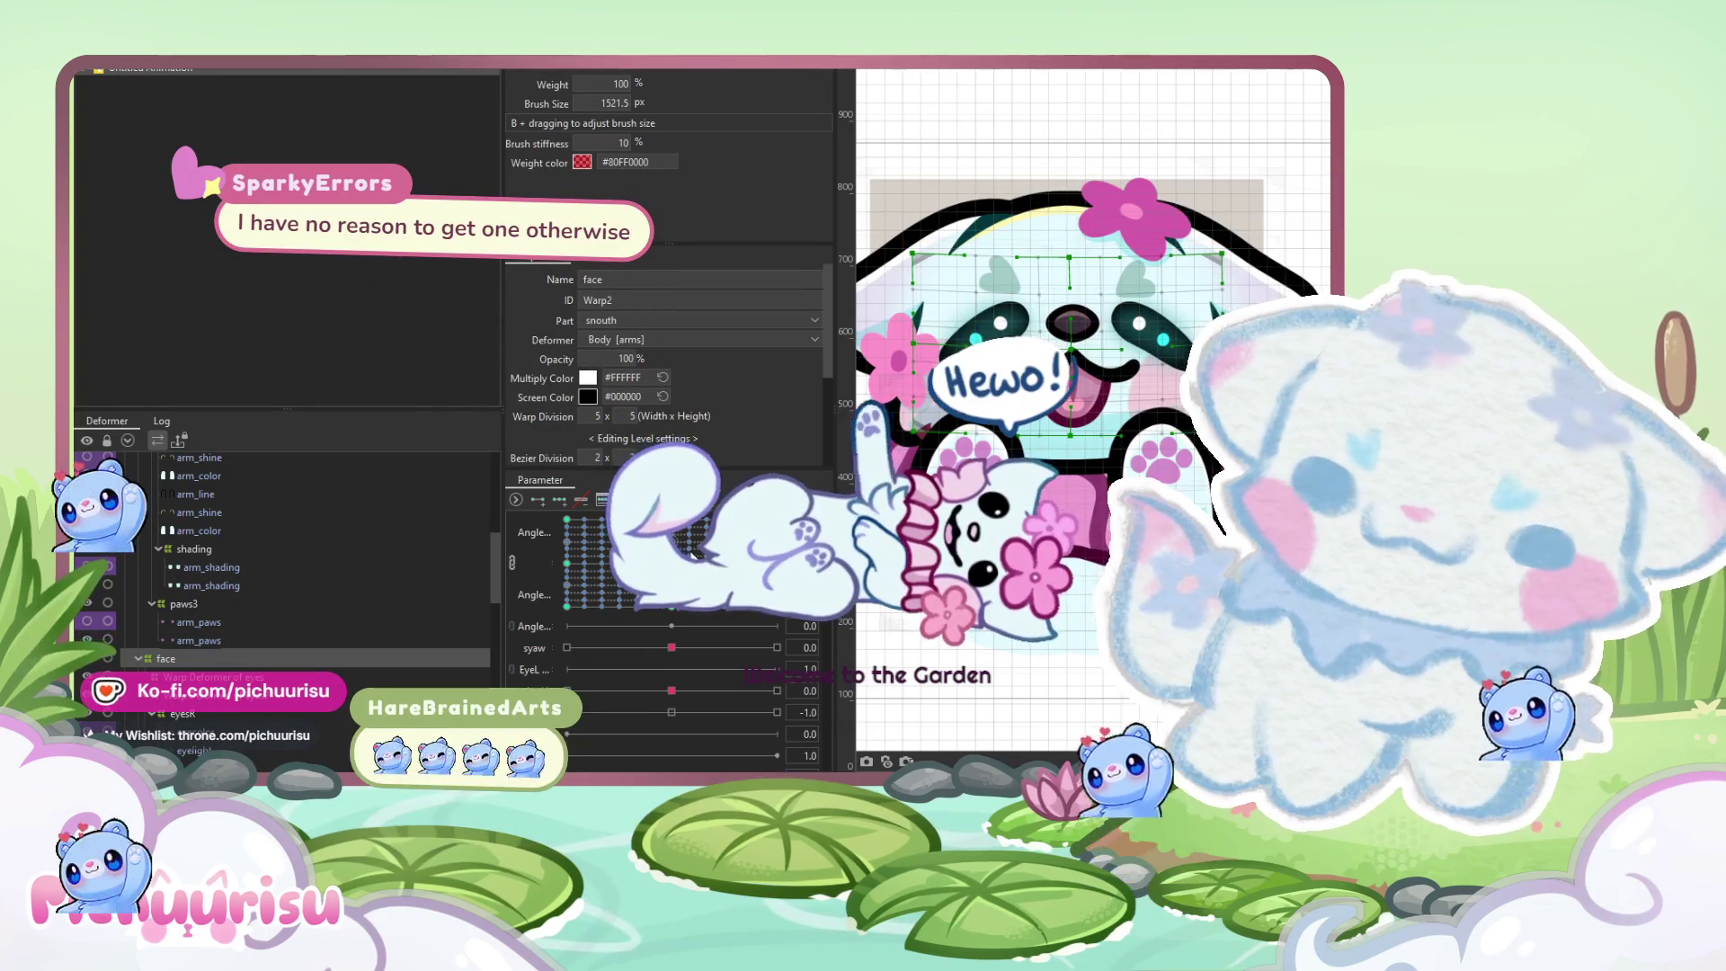
Nudge the face warp grid slightly right and look through the angle and parameter option menus
{"action": "scroll", "coordinate": [691, 557], "scroll_direction": "down", "scroll_amount": 2}
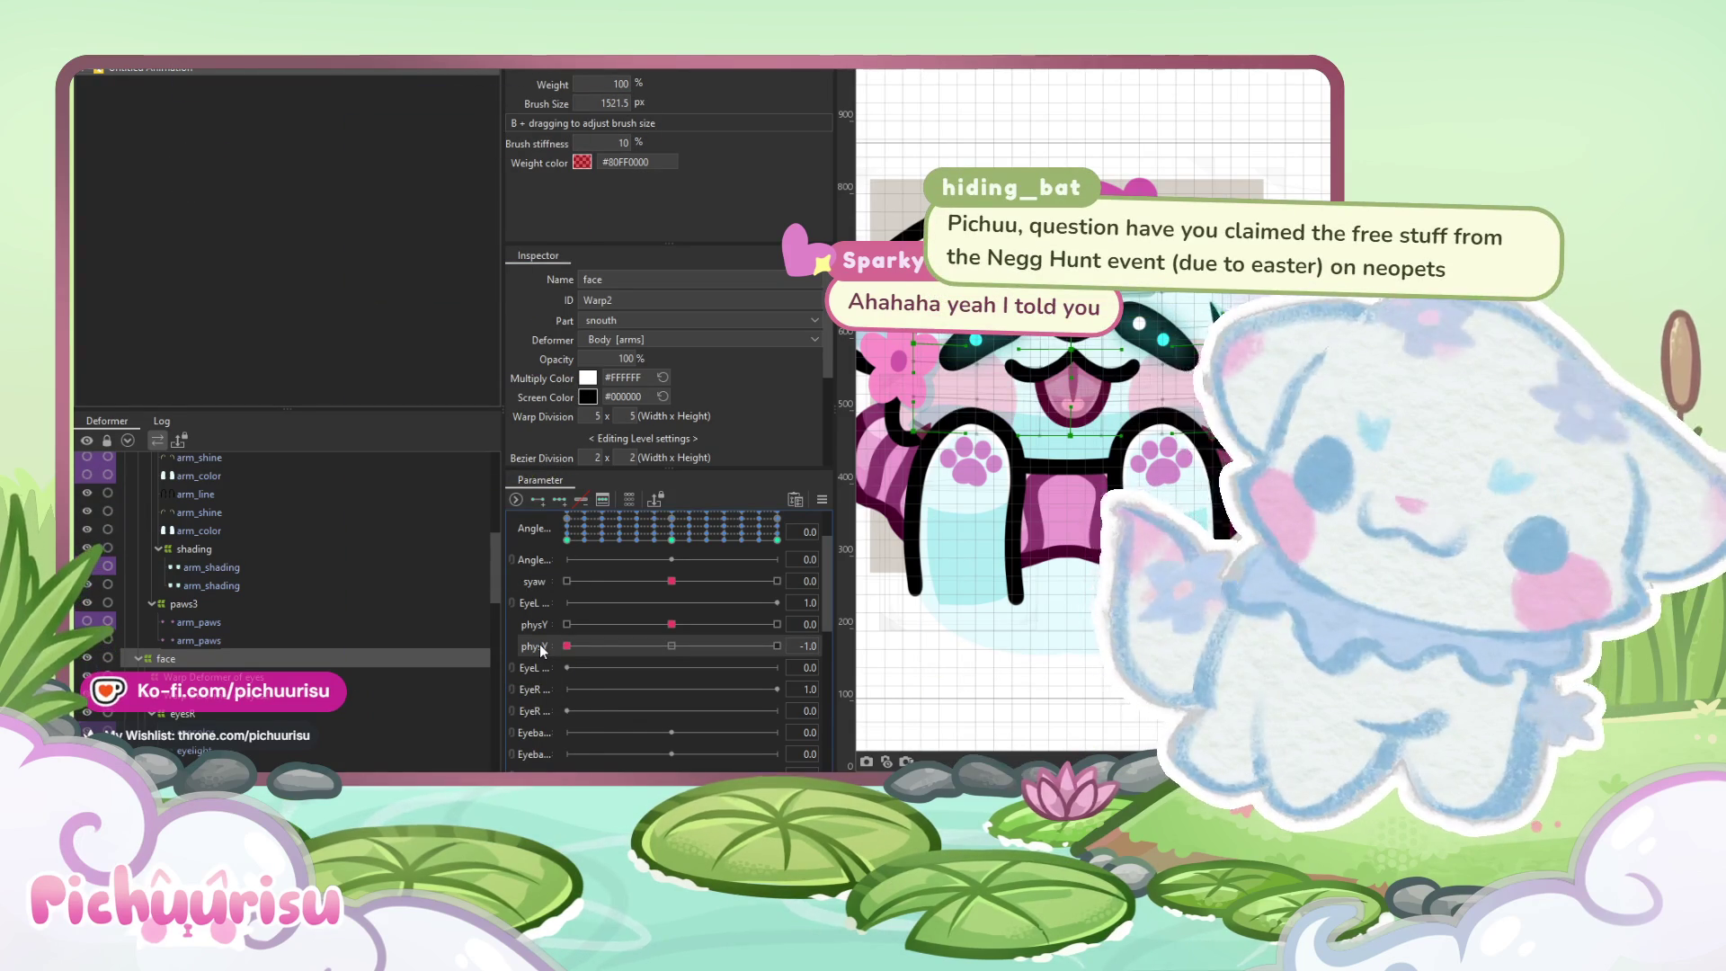
{"action": "mouse_move", "coordinate": [640, 594]}
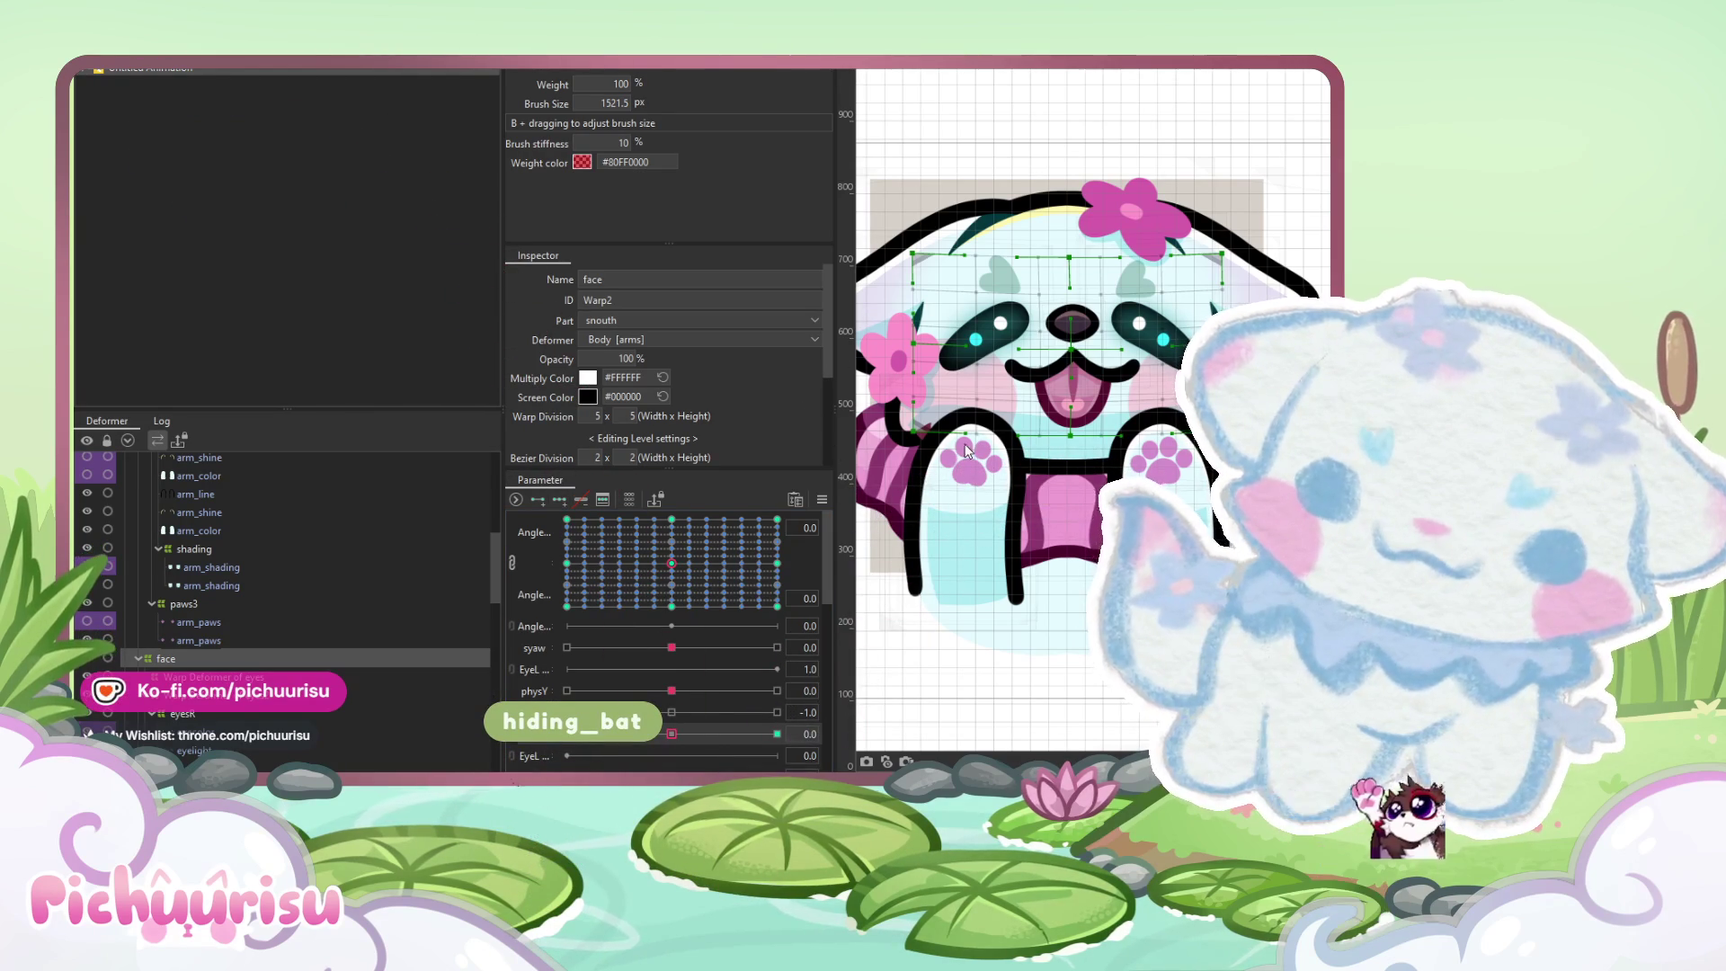
{"action": "right_click", "coordinate": [542, 739]}
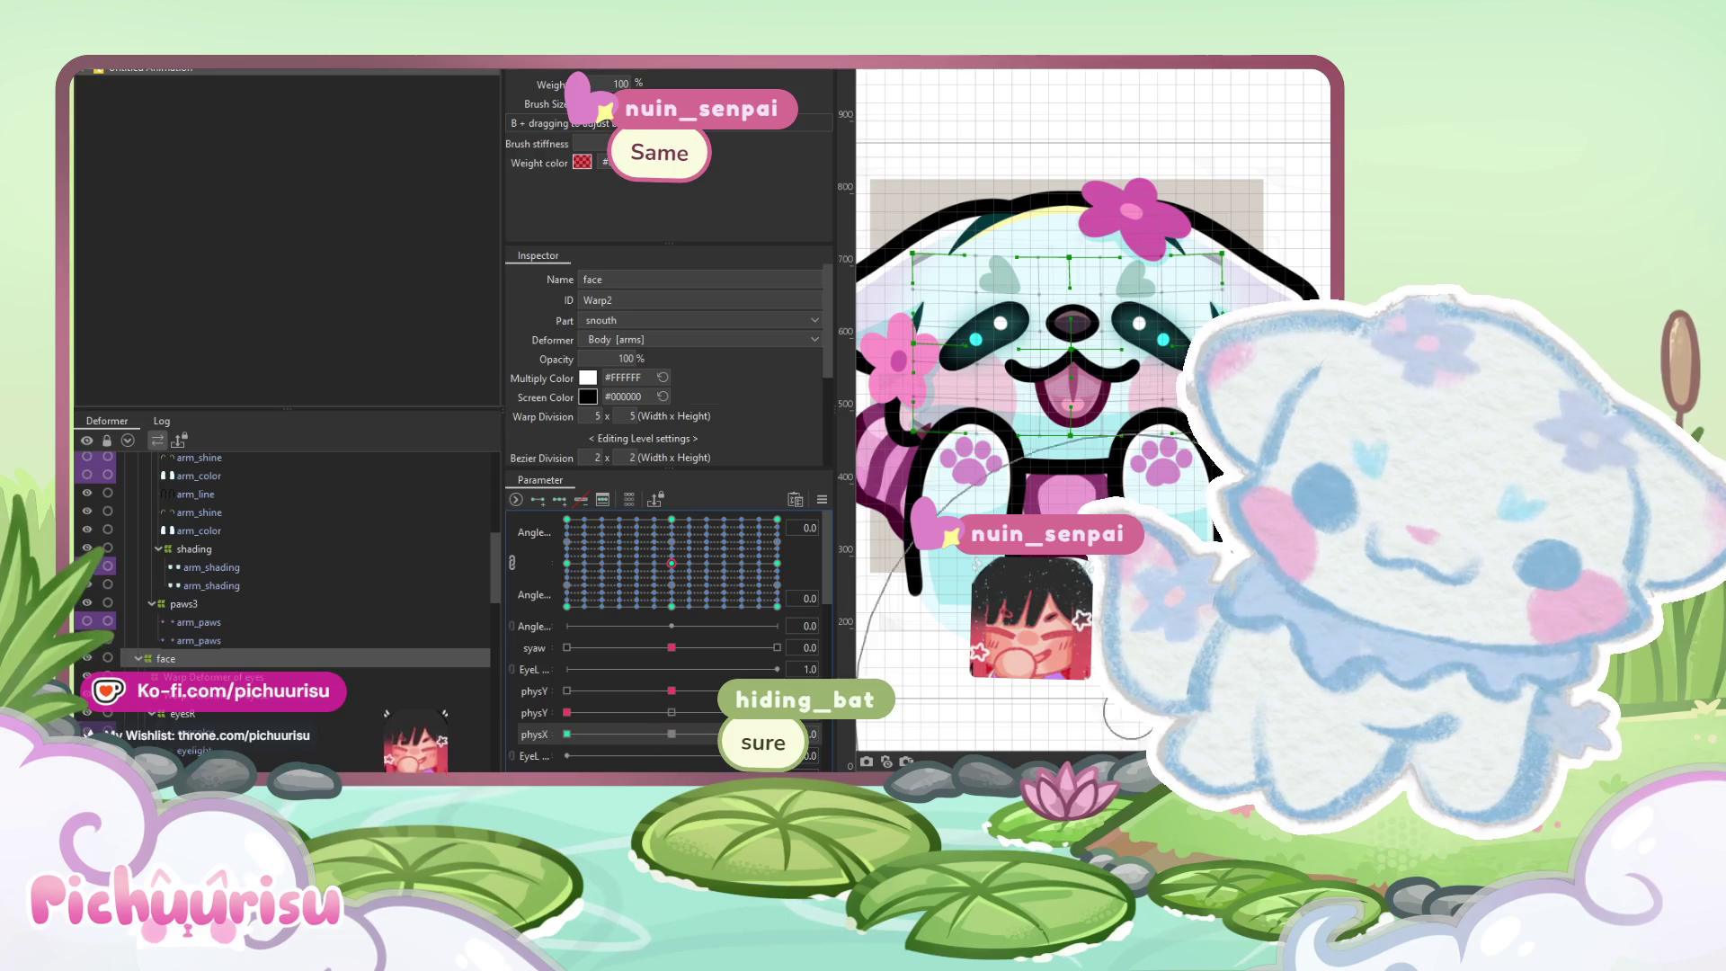
{"action": "left_click_drag", "start_coordinate": [1072, 340], "coordinate": [1078, 340]}
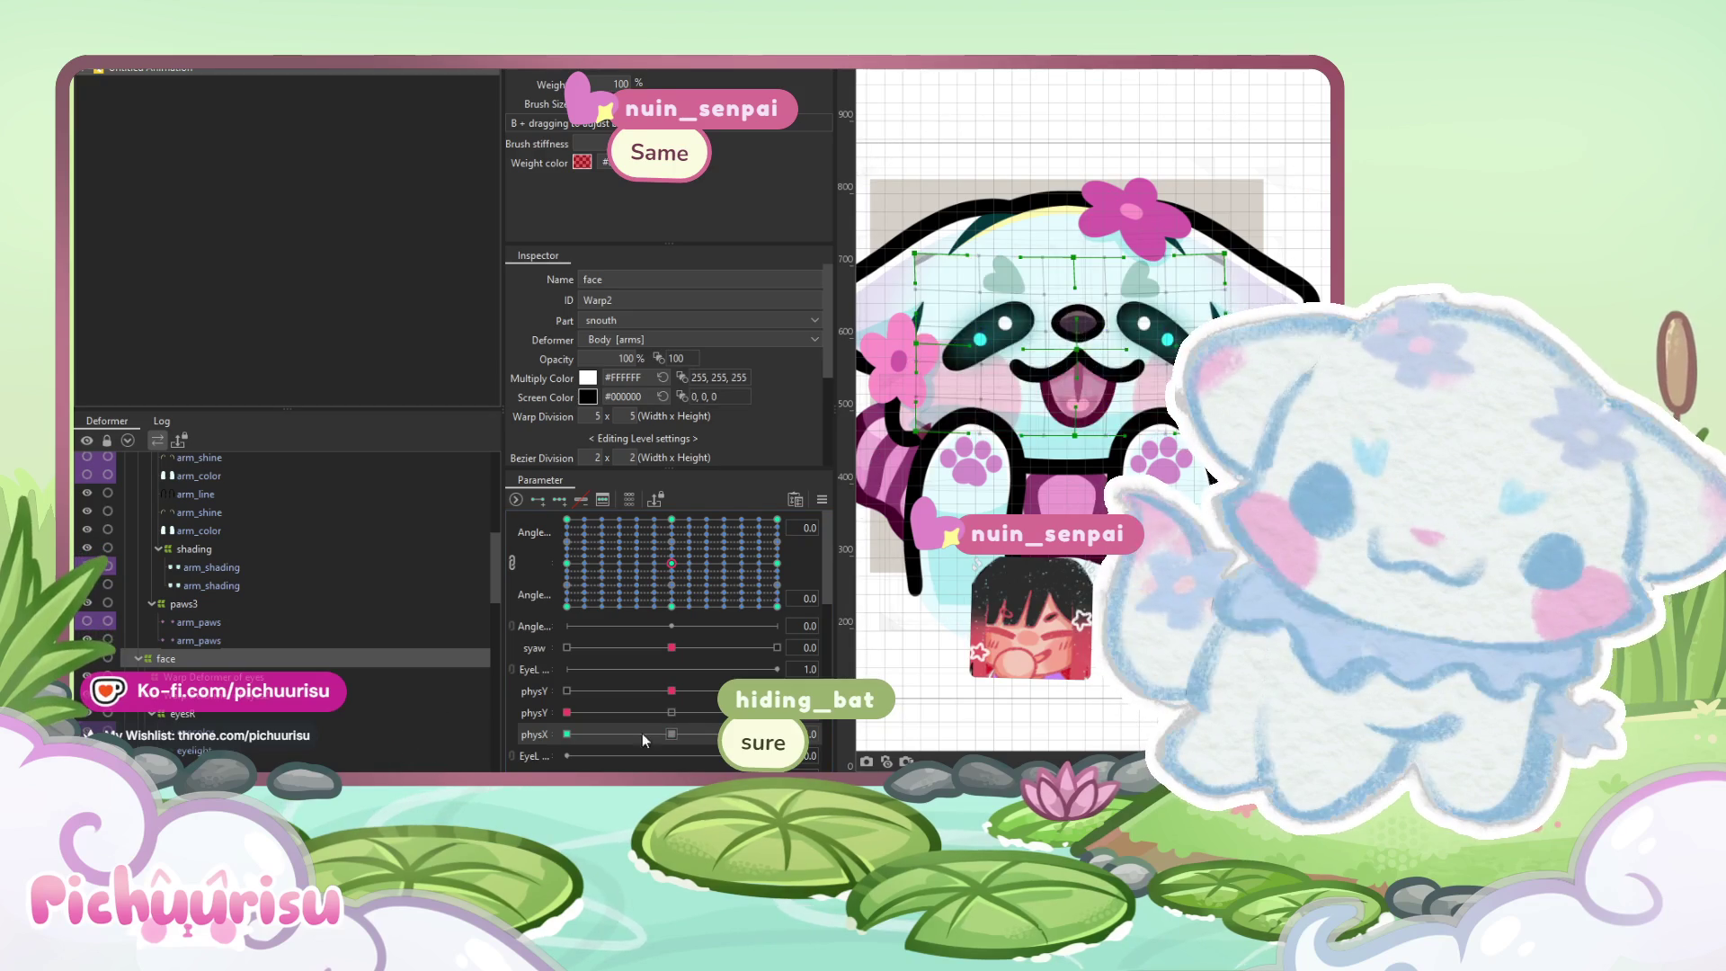
{"action": "left_click", "coordinate": [822, 499]}
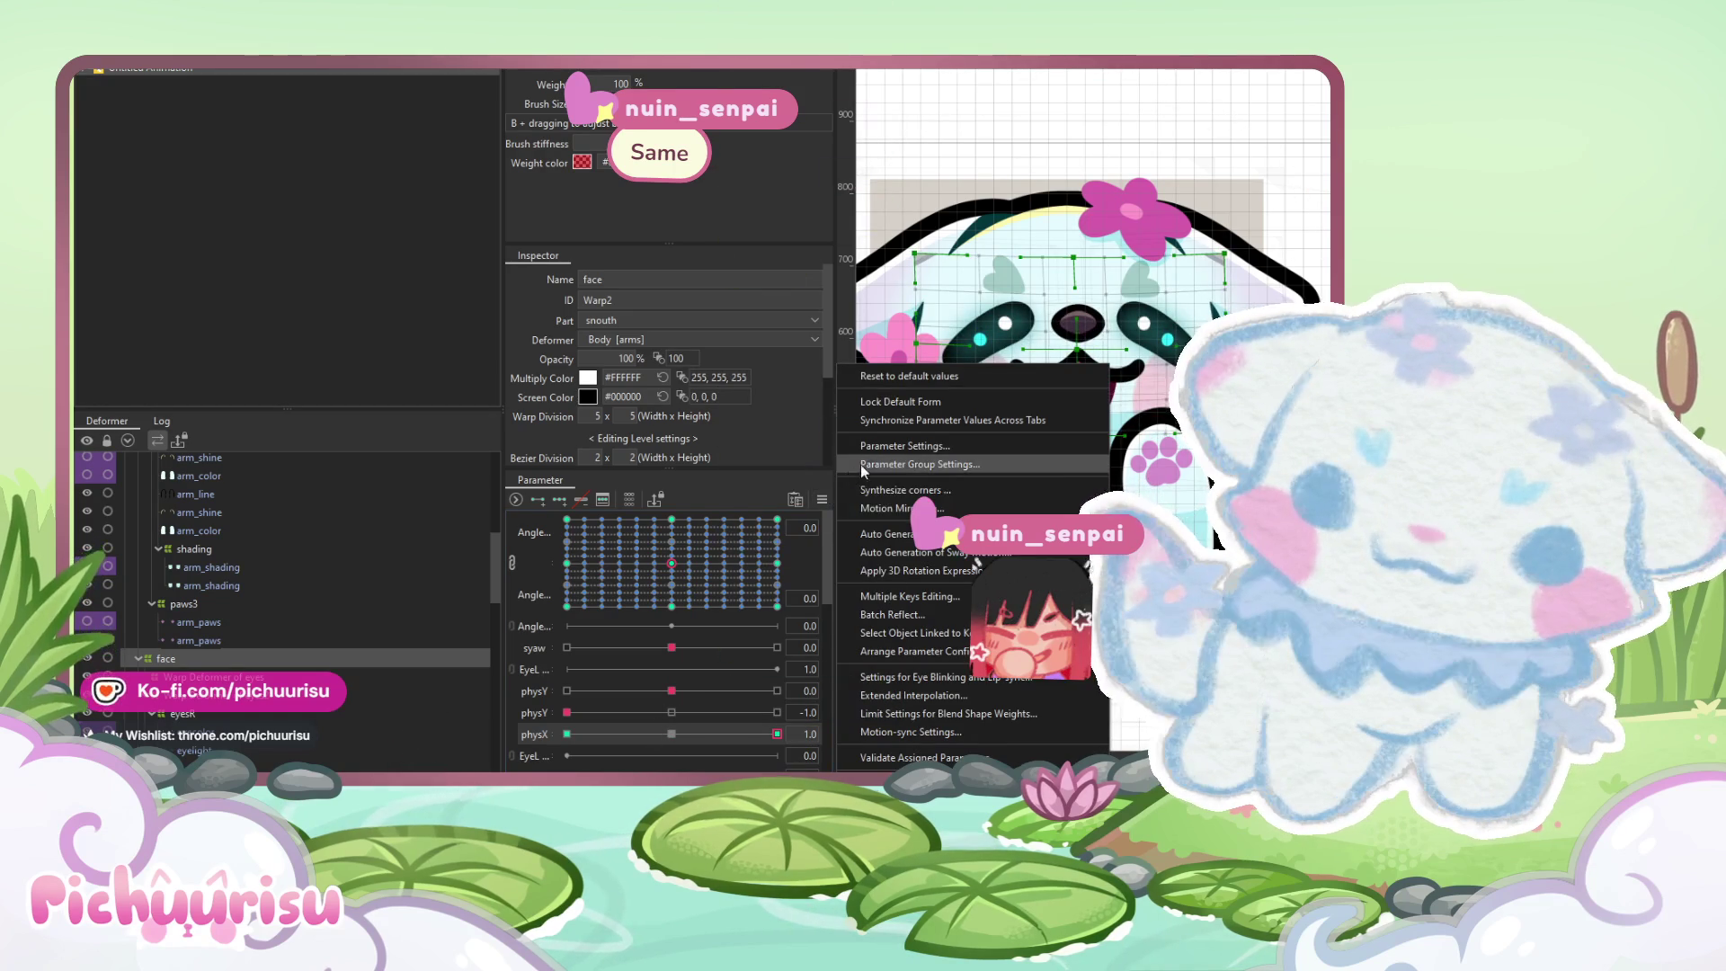
{"action": "left_click", "coordinate": [876, 485]}
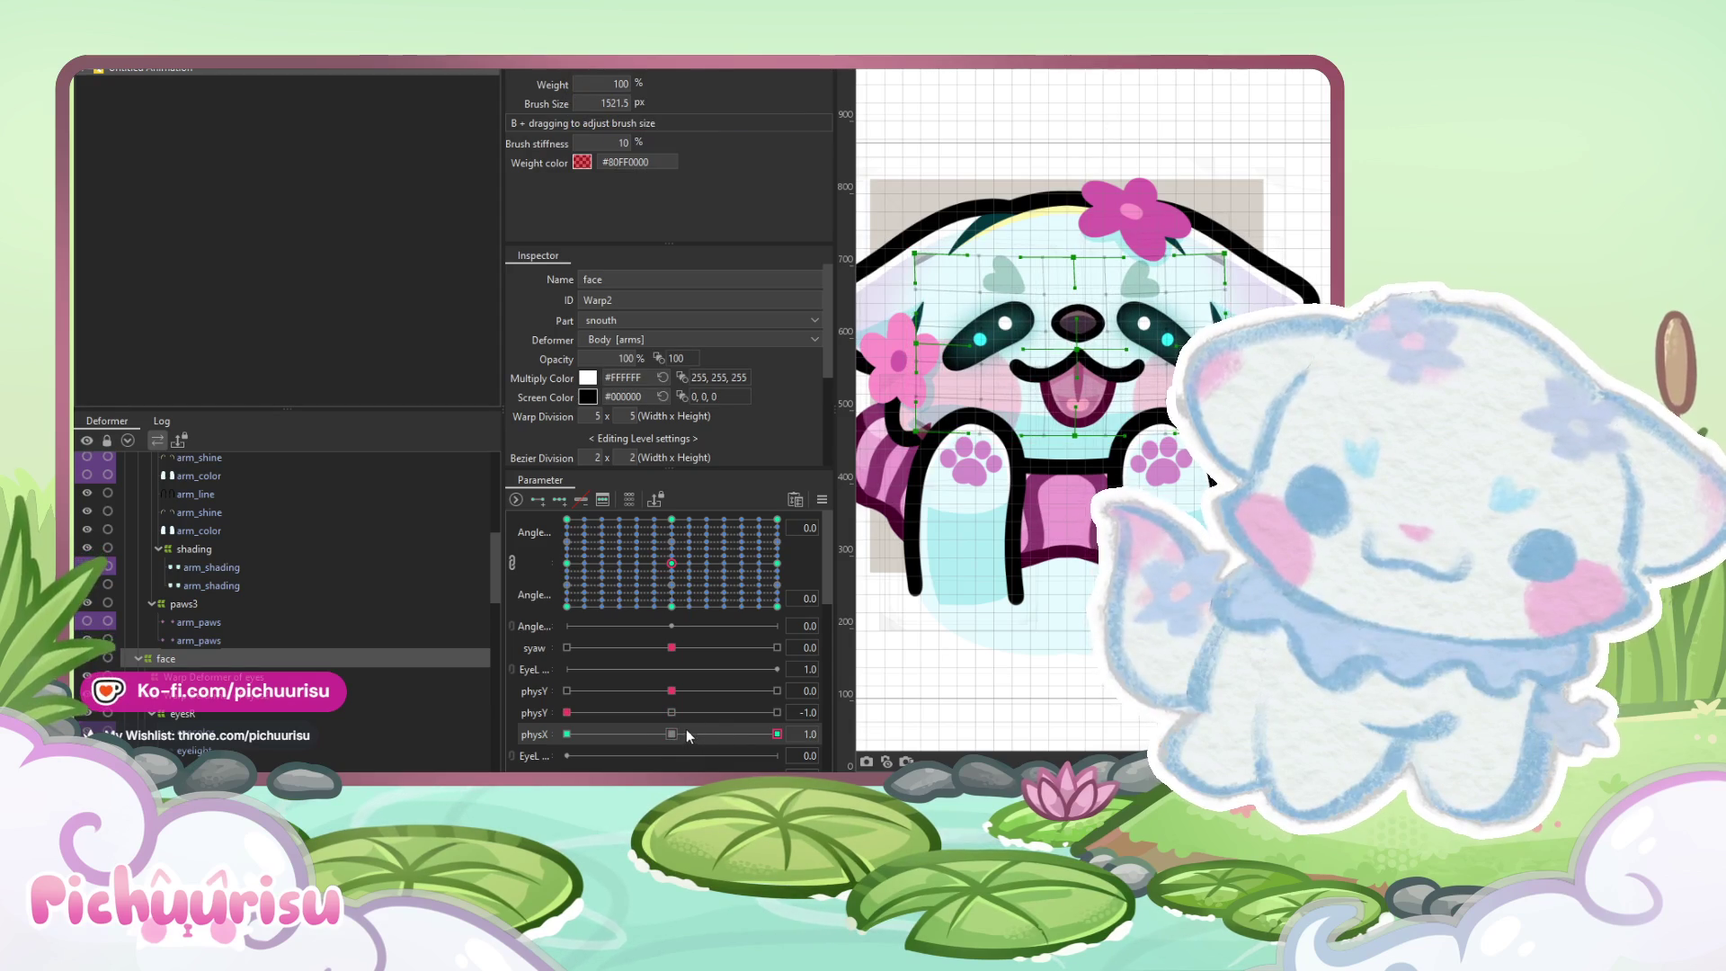
{"action": "left_click", "coordinate": [820, 500]}
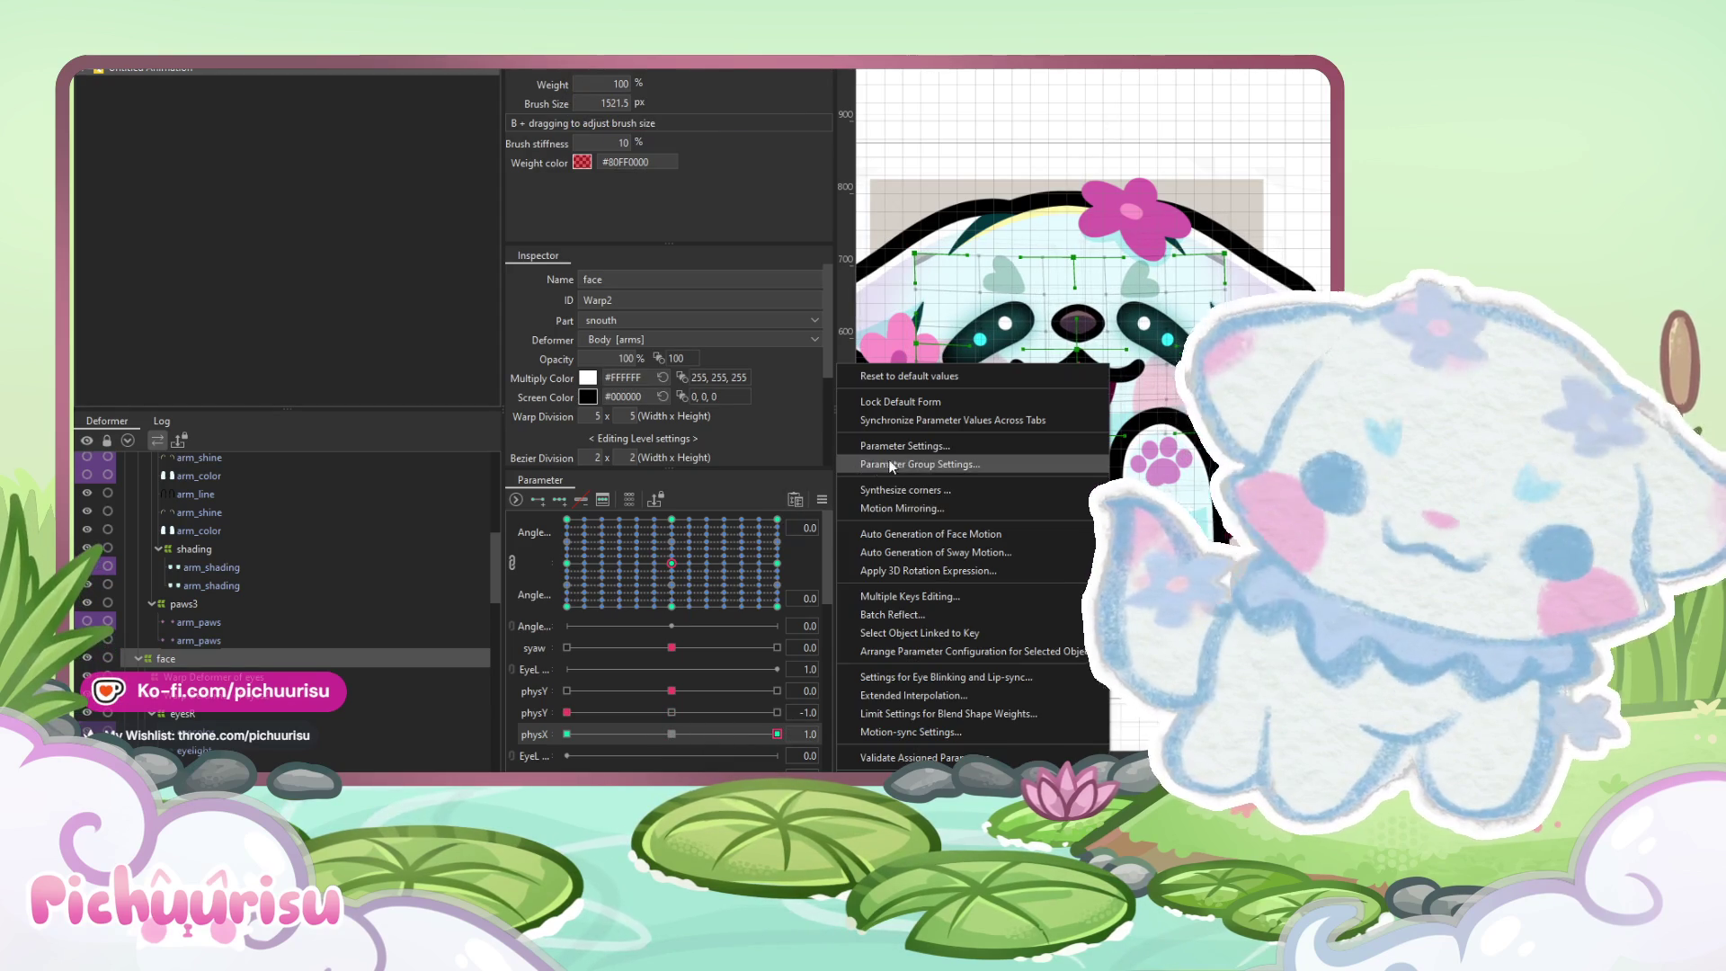
{"action": "left_click", "coordinate": [888, 509]}
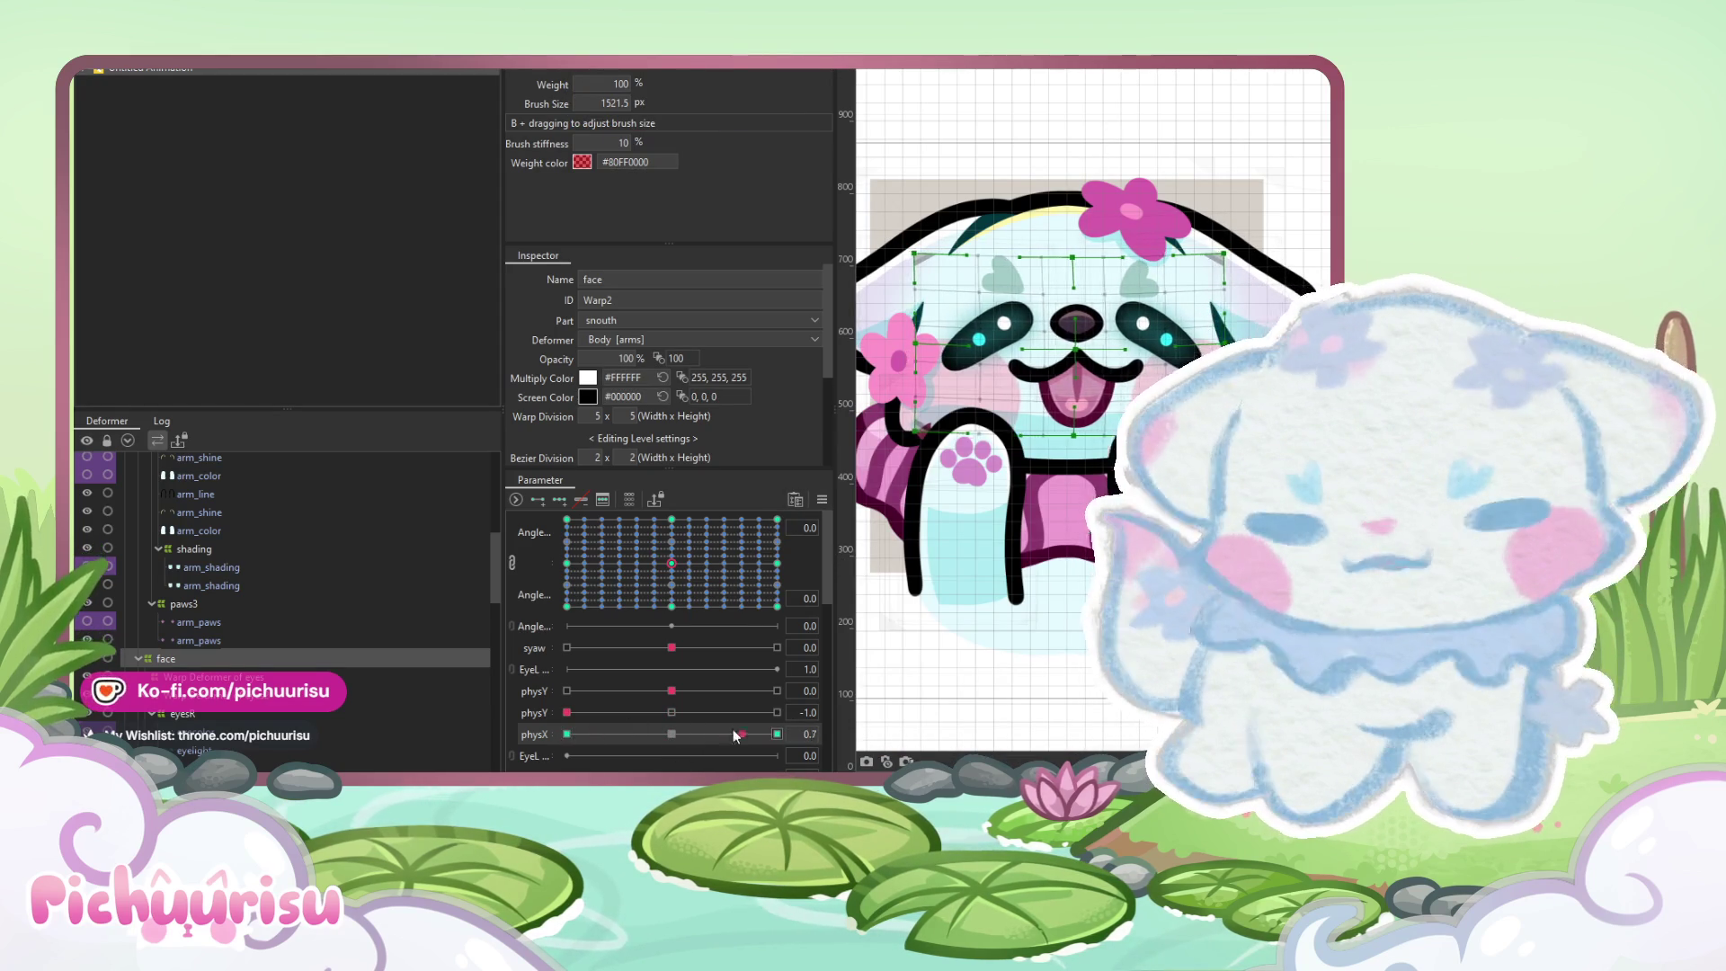
Sweep physY from 1.0 to -1.0 and physX to -0.8, returning both to 0
{"action": "left_click", "coordinate": [671, 733]}
{"action": "left_click", "coordinate": [777, 712]}
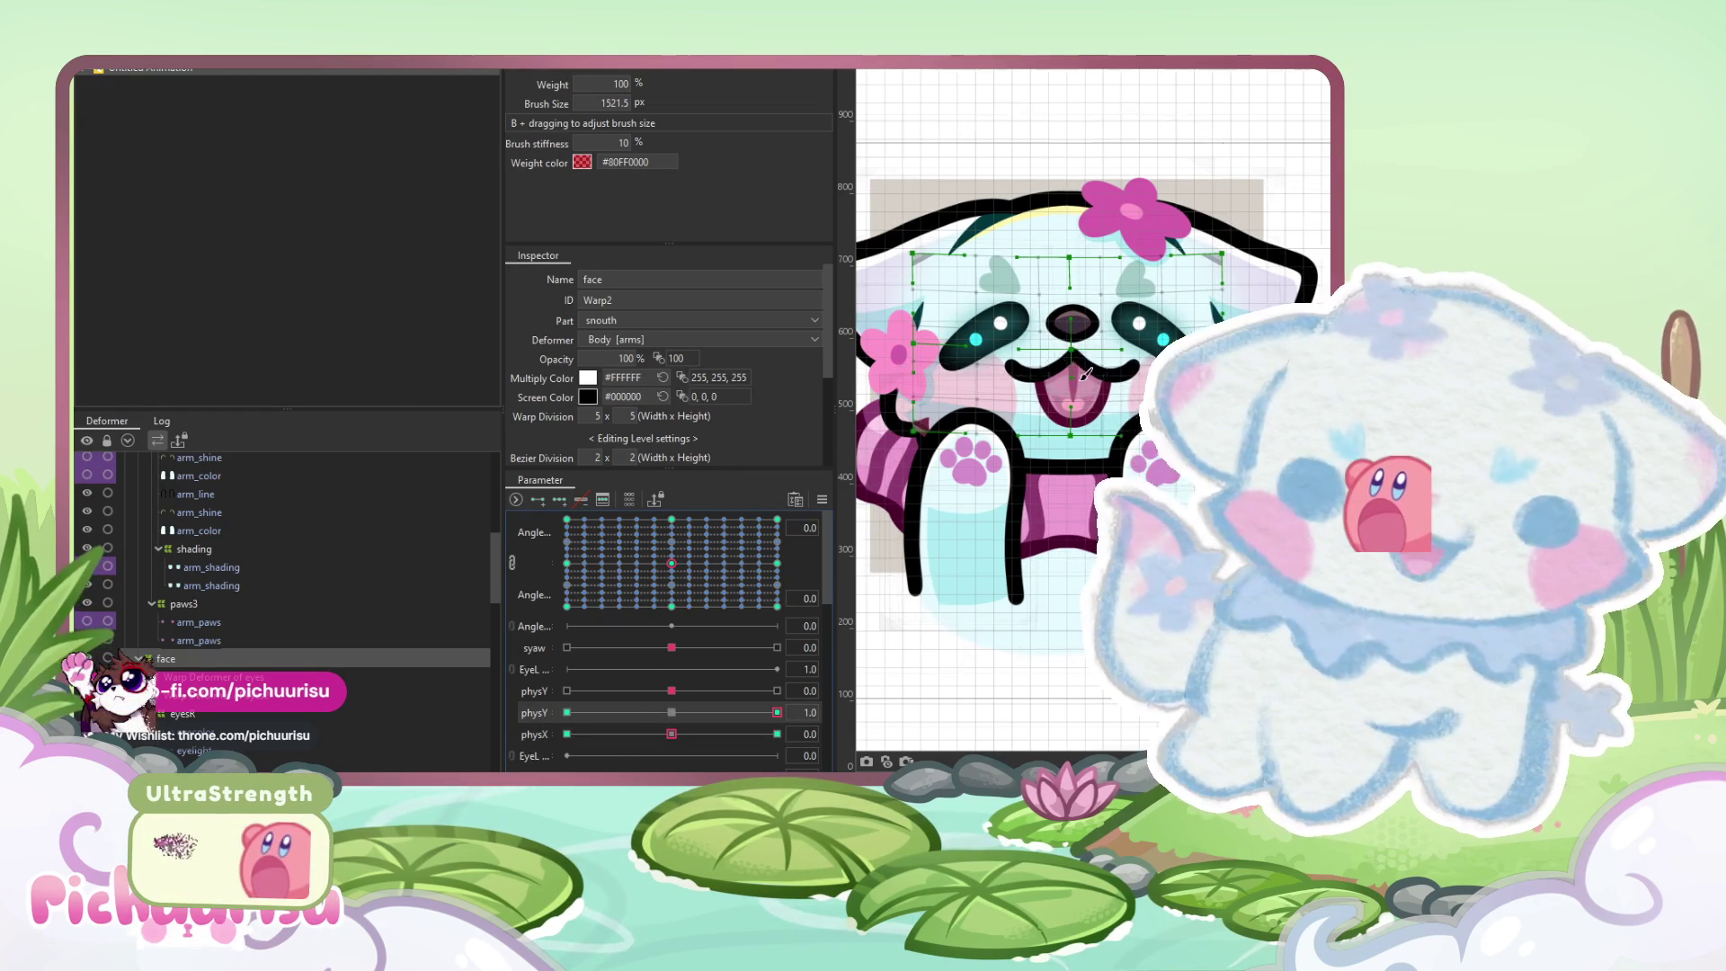
{"action": "left_click_drag", "start_coordinate": [695, 716], "coordinate": [566, 712]}
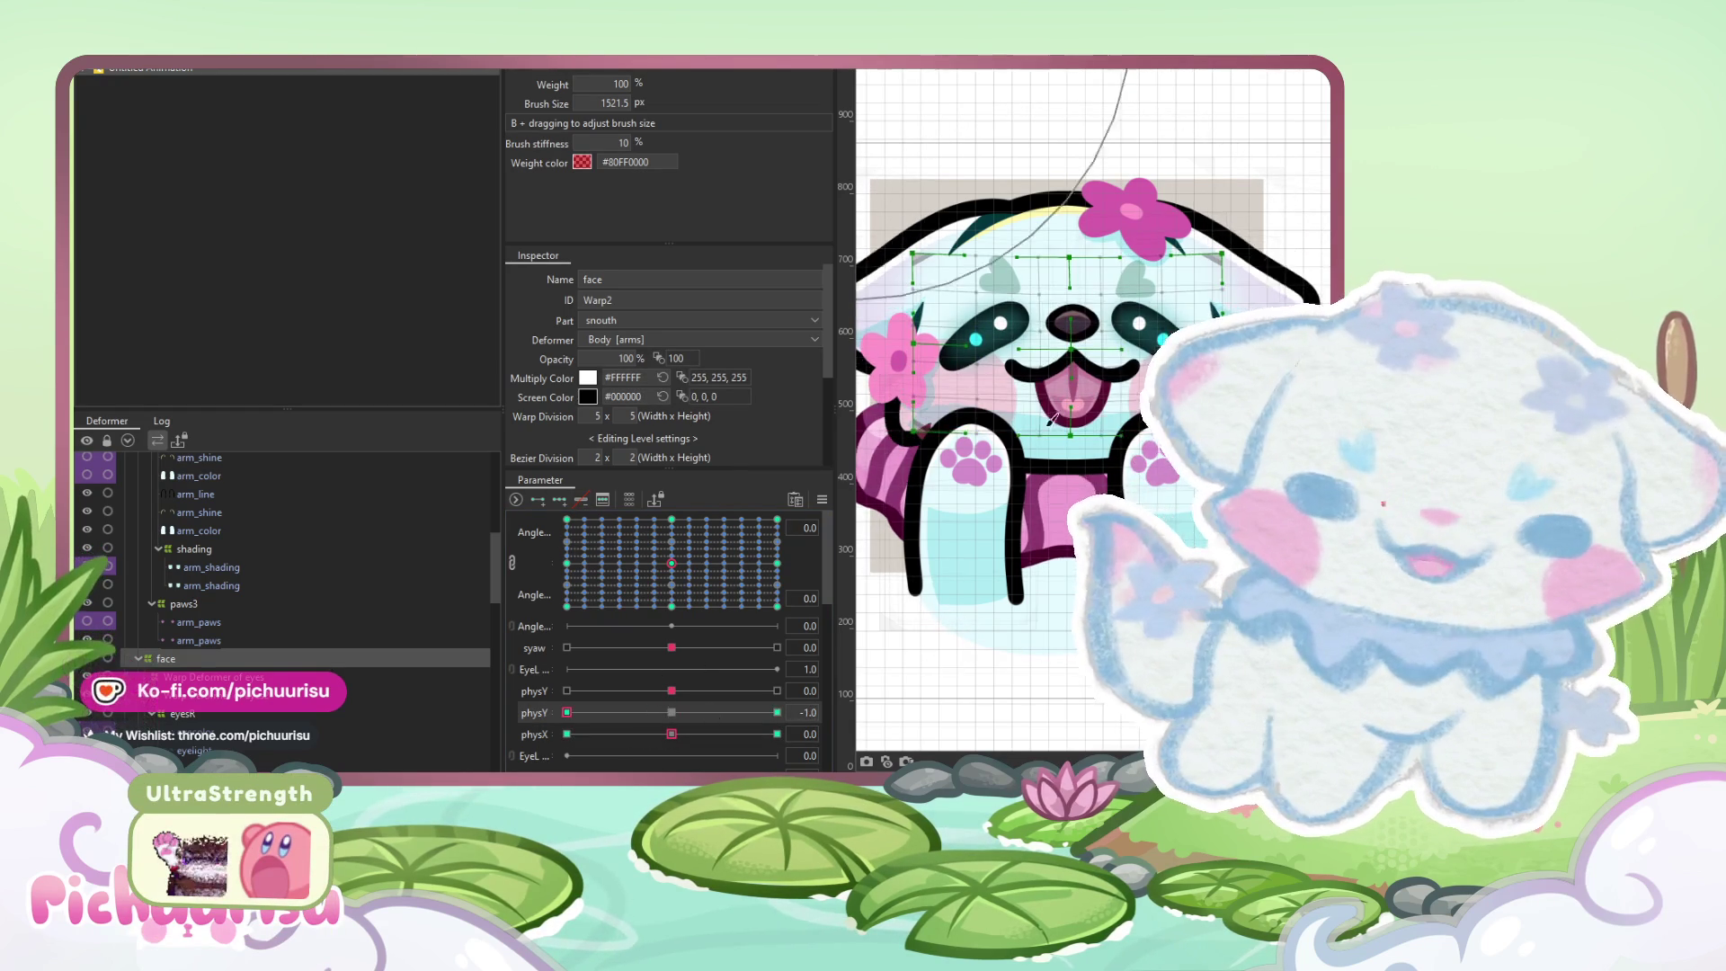
{"action": "left_click", "coordinate": [672, 712]}
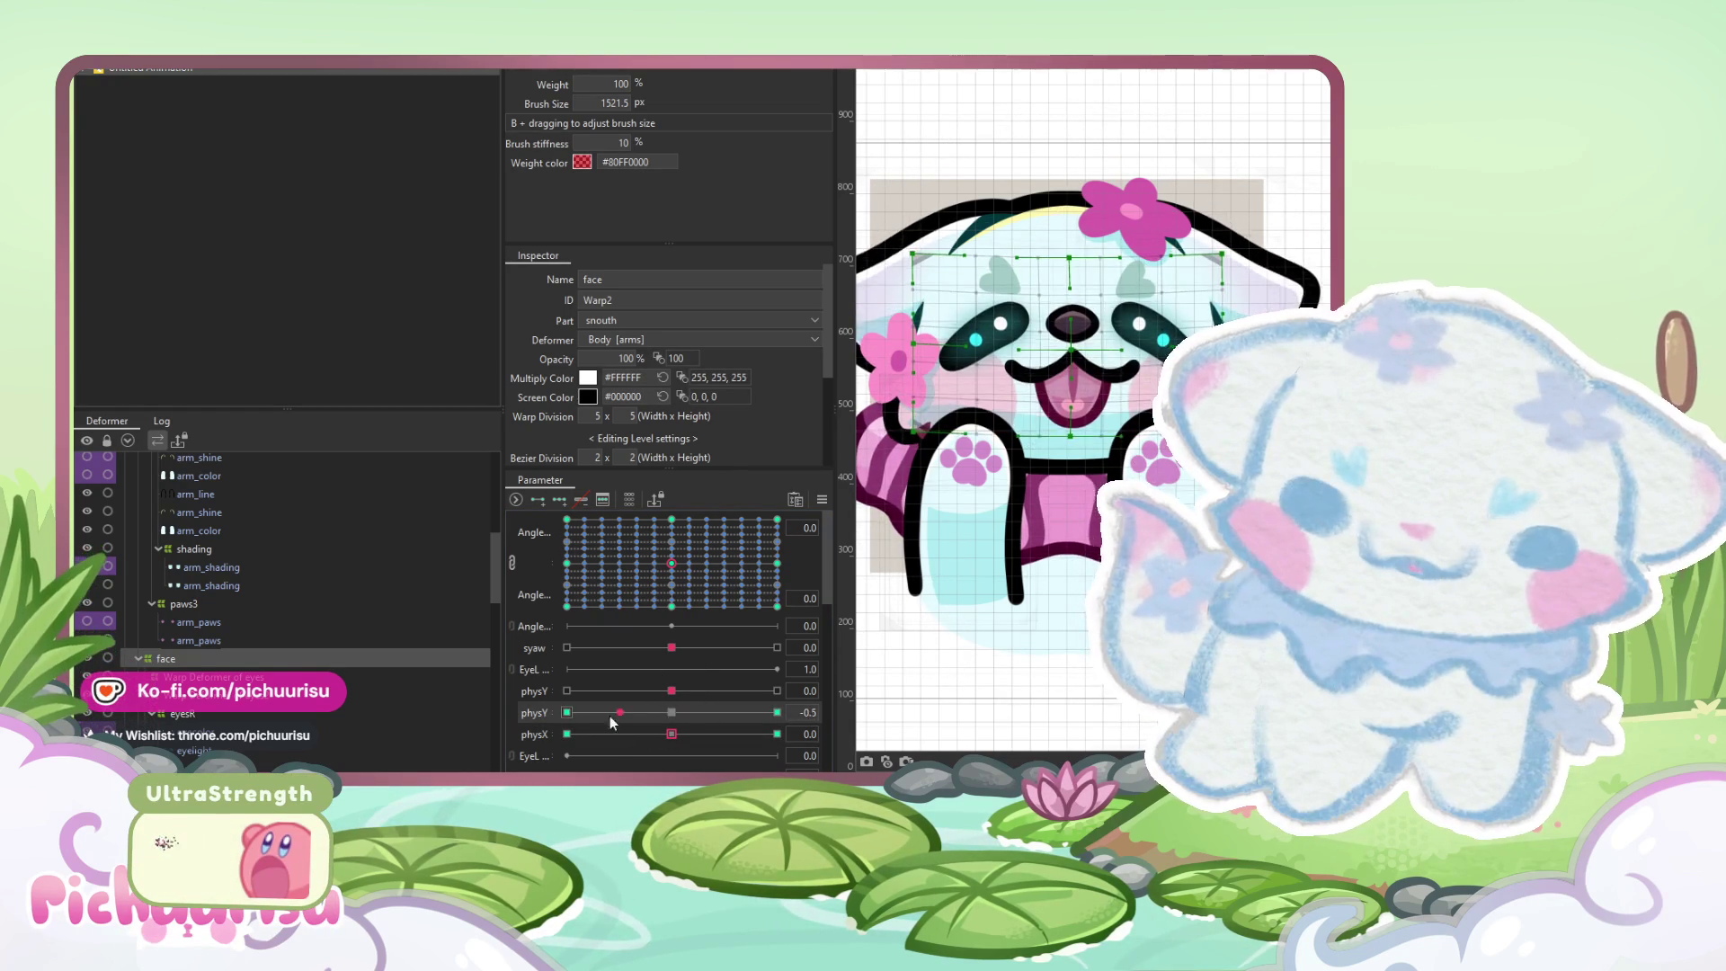
{"action": "left_click", "coordinate": [593, 733]}
{"action": "left_click", "coordinate": [678, 732]}
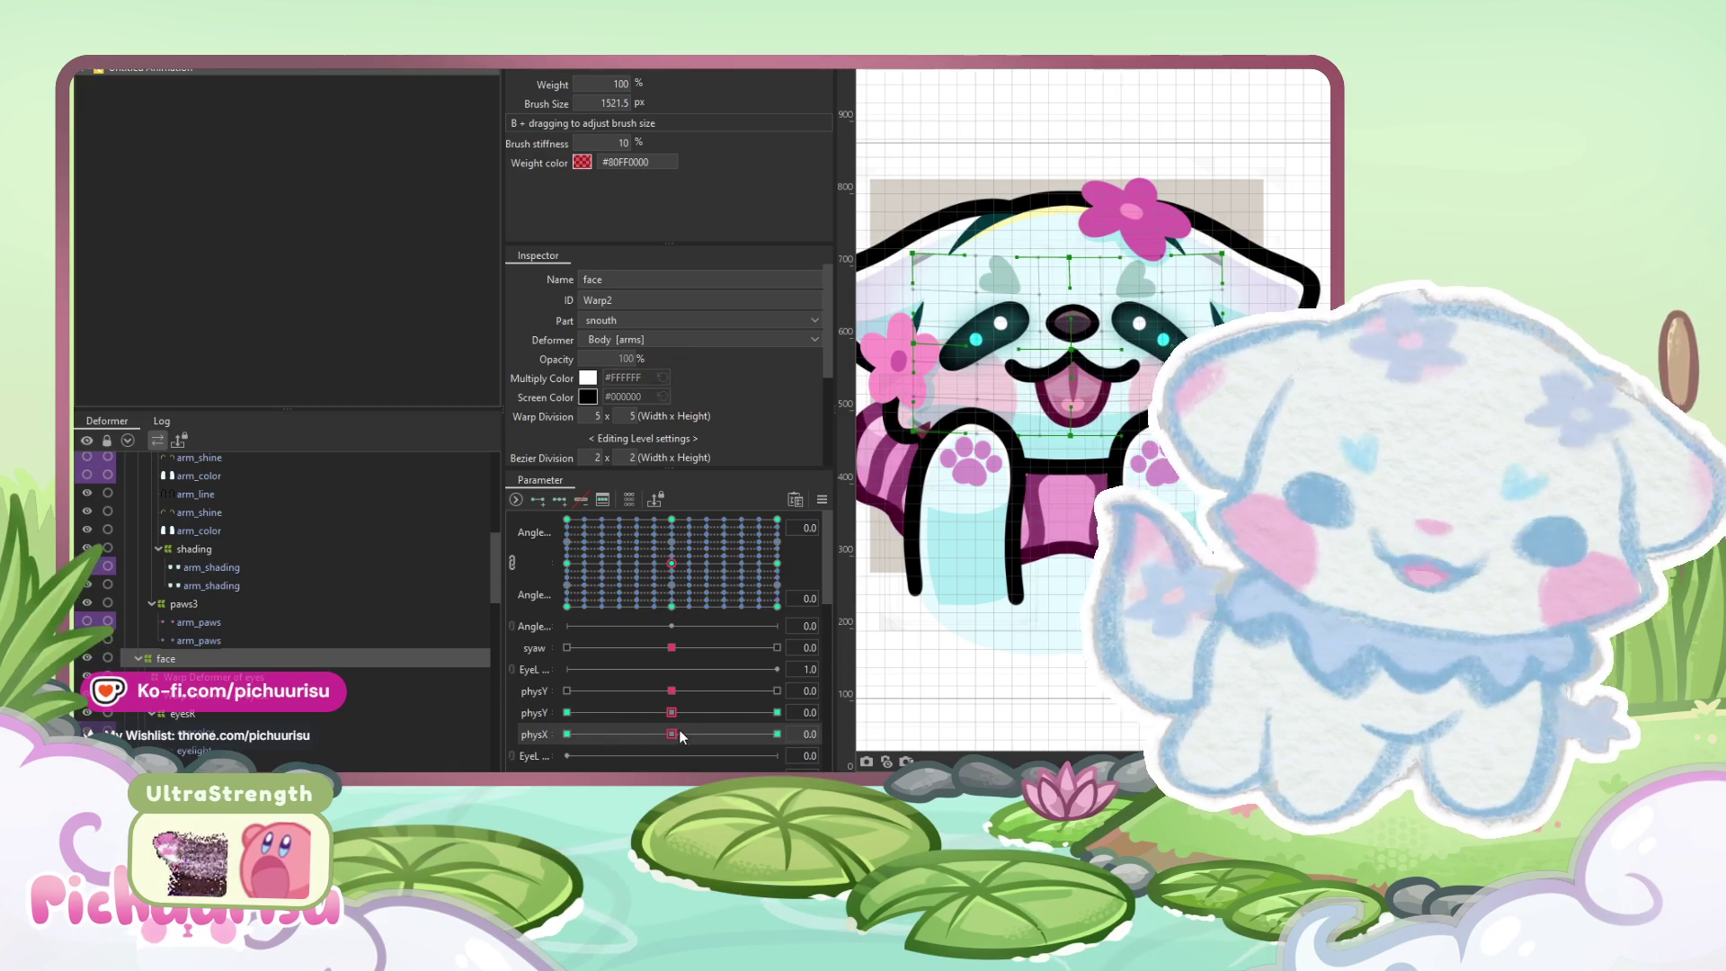
{"action": "scroll", "coordinate": [688, 703], "scroll_direction": "down", "scroll_amount": 1}
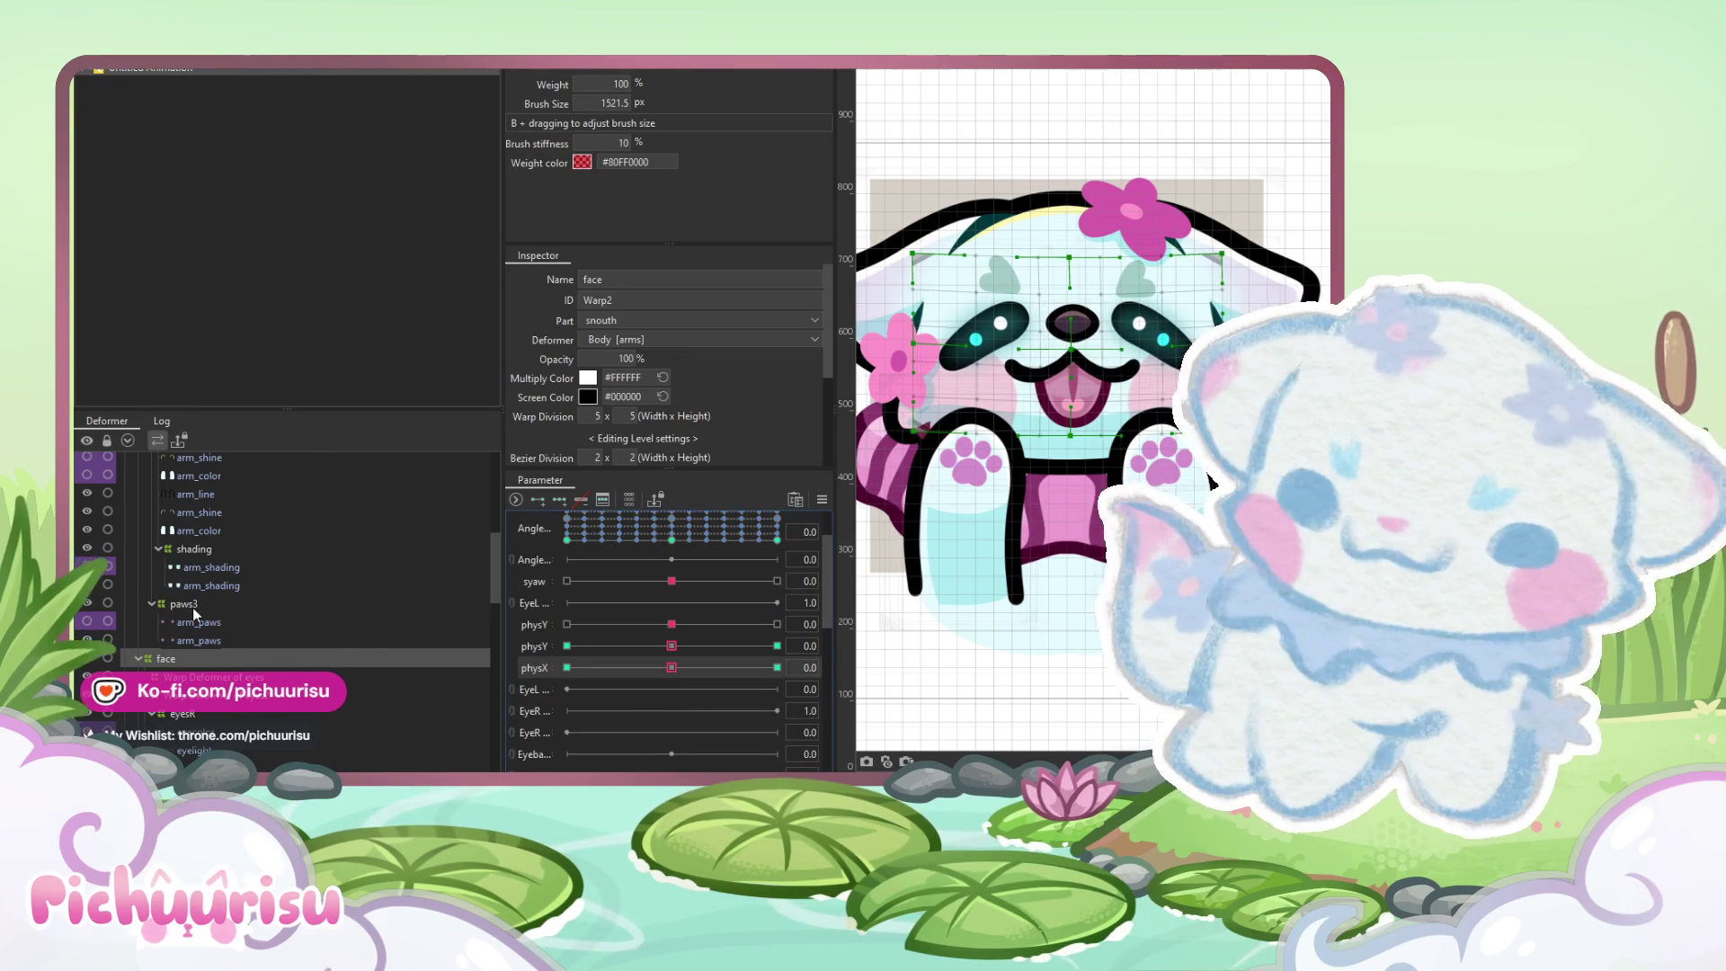
{"action": "scroll", "coordinate": [193, 601], "scroll_direction": "up", "scroll_amount": 3}
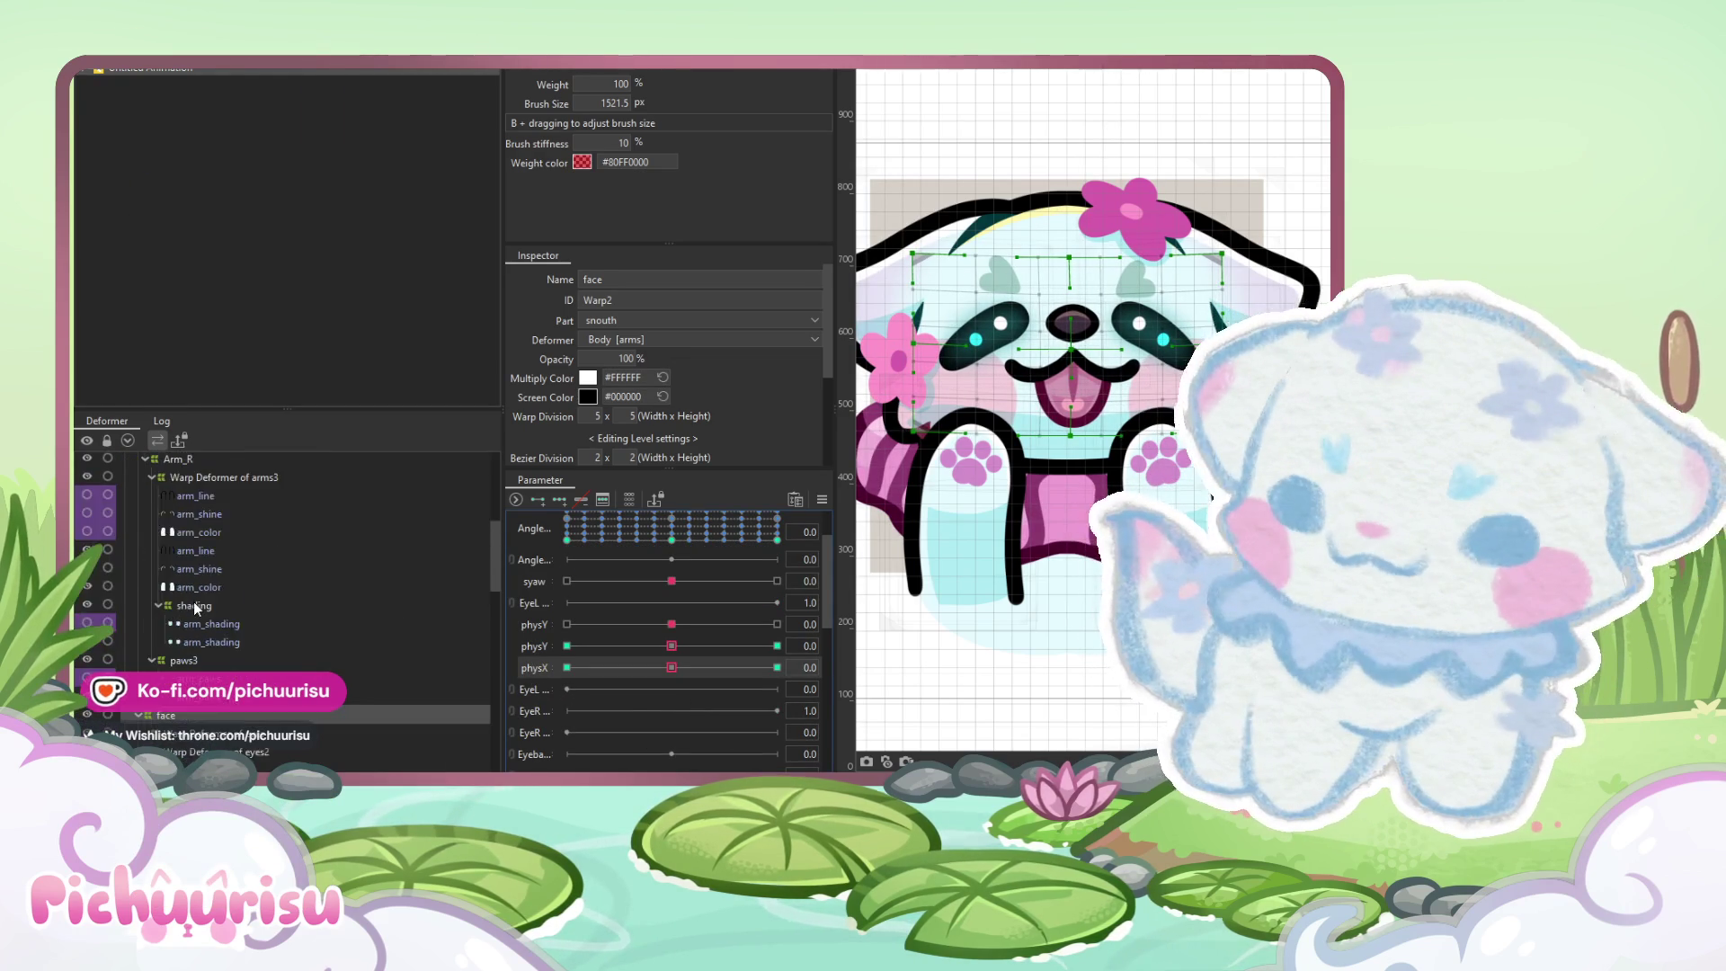
{"action": "scroll", "coordinate": [192, 601], "scroll_direction": "down", "scroll_amount": 4}
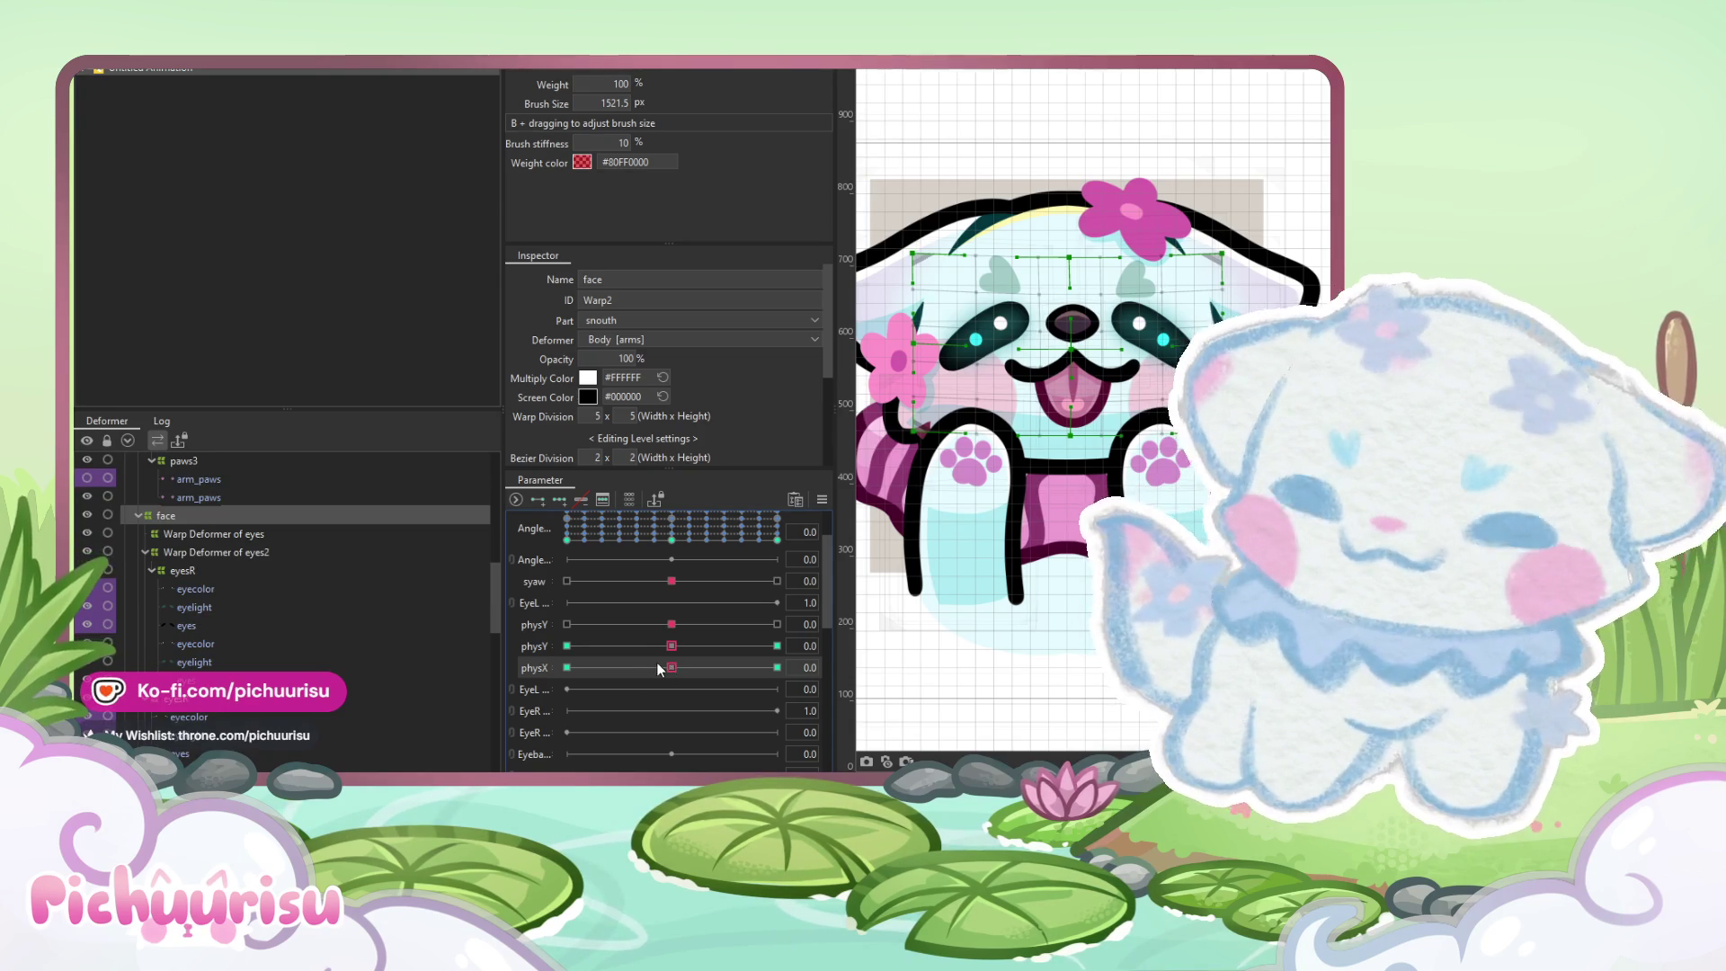
{"action": "left_click_drag", "start_coordinate": [722, 669], "coordinate": [691, 665]}
{"action": "scroll", "coordinate": [296, 656], "scroll_direction": "down", "scroll_amount": 4}
{"action": "scroll", "coordinate": [298, 662], "scroll_direction": "down", "scroll_amount": 5}
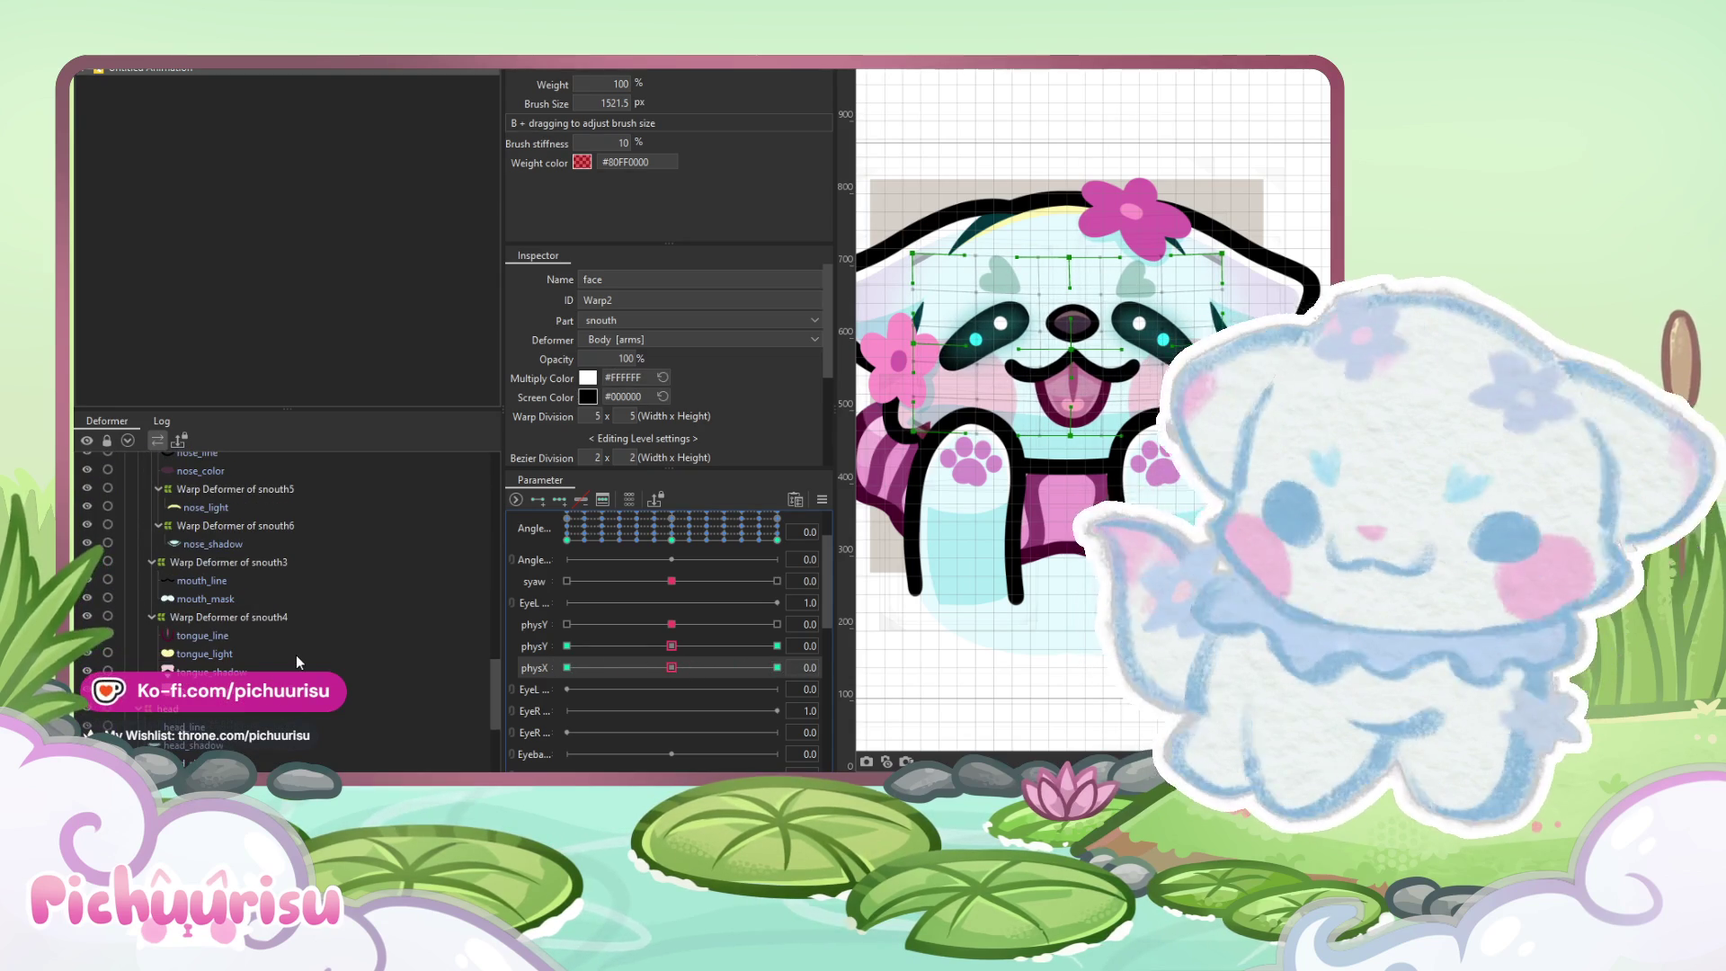
{"action": "scroll", "coordinate": [963, 340], "scroll_direction": "up", "scroll_amount": 3}
Select the tongue meshes, set physX to 1.0, and shrink the paint brush
{"action": "key", "text": "v"}
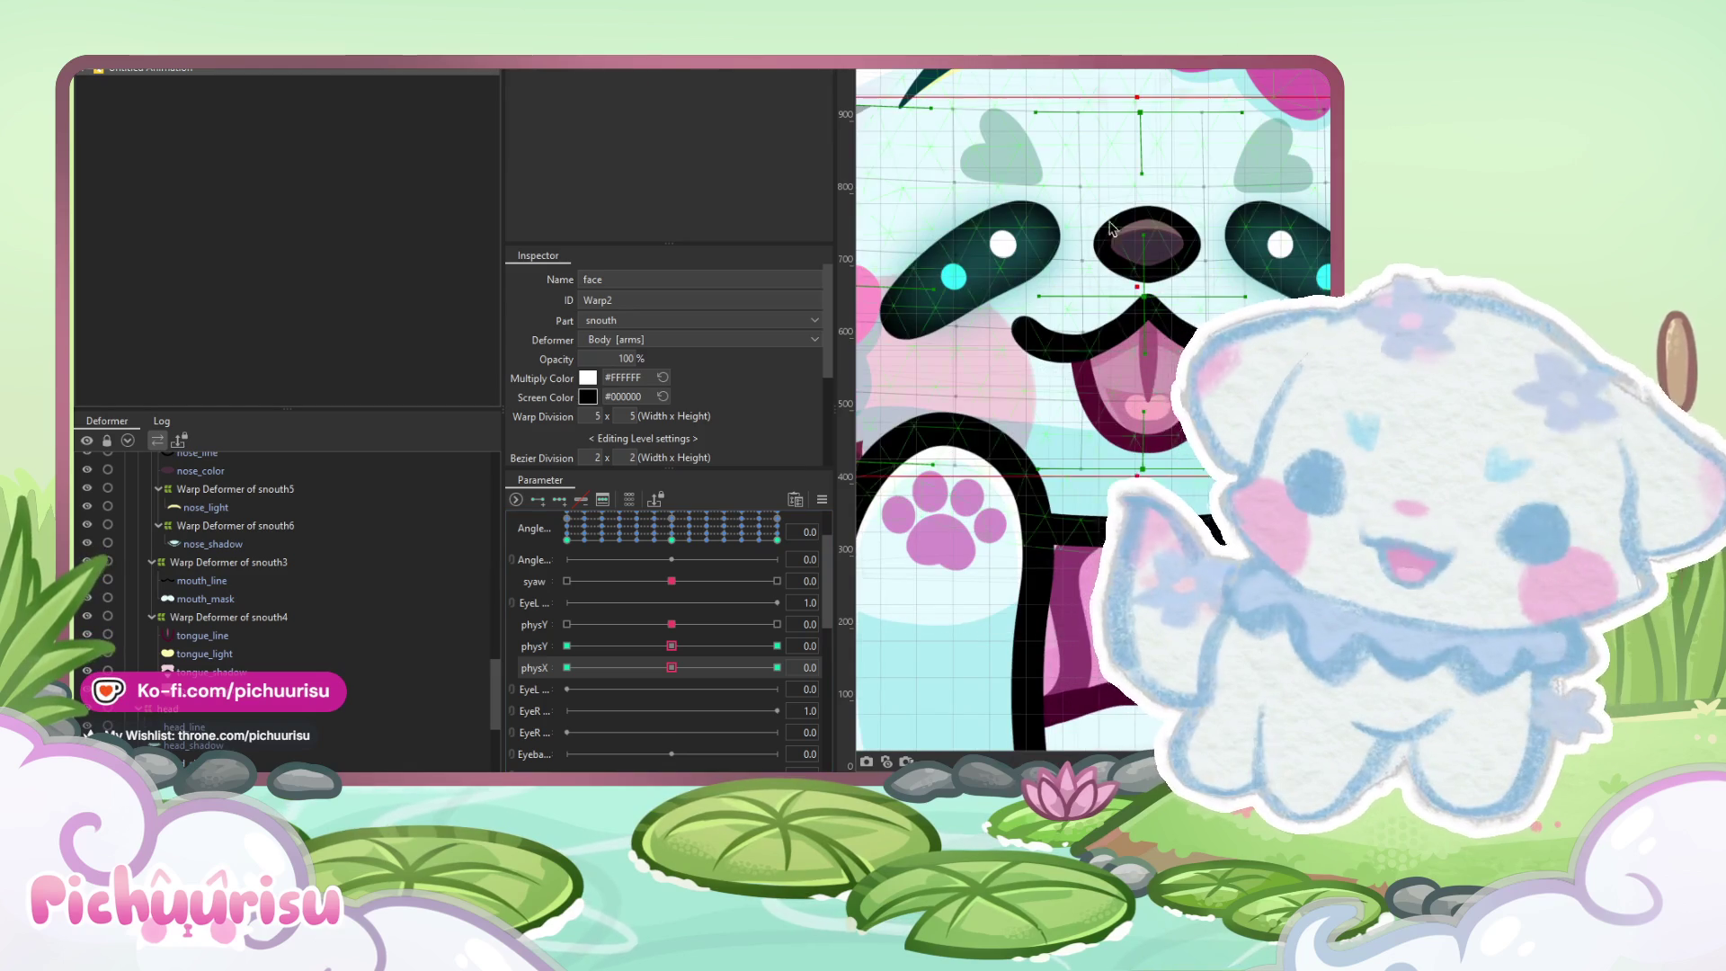
{"action": "left_click", "coordinate": [207, 635]}
{"action": "left_click", "coordinate": [216, 673], "text": "shift"}
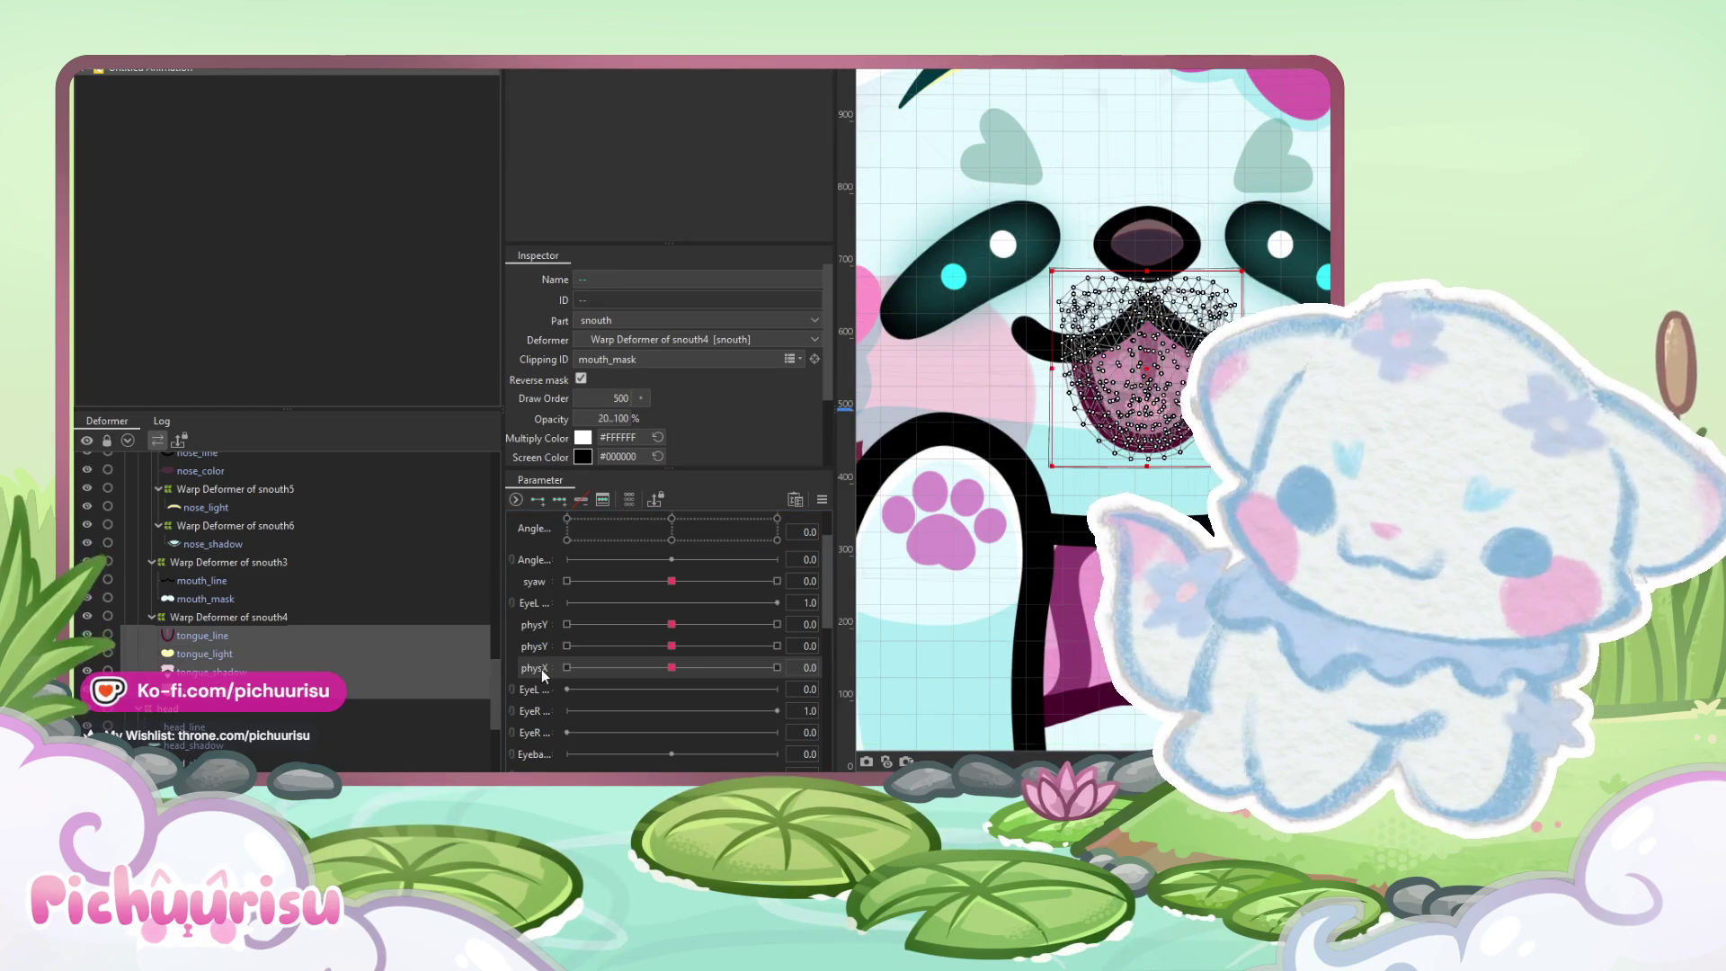
{"action": "left_click", "coordinate": [777, 667]}
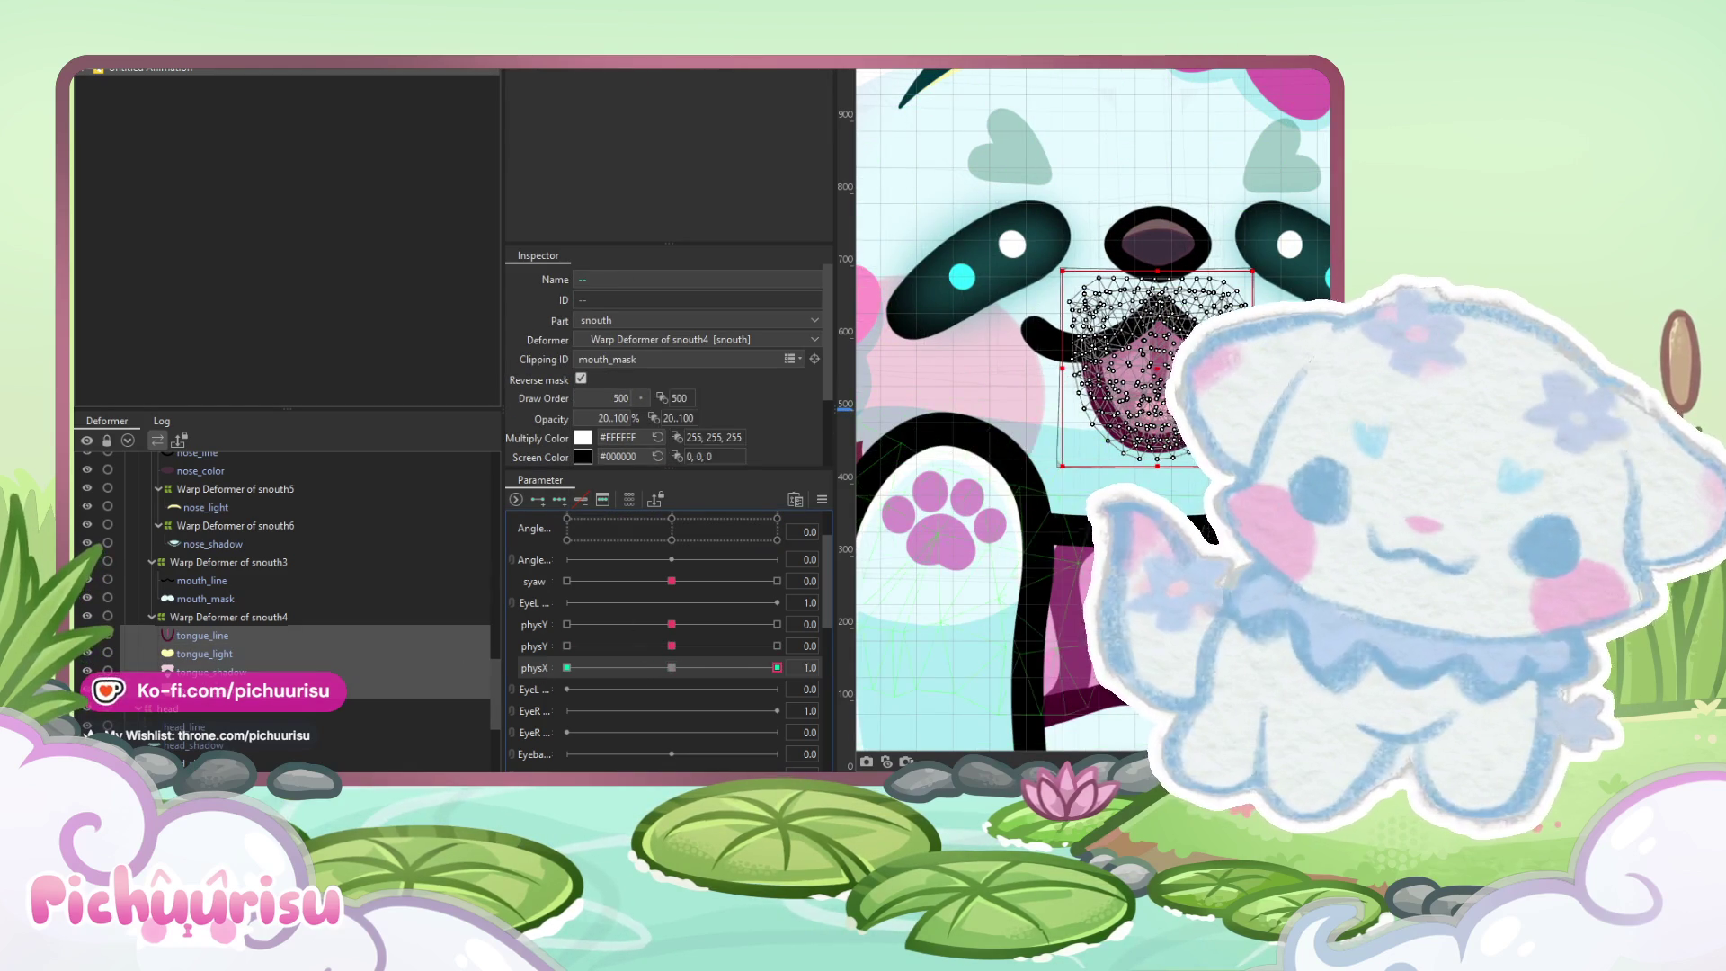
{"action": "key", "text": "b"}
{"action": "scroll", "coordinate": [1245, 454], "scroll_direction": "up", "scroll_amount": 2}
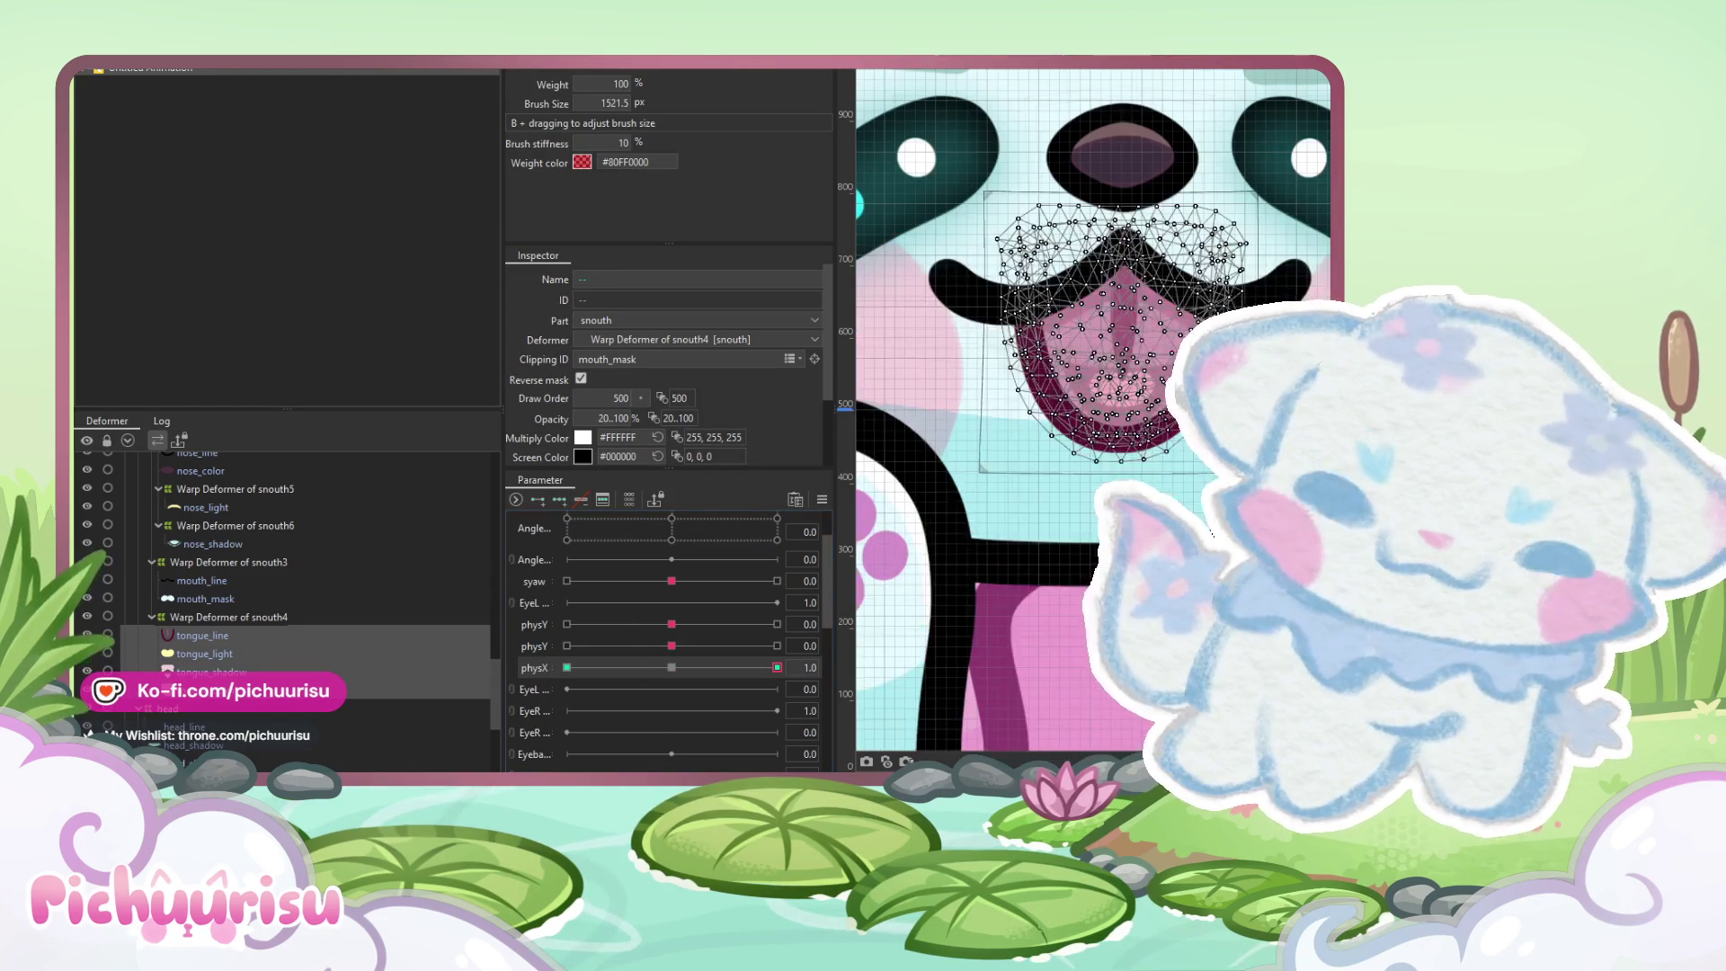
{"action": "mouse_move", "coordinate": [1040, 471]}
{"action": "left_mouse_down"}
{"action": "mouse_move", "coordinate": [1155, 459]}
{"action": "mouse_move", "coordinate": [1107, 422]}
{"action": "left_mouse_up"}
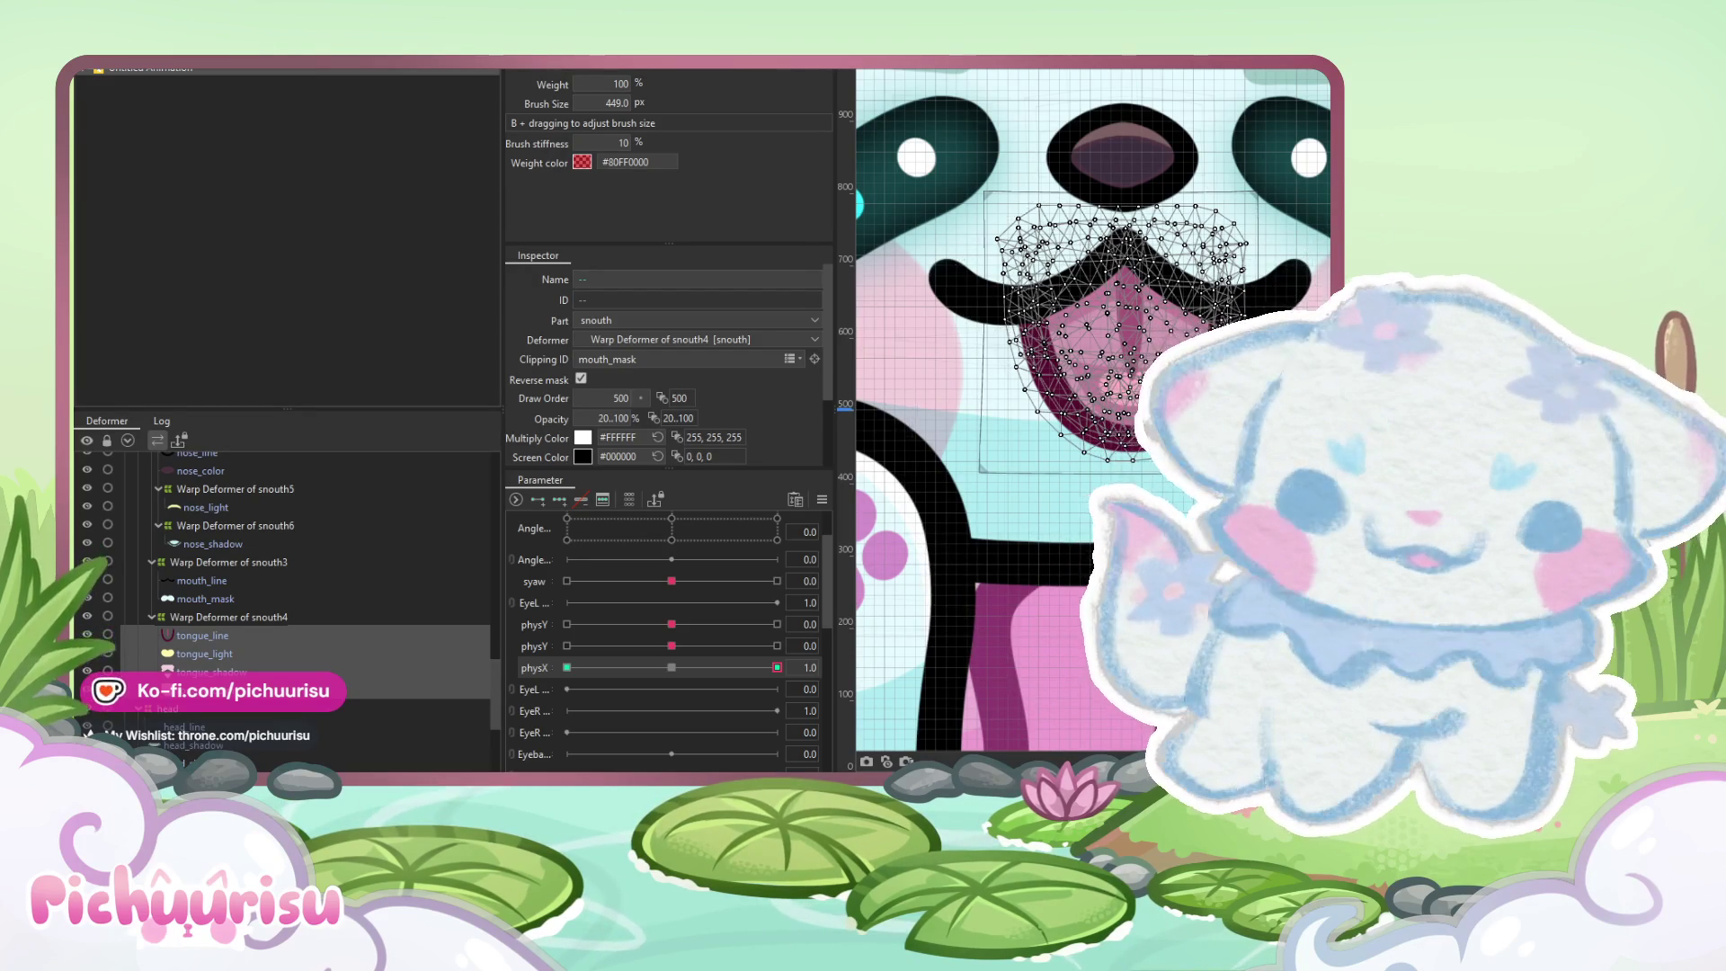
Add physX keyforms to the tongue meshes and preview their sway at 0.4 and -1.0
{"action": "left_click", "coordinate": [822, 501]}
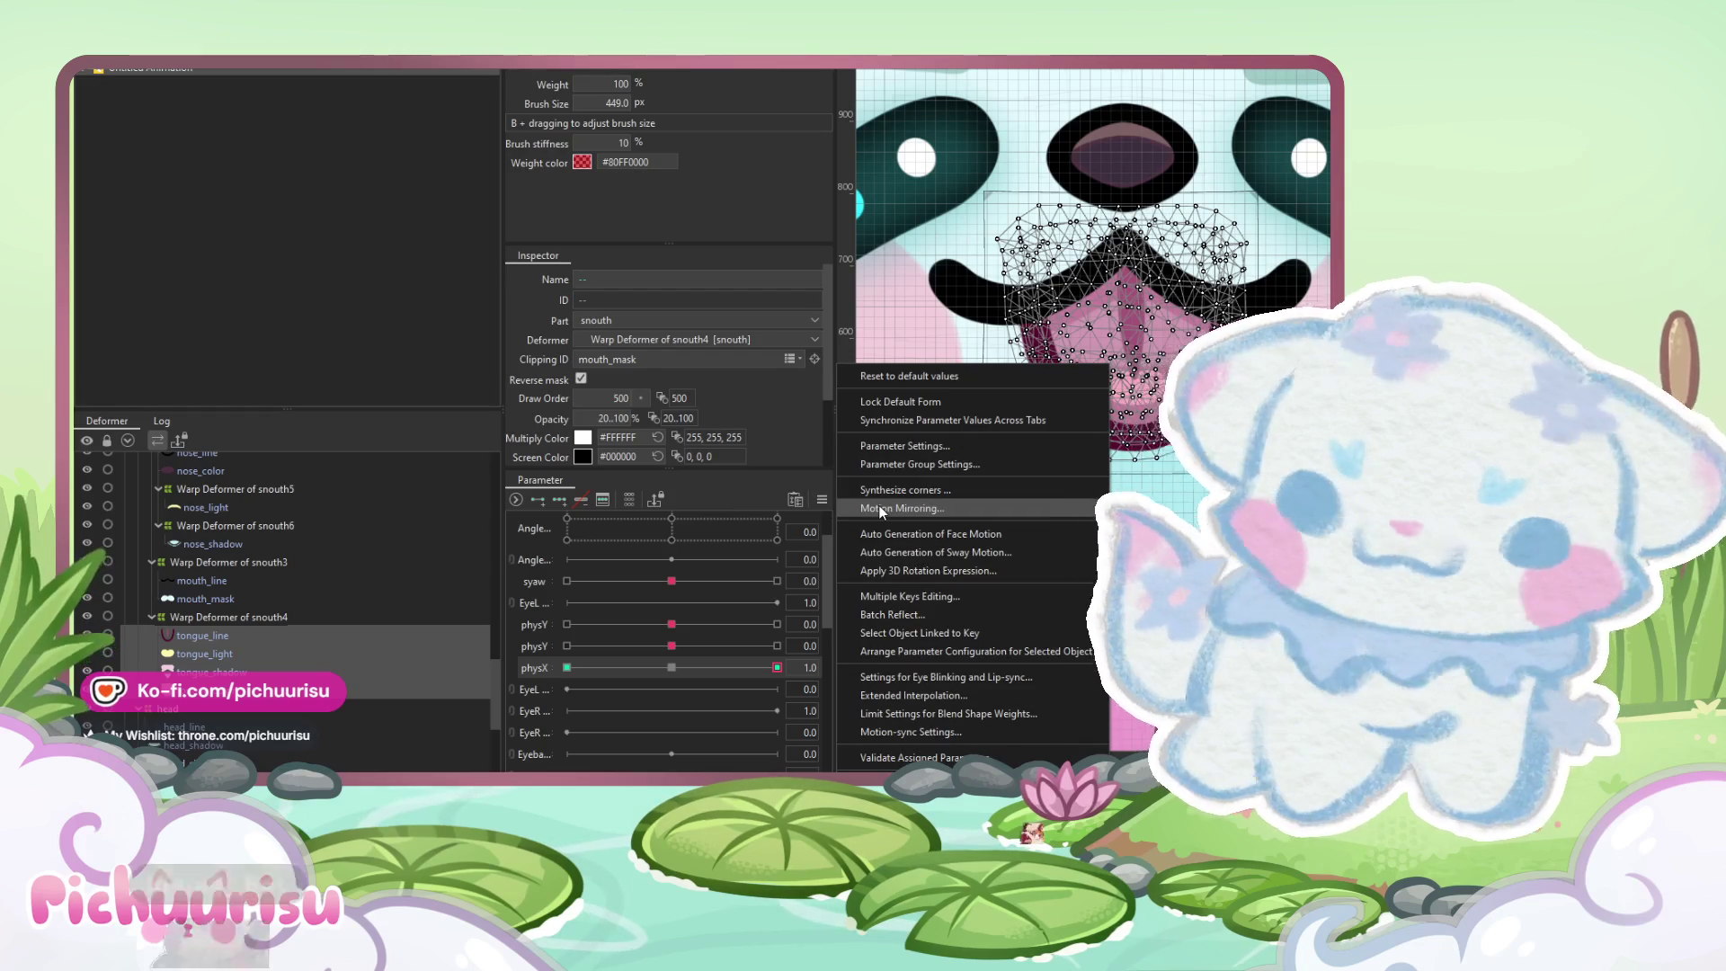
{"action": "key", "text": "Escape"}
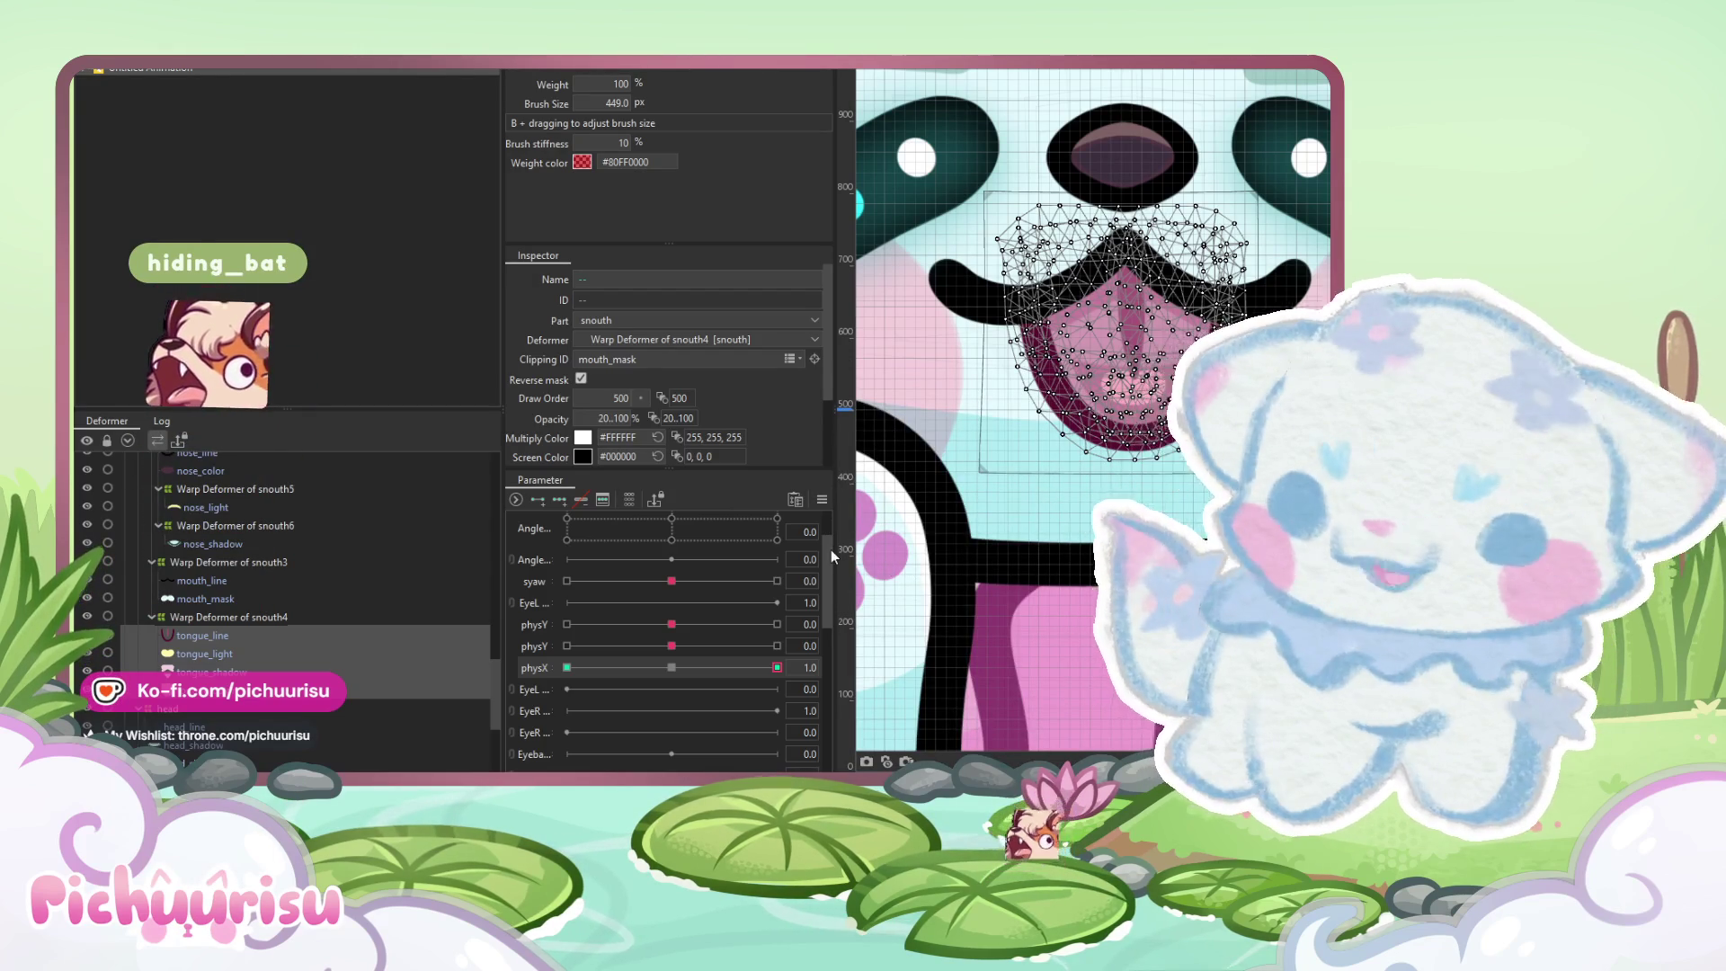
{"action": "left_click_drag", "start_coordinate": [723, 667], "coordinate": [719, 679]}
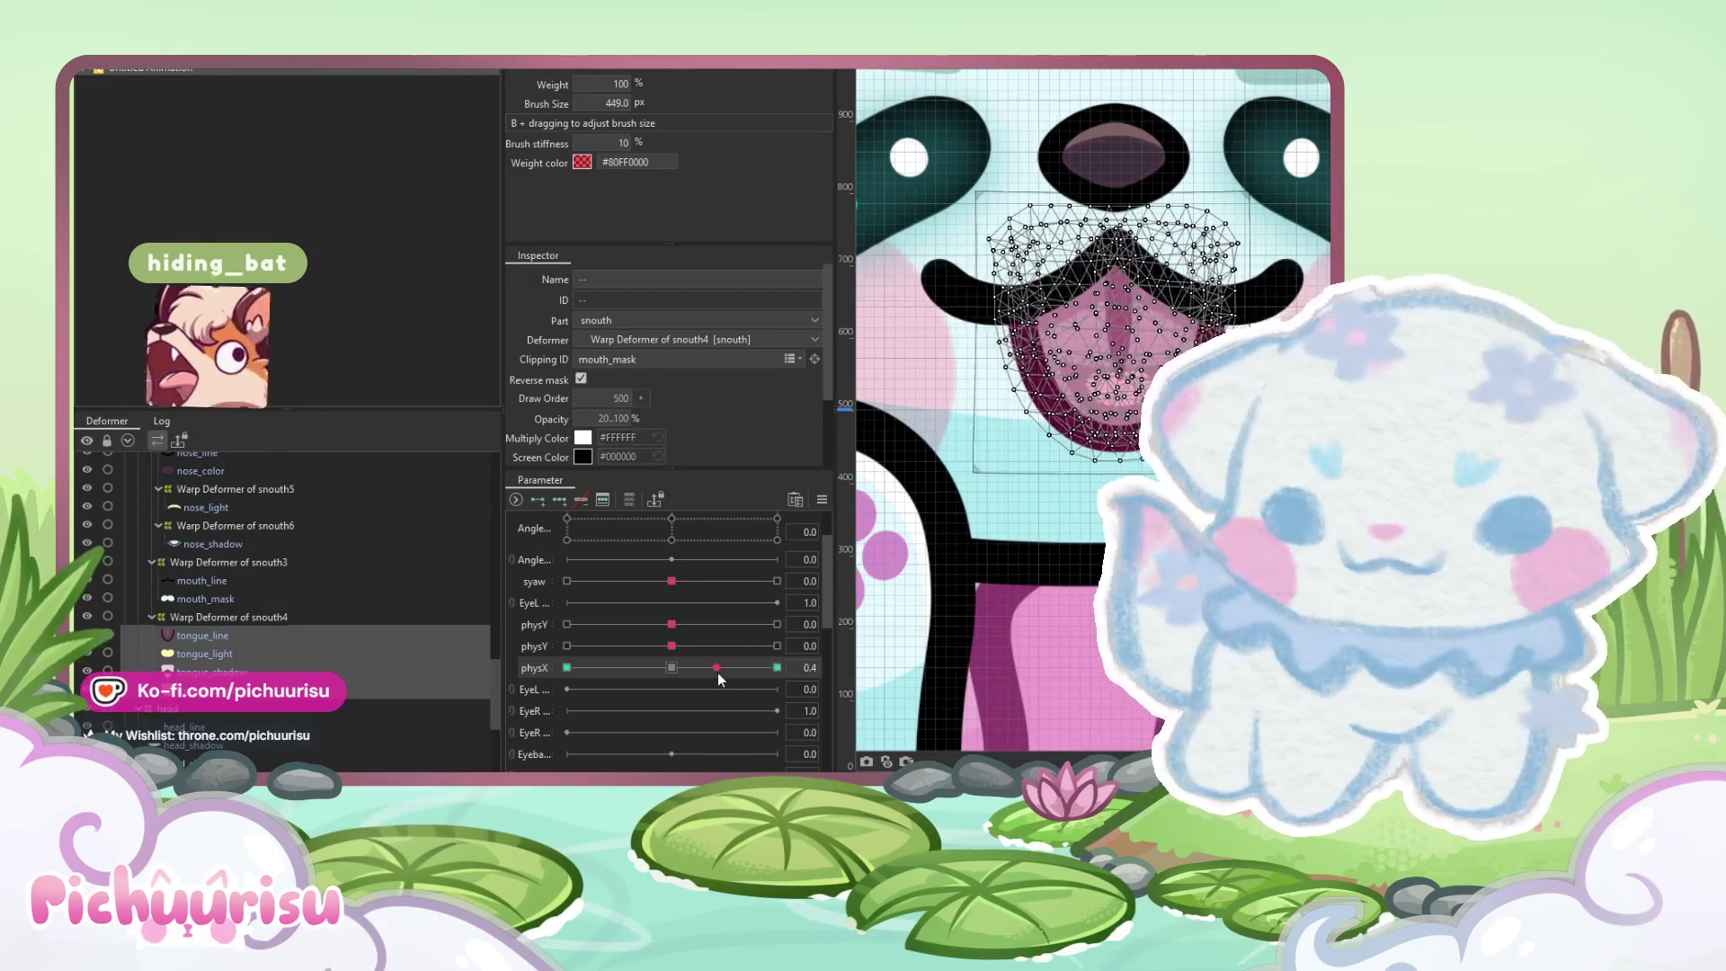
{"action": "left_click", "coordinate": [678, 665]}
{"action": "left_click", "coordinate": [566, 500]}
{"action": "left_click", "coordinate": [777, 667]}
{"action": "left_click_drag", "start_coordinate": [776, 667], "coordinate": [566, 667]}
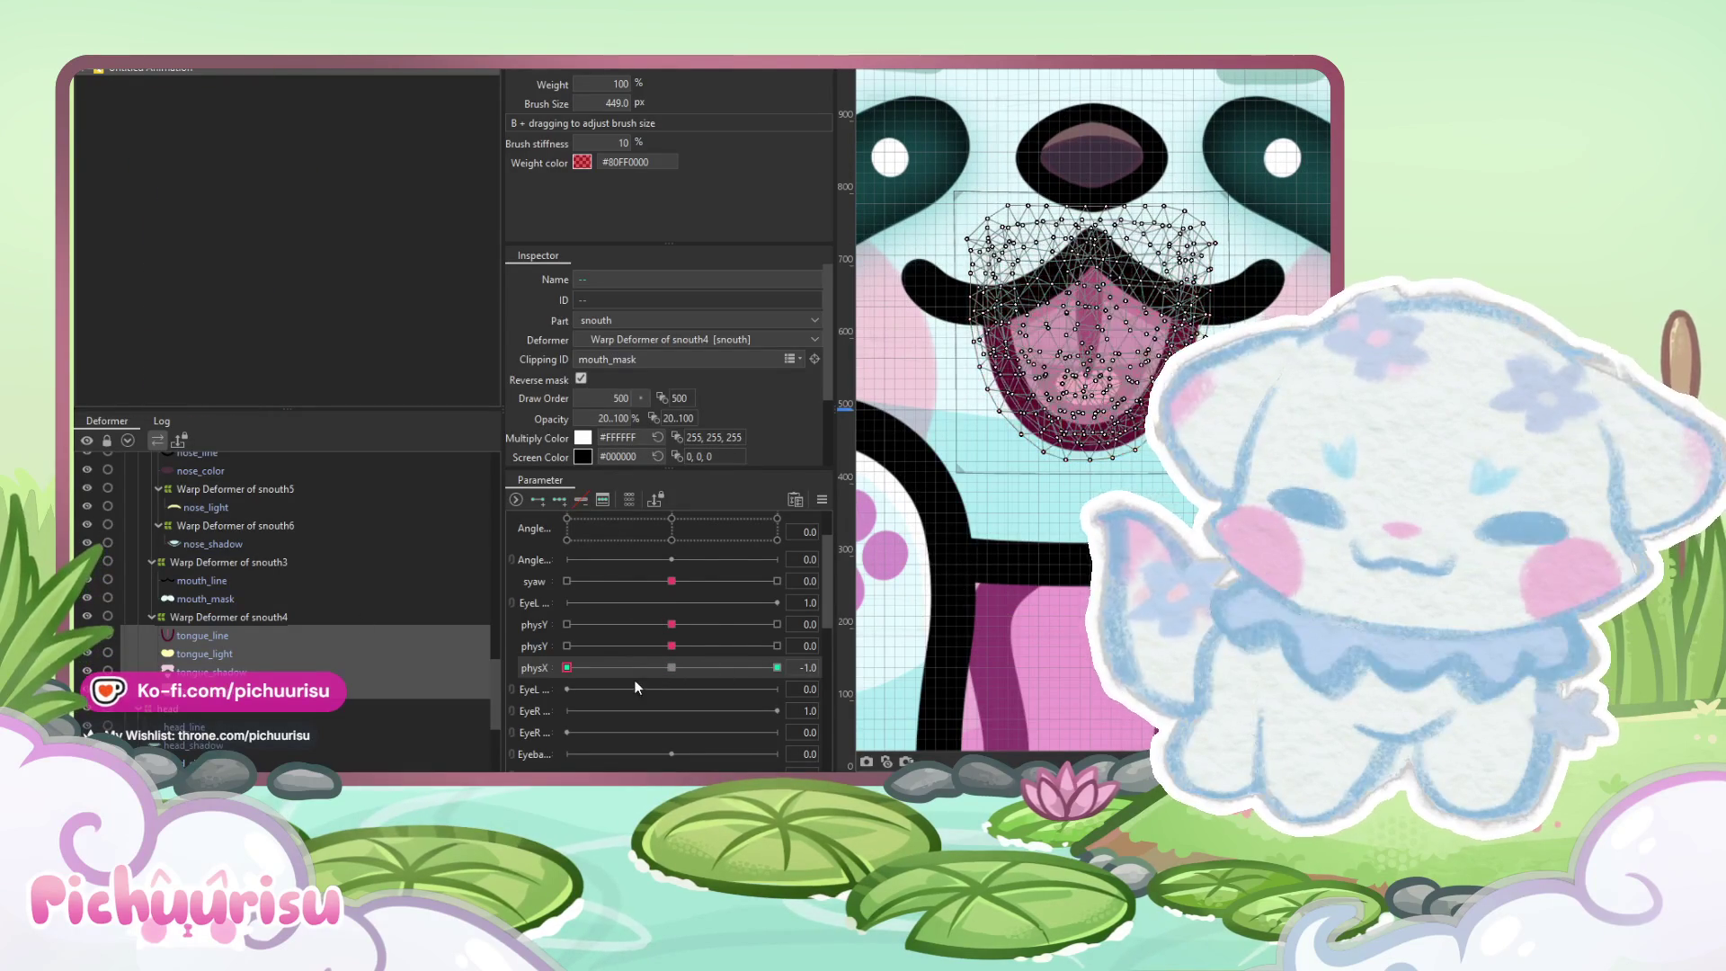
{"action": "scroll", "coordinate": [640, 682], "scroll_direction": "down", "scroll_amount": 3}
{"action": "scroll", "coordinate": [676, 563], "scroll_direction": "up", "scroll_amount": 1}
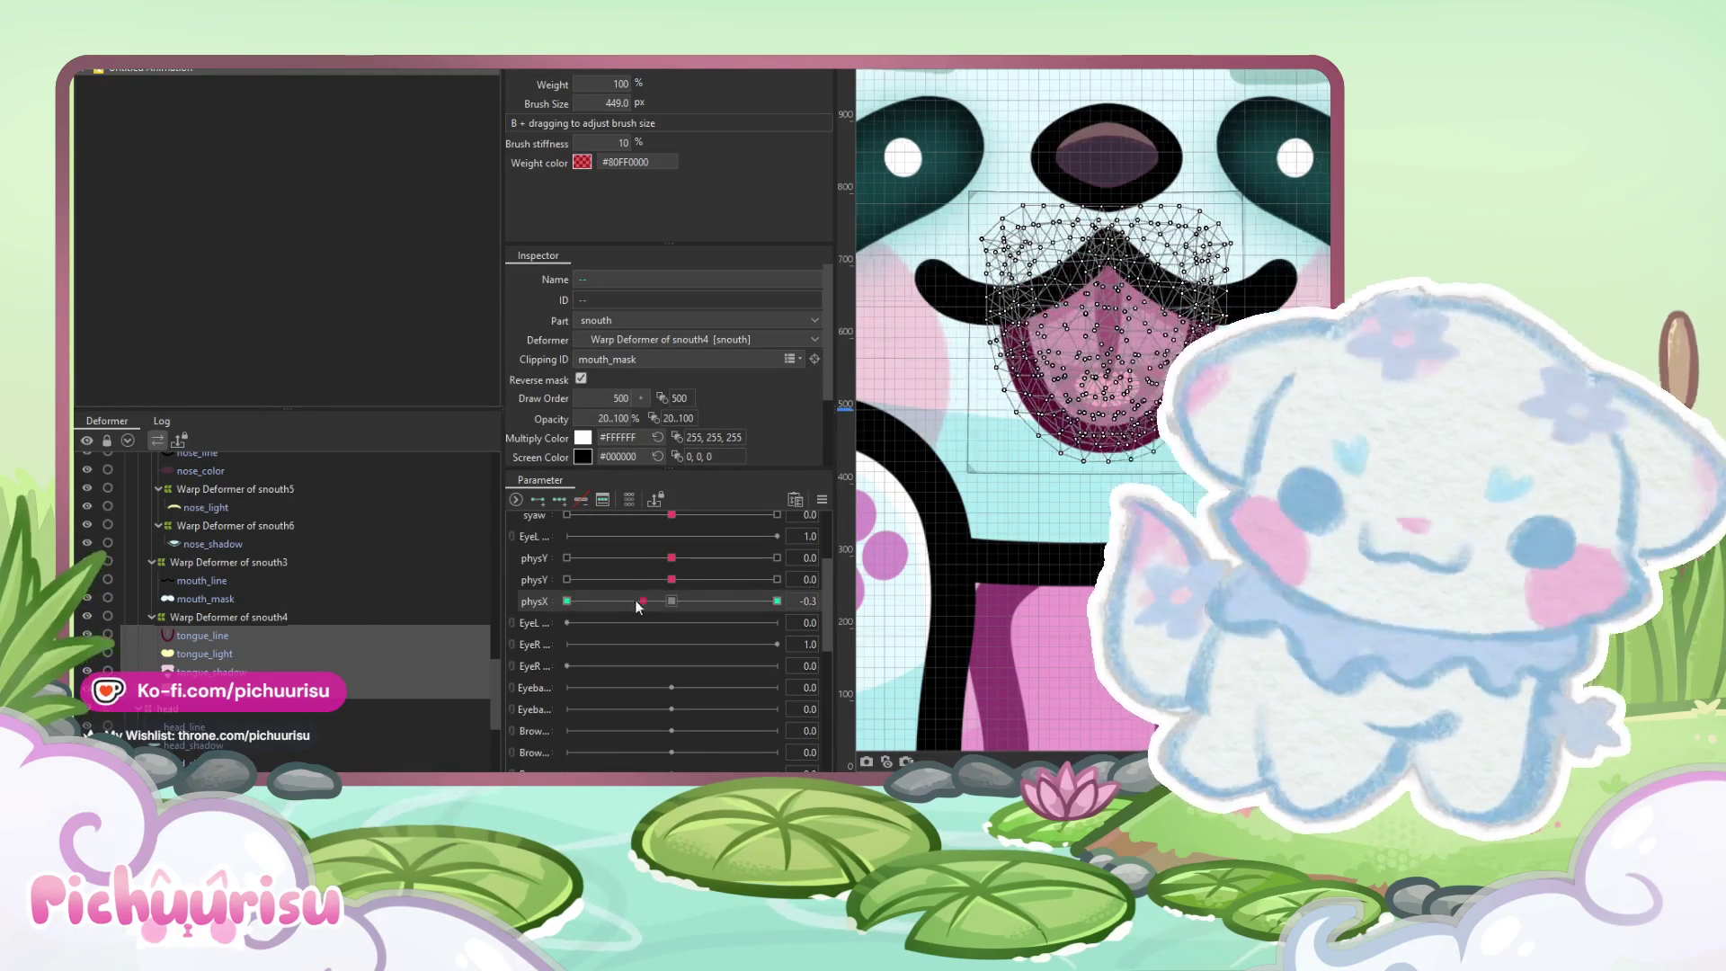
Give the tongue meshes three-point keys on the second physX parameter
{"action": "right_click", "coordinate": [526, 604]}
{"action": "left_click", "coordinate": [568, 663]}
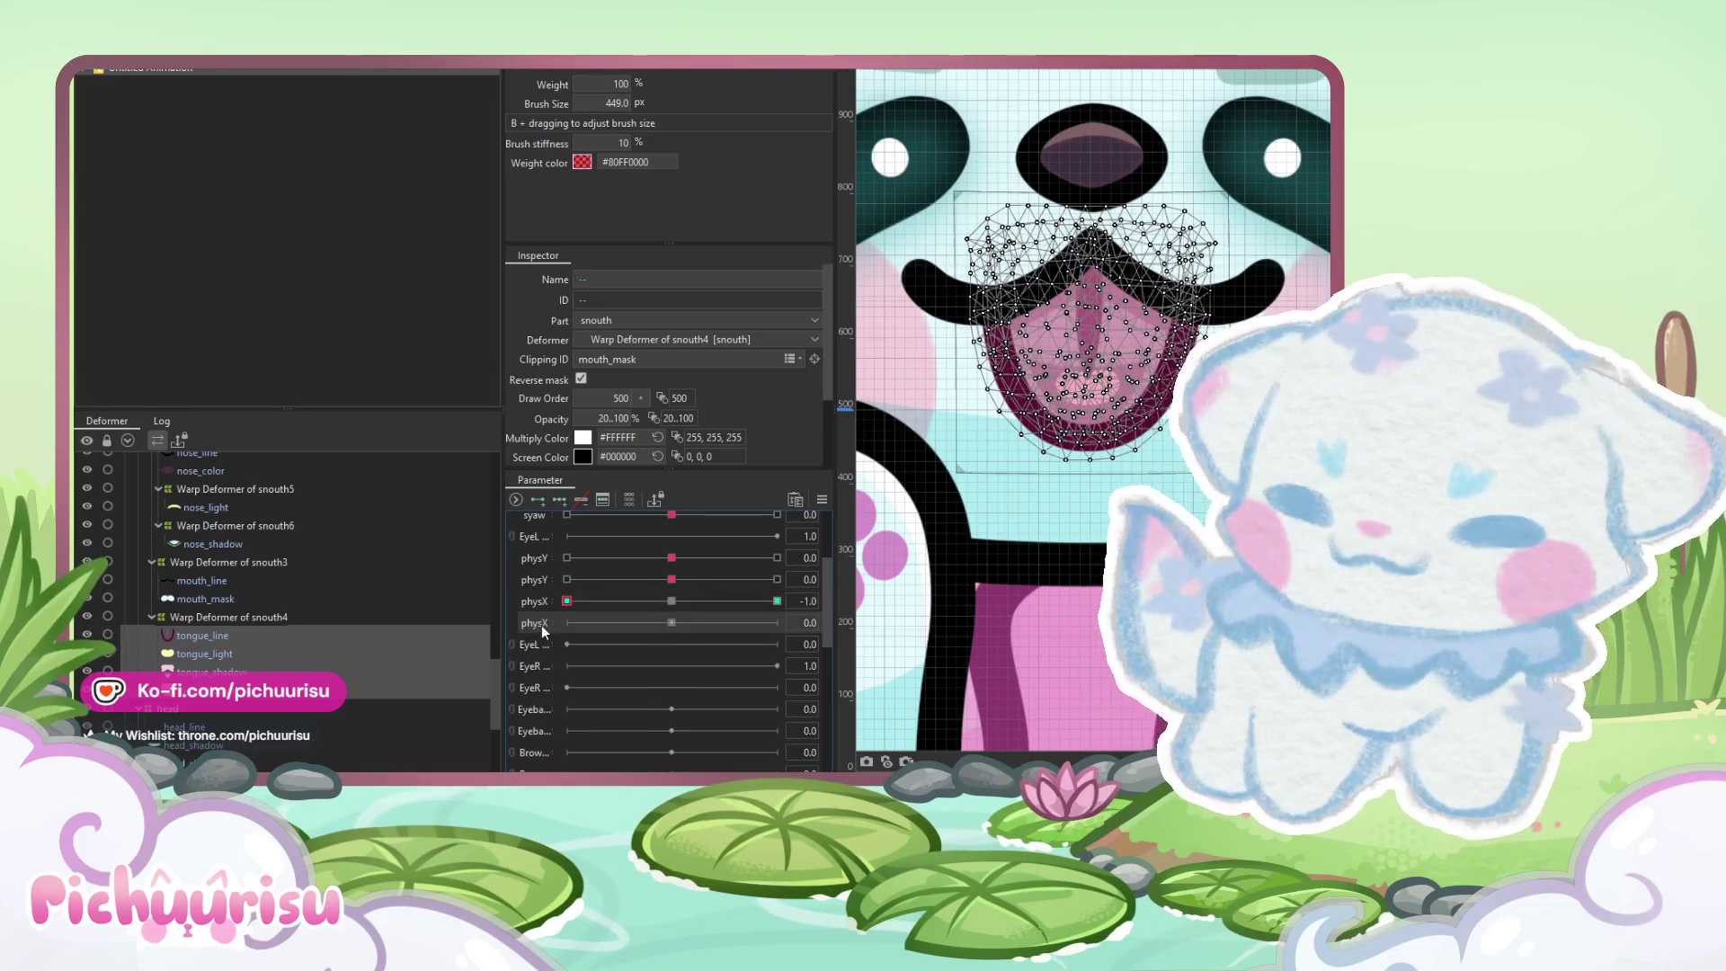
{"action": "left_click", "coordinate": [671, 601]}
{"action": "left_click", "coordinate": [576, 622]}
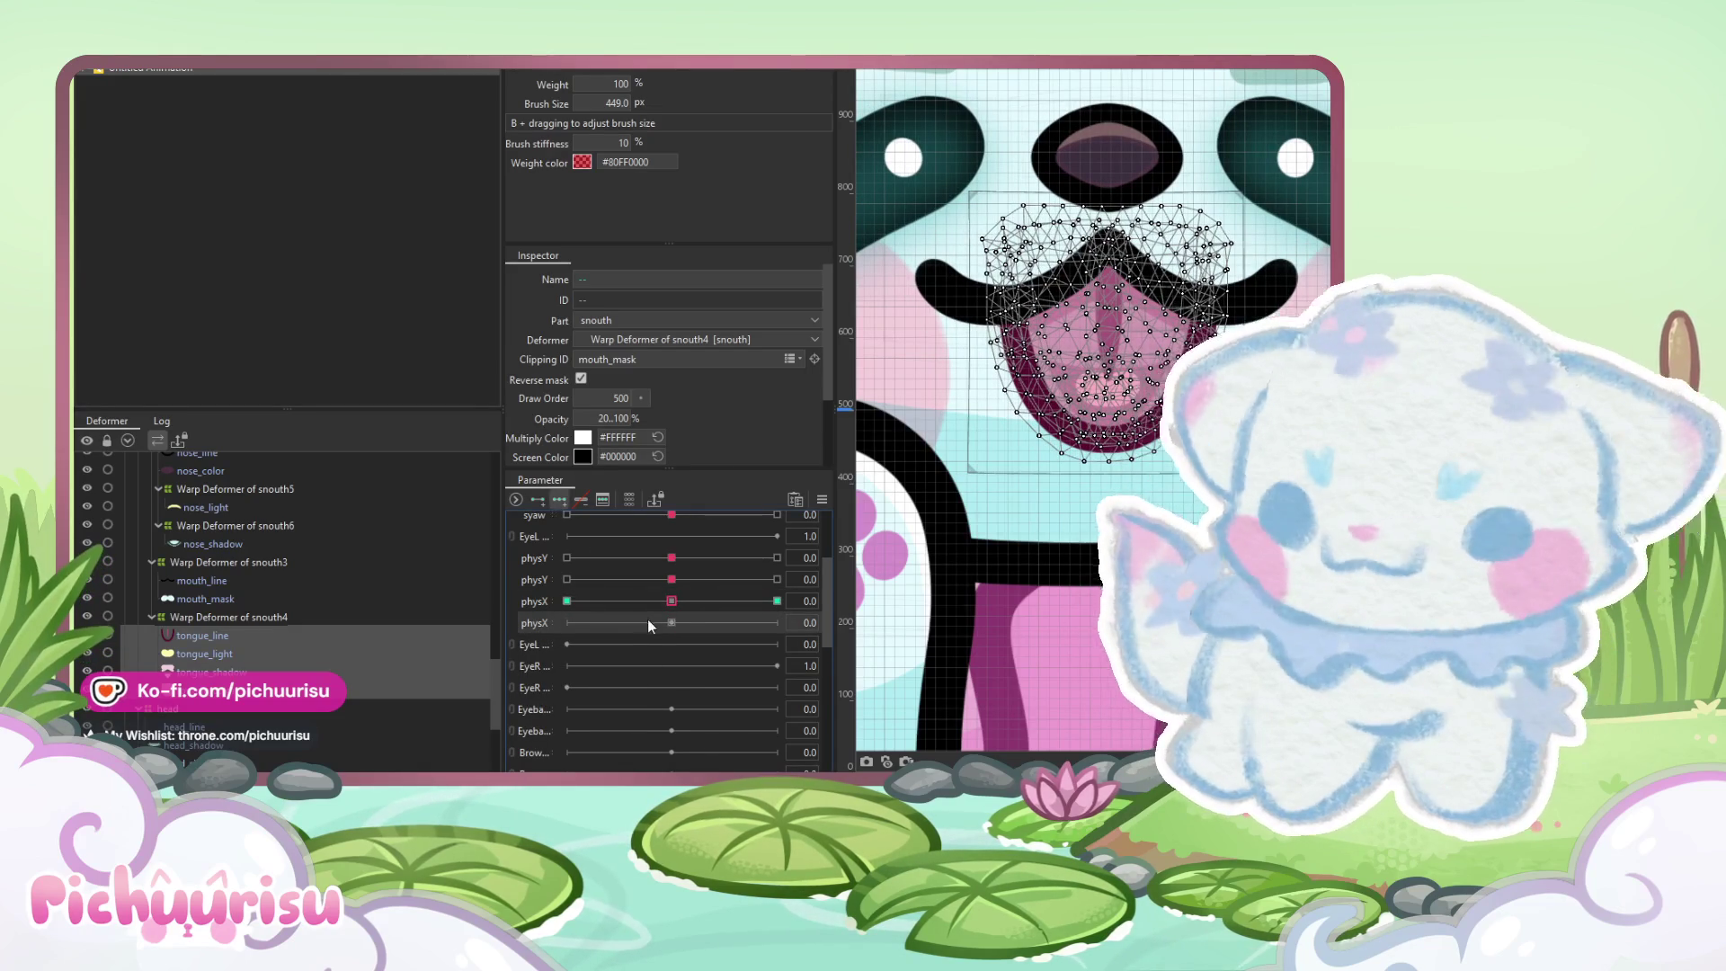
{"action": "left_click", "coordinate": [776, 622]}
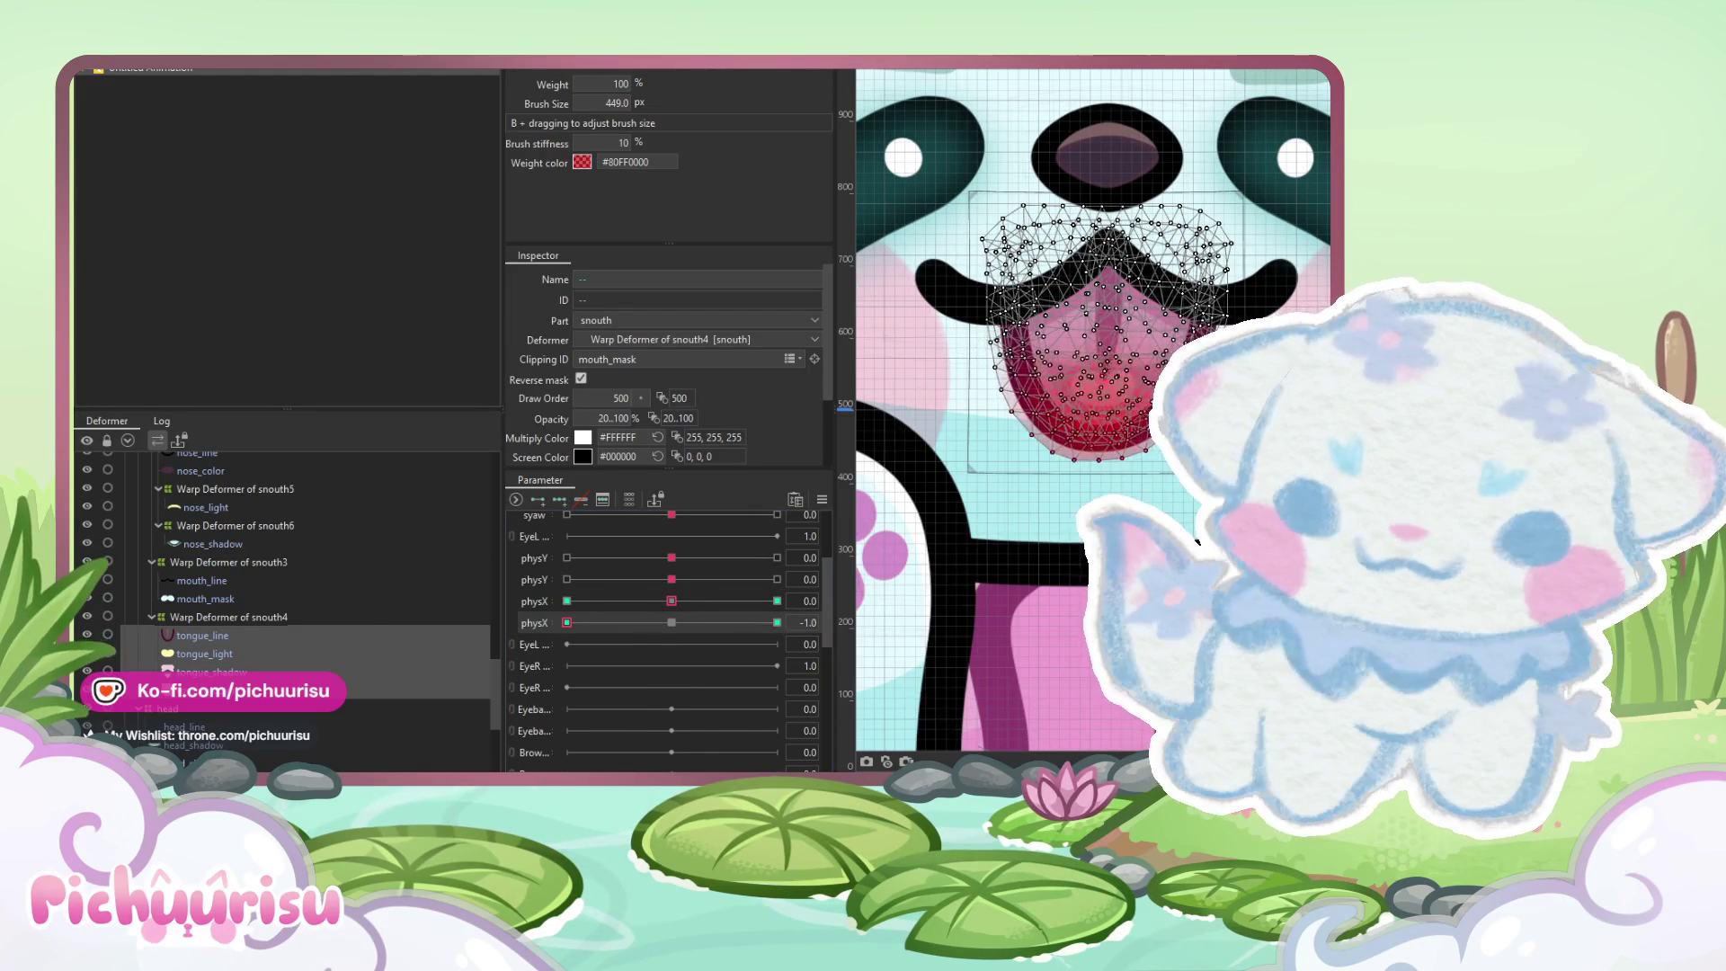
{"action": "scroll", "coordinate": [1079, 530], "scroll_direction": "down", "scroll_amount": 3}
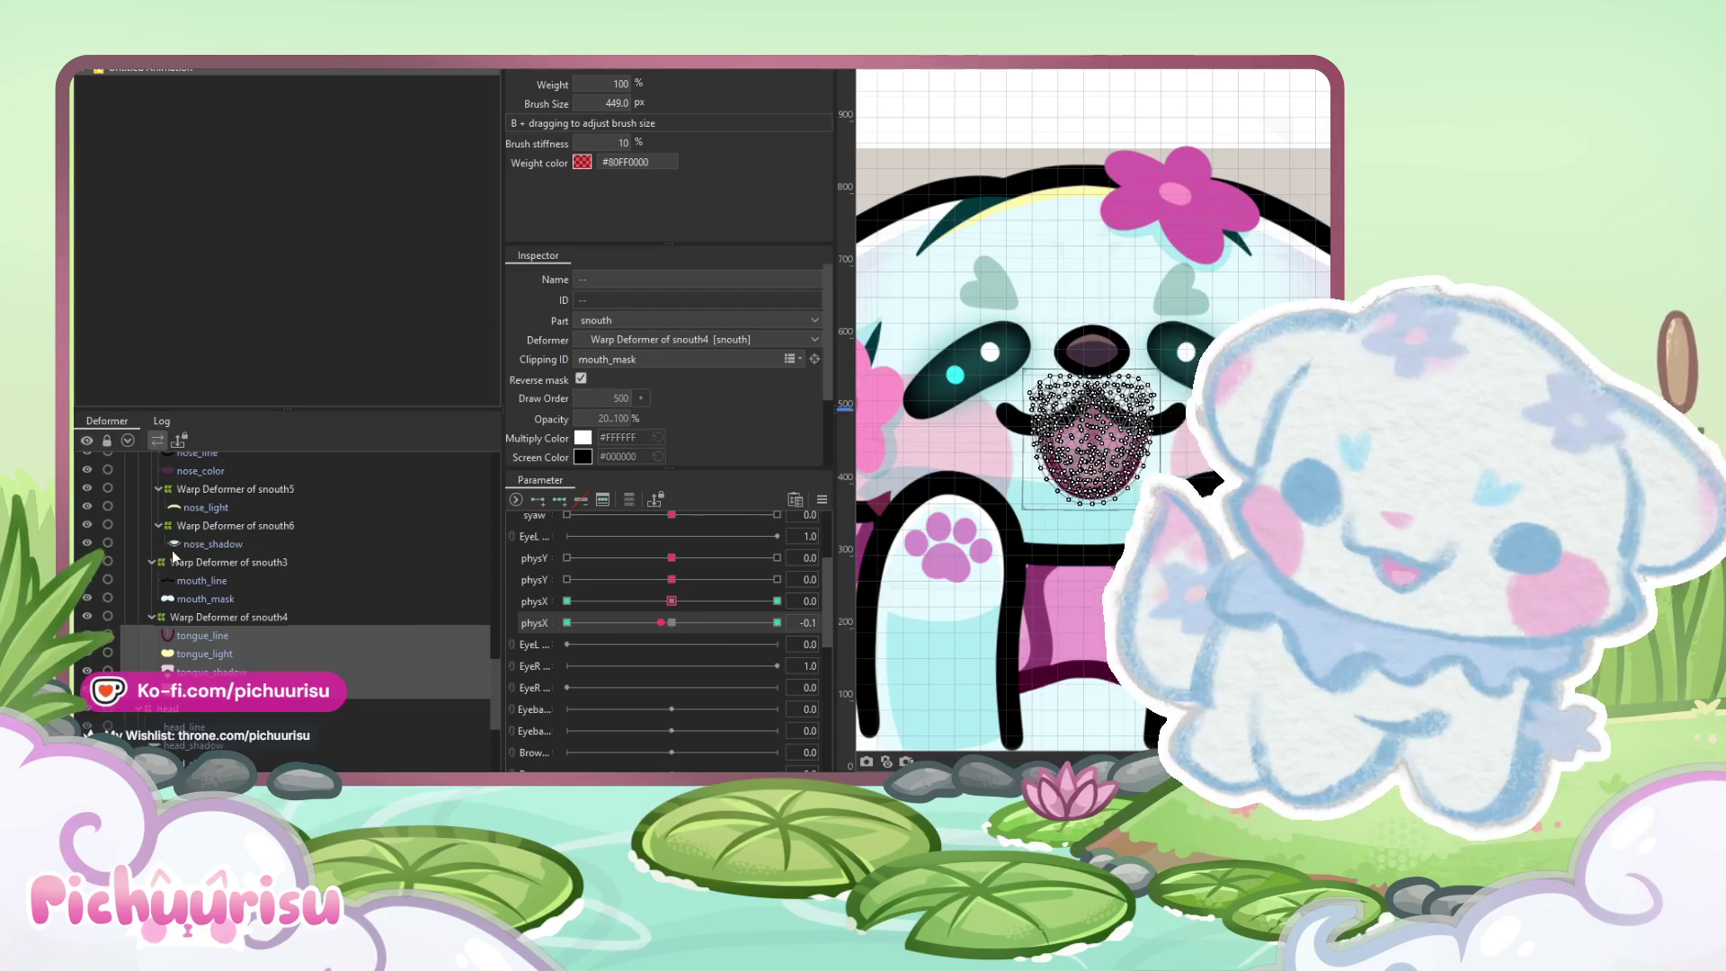
{"action": "scroll", "coordinate": [225, 575], "scroll_direction": "up", "scroll_amount": 2}
{"action": "left_click", "coordinate": [182, 501]}
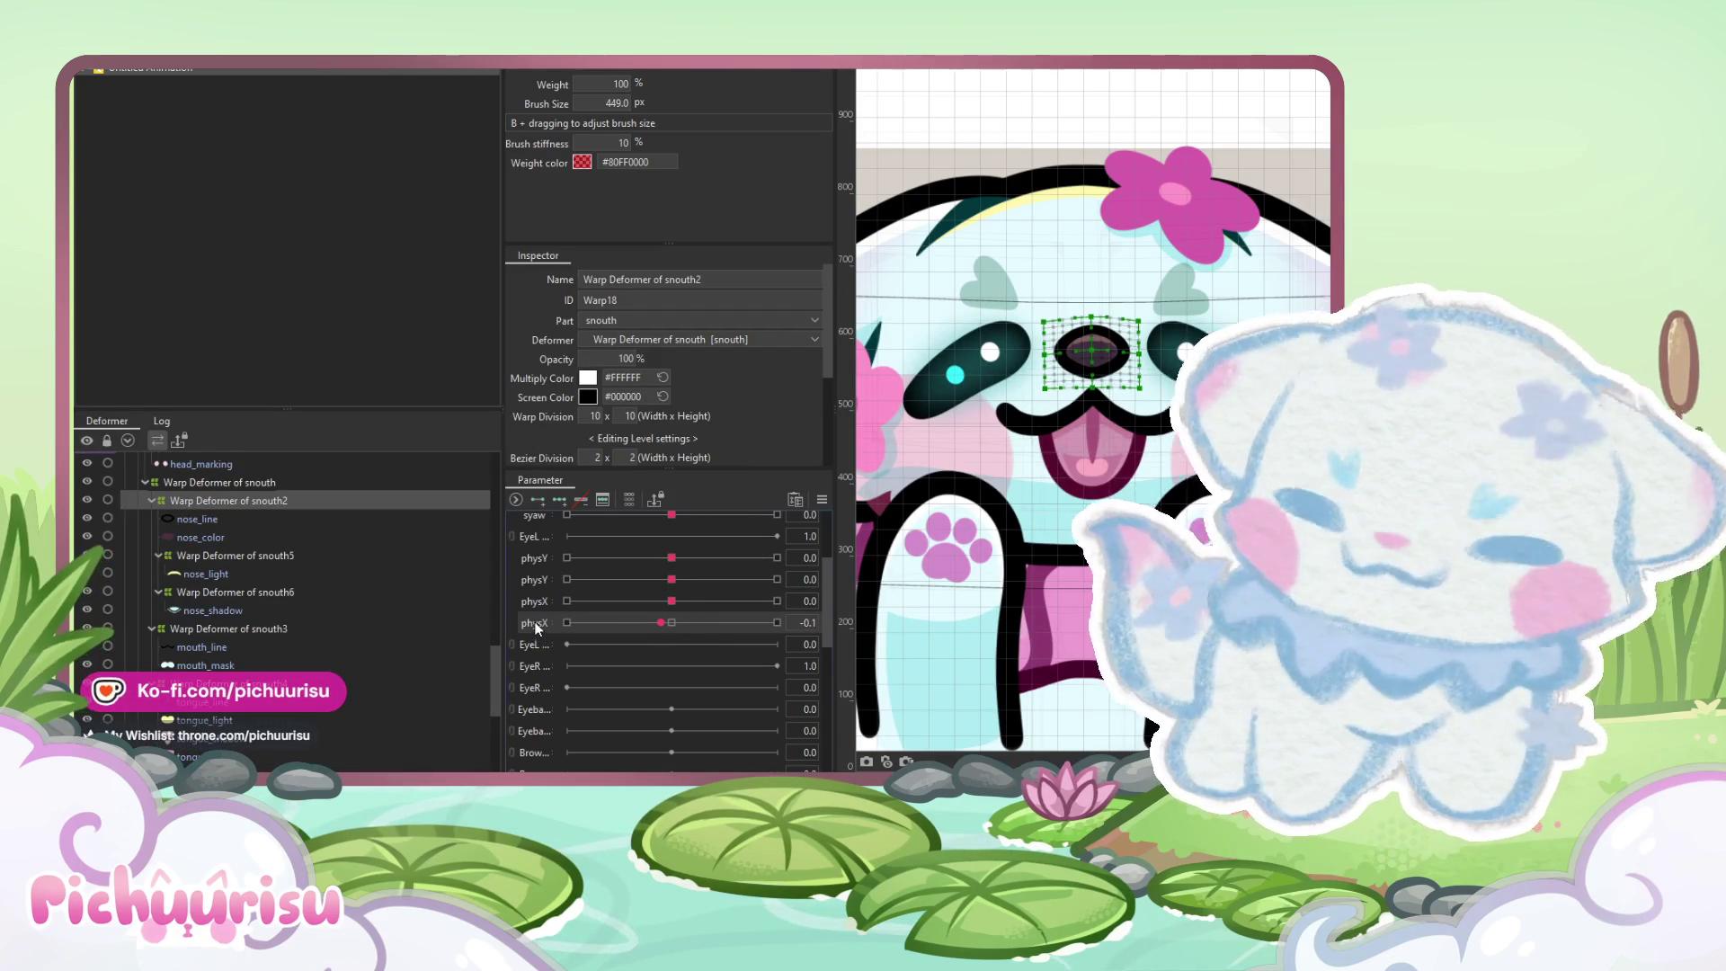
Set up left and right physX keyforms on Warp Deformer of snouth2 and snouth3, then select head_line
{"action": "left_click", "coordinate": [777, 622]}
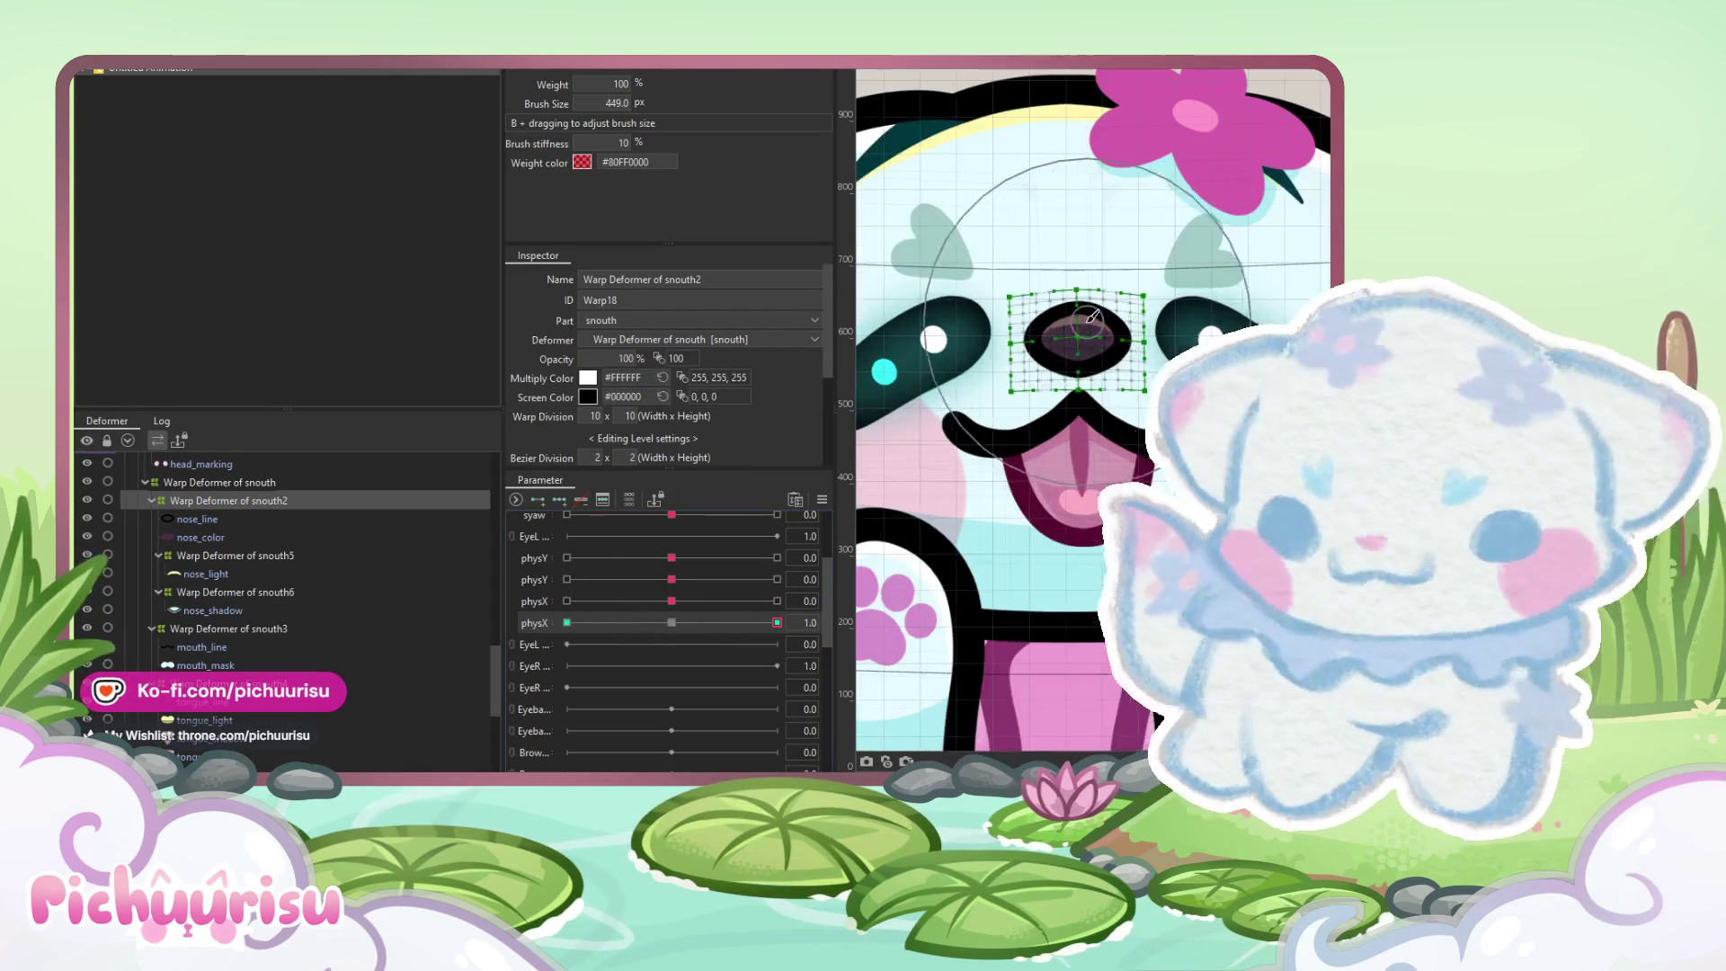
{"action": "left_click", "coordinate": [566, 622]}
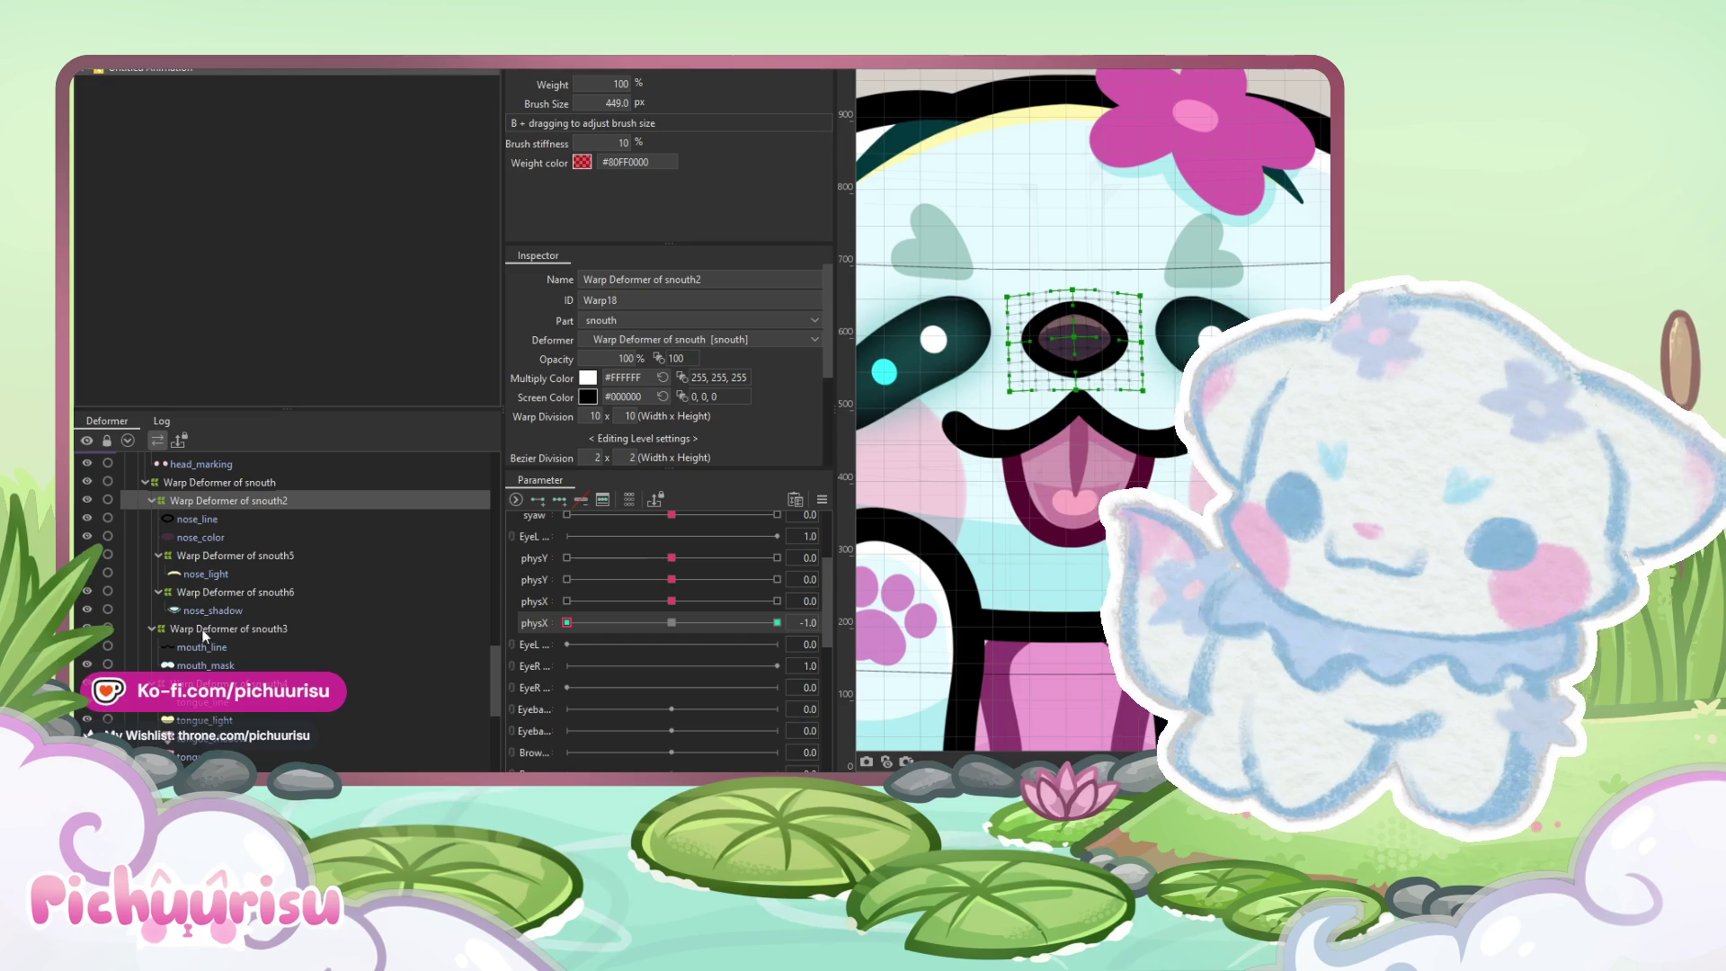
{"action": "left_click", "coordinate": [204, 629]}
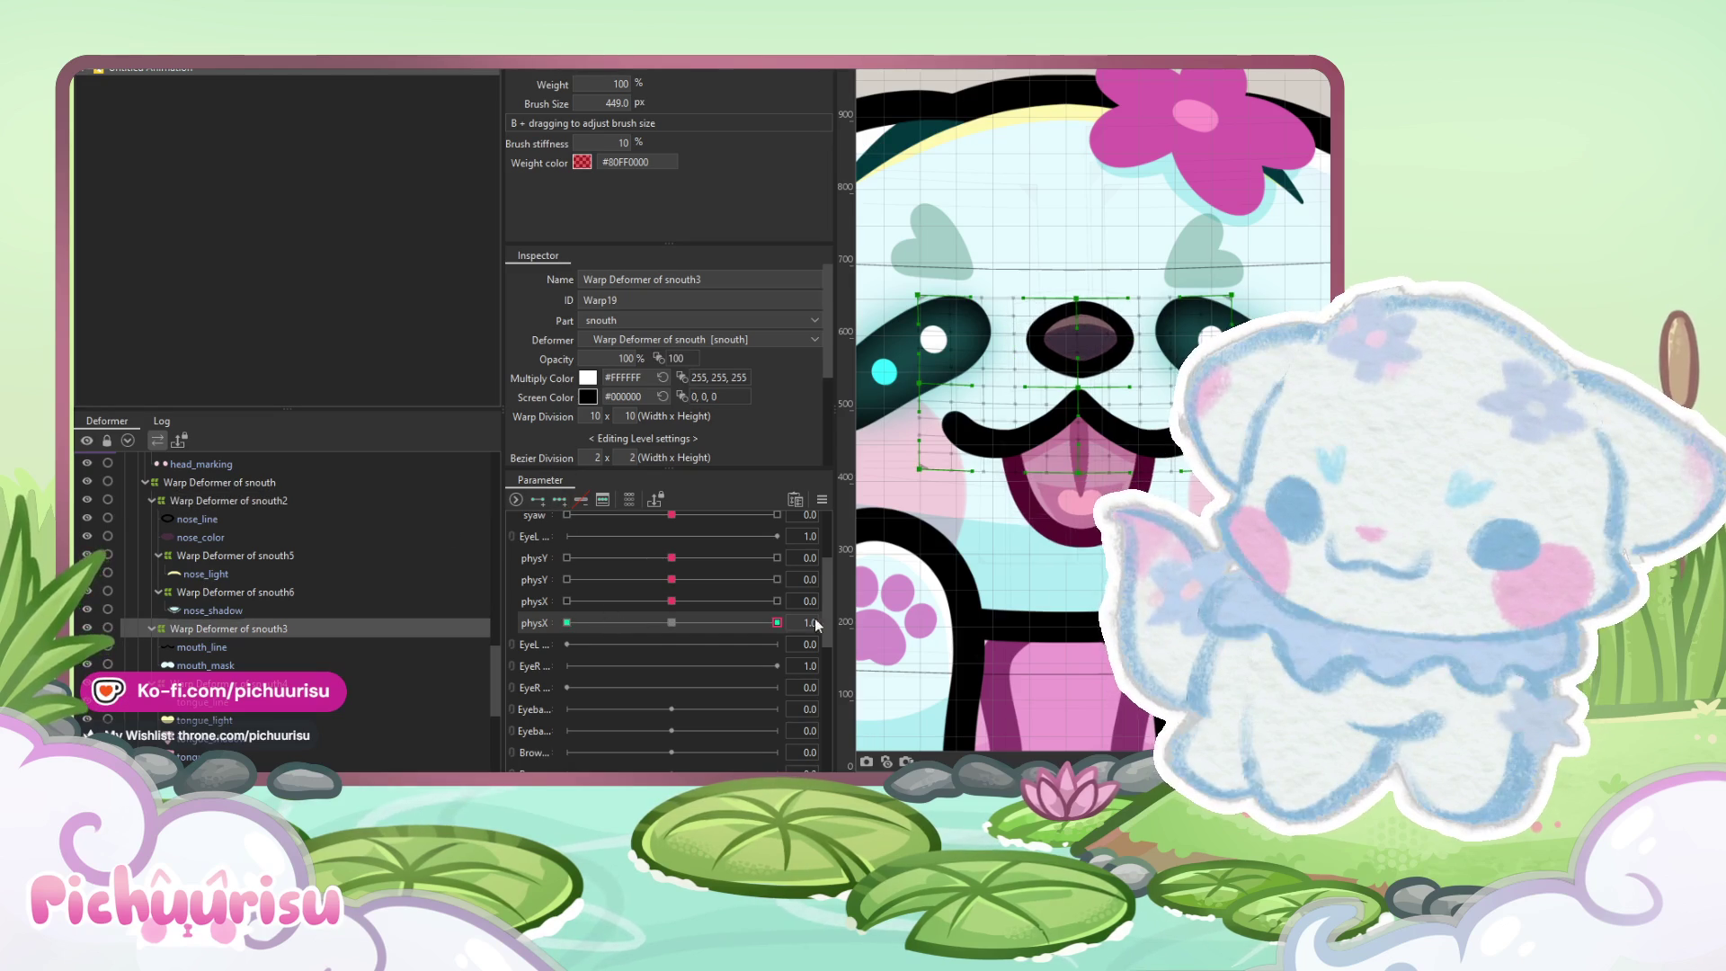
{"action": "left_click", "coordinate": [566, 622]}
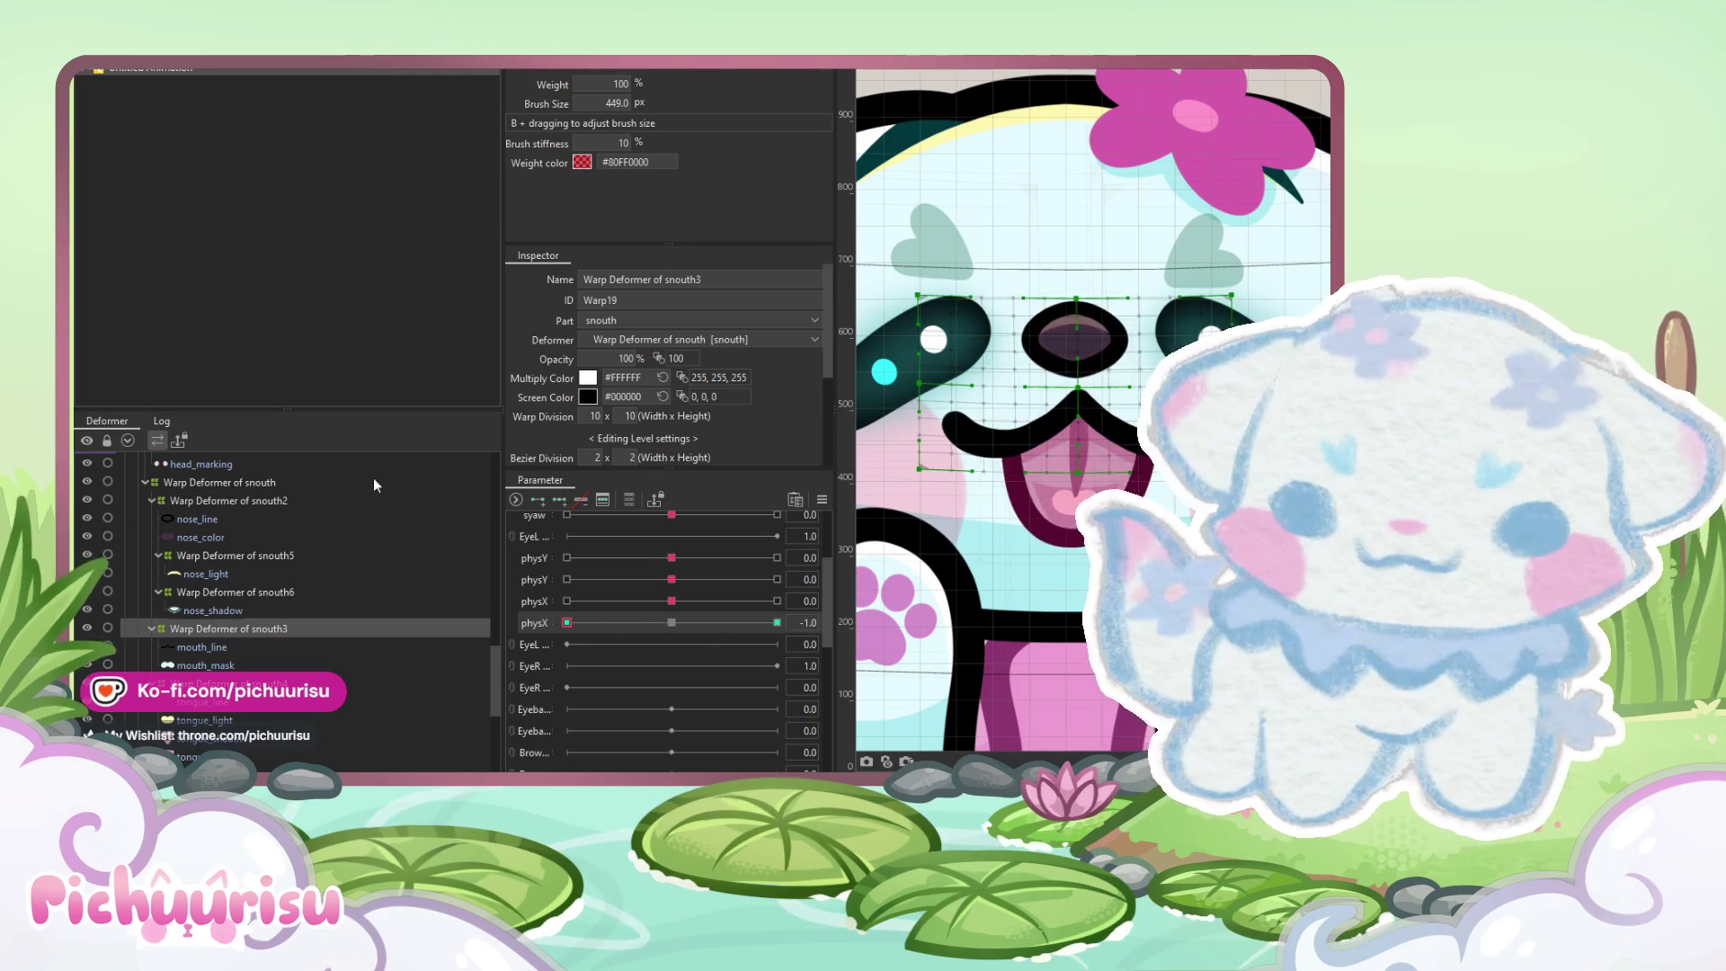
{"action": "left_click", "coordinate": [683, 622]}
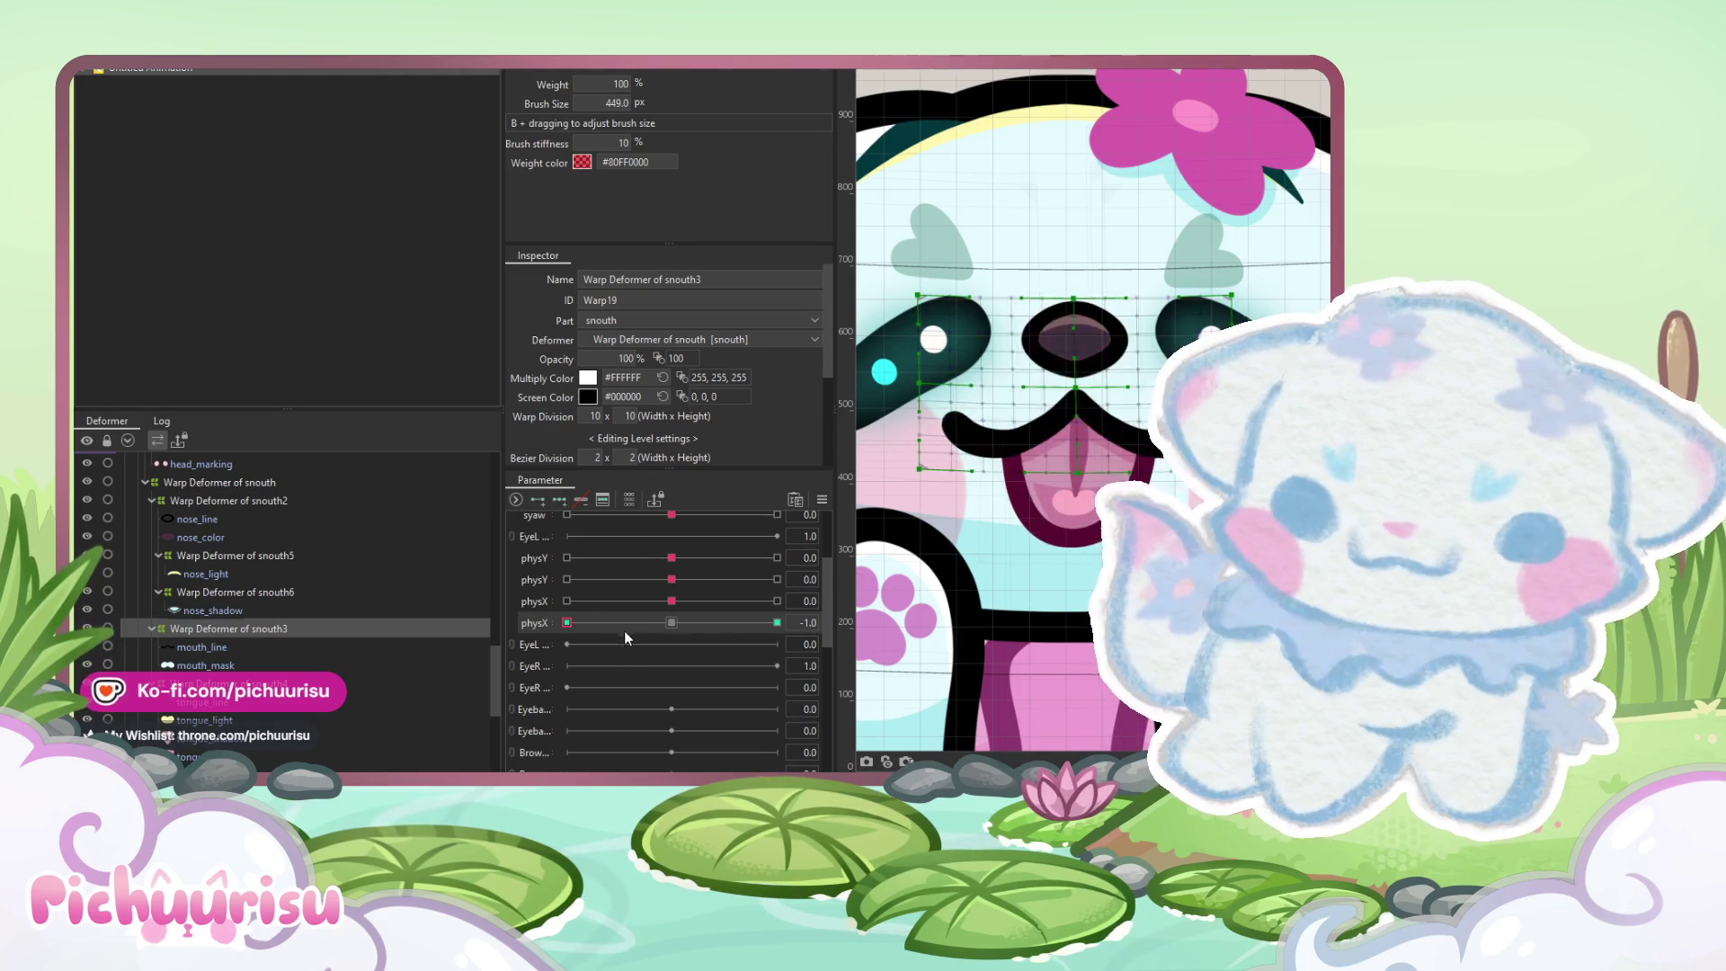
{"action": "scroll", "coordinate": [160, 656], "scroll_direction": "down", "scroll_amount": 3}
{"action": "left_click", "coordinate": [174, 661]}
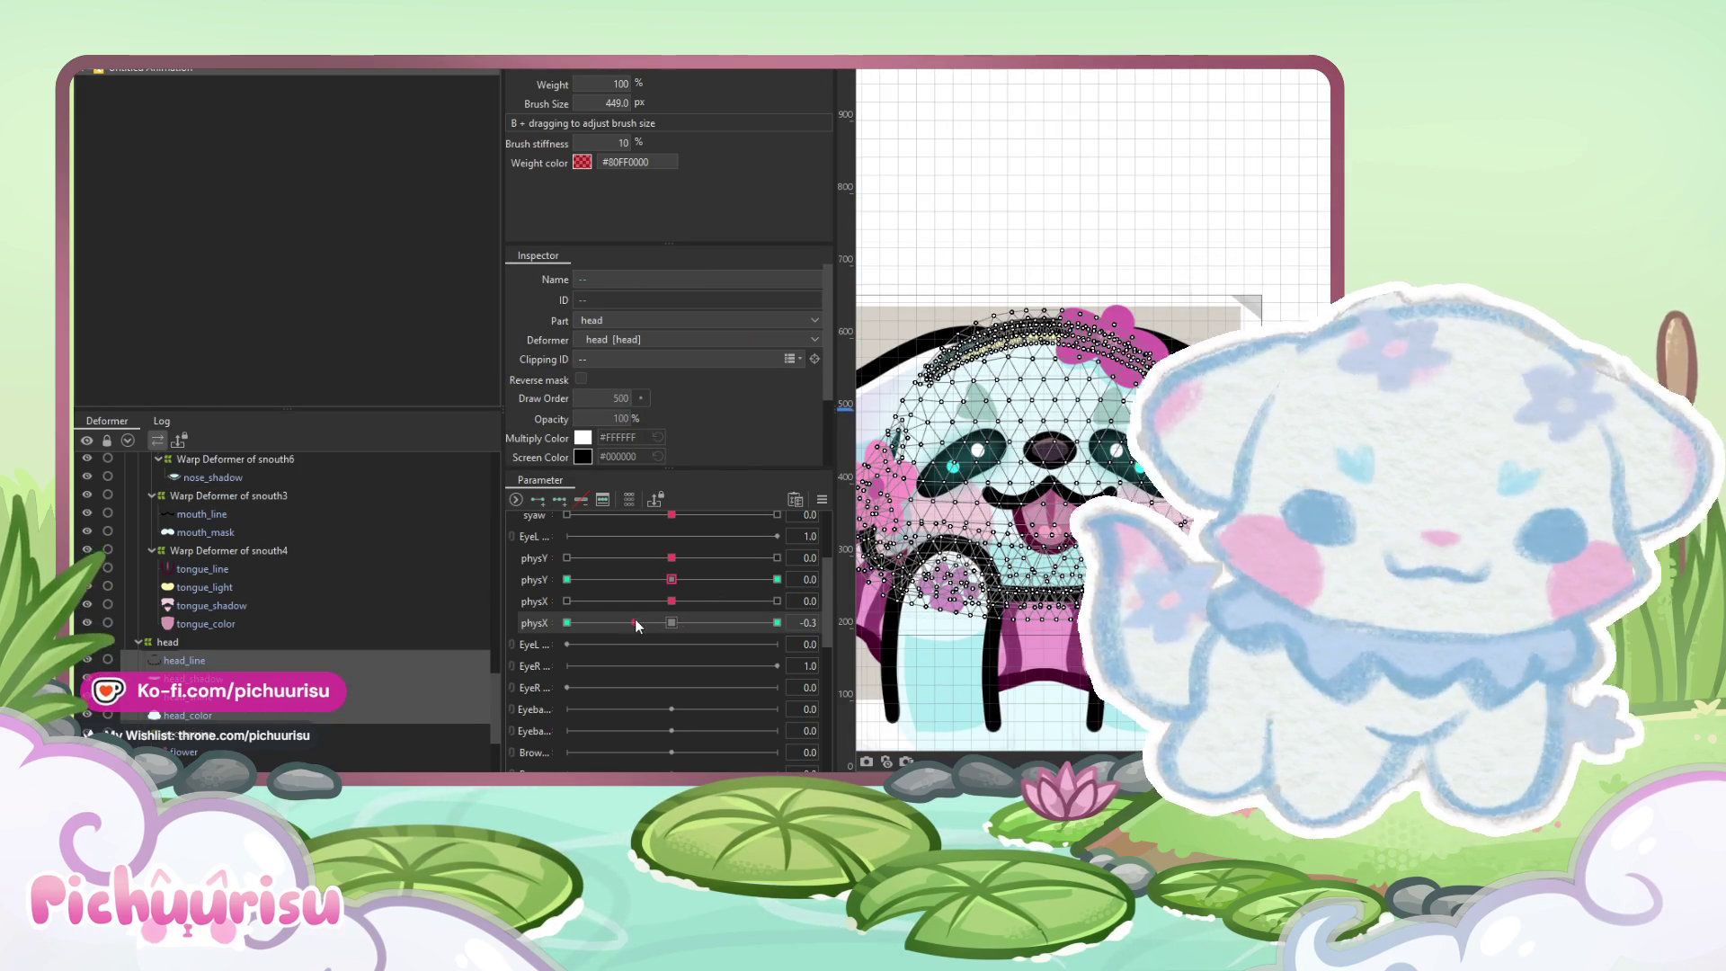
Paint sway weight on the head's right edge at the right physX keyform
{"action": "left_click", "coordinate": [776, 622]}
{"action": "left_click_drag", "start_coordinate": [1110, 584], "coordinate": [1160, 584]}
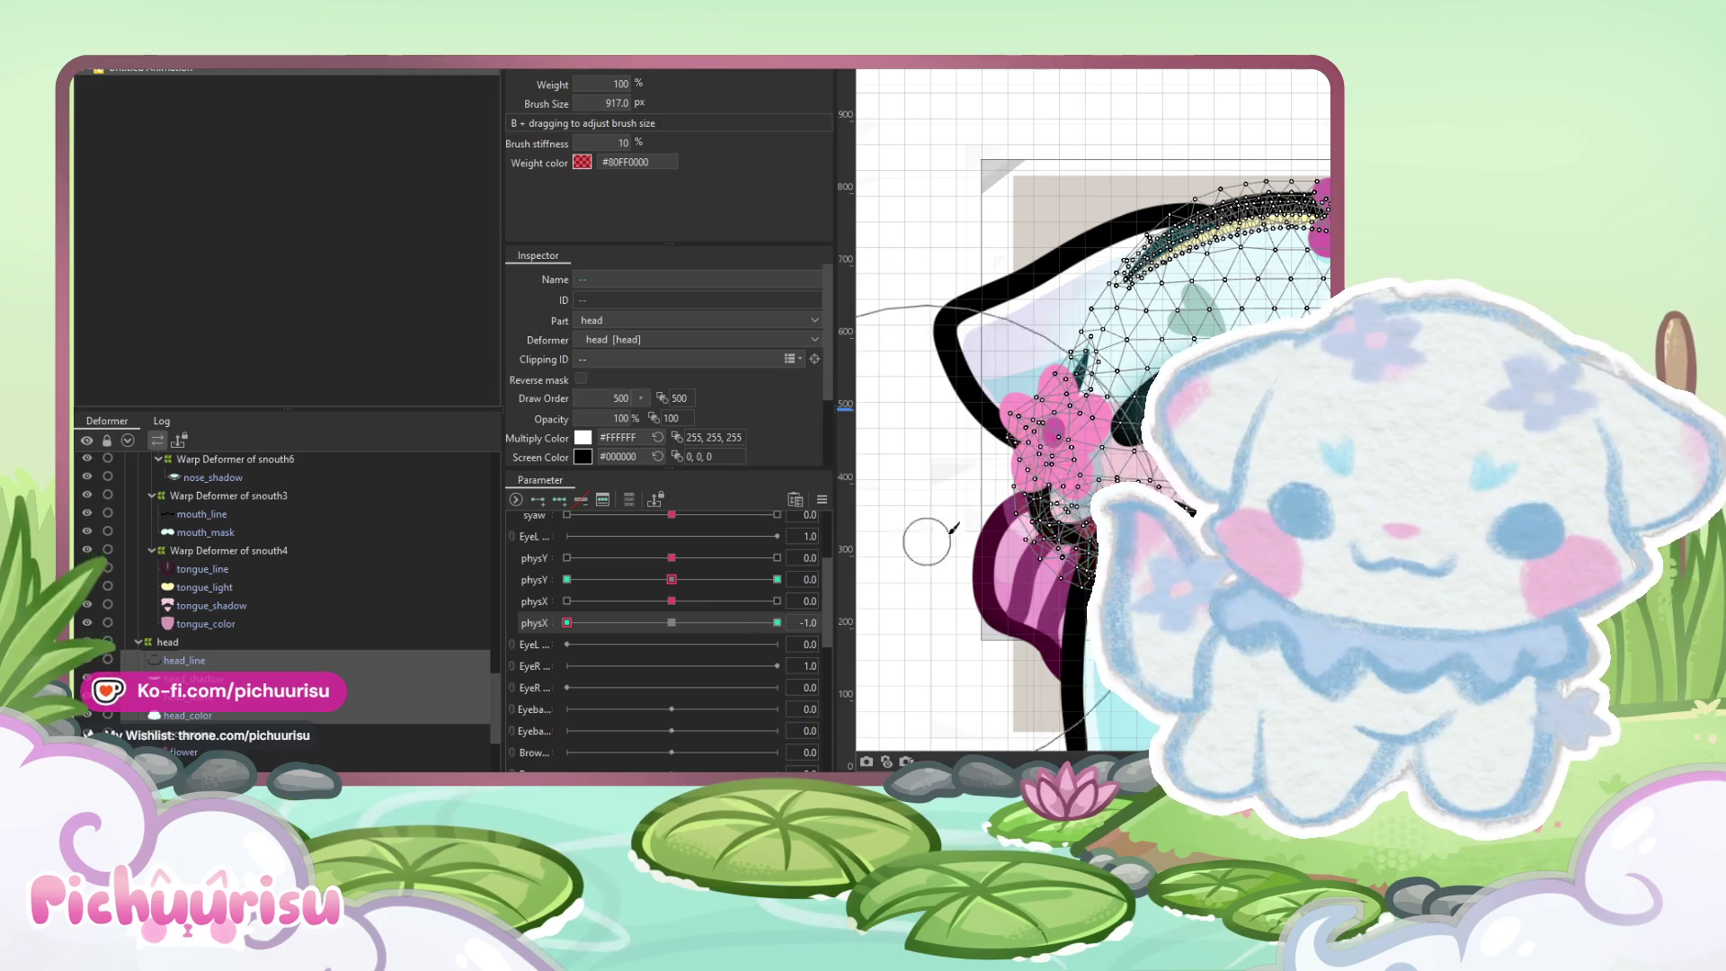
{"action": "left_click_drag", "start_coordinate": [935, 528], "coordinate": [863, 386]}
{"action": "left_click_drag", "start_coordinate": [1187, 332], "coordinate": [1186, 405]}
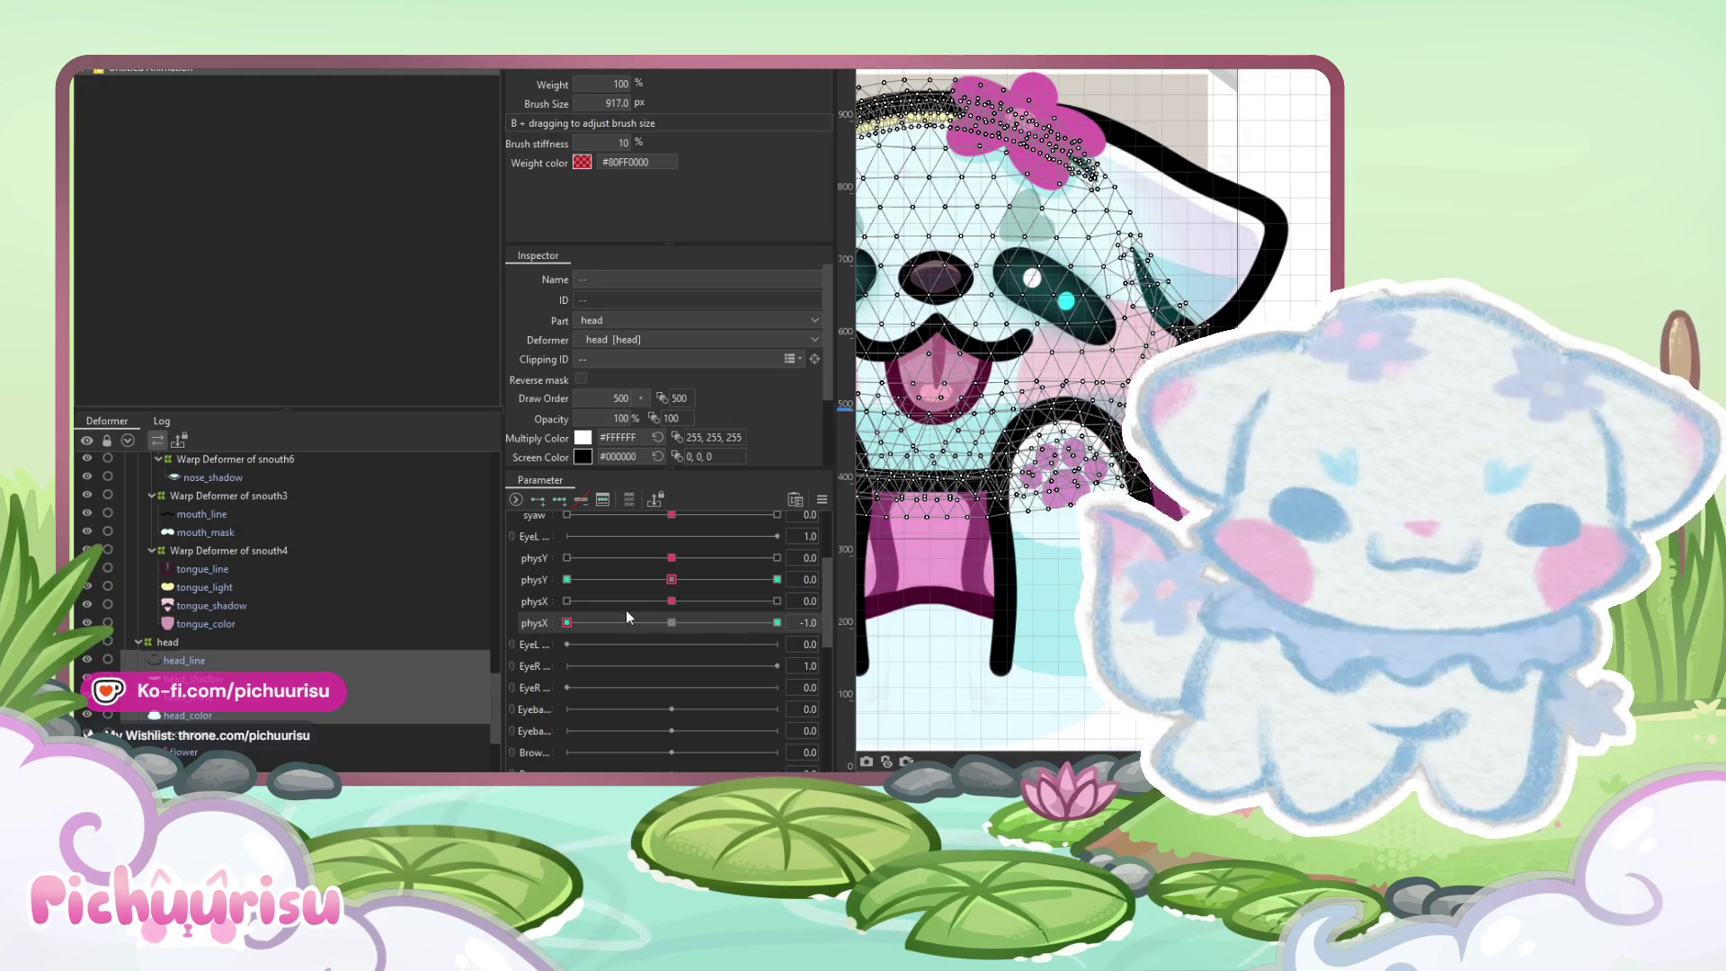
{"action": "left_click", "coordinate": [777, 622]}
{"action": "scroll", "coordinate": [148, 670], "scroll_direction": "down", "scroll_amount": 3}
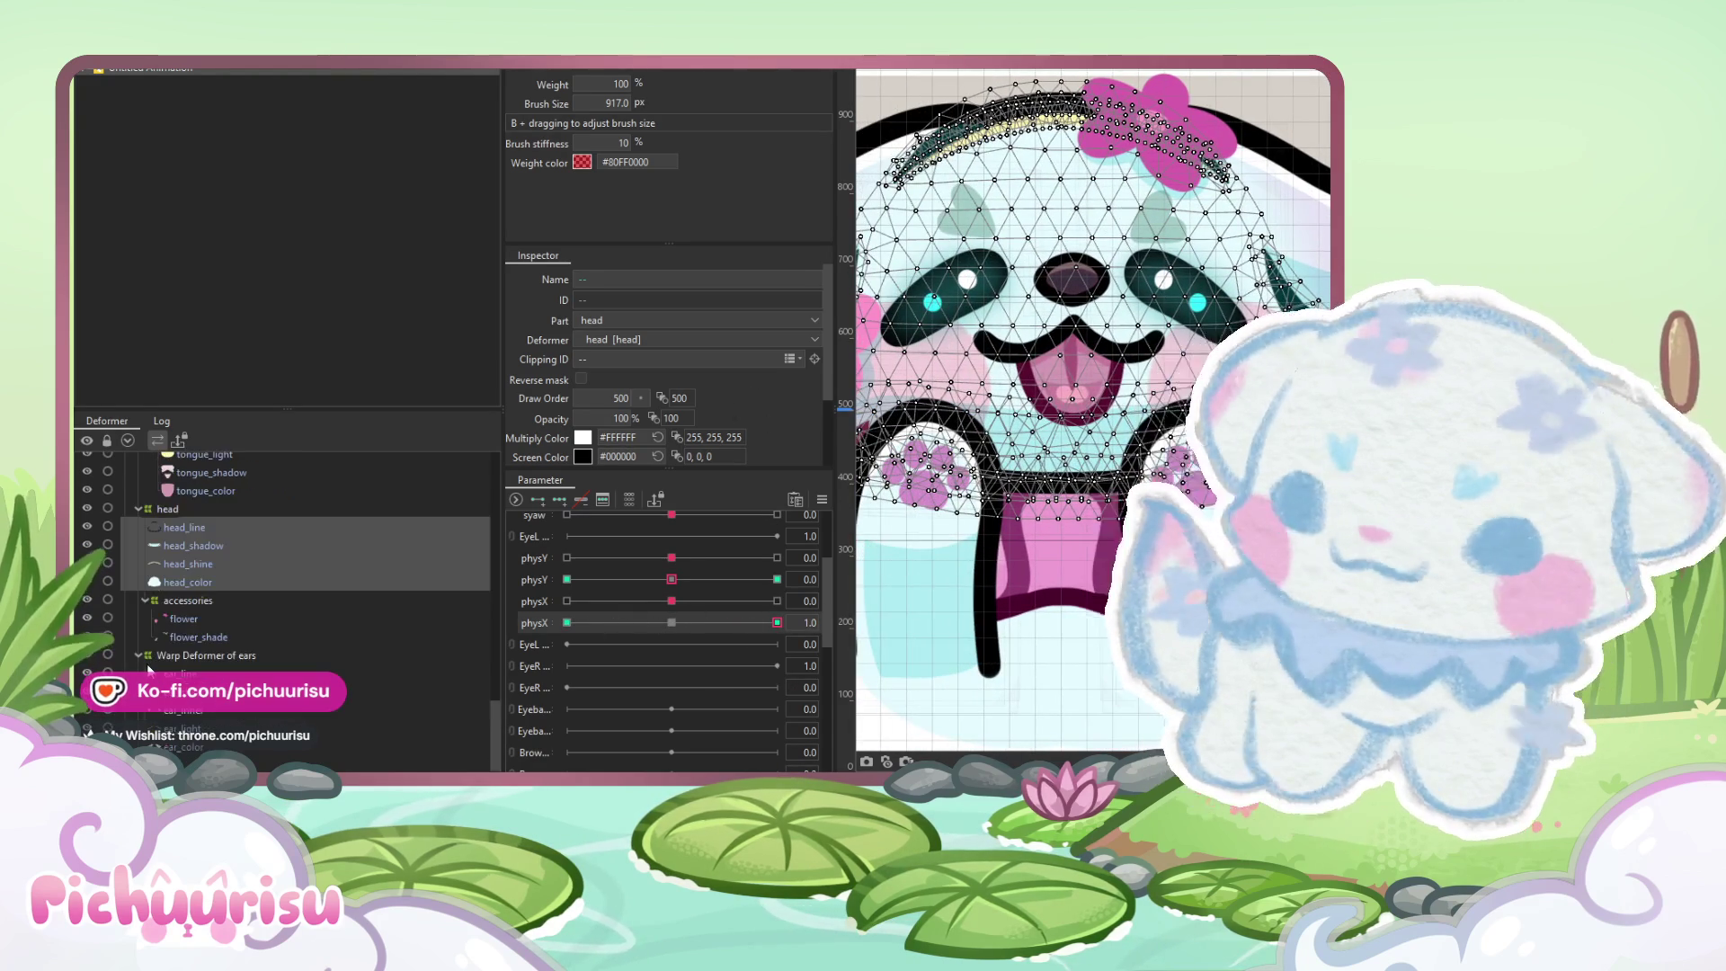
Add physX keyforms to the flower accessories deformer and preview its sway at 0.8
{"action": "left_click", "coordinate": [180, 600]}
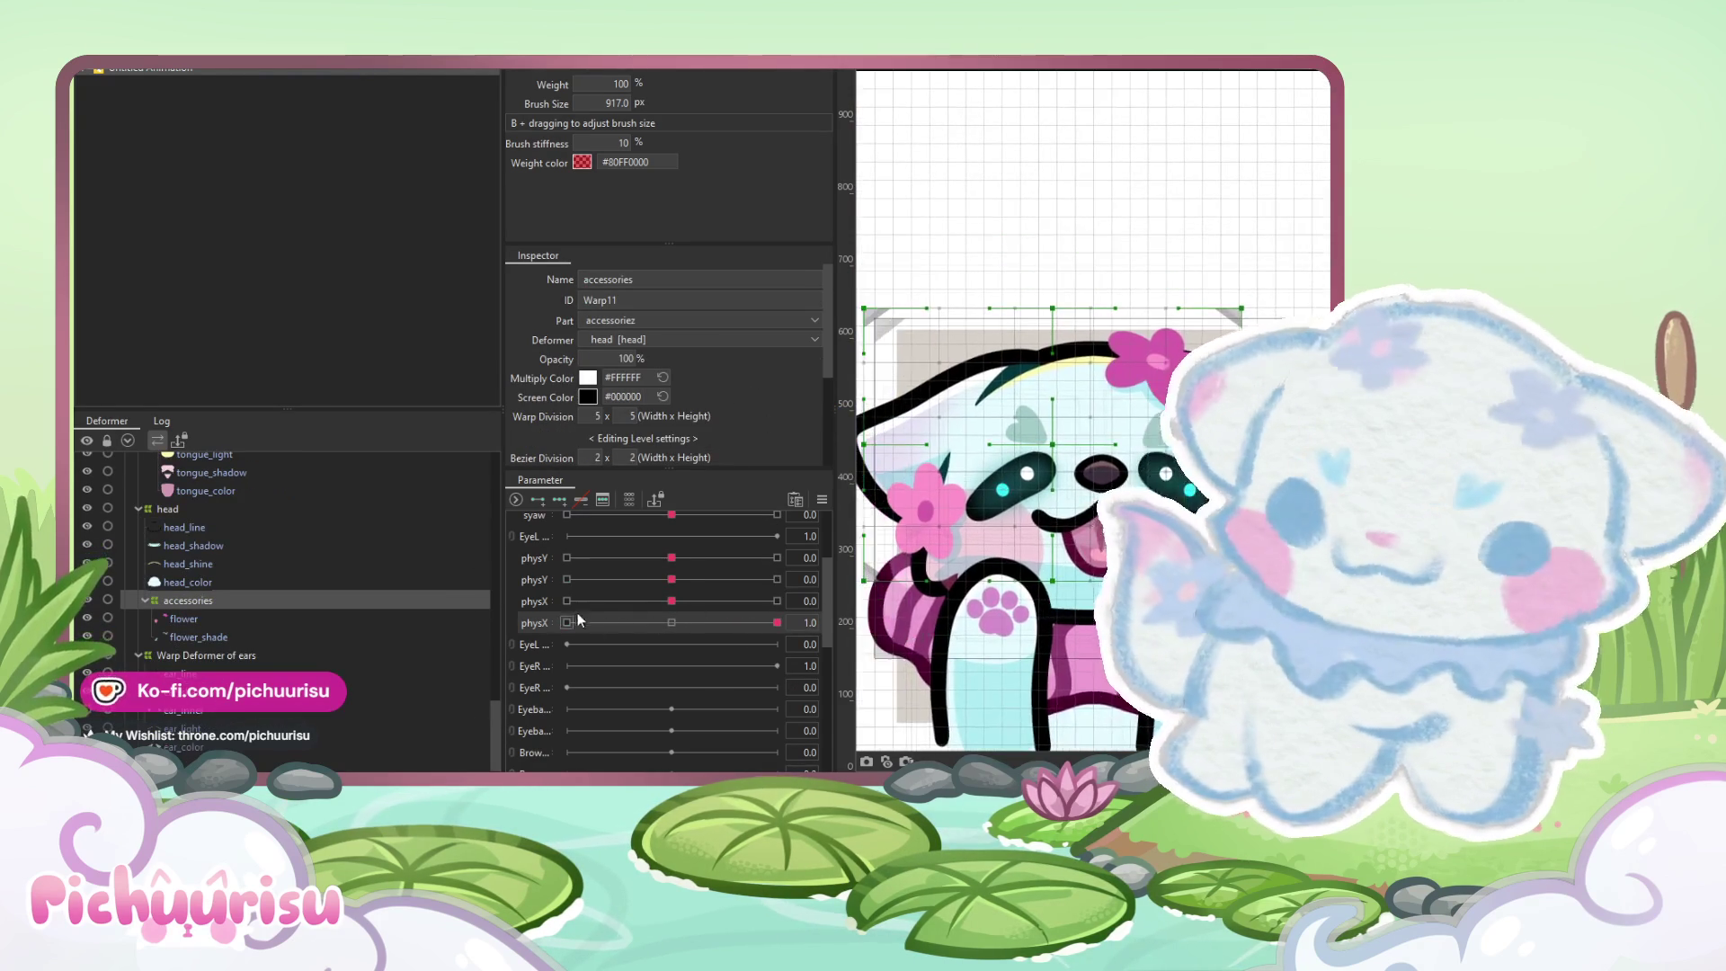
{"action": "left_click", "coordinate": [579, 500]}
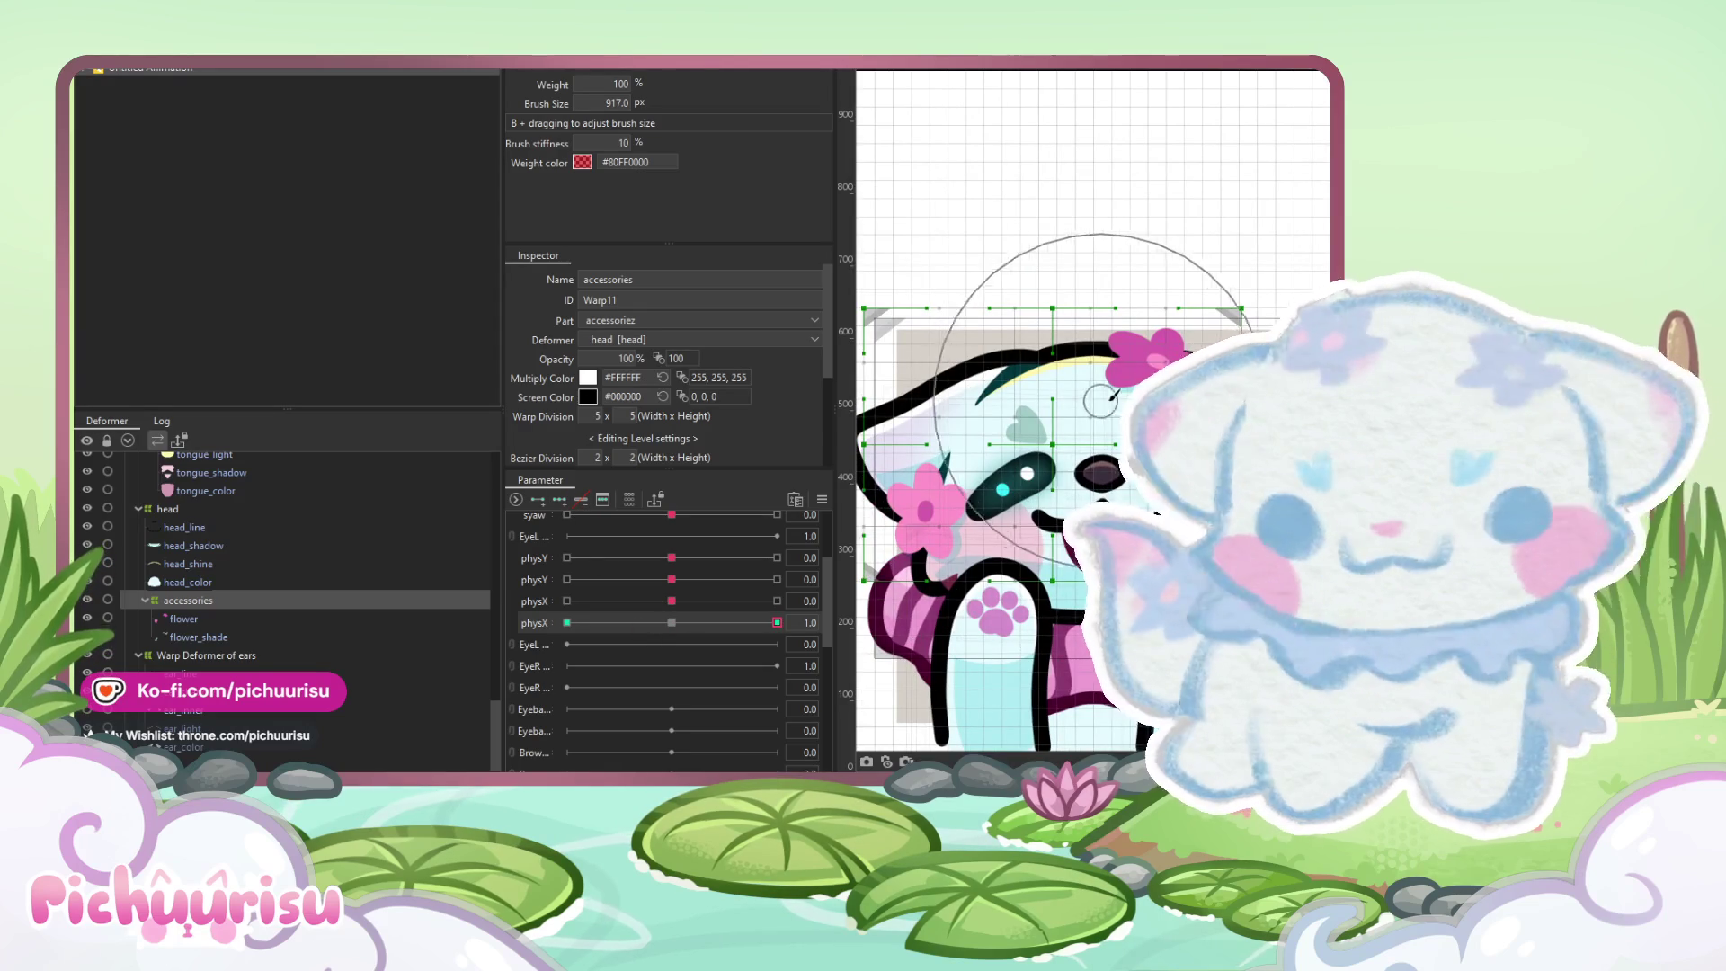
{"action": "left_click_drag", "start_coordinate": [984, 425], "coordinate": [1034, 425]}
{"action": "left_click", "coordinate": [567, 622]}
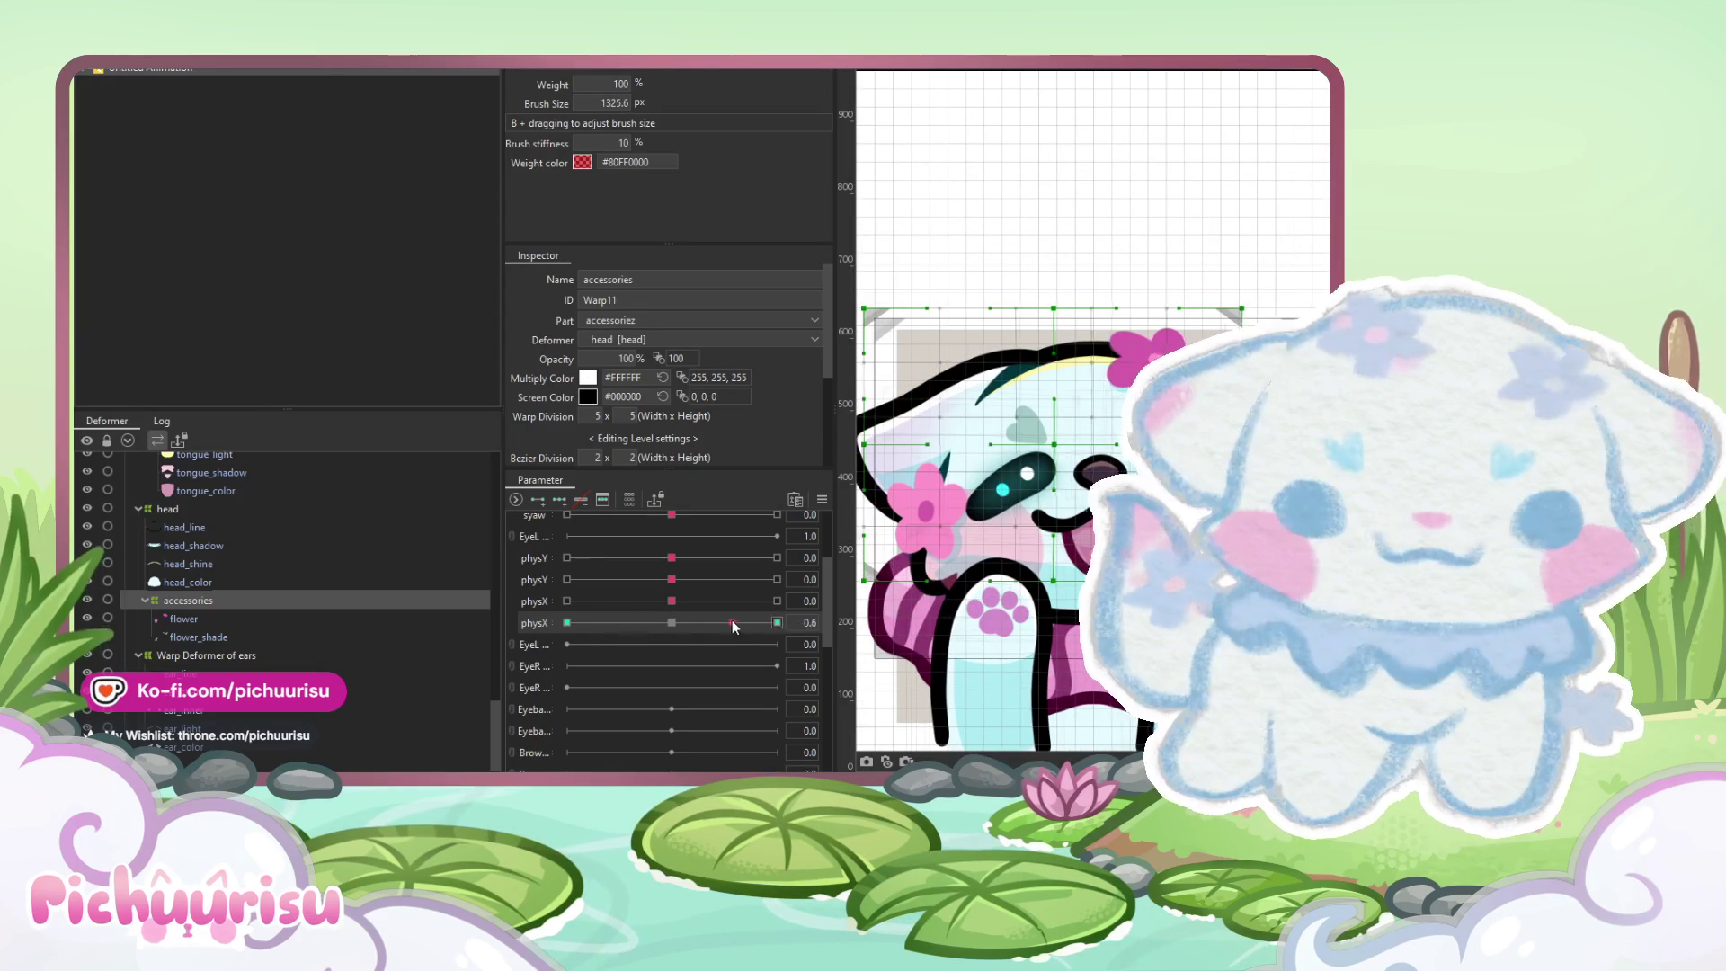
{"action": "left_click_drag", "start_coordinate": [566, 622], "coordinate": [756, 622]}
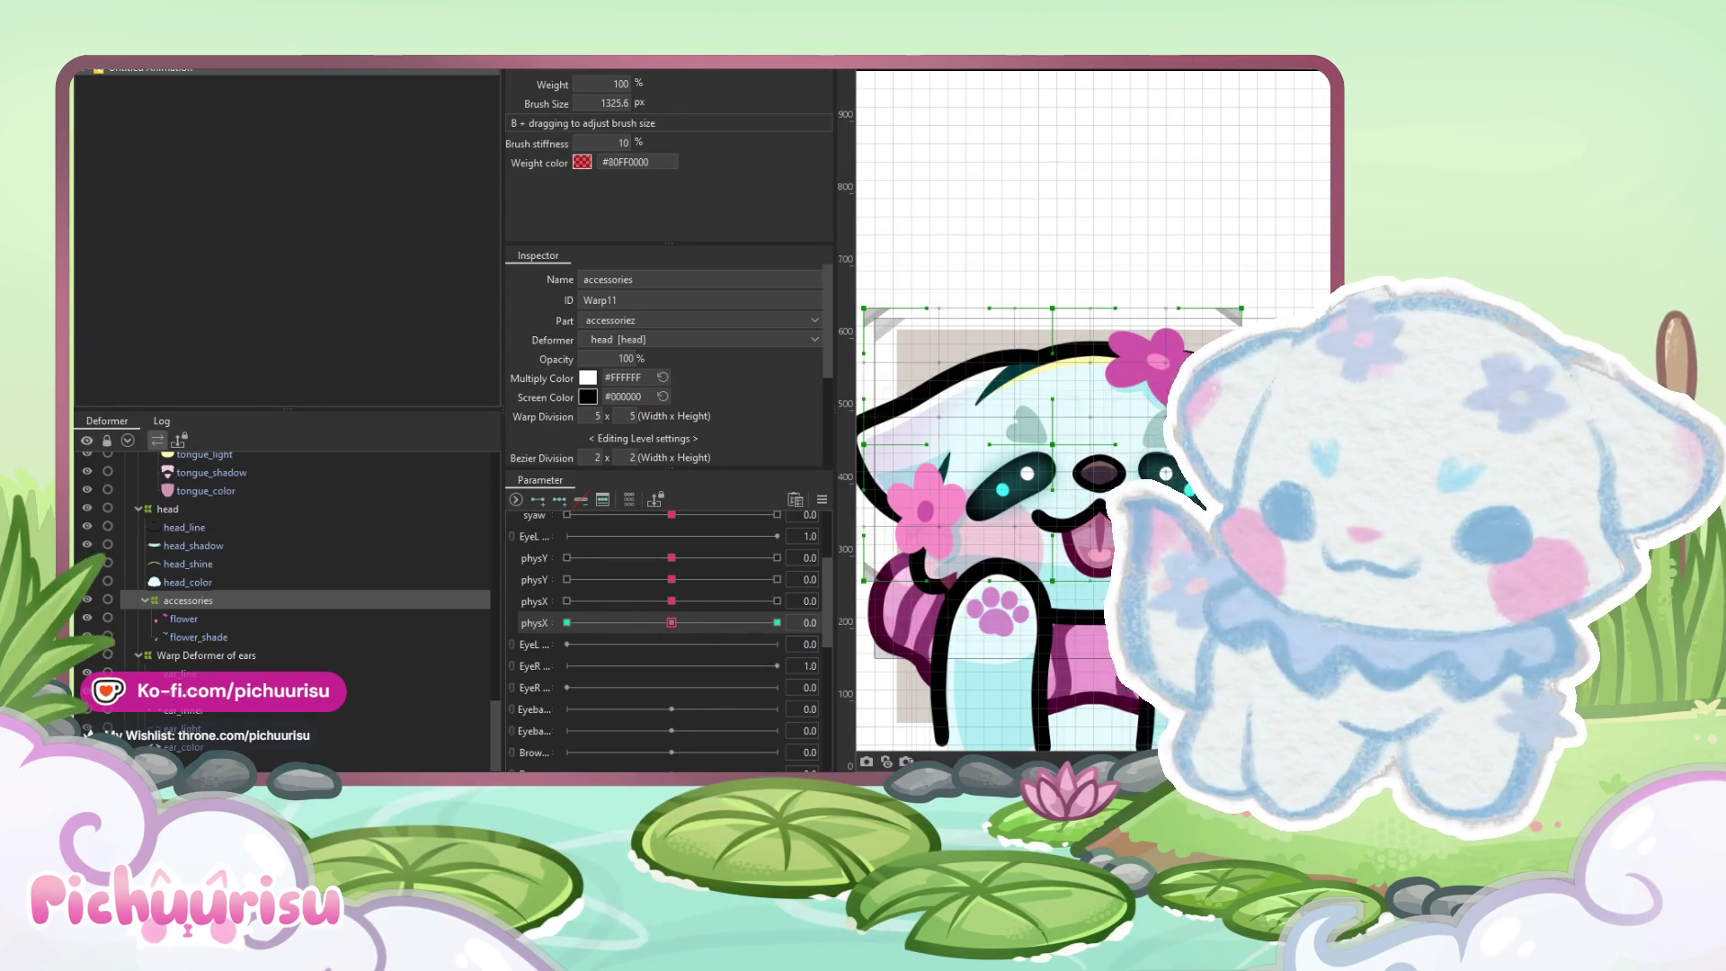
Add physX keyforms at both ends of the range to the body's warp deformer
{"action": "left_click", "coordinate": [1007, 493]}
{"action": "scroll", "coordinate": [277, 651], "scroll_direction": "down", "scroll_amount": 3}
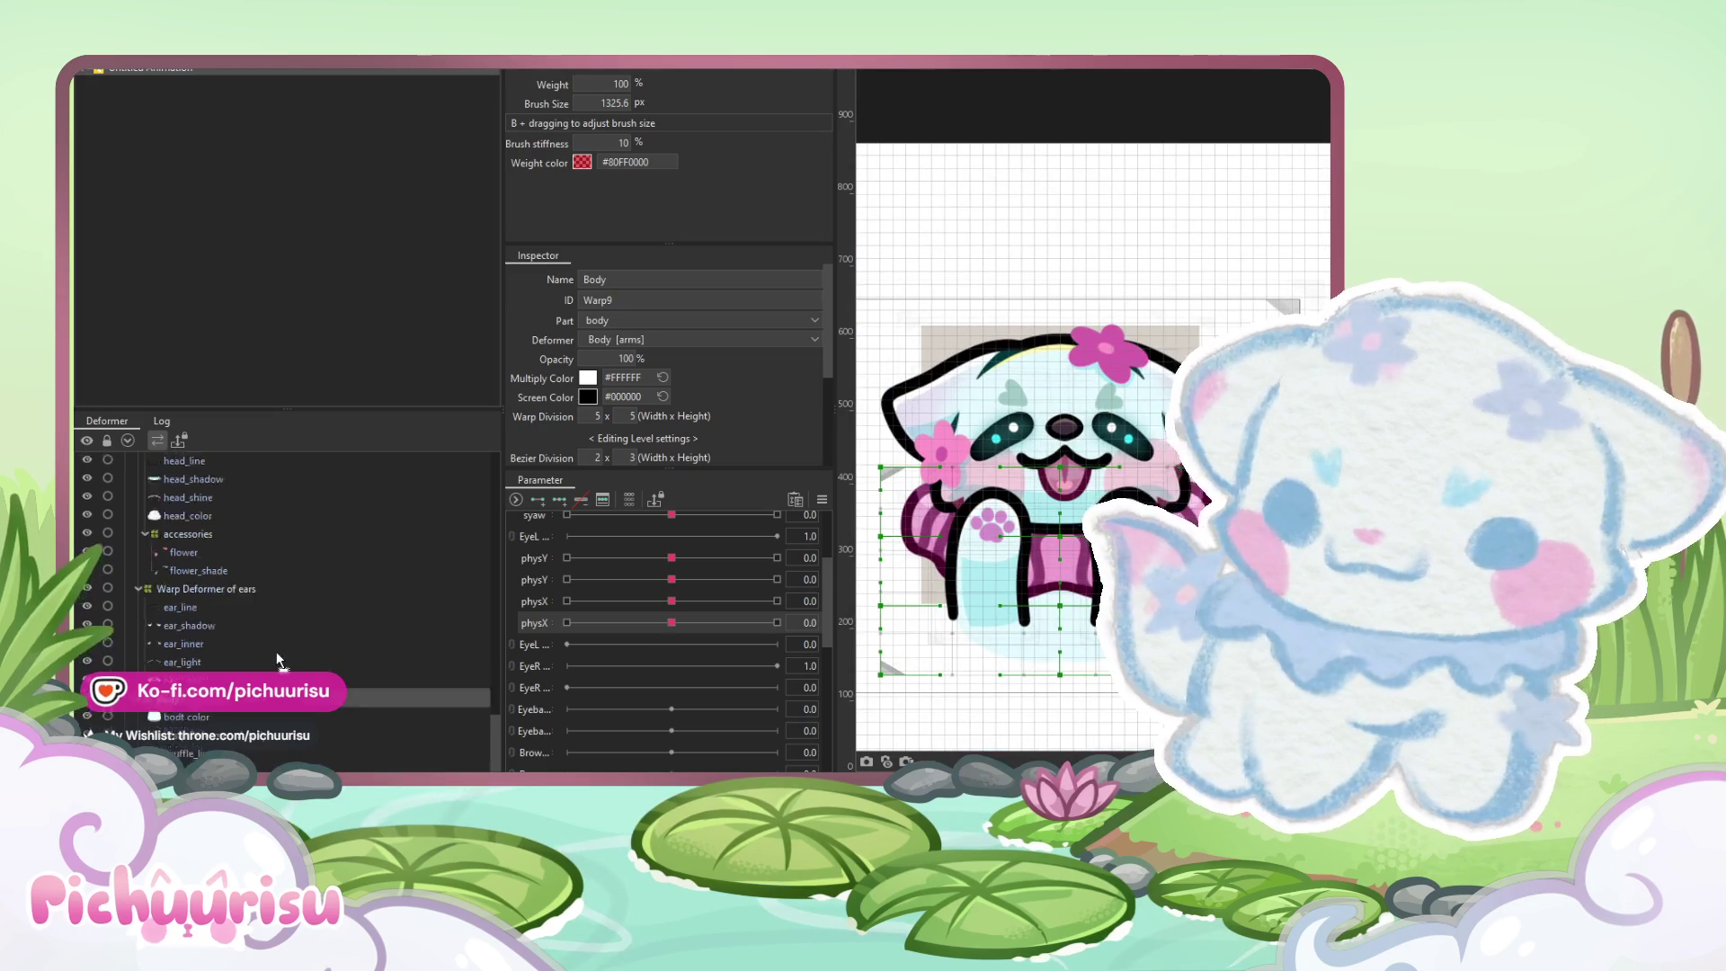
{"action": "left_click", "coordinate": [184, 694]}
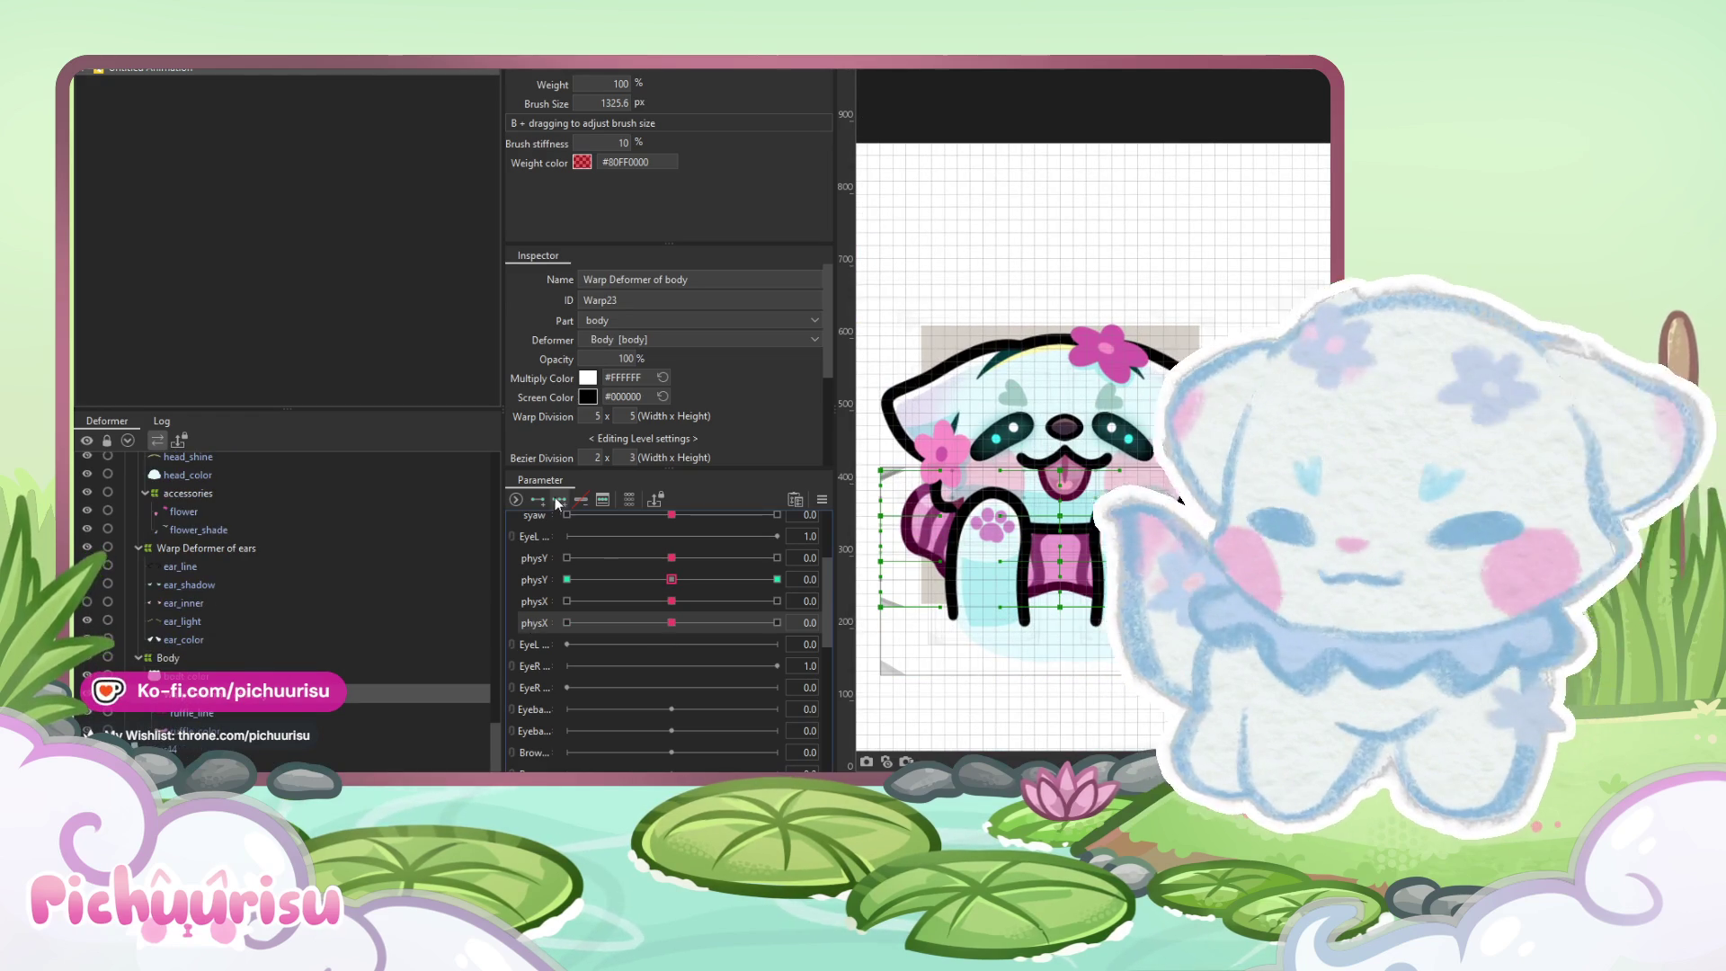
{"action": "left_click", "coordinate": [559, 499]}
{"action": "left_click", "coordinate": [777, 622]}
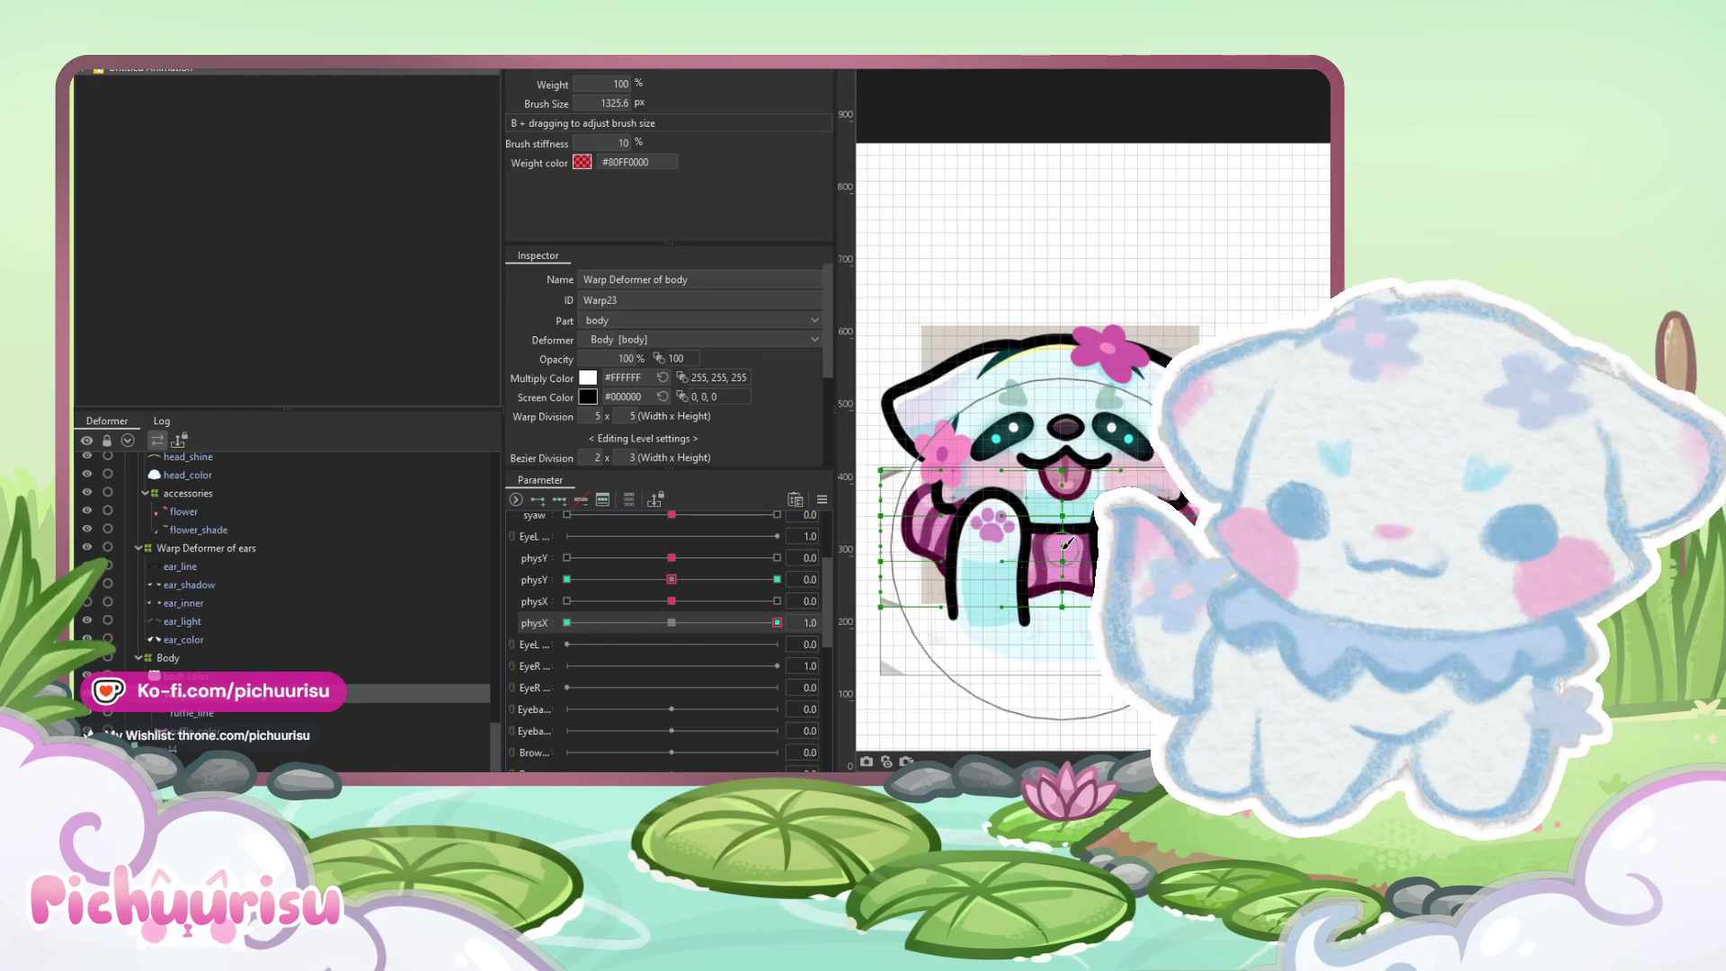
Set the ears warp deformer to the physX -1.0 keyform and preview the ear bend
{"action": "left_click", "coordinate": [1034, 545]}
{"action": "scroll", "coordinate": [988, 449], "scroll_direction": "up", "scroll_amount": 3}
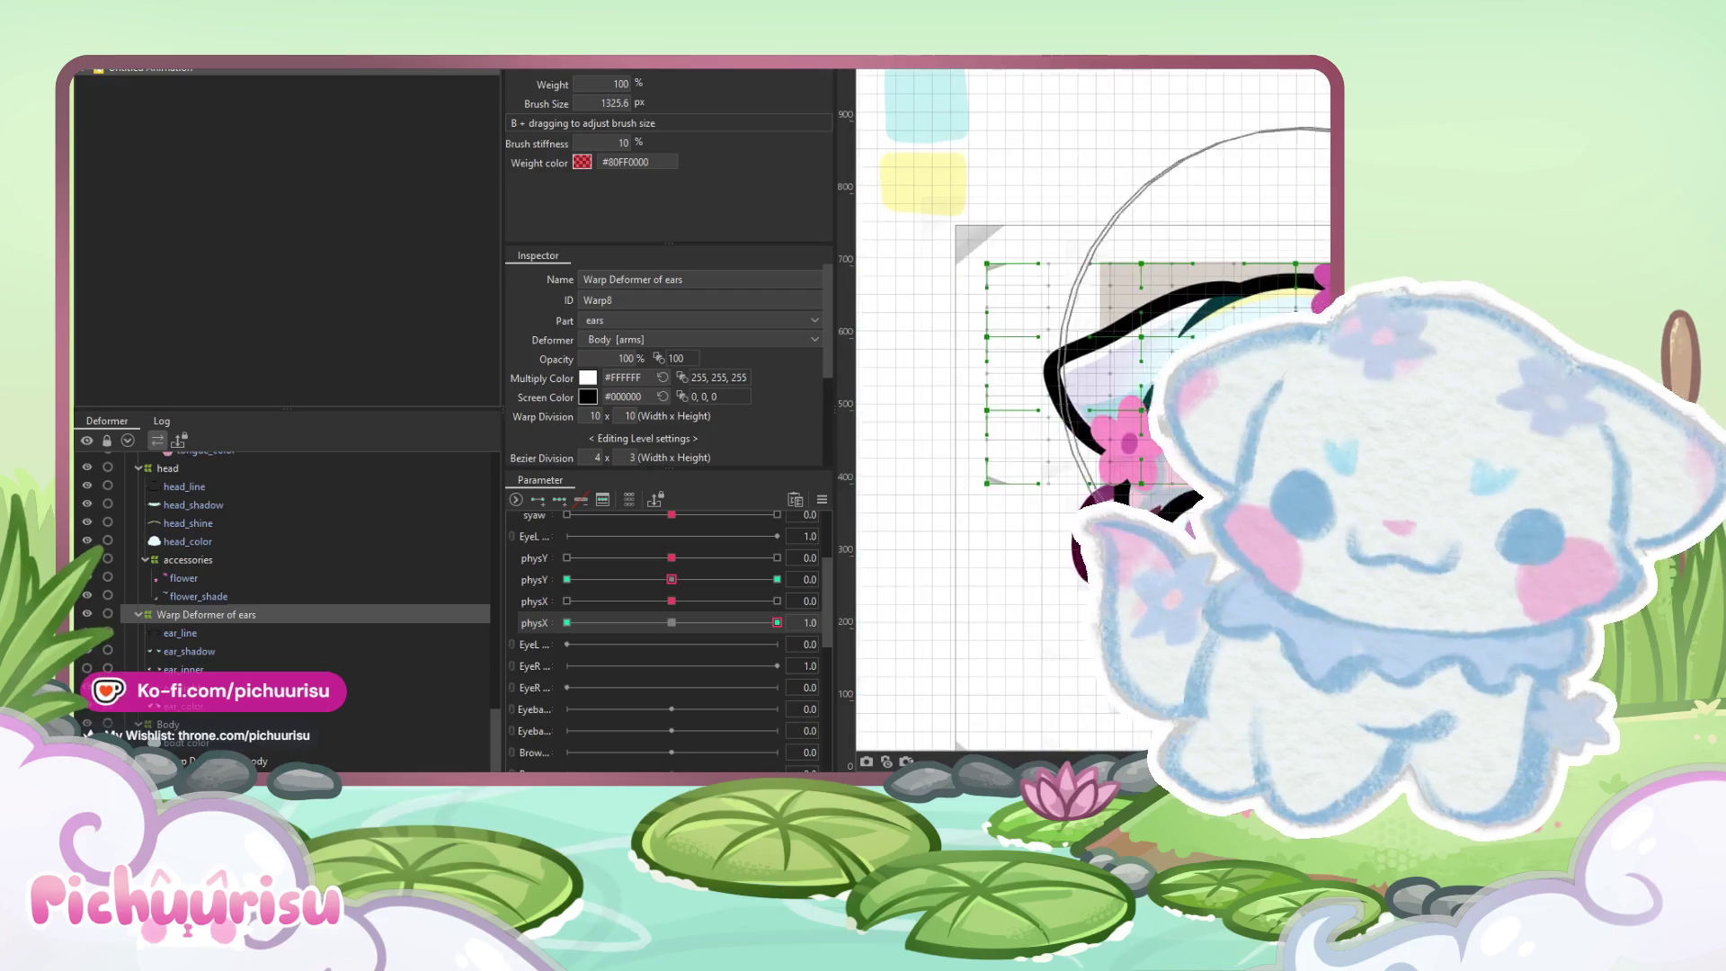
{"action": "left_click", "coordinate": [567, 622]}
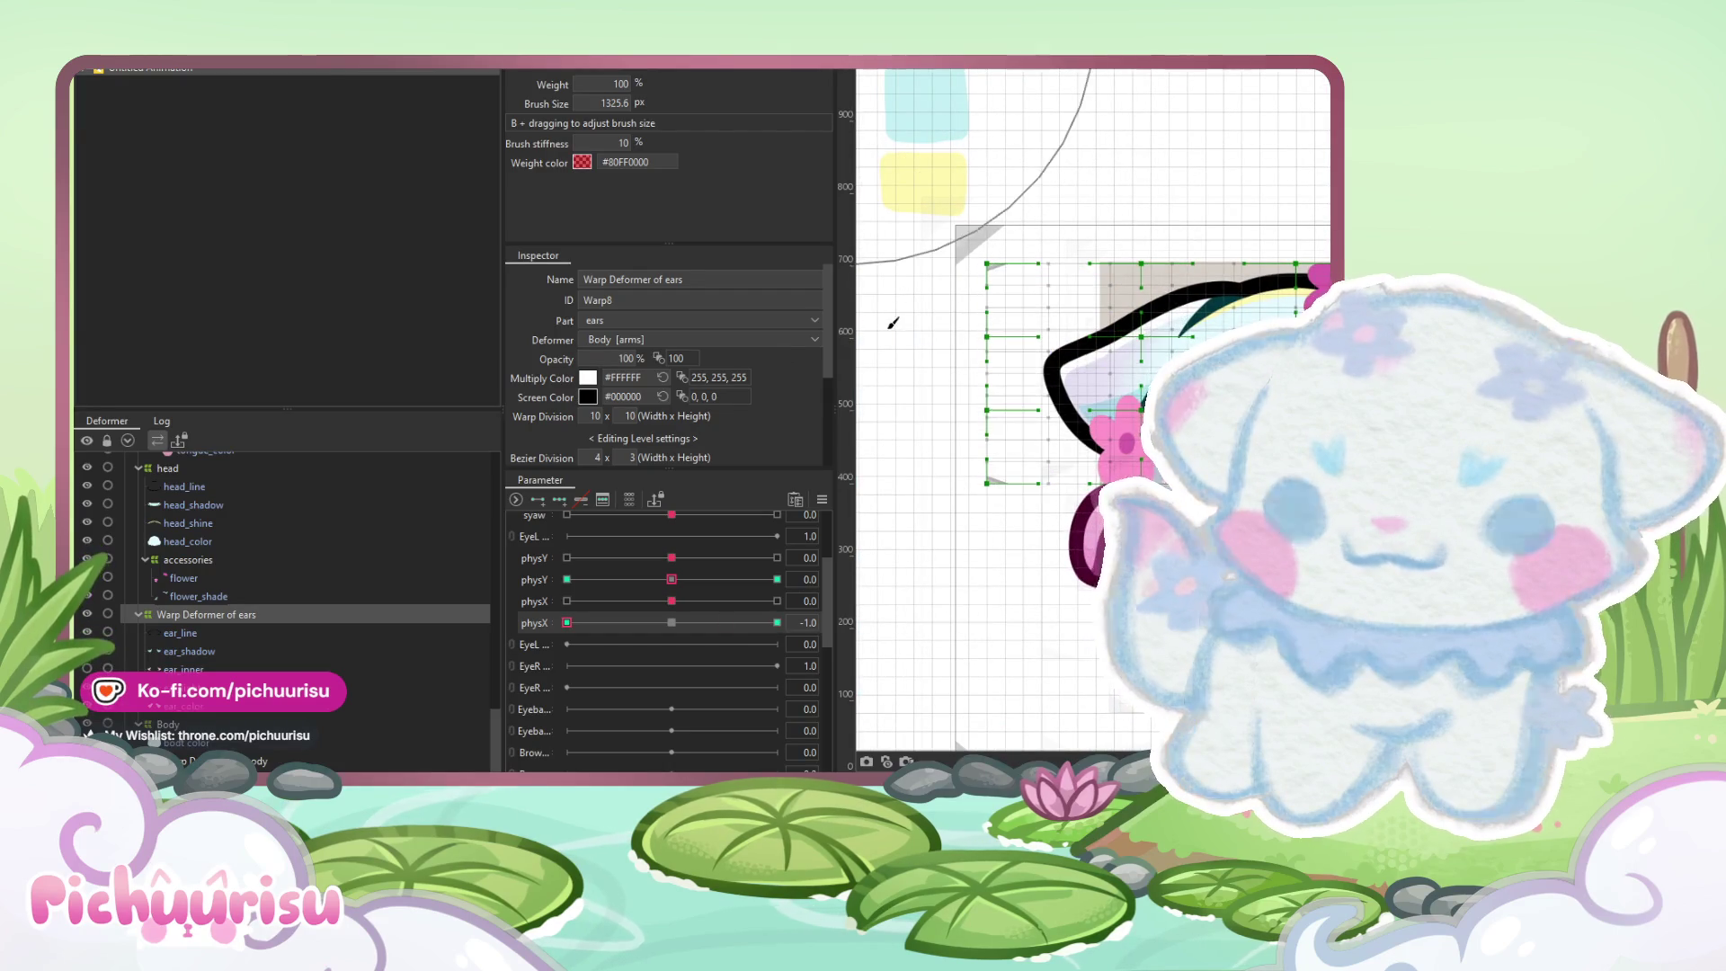
{"action": "left_click_drag", "start_coordinate": [985, 350], "coordinate": [860, 325]}
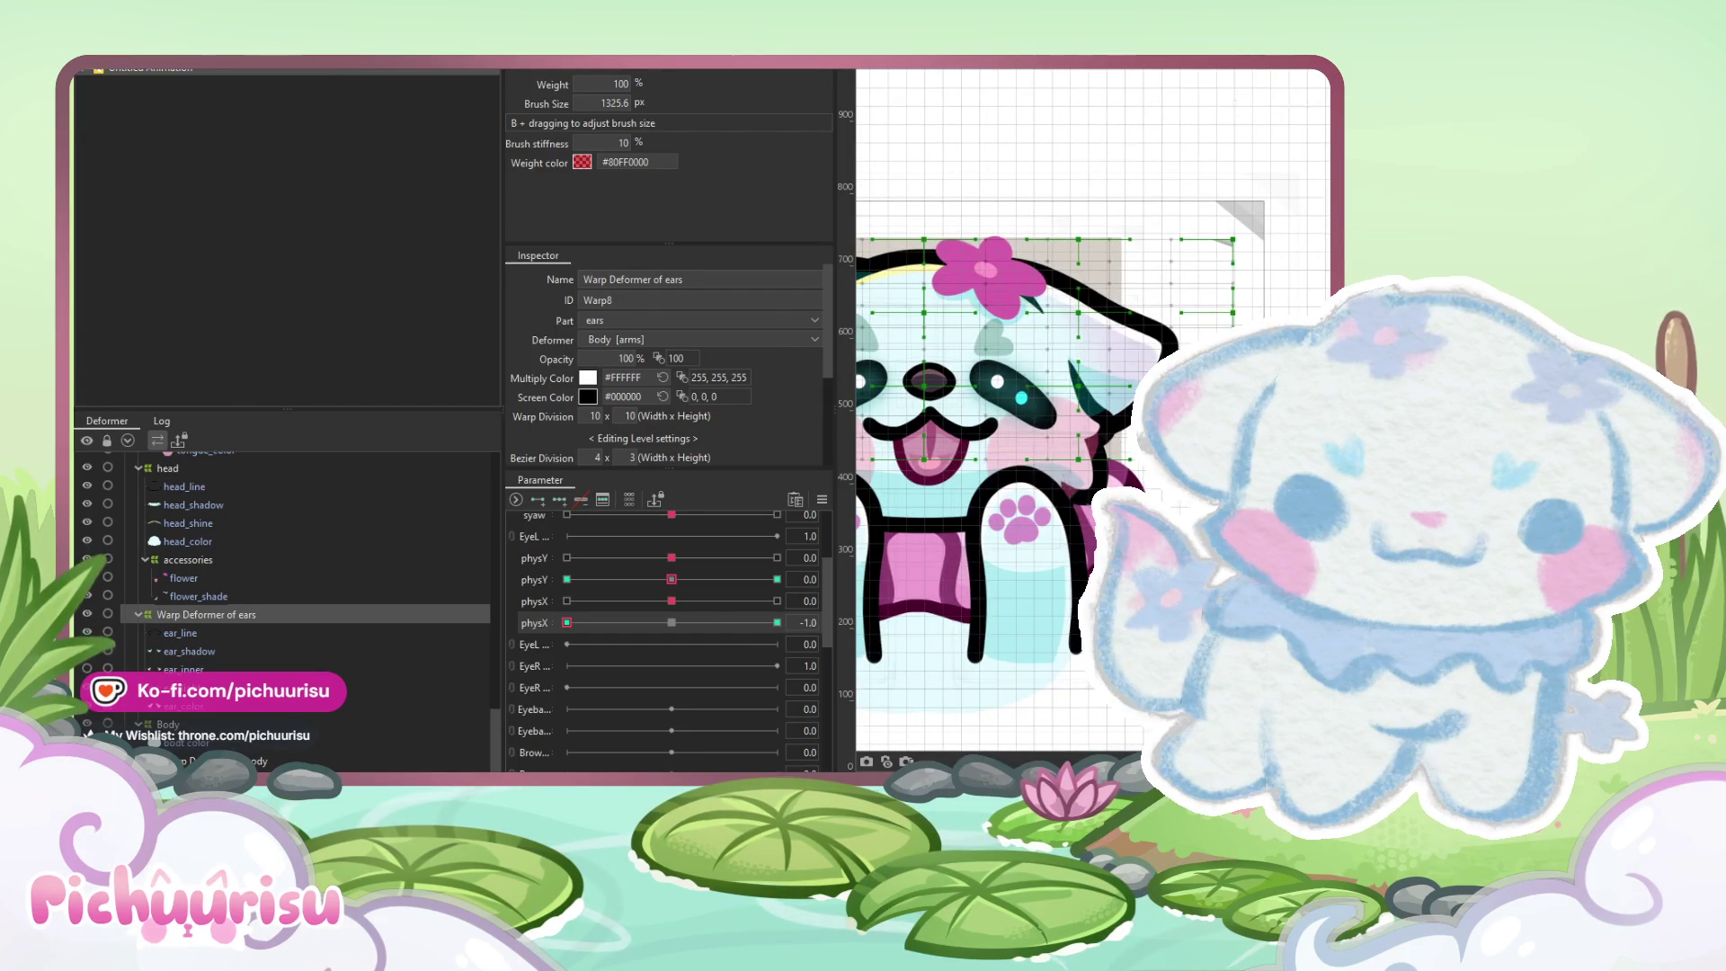
{"action": "scroll", "coordinate": [988, 765], "scroll_direction": "down", "scroll_amount": 3}
{"action": "mouse_move", "coordinate": [566, 622]}
{"action": "left_mouse_down"}
{"action": "mouse_move", "coordinate": [697, 611]}
{"action": "mouse_move", "coordinate": [671, 623]}
{"action": "left_mouse_up"}
Add ear keyforms on the second physX parameter and preview the sway midway
{"action": "left_click", "coordinate": [777, 600]}
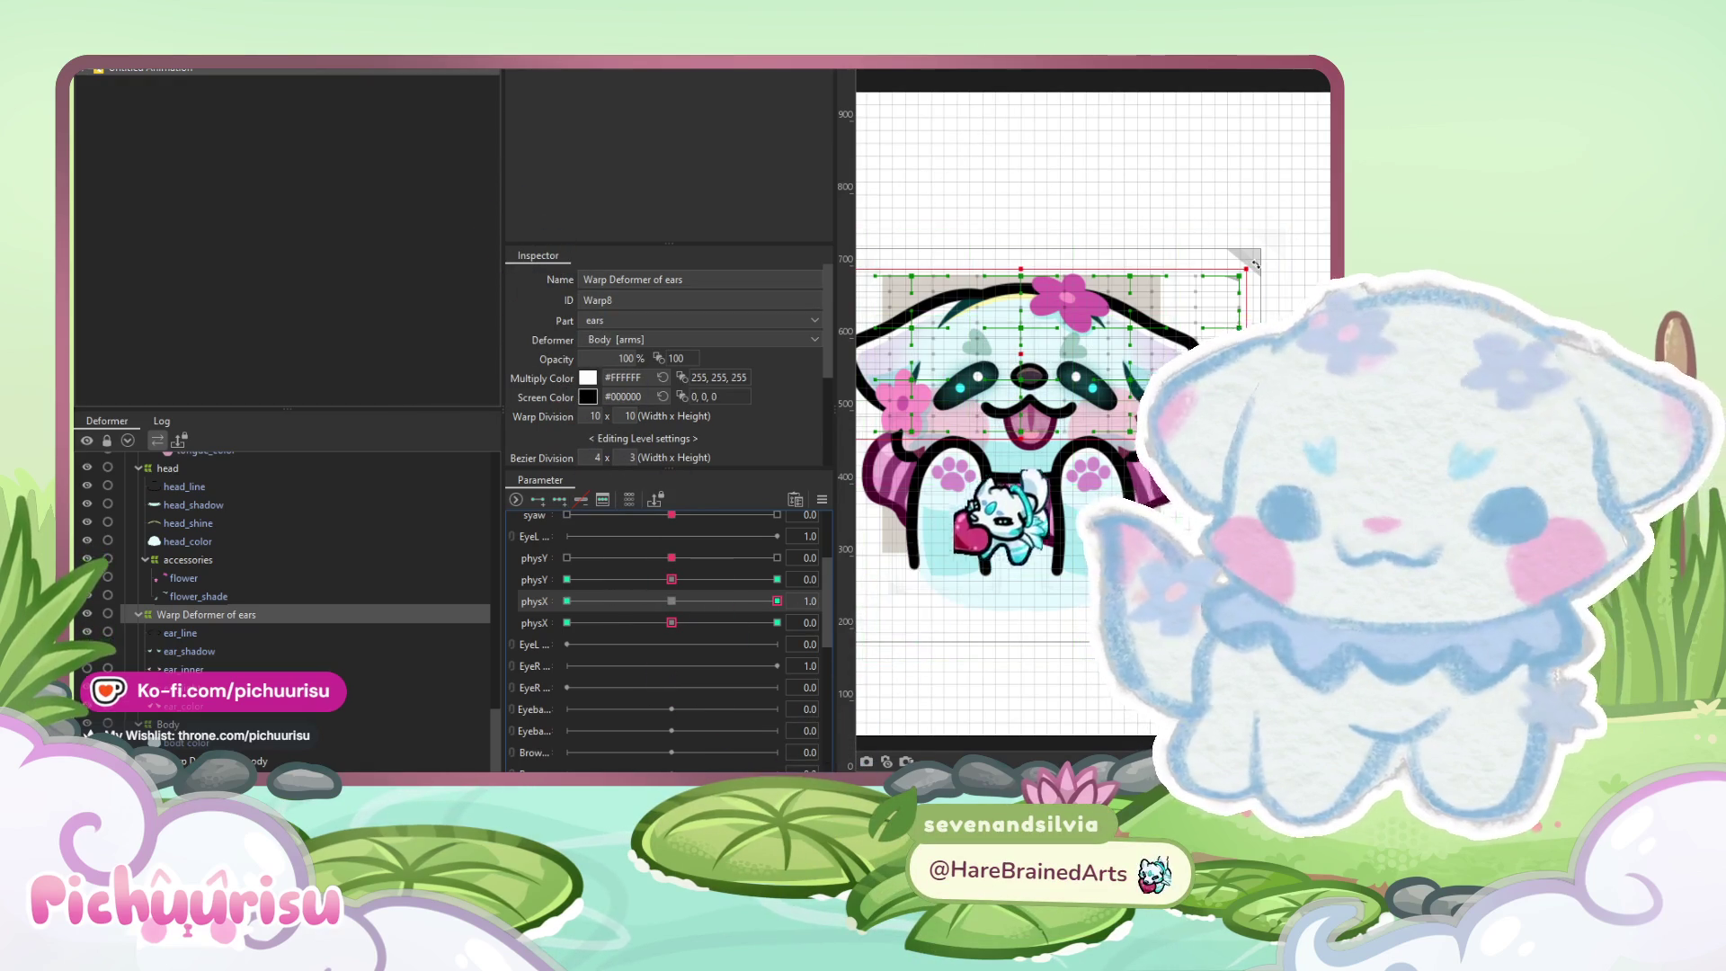
{"action": "key", "text": "v"}
{"action": "left_click", "coordinate": [566, 601]}
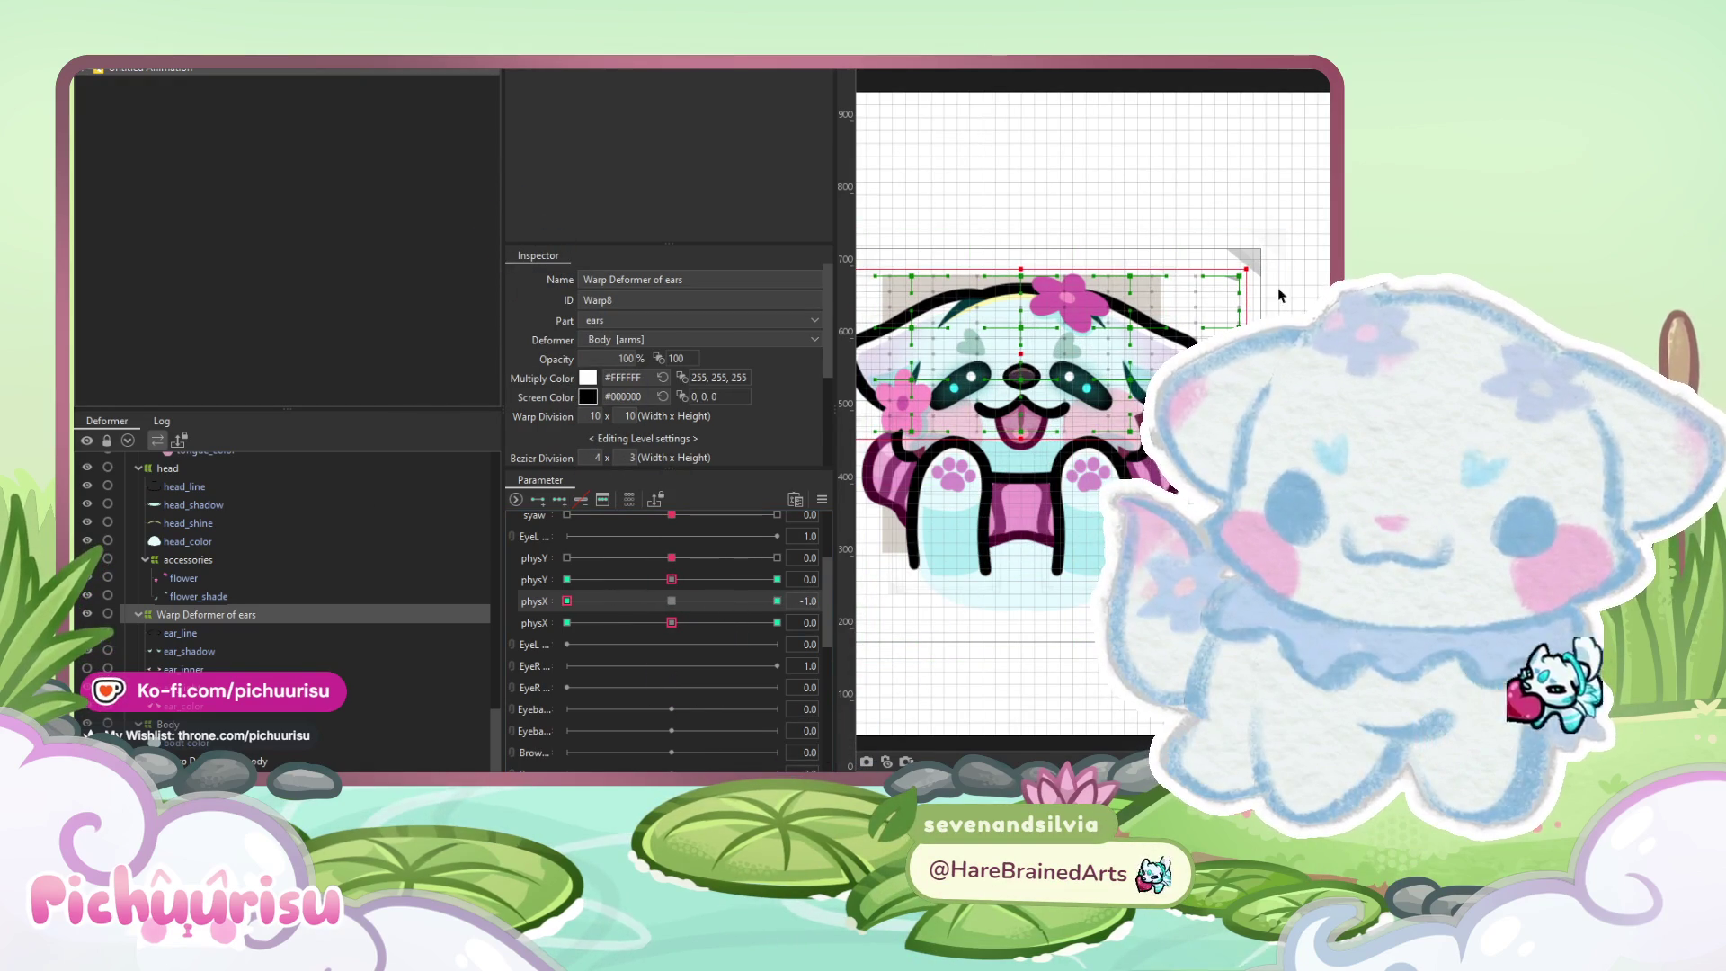
{"action": "mouse_move", "coordinate": [579, 601]}
{"action": "left_mouse_down"}
{"action": "mouse_move", "coordinate": [742, 591]}
{"action": "mouse_move", "coordinate": [690, 553]}
{"action": "left_mouse_up"}
Add physX keyforms to the head warp deformer and tilt the head slightly clockwise at -1.0
{"action": "key", "text": "ctrl+minus"}
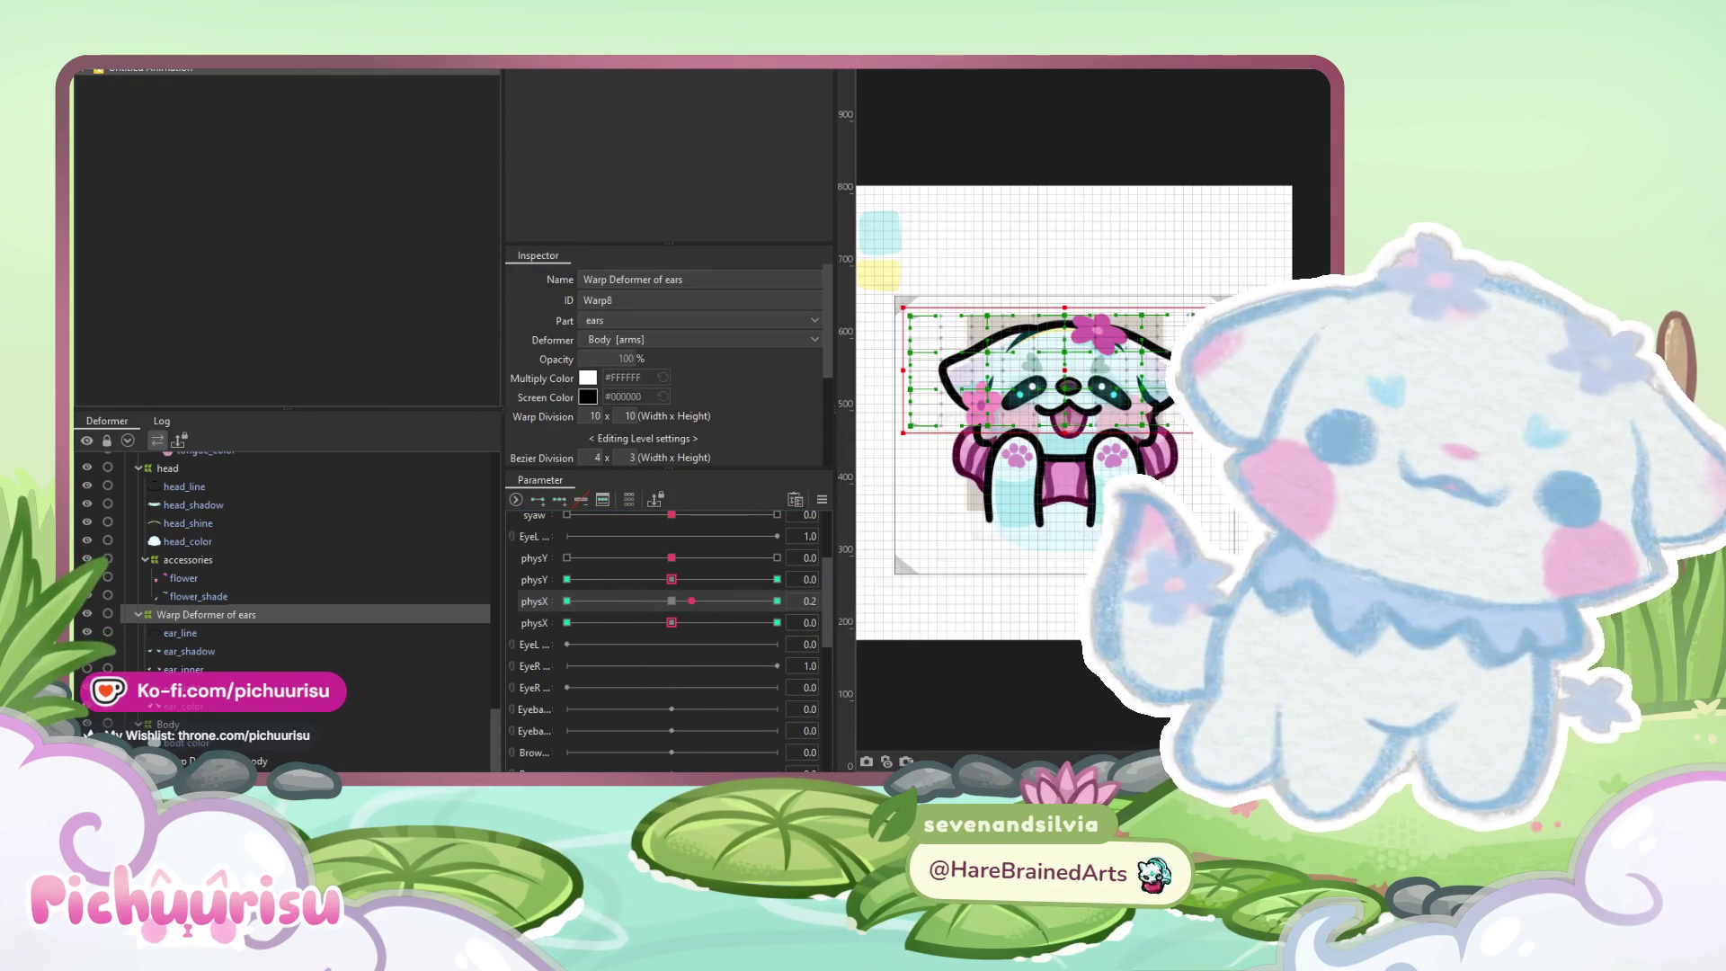
{"action": "left_click", "coordinate": [212, 468]}
{"action": "mouse_move", "coordinate": [691, 600]}
{"action": "left_mouse_down"}
{"action": "mouse_move", "coordinate": [743, 616]}
{"action": "mouse_move", "coordinate": [565, 633]}
{"action": "left_mouse_up"}
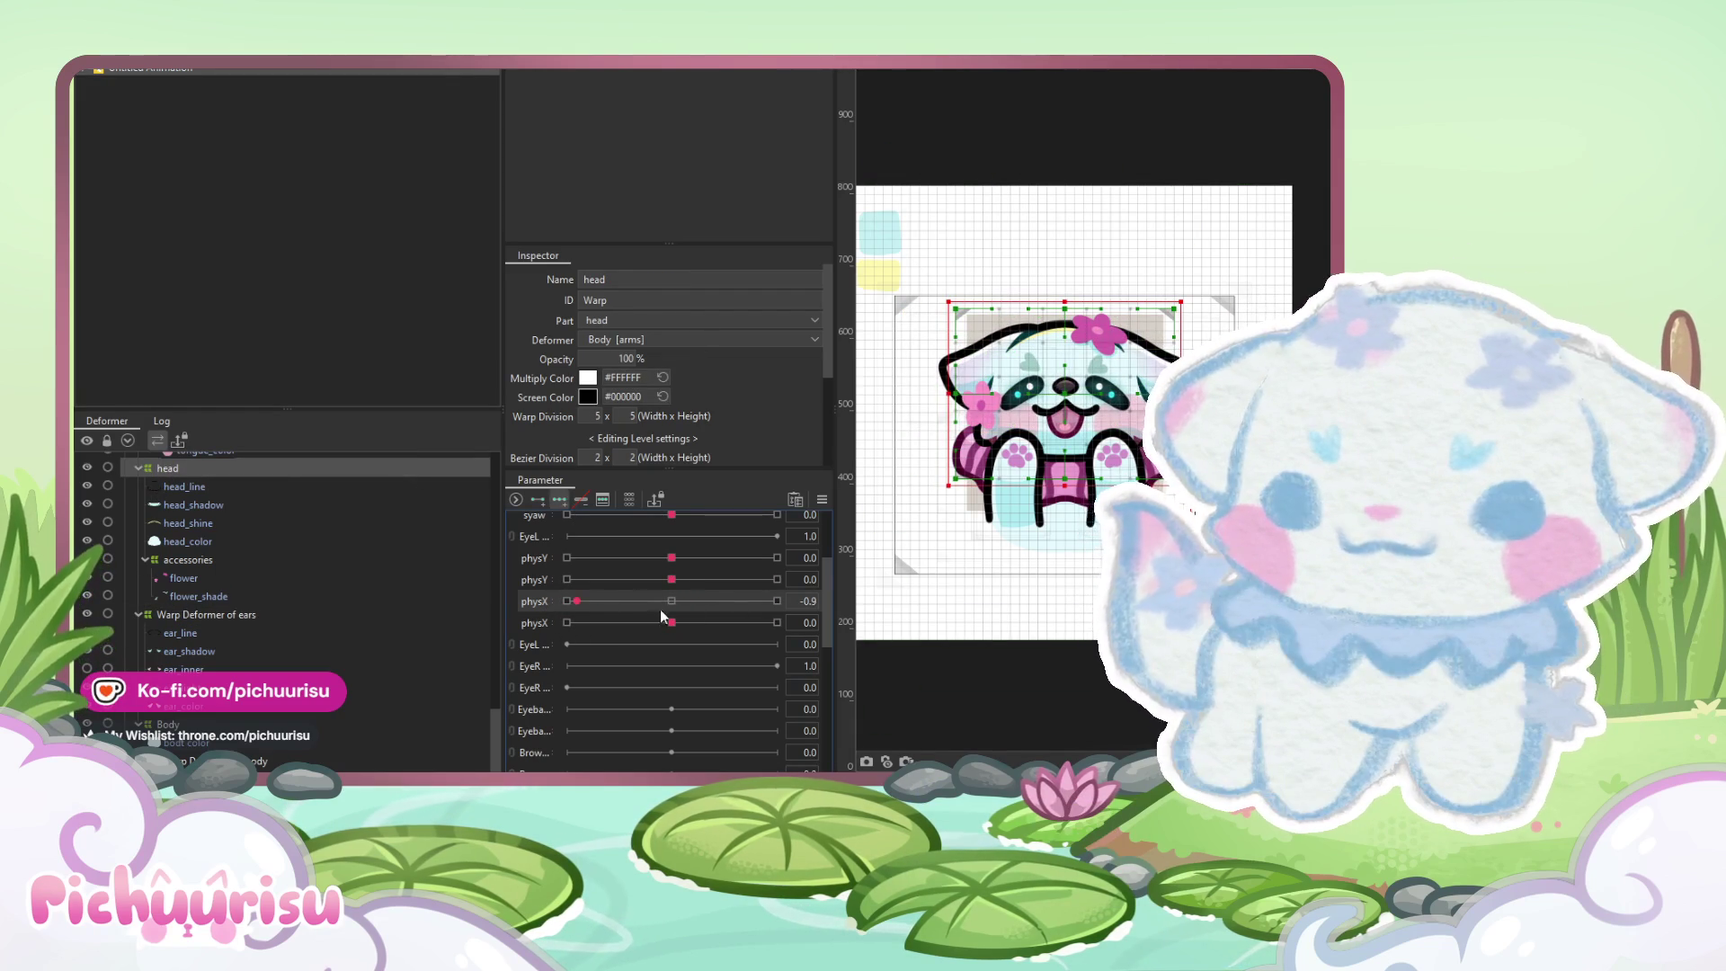
{"action": "left_click", "coordinate": [777, 600]}
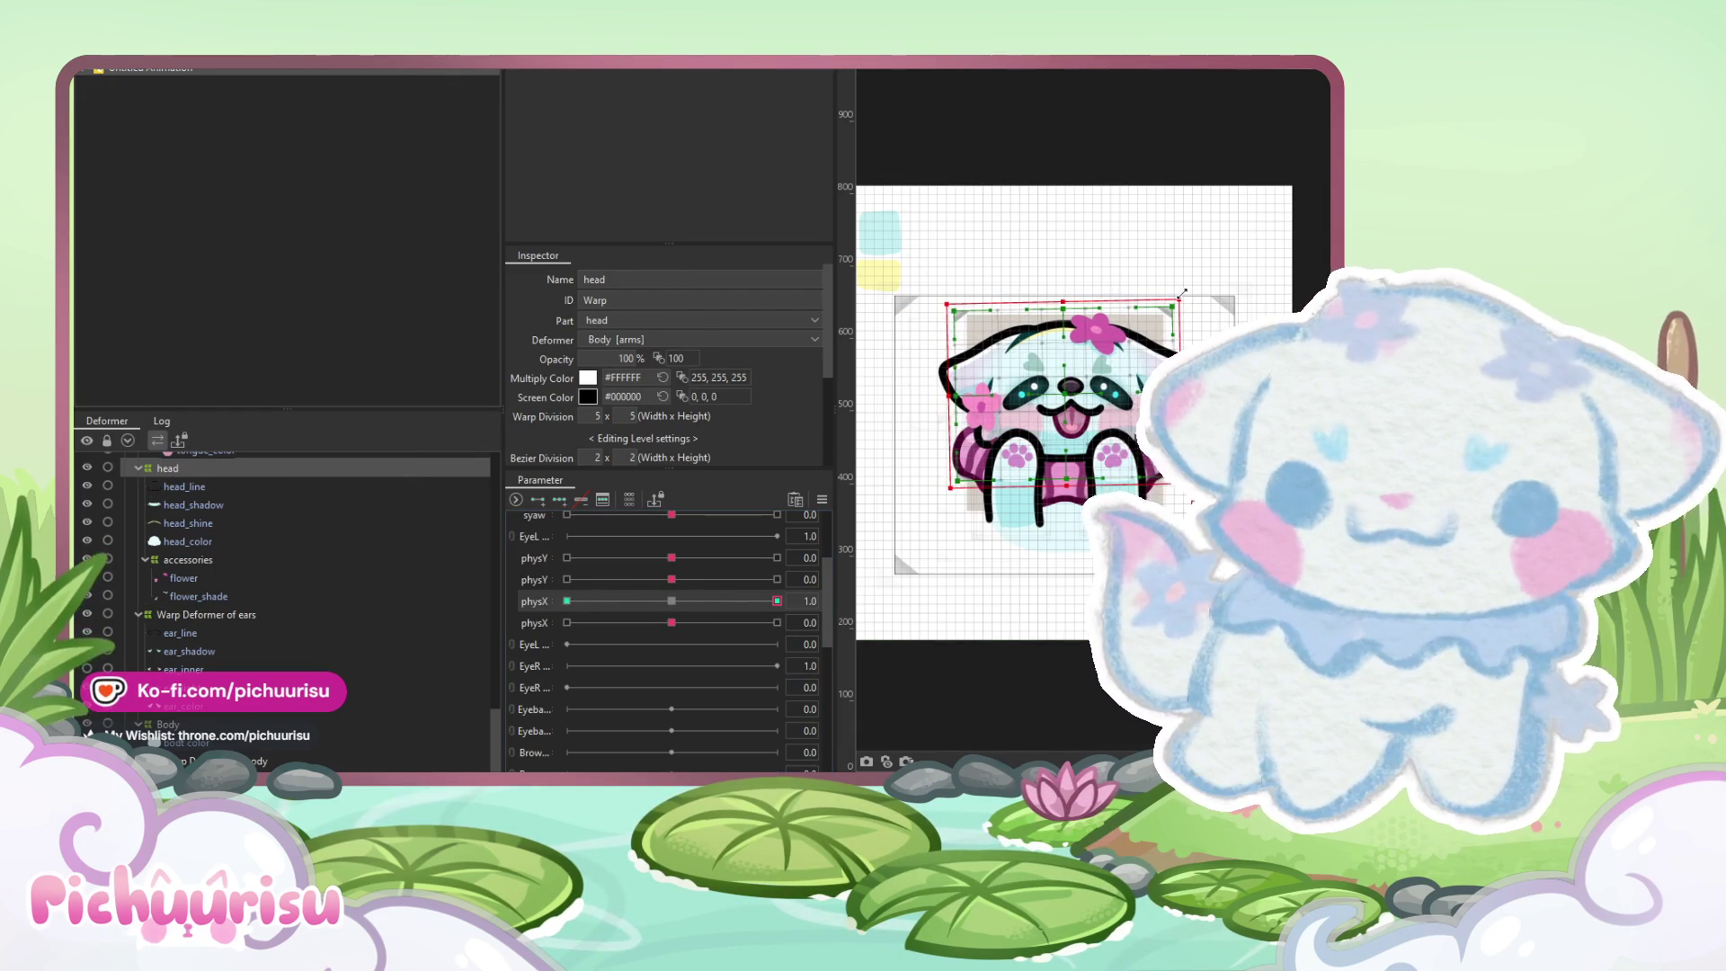
{"action": "key", "text": "Left"}
{"action": "left_click_drag", "start_coordinate": [1189, 295], "coordinate": [1193, 299]}
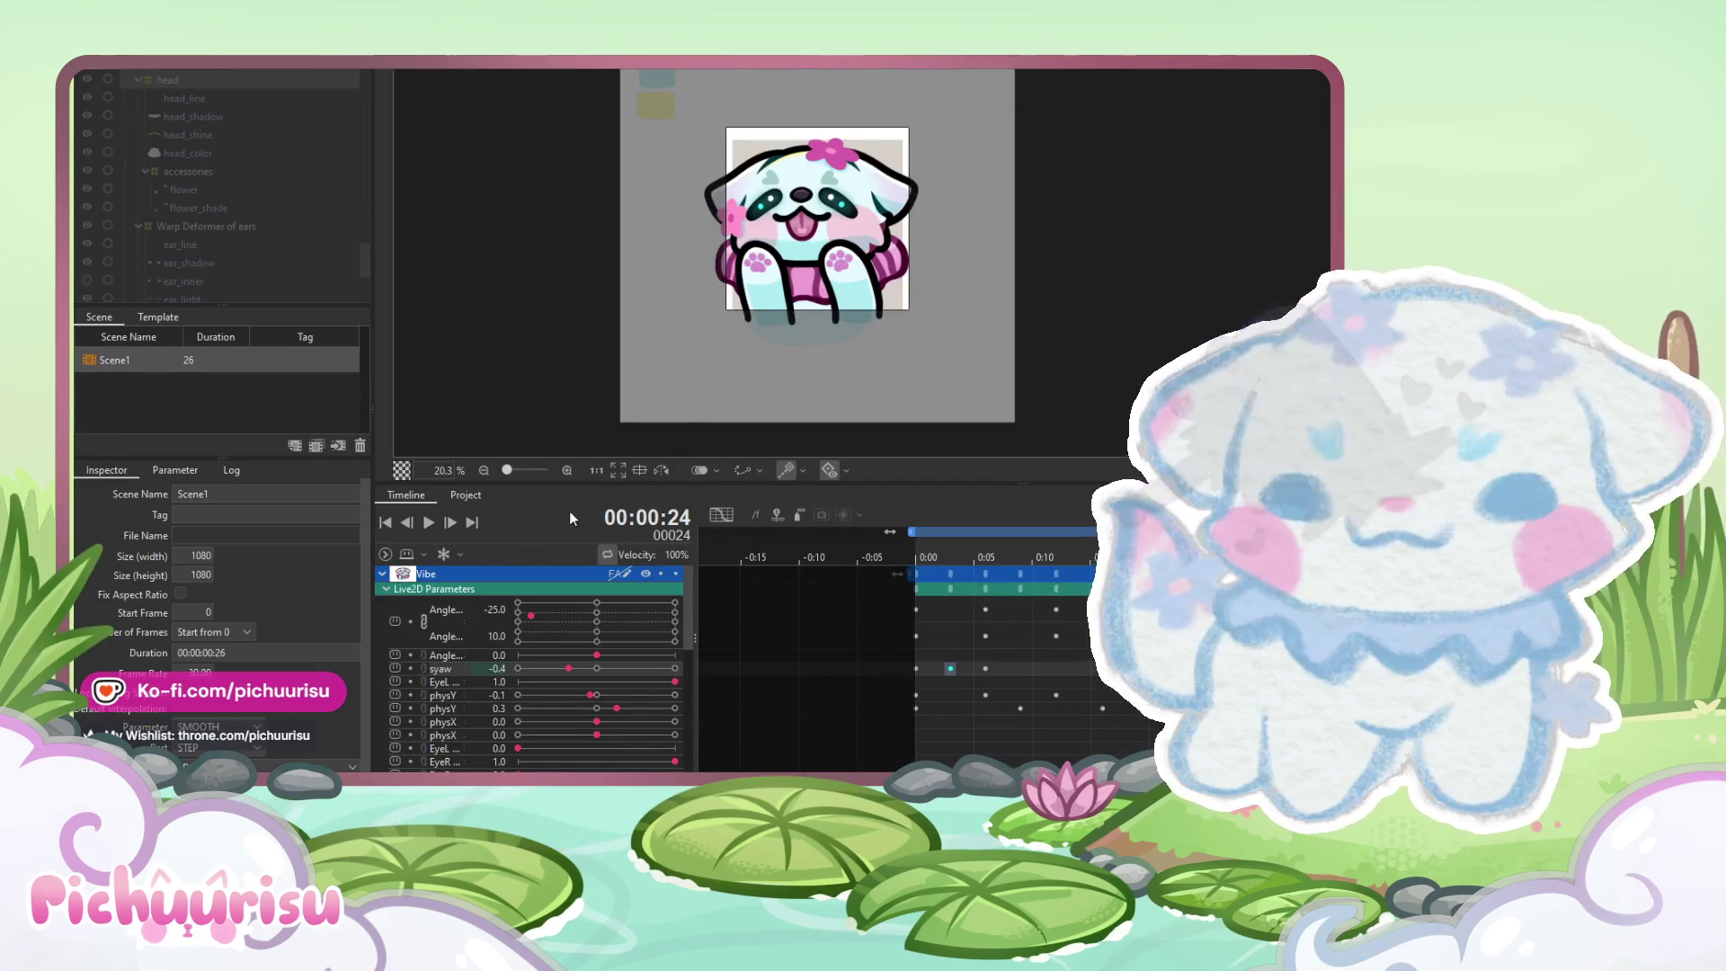
Switch to the animation workspace and inspect the Angle through EyeL curves in the Graph Editor
{"action": "left_click", "coordinate": [426, 522]}
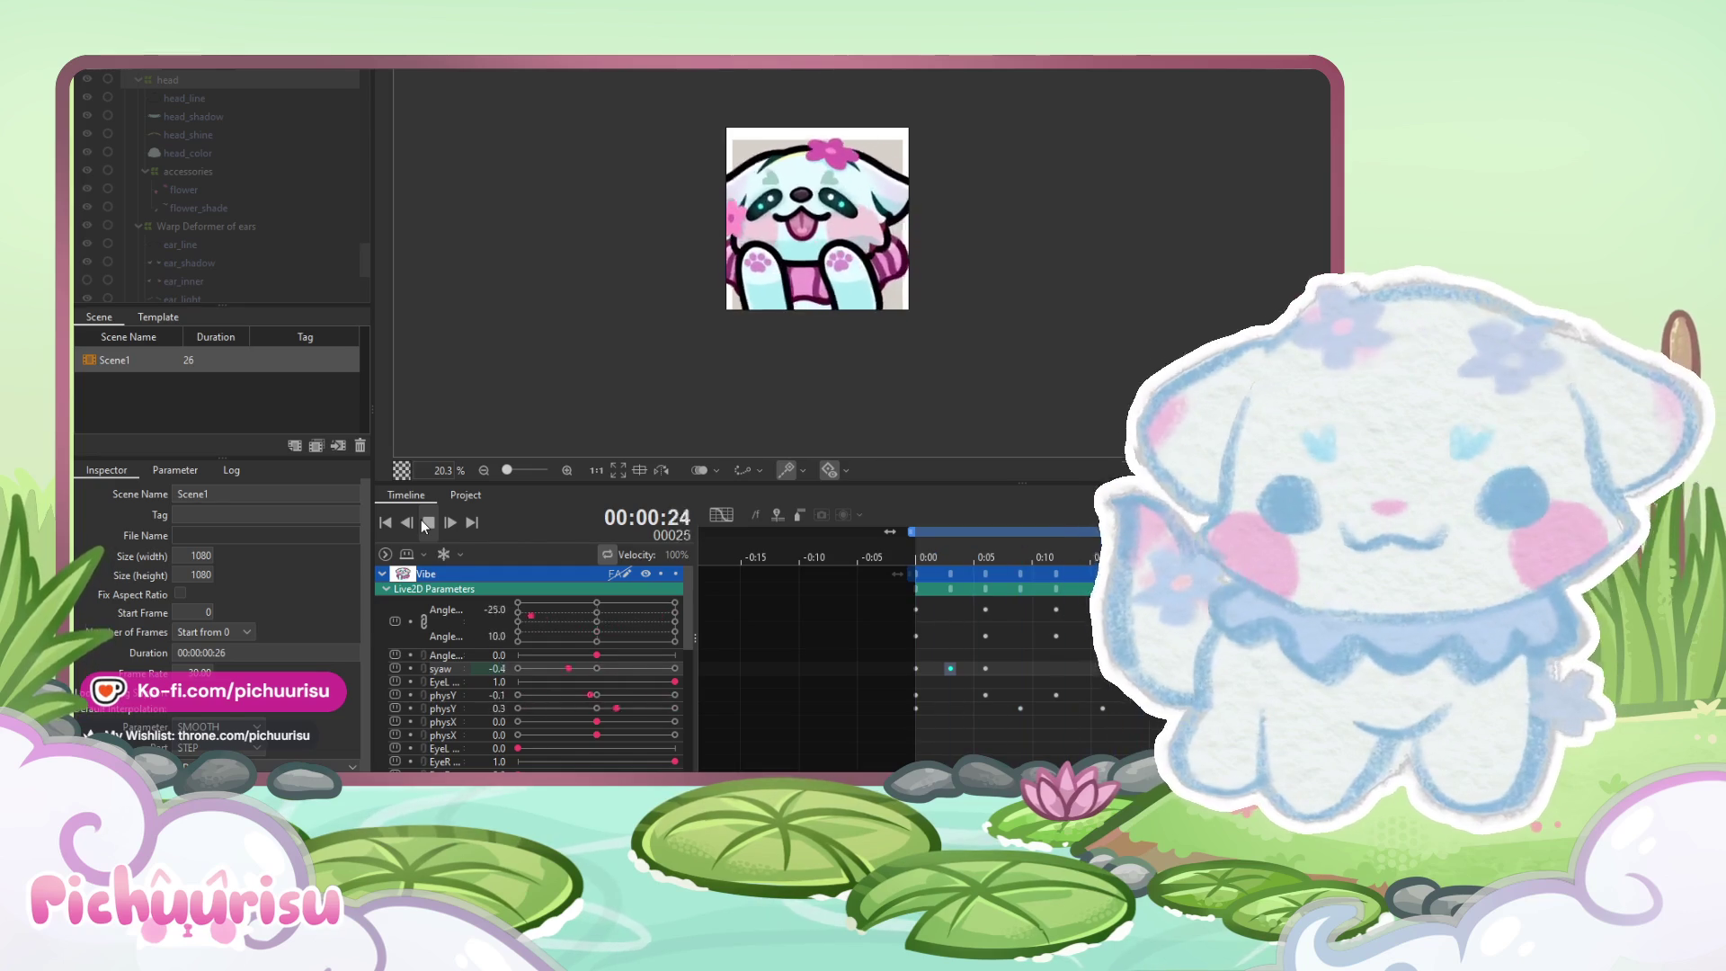
{"action": "left_click", "coordinate": [426, 523]}
{"action": "left_click", "coordinate": [723, 514]}
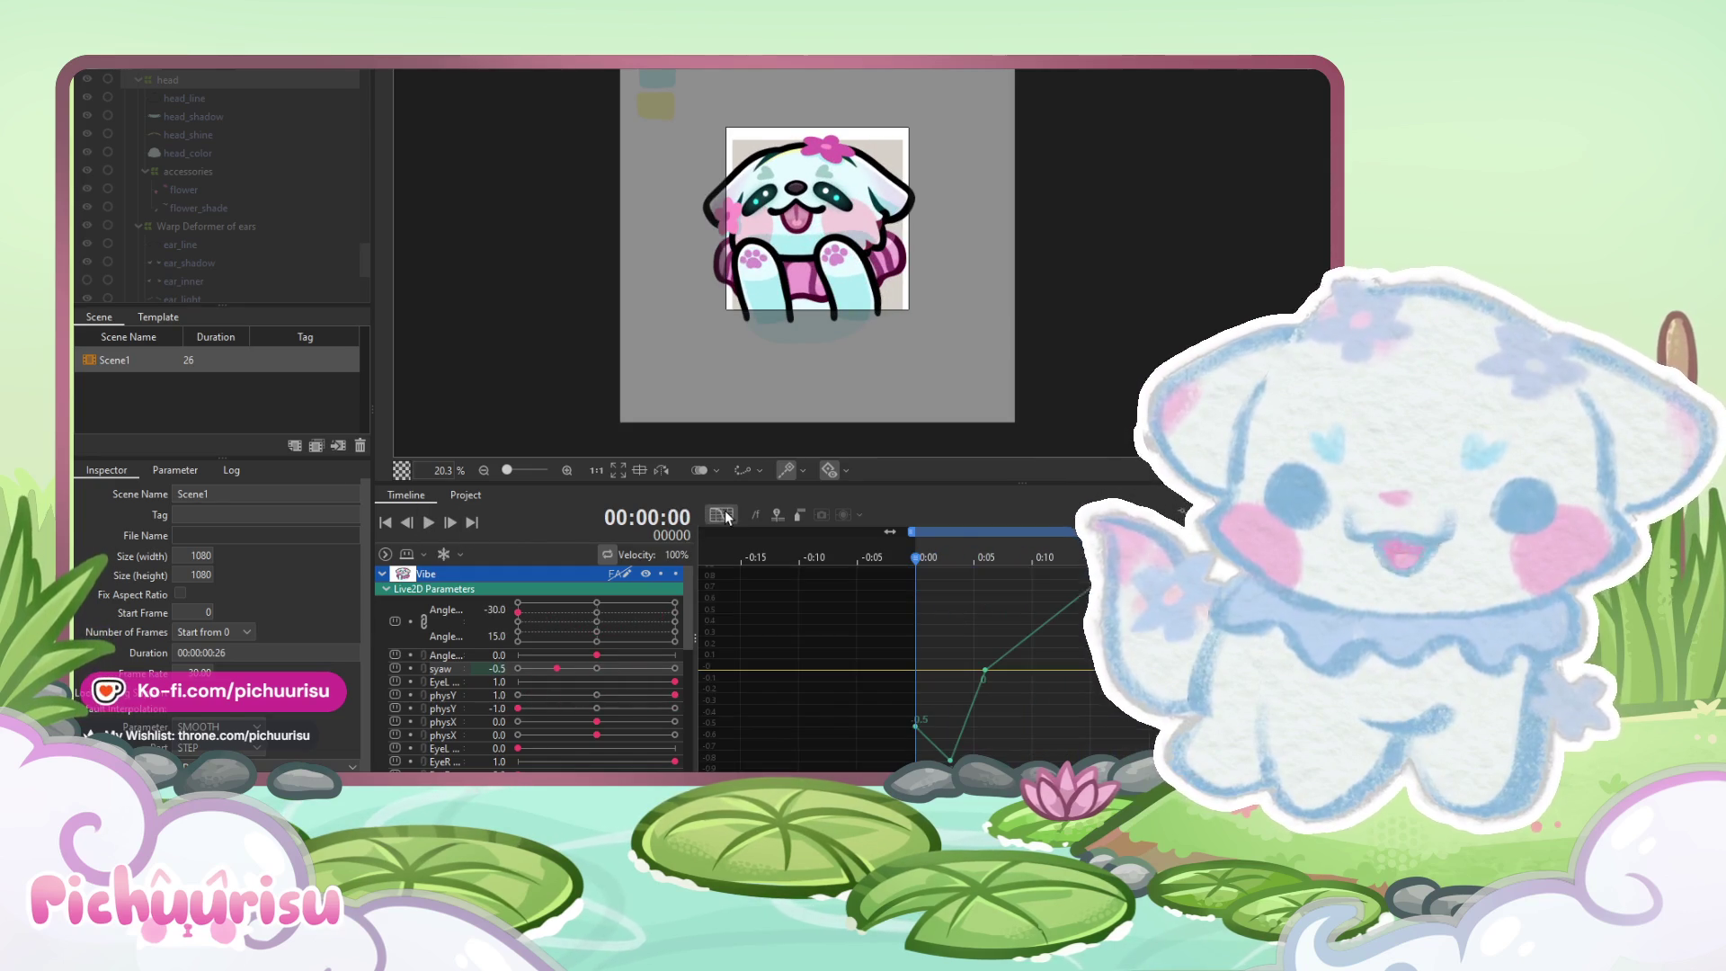
{"action": "left_click", "coordinate": [452, 611]}
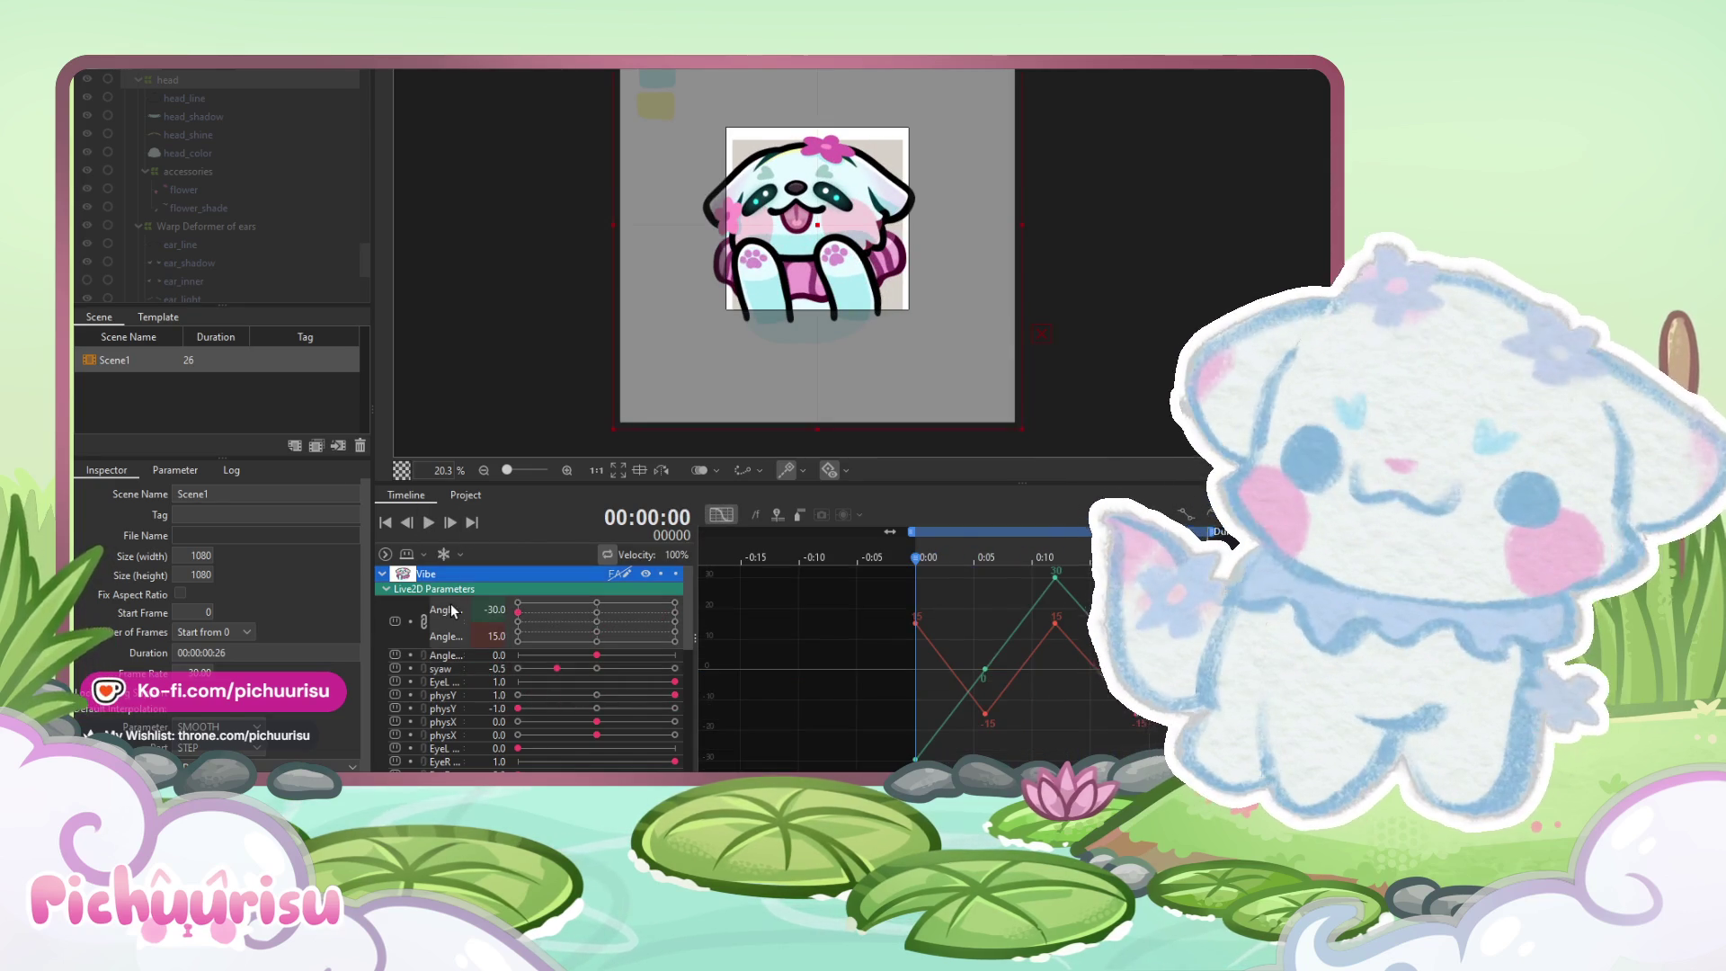
{"action": "left_click", "coordinate": [444, 726], "text": "shift"}
{"action": "left_click", "coordinate": [443, 747]}
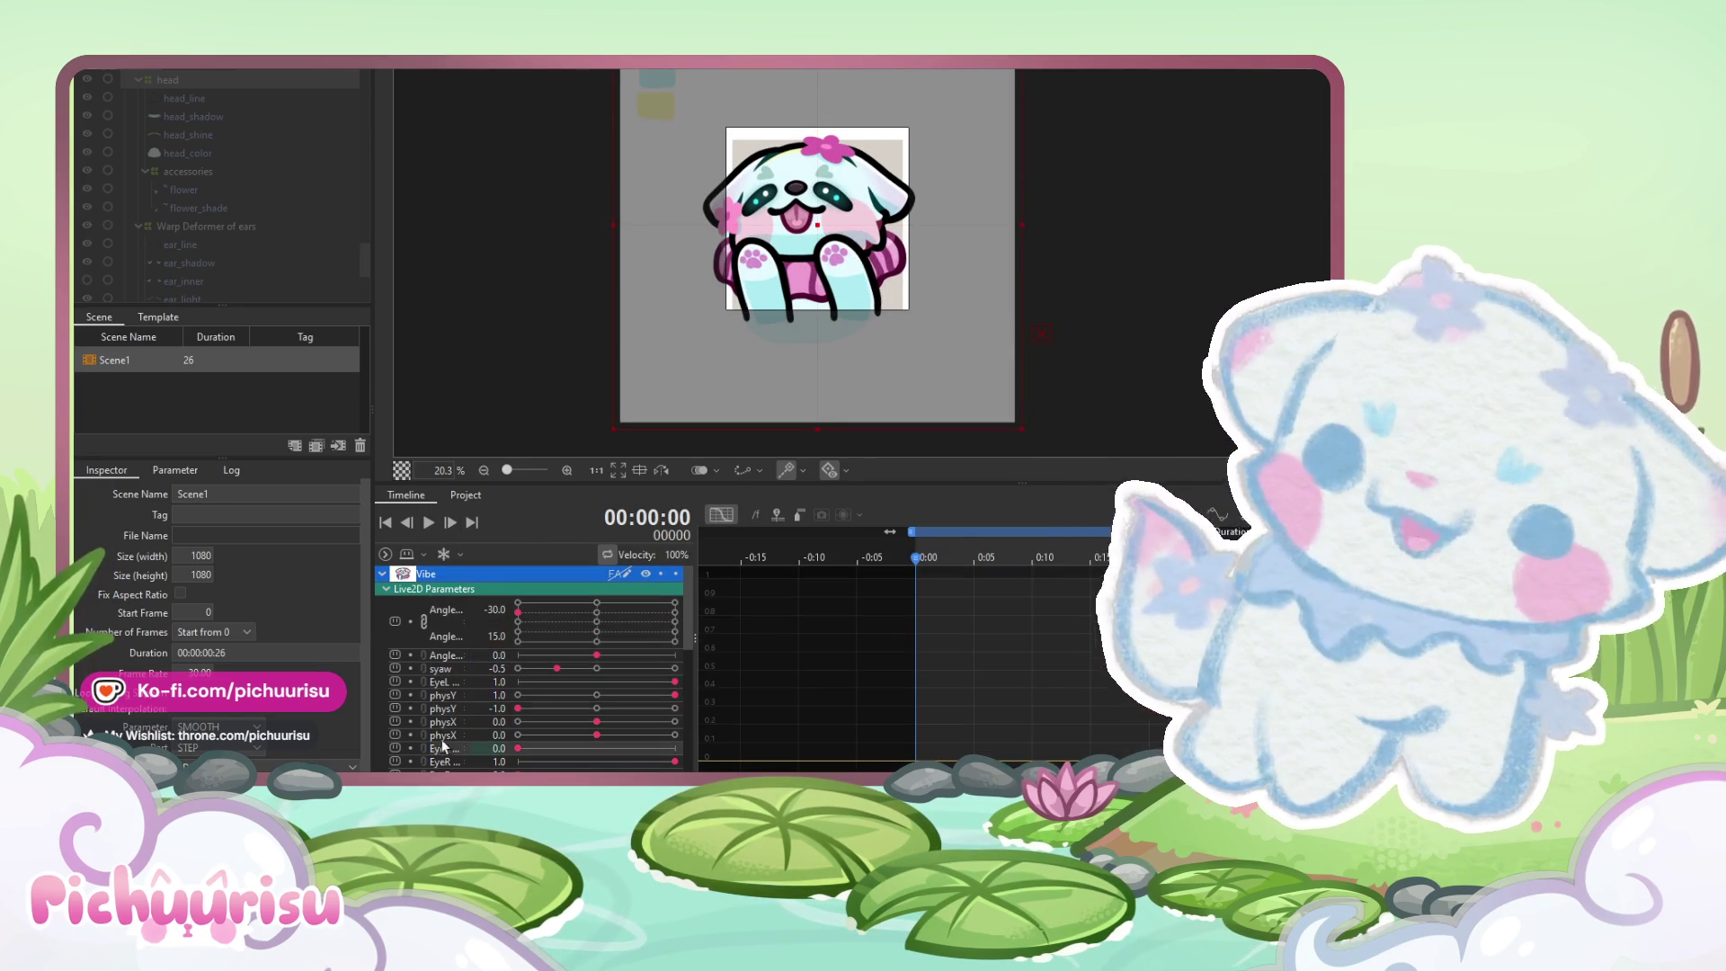
{"action": "left_click", "coordinate": [418, 612], "text": "shift"}
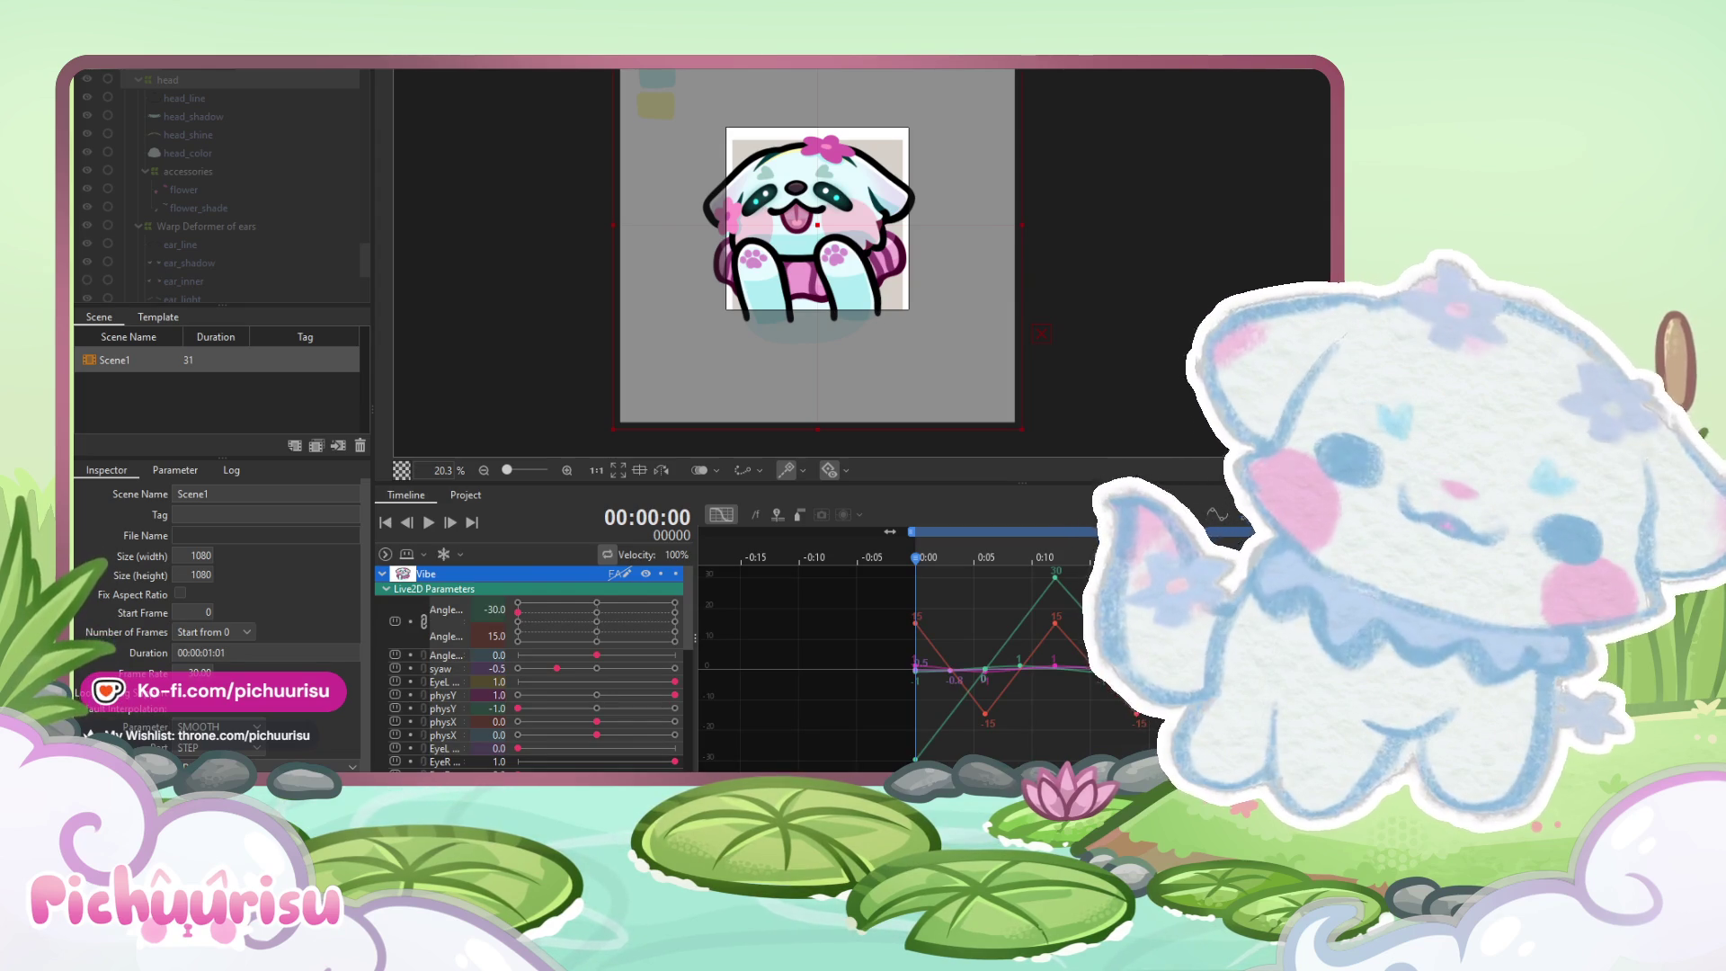
{"action": "left_click", "coordinate": [901, 558]}
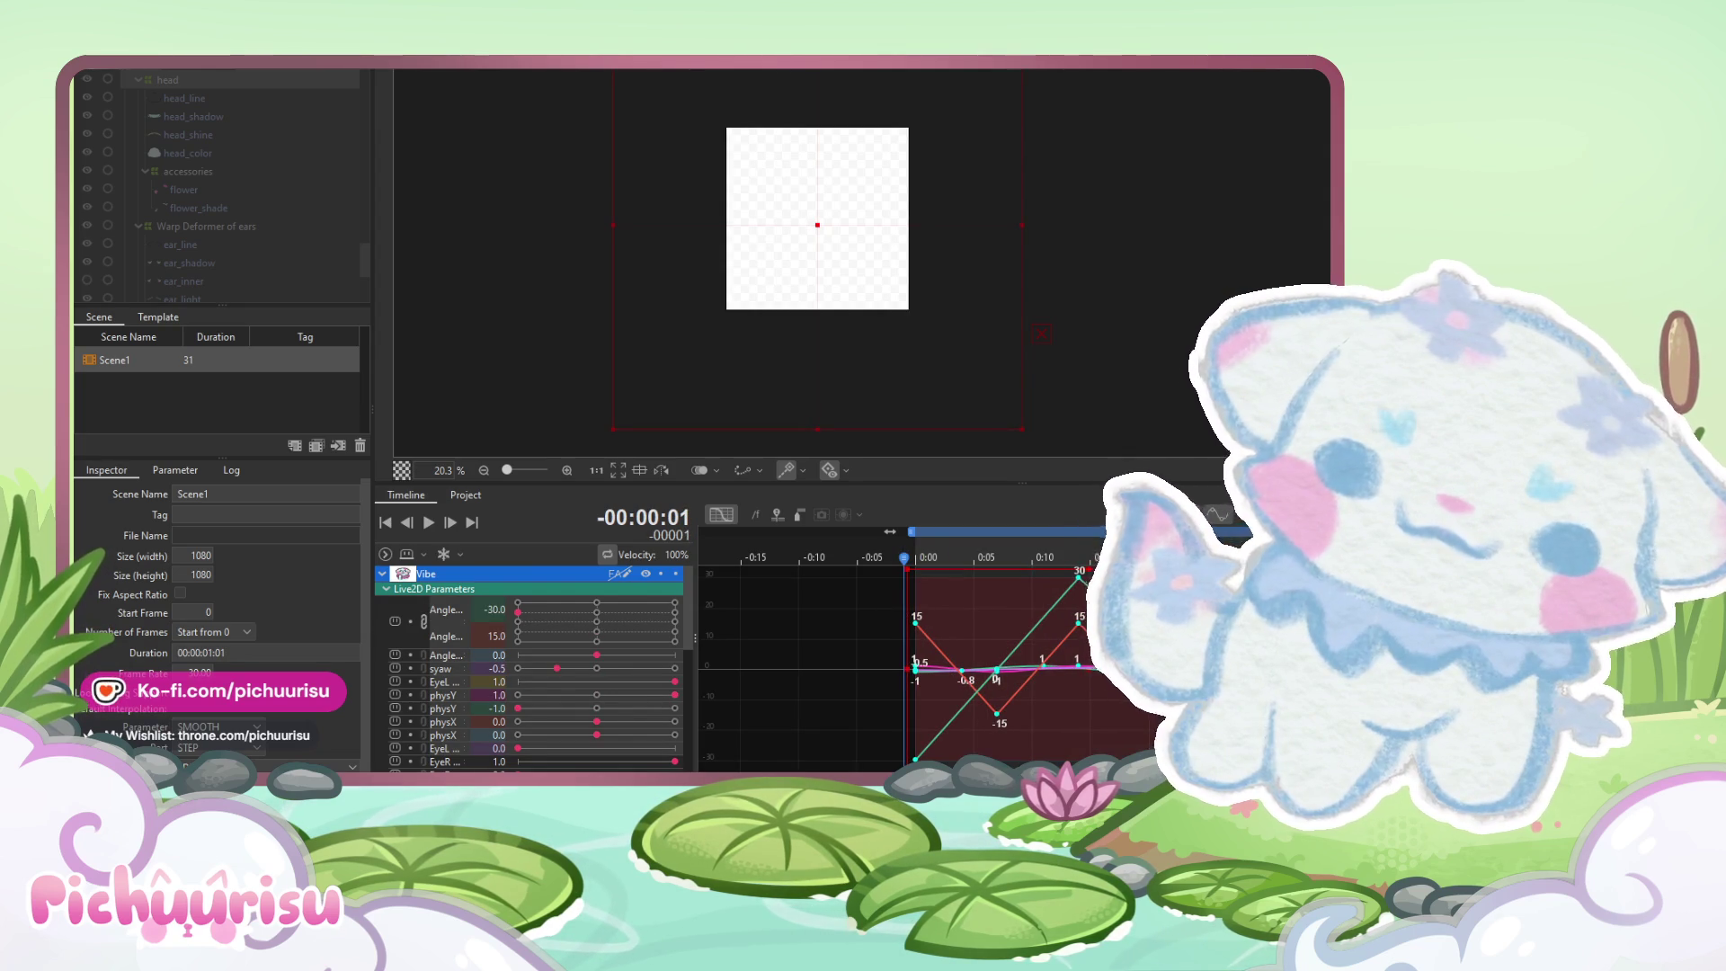
{"action": "left_click", "coordinate": [717, 517]}
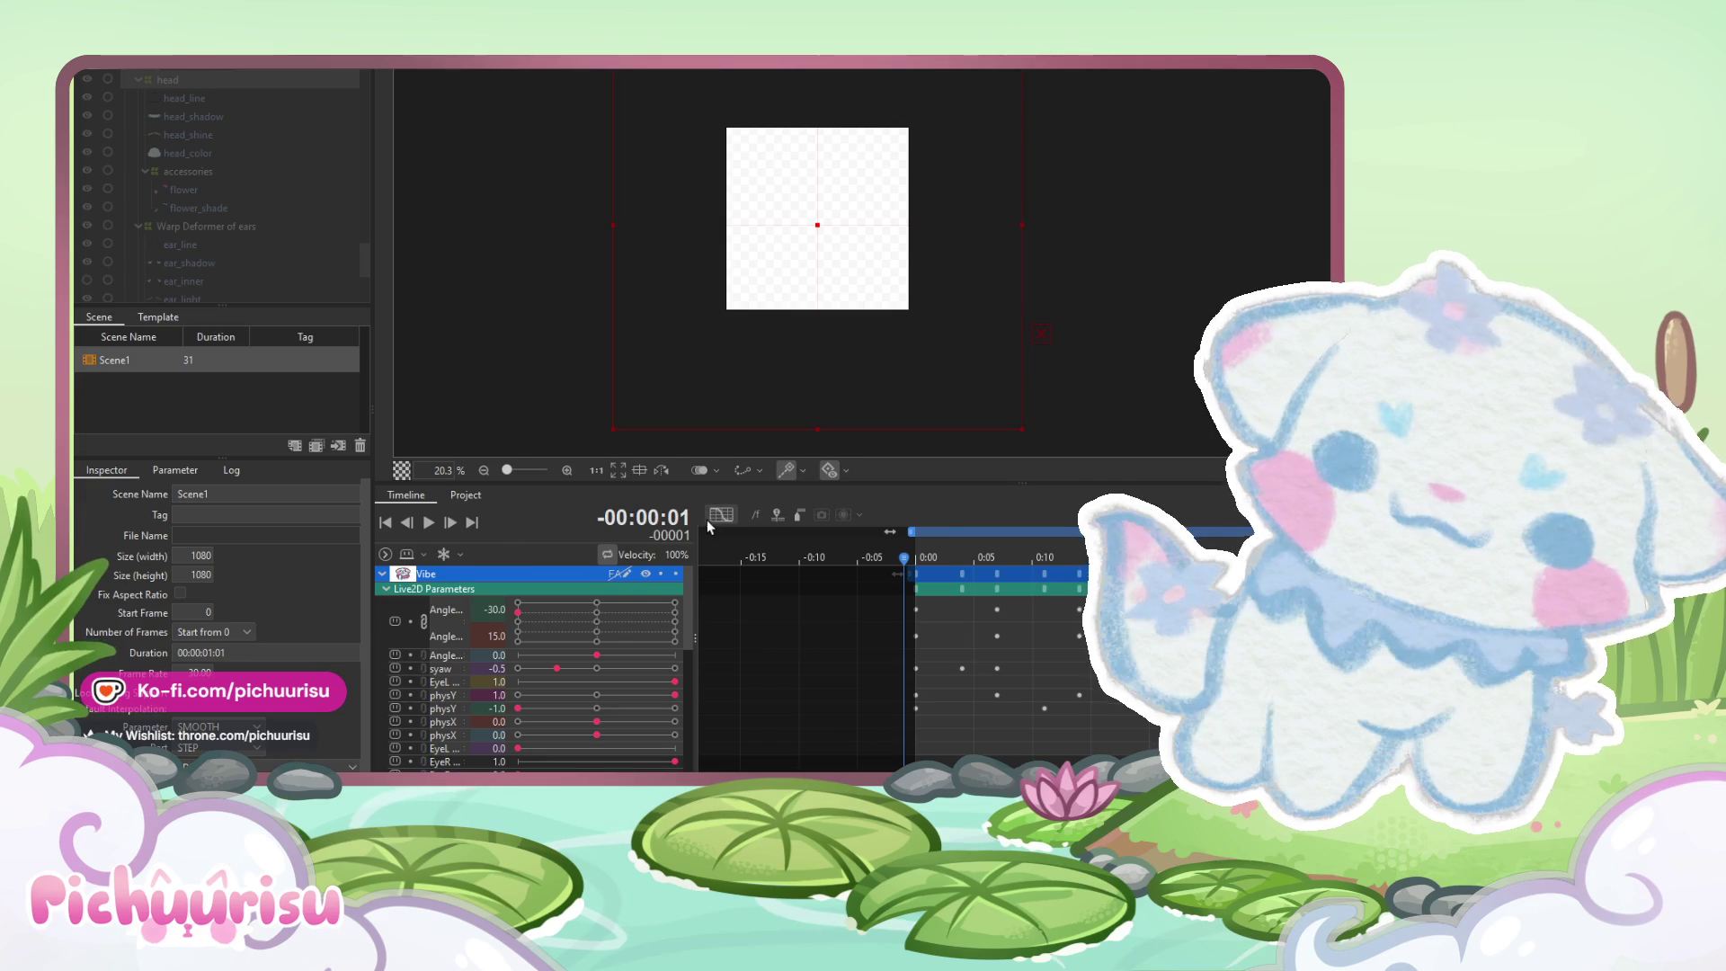
Play the 31-frame sway loop from the beginning
{"action": "left_click", "coordinate": [427, 521]}
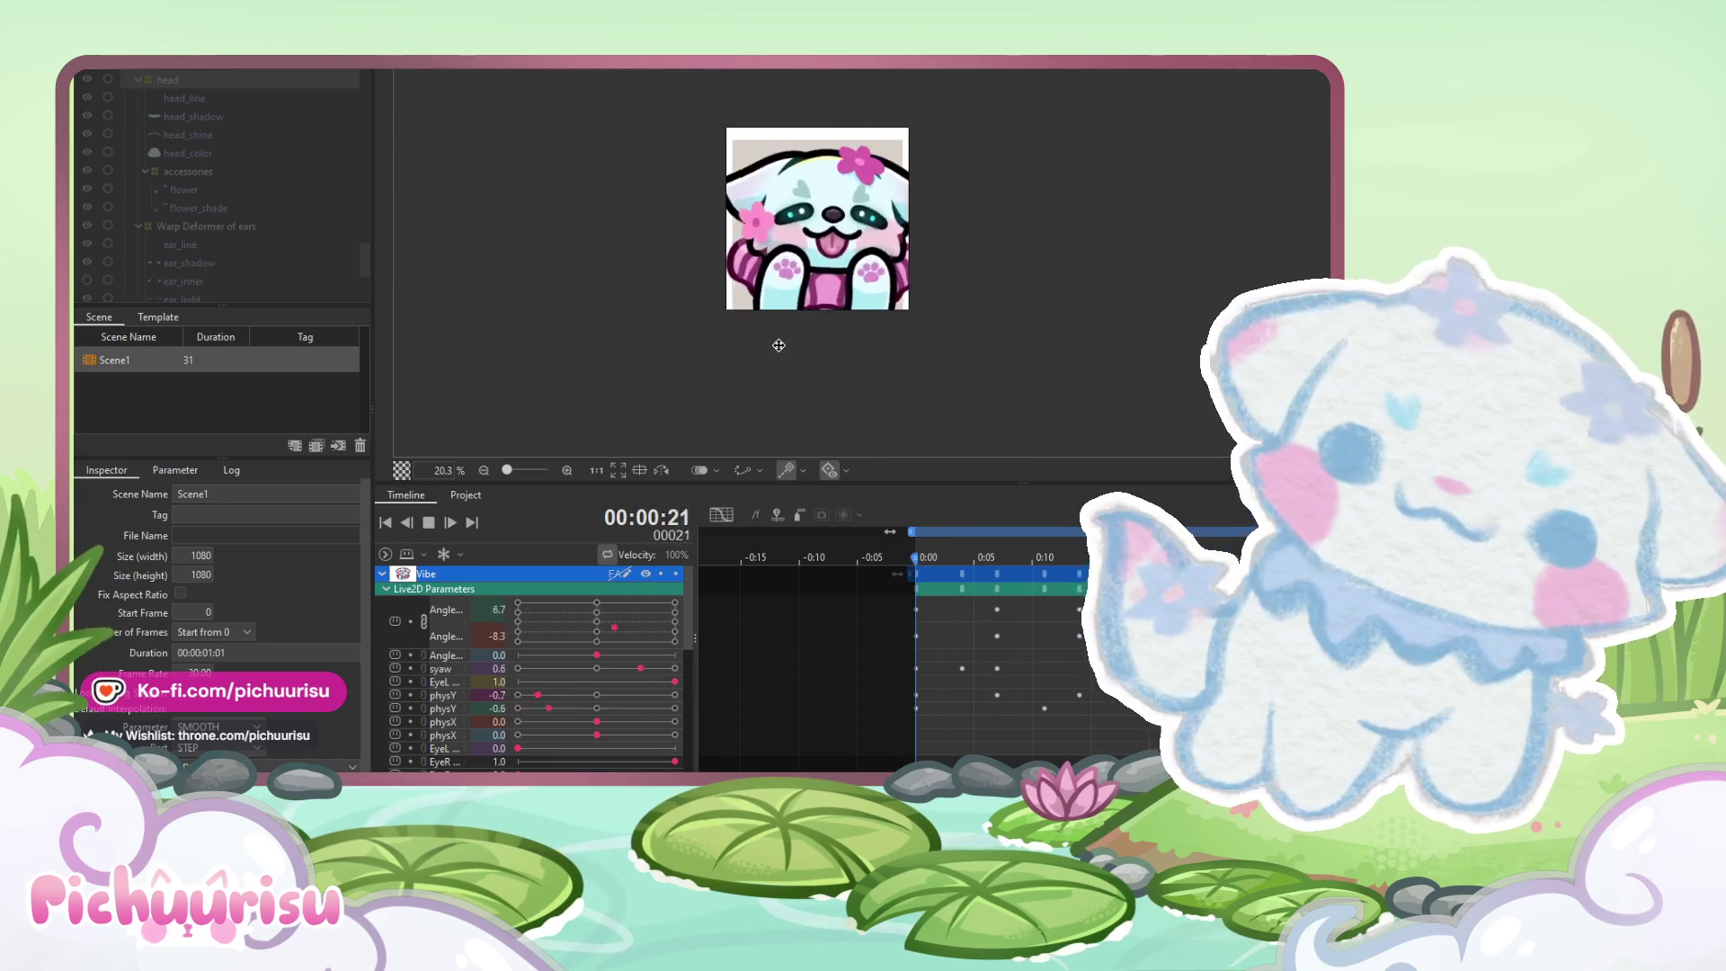
{"action": "left_click", "coordinate": [429, 521]}
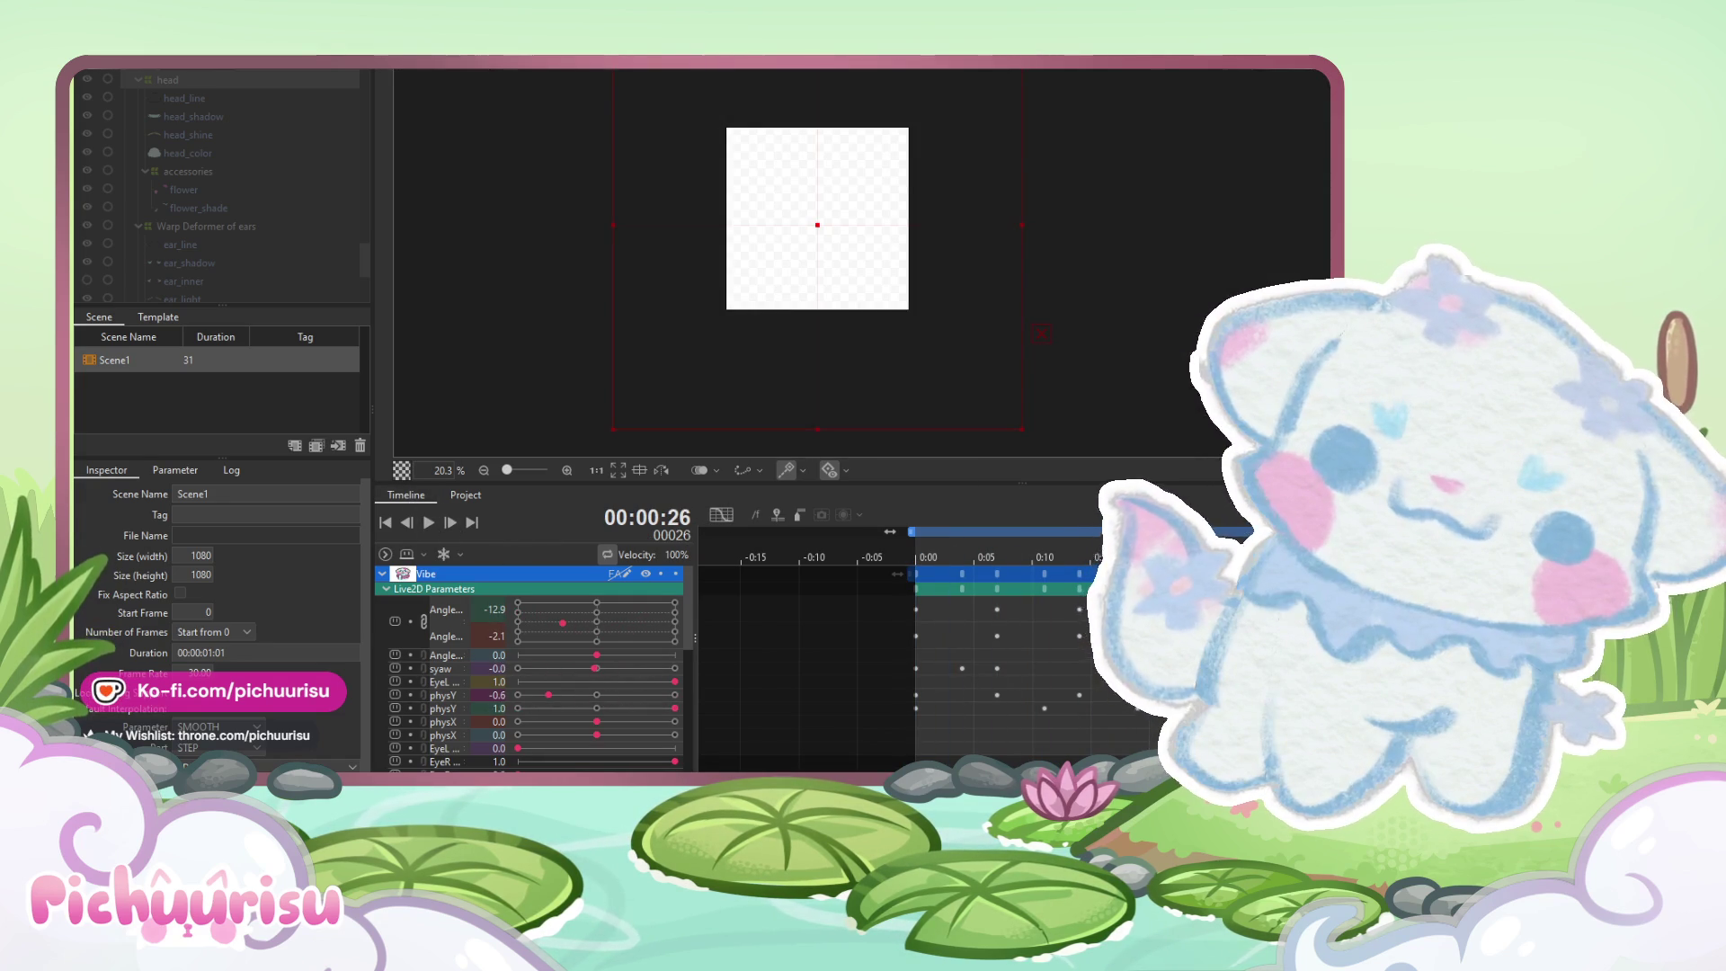
{"action": "left_click", "coordinate": [428, 522]}
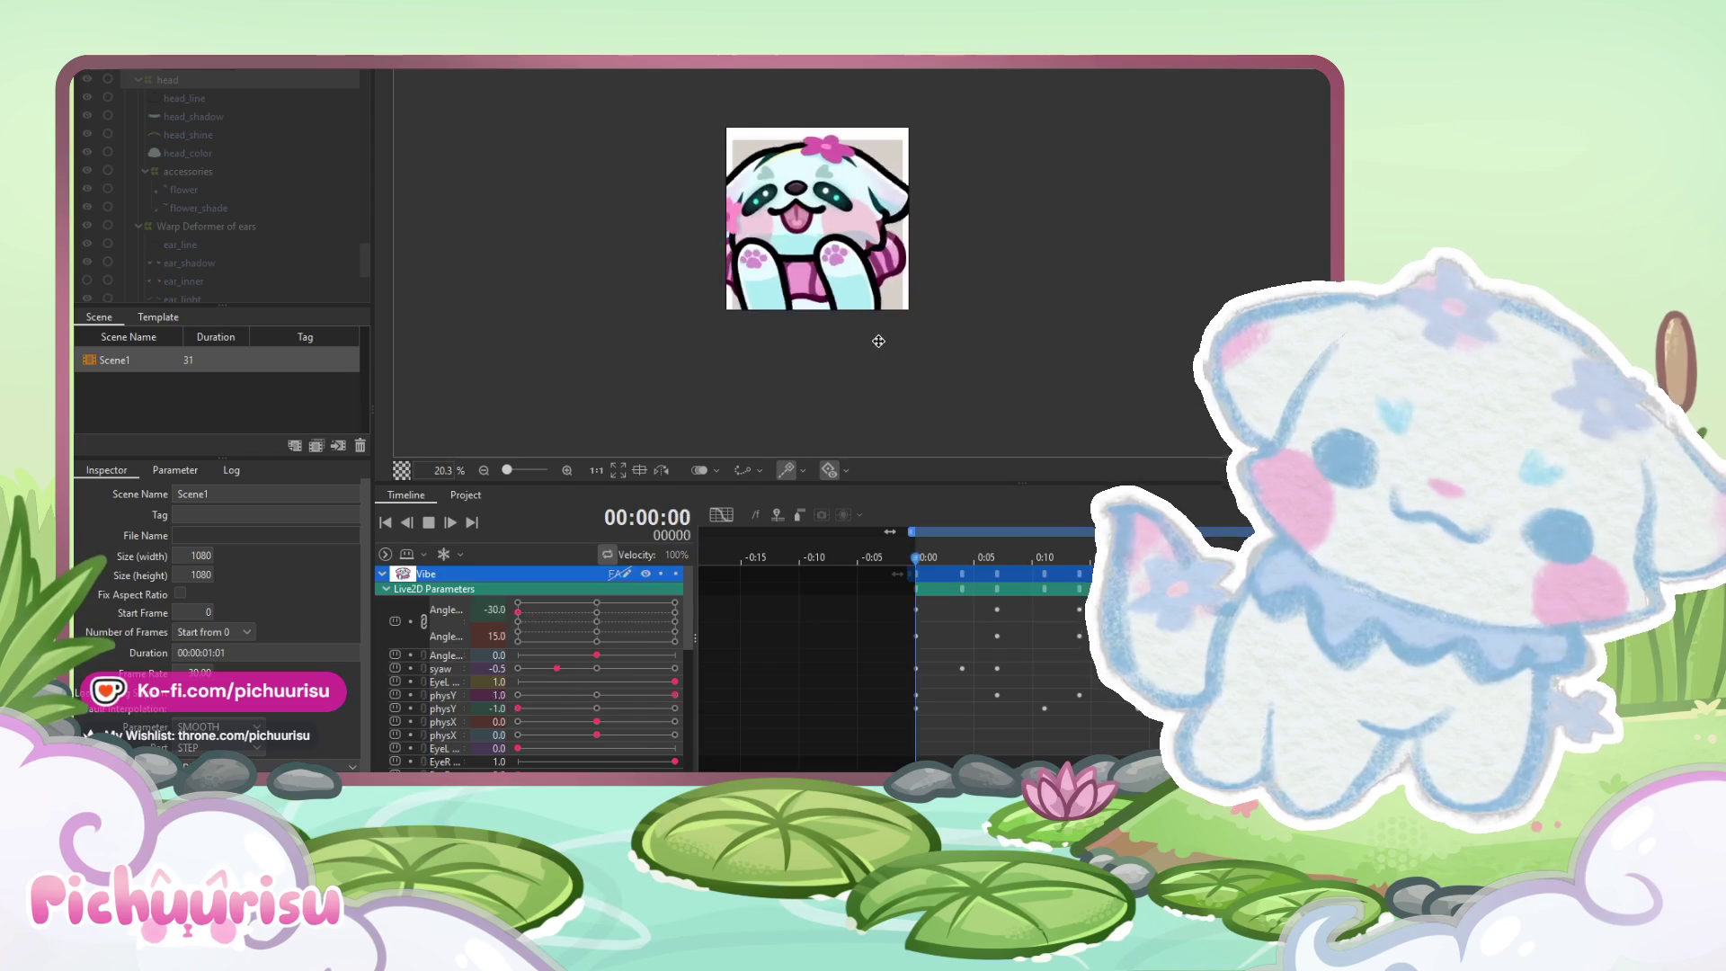
{"action": "scroll", "coordinate": [877, 341], "scroll_direction": "down", "scroll_amount": 3}
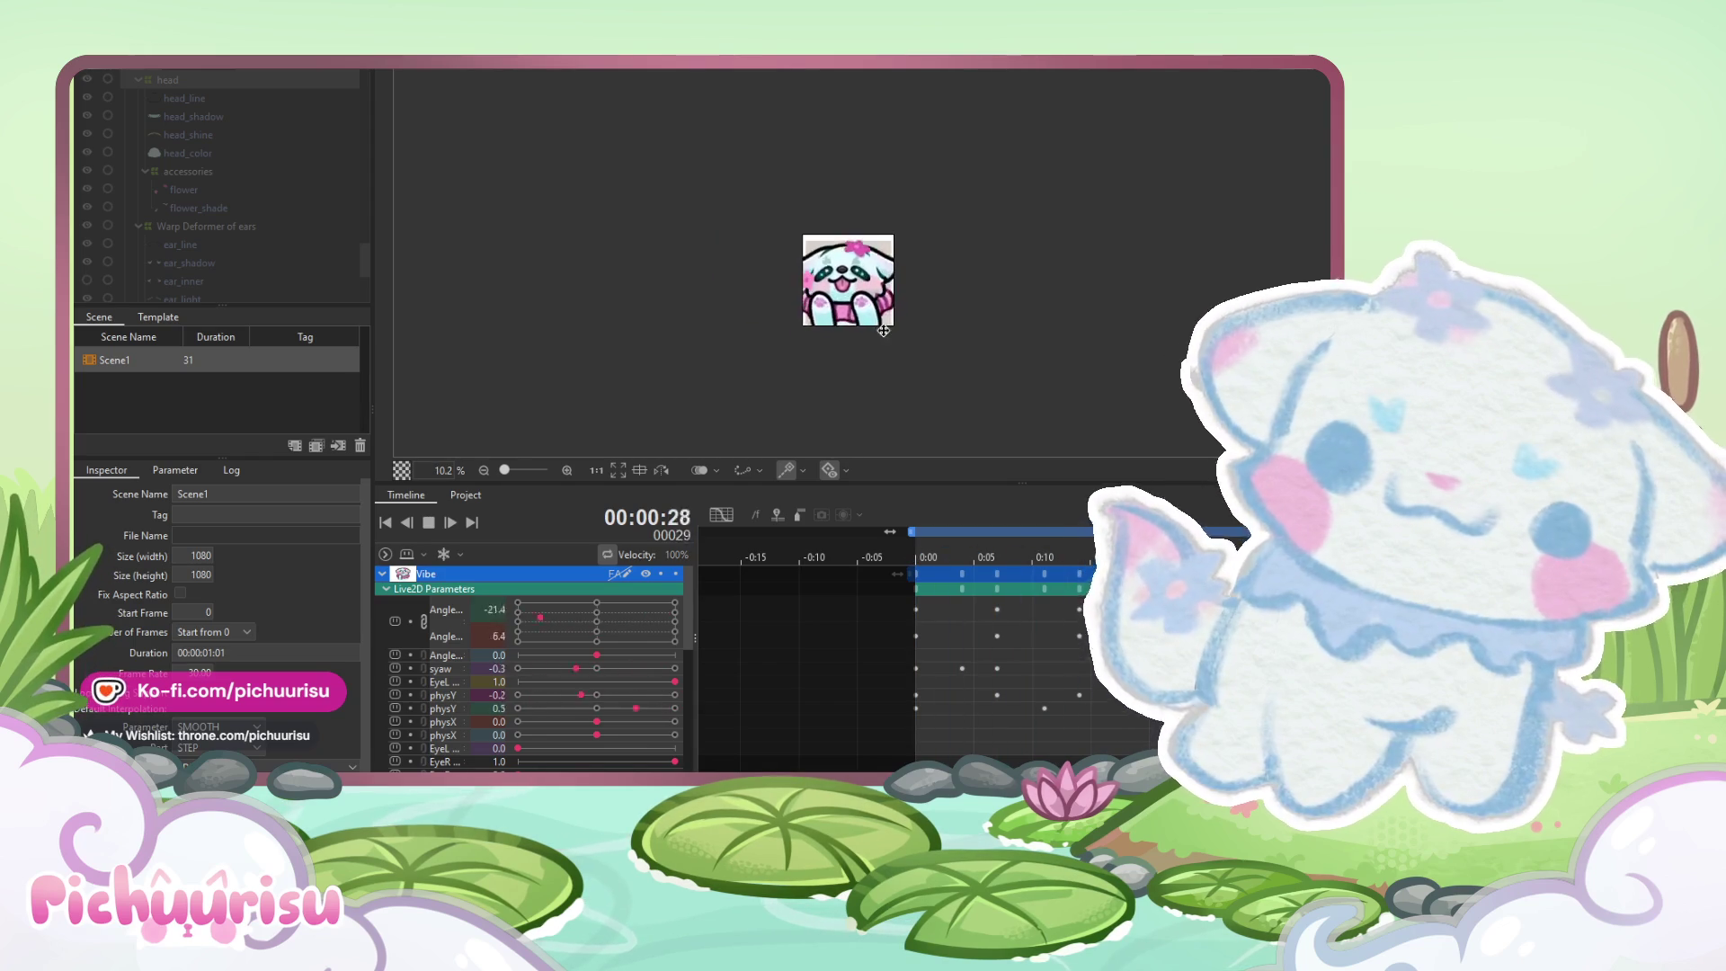
{"action": "scroll", "coordinate": [884, 332], "scroll_direction": "up", "scroll_amount": 2}
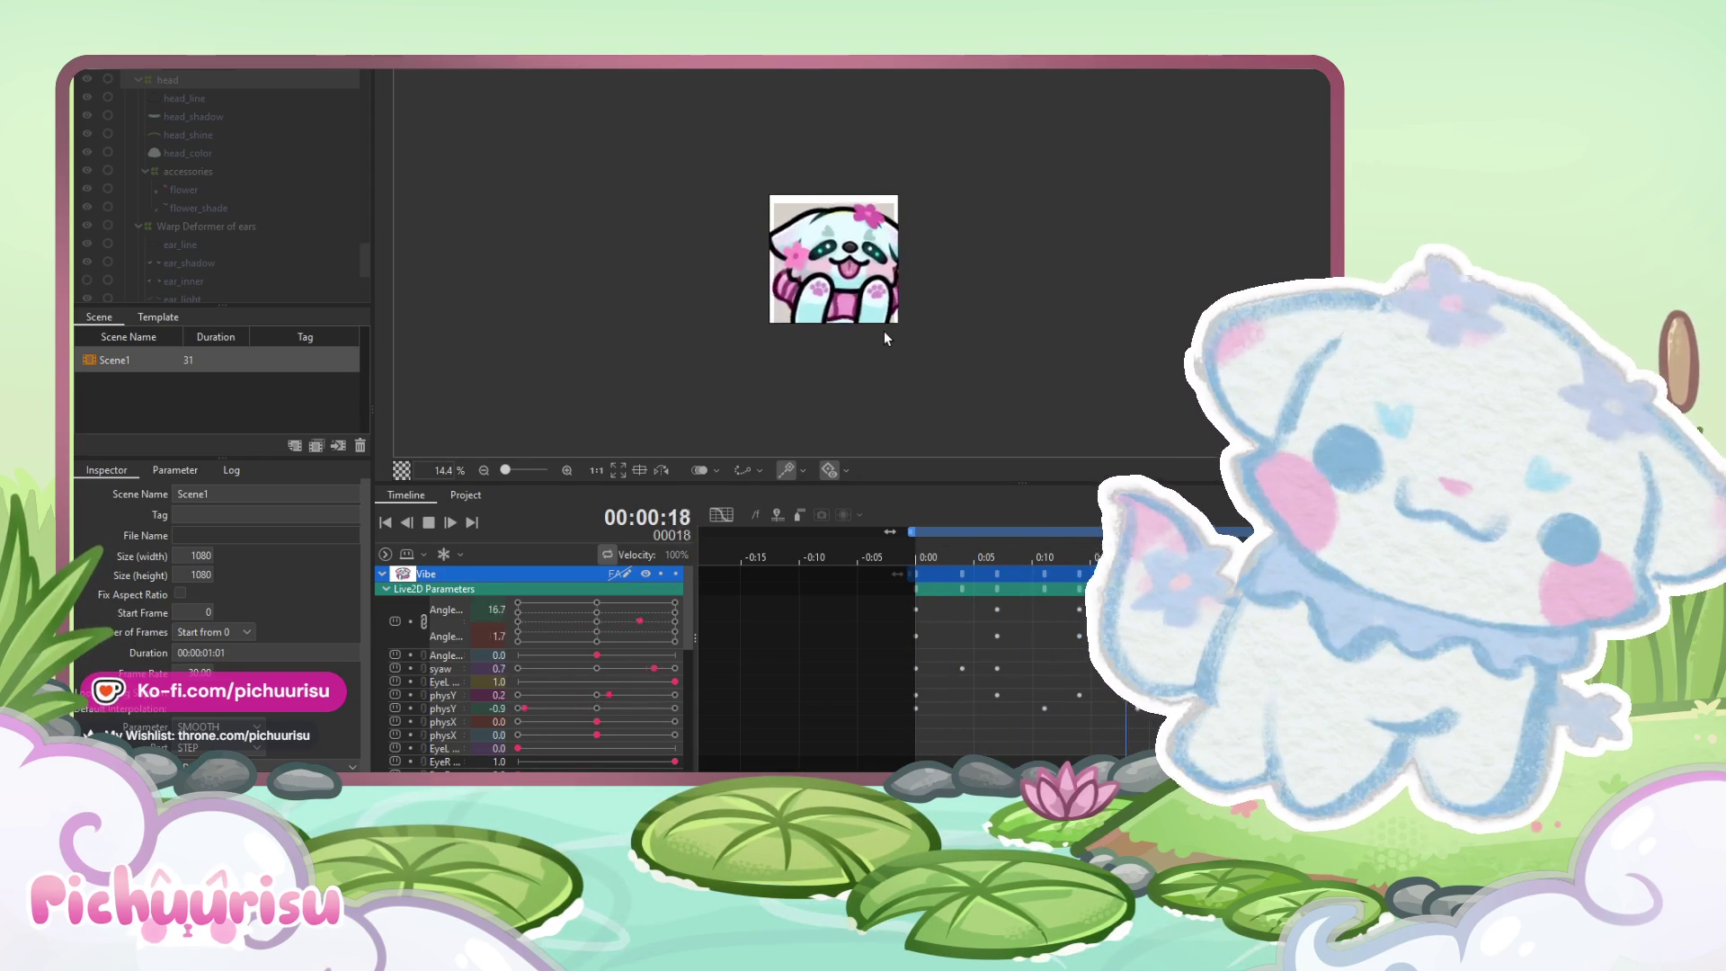
Scrub from frame 7 back to the start and play the loop again
{"action": "left_click", "coordinate": [429, 522]}
{"action": "left_click", "coordinate": [999, 561]}
{"action": "mouse_move", "coordinate": [1001, 565]}
{"action": "left_mouse_down"}
{"action": "mouse_move", "coordinate": [1032, 563]}
{"action": "mouse_move", "coordinate": [915, 565]}
{"action": "left_mouse_up"}
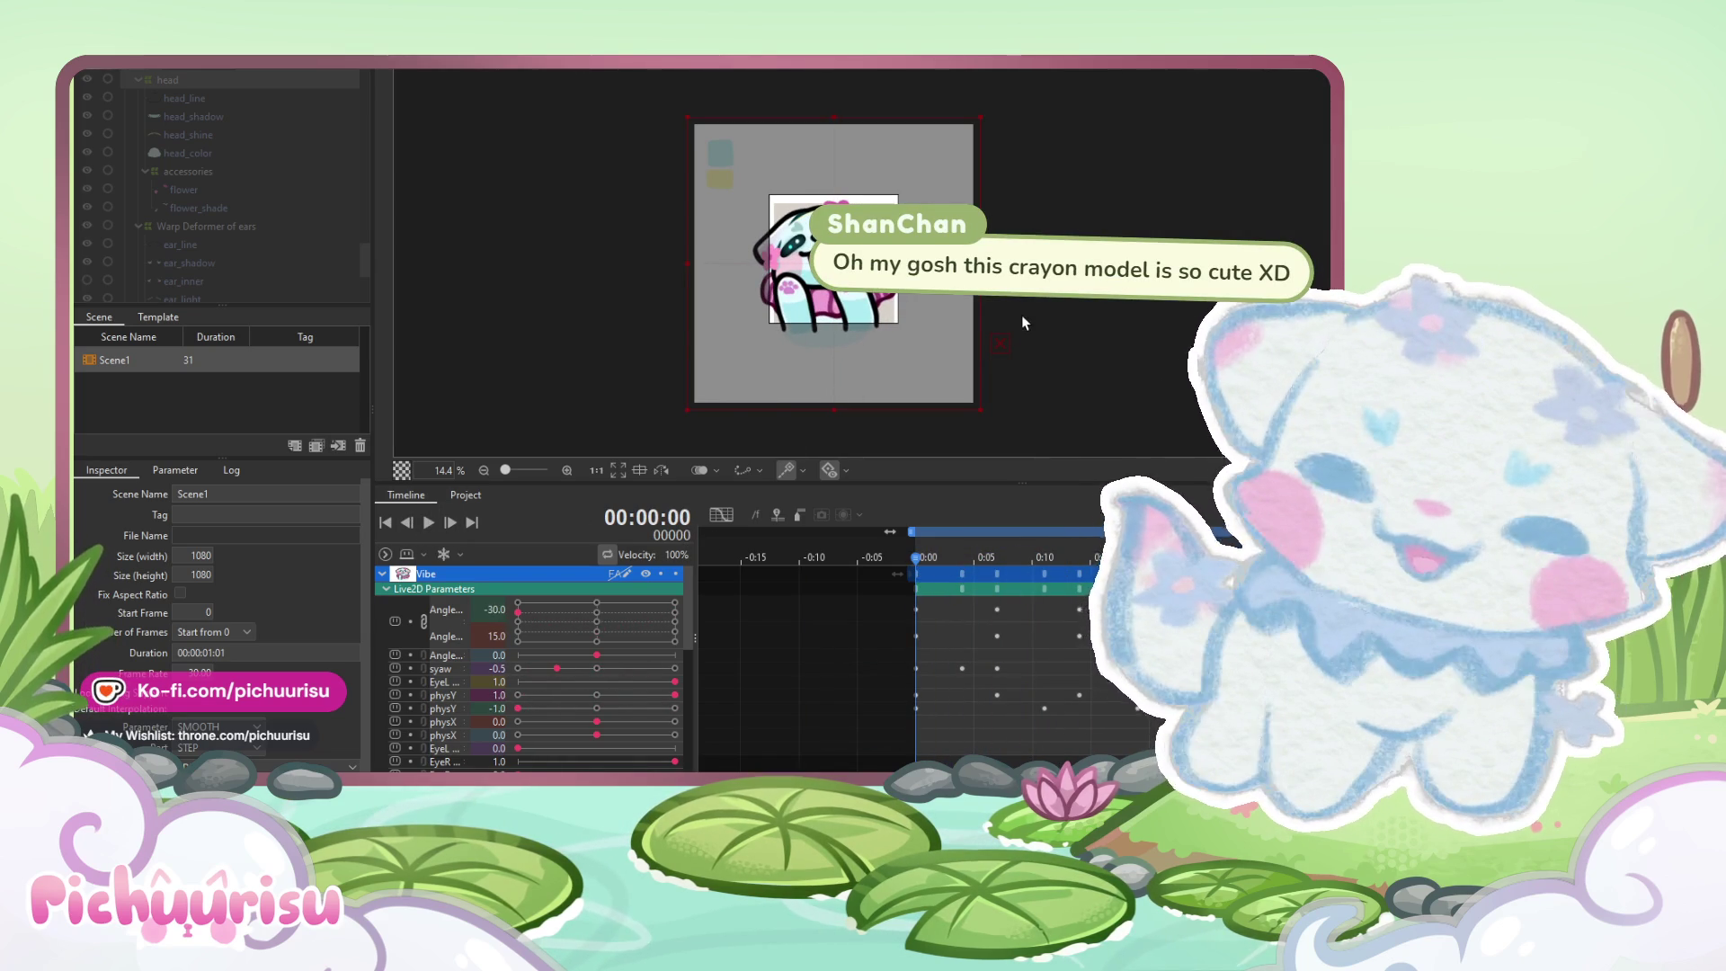
{"action": "scroll", "coordinate": [1023, 322], "scroll_direction": "up", "scroll_amount": 2}
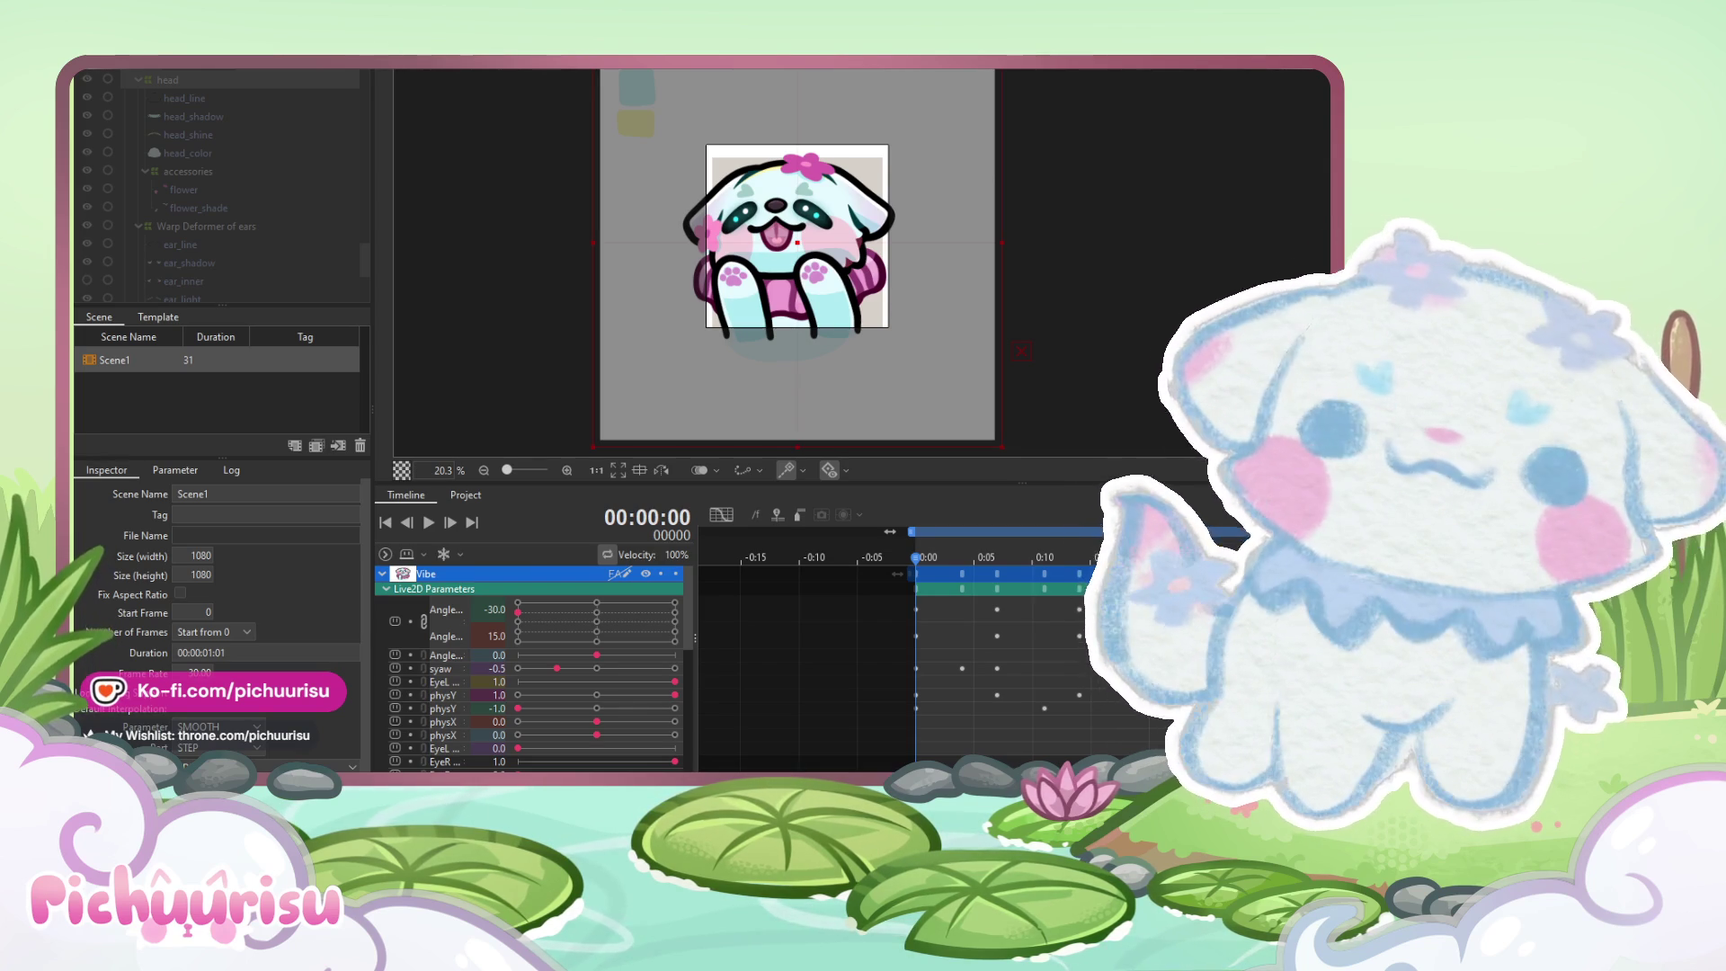
{"action": "scroll", "coordinate": [989, 261], "scroll_direction": "down", "scroll_amount": 2}
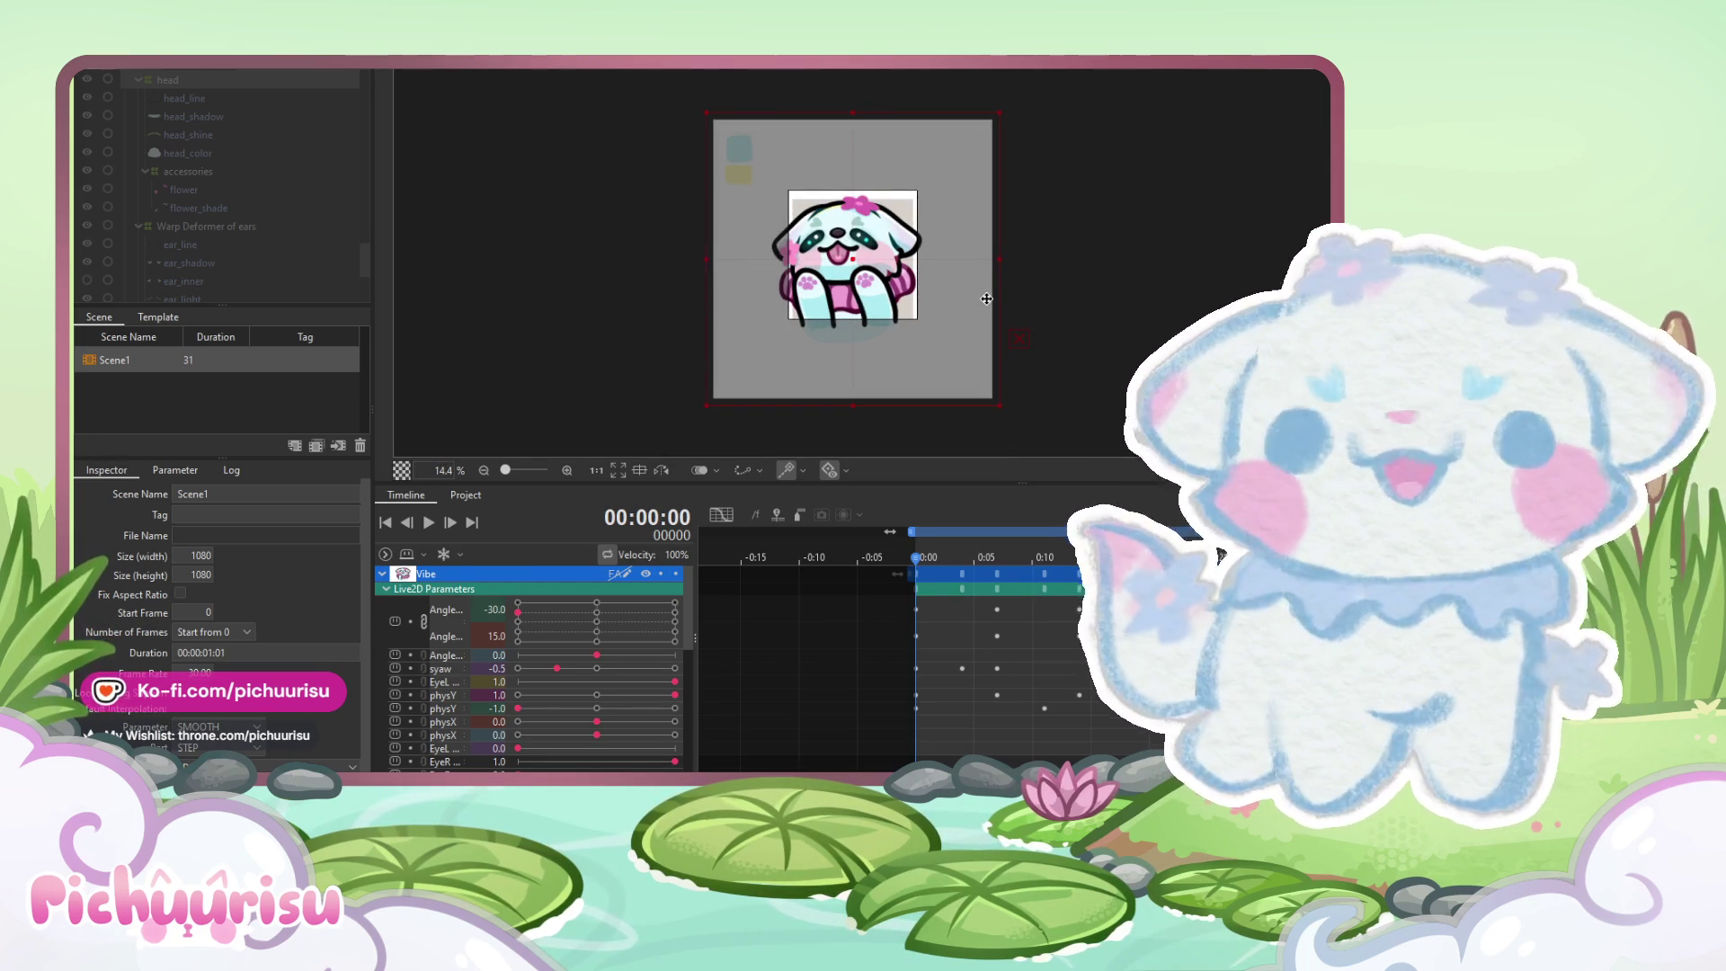
{"action": "left_click_drag", "start_coordinate": [967, 294], "coordinate": [953, 294]}
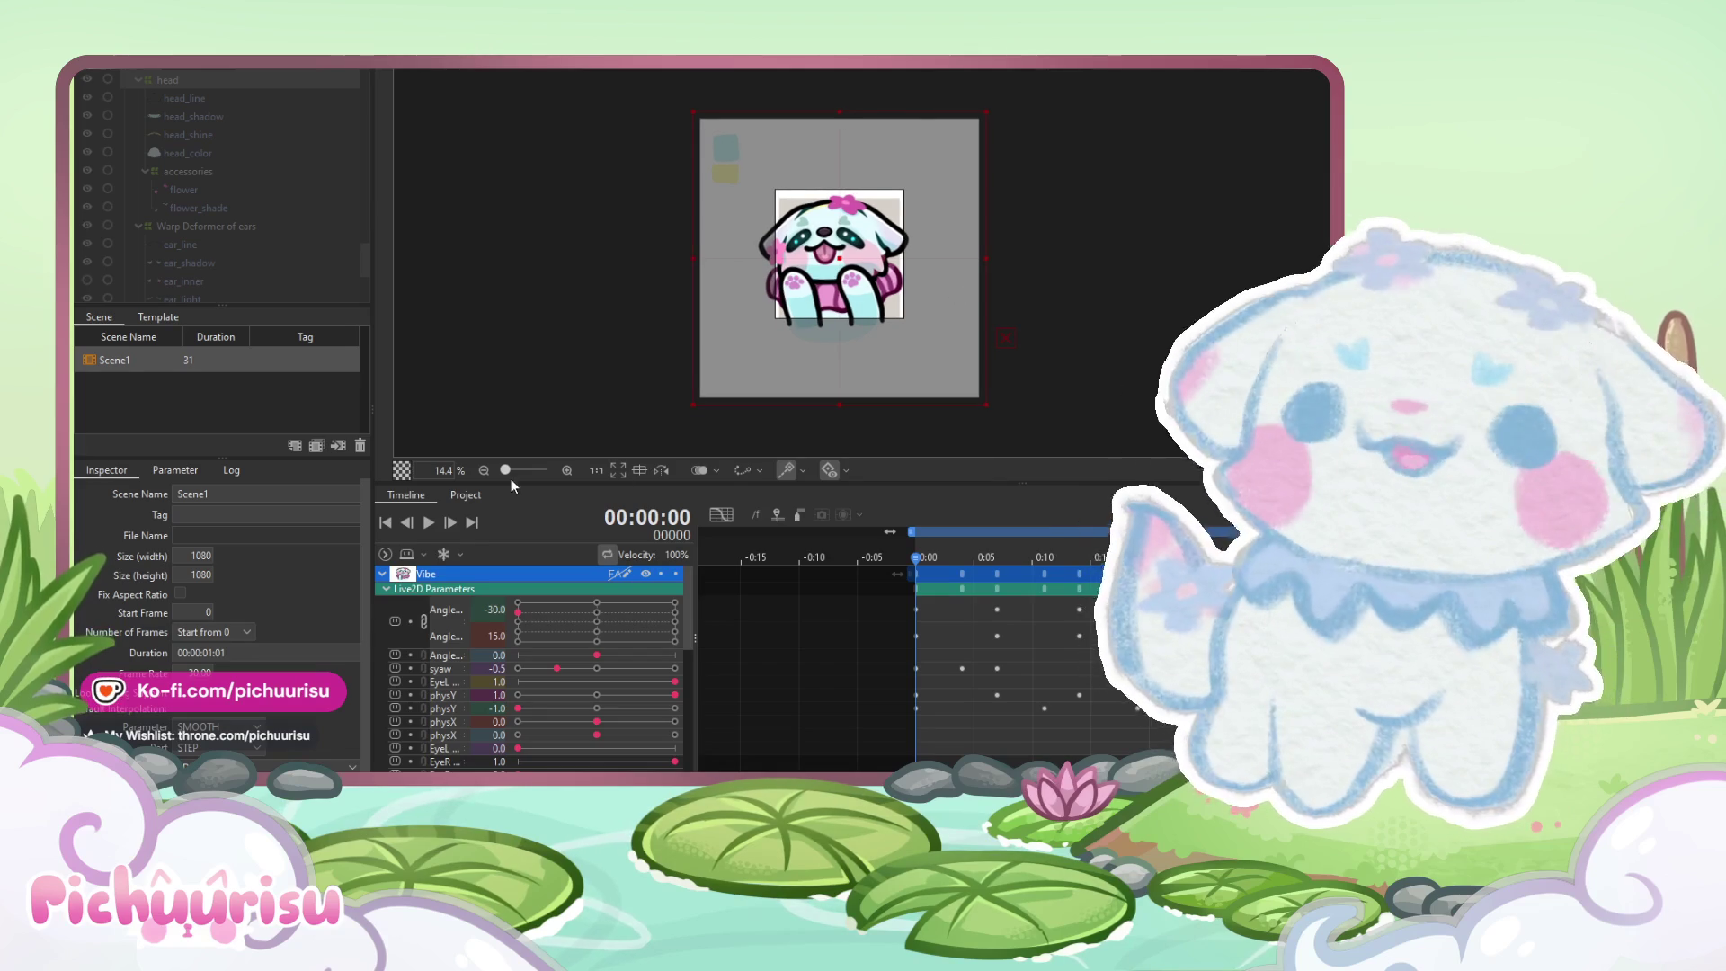
{"action": "left_click", "coordinate": [428, 523]}
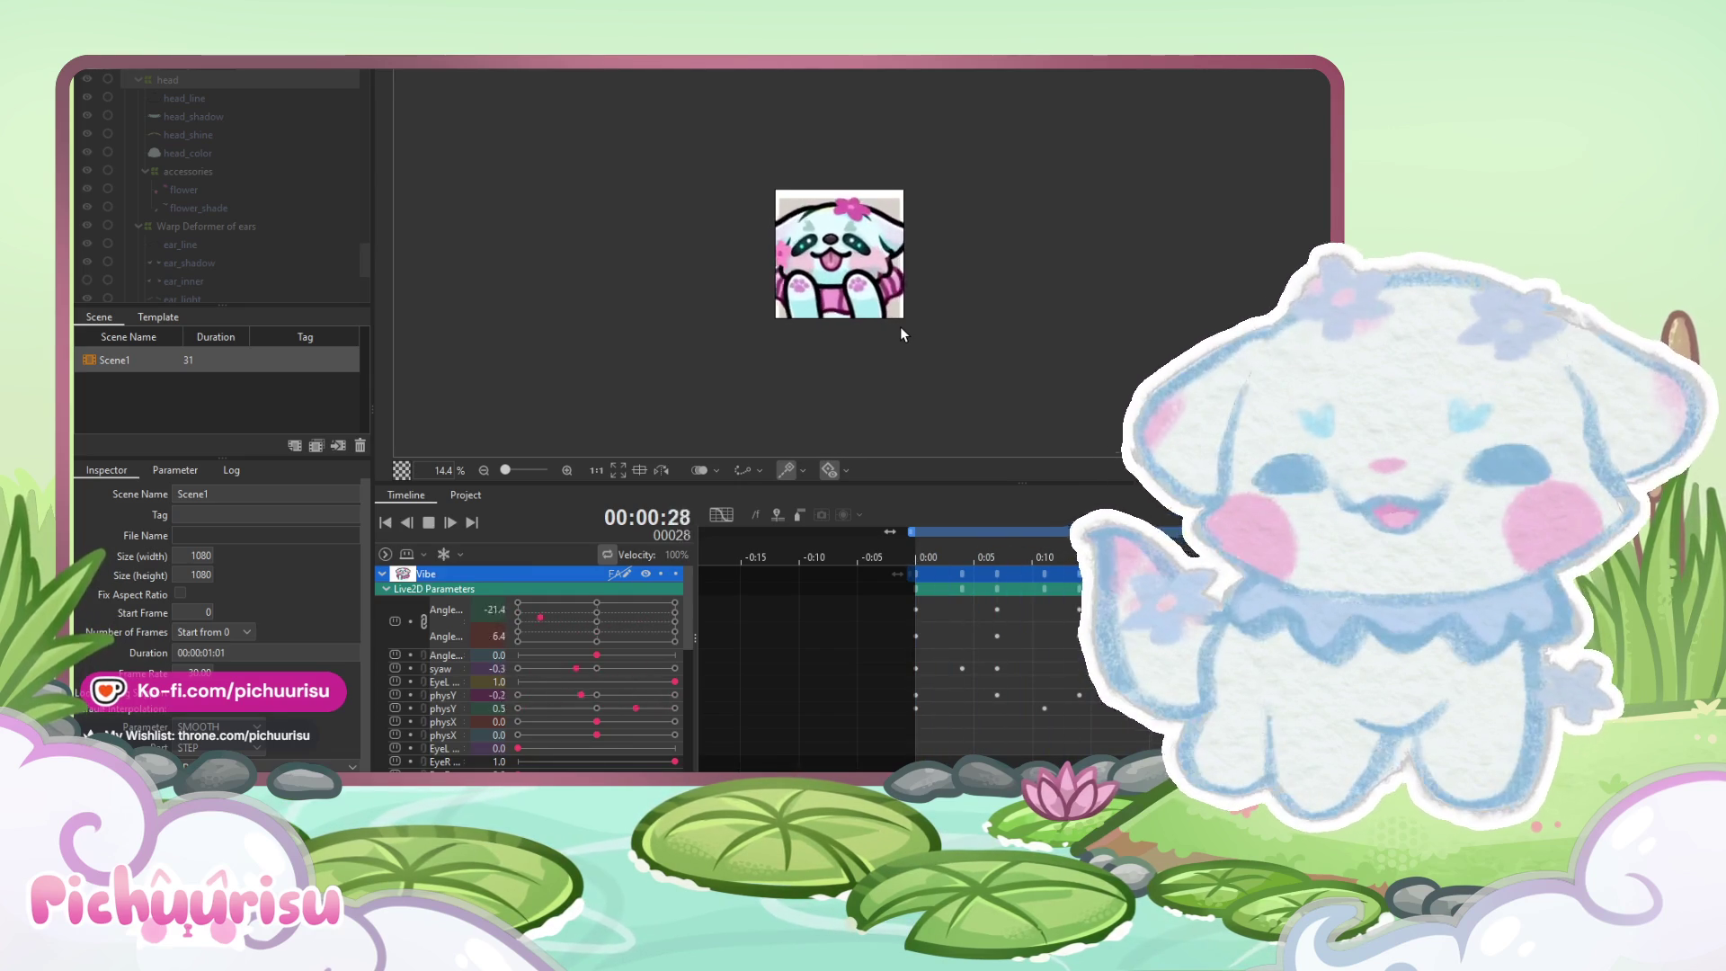
Add a physX keyframe at frame 7 of the sway animation
{"action": "left_click", "coordinate": [452, 525]}
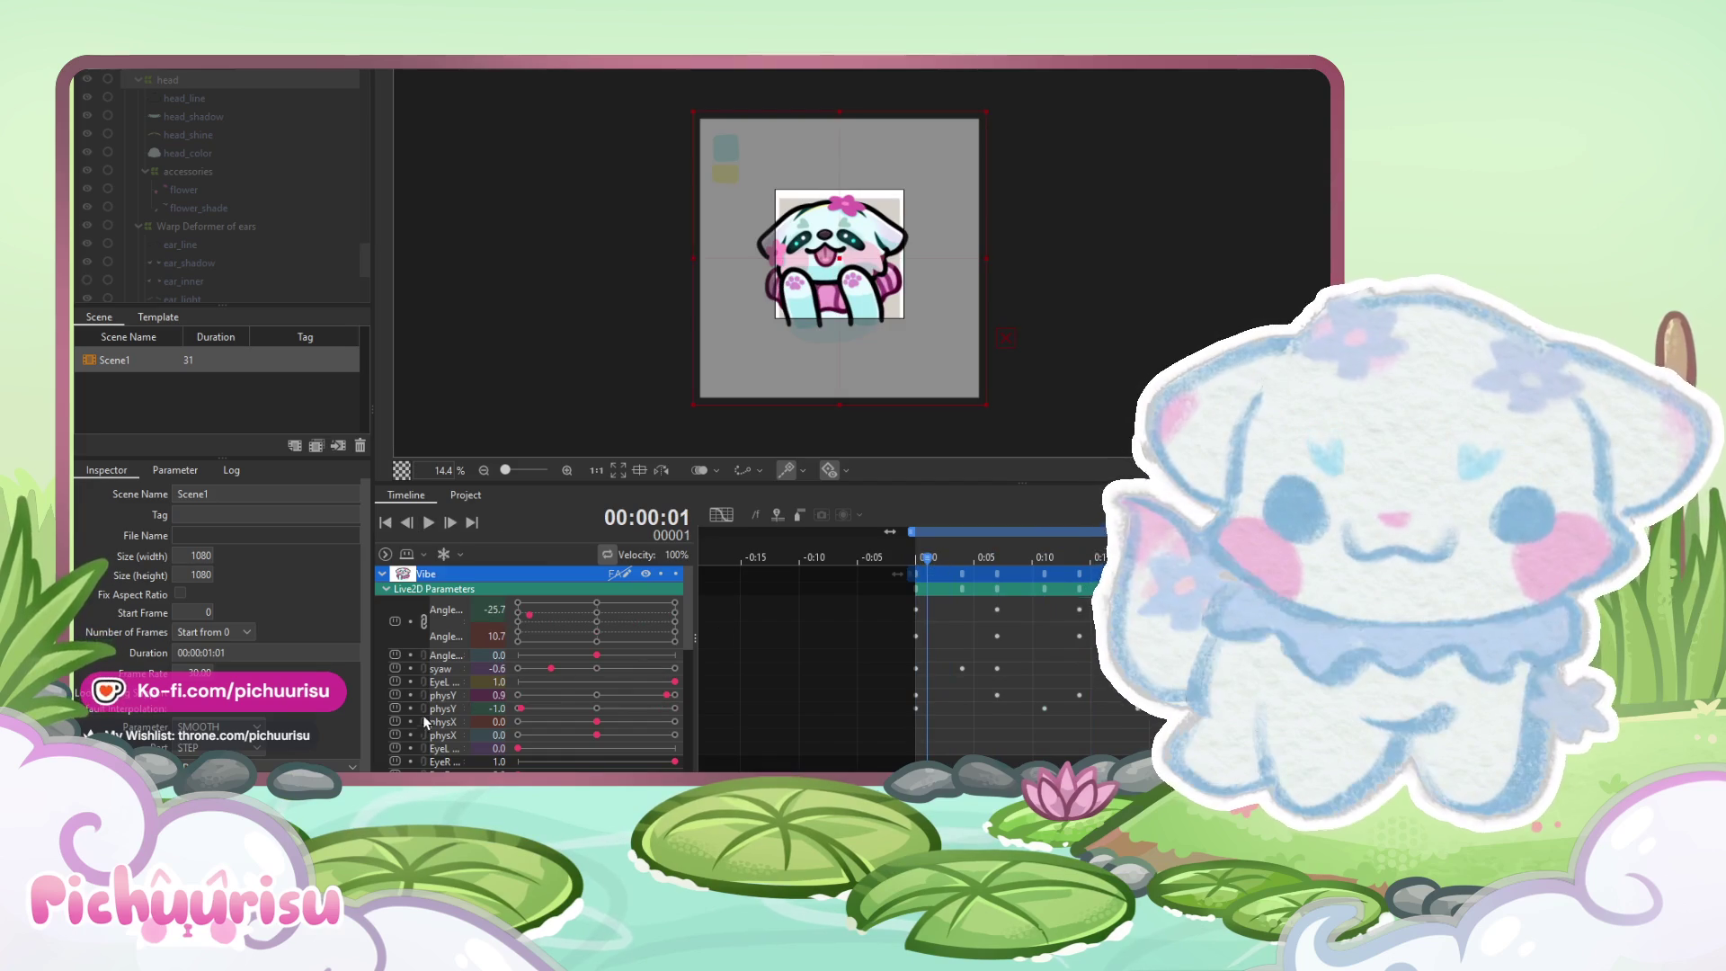
{"action": "left_click_drag", "start_coordinate": [939, 558], "coordinate": [960, 557]}
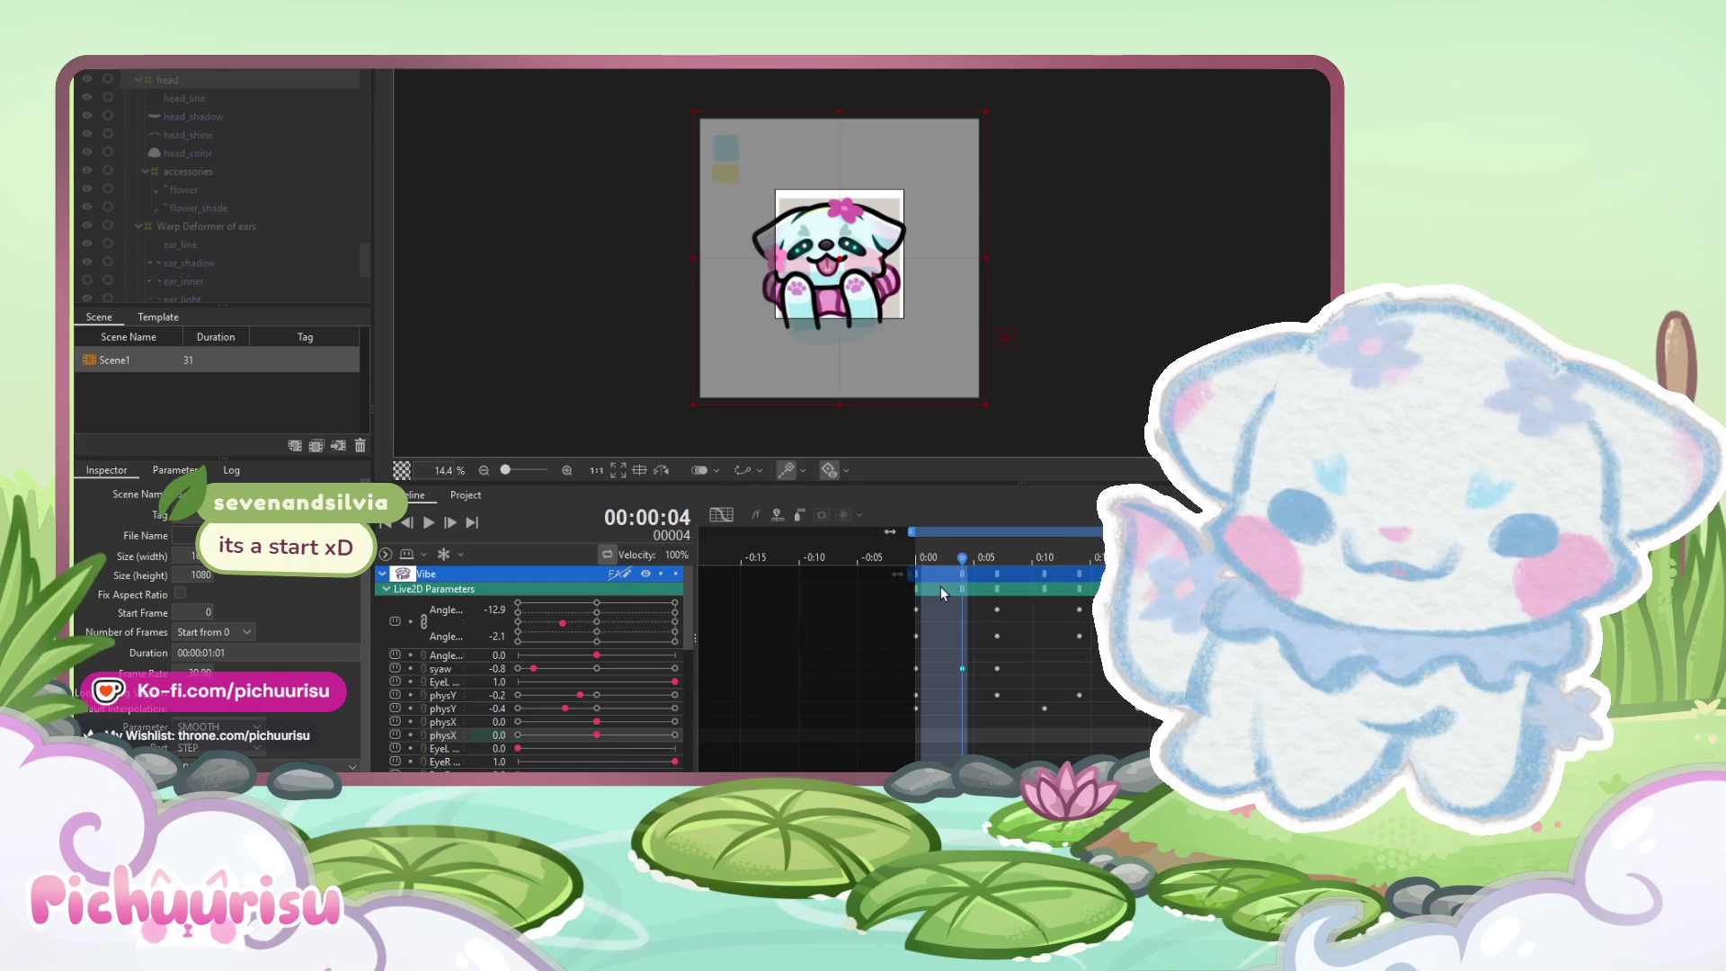
{"action": "left_click", "coordinate": [918, 563]}
{"action": "left_click_drag", "start_coordinate": [919, 563], "coordinate": [996, 572]}
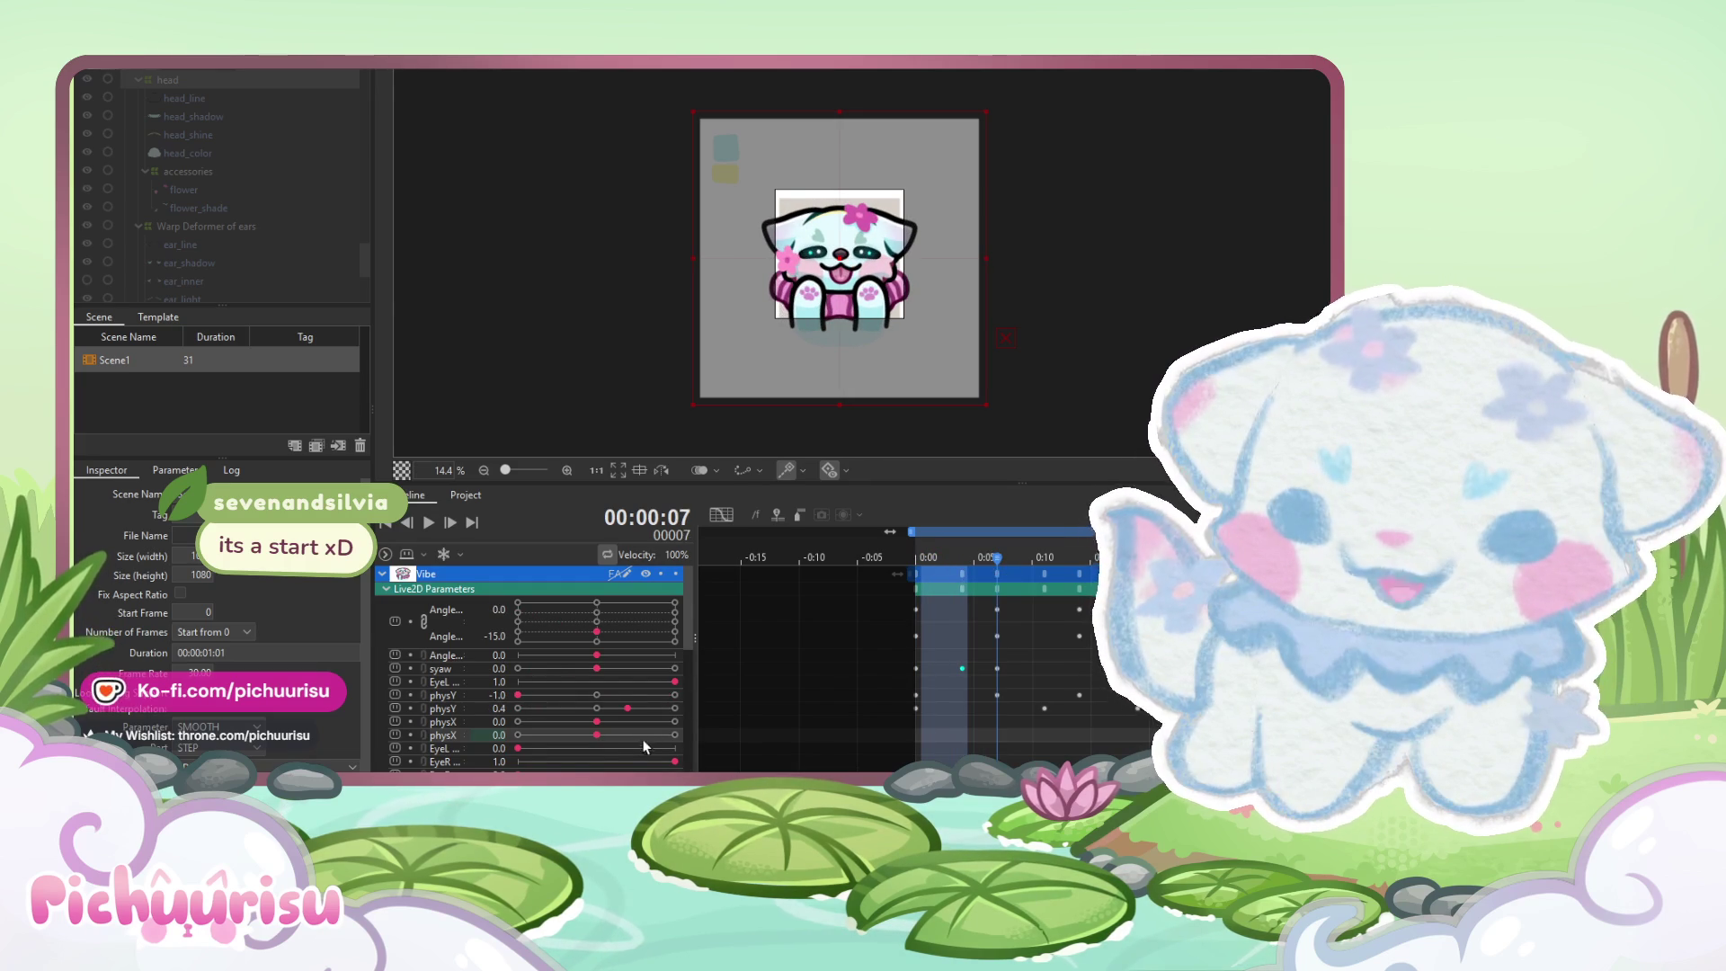
{"action": "left_click", "coordinate": [598, 735]}
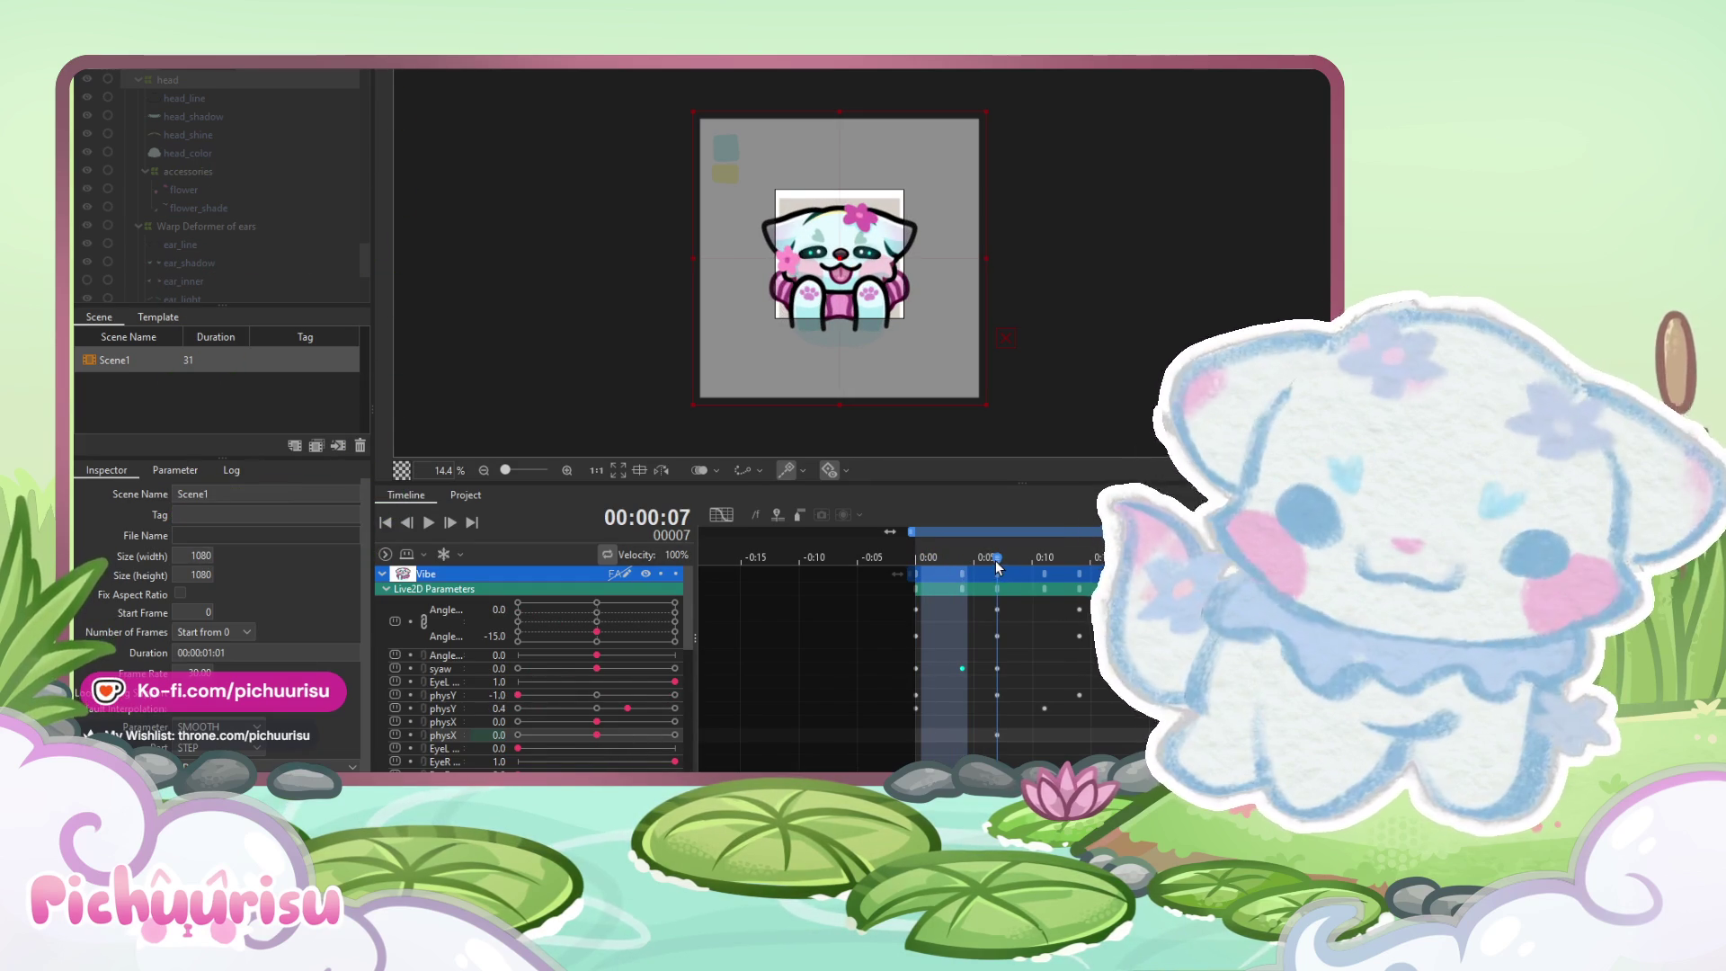
Set physX to 1.0 at frame 19, then step frames and return to frame 6
{"action": "left_click_drag", "start_coordinate": [995, 560], "coordinate": [1139, 573]}
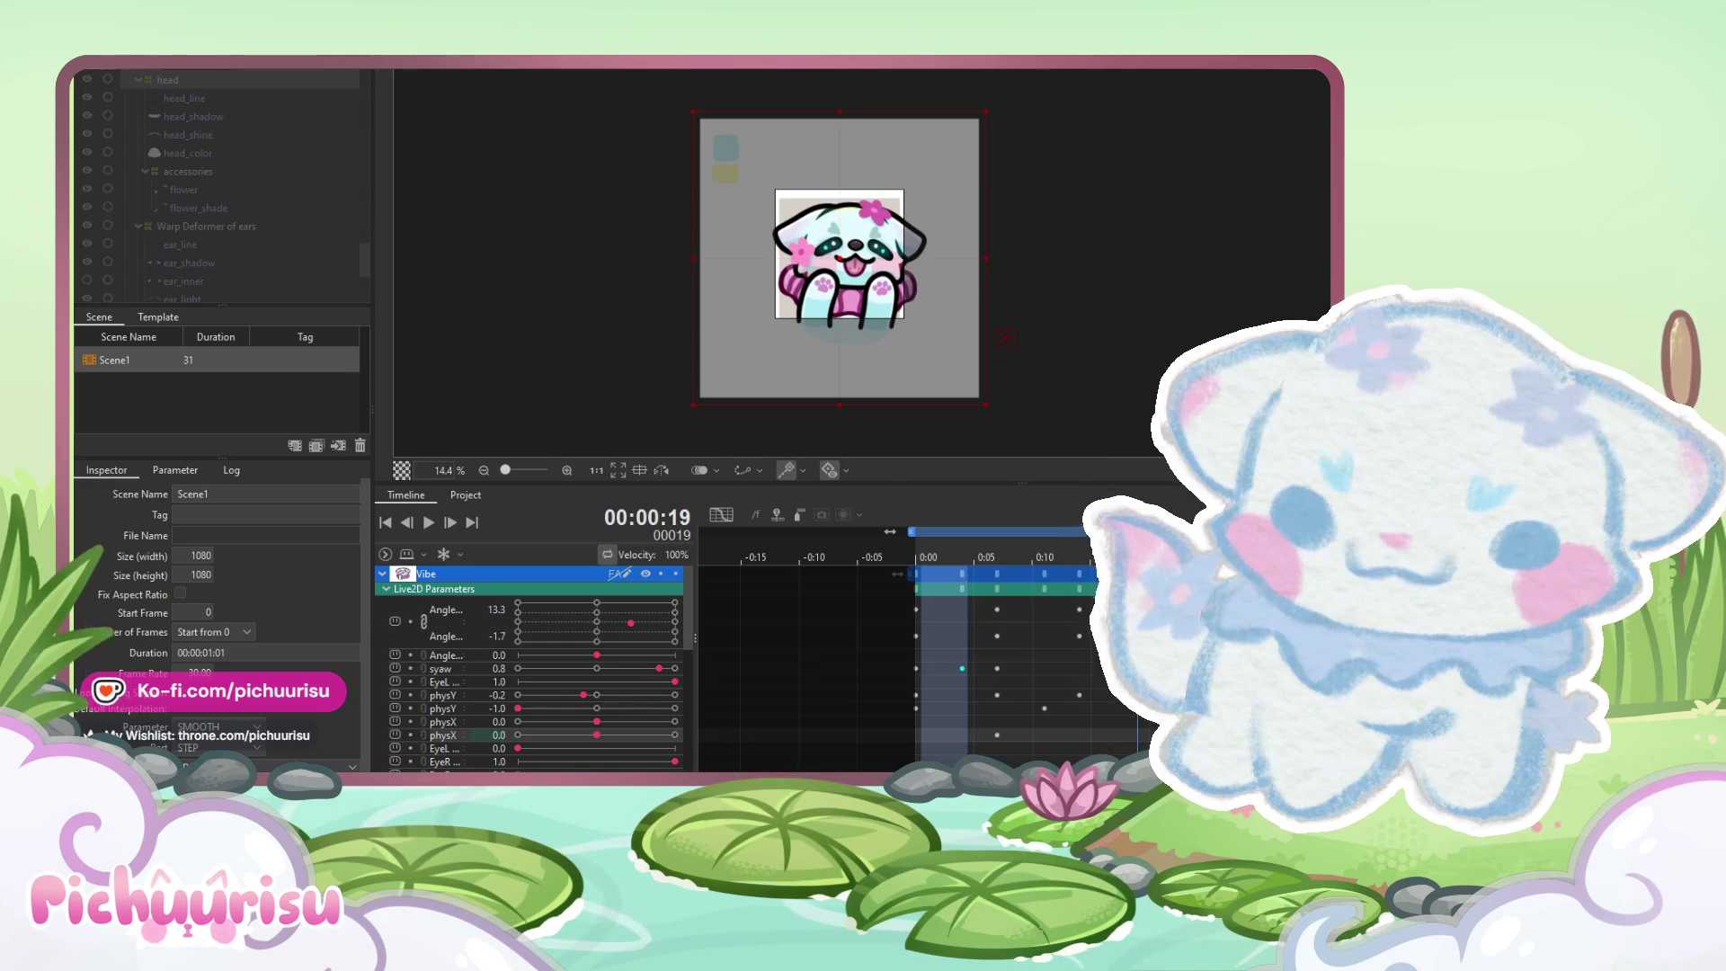
{"action": "left_click", "coordinate": [676, 735]}
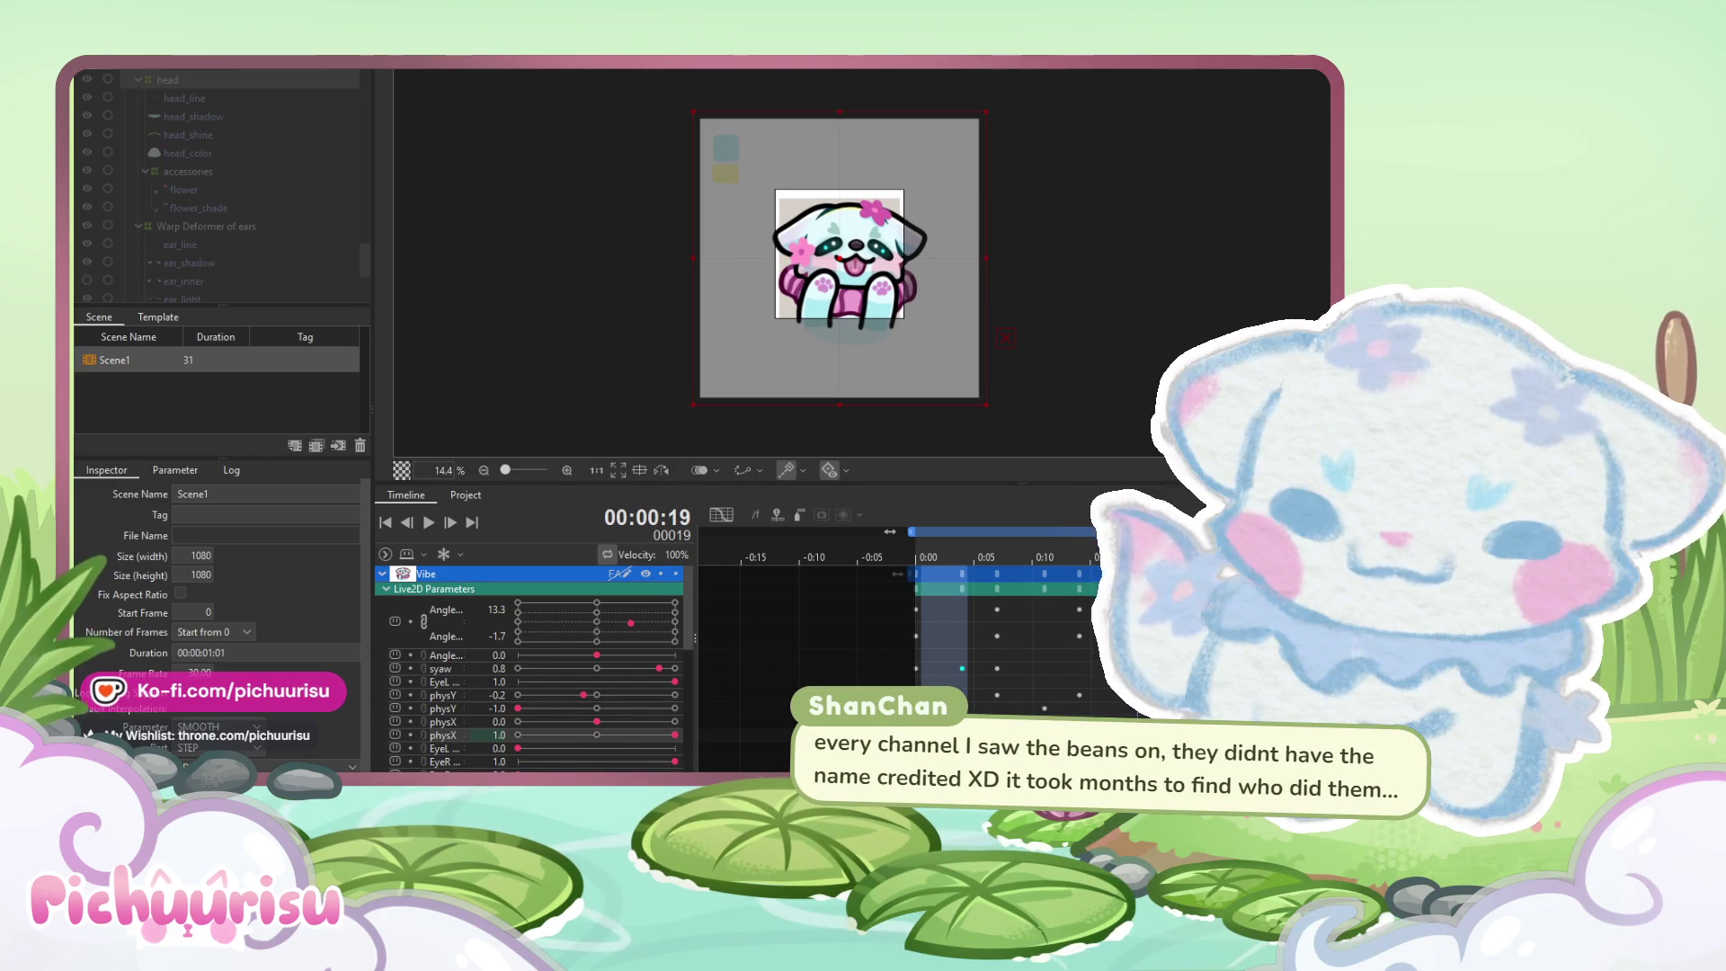
{"action": "key", "text": "Left"}
{"action": "key", "text": "Right"}
{"action": "key", "text": "Right"}
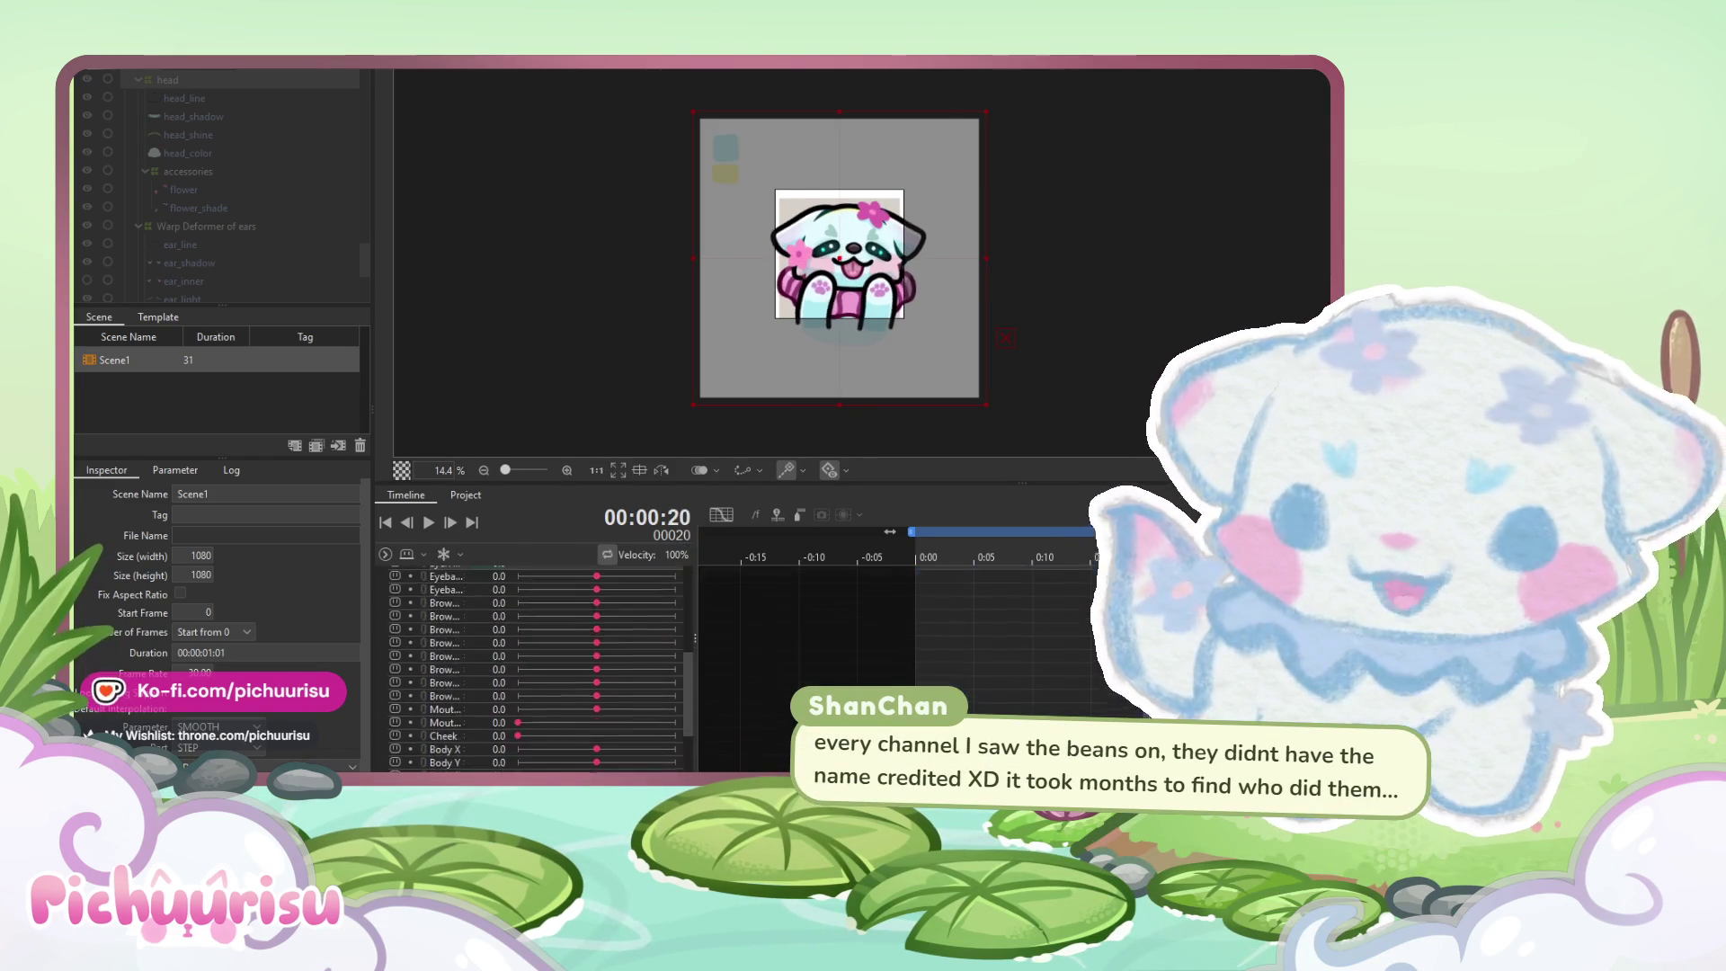
{"action": "scroll", "coordinate": [984, 653], "scroll_direction": "down", "scroll_amount": 3}
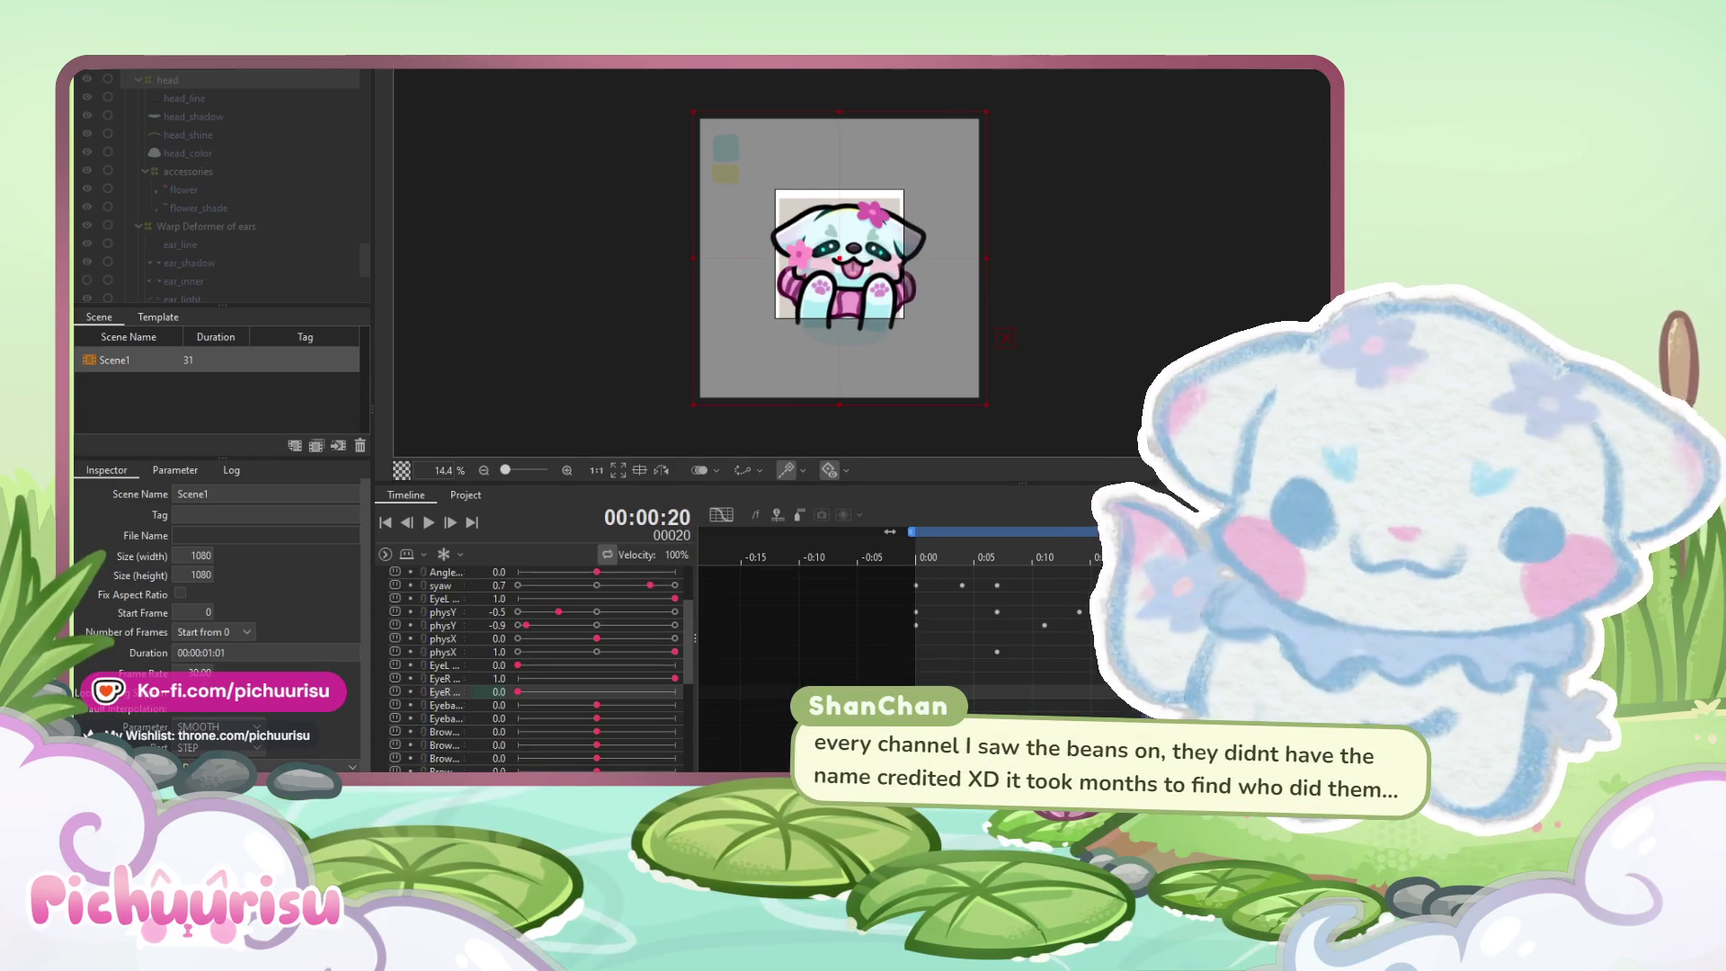
{"action": "left_click", "coordinate": [984, 652]}
{"action": "scroll", "coordinate": [983, 652], "scroll_direction": "up", "scroll_amount": 3}
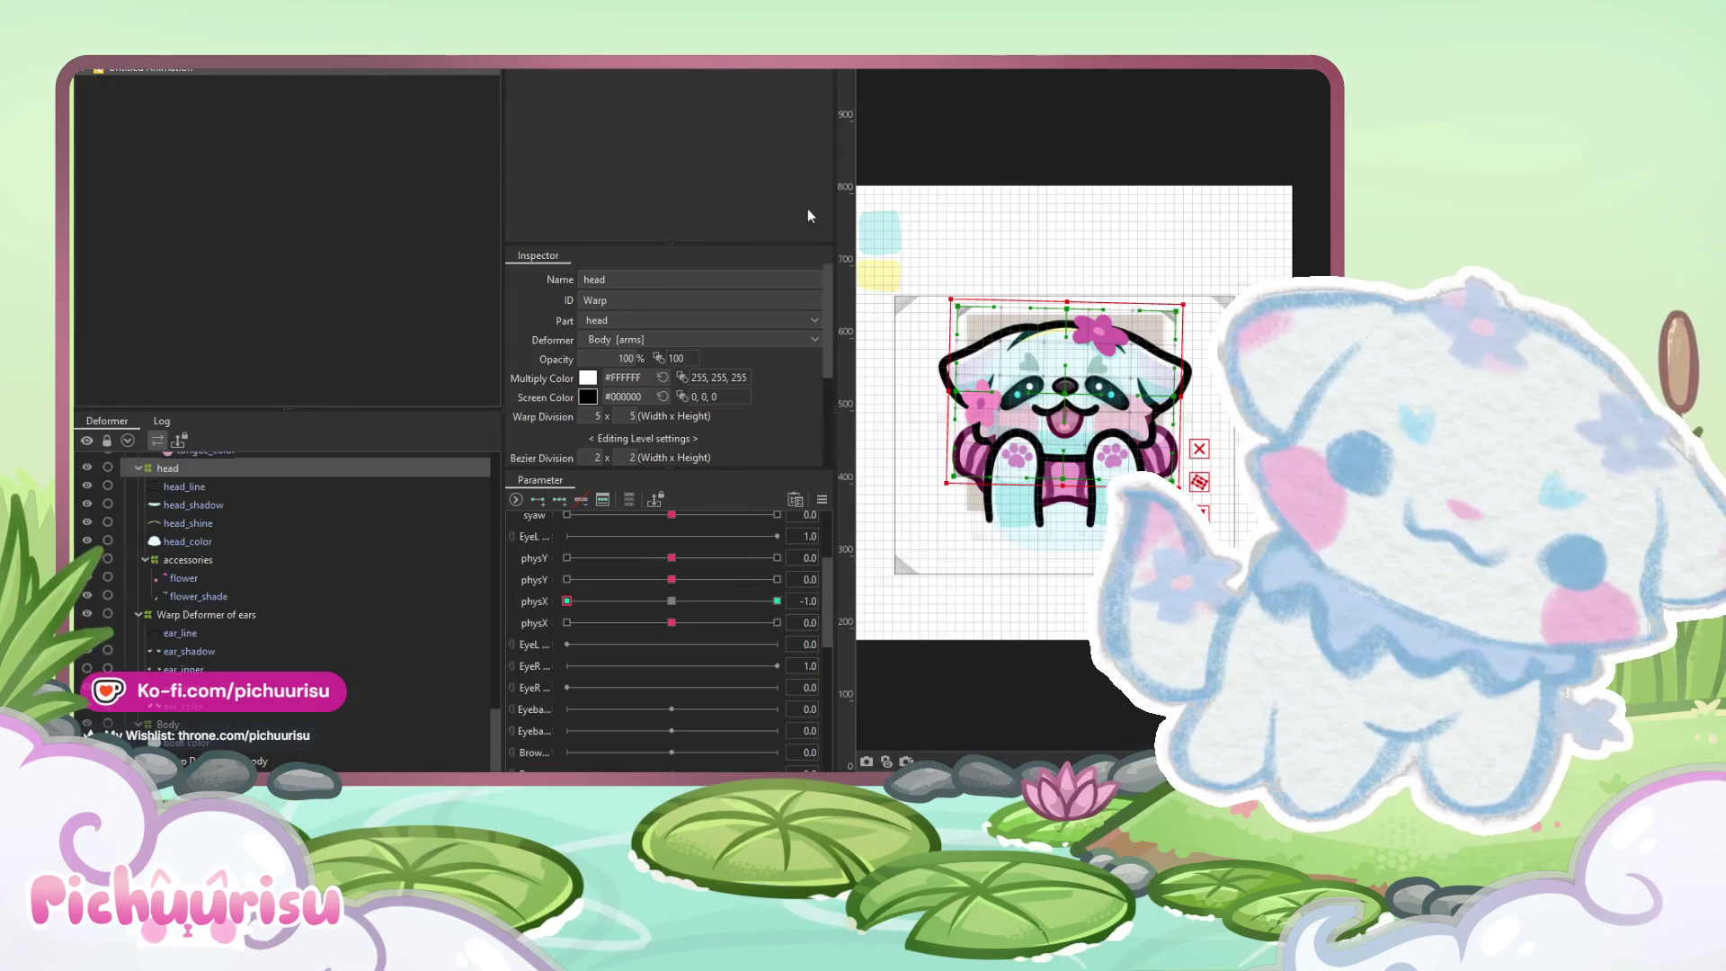
Open Physics Settings from the Modeling menu
{"action": "left_click", "coordinate": [185, 63]}
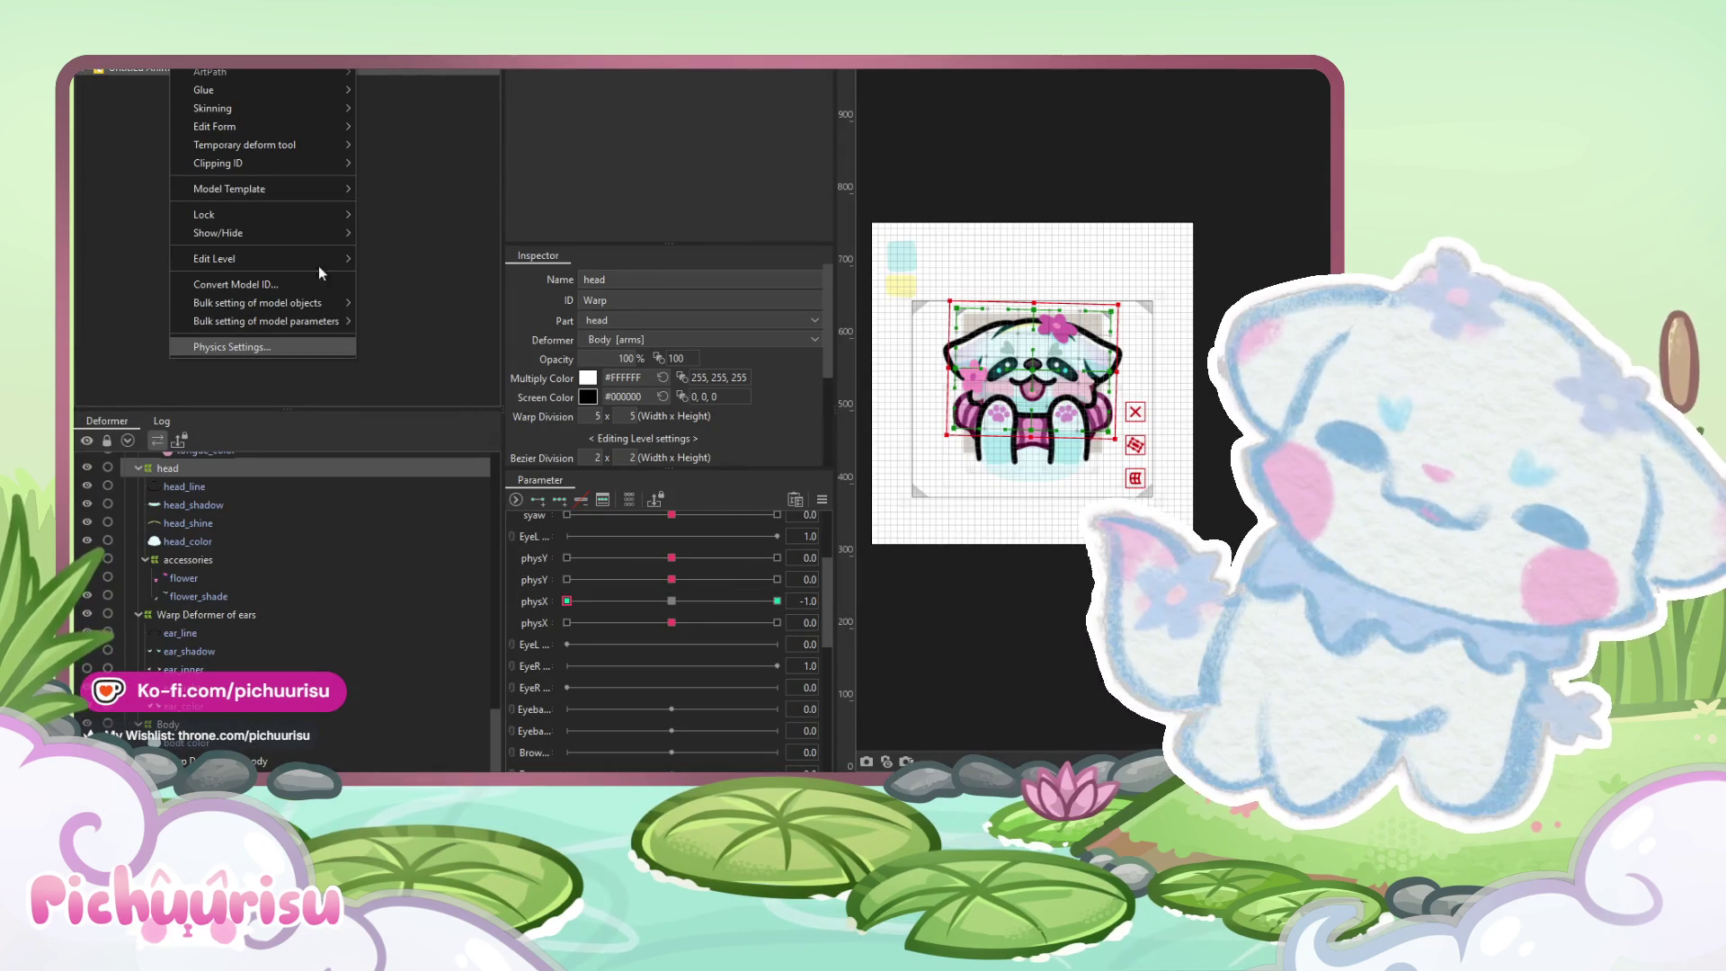
{"action": "left_click", "coordinate": [254, 337]}
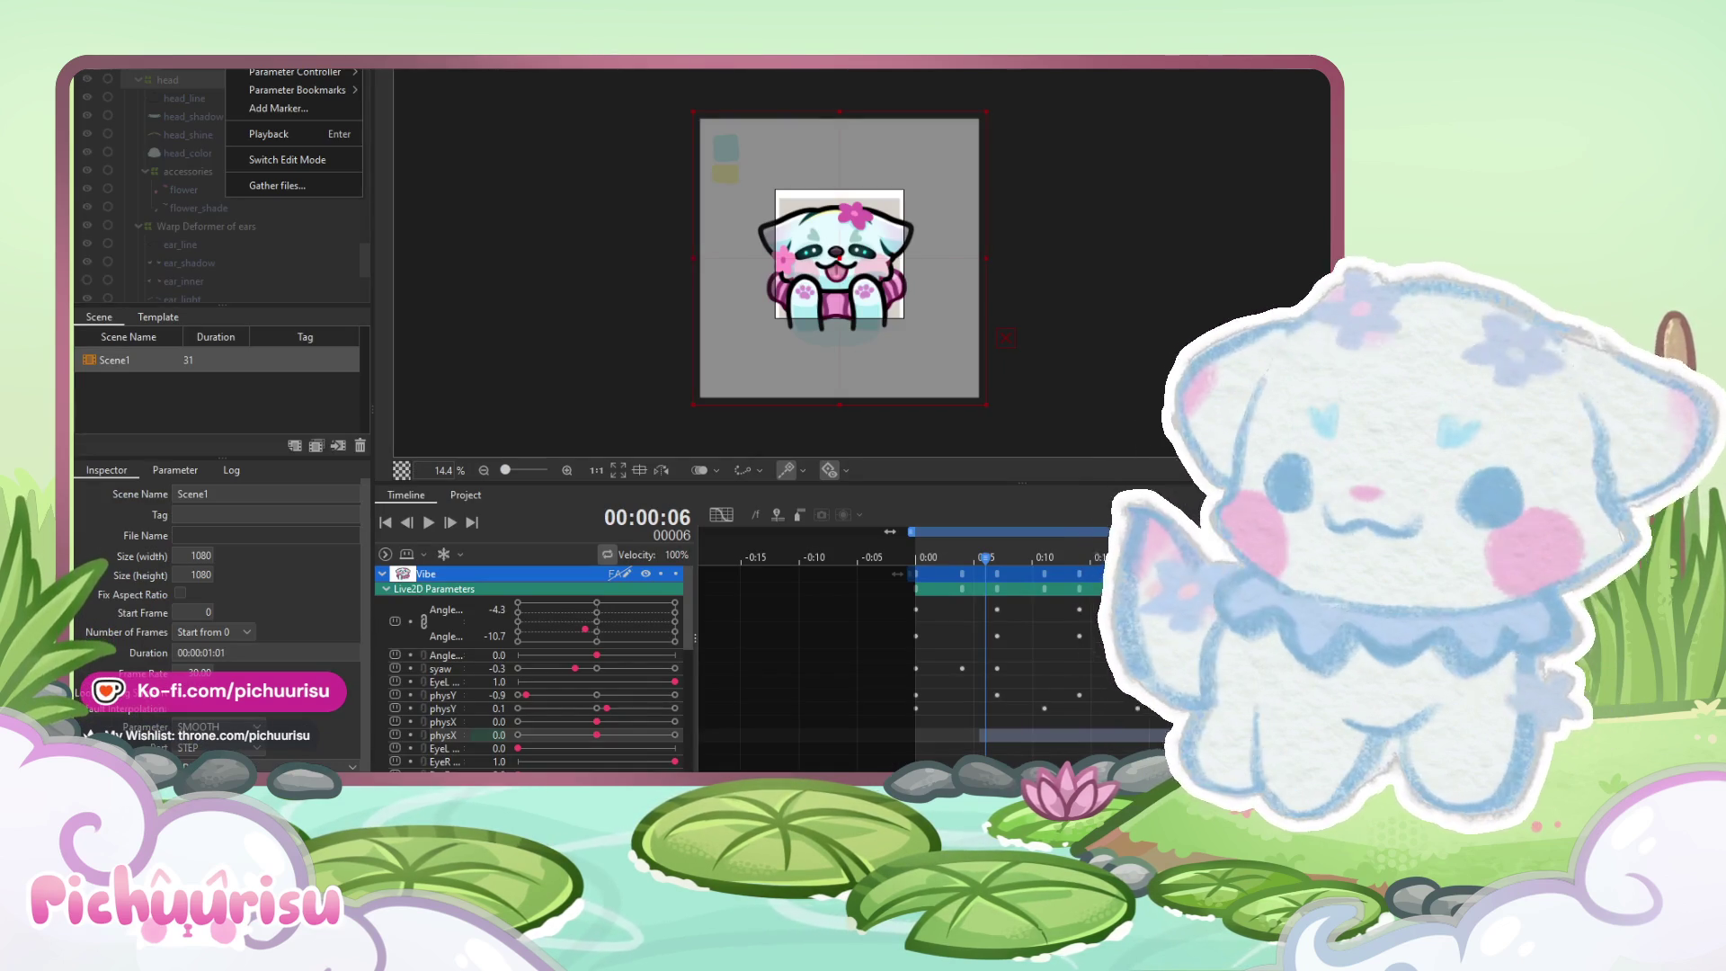
Close the Animation menu and play the sway loop through once
{"action": "mouse_move", "coordinate": [305, 71]}
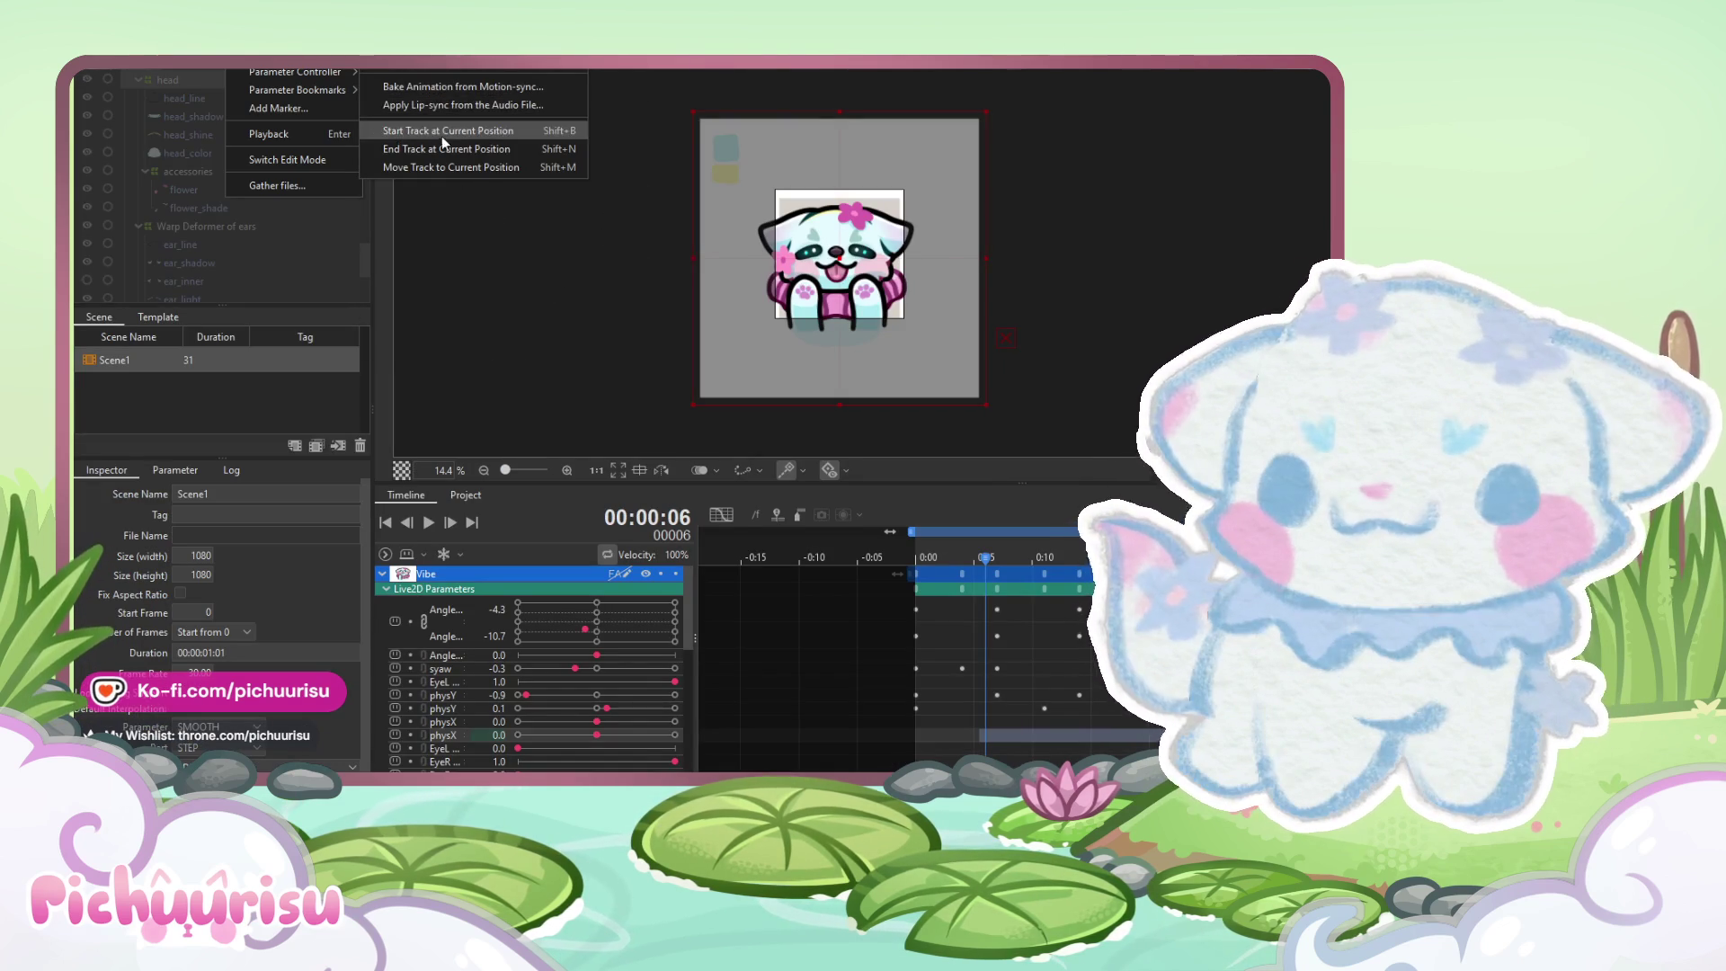
{"action": "left_click", "coordinate": [448, 68]}
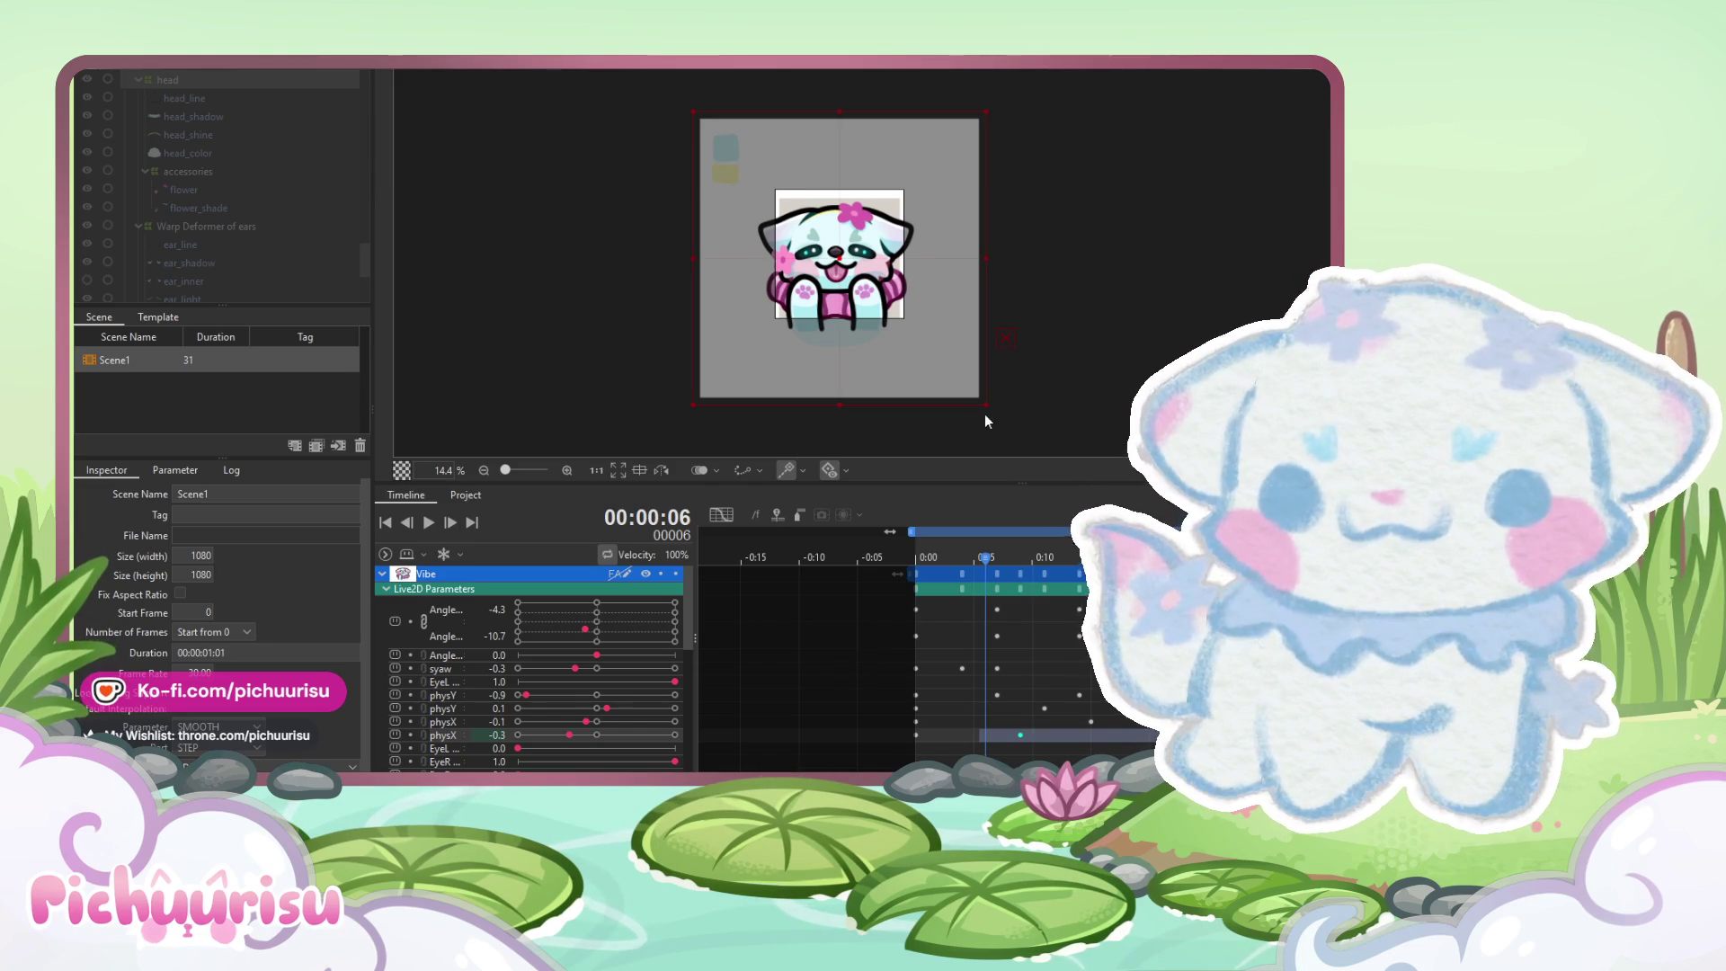
{"action": "left_click", "coordinate": [429, 523]}
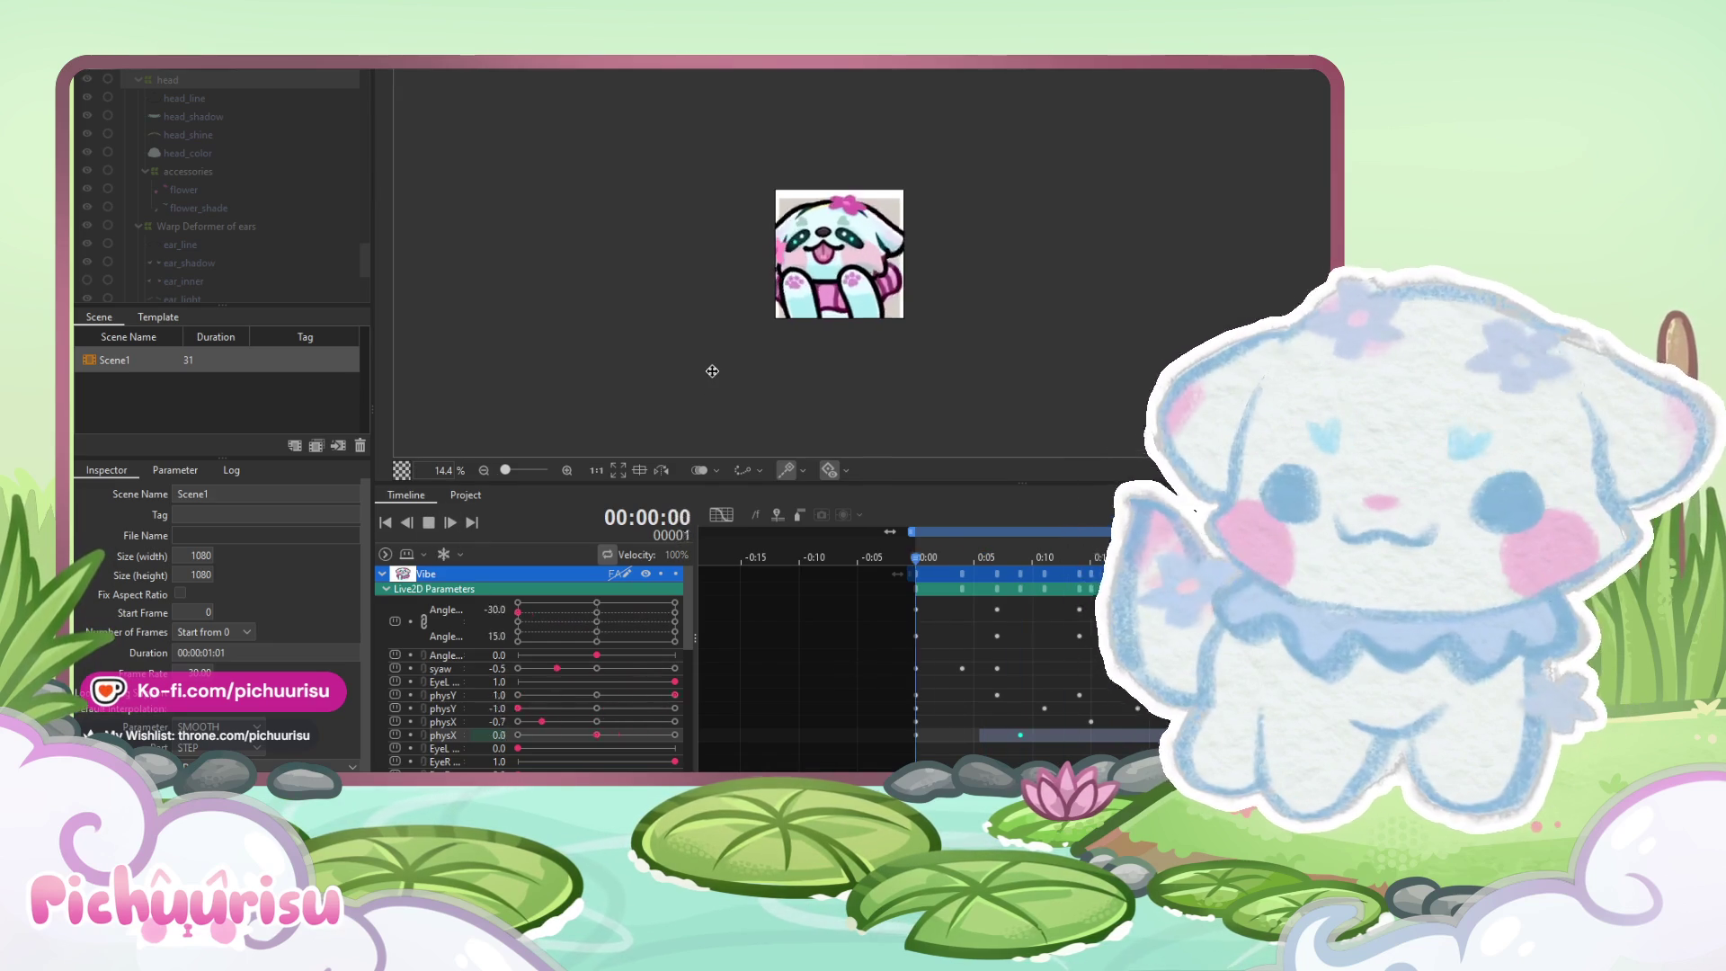
{"action": "scroll", "coordinate": [898, 306], "scroll_direction": "down", "scroll_amount": 2}
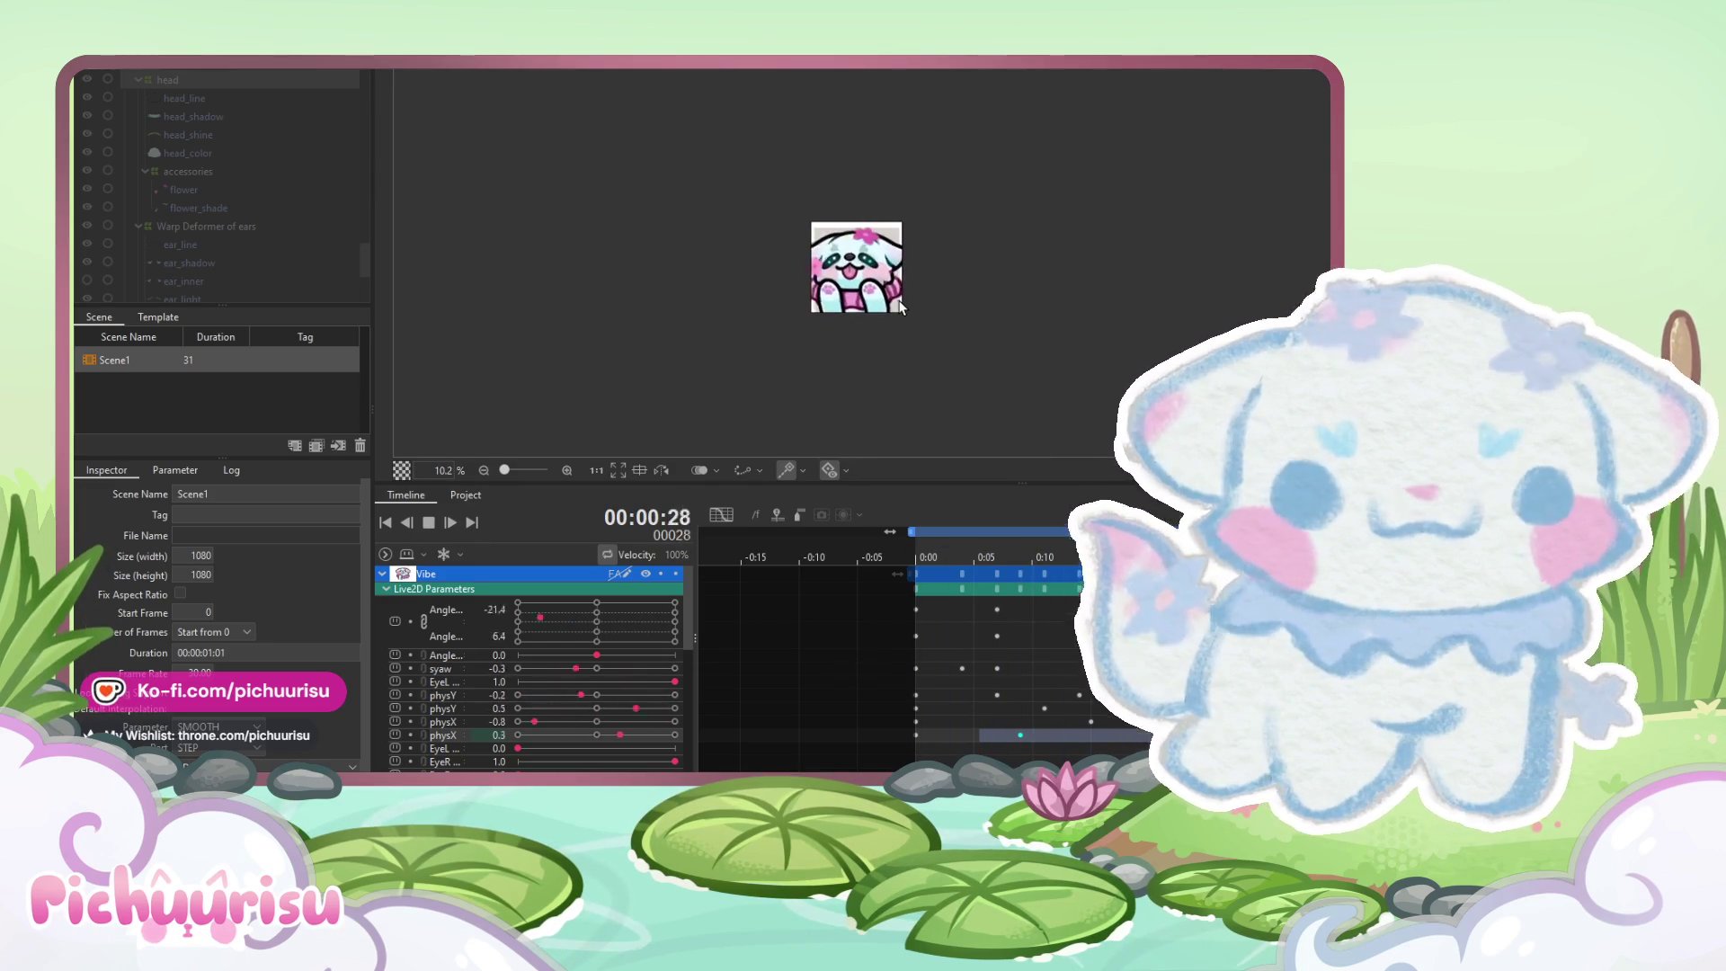
{"action": "scroll", "coordinate": [900, 306], "scroll_direction": "up", "scroll_amount": 2}
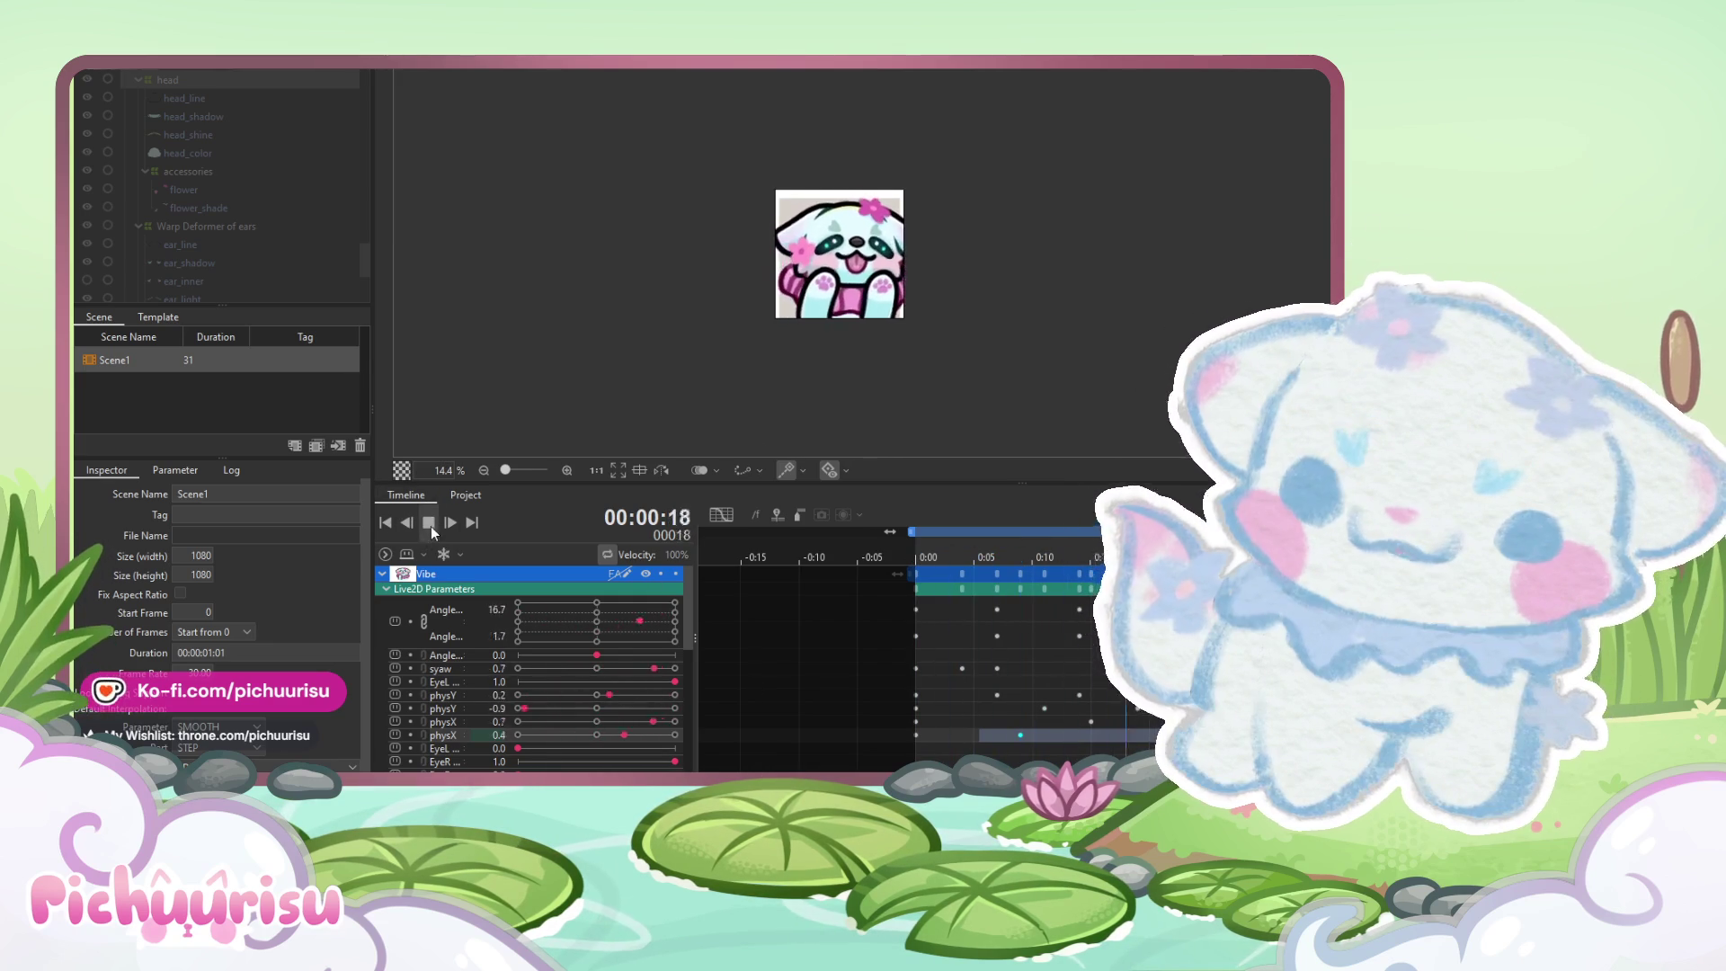
{"action": "left_click", "coordinate": [429, 525]}
Step to the last frame, jump back to the start, and box-select the frame-0 physX keys
{"action": "key", "text": "Right"}
{"action": "key", "text": "Right"}
{"action": "key", "text": "Right"}
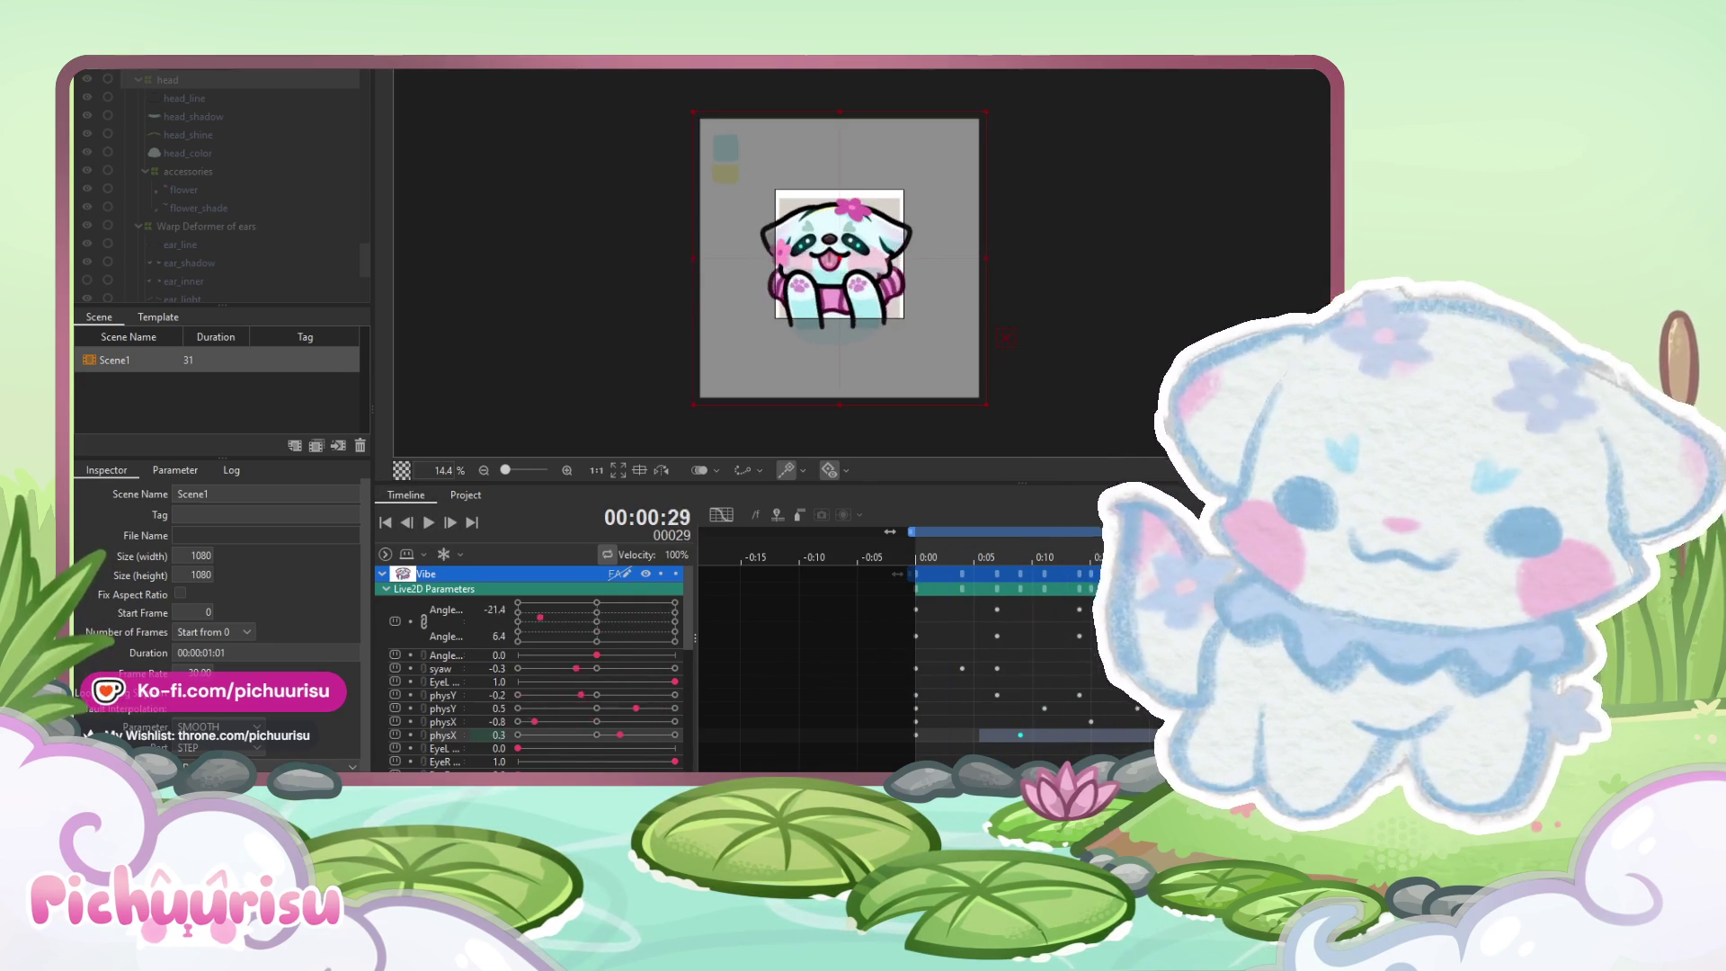
{"action": "key", "text": "Left"}
{"action": "key", "text": "Left"}
{"action": "key", "text": "Left"}
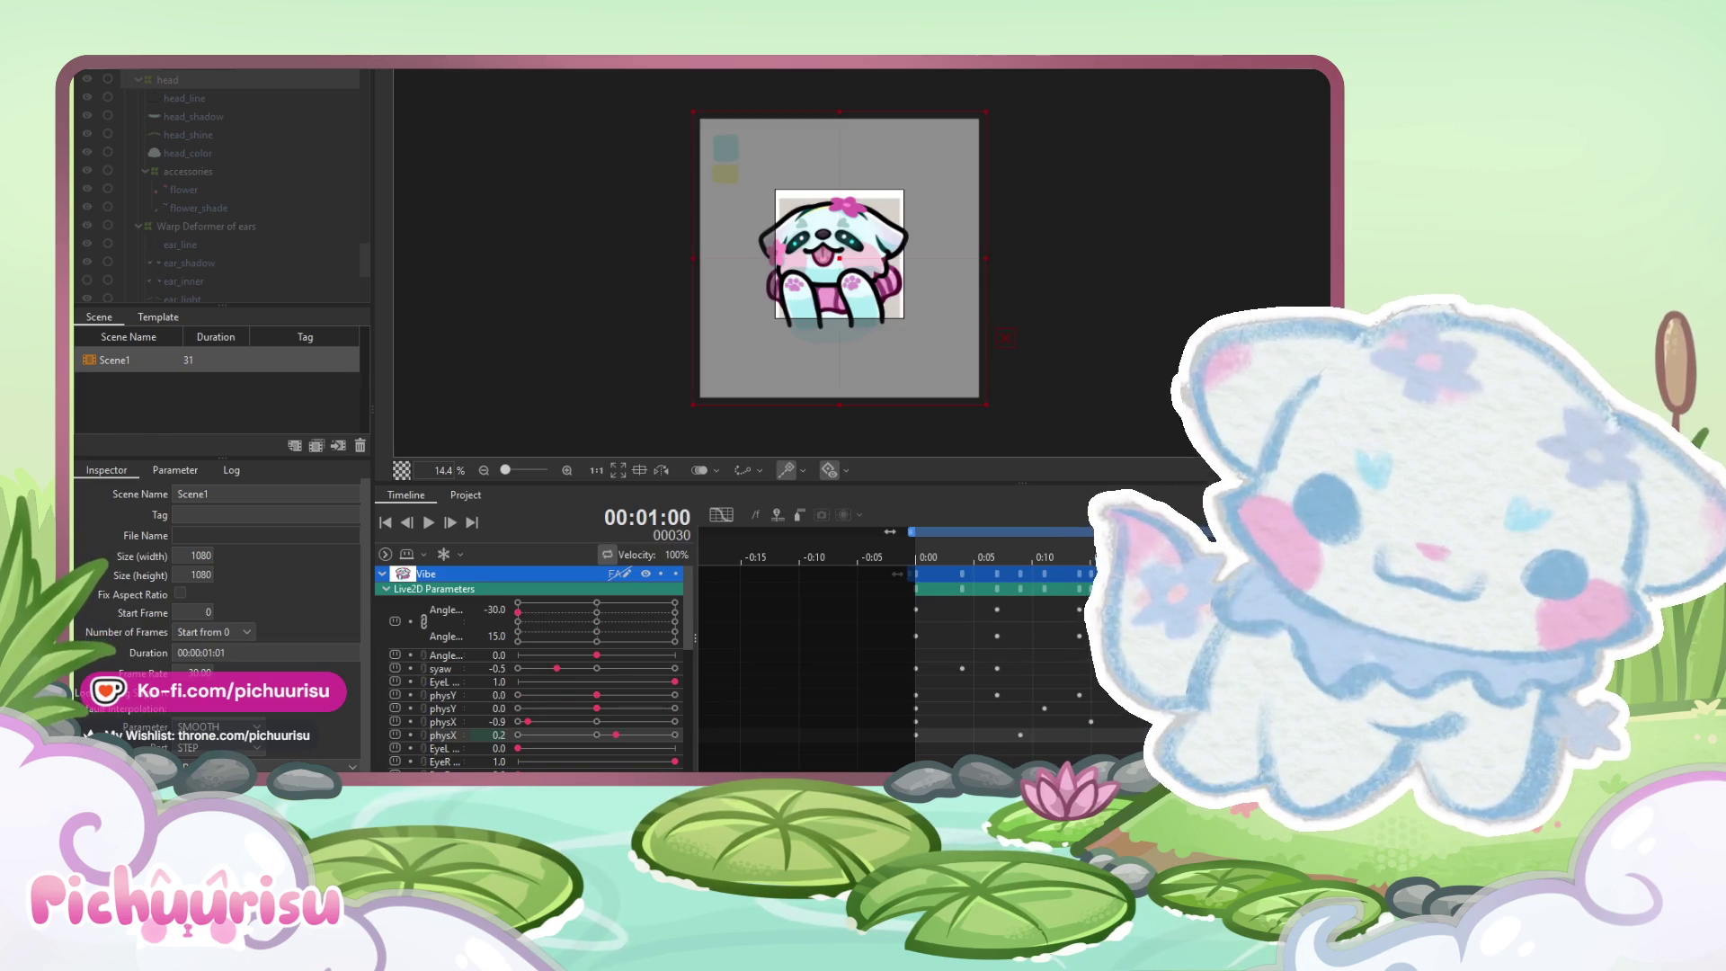
{"action": "left_click", "coordinate": [923, 557]}
{"action": "left_click_drag", "start_coordinate": [909, 715], "coordinate": [955, 743]}
Replay the loop, then stop and rewind the playhead to frame 0
{"action": "left_click", "coordinate": [428, 522]}
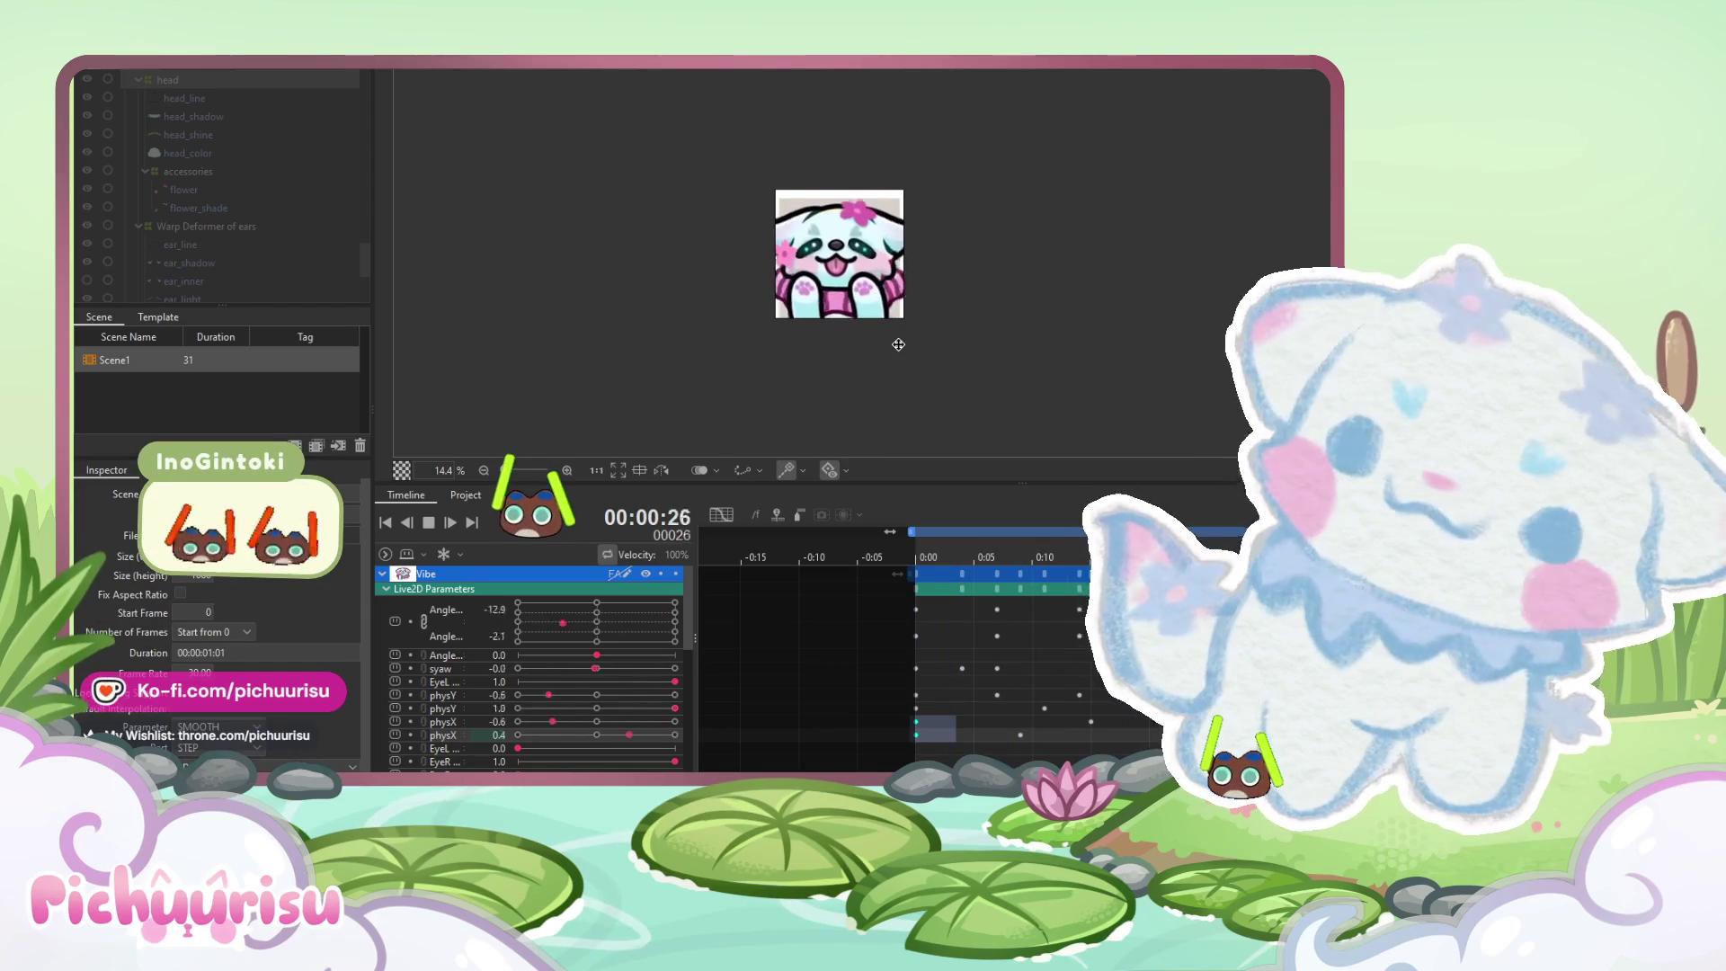
{"action": "left_click", "coordinate": [429, 522]}
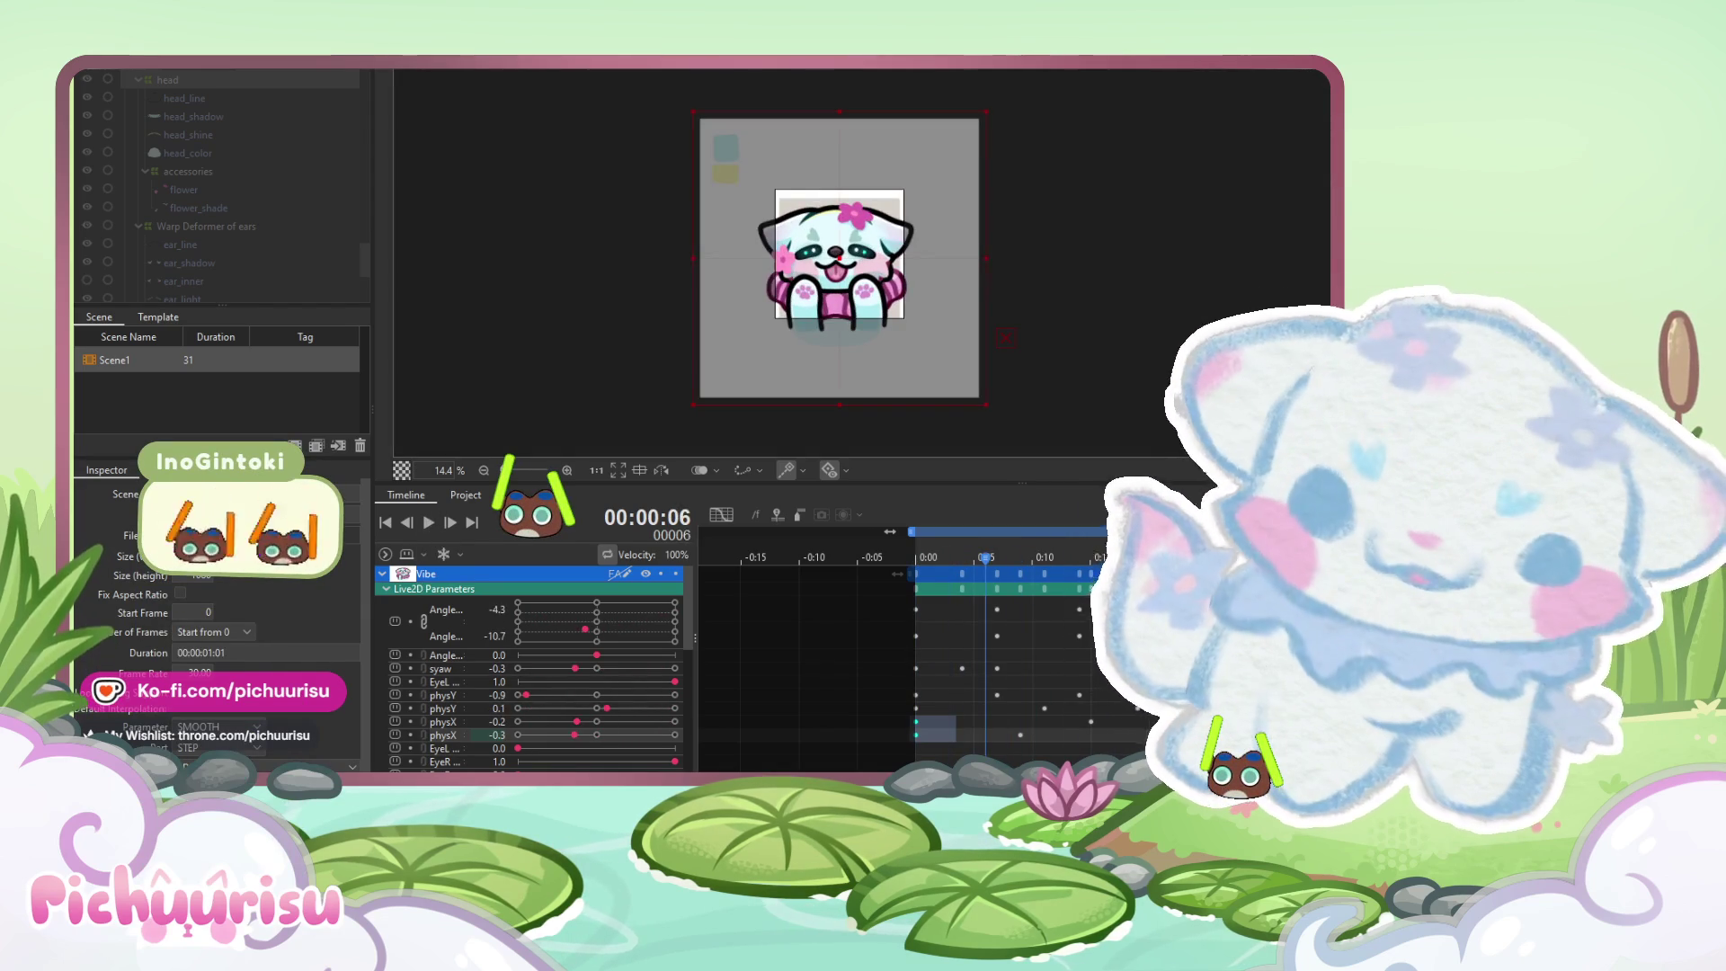
{"action": "left_click", "coordinate": [976, 580]}
{"action": "left_click_drag", "start_coordinate": [976, 581], "coordinate": [916, 575]}
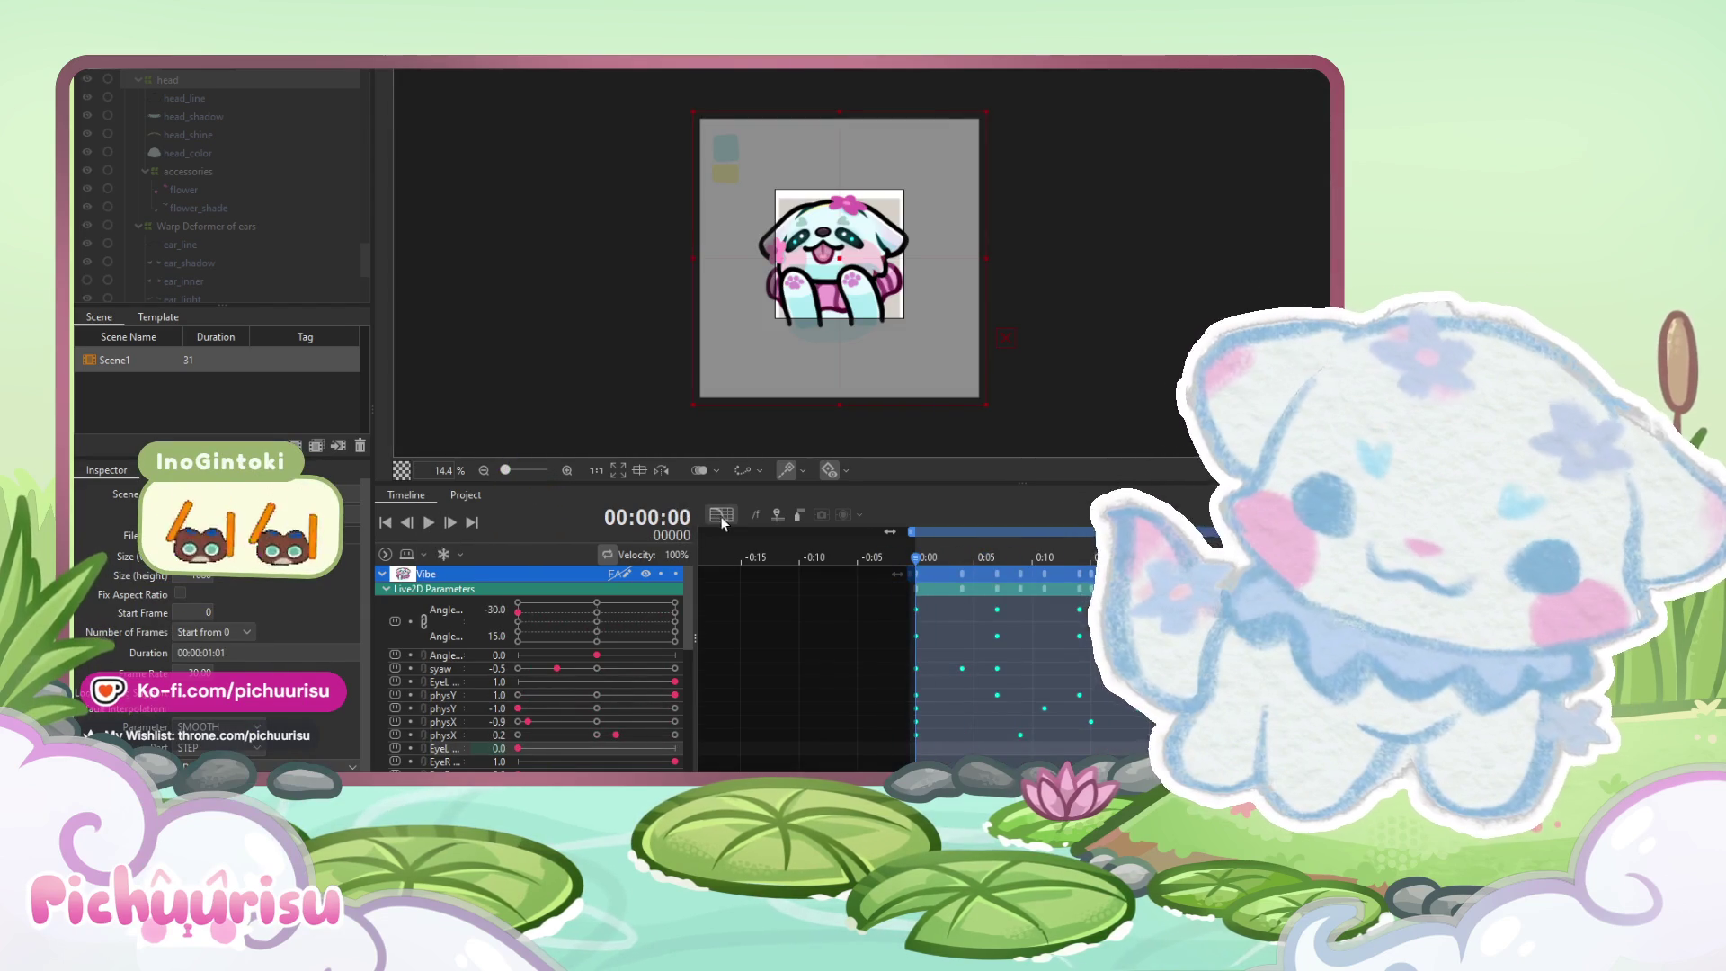
Show the sway keys as graph curves and play the scene, now 26 frames long
{"action": "left_click", "coordinate": [424, 634]}
{"action": "scroll", "coordinate": [460, 742], "scroll_direction": "down", "scroll_amount": 3}
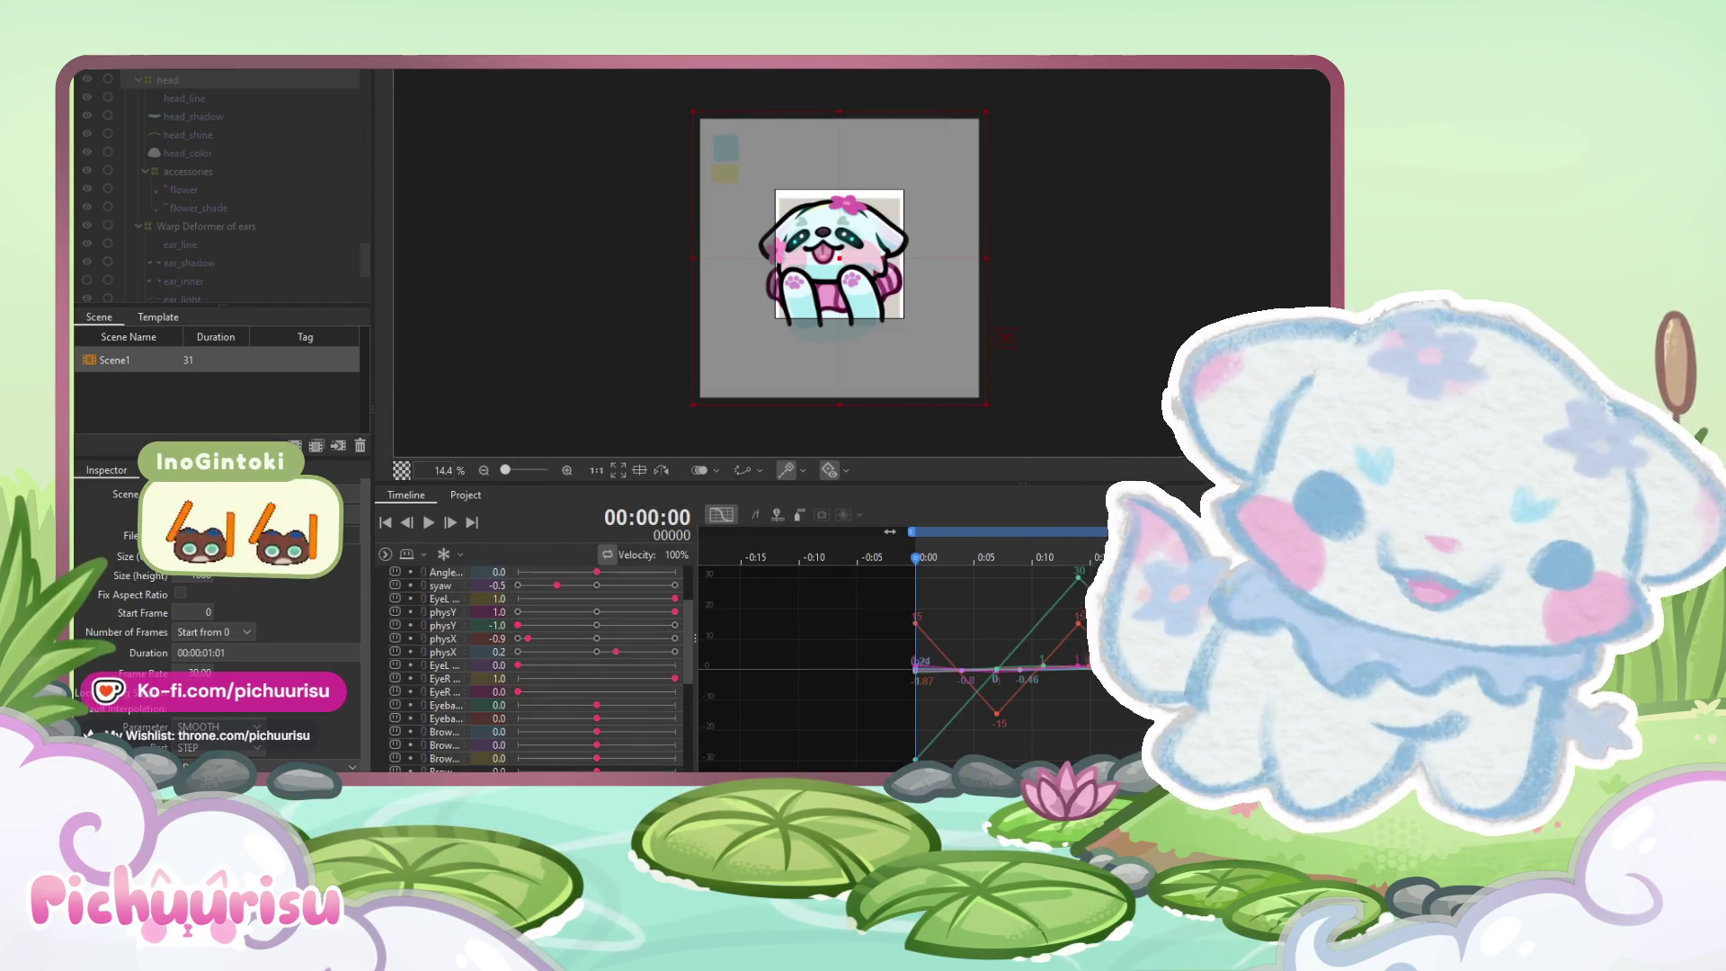
{"action": "left_click_drag", "start_coordinate": [915, 575], "coordinate": [868, 575]}
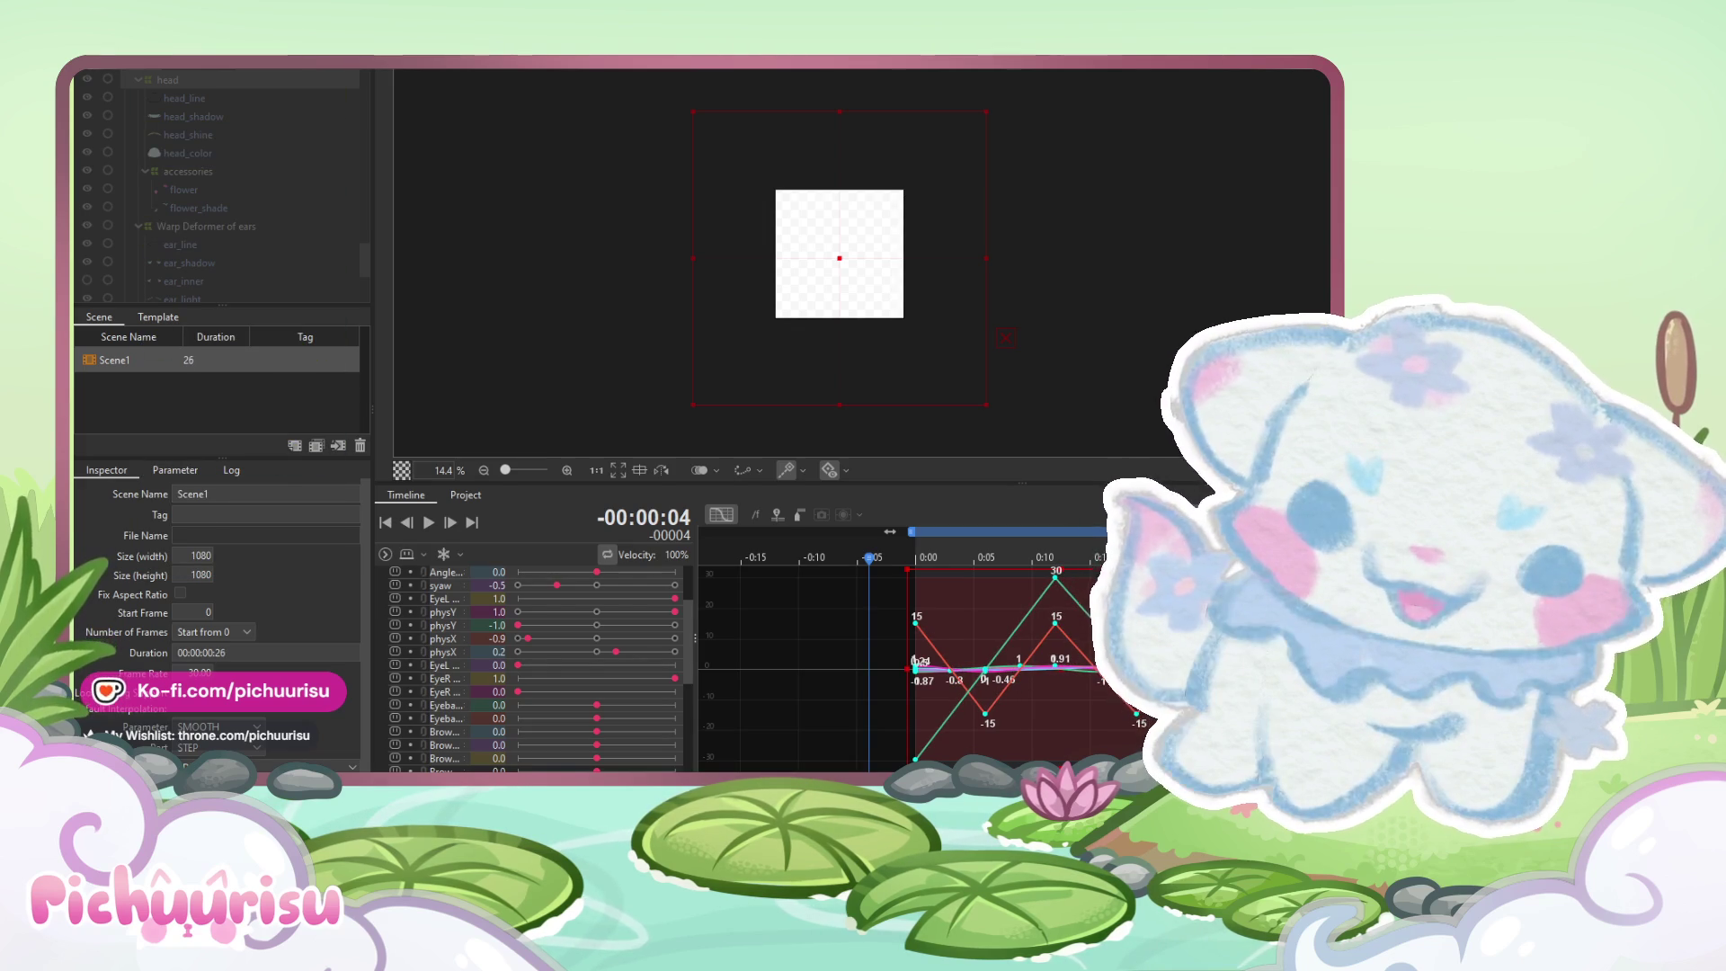
{"action": "left_click", "coordinate": [433, 522]}
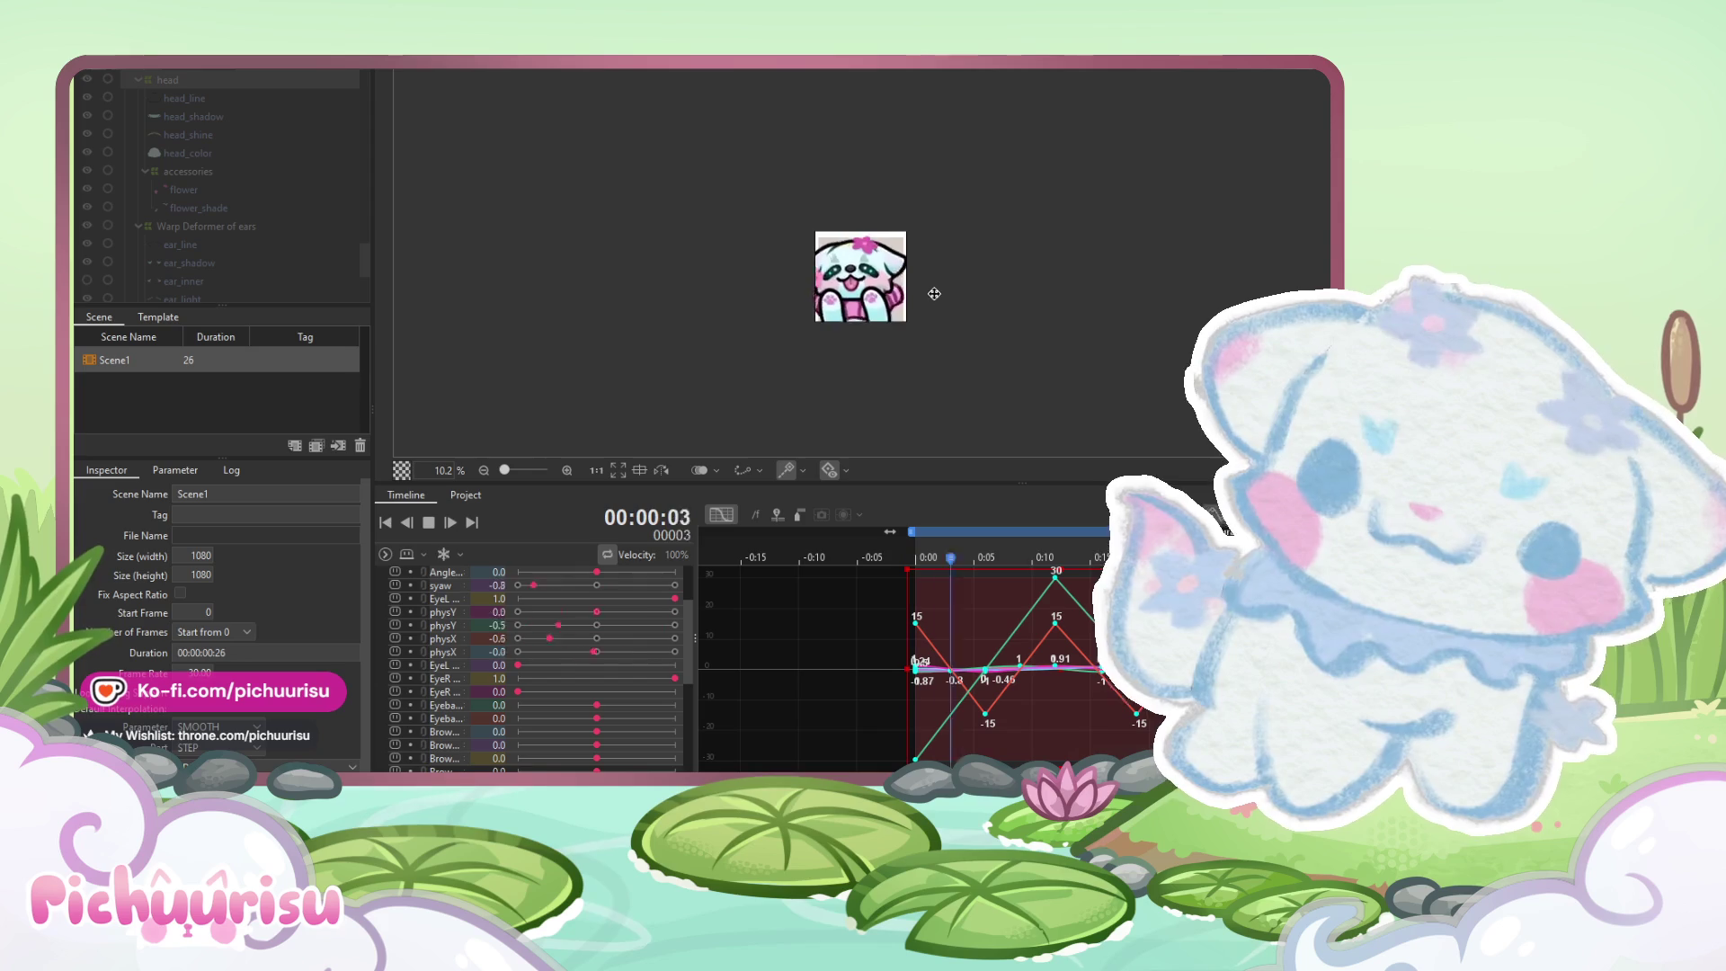
{"action": "scroll", "coordinate": [935, 297], "scroll_direction": "up", "scroll_amount": 2}
{"action": "scroll", "coordinate": [935, 294], "scroll_direction": "up", "scroll_amount": 4}
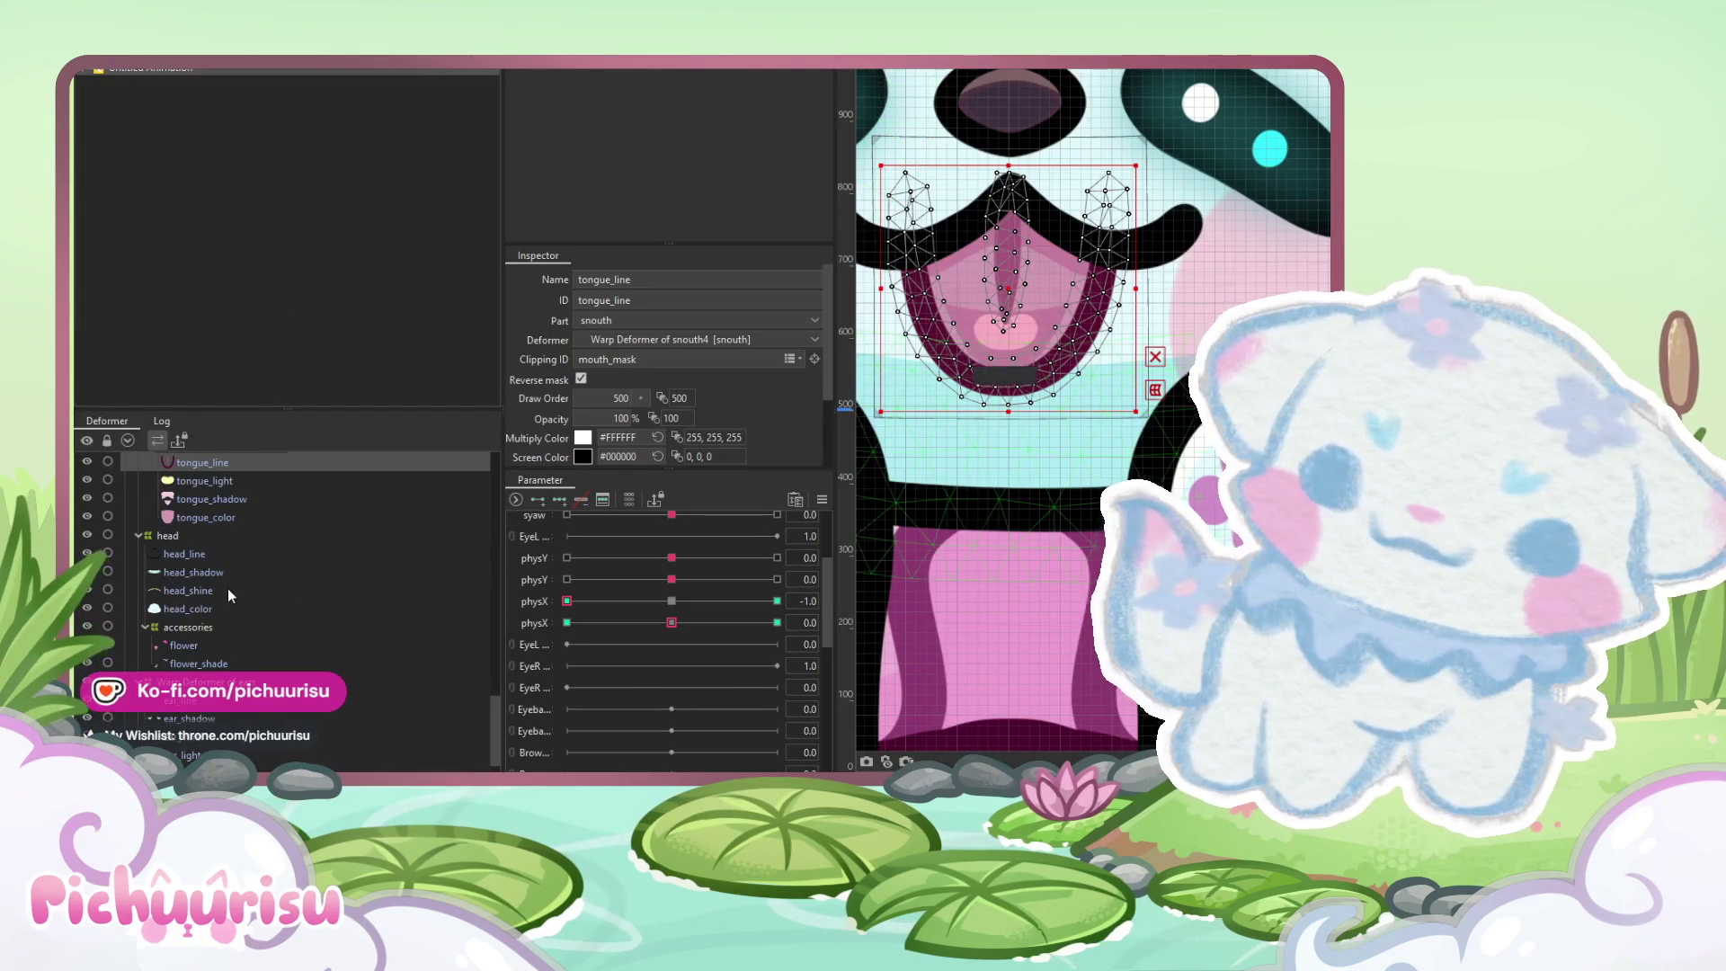
Select all the tongue layers with physX at its middle keyform and physY at its right keyform
{"action": "left_click", "coordinate": [218, 582], "text": "shift"}
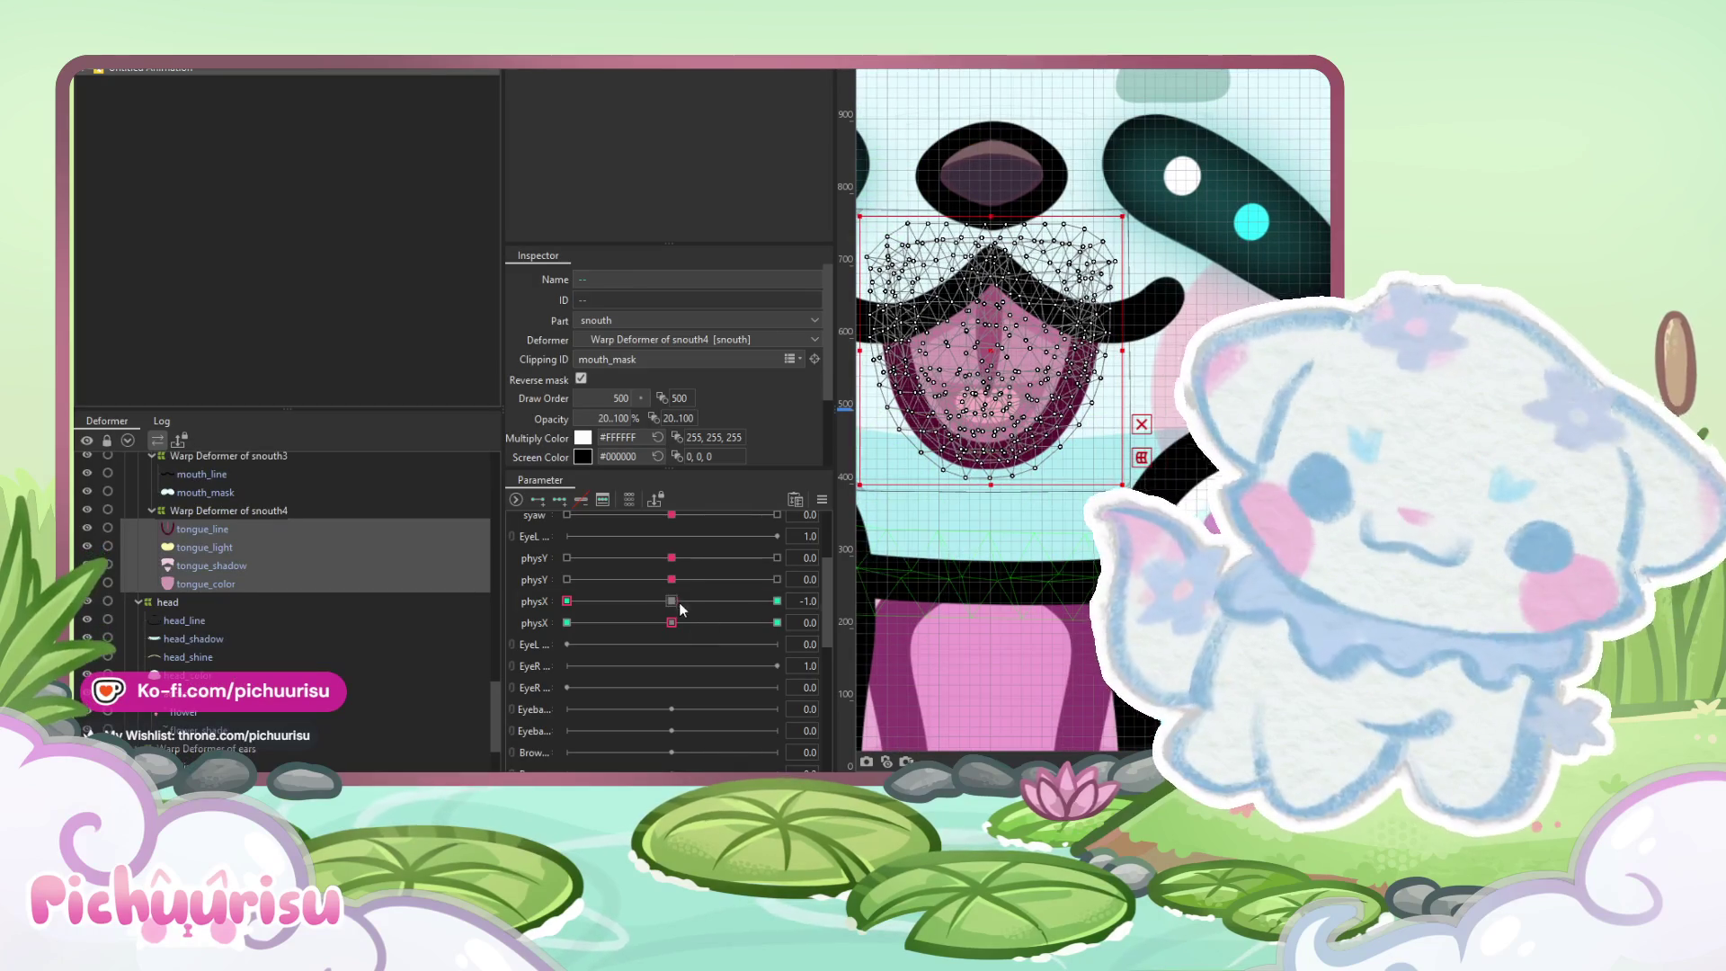
{"action": "left_click", "coordinate": [671, 600]}
{"action": "left_click", "coordinate": [777, 557]}
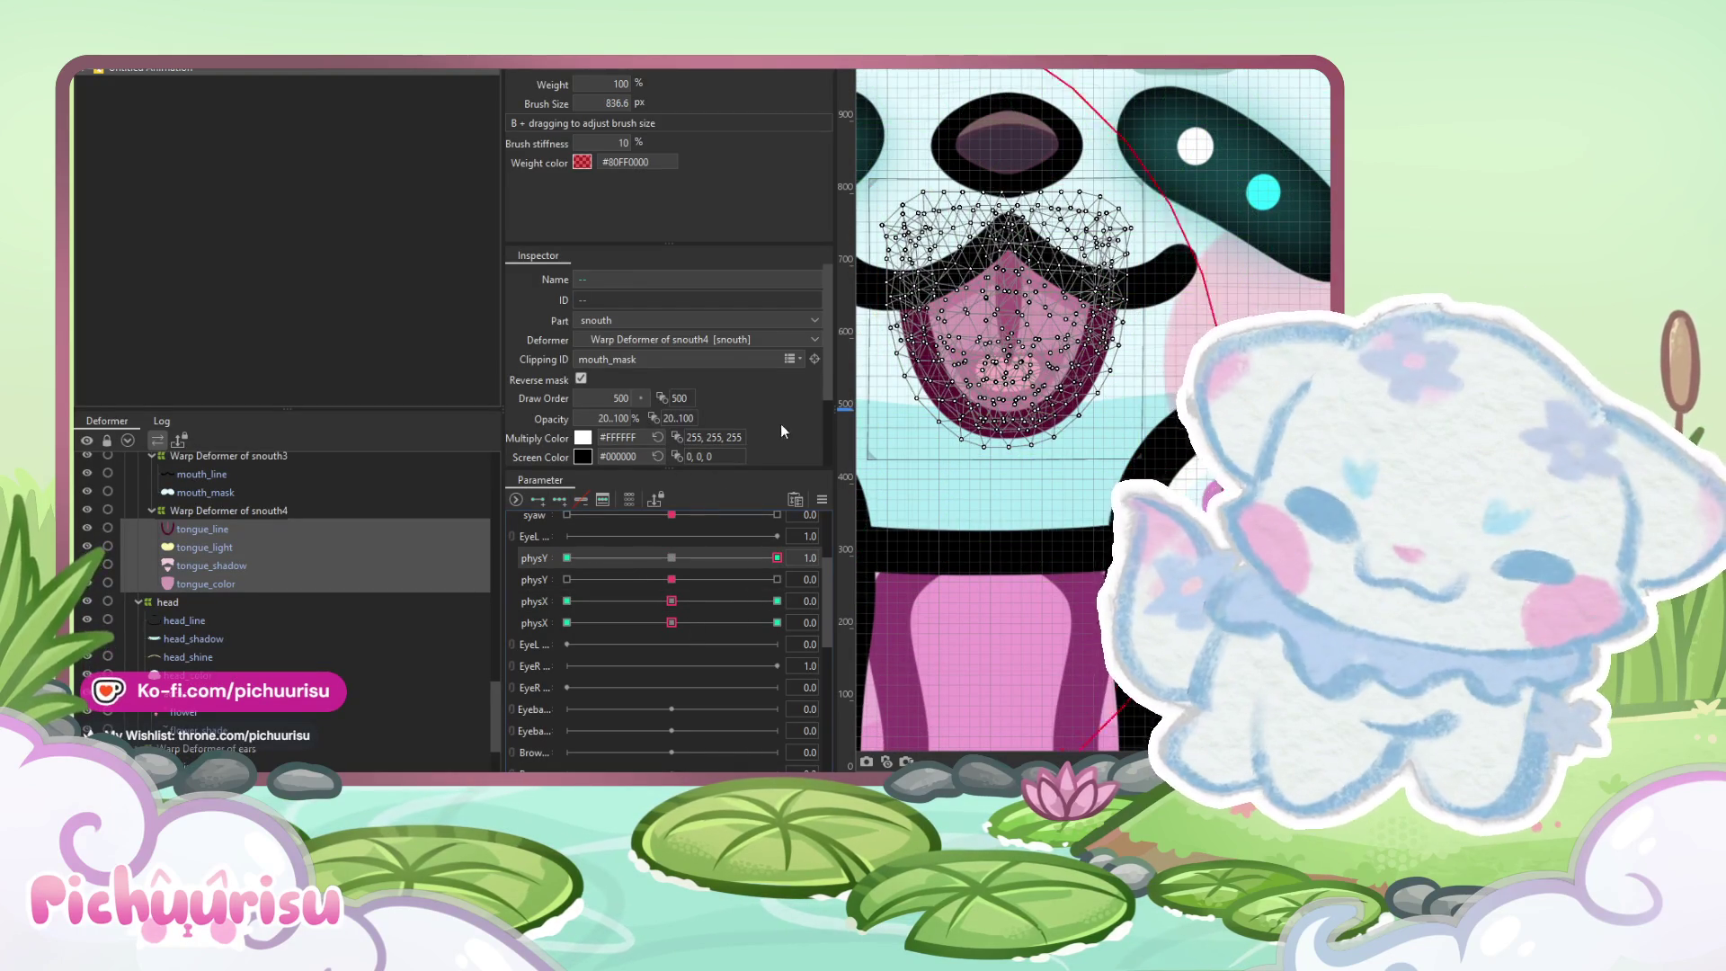
{"action": "left_click_drag", "start_coordinate": [1007, 315], "coordinate": [899, 315]}
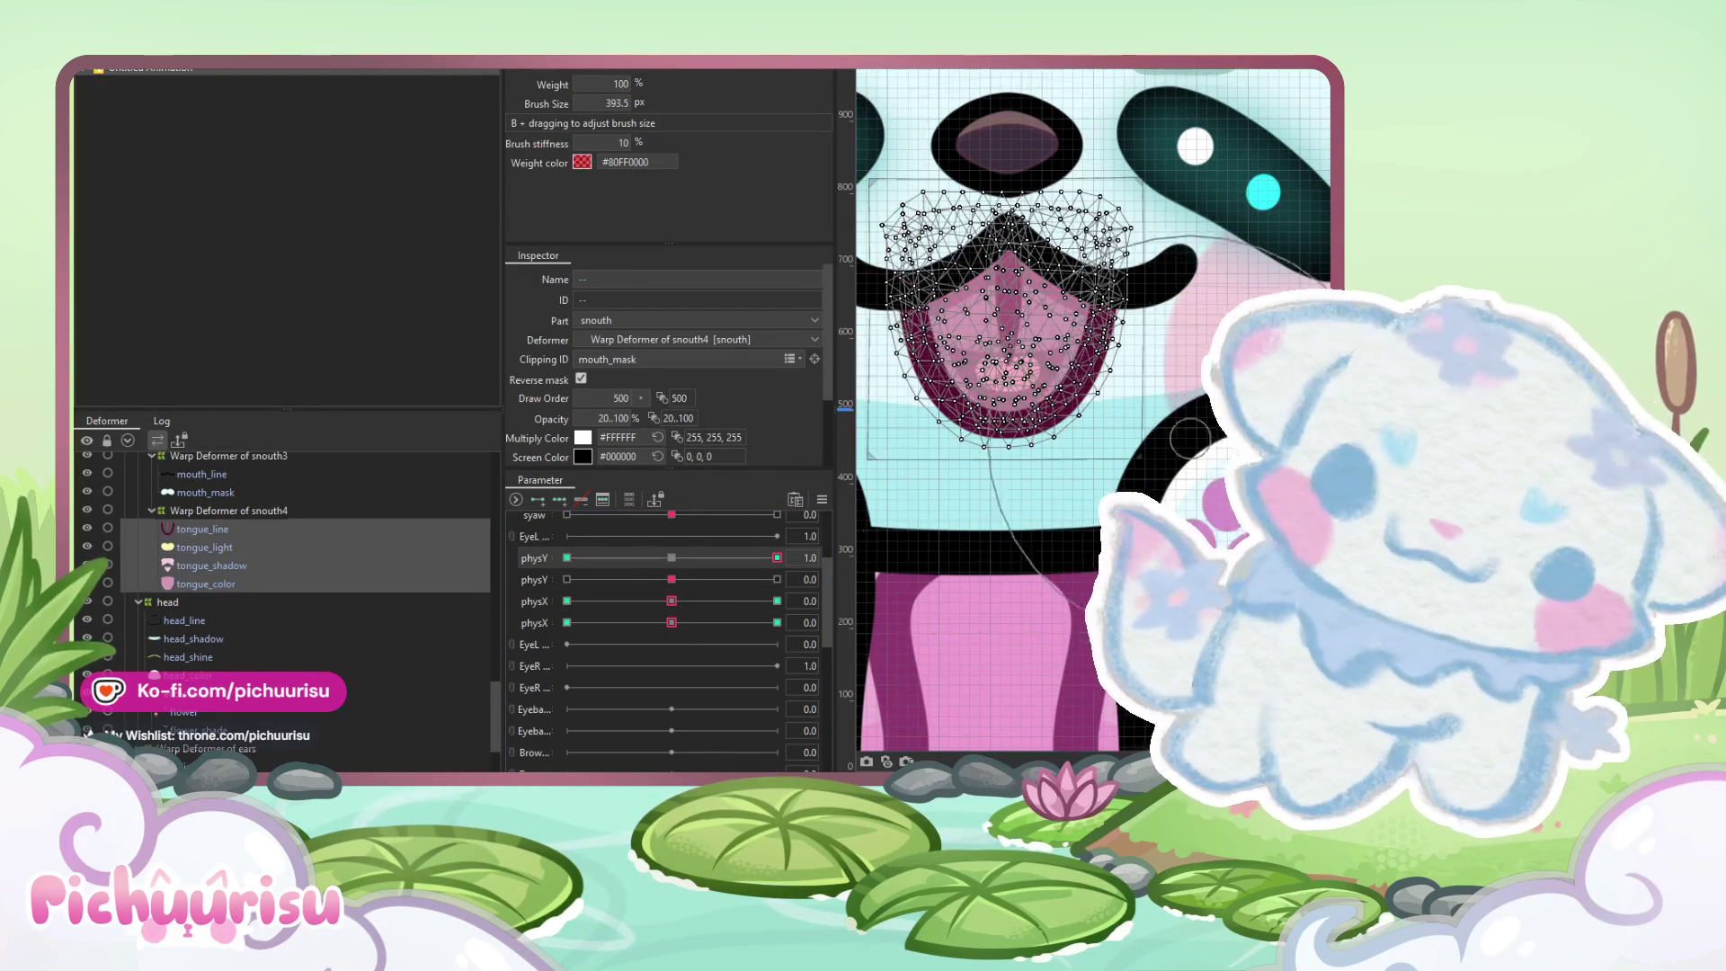
{"action": "scroll", "coordinate": [1032, 411], "scroll_direction": "up", "scroll_amount": 3}
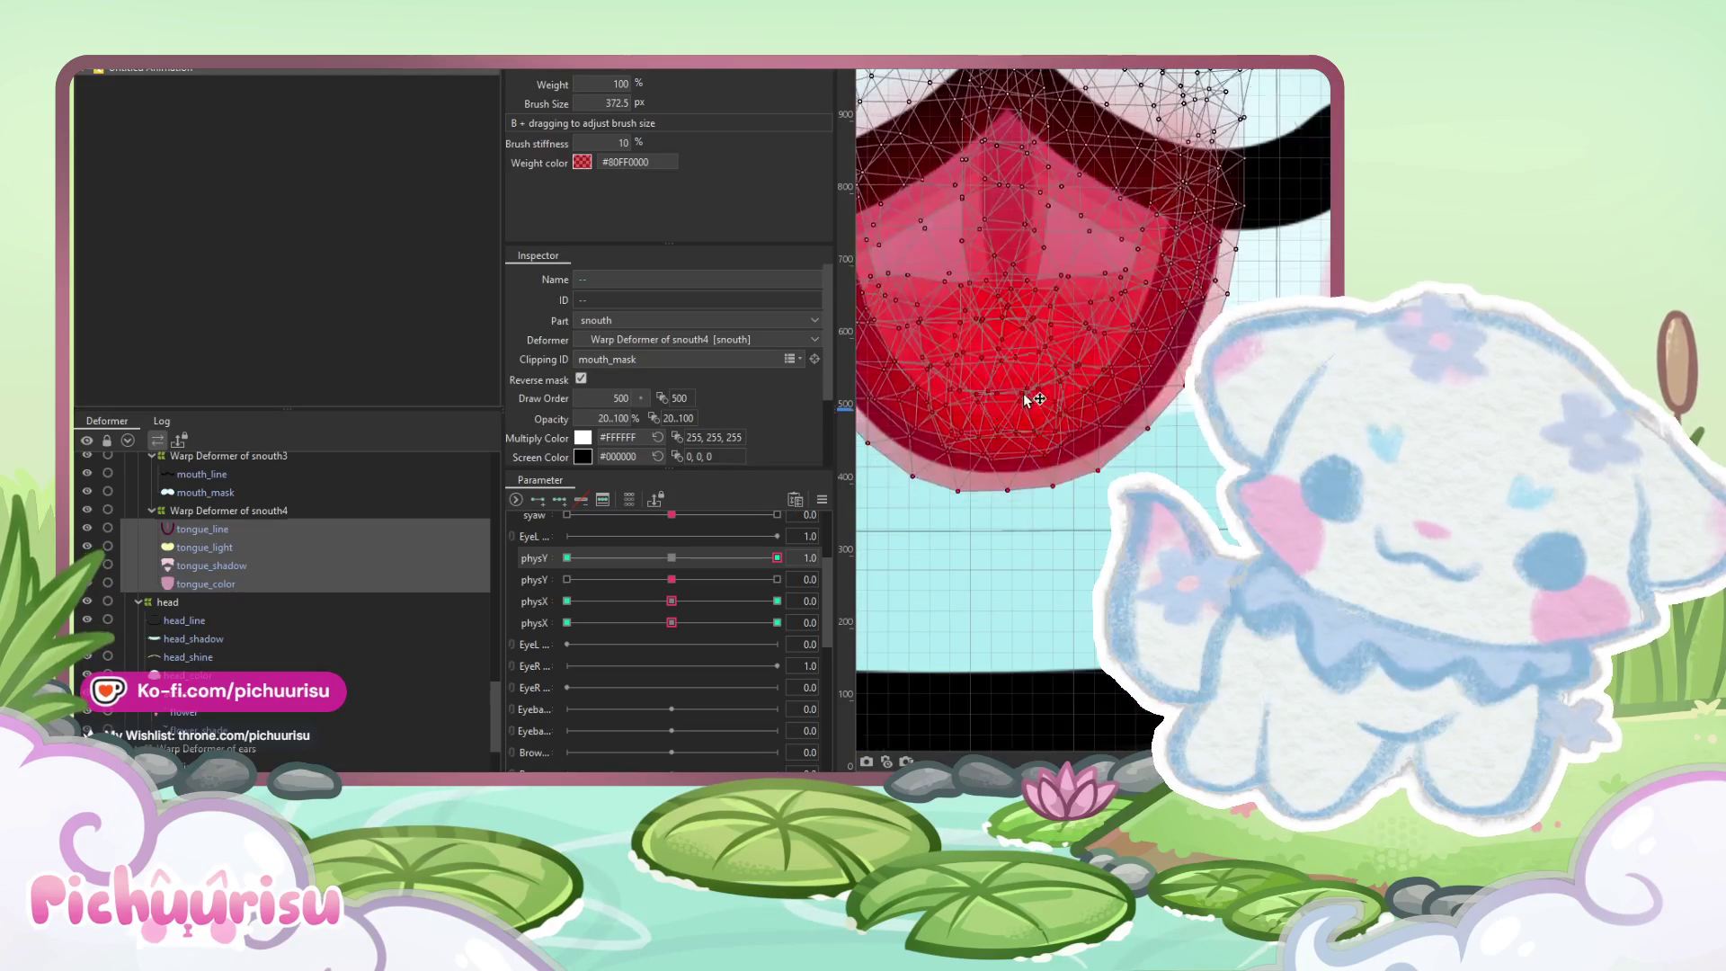
Brush-deform the tongue mesh at the right physY keyform, set physY near 0.4, and show Scene1
{"action": "left_click", "coordinate": [566, 558]}
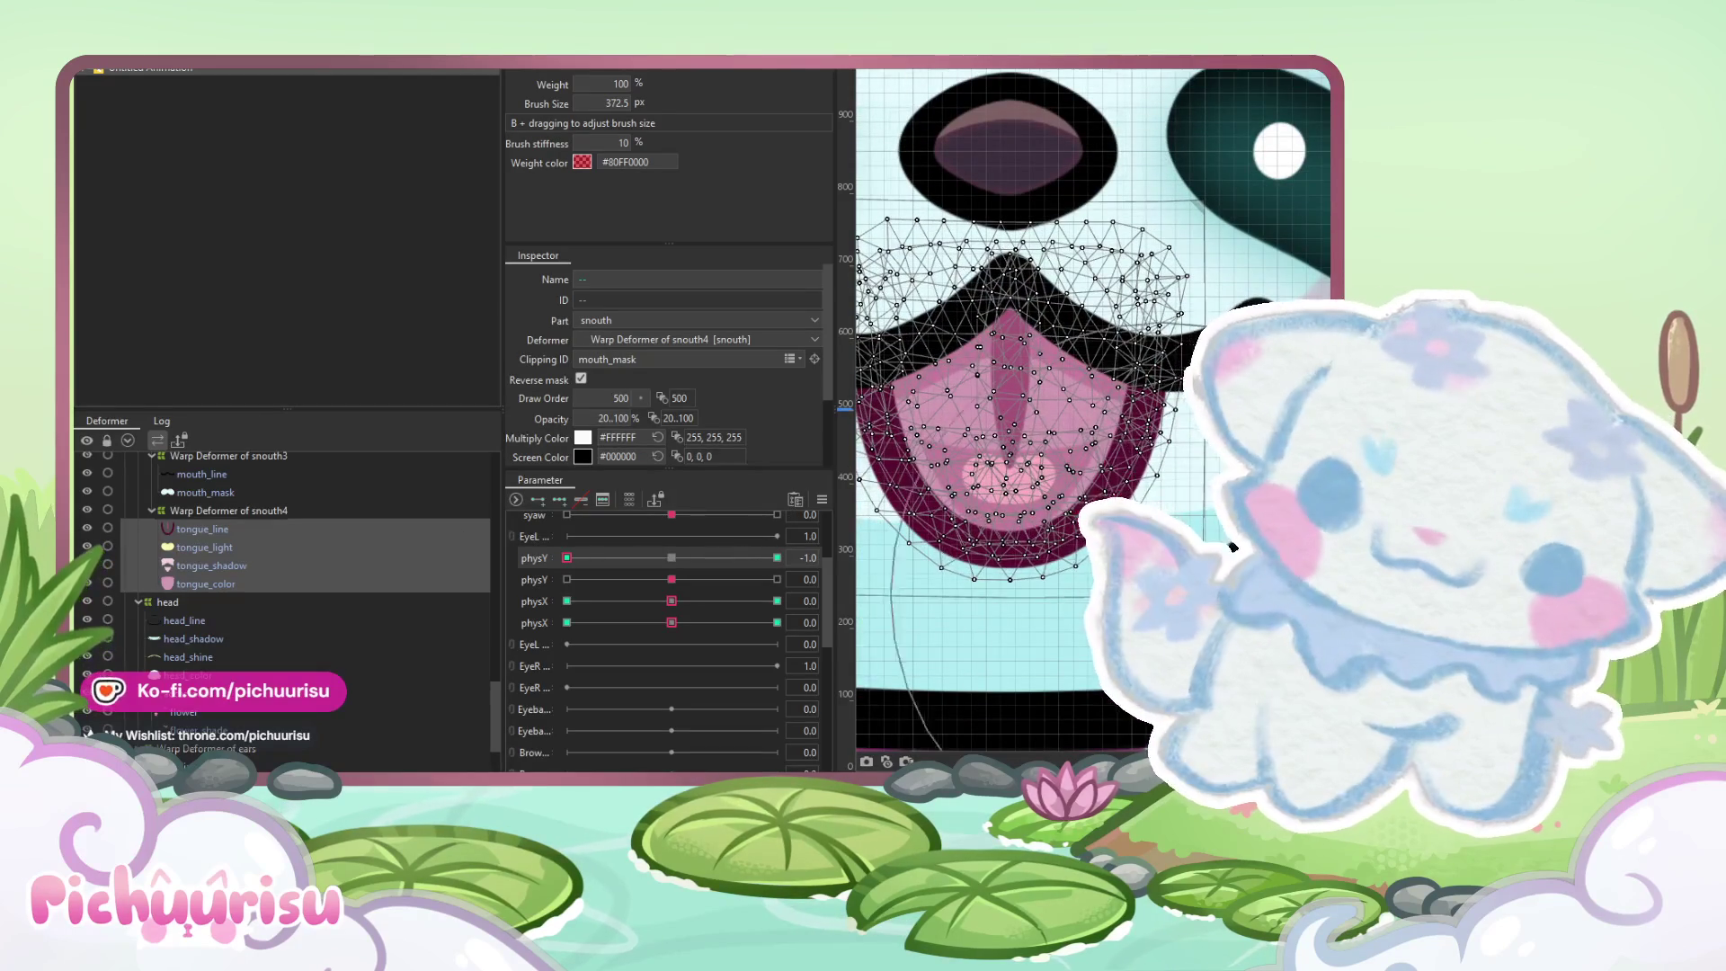
{"action": "left_click_drag", "start_coordinate": [863, 612], "coordinate": [995, 544]}
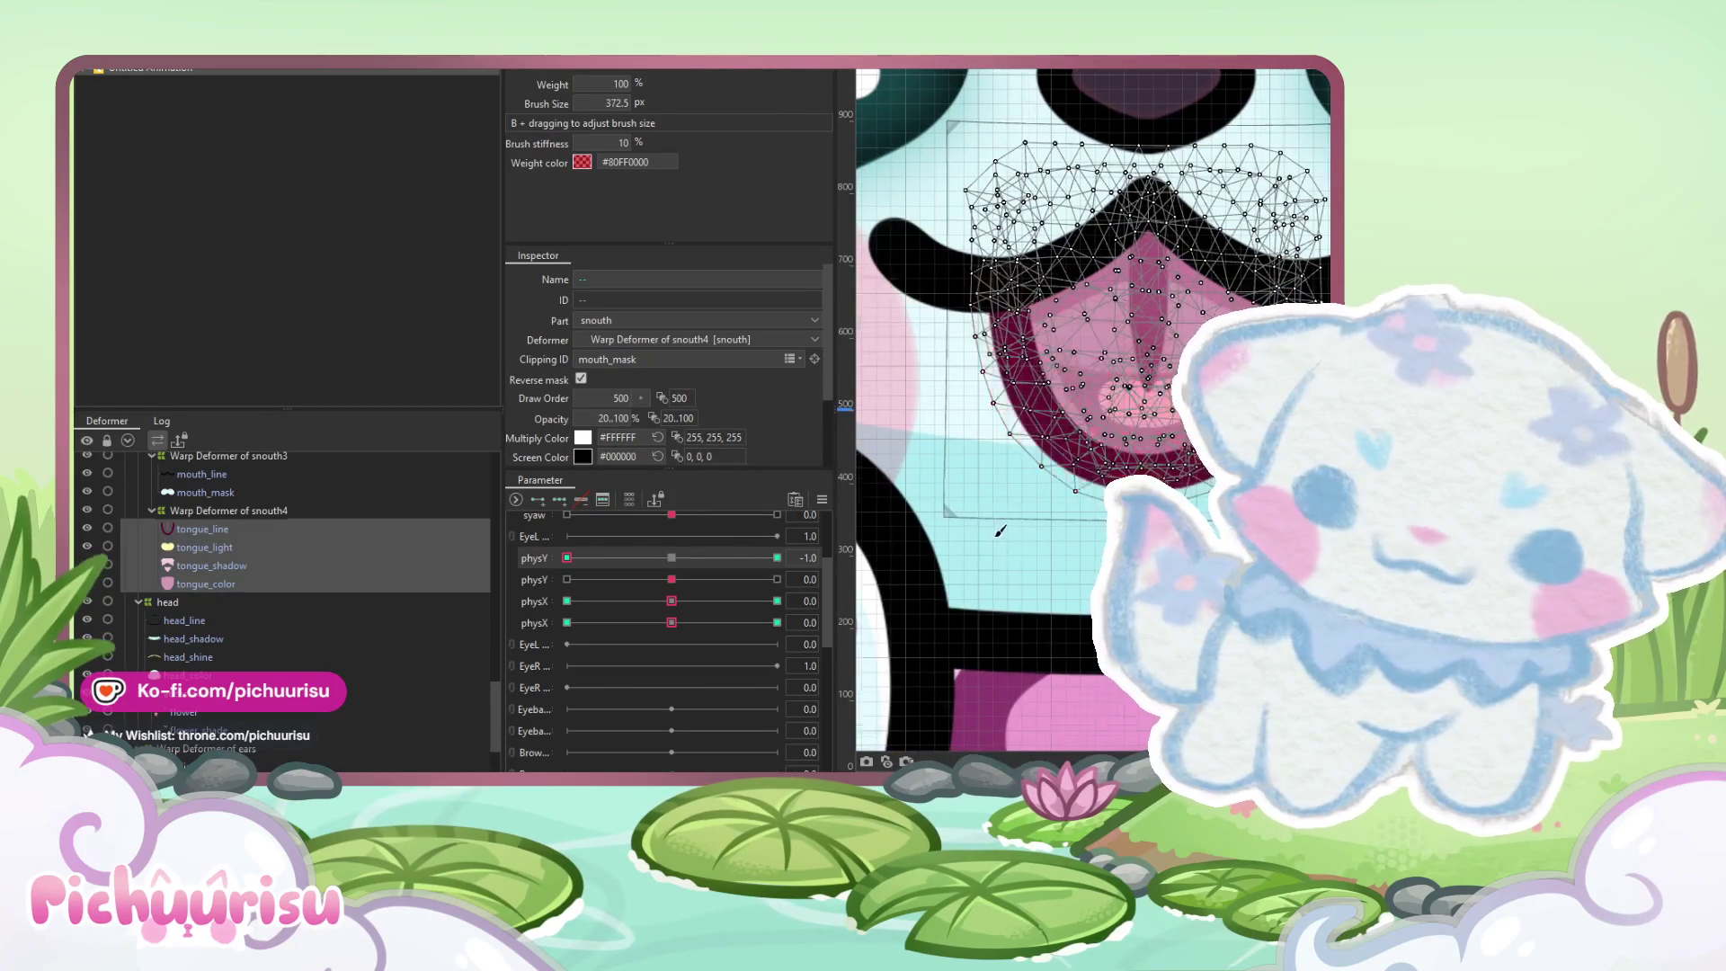
{"action": "scroll", "coordinate": [992, 544], "scroll_direction": "down", "scroll_amount": 2}
{"action": "left_click", "coordinate": [777, 558]}
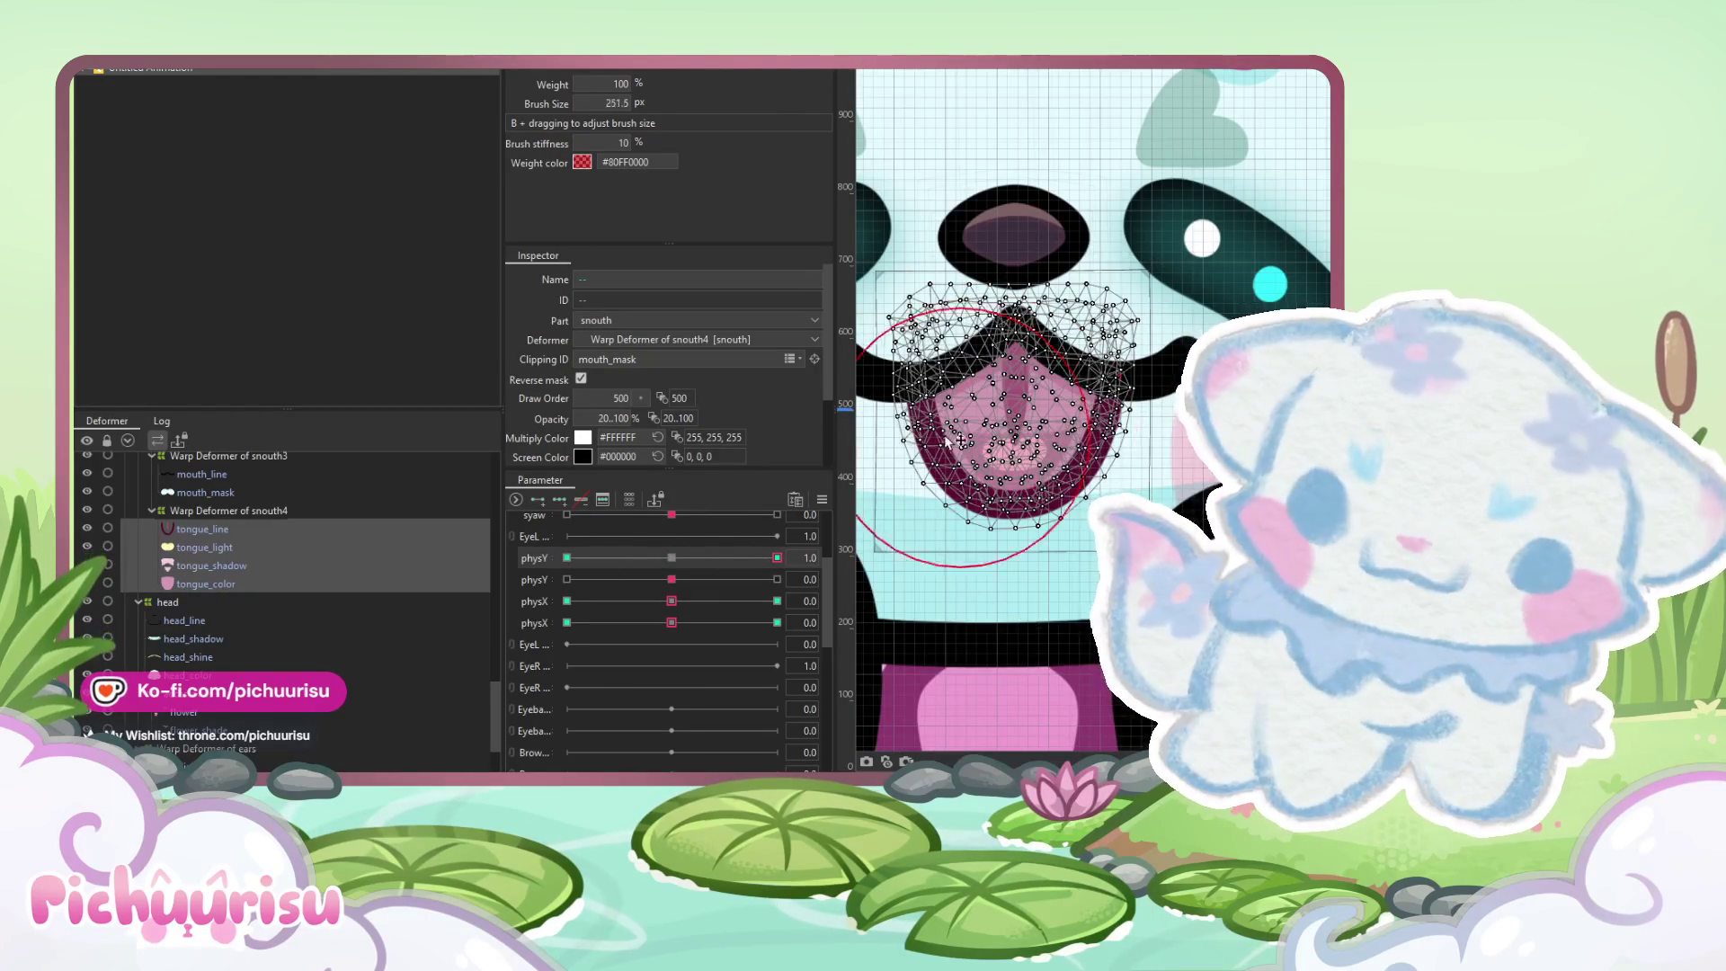
{"action": "scroll", "coordinate": [1079, 427], "scroll_direction": "up", "scroll_amount": 3}
{"action": "mouse_move", "coordinate": [1108, 425]}
{"action": "left_mouse_down"}
{"action": "mouse_move", "coordinate": [1048, 393]}
{"action": "mouse_move", "coordinate": [1061, 400]}
{"action": "left_mouse_up"}
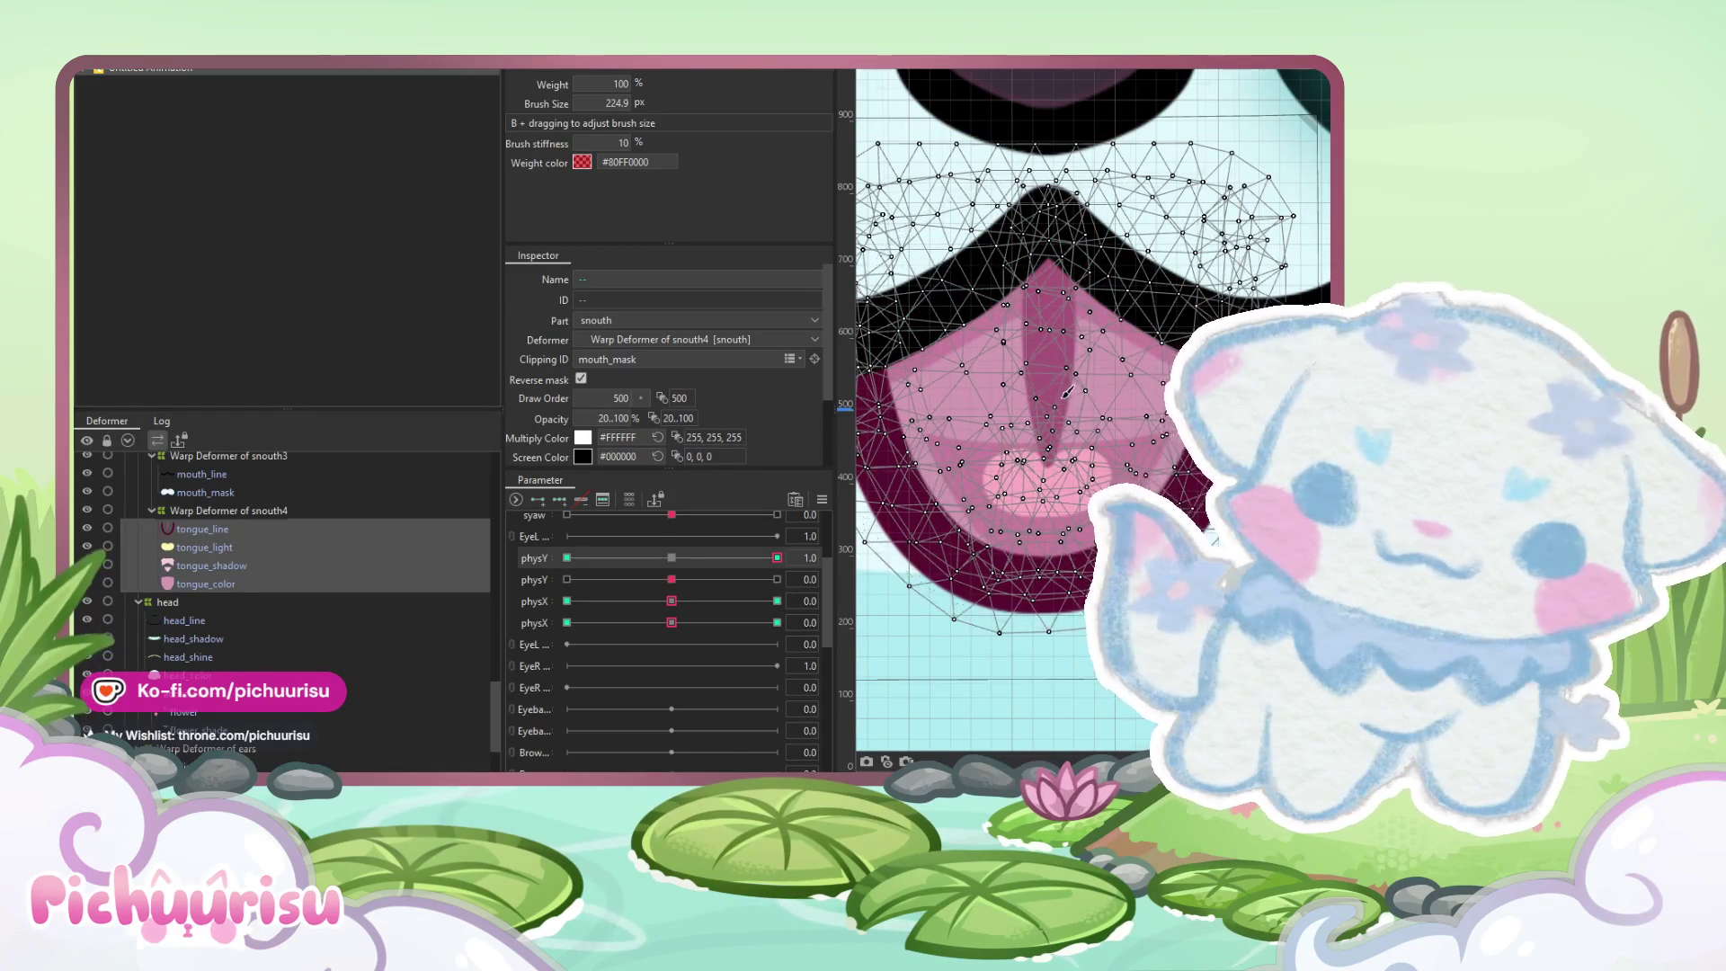
{"action": "scroll", "coordinate": [1063, 400], "scroll_direction": "down", "scroll_amount": 3}
{"action": "left_click_drag", "start_coordinate": [776, 557], "coordinate": [566, 557]}
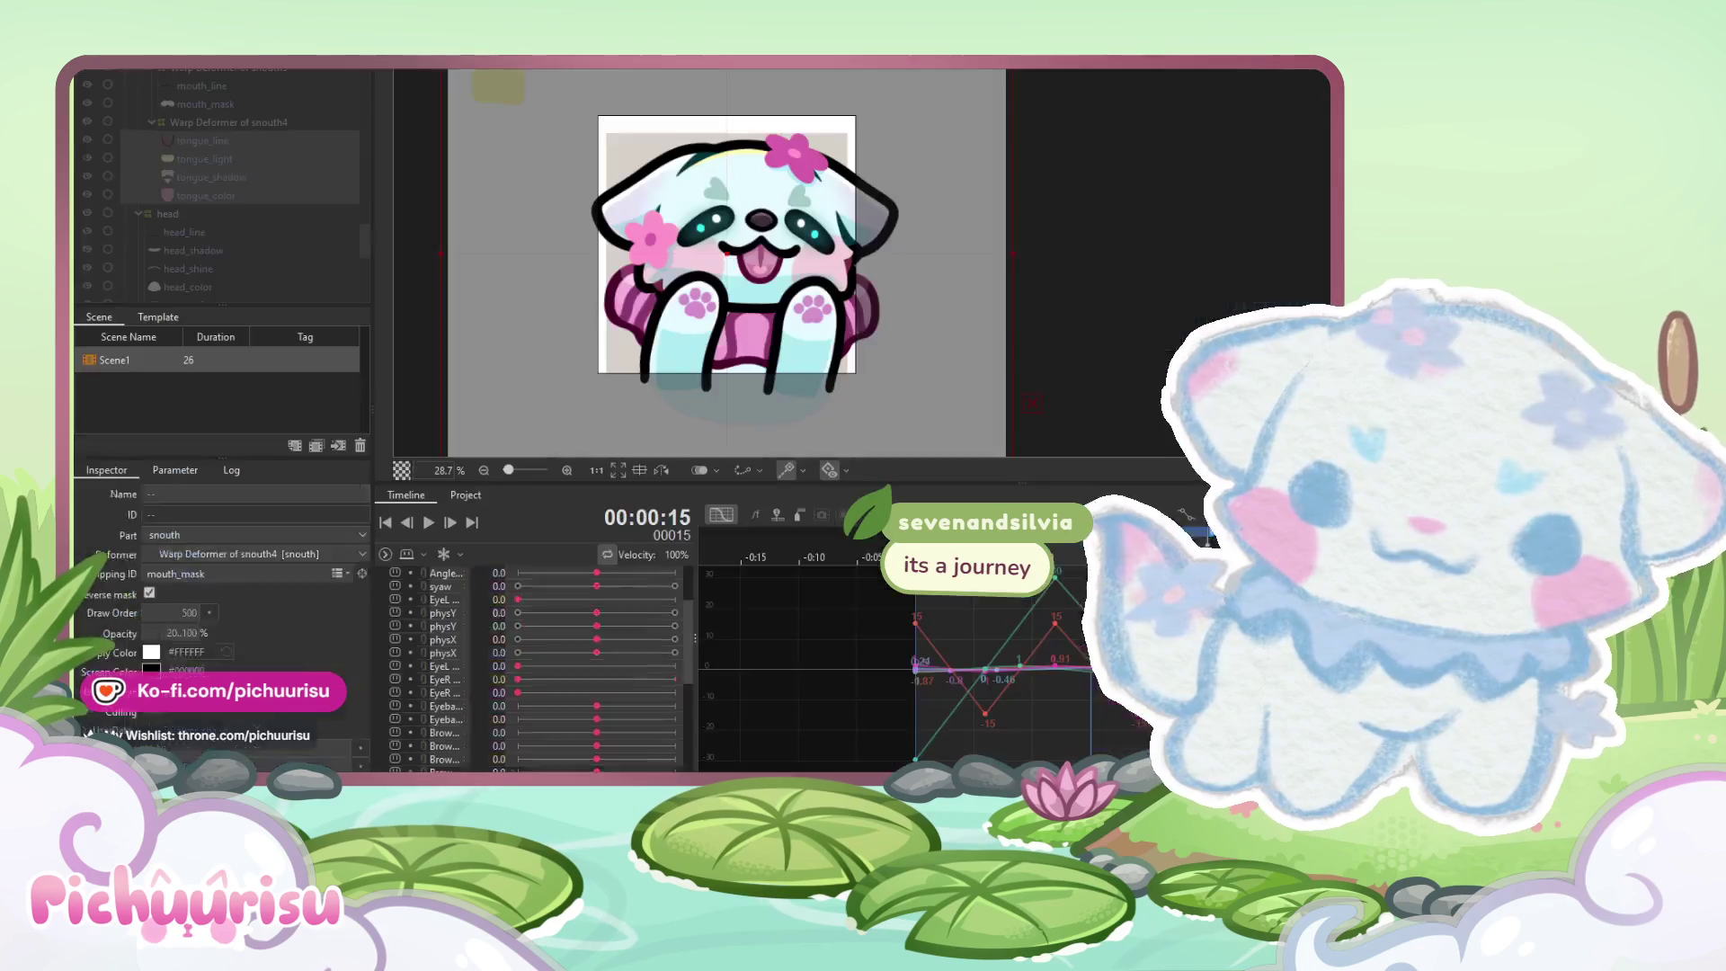
{"action": "left_click", "coordinate": [650, 378]}
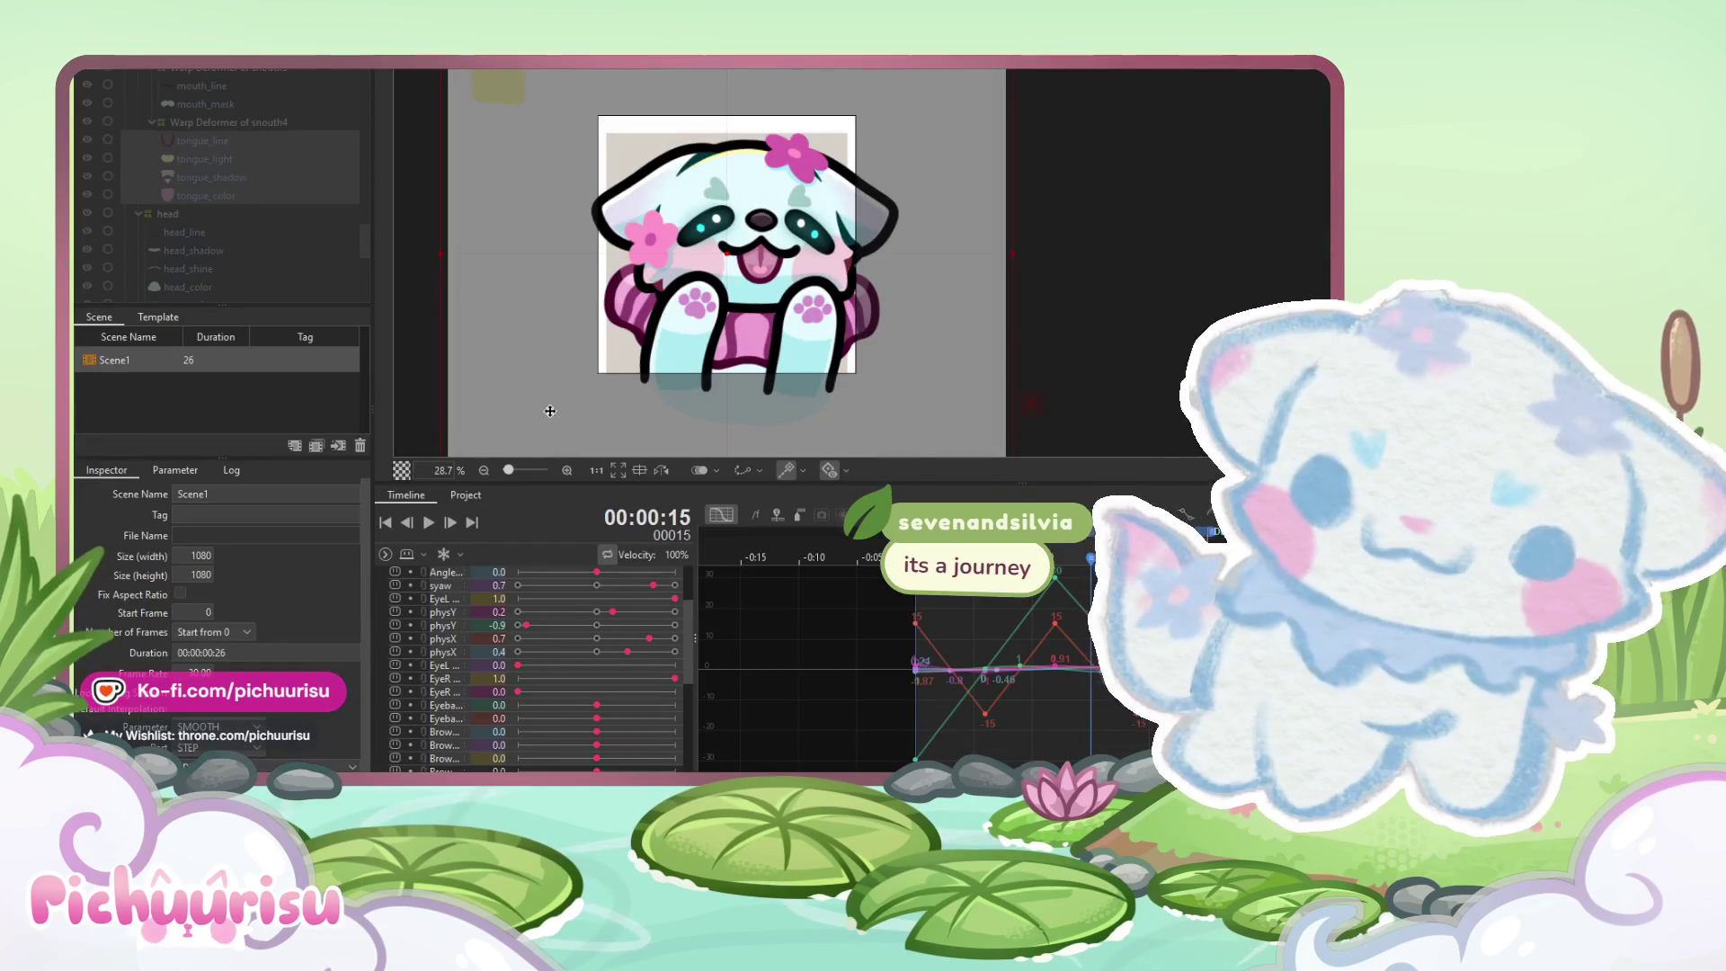
Play the Scene1 sway preview and zoom out to watch the loop
{"action": "left_click", "coordinate": [429, 522]}
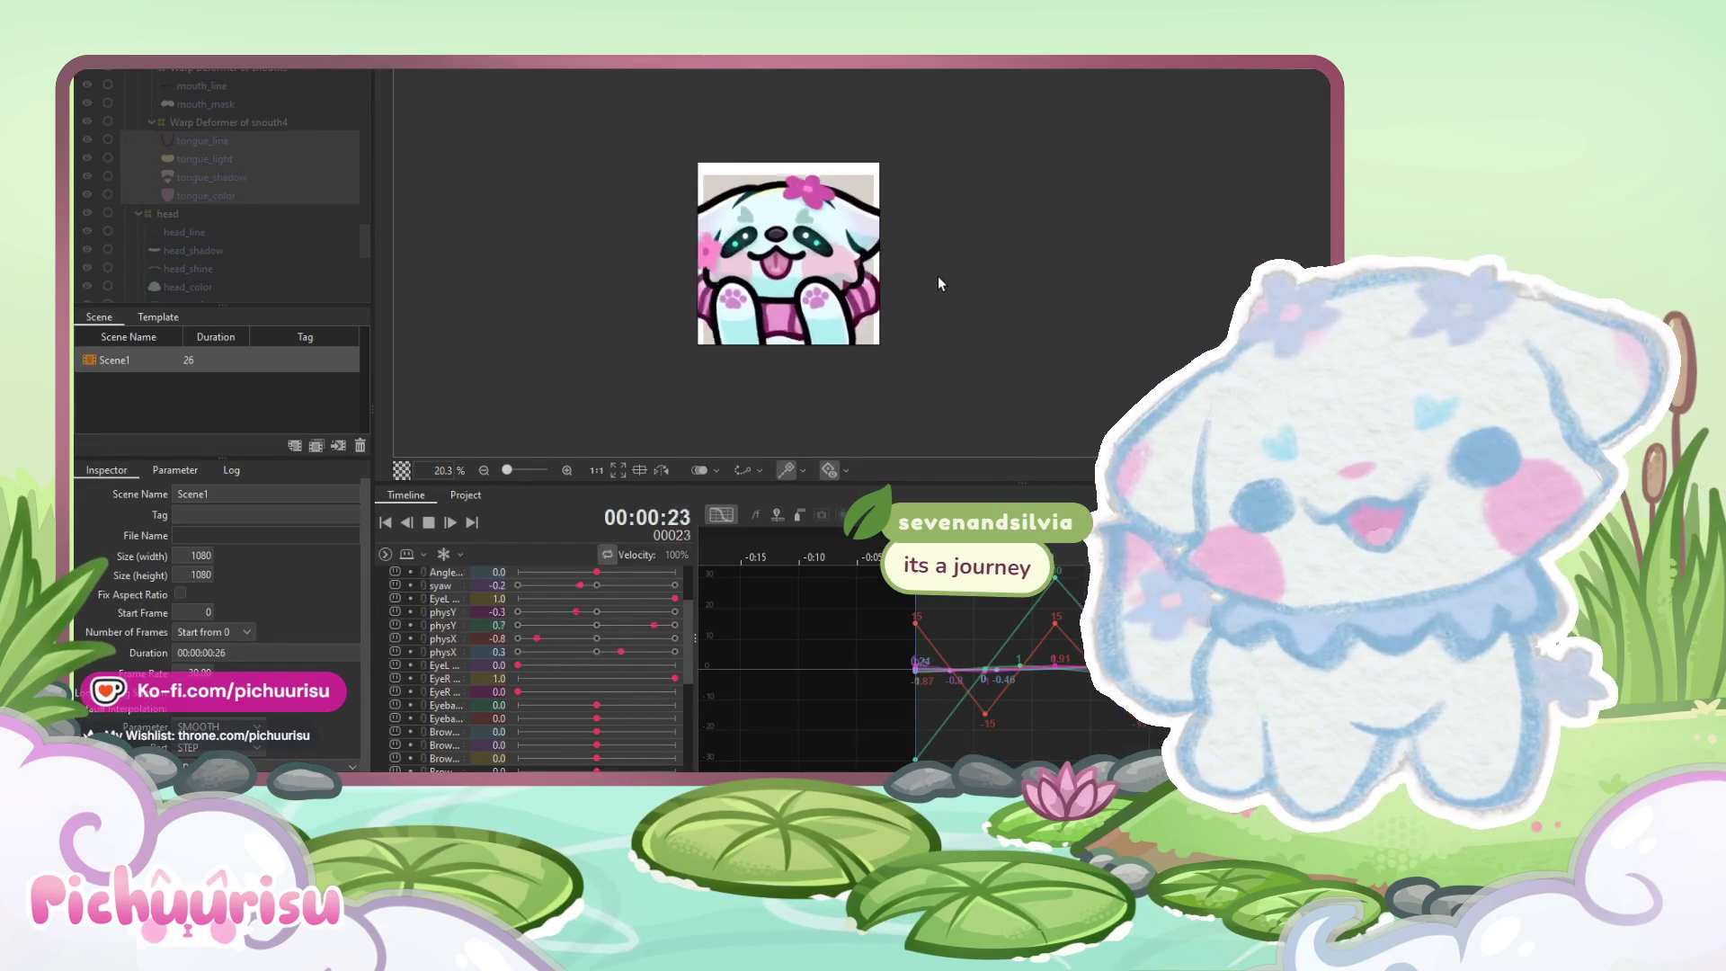
{"action": "scroll", "coordinate": [936, 276], "scroll_direction": "down", "scroll_amount": 2}
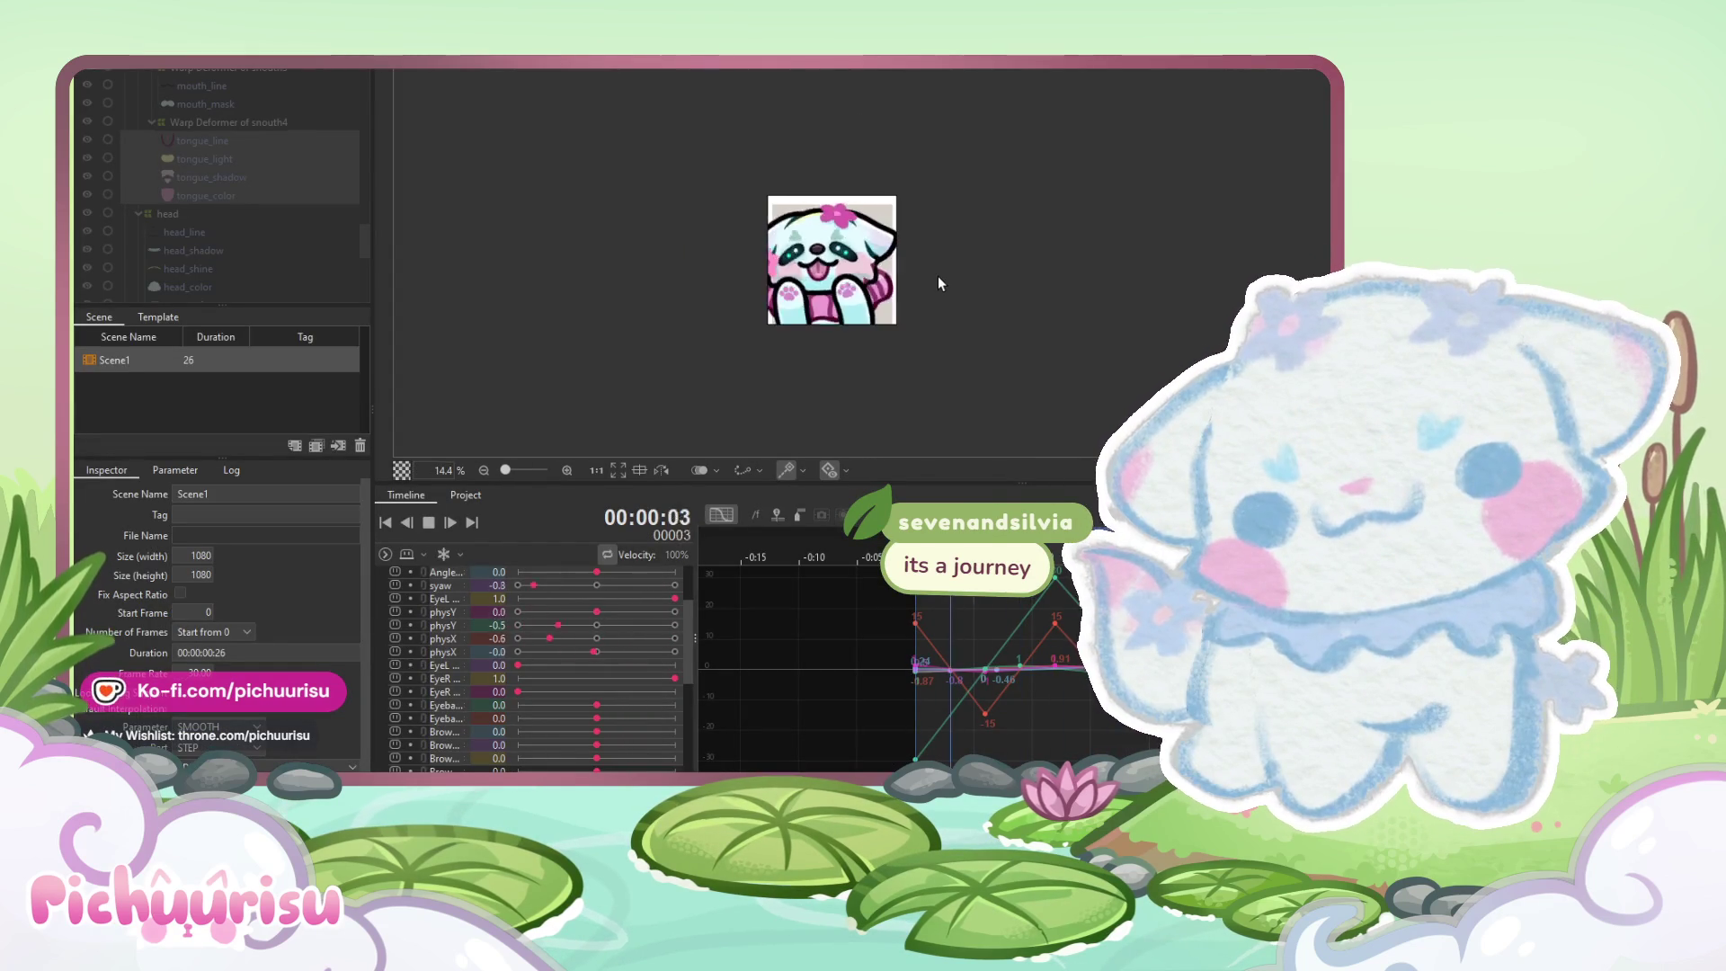
{"action": "scroll", "coordinate": [937, 276], "scroll_direction": "down", "scroll_amount": 2}
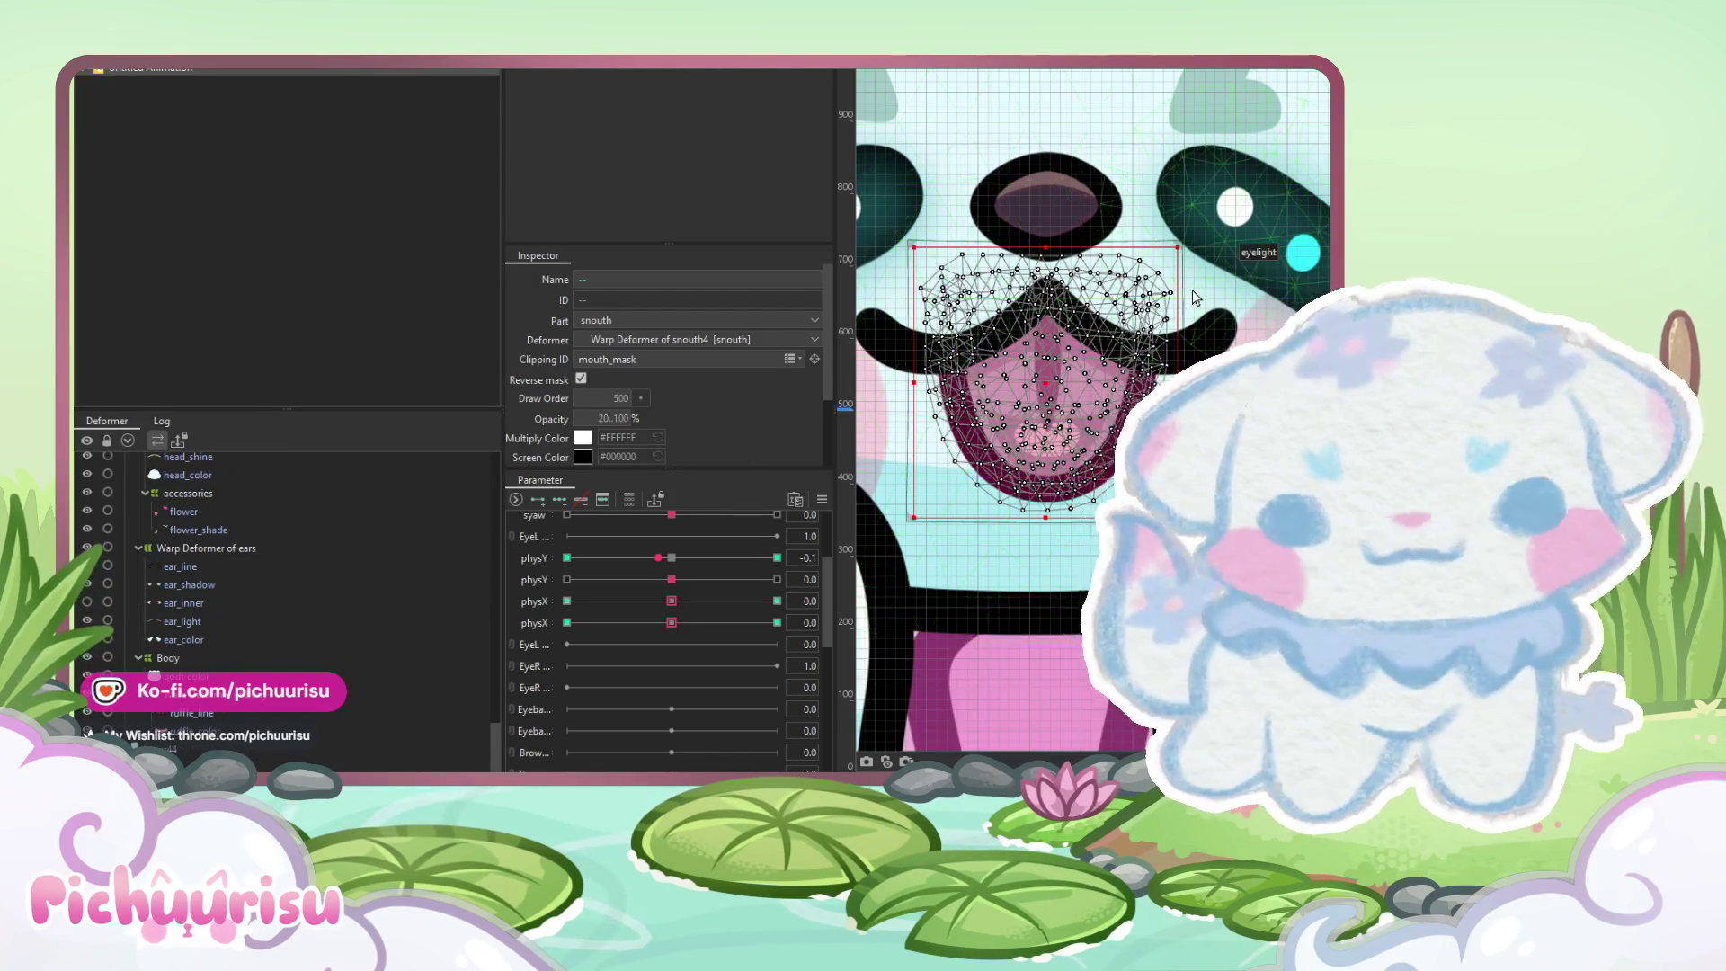
Fit the model in view, select the body rotation deformer, and scale it to 95.5%
{"action": "key", "text": "ctrl+0"}
{"action": "key", "text": "Escape"}
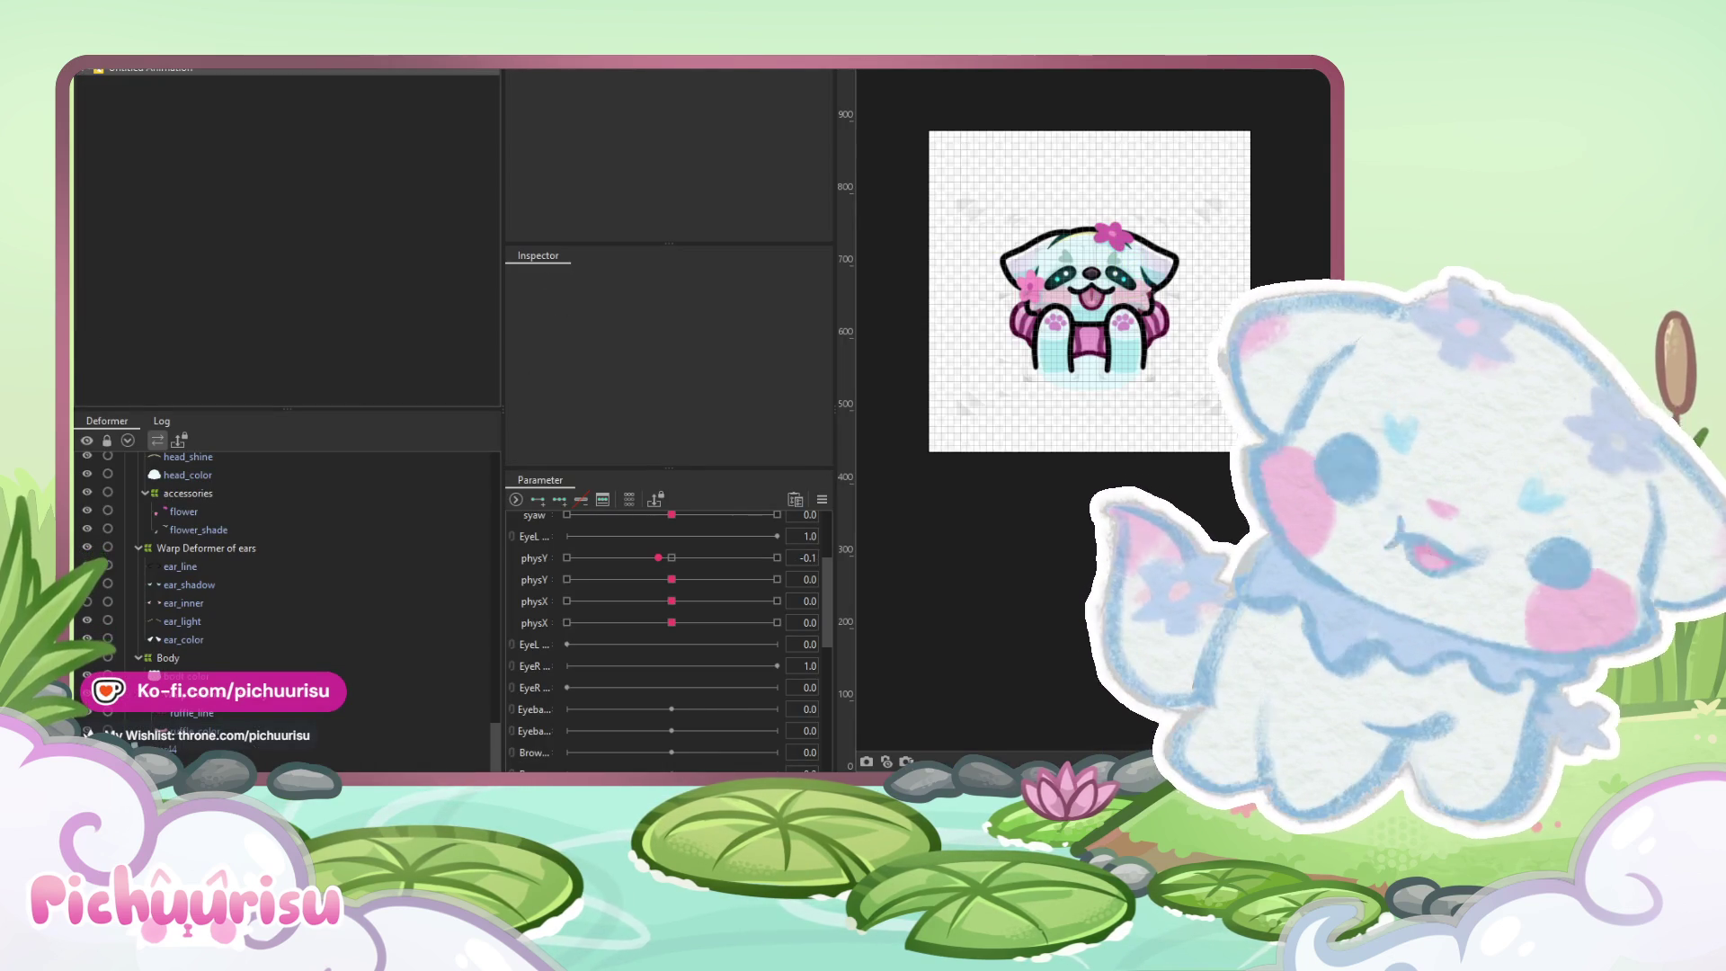
{"action": "scroll", "coordinate": [1153, 359], "scroll_direction": "up", "scroll_amount": 3}
{"action": "left_click", "coordinate": [1115, 305]}
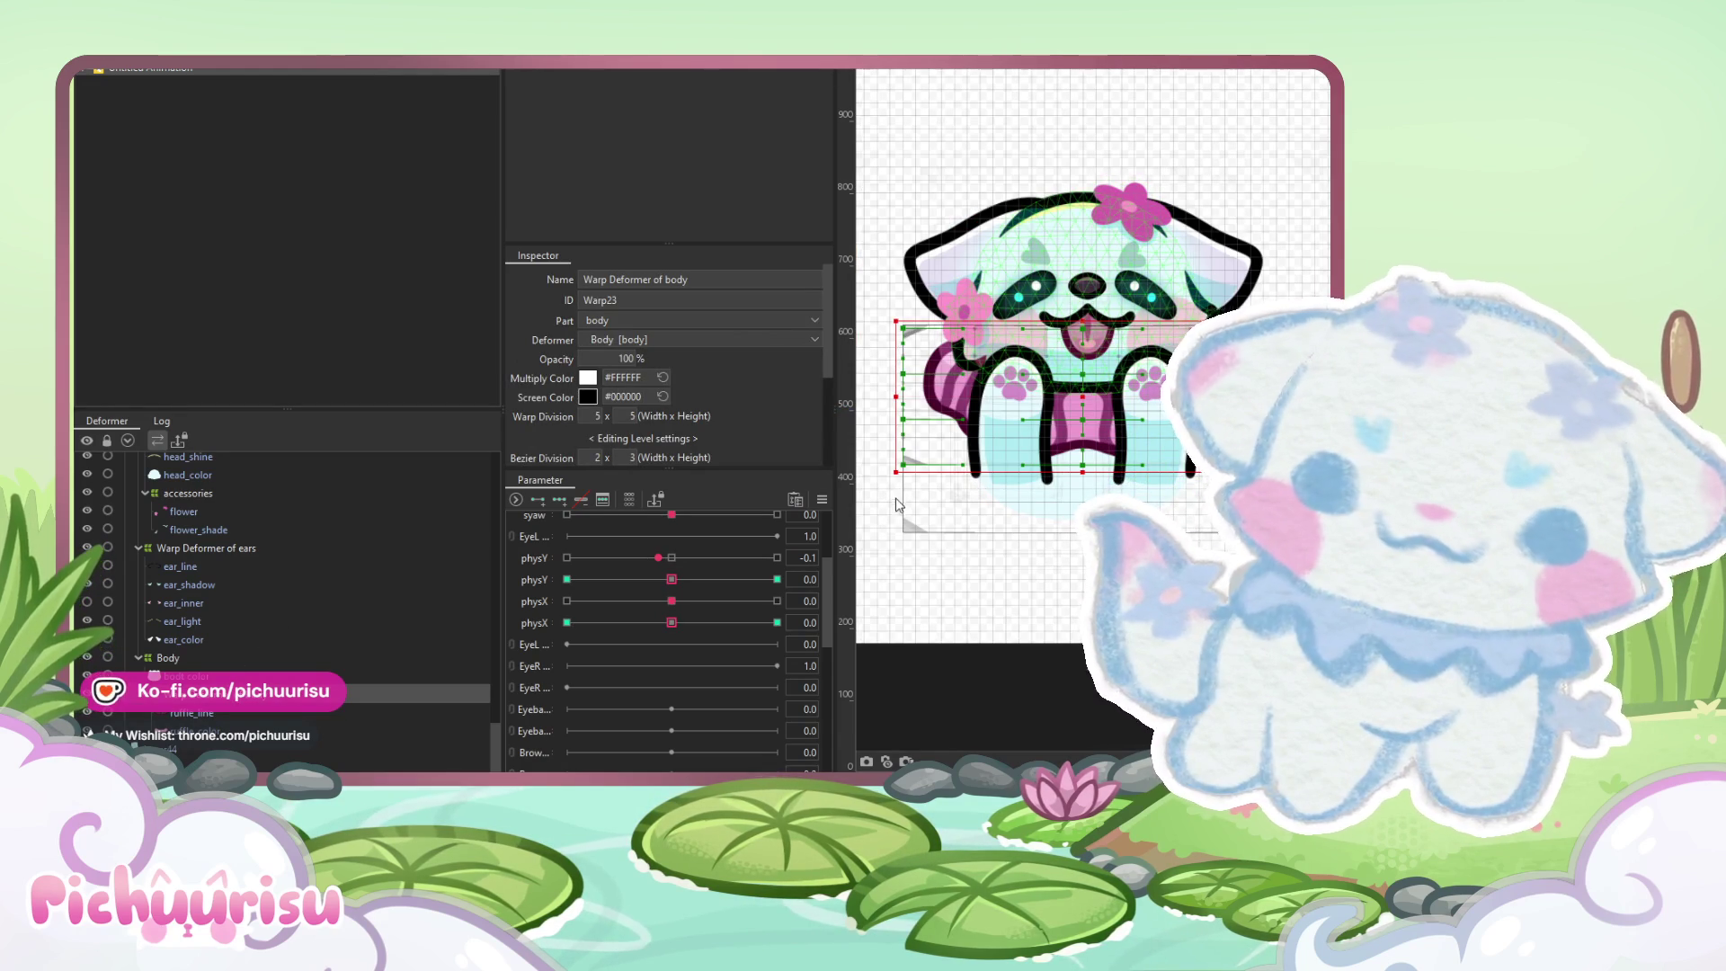
{"action": "left_click", "coordinate": [1065, 447]}
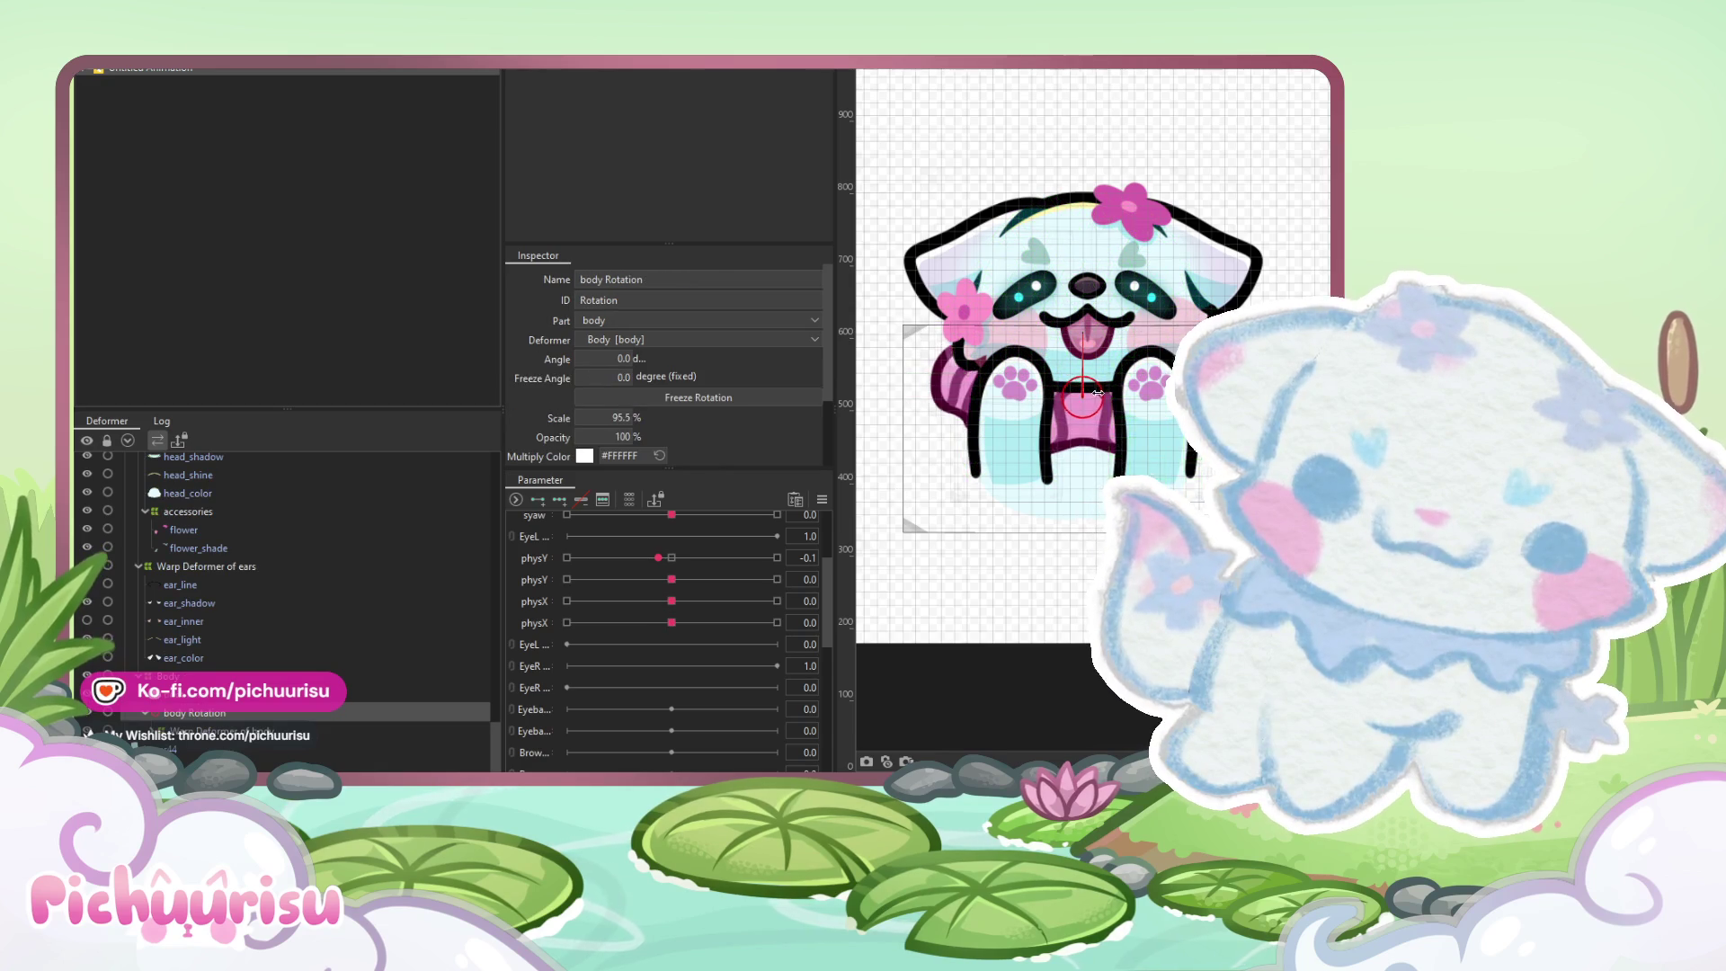
{"action": "left_click_drag", "start_coordinate": [1098, 393], "coordinate": [1100, 393]}
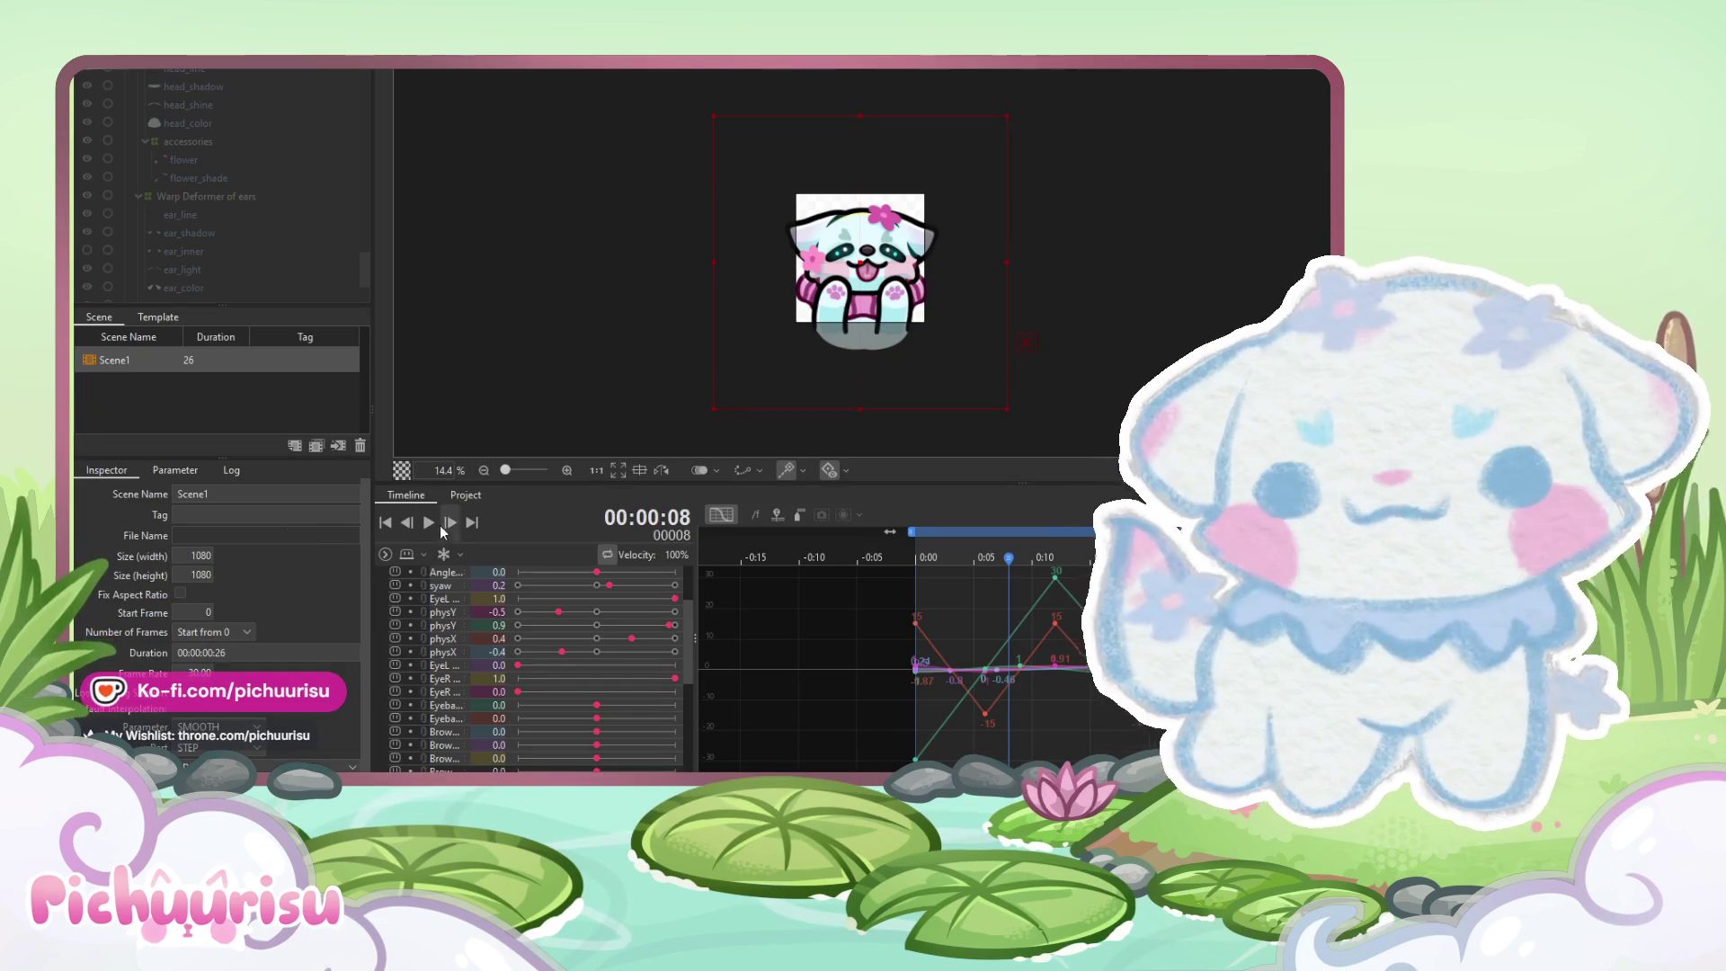
Play the loop to check the body, then return to modeling with the Body warp deformer selected
{"action": "left_click", "coordinate": [429, 522]}
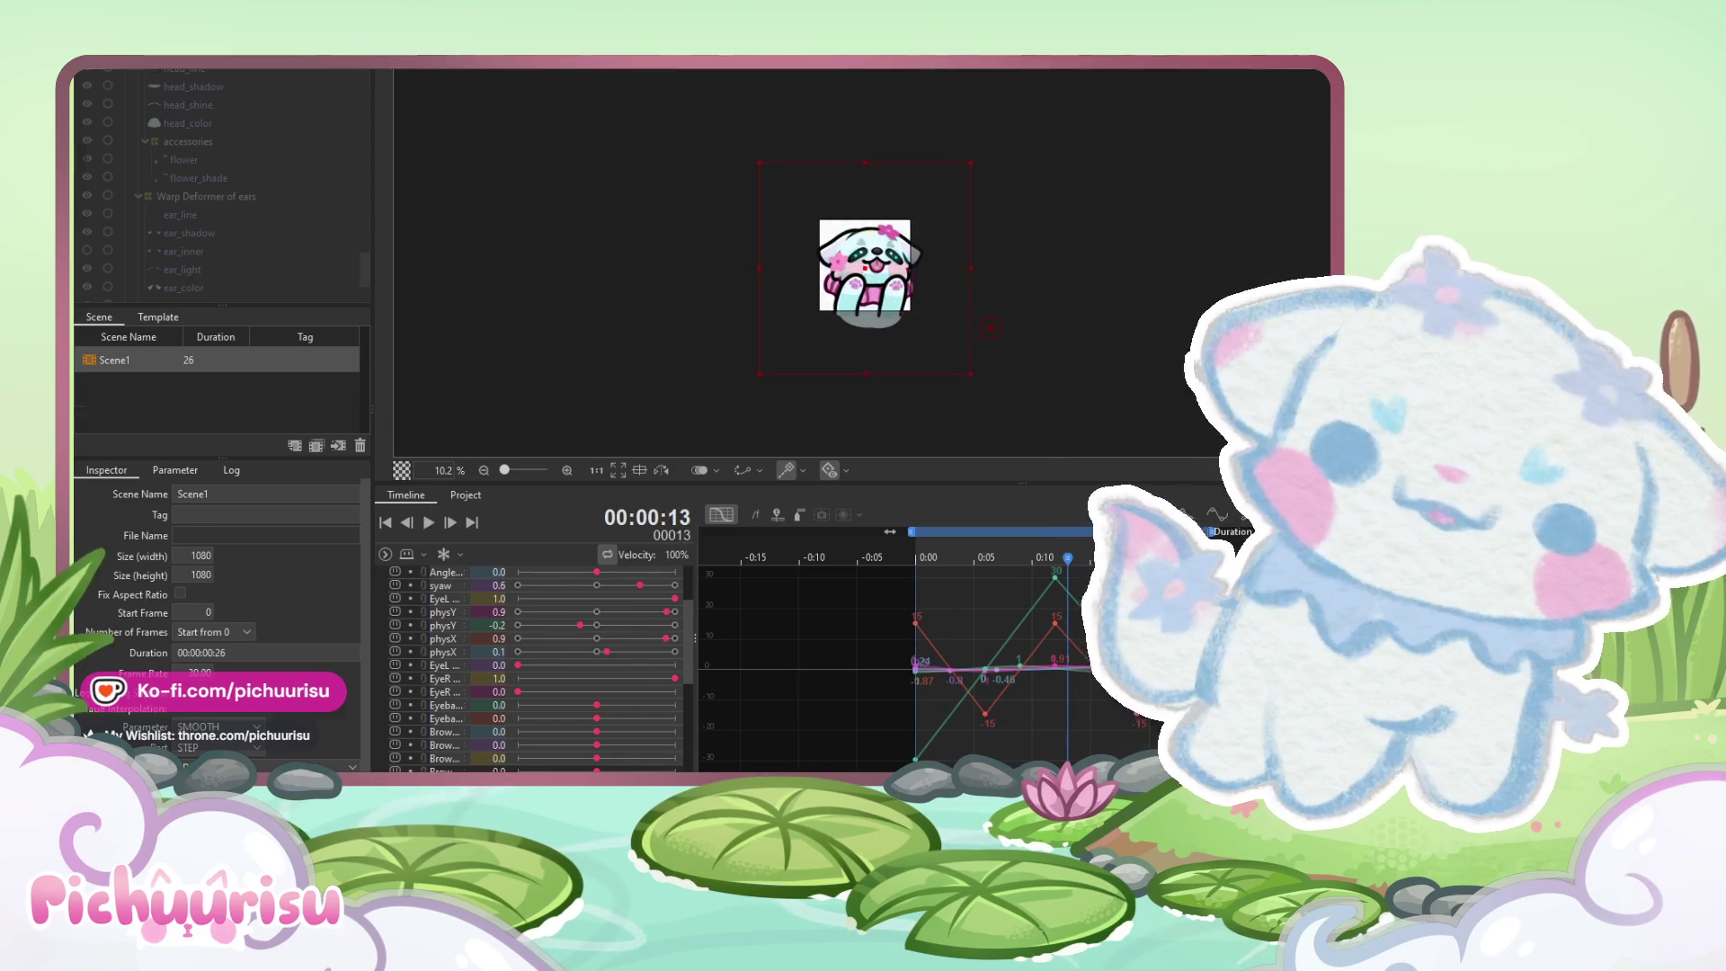
{"action": "left_click", "coordinate": [432, 67]}
{"action": "left_click", "coordinate": [203, 482]}
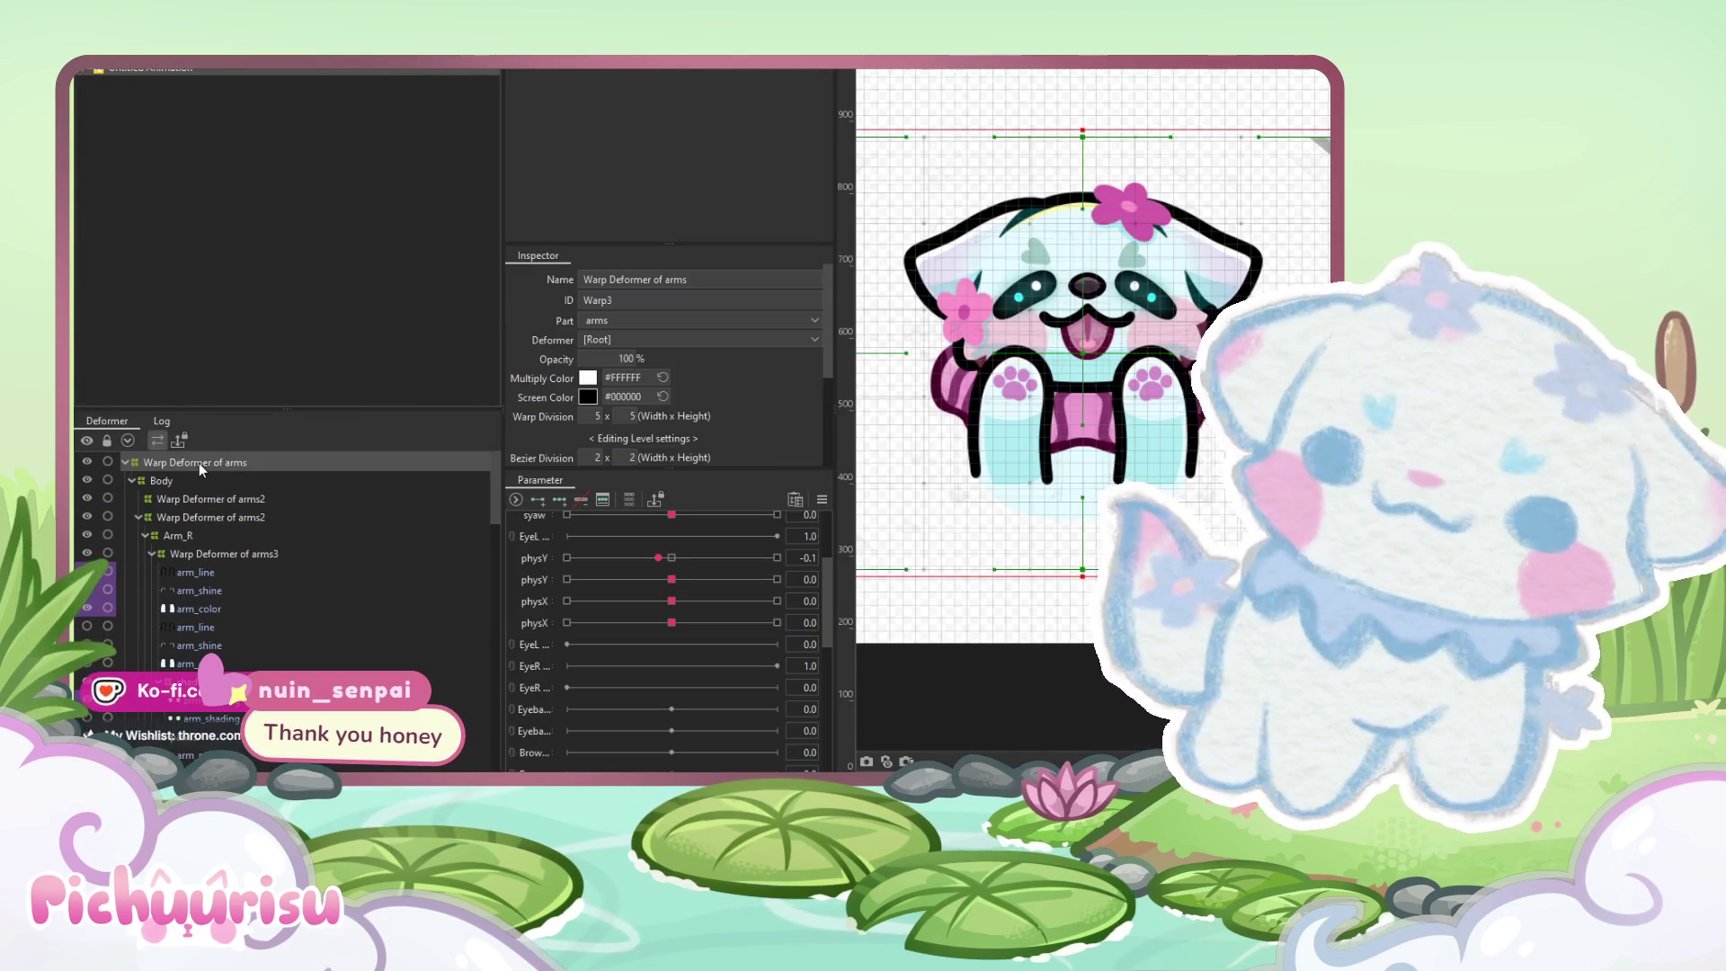
Key the Body warp at physY 1.0 to stretch the head up and at -1.0 to squash it
{"action": "scroll", "coordinate": [705, 607], "scroll_direction": "up", "scroll_amount": 3}
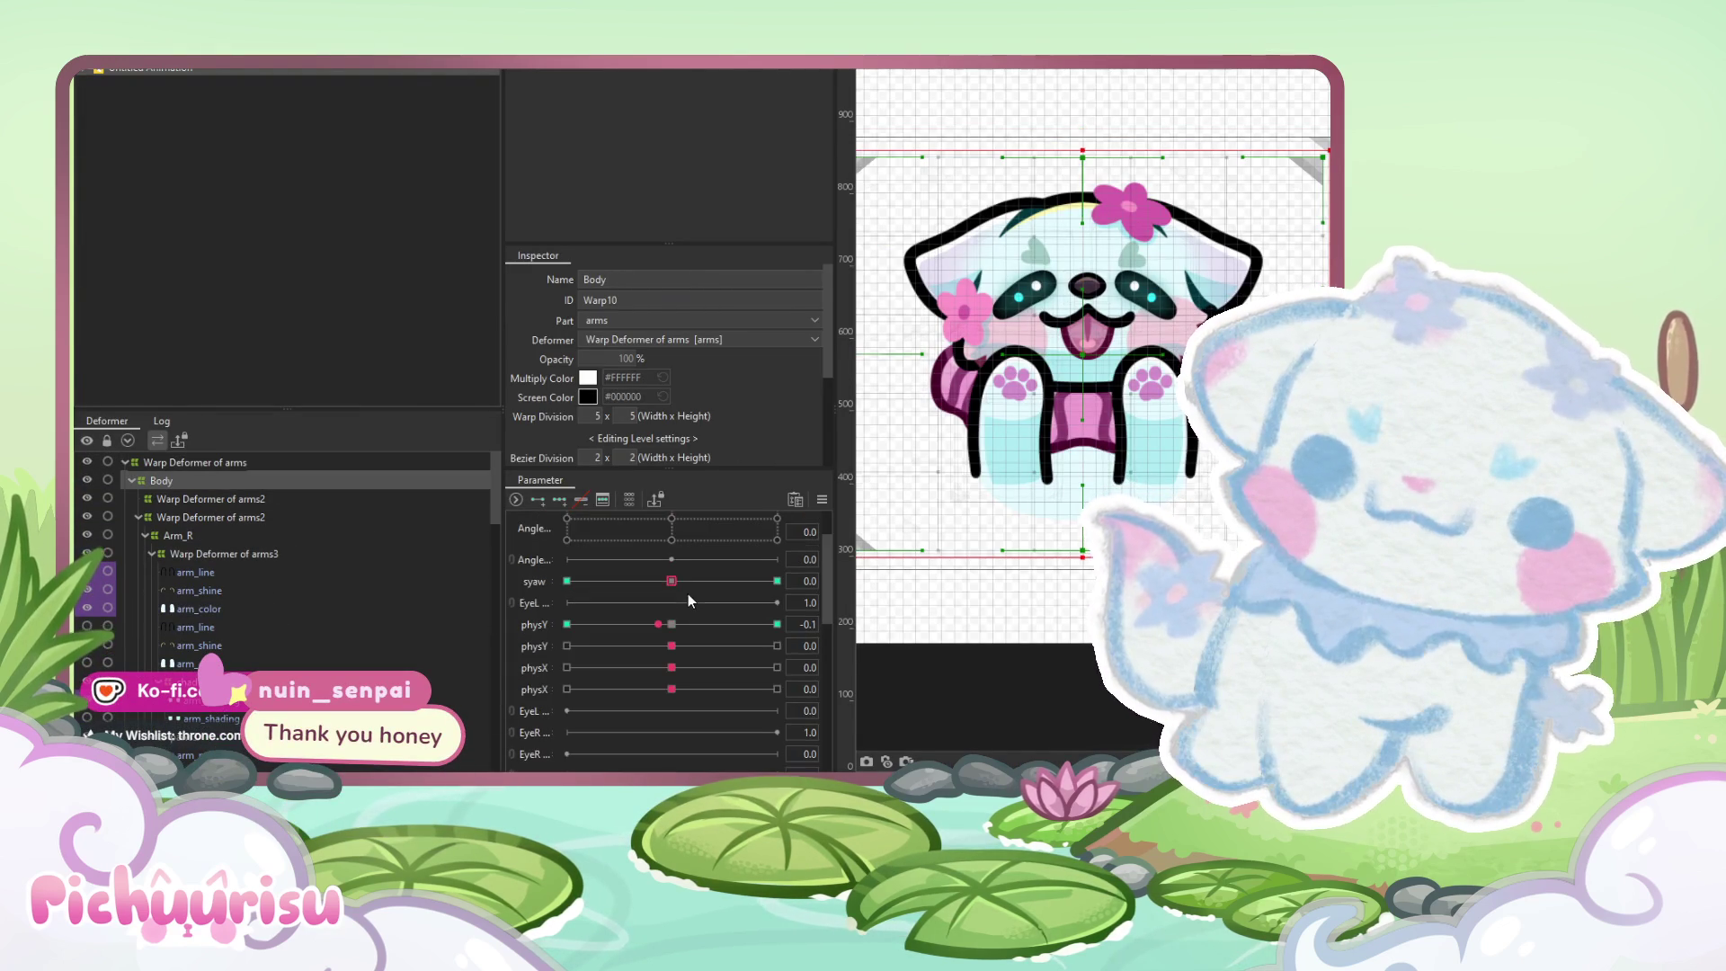
{"action": "left_click", "coordinate": [671, 624]}
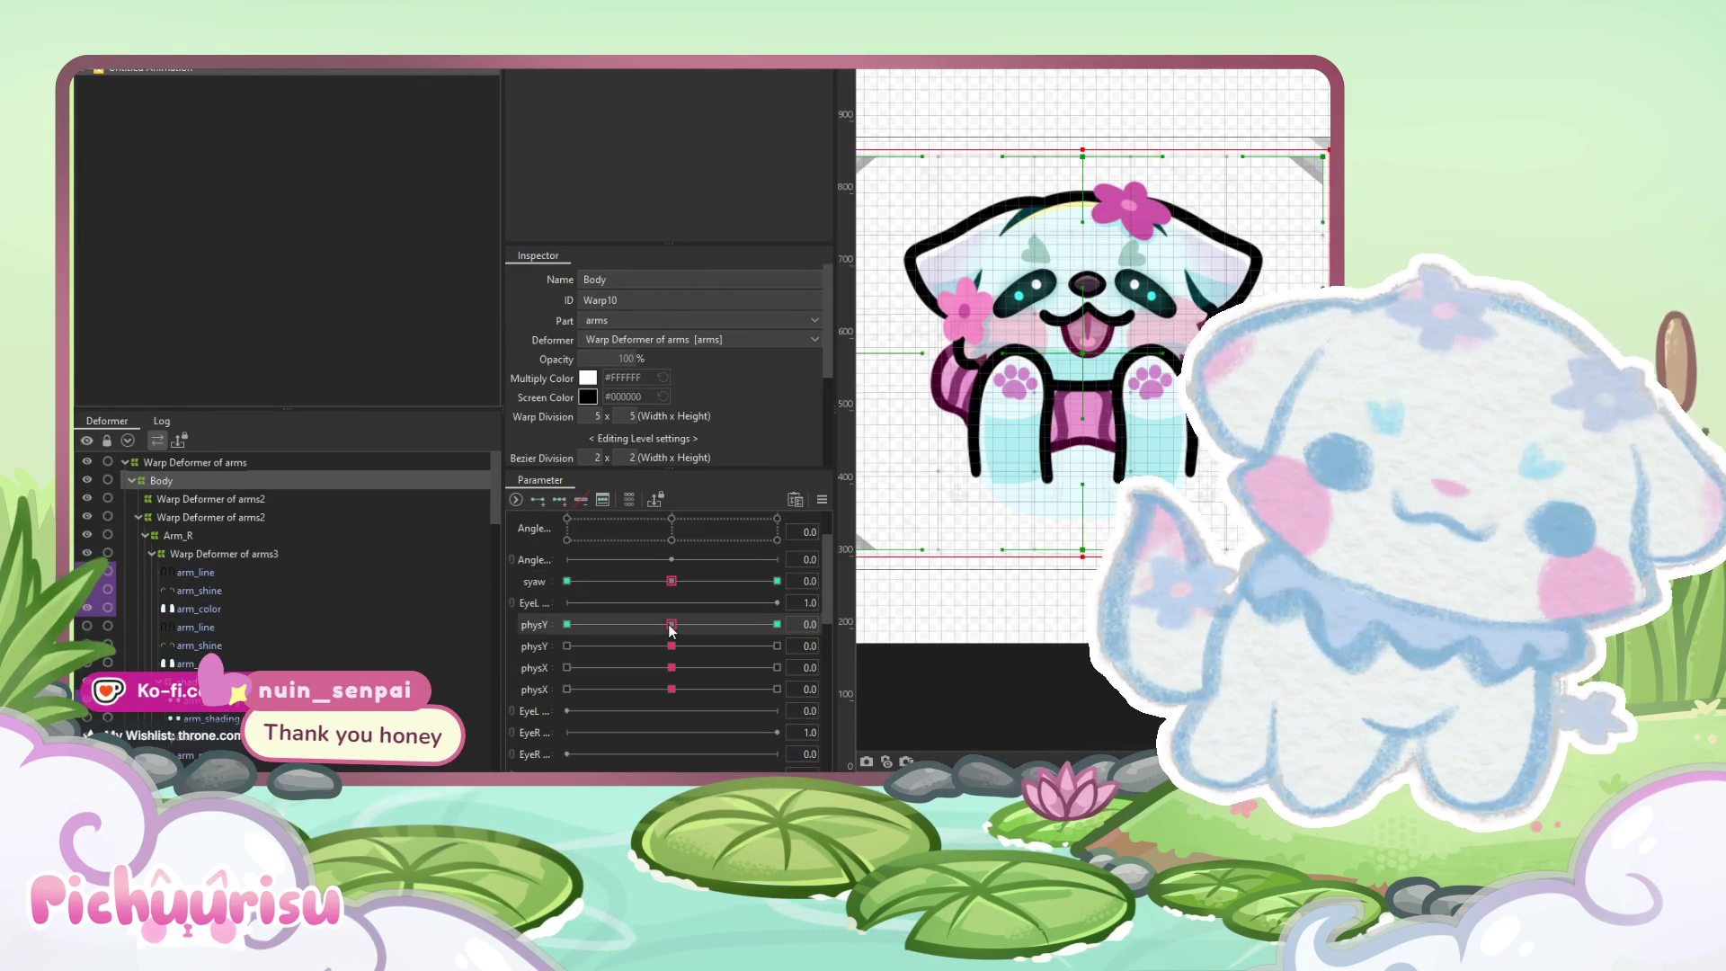
{"action": "left_click_drag", "start_coordinate": [671, 624], "coordinate": [971, 553]}
{"action": "left_click_drag", "start_coordinate": [1081, 144], "coordinate": [1082, 176]}
{"action": "left_click", "coordinate": [566, 624]}
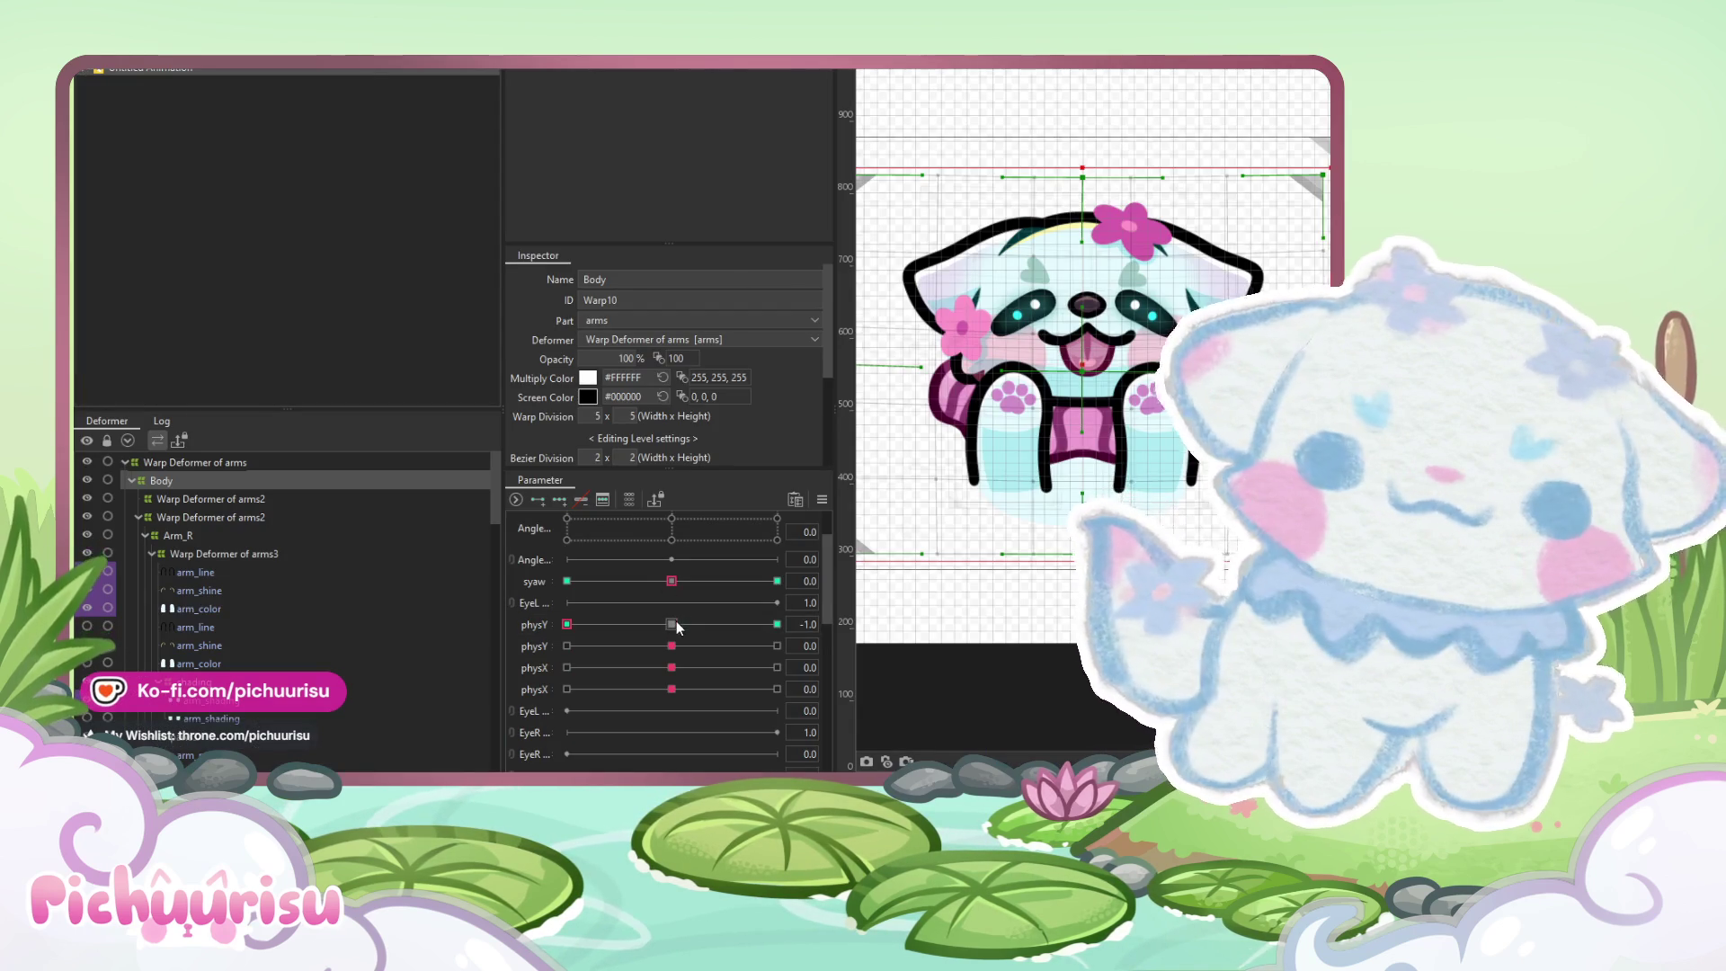
{"action": "left_click_drag", "start_coordinate": [677, 627], "coordinate": [532, 615]}
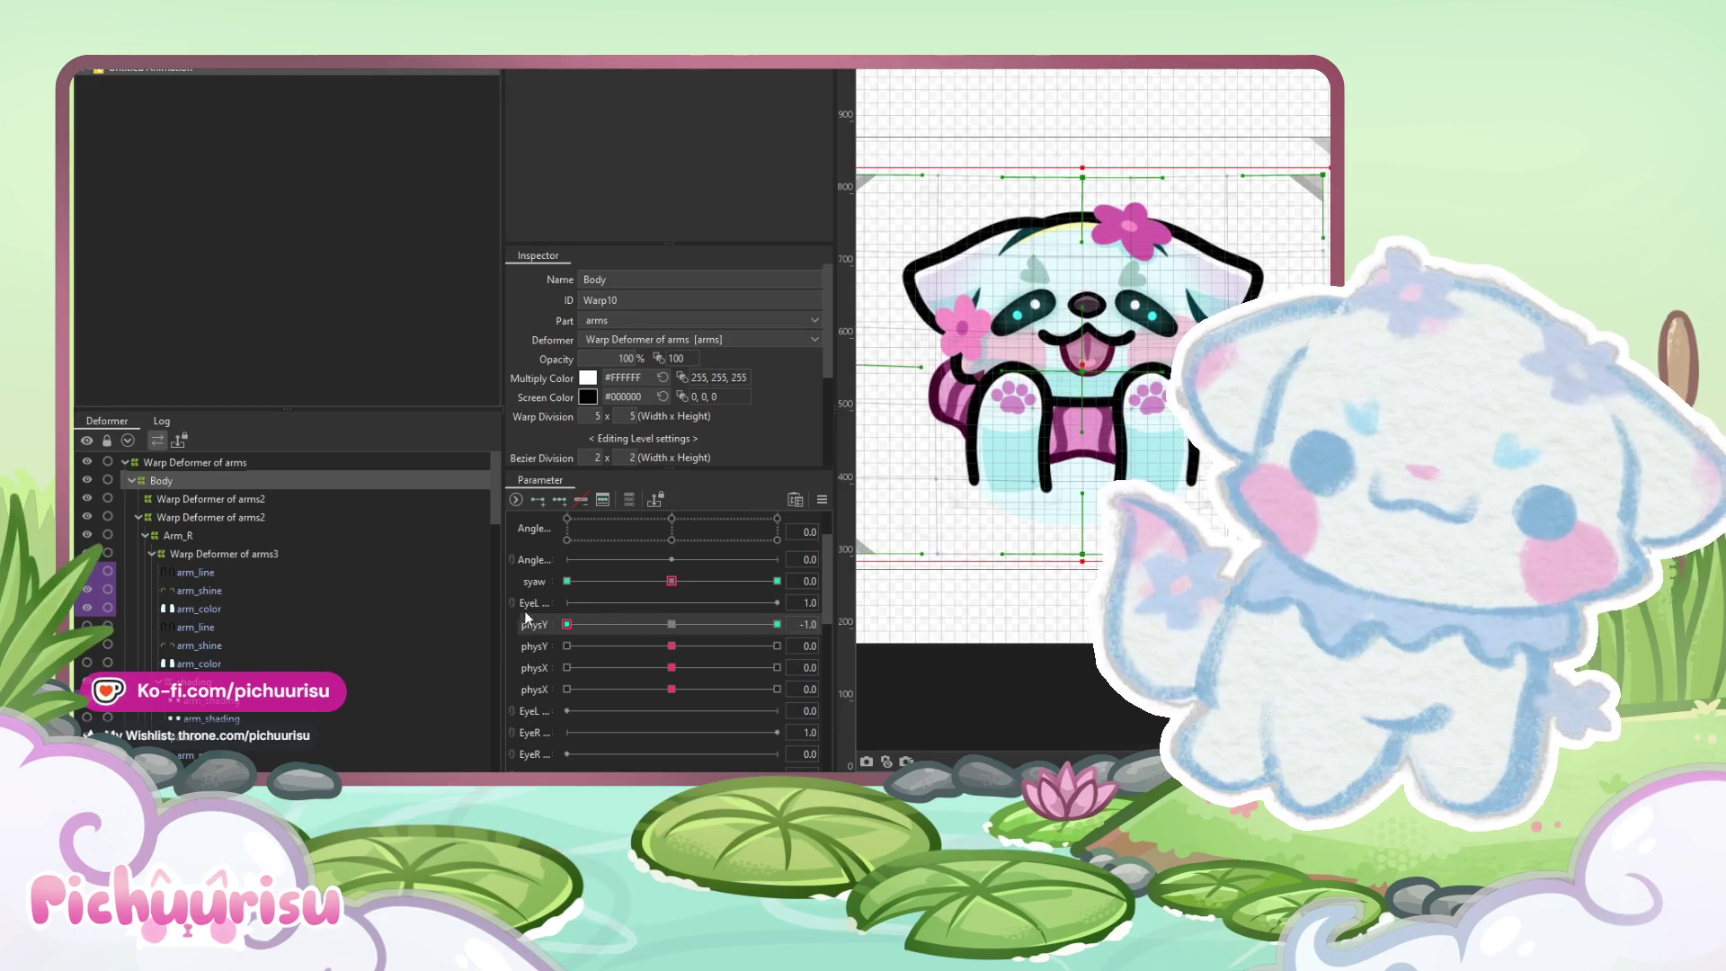
{"action": "left_click_drag", "start_coordinate": [1084, 164], "coordinate": [1083, 159]}
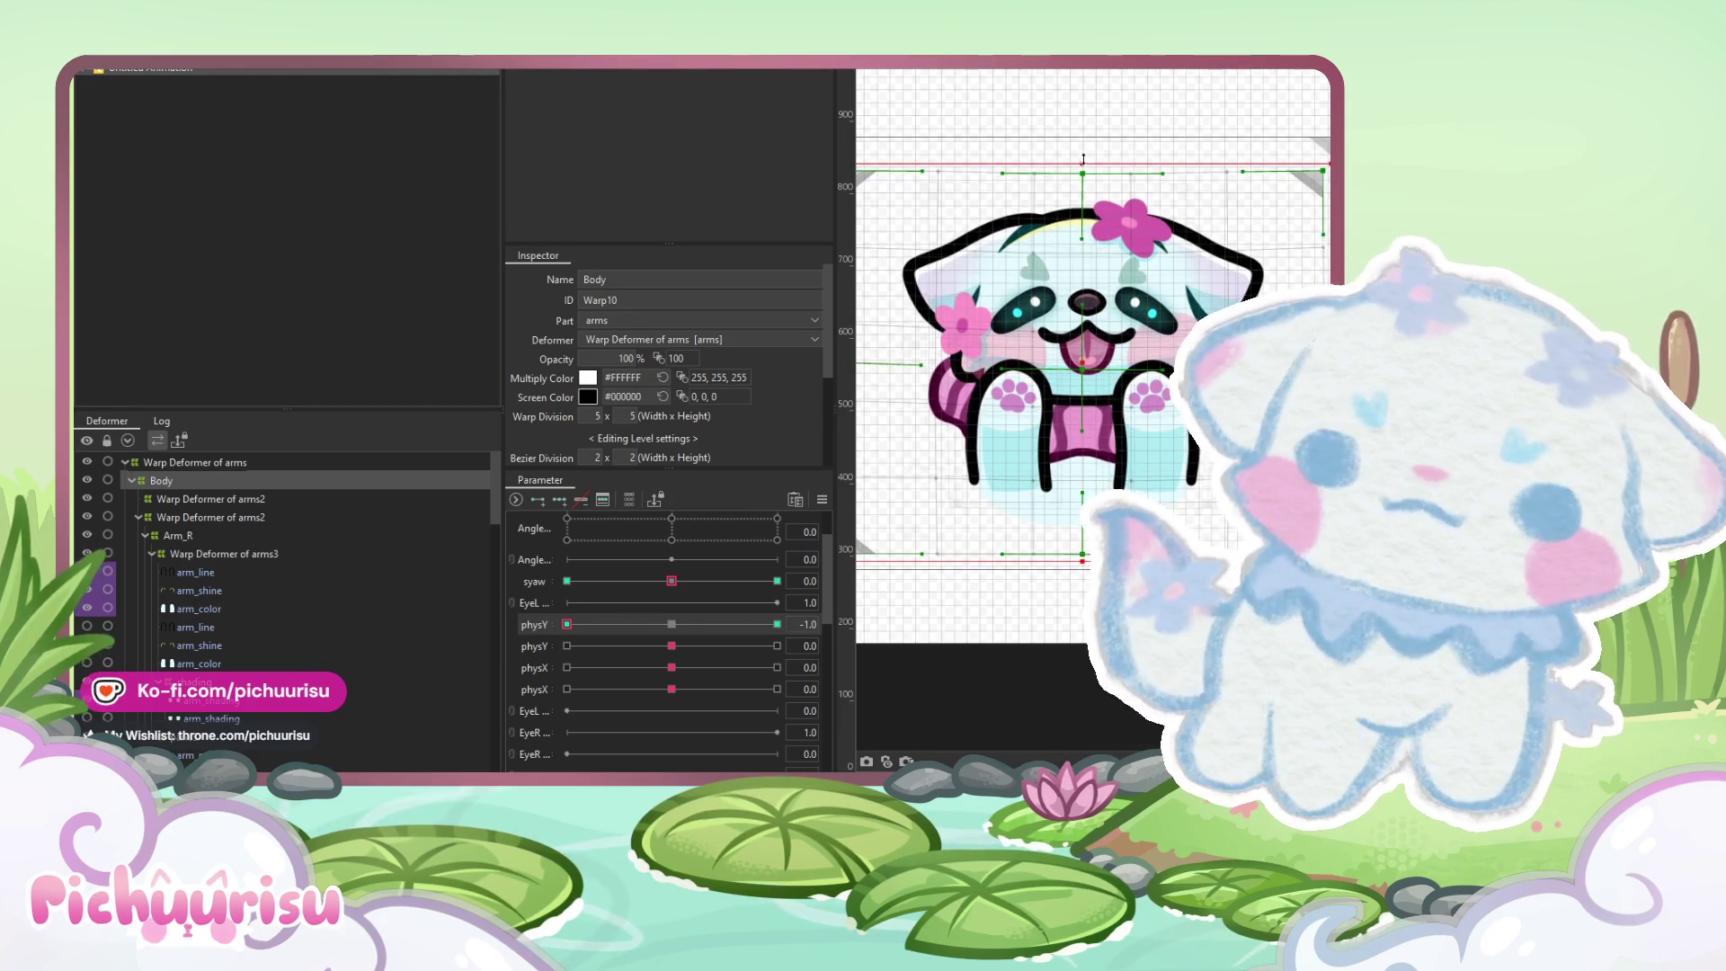
Set the head_shine art mesh's blend mode to Additive
{"action": "scroll", "coordinate": [1083, 235], "scroll_direction": "up", "scroll_amount": 3}
{"action": "left_click", "coordinate": [1084, 220]}
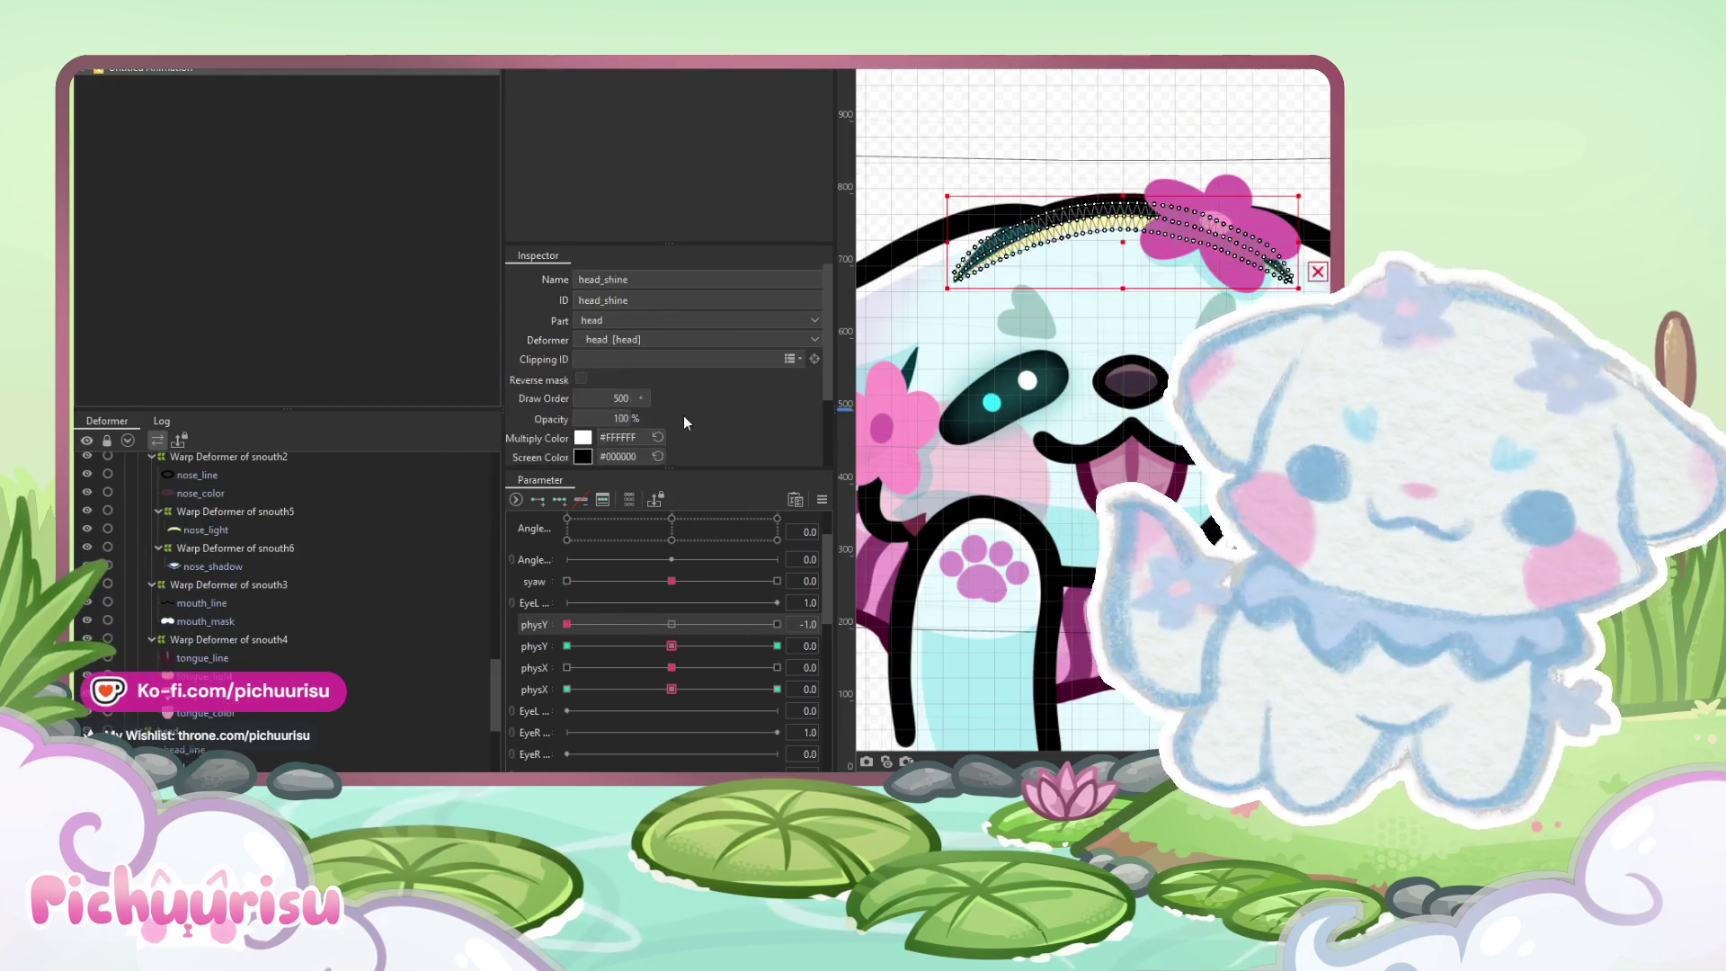
{"action": "key", "text": "Return"}
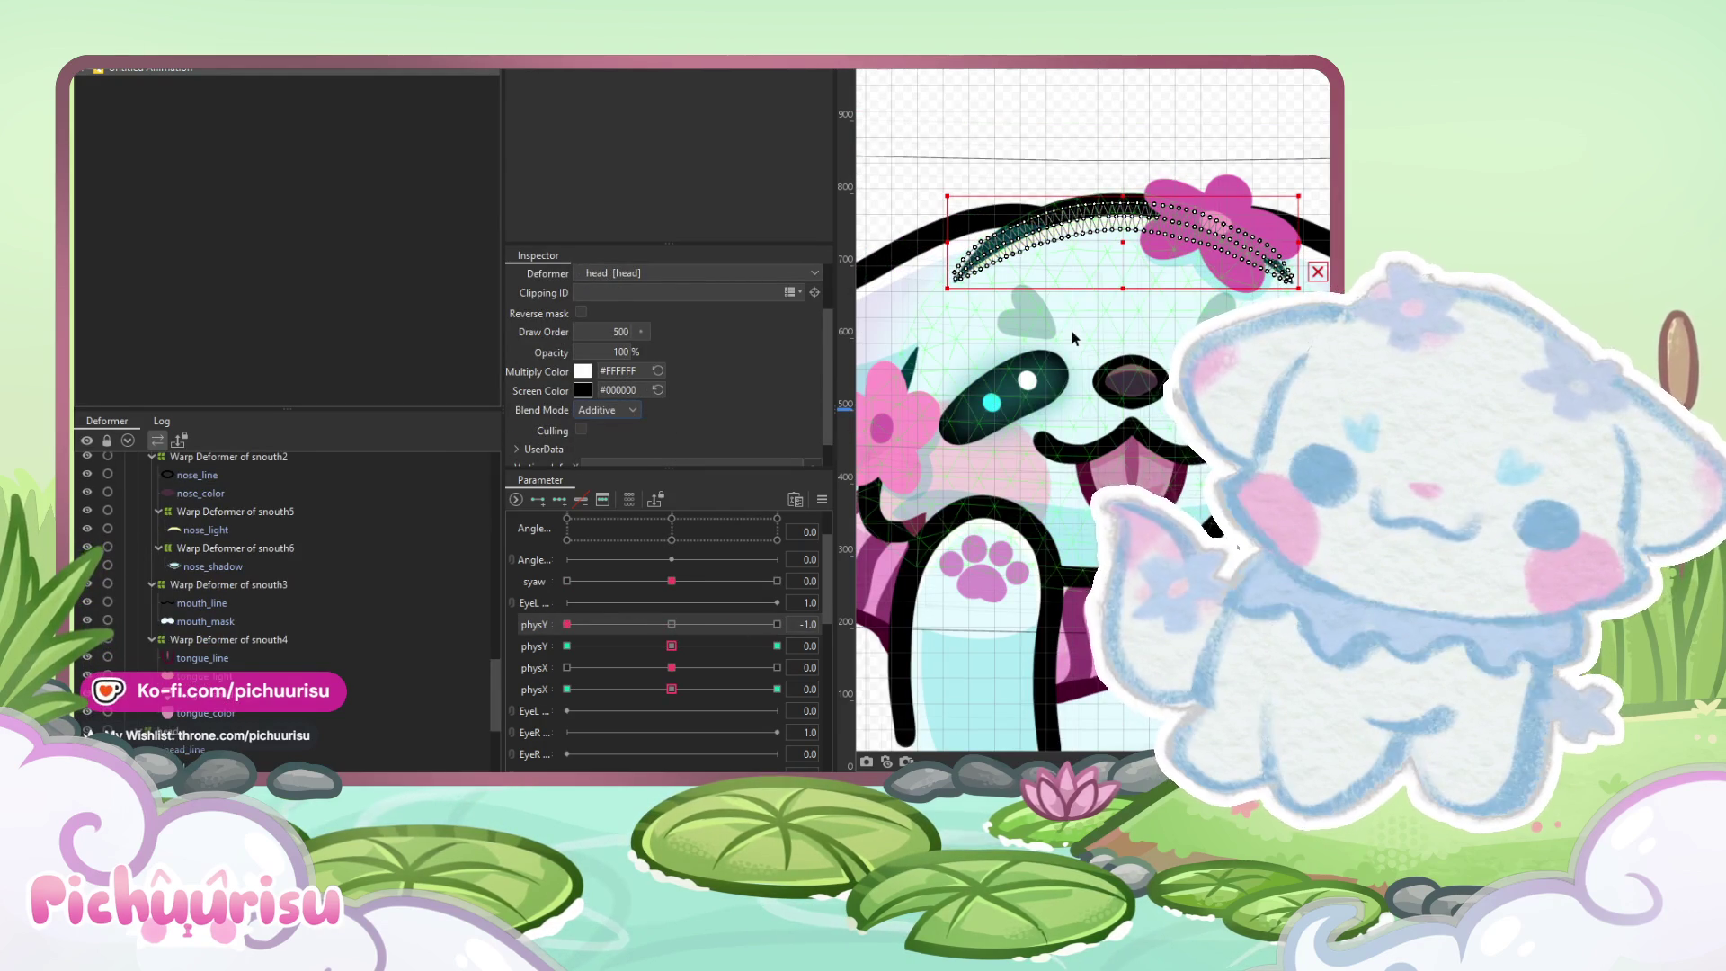
{"action": "scroll", "coordinate": [367, 550], "scroll_direction": "down", "scroll_amount": 3}
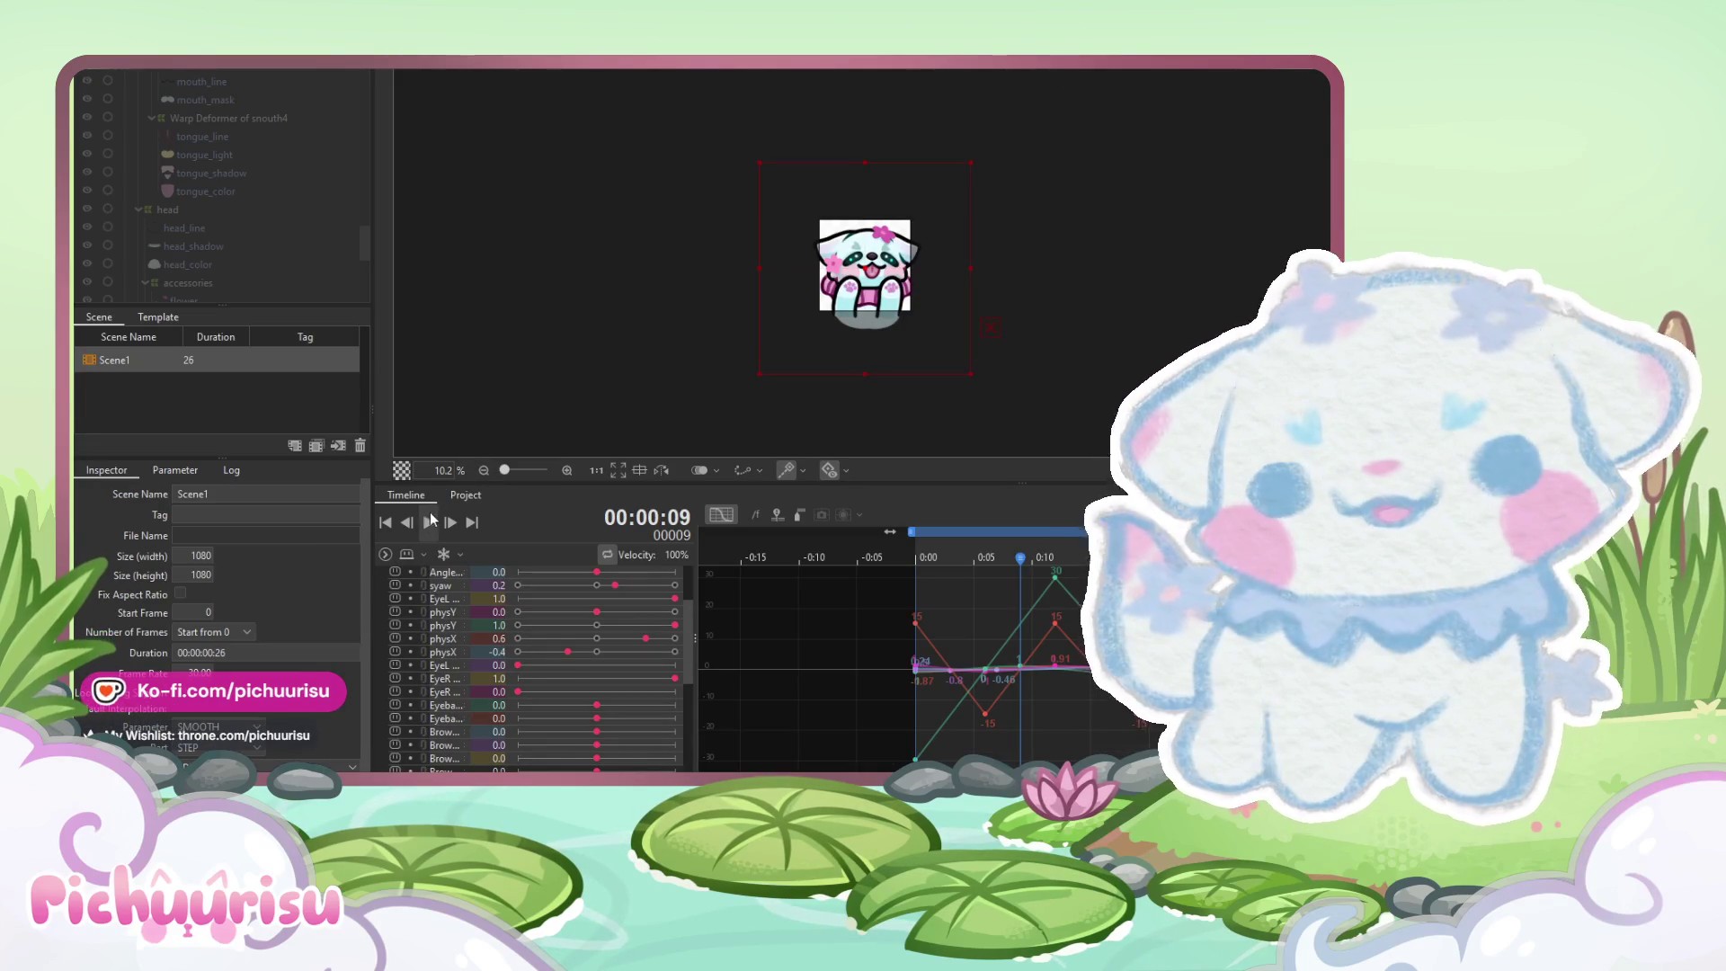
Play and zoom in on the preview, then stop and show the Vibe track's keyframes
{"action": "left_click", "coordinate": [430, 522]}
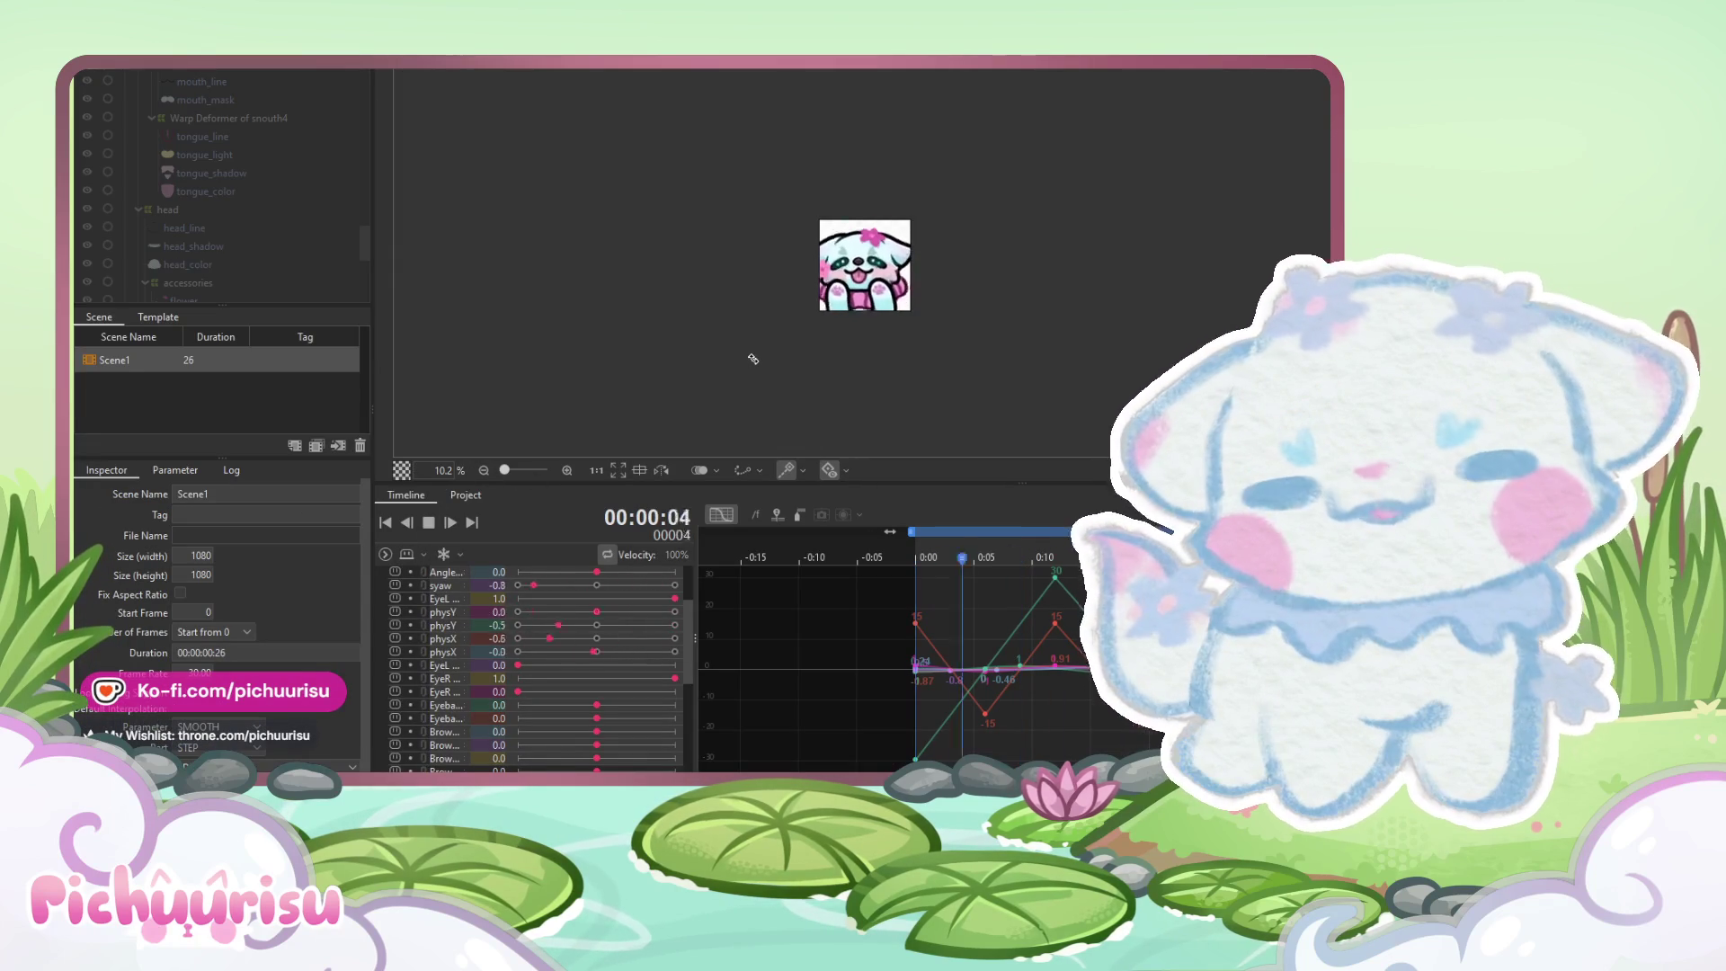
{"action": "scroll", "coordinate": [829, 316], "scroll_direction": "up", "scroll_amount": 3}
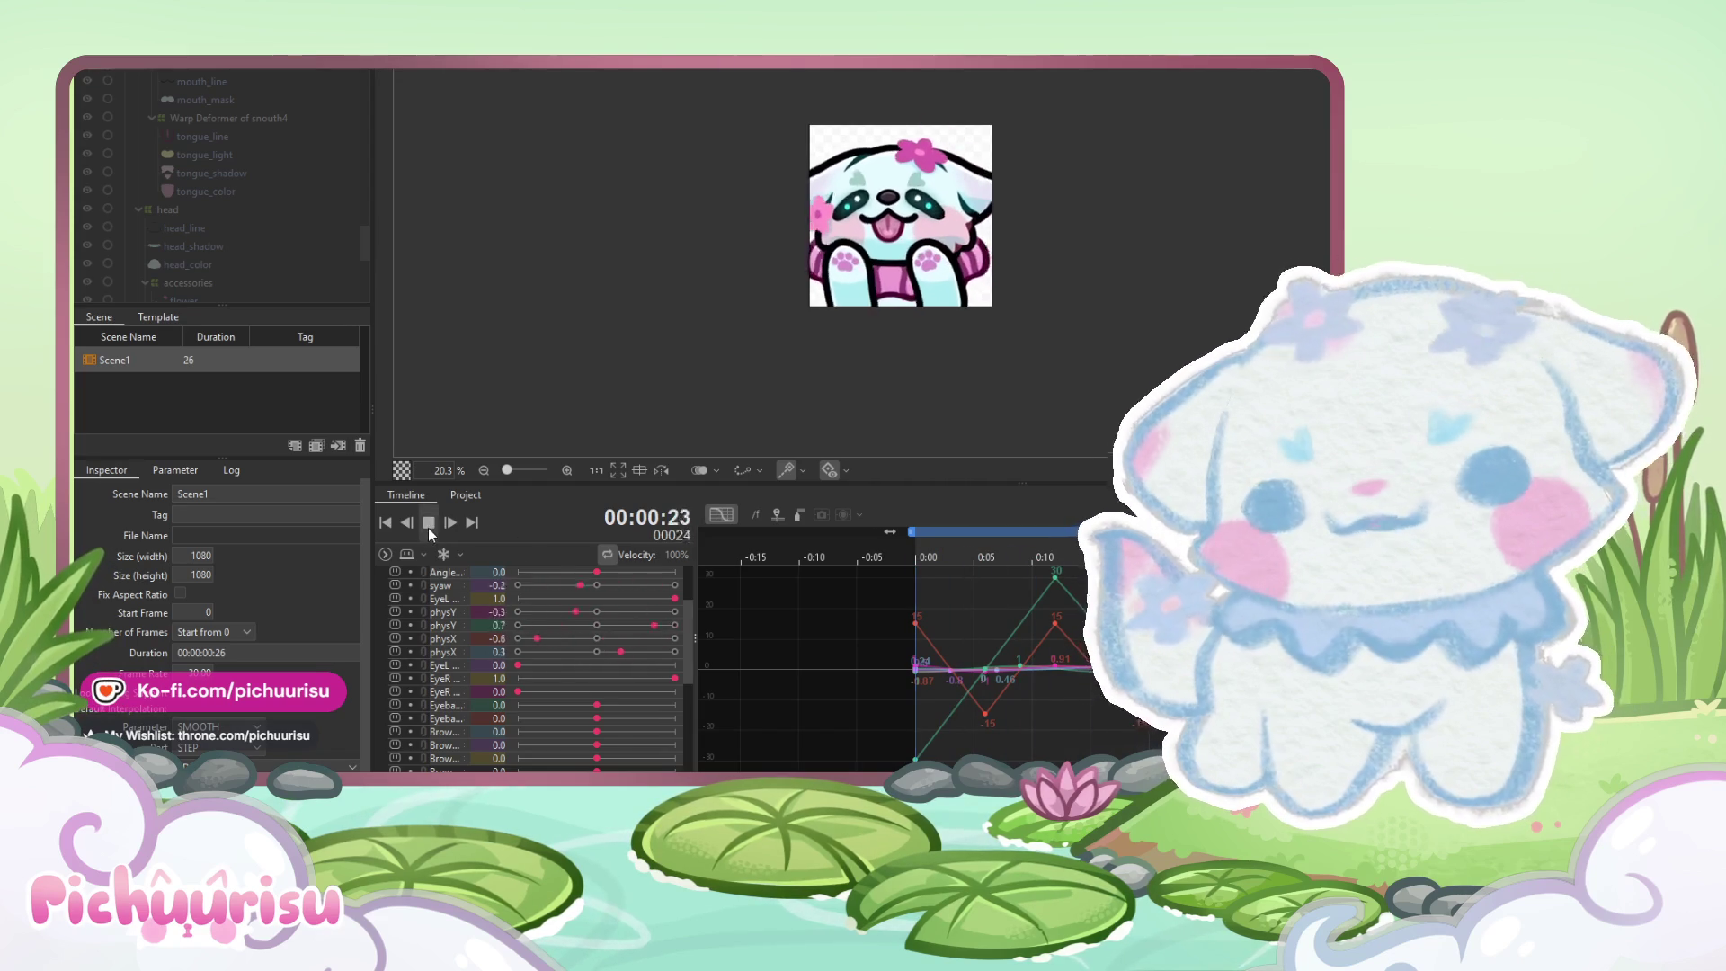
{"action": "left_click", "coordinate": [429, 523]}
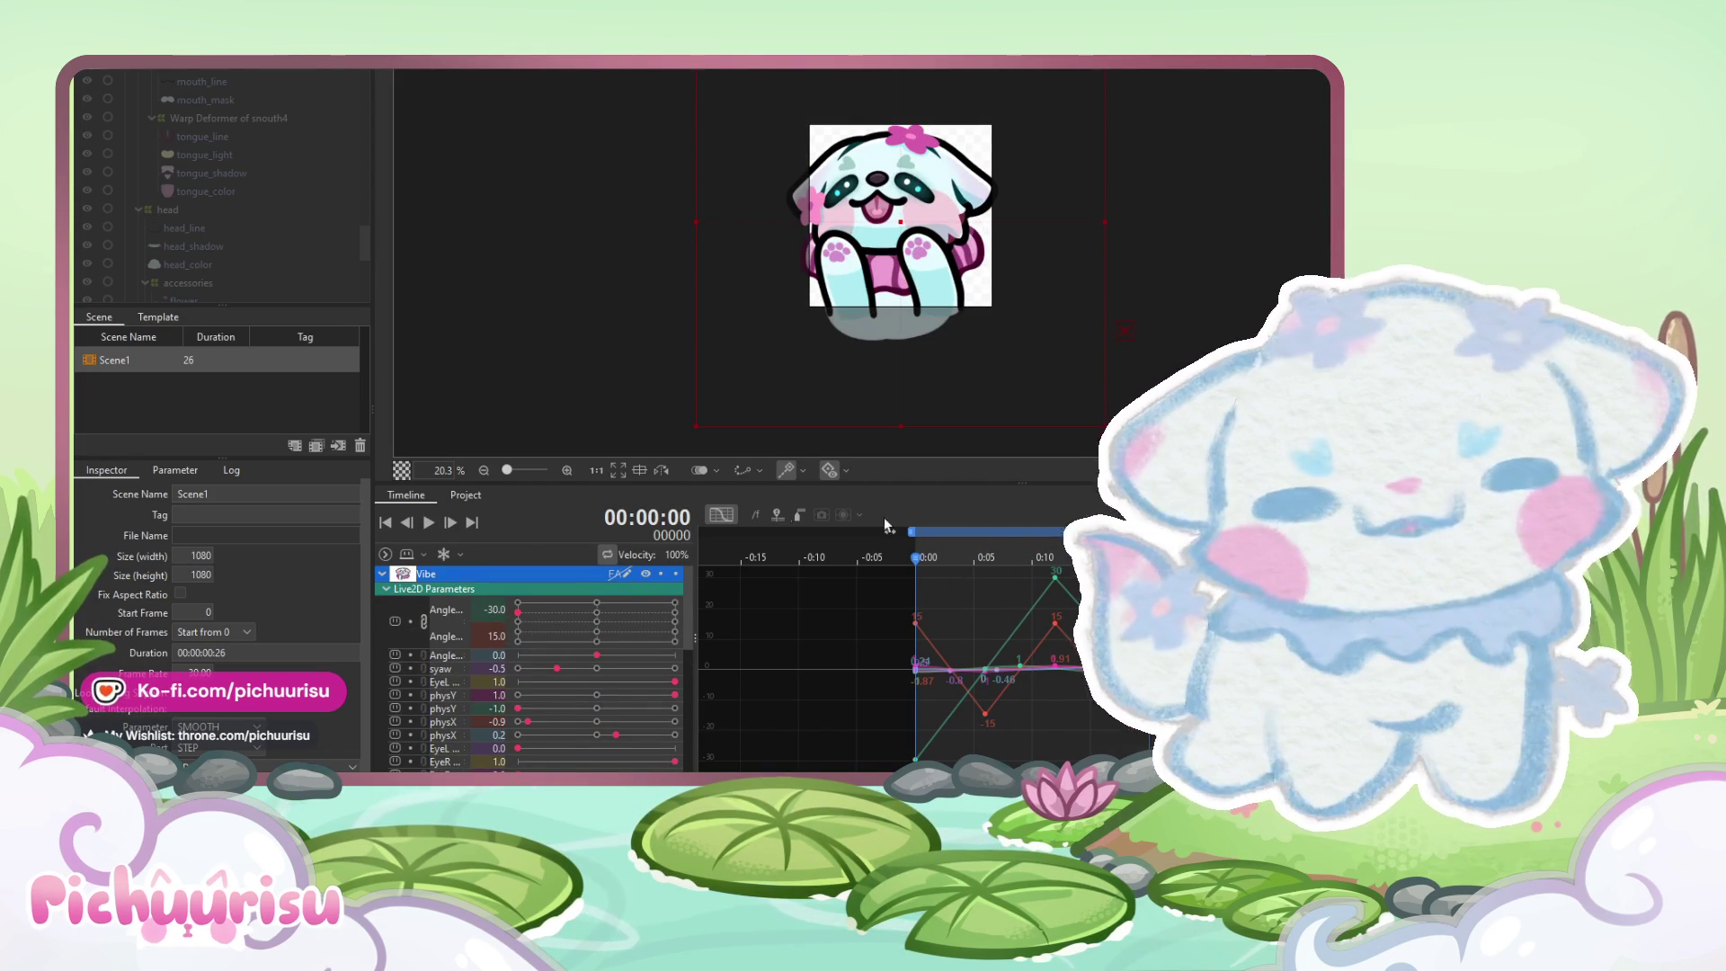
{"action": "left_click", "coordinate": [721, 515]}
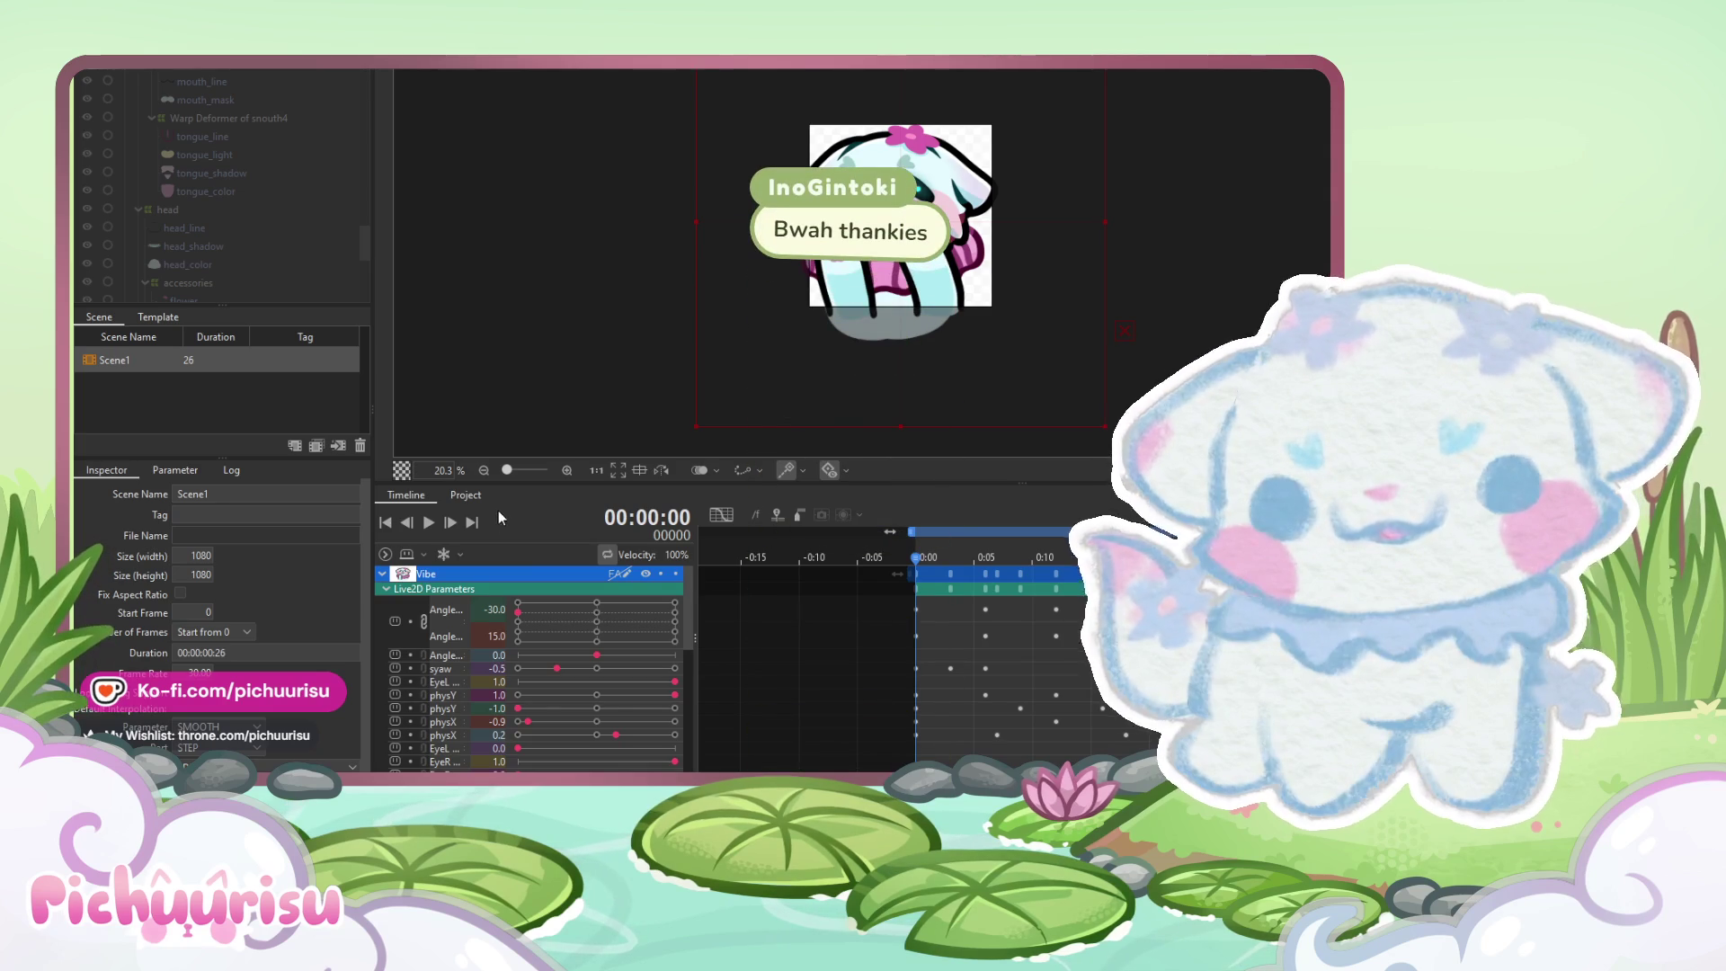
Play Scene1's sway loop repeatedly from the start, stopping and restarting to review the motion
{"action": "key", "text": "space"}
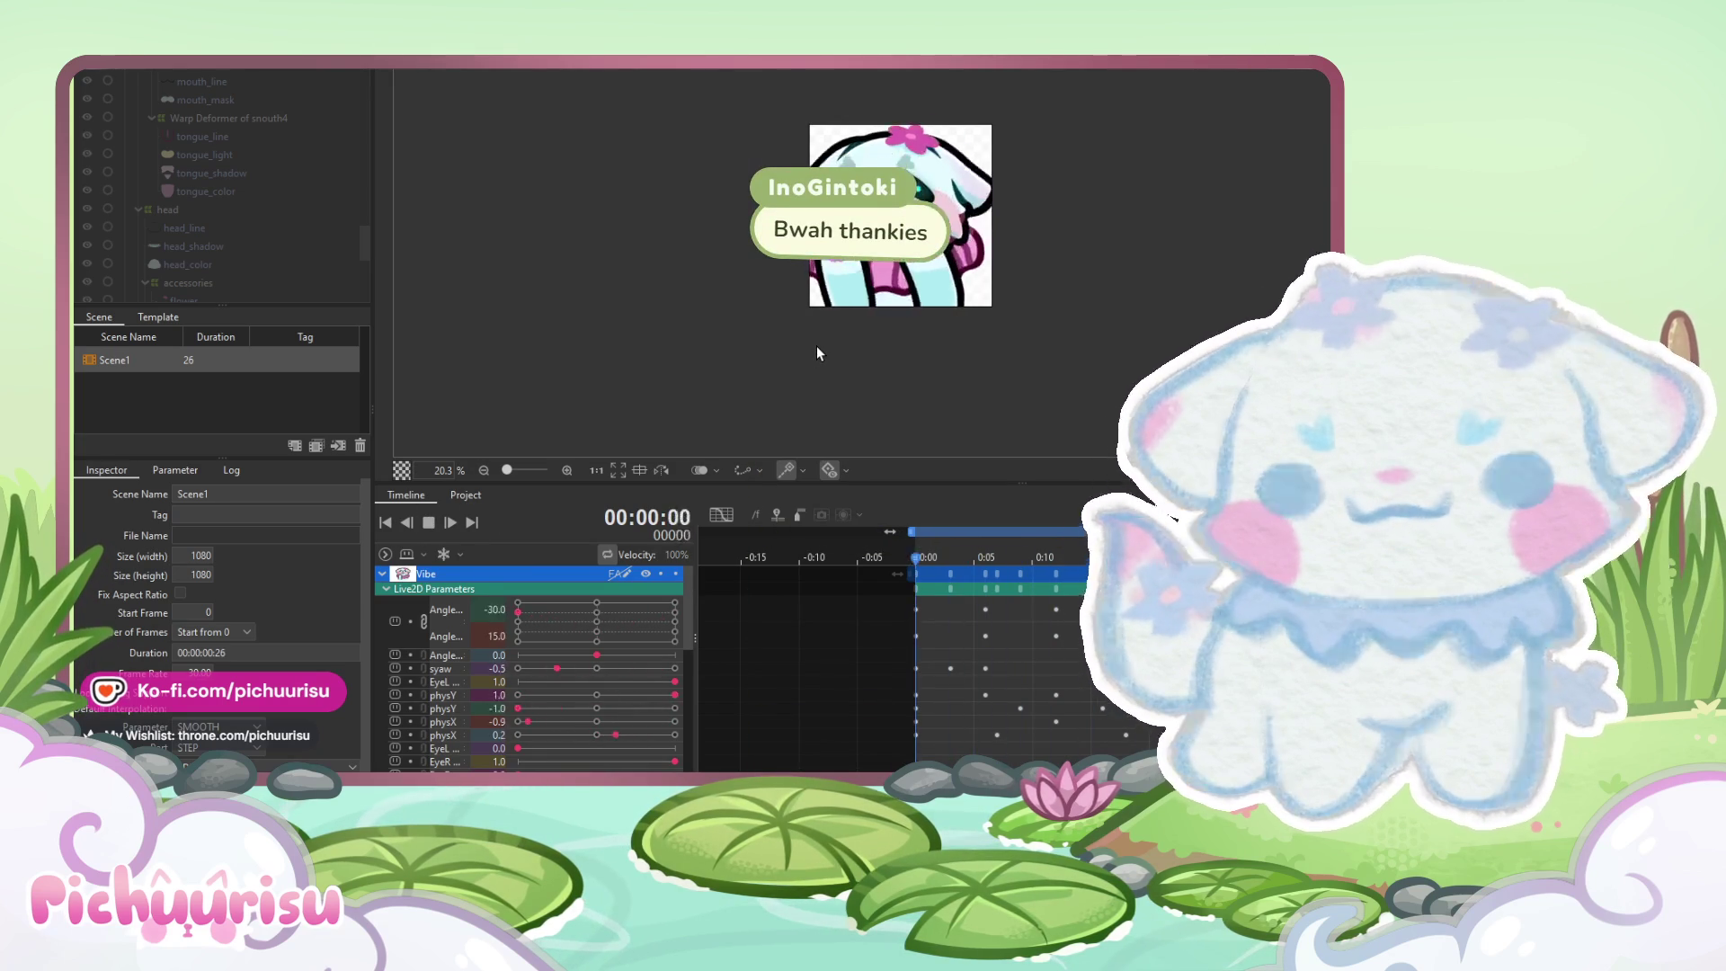
{"action": "left_click", "coordinate": [990, 588]}
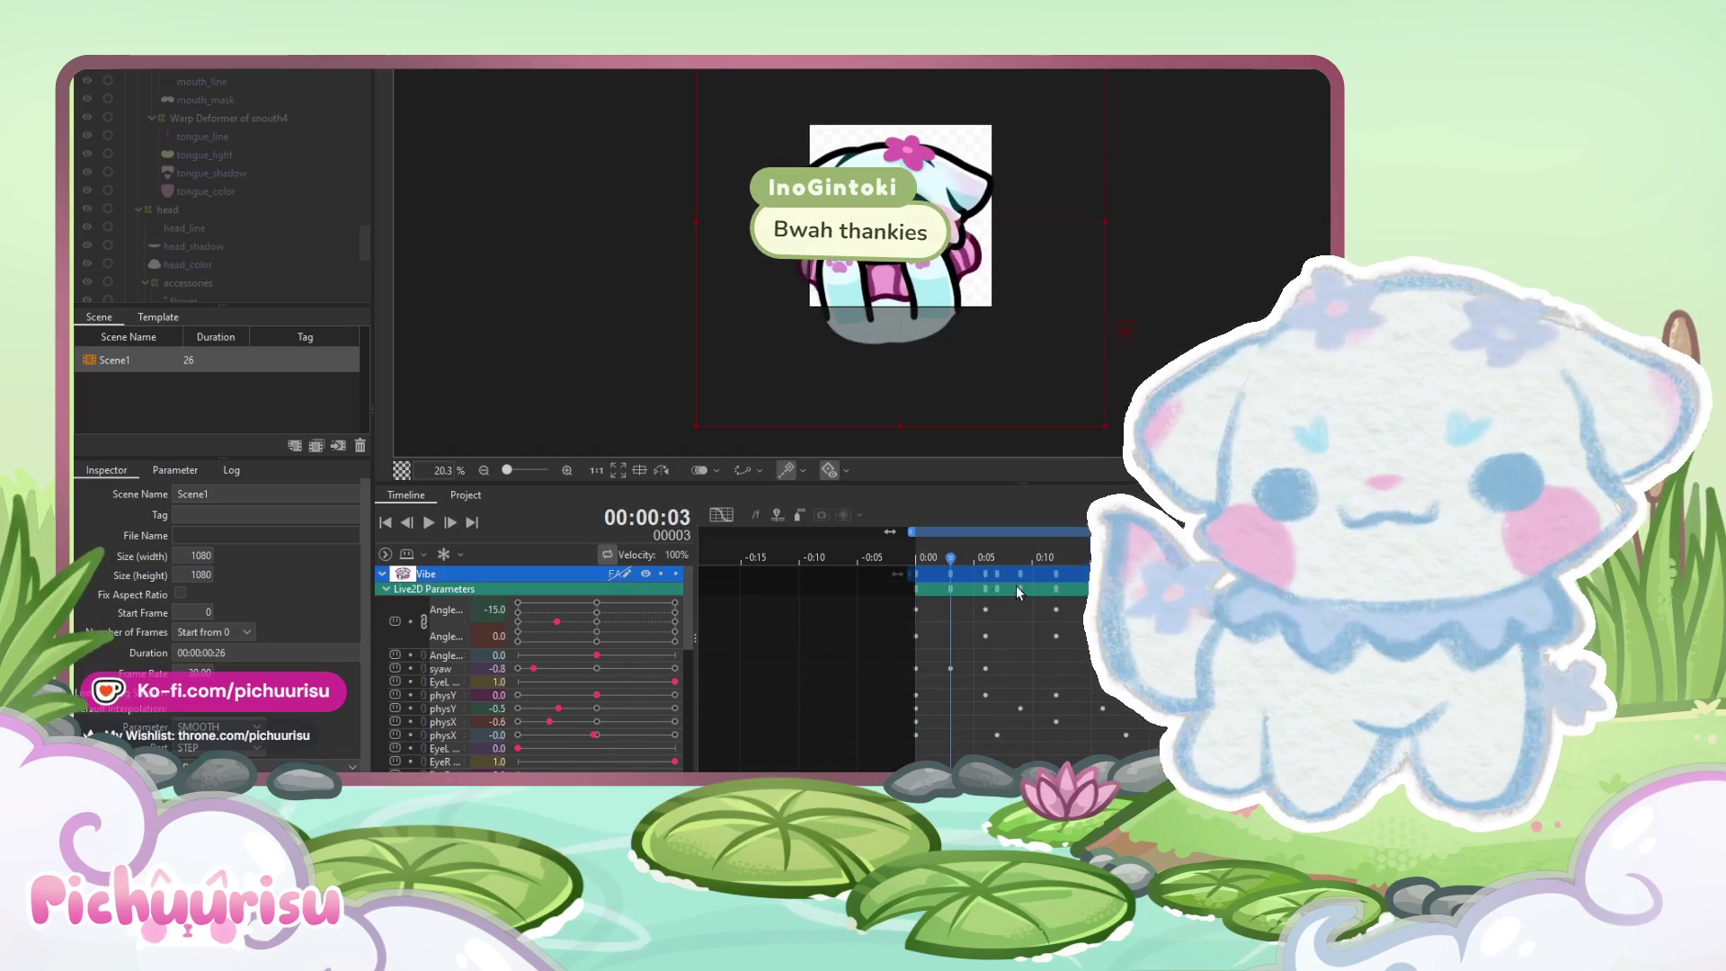
{"action": "key", "text": "space"}
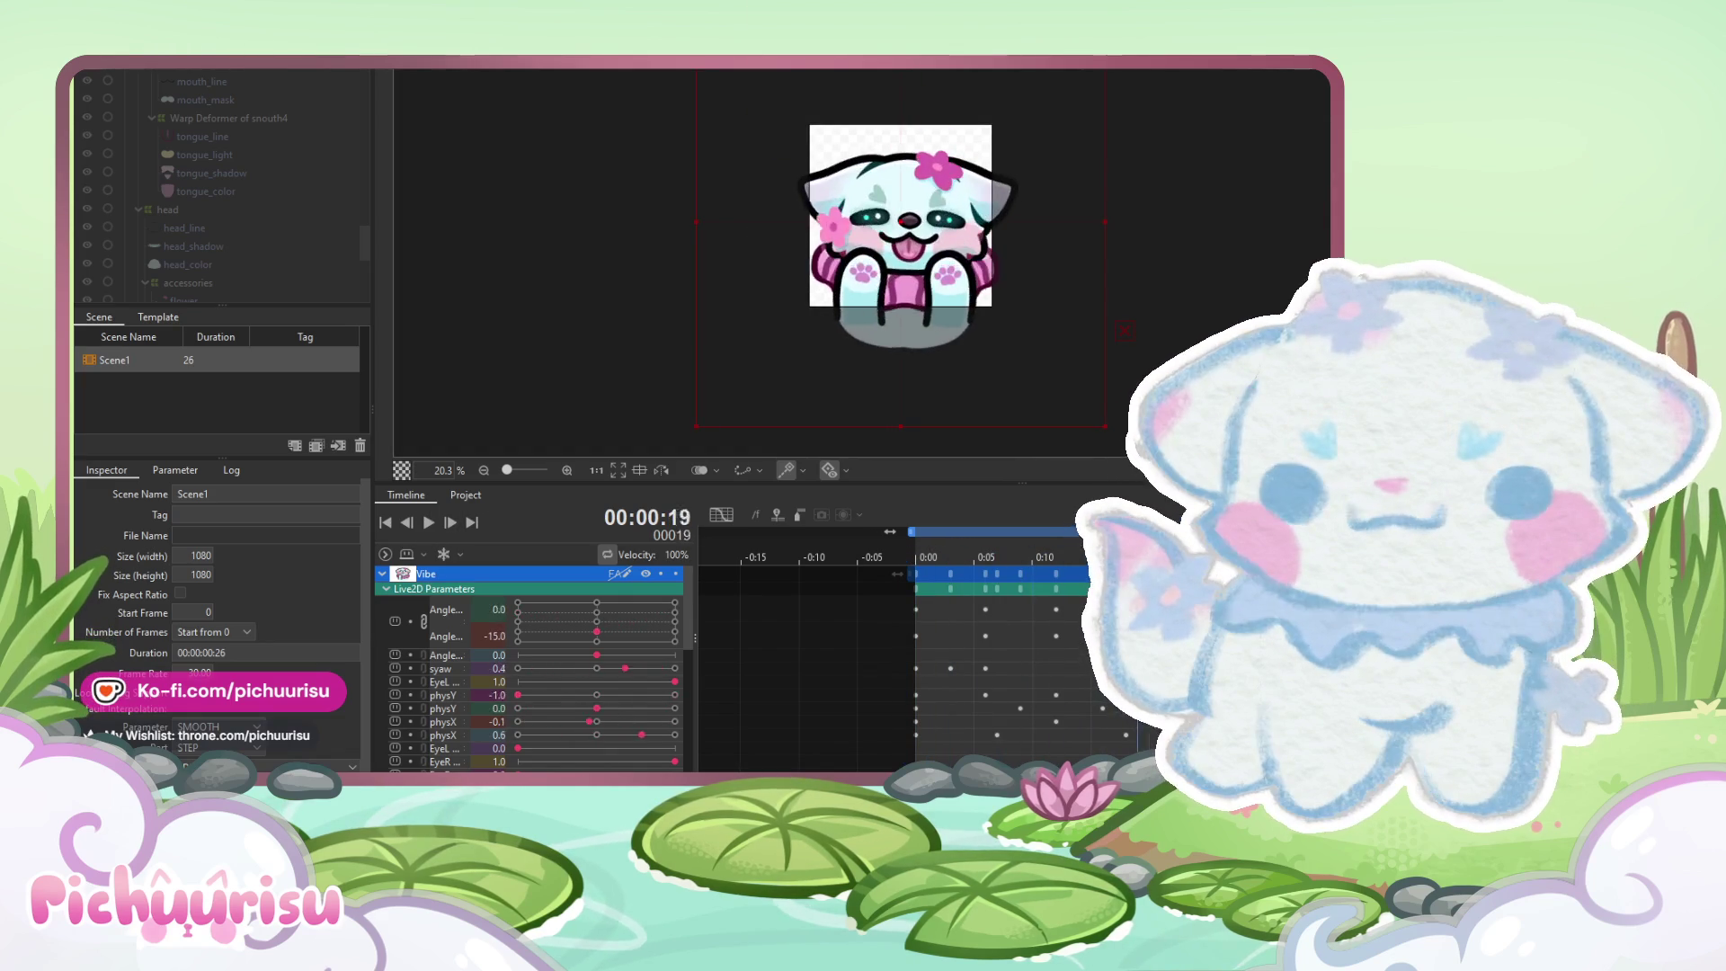
{"action": "key", "text": "space"}
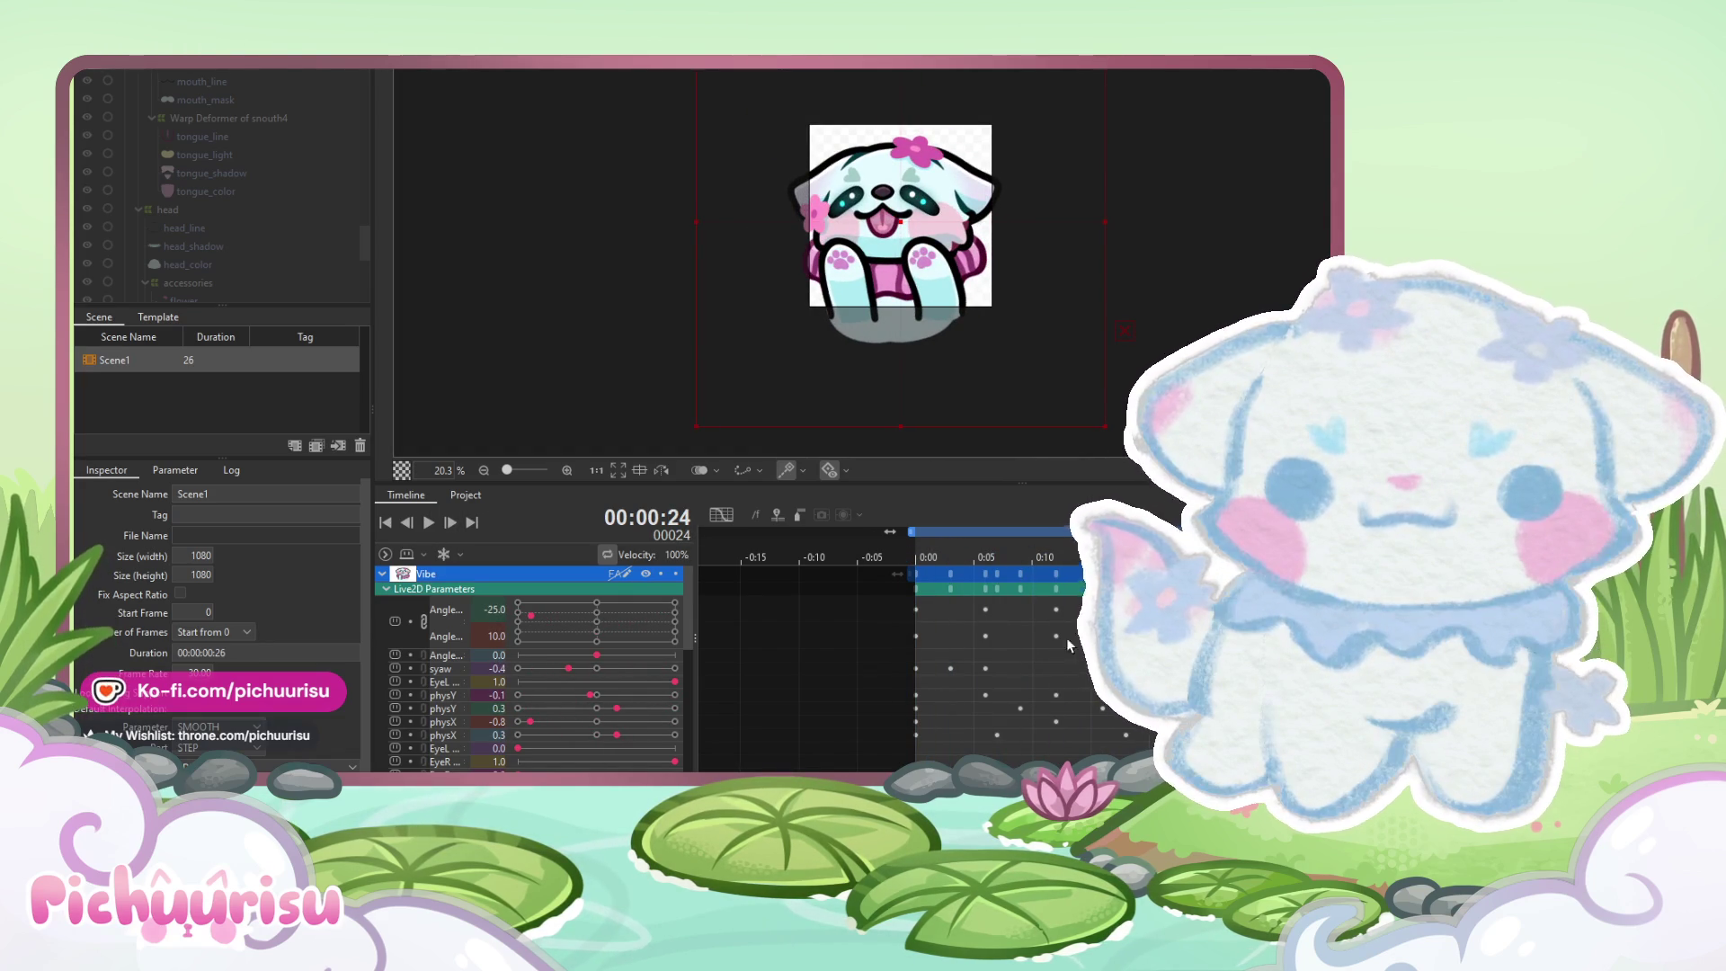
{"action": "left_click", "coordinate": [904, 620]}
{"action": "key", "text": "space"}
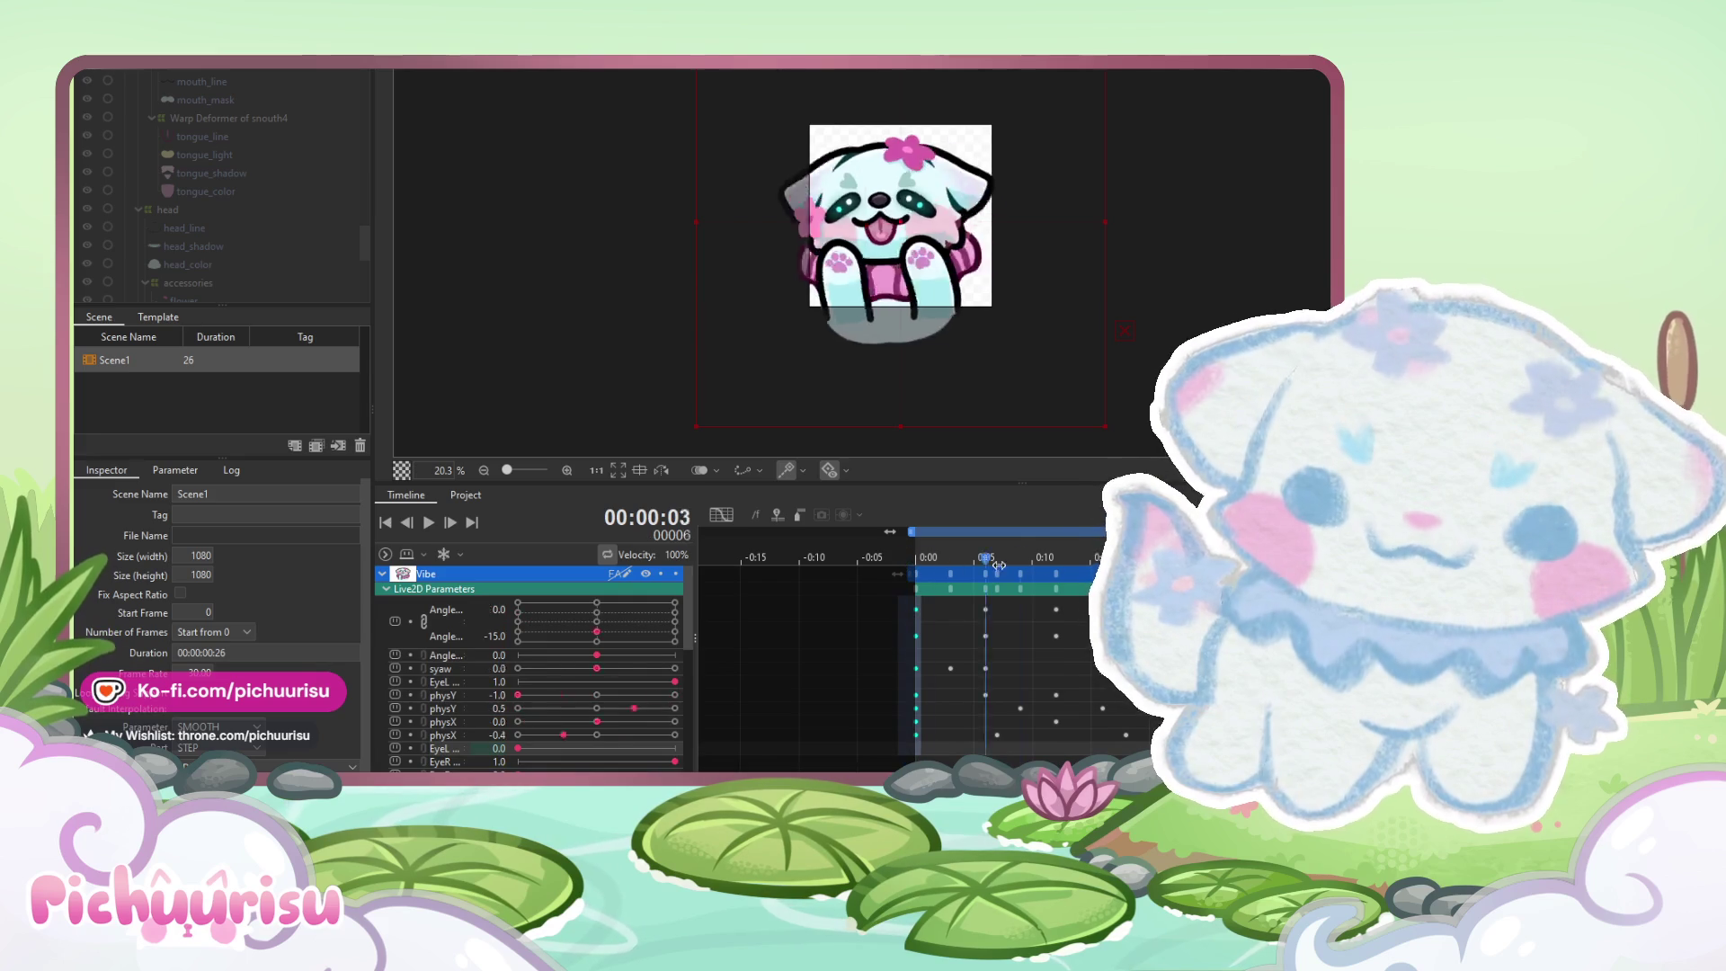
{"action": "left_click", "coordinate": [427, 527]}
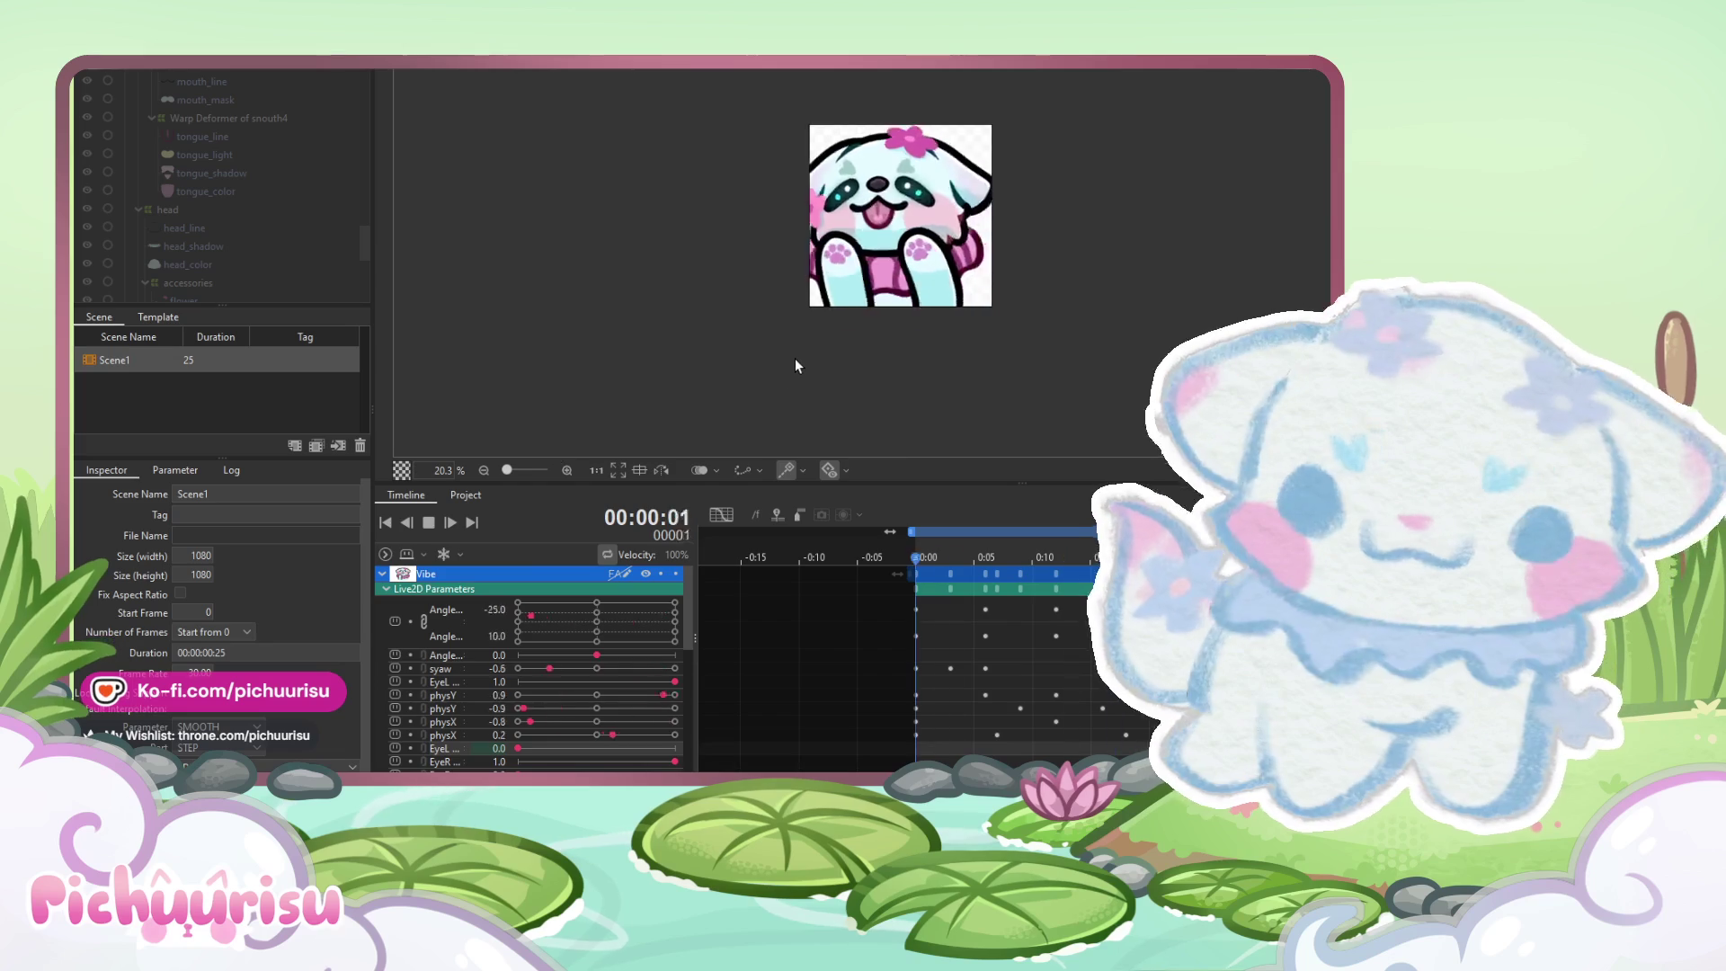
{"action": "scroll", "coordinate": [795, 358], "scroll_direction": "down", "scroll_amount": 2}
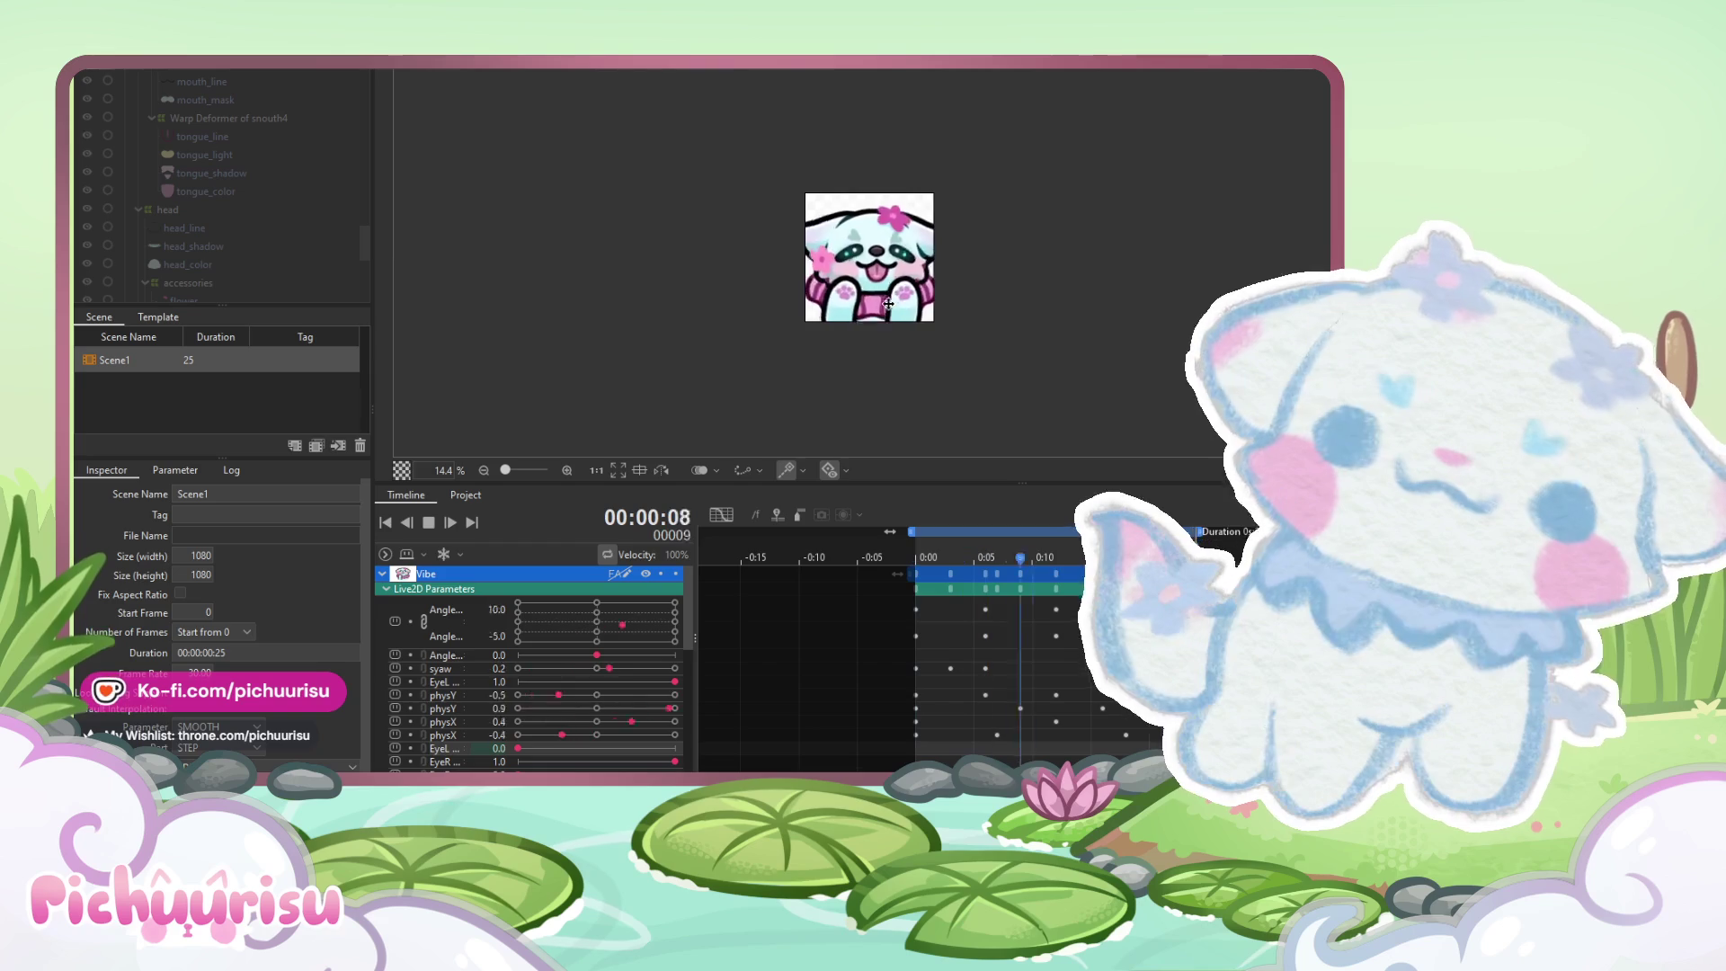
{"action": "scroll", "coordinate": [888, 303], "scroll_direction": "down", "scroll_amount": 2}
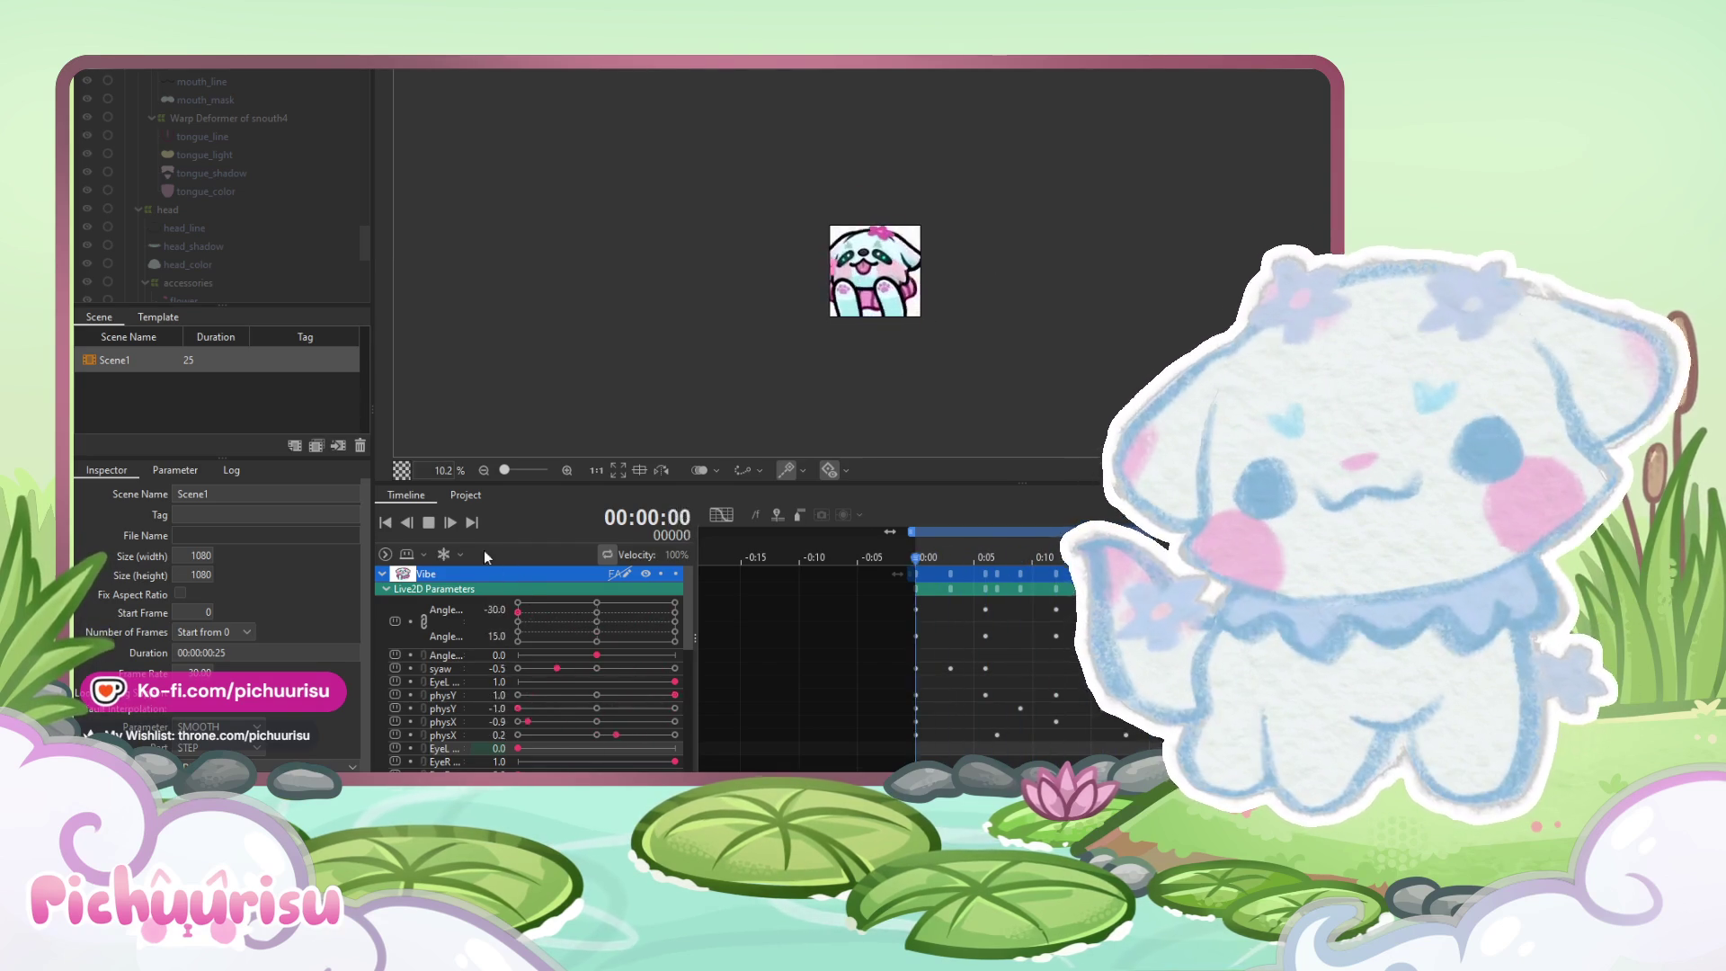
{"action": "left_click", "coordinate": [428, 523]}
Scrub and replay the sway loop, changing the scene's Frame Rate to compare playback speeds
{"action": "left_click", "coordinate": [458, 669]}
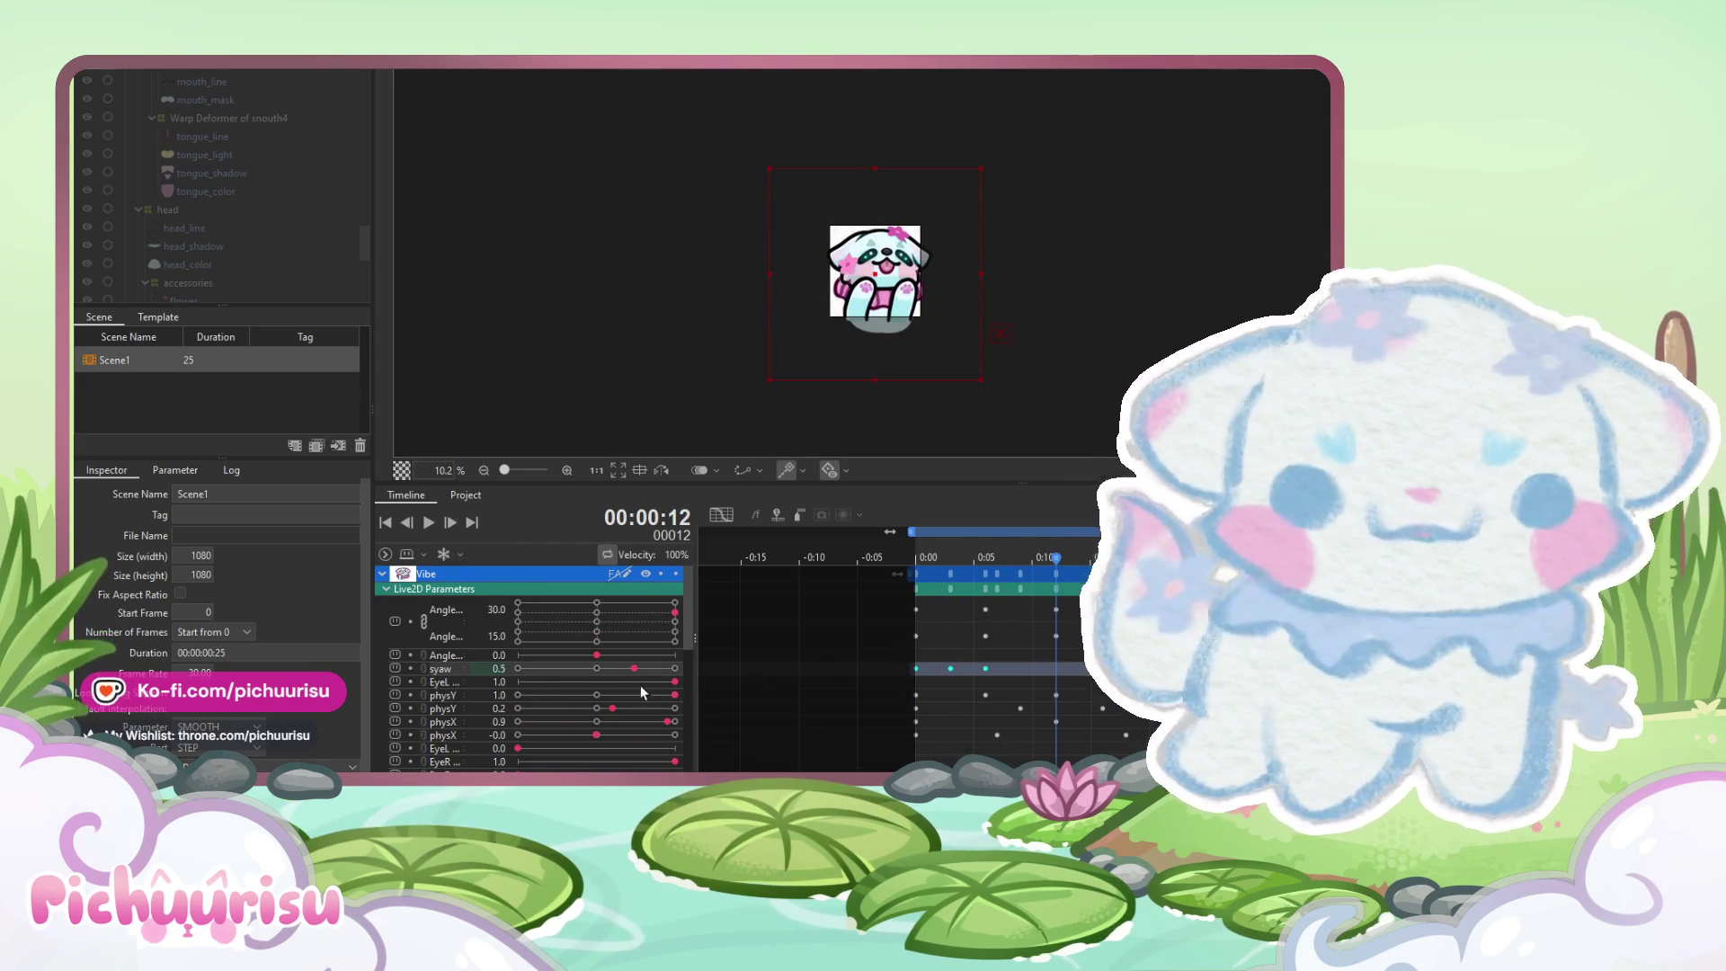
{"action": "left_click", "coordinate": [892, 559]}
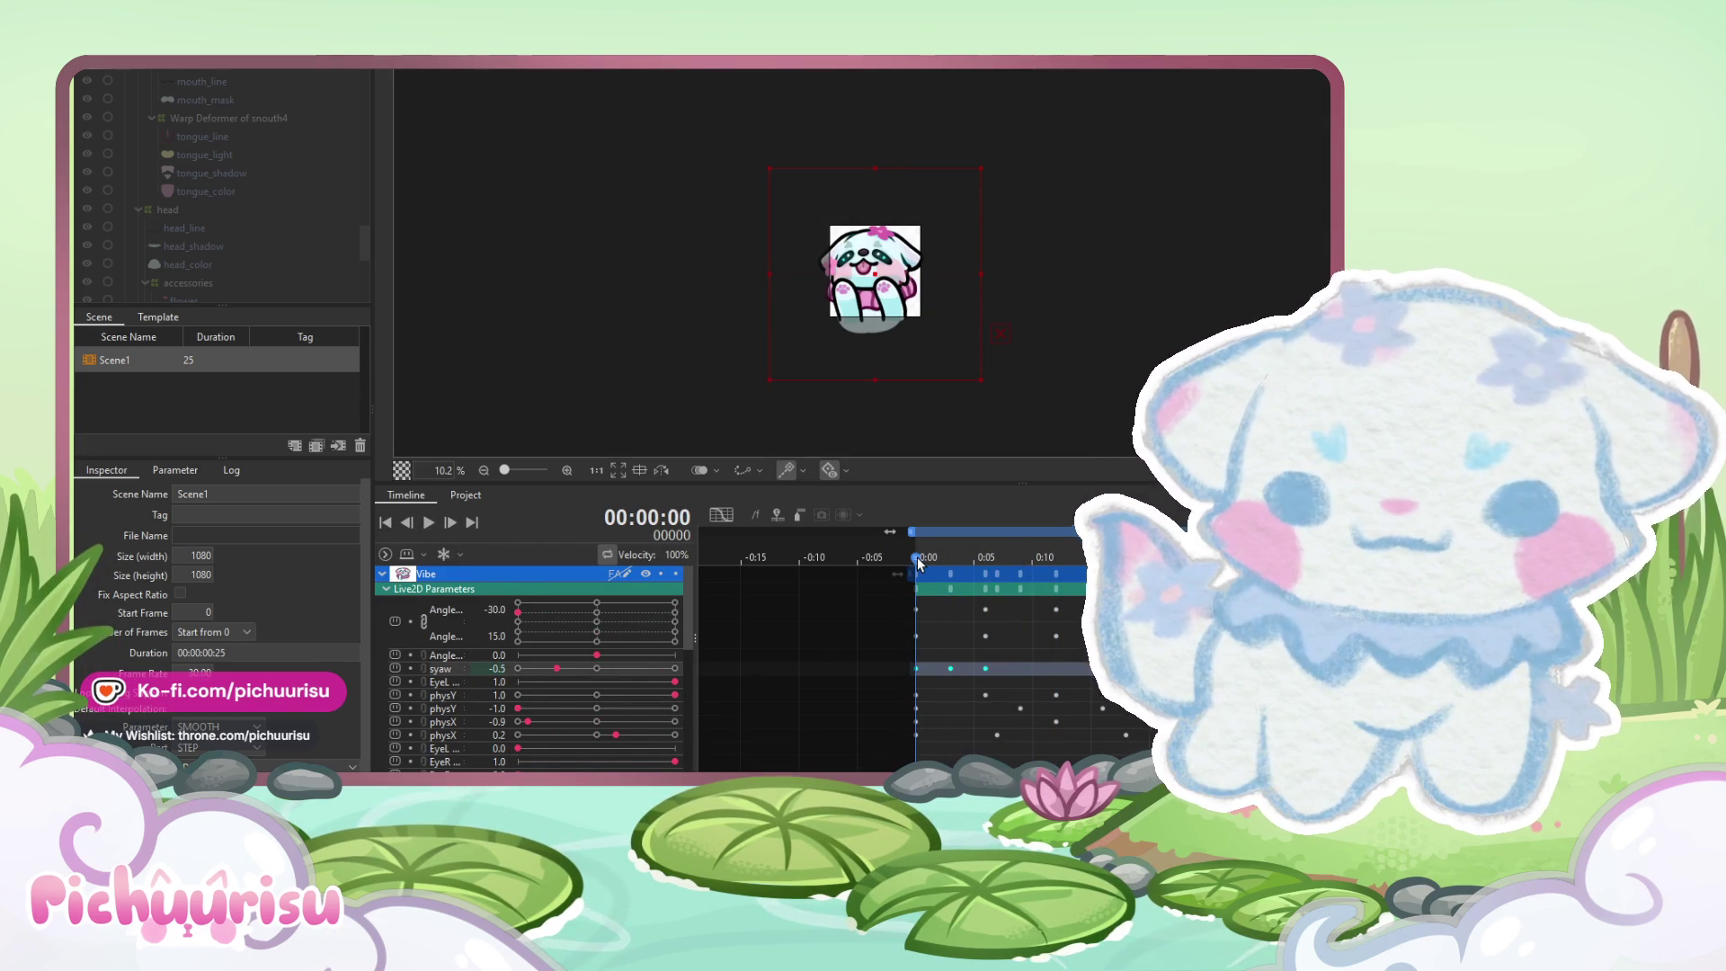
{"action": "mouse_move", "coordinate": [915, 558]}
{"action": "left_mouse_down"}
{"action": "mouse_move", "coordinate": [1201, 572]}
{"action": "mouse_move", "coordinate": [899, 585]}
{"action": "mouse_move", "coordinate": [1197, 580]}
{"action": "left_mouse_up"}
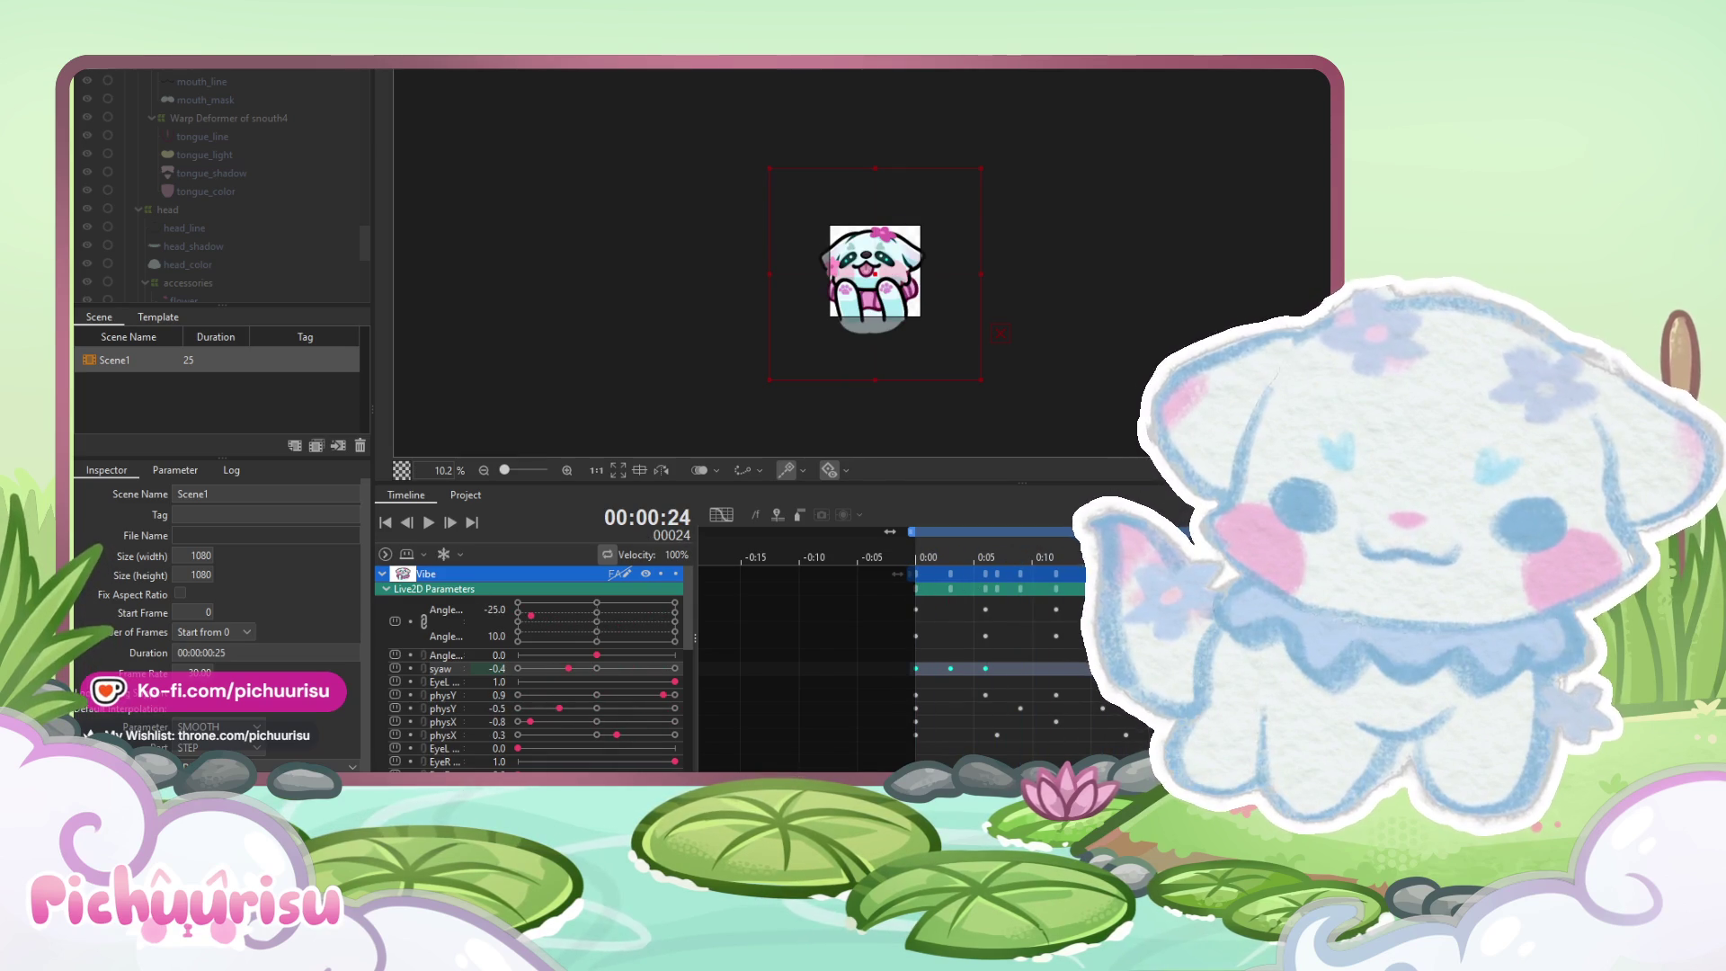
{"action": "left_click", "coordinate": [429, 520]}
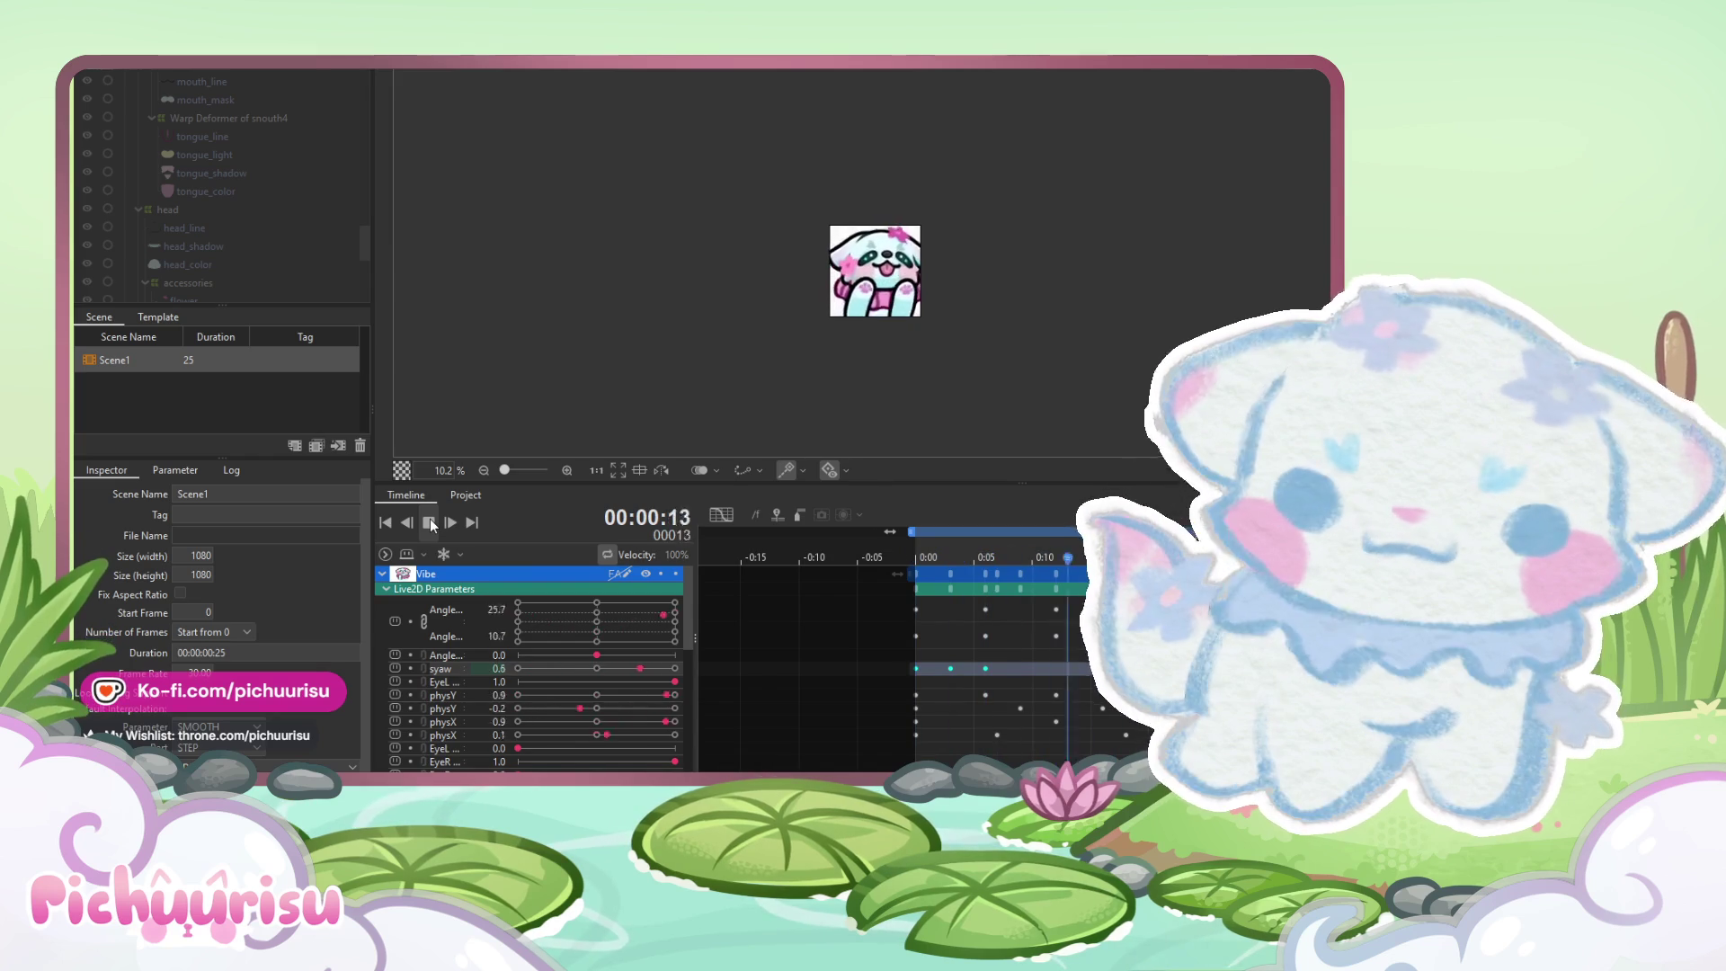
{"action": "key", "text": "space"}
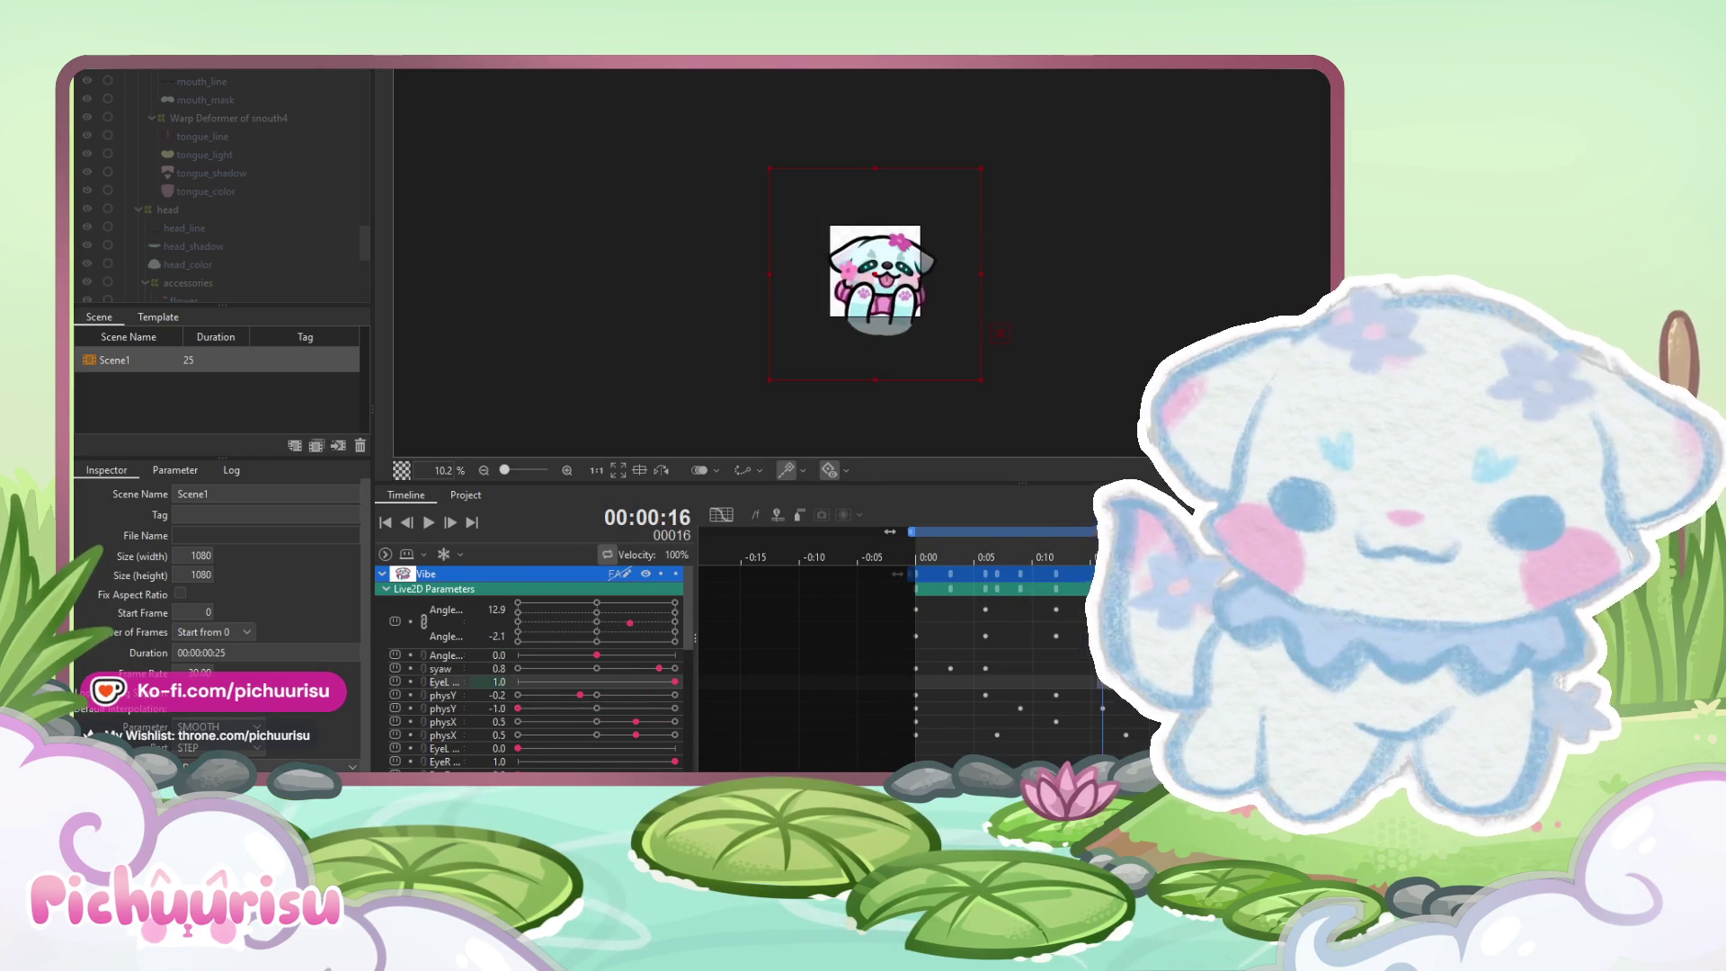
{"action": "key", "text": "space"}
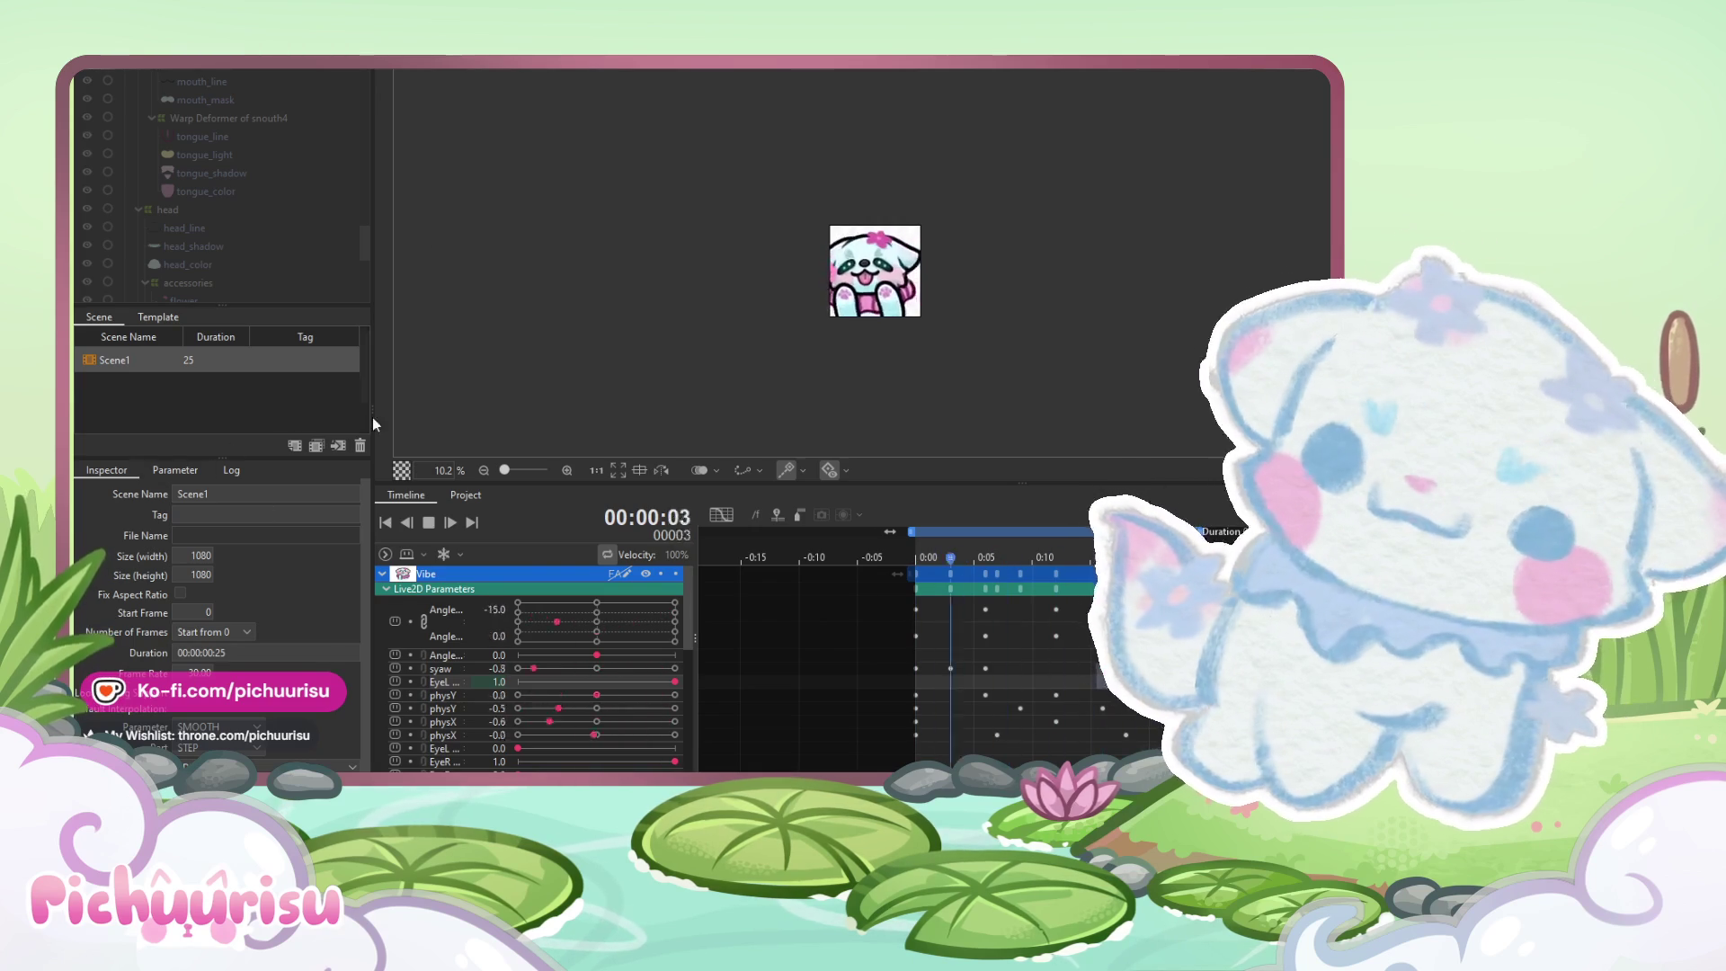
{"action": "left_click", "coordinate": [430, 521]}
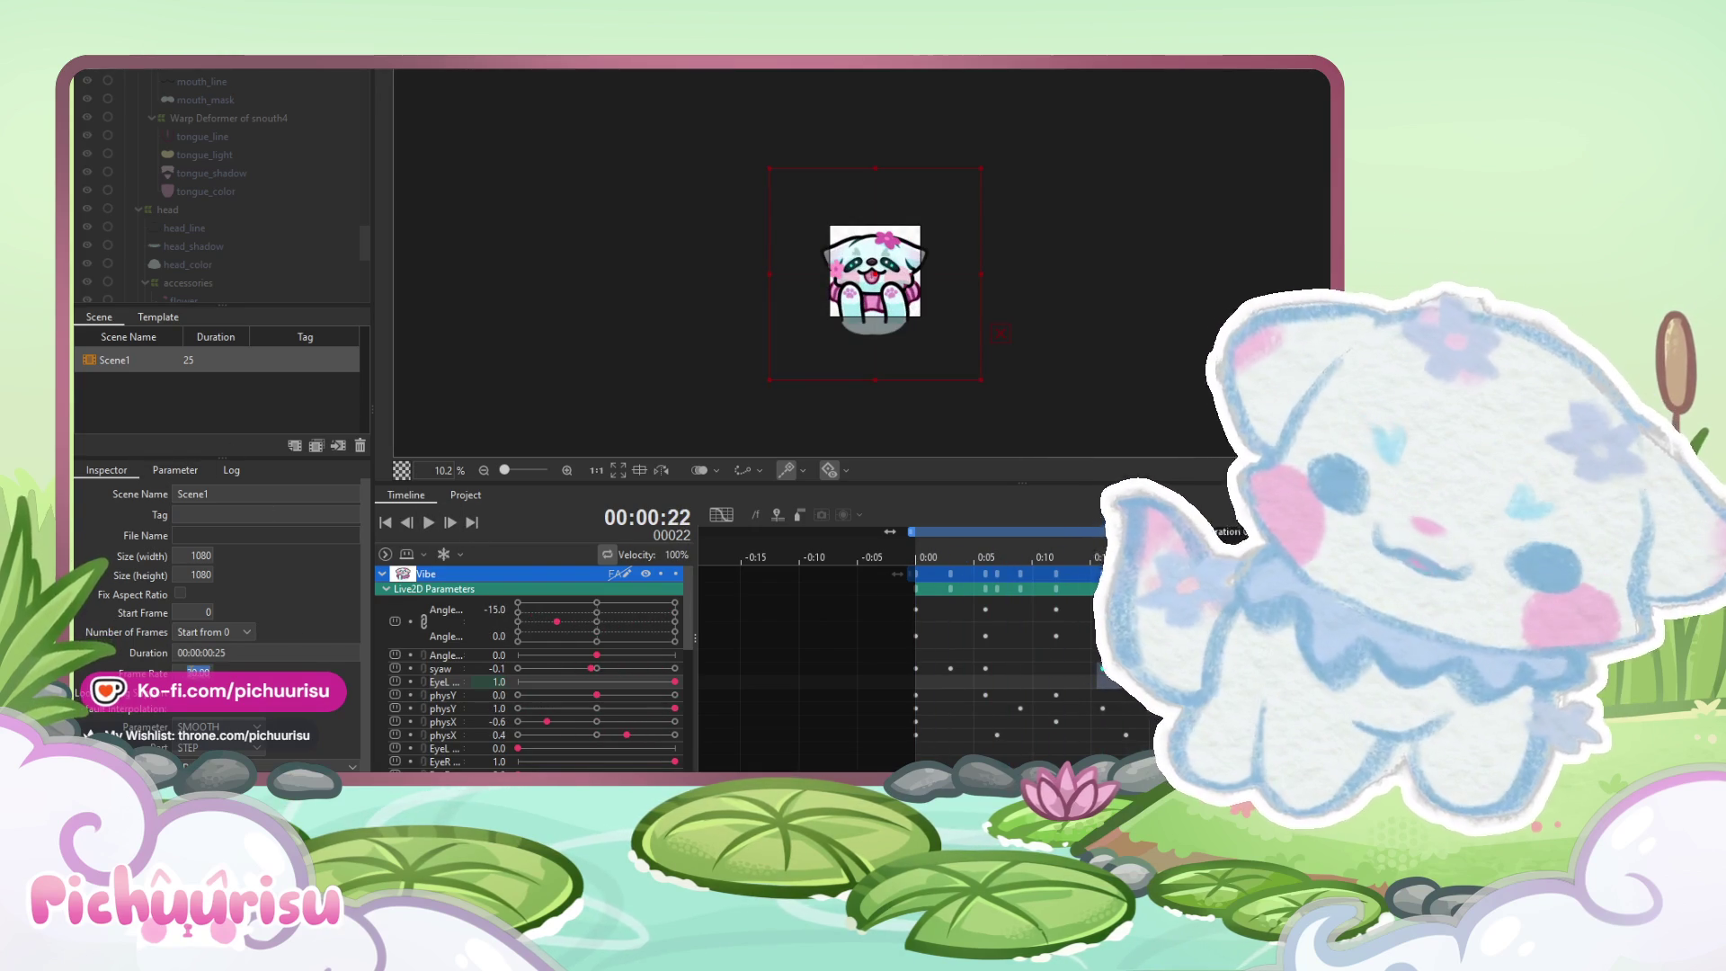
{"action": "type", "text": "24"}
{"action": "left_click", "coordinate": [426, 521]}
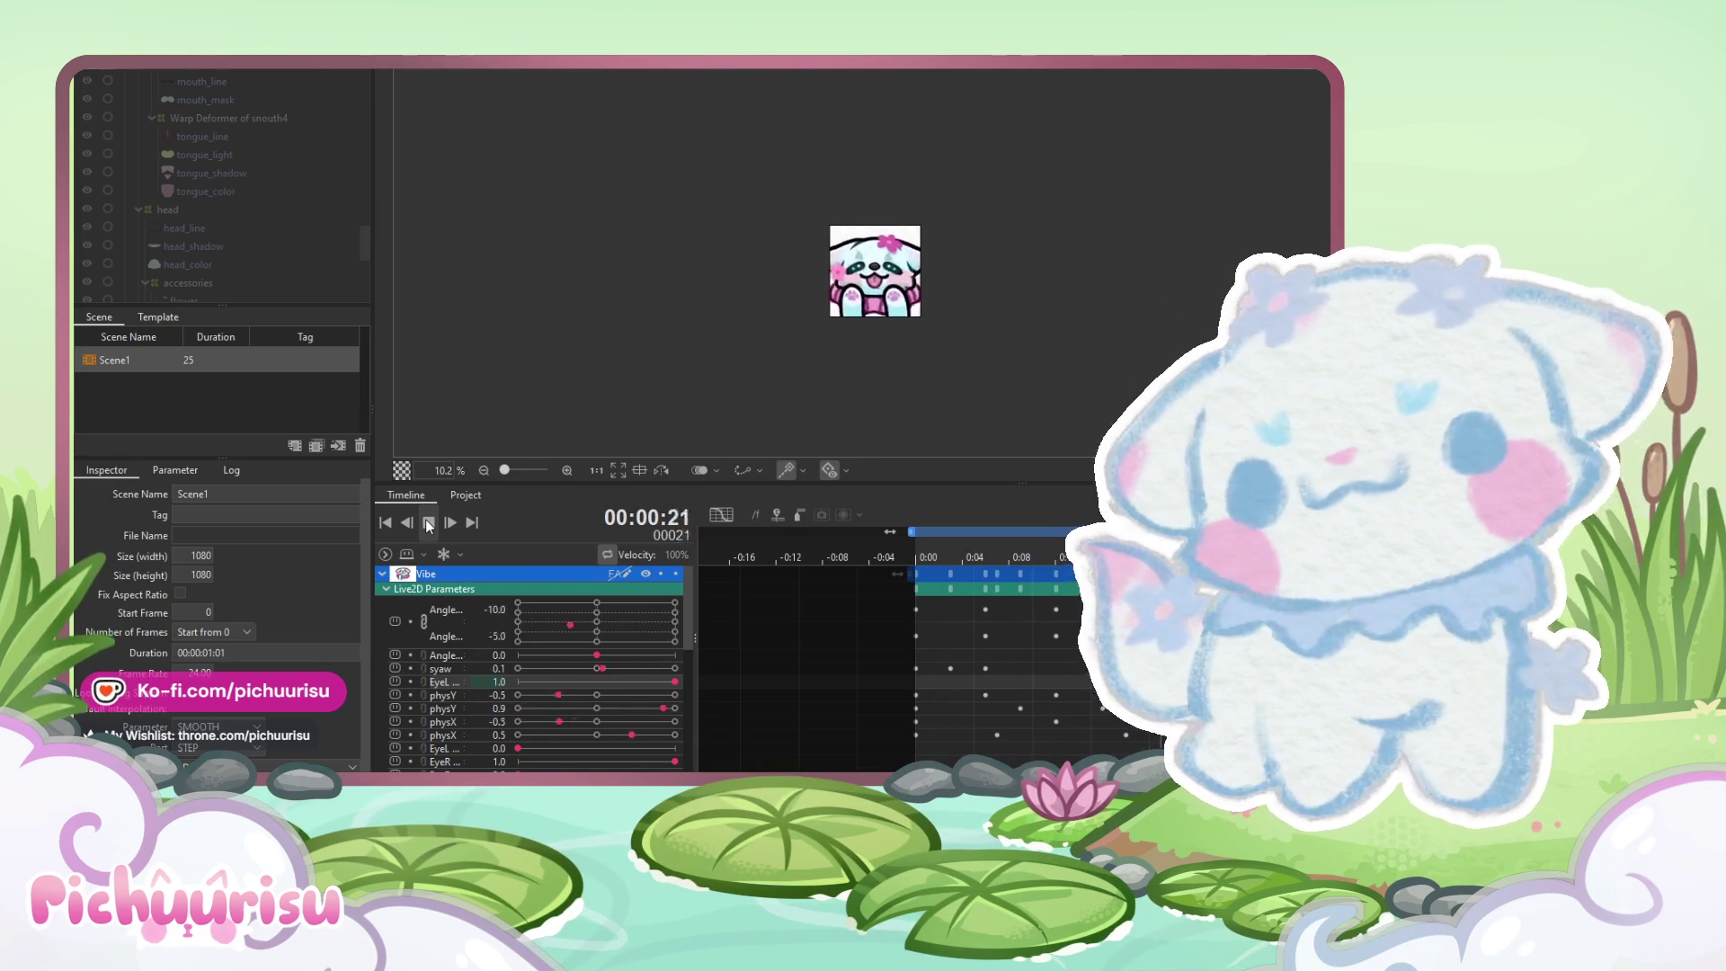
{"action": "left_click", "coordinate": [427, 523]}
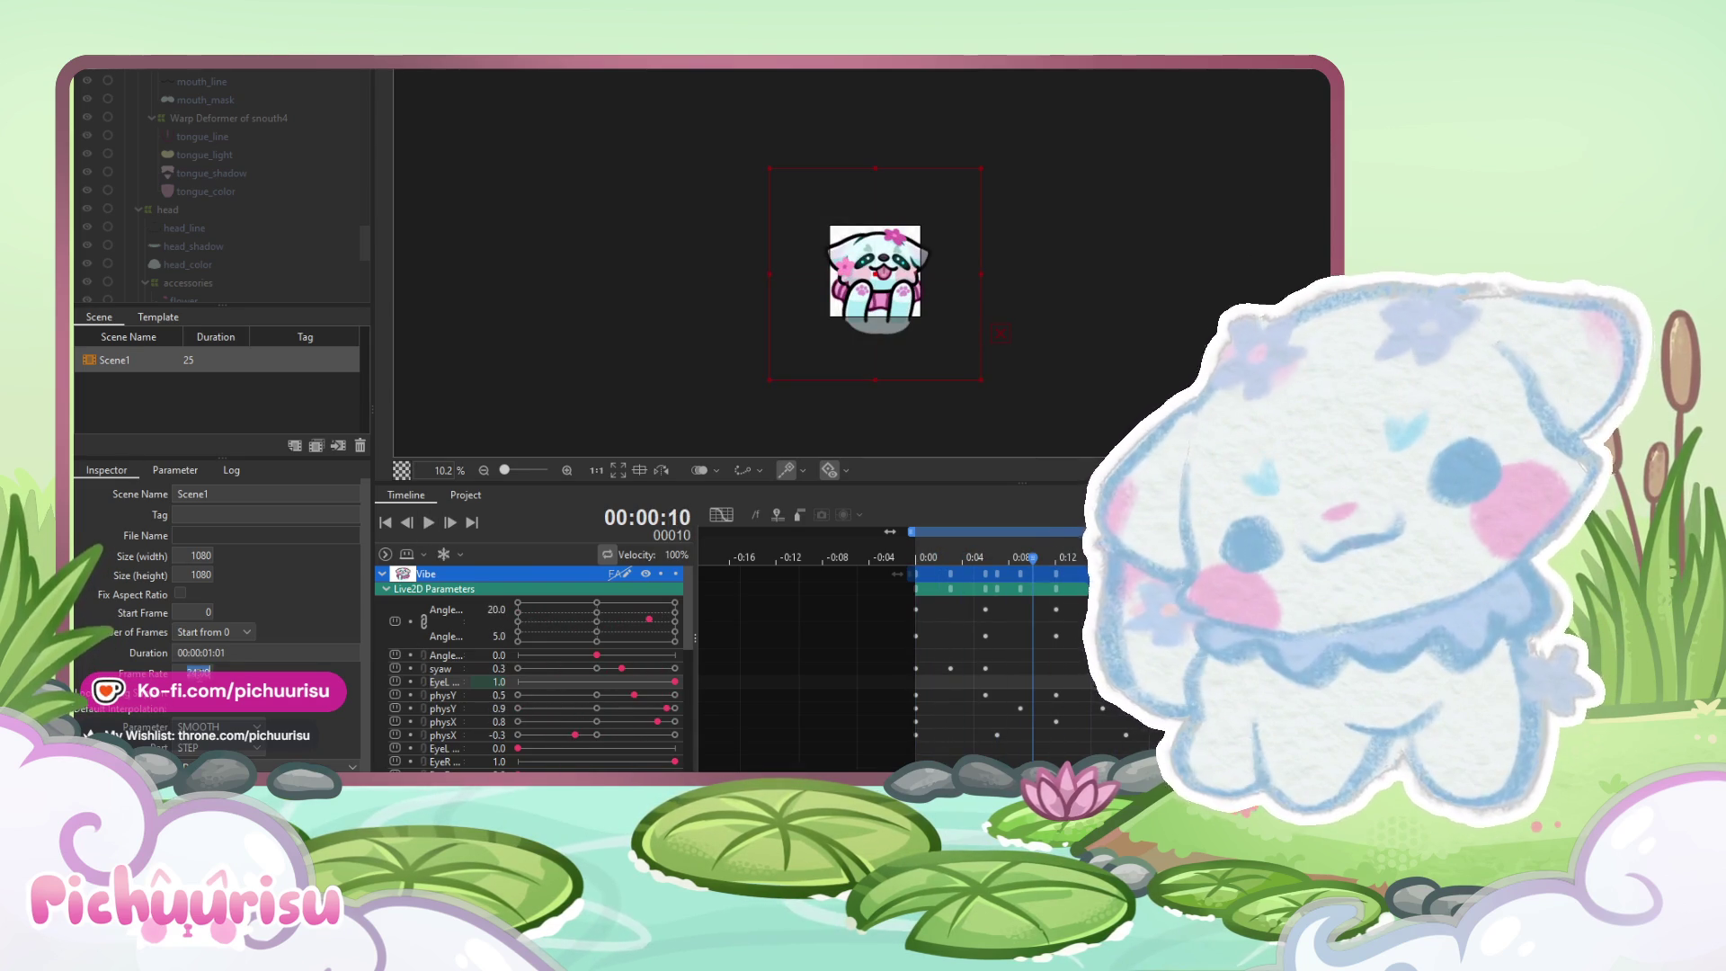
{"action": "type", "text": "15"}
{"action": "left_click", "coordinate": [429, 516]}
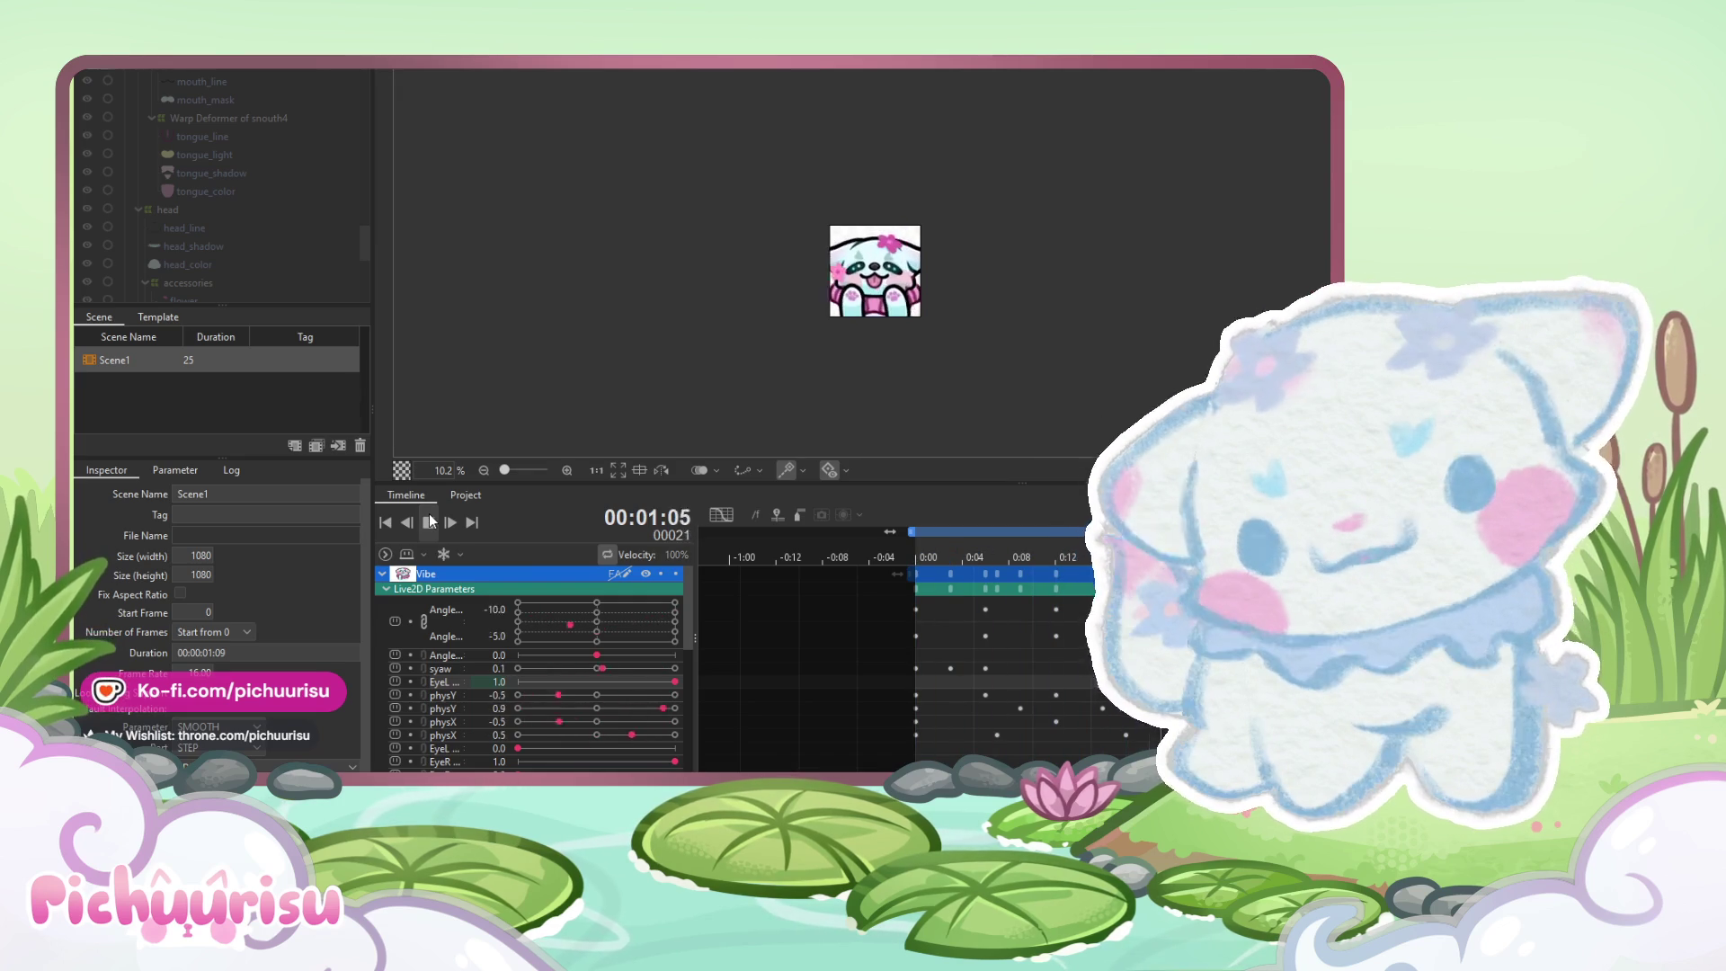
{"action": "left_click", "coordinate": [429, 516]}
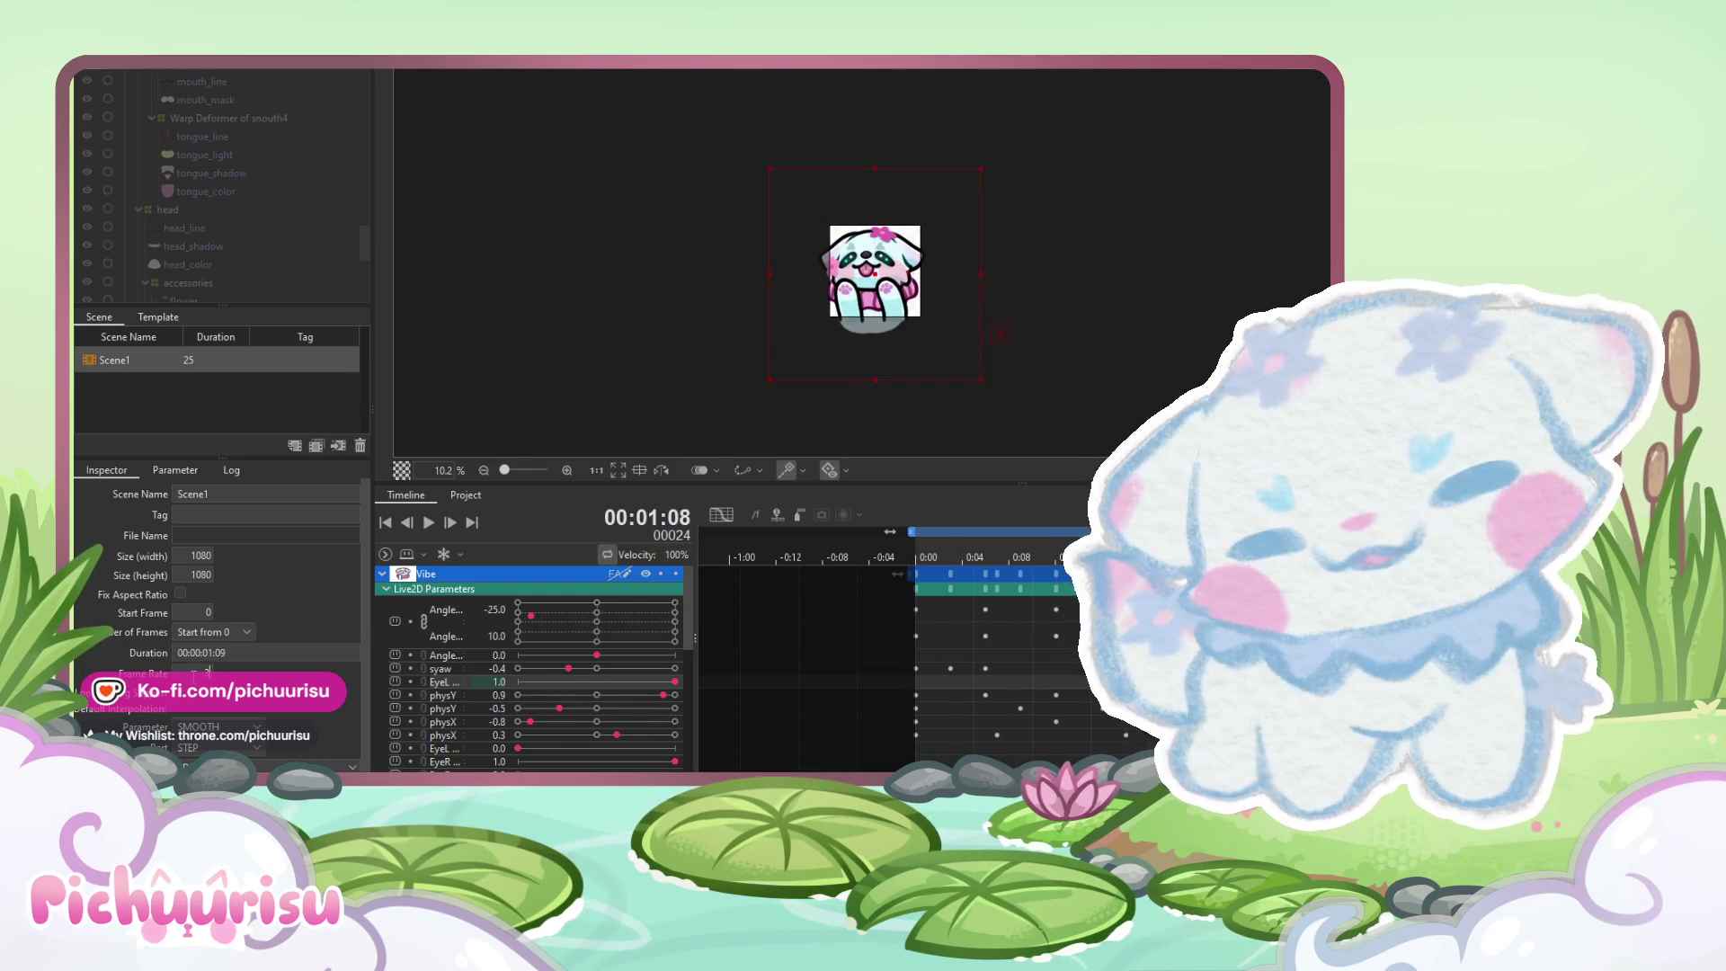
Try LINEAR default interpolation on the loop, then switch the default interpolation to SMOOTH
{"action": "left_click", "coordinate": [215, 708]}
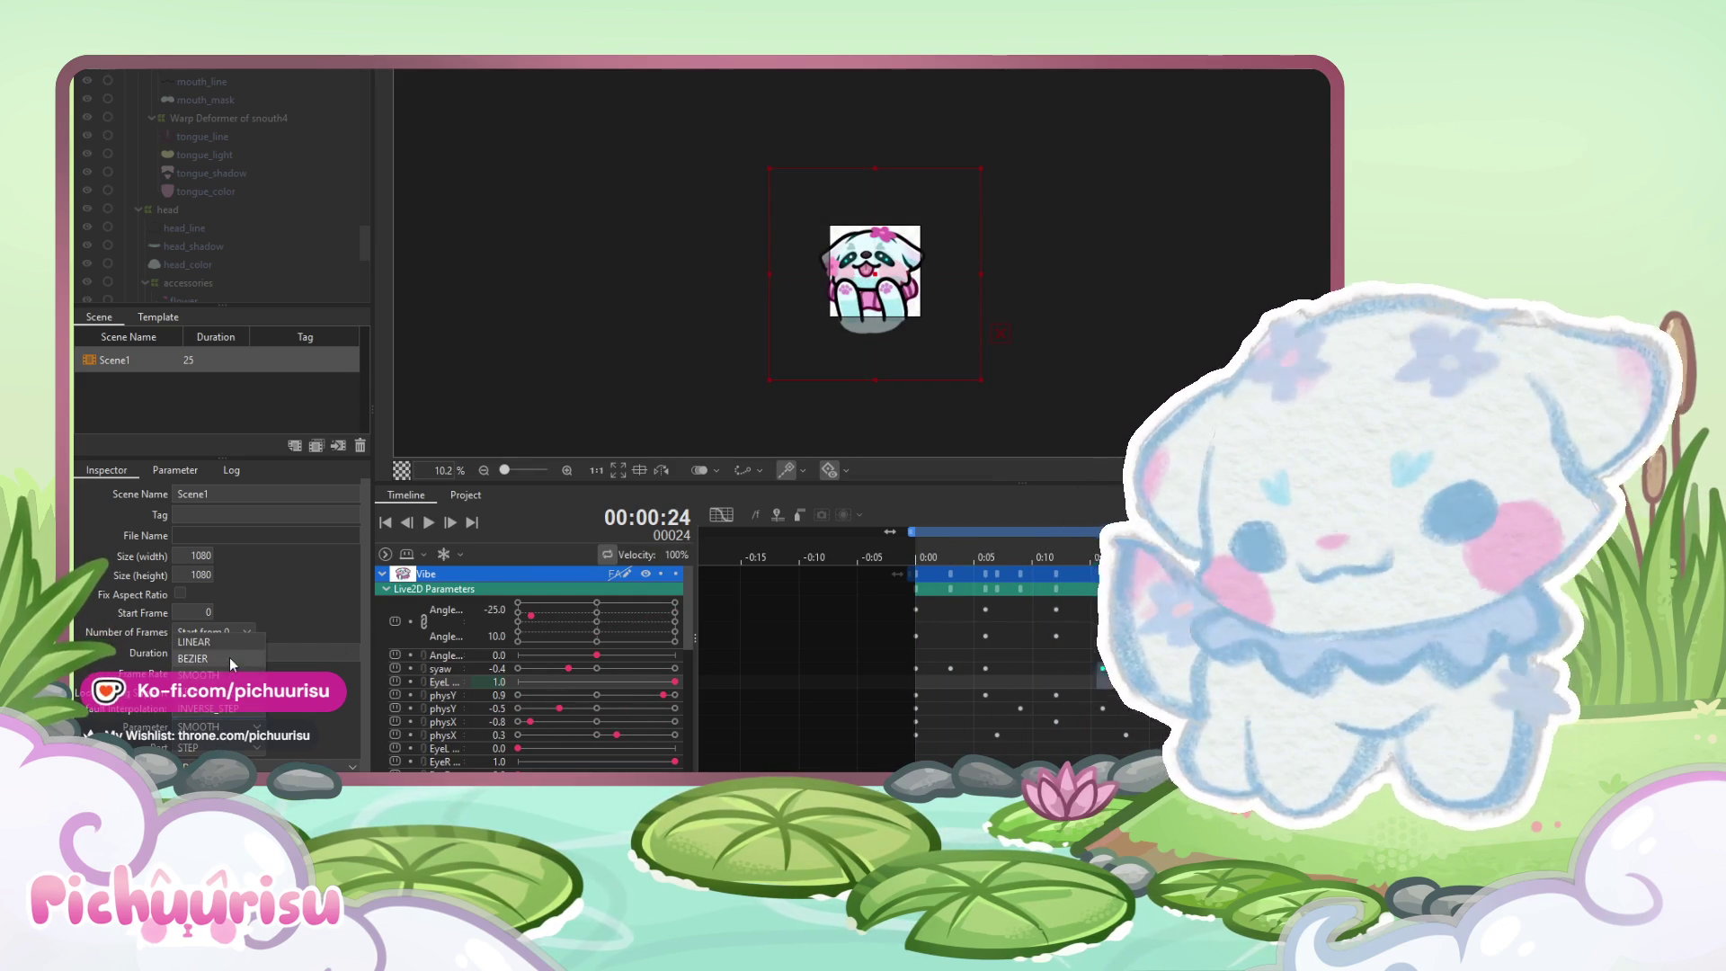
{"action": "left_click", "coordinate": [225, 639]}
{"action": "left_click", "coordinate": [427, 526]}
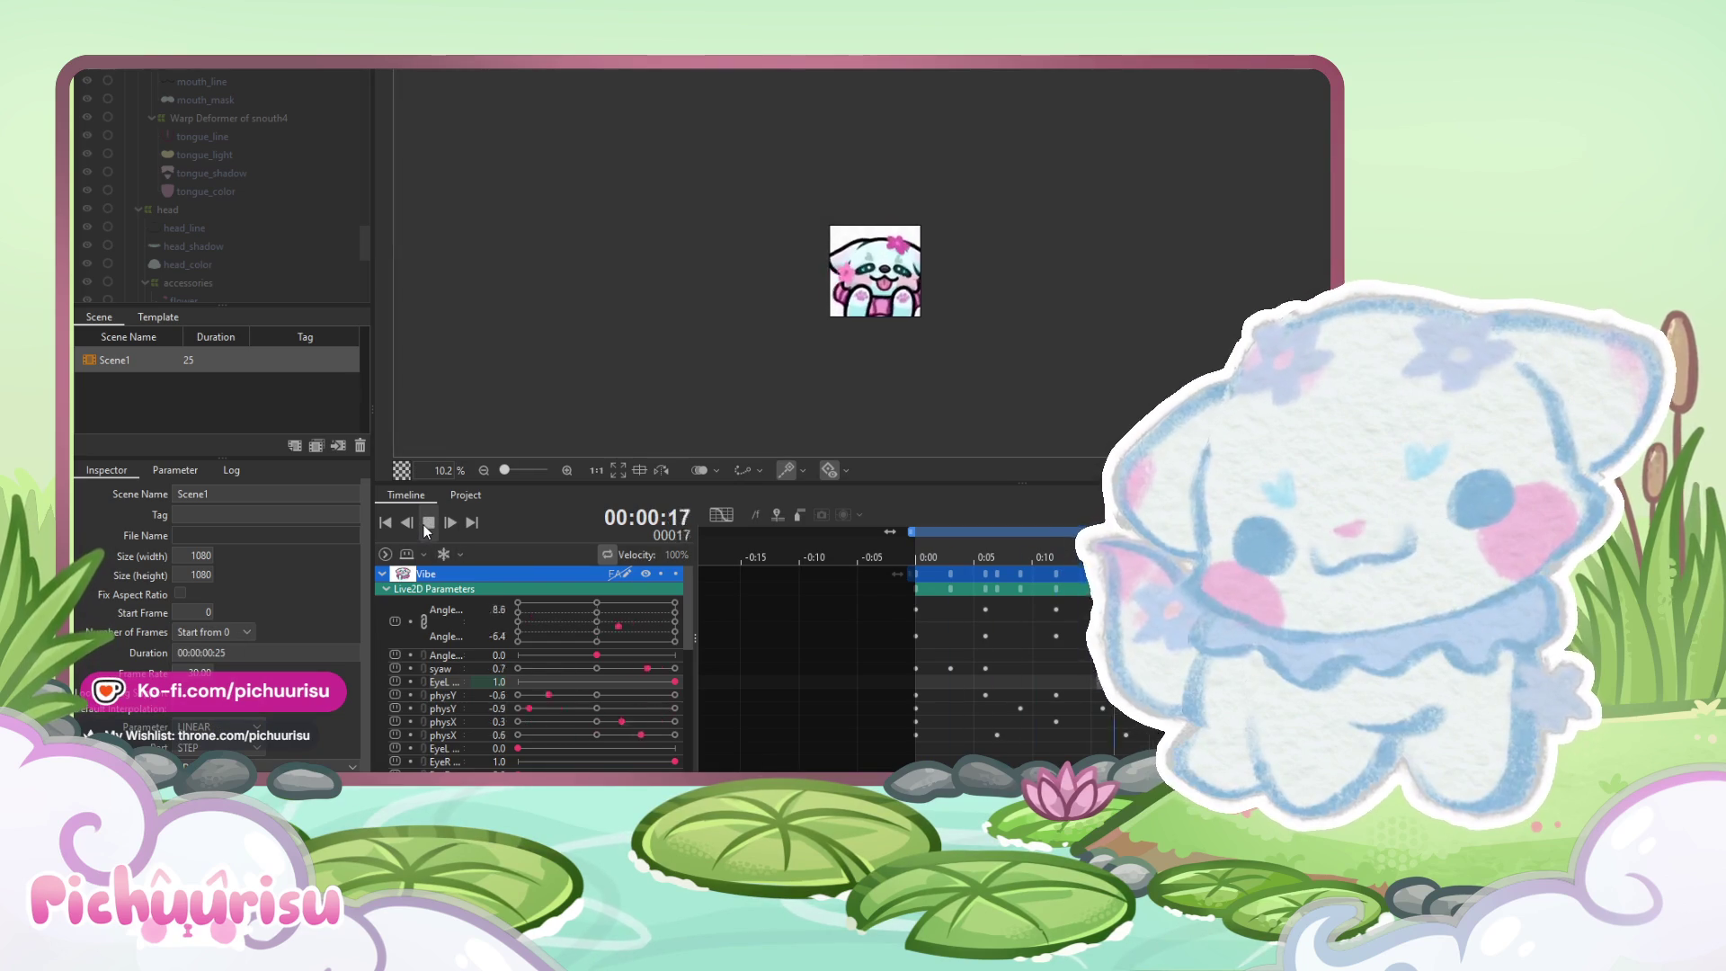
{"action": "left_click", "coordinate": [216, 708]}
{"action": "left_click", "coordinate": [214, 675]}
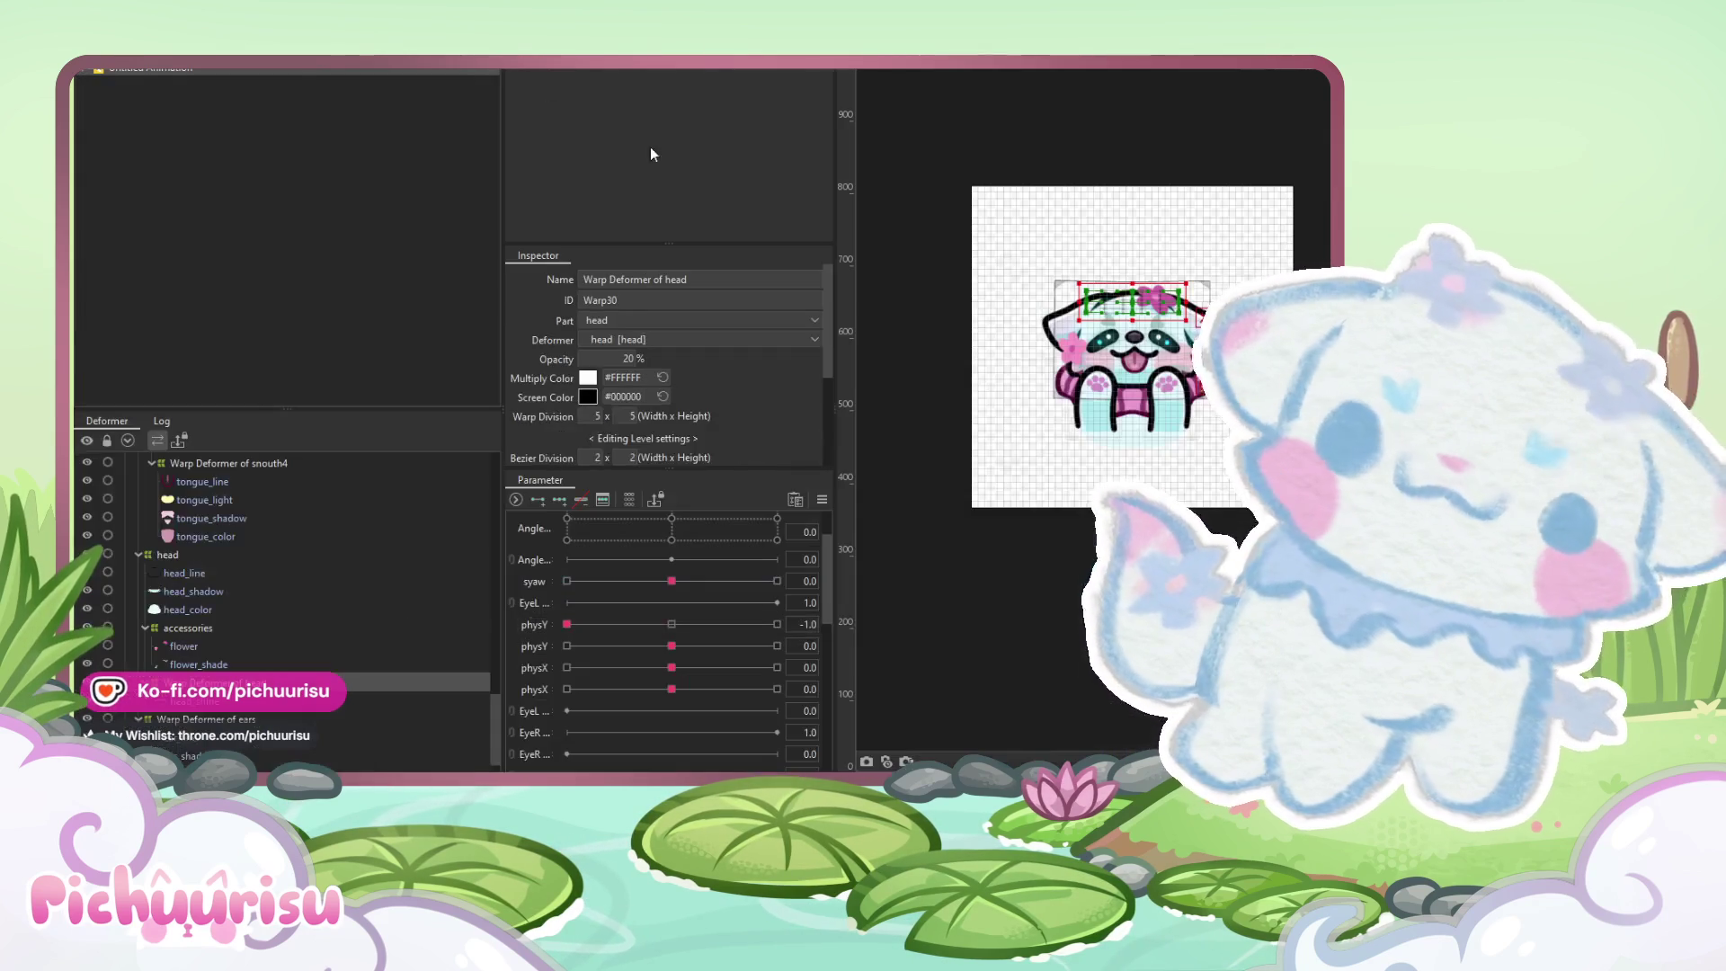
Select the Body warp deformer, reset physY to 0 and push syaw to -1.0
{"action": "left_click", "coordinate": [207, 559]}
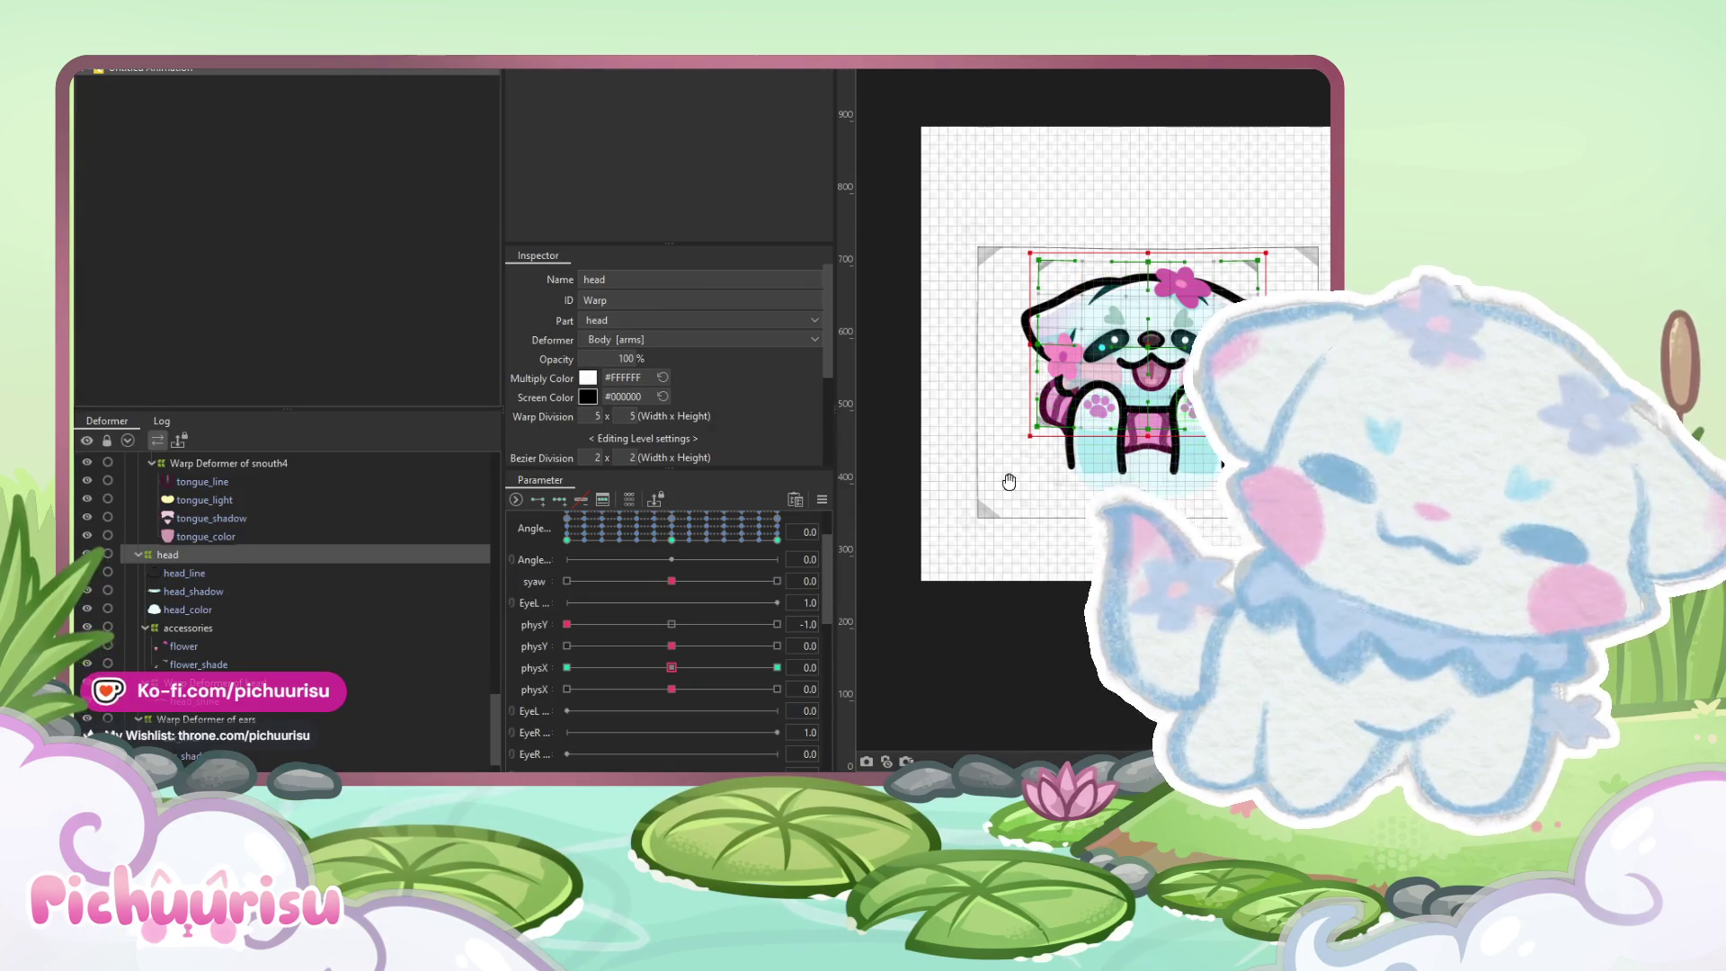
{"action": "scroll", "coordinate": [293, 538], "scroll_direction": "up", "scroll_amount": 5}
{"action": "scroll", "coordinate": [284, 526], "scroll_direction": "up", "scroll_amount": 5}
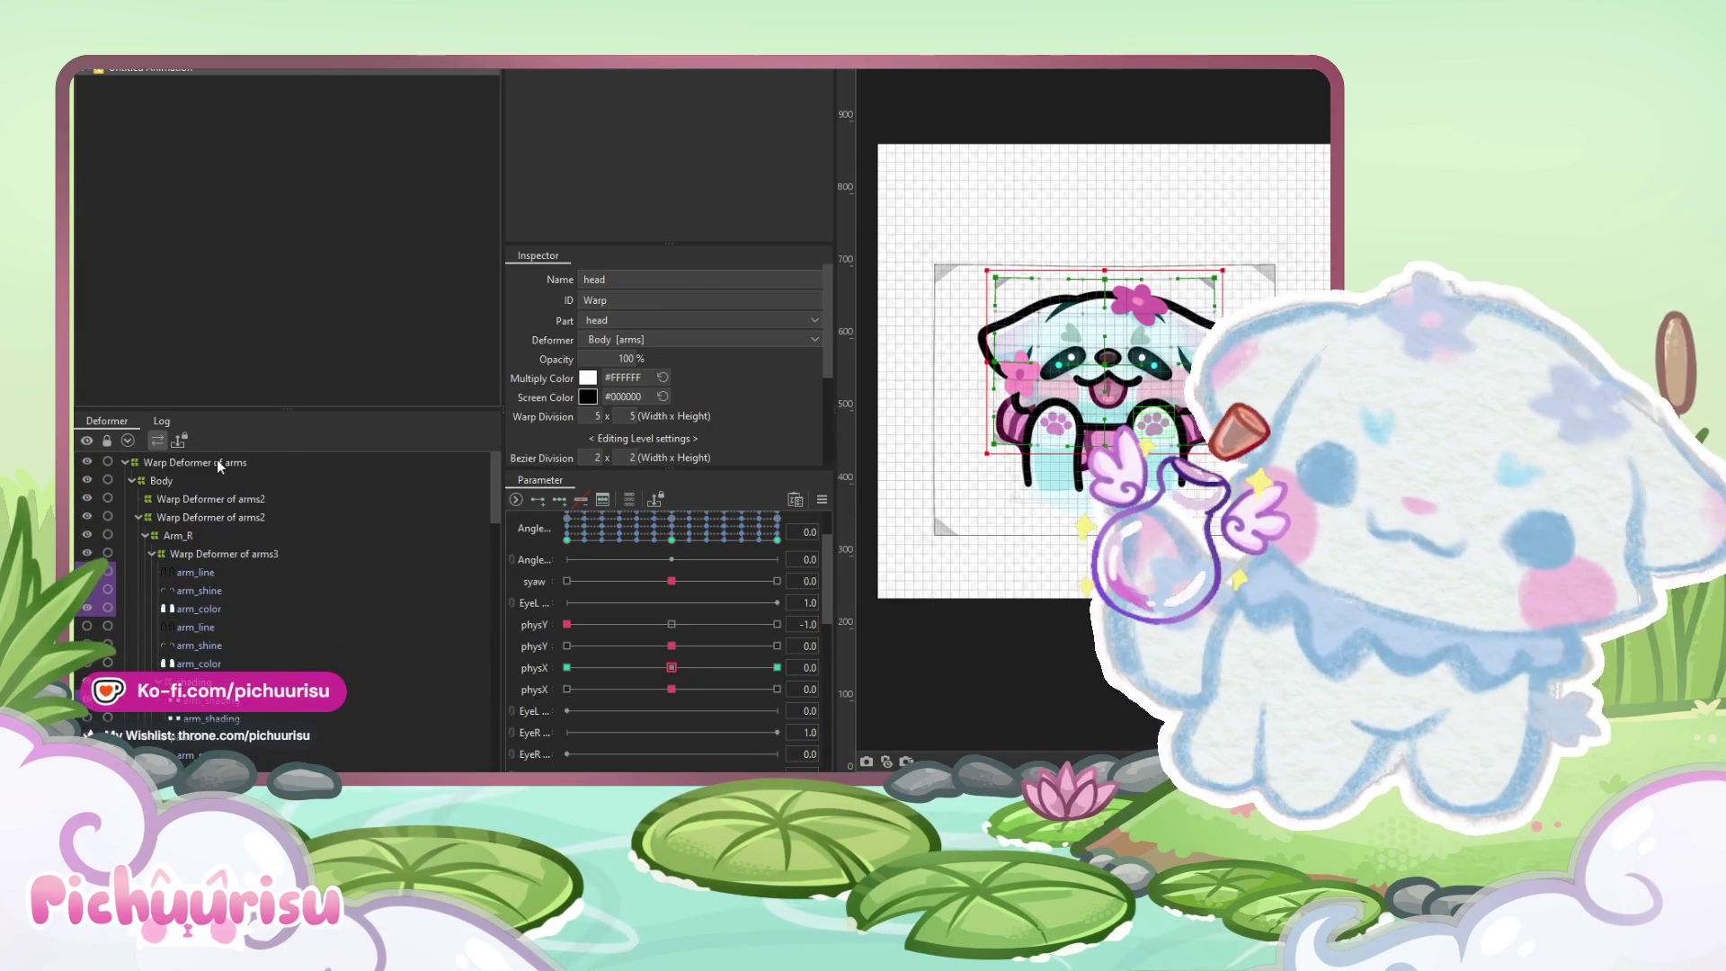
{"action": "left_click", "coordinate": [216, 462]}
{"action": "left_click", "coordinate": [208, 482]}
{"action": "left_click", "coordinate": [706, 622]}
{"action": "mouse_move", "coordinate": [672, 581]}
{"action": "left_mouse_down"}
{"action": "mouse_move", "coordinate": [807, 579]}
{"action": "mouse_move", "coordinate": [567, 581]}
{"action": "left_mouse_up"}
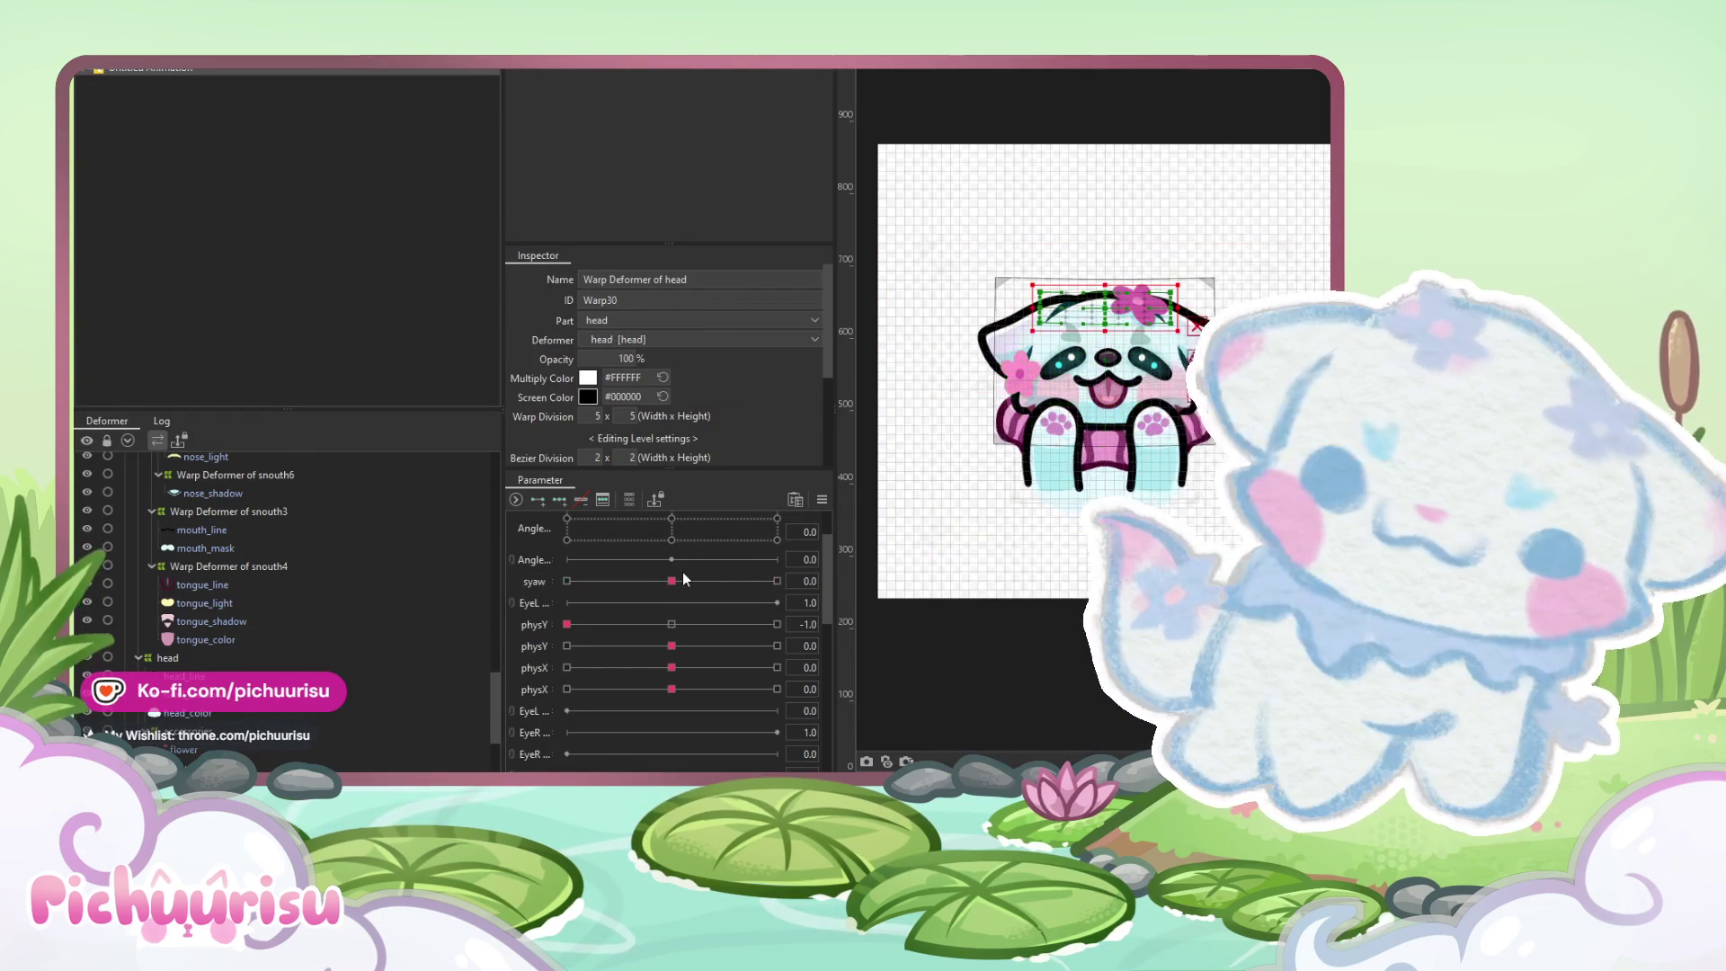
Check the head warp at syaw -1.0, then select the arm shading deformer
{"action": "left_click", "coordinate": [771, 580]}
{"action": "left_click_drag", "start_coordinate": [773, 581], "coordinate": [567, 581]}
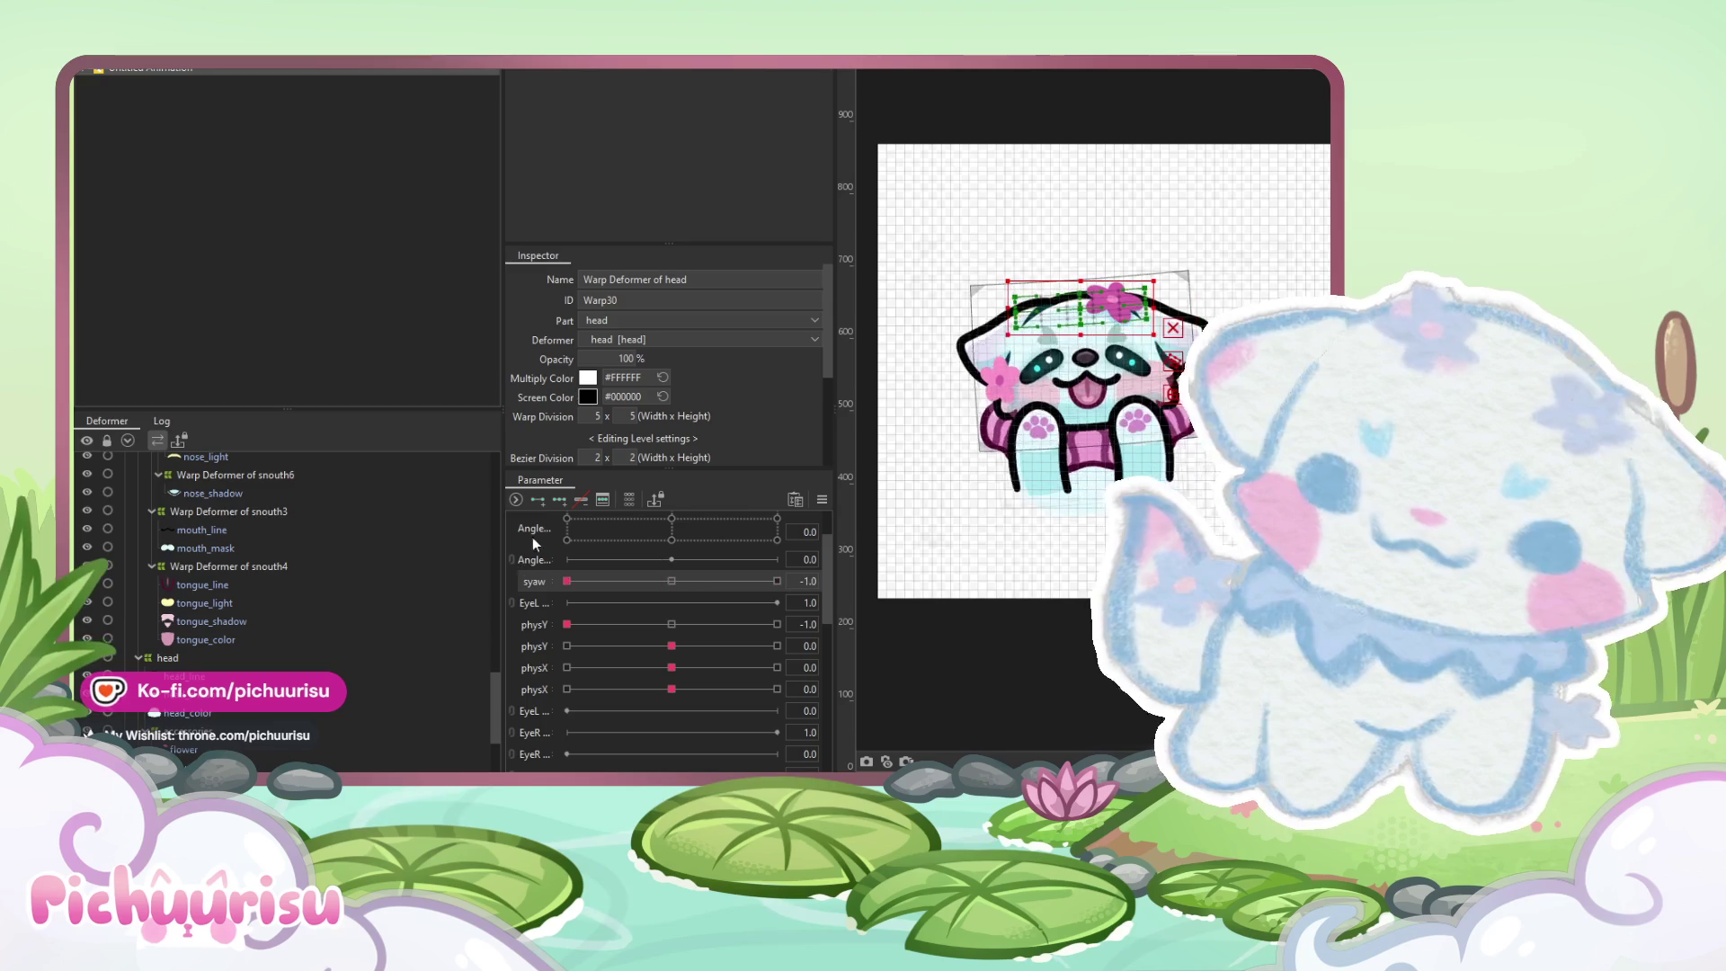
{"action": "scroll", "coordinate": [191, 540], "scroll_direction": "down", "scroll_amount": 5}
{"action": "scroll", "coordinate": [185, 522], "scroll_direction": "up", "scroll_amount": 5}
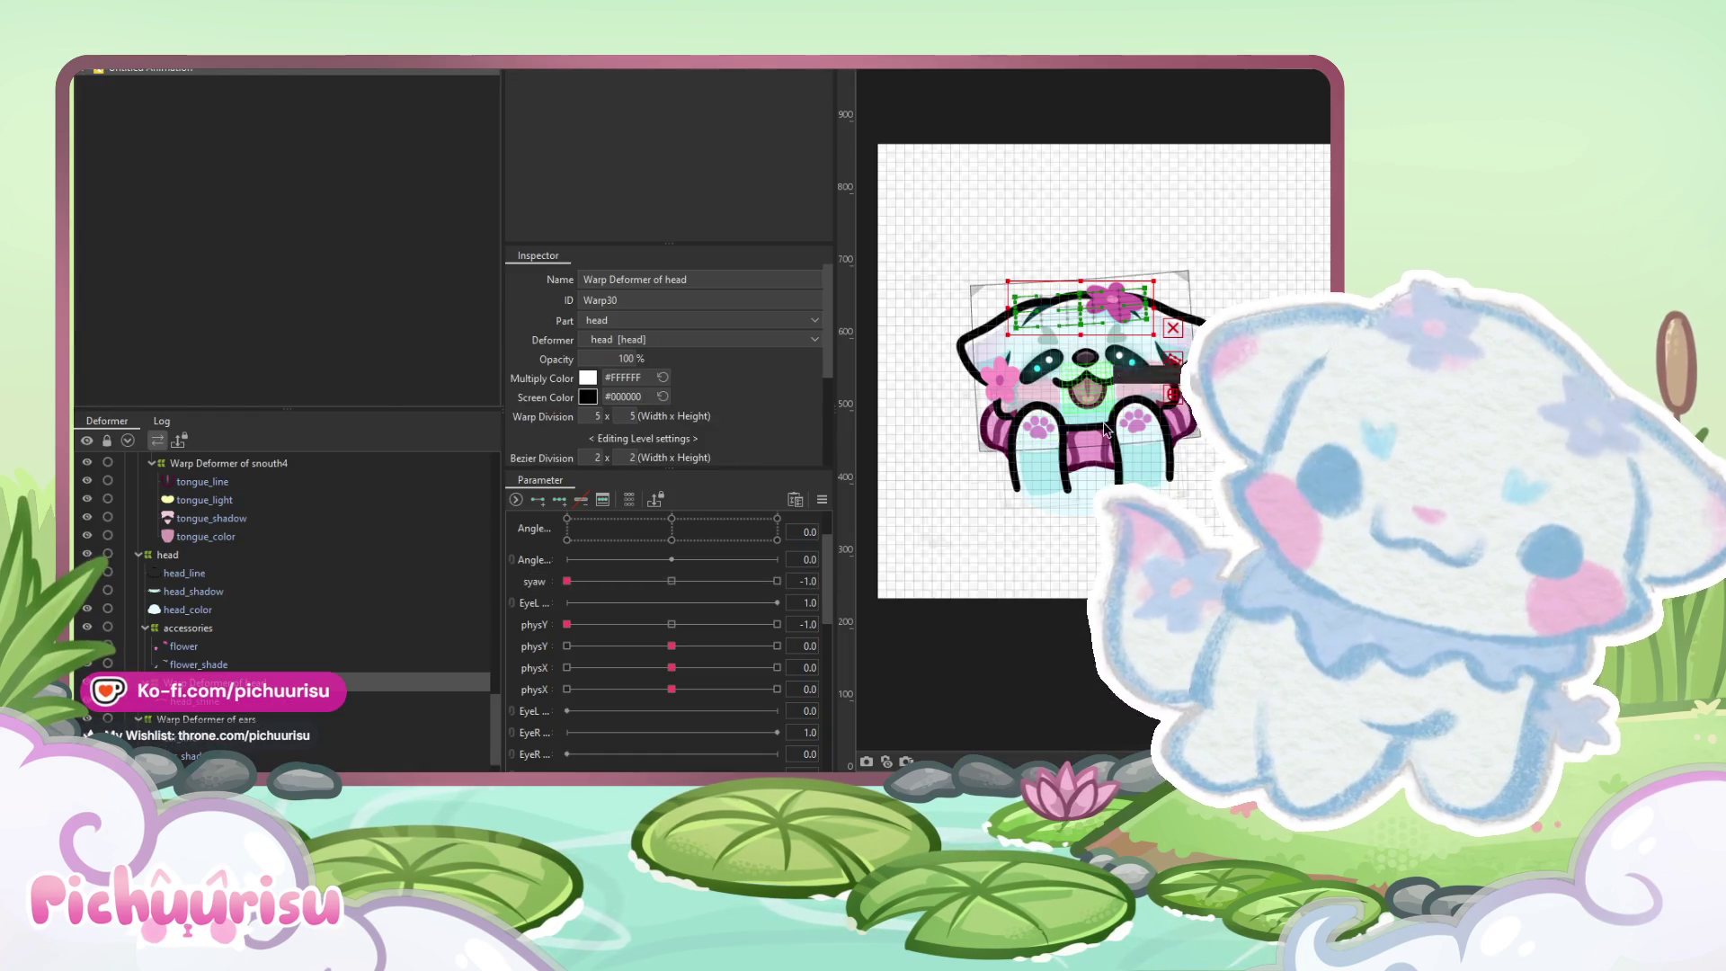
{"action": "left_click", "coordinate": [1129, 421]}
{"action": "scroll", "coordinate": [208, 576], "scroll_direction": "up", "scroll_amount": 2}
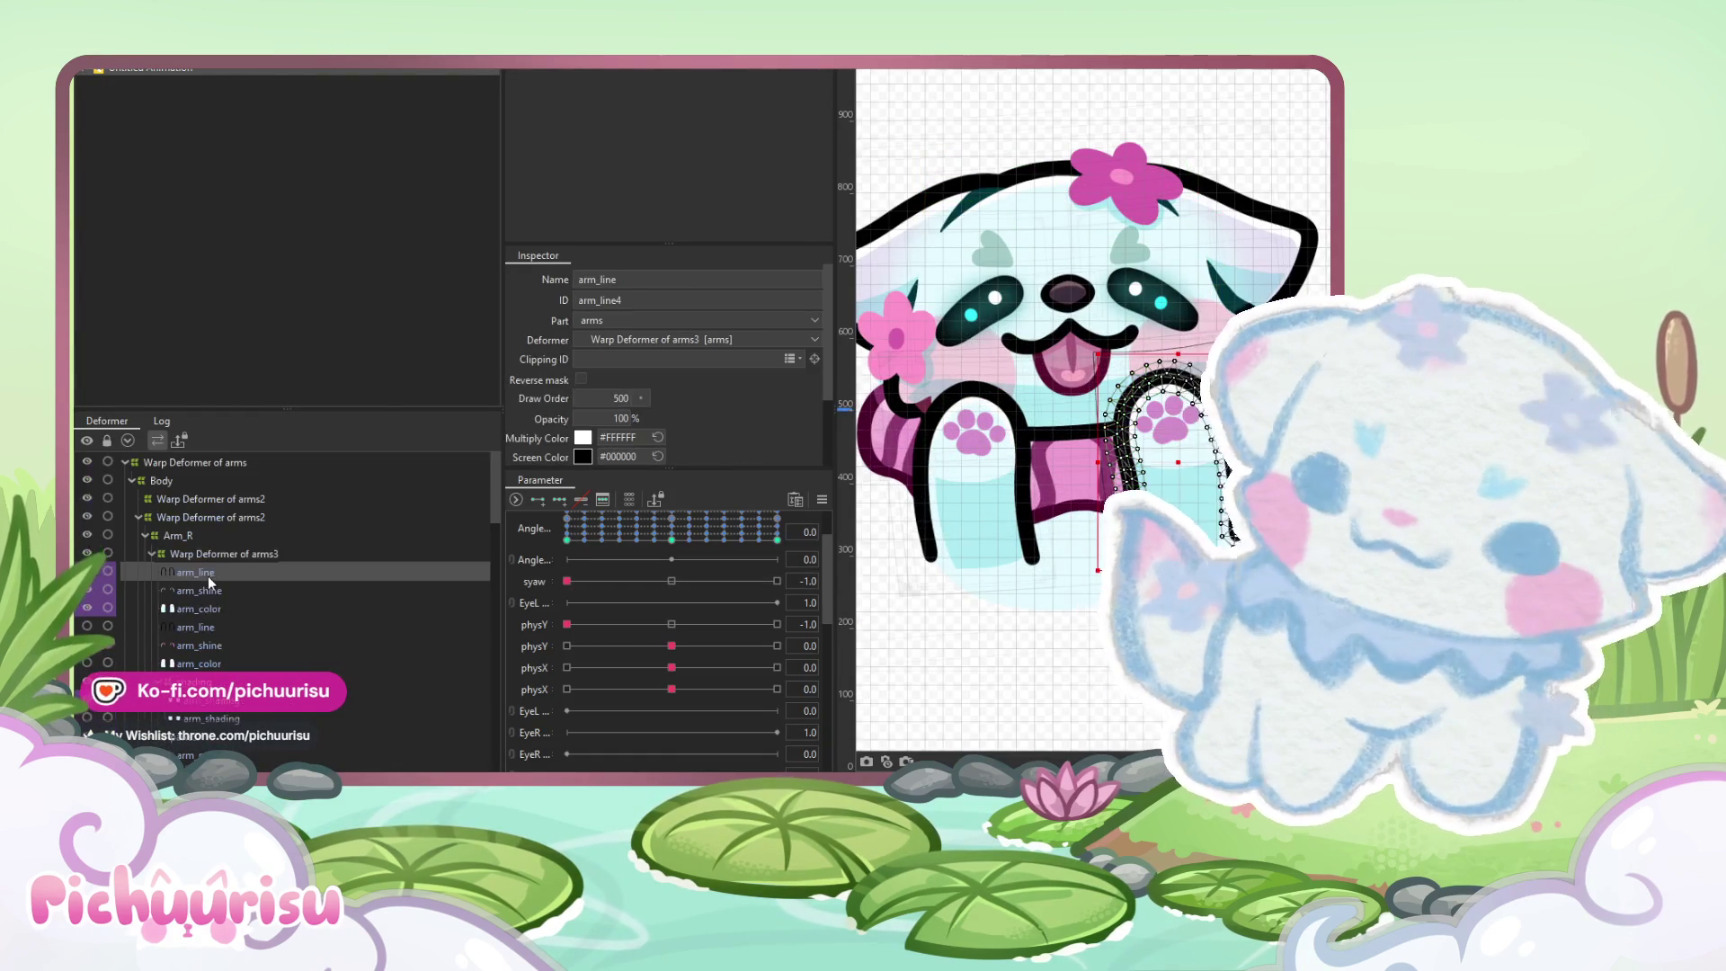
At the other syaw extreme, shift the Body warp about 28 px right and touch up the face with the Deform Brush
{"action": "left_click", "coordinate": [188, 467]}
{"action": "left_click", "coordinate": [185, 481]}
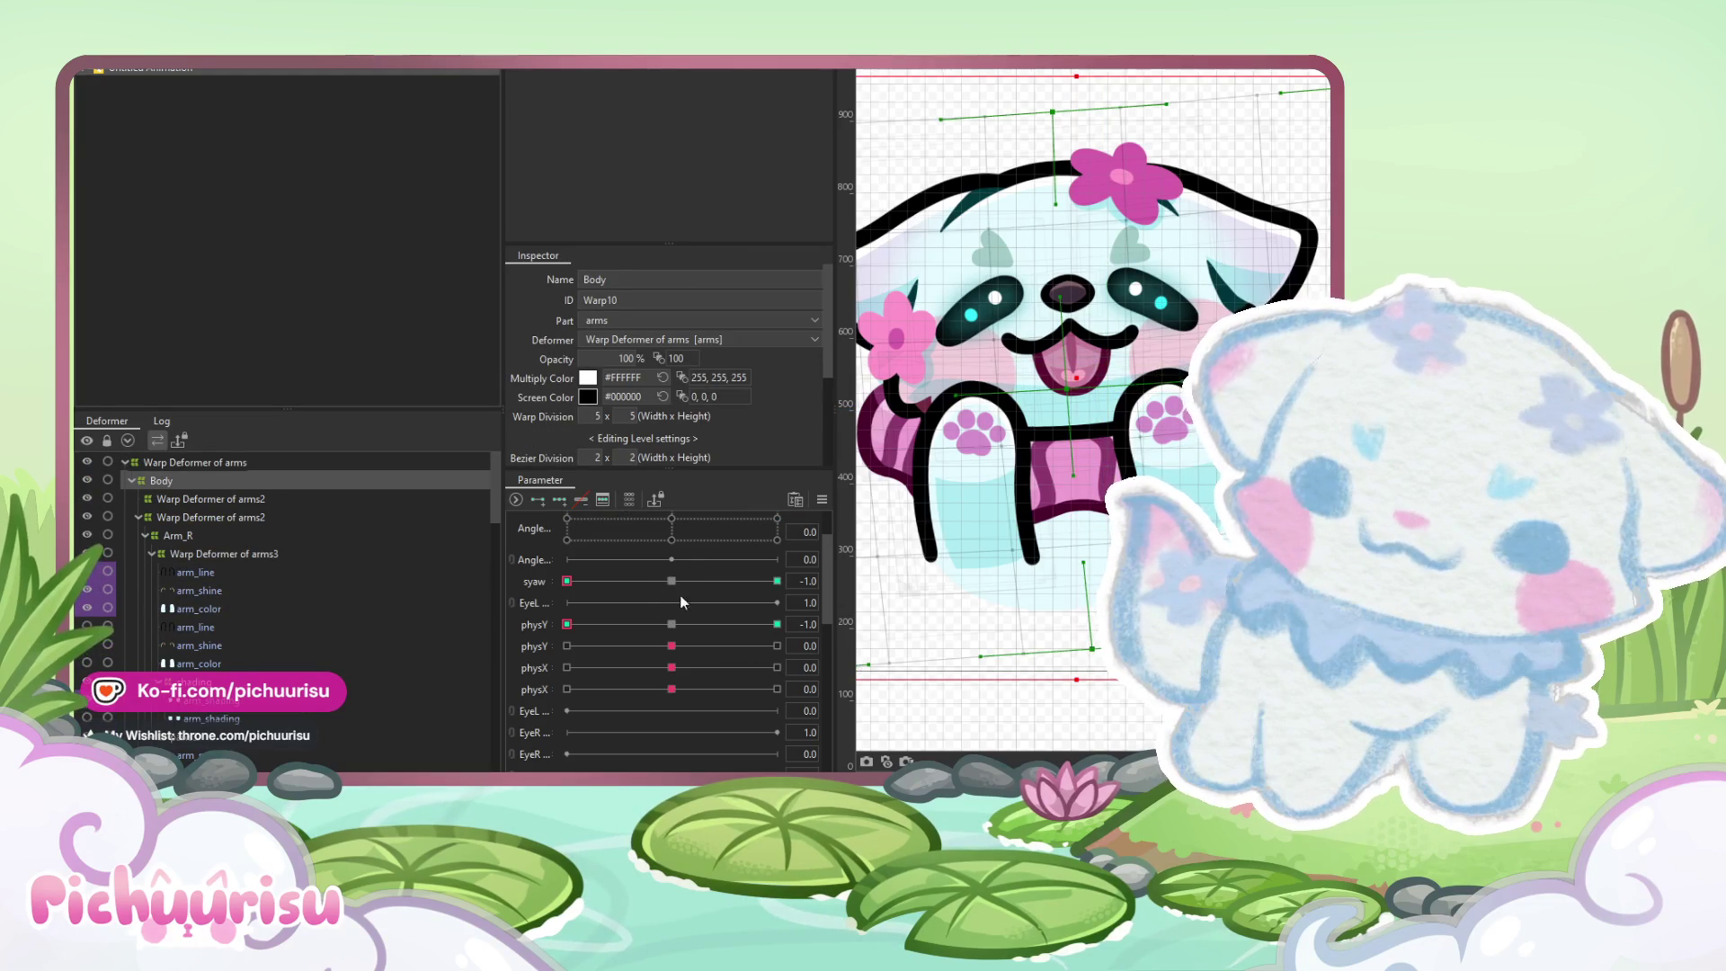
{"action": "mouse_move", "coordinate": [672, 581]}
{"action": "left_mouse_down"}
{"action": "mouse_move", "coordinate": [651, 569]}
{"action": "mouse_move", "coordinate": [754, 580]}
{"action": "left_mouse_up"}
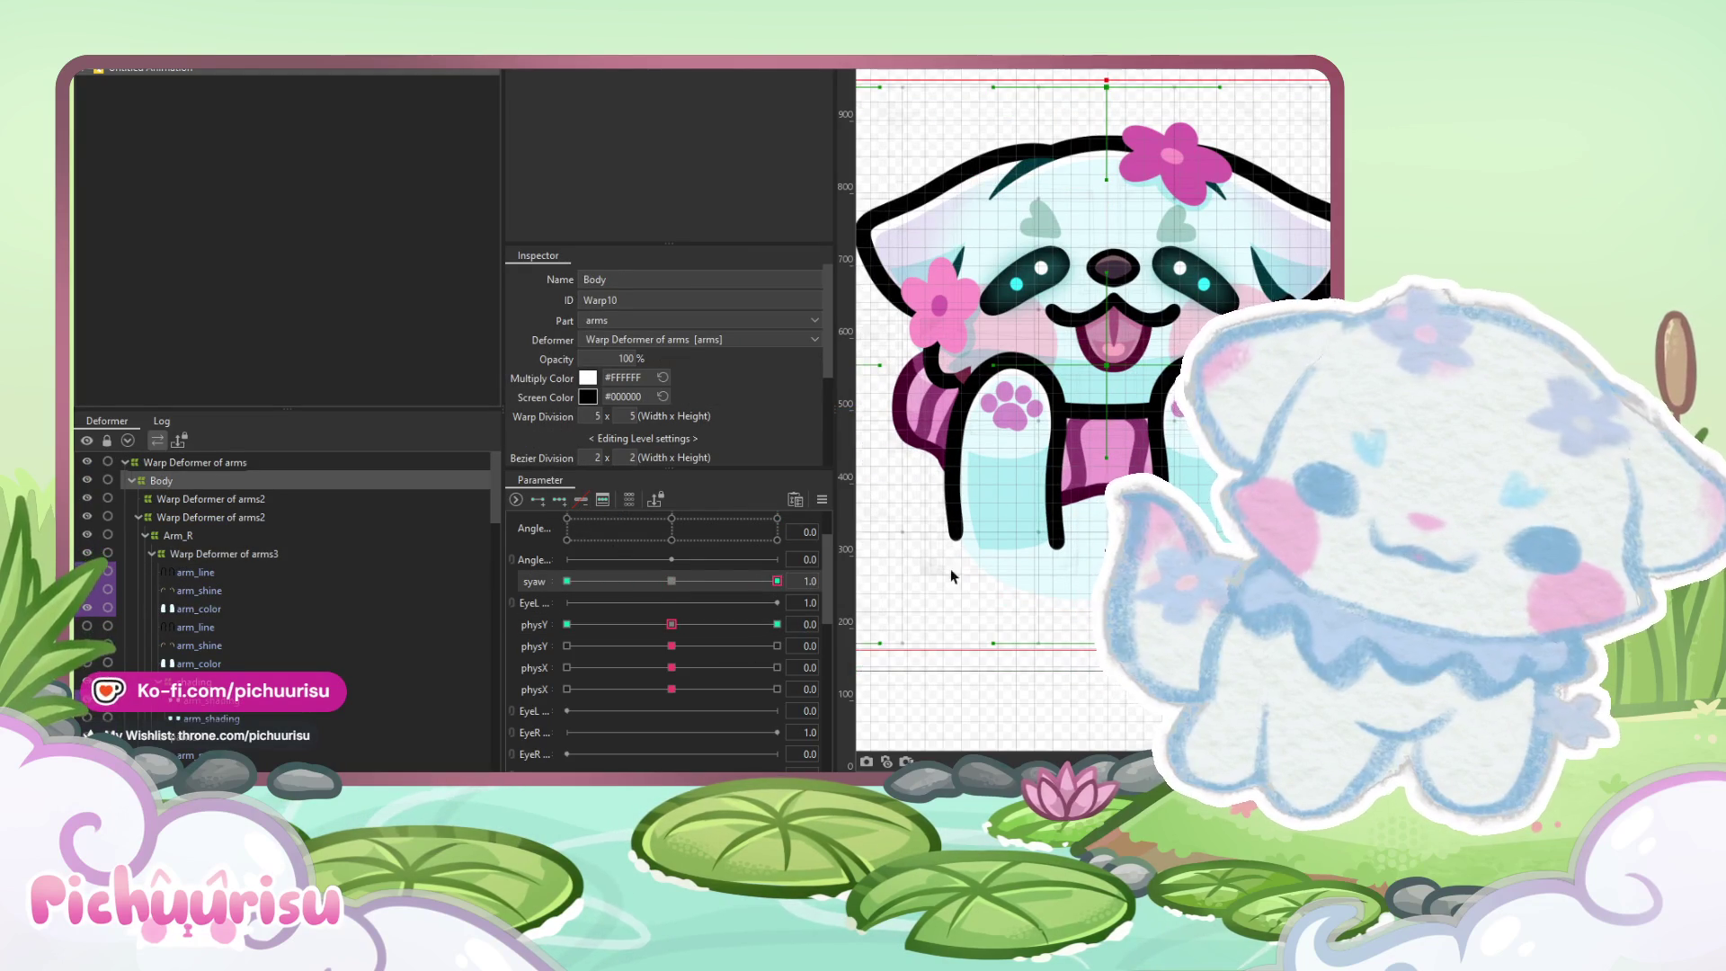
{"action": "left_click_drag", "start_coordinate": [1103, 366], "coordinate": [1128, 366]}
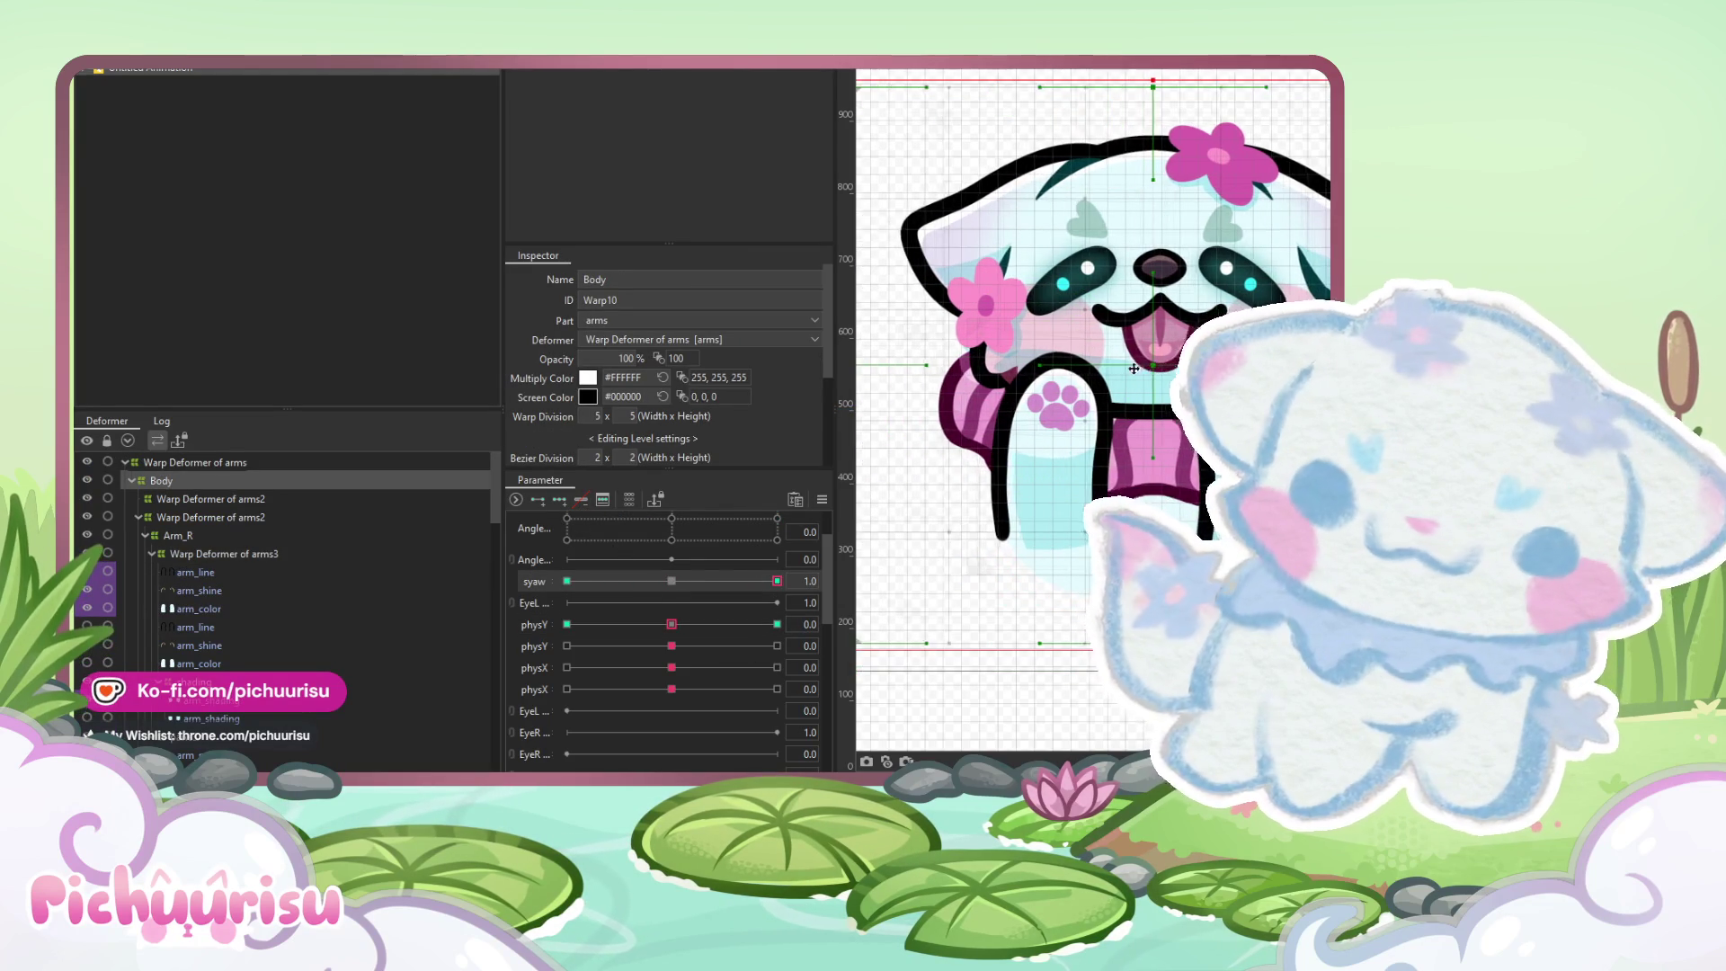
{"action": "key", "text": "b"}
{"action": "scroll", "coordinate": [1043, 447], "scroll_direction": "down", "scroll_amount": 2}
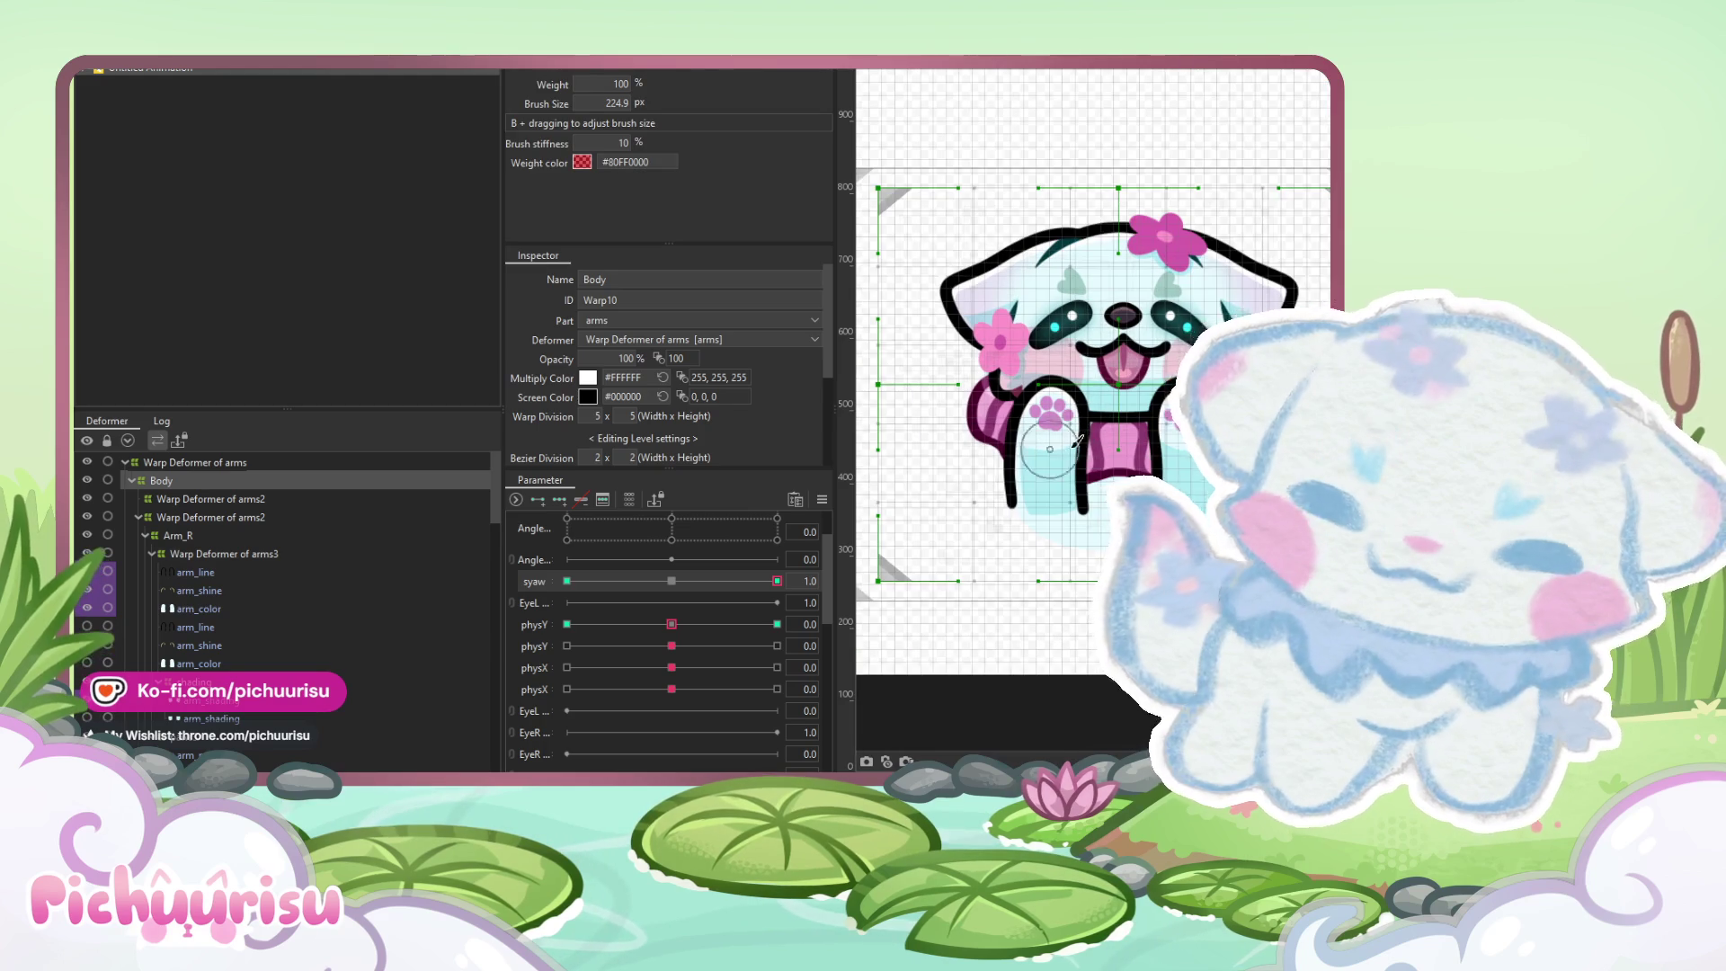
{"action": "left_click_drag", "start_coordinate": [1144, 364], "coordinate": [1134, 370]}
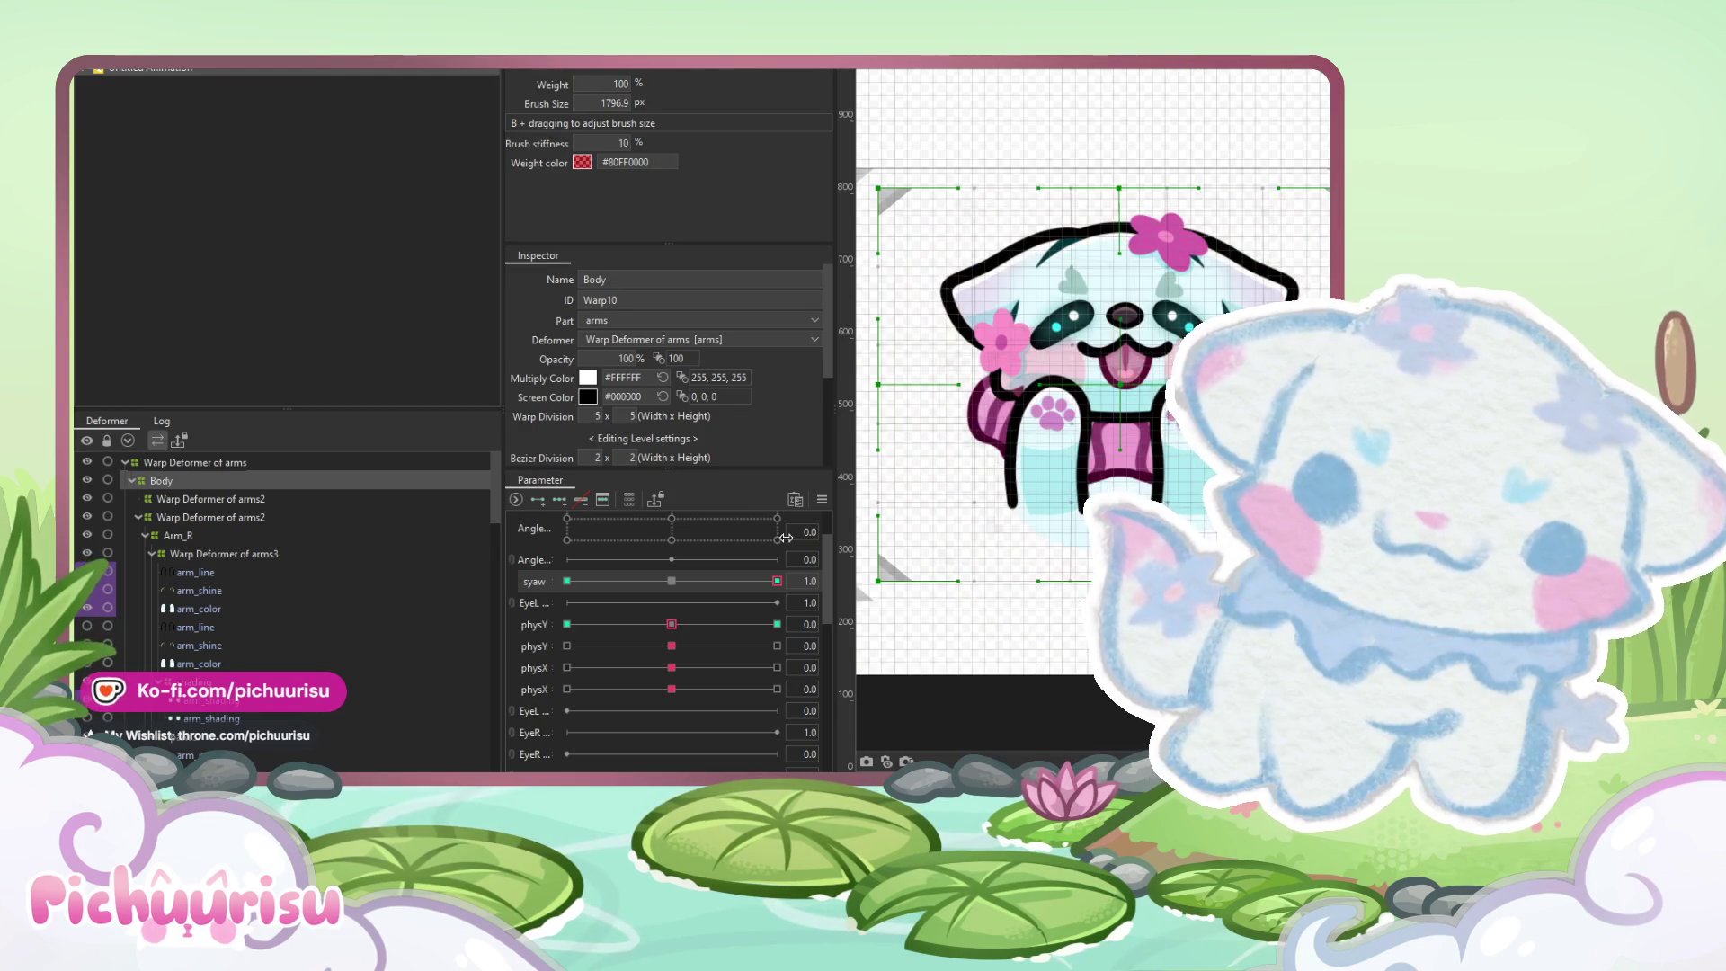
Play the sway animation to review the reshaped Body warp
{"action": "left_click", "coordinate": [820, 501]}
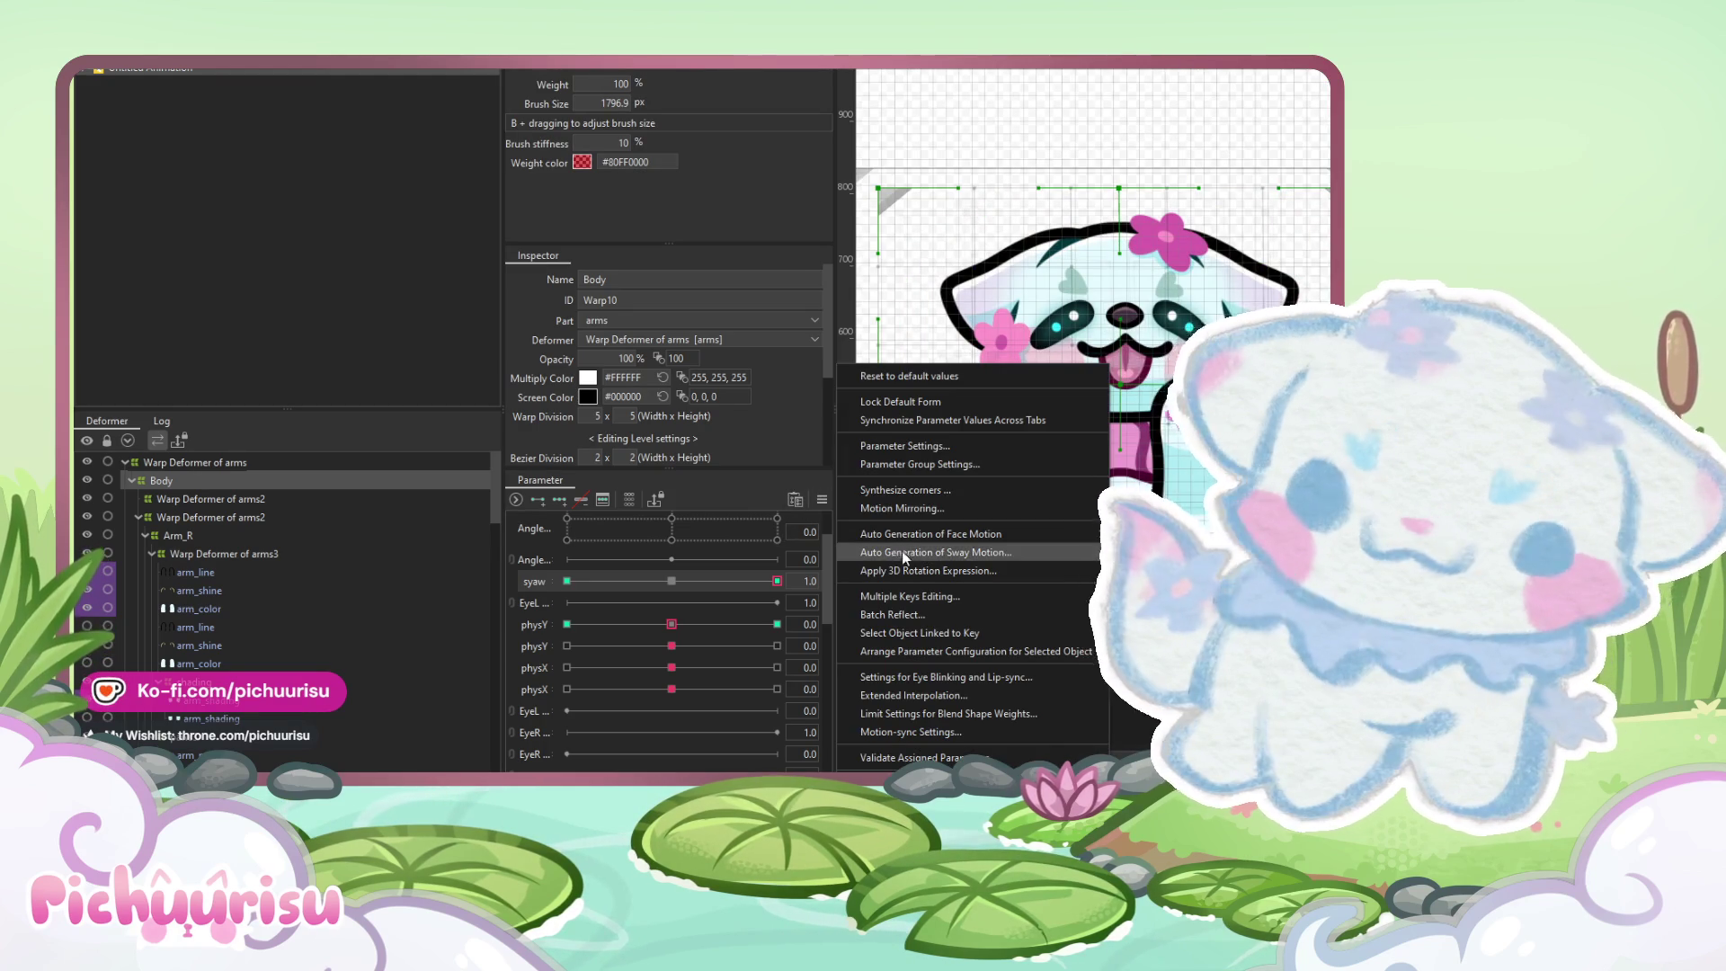
{"action": "left_click", "coordinate": [740, 579]}
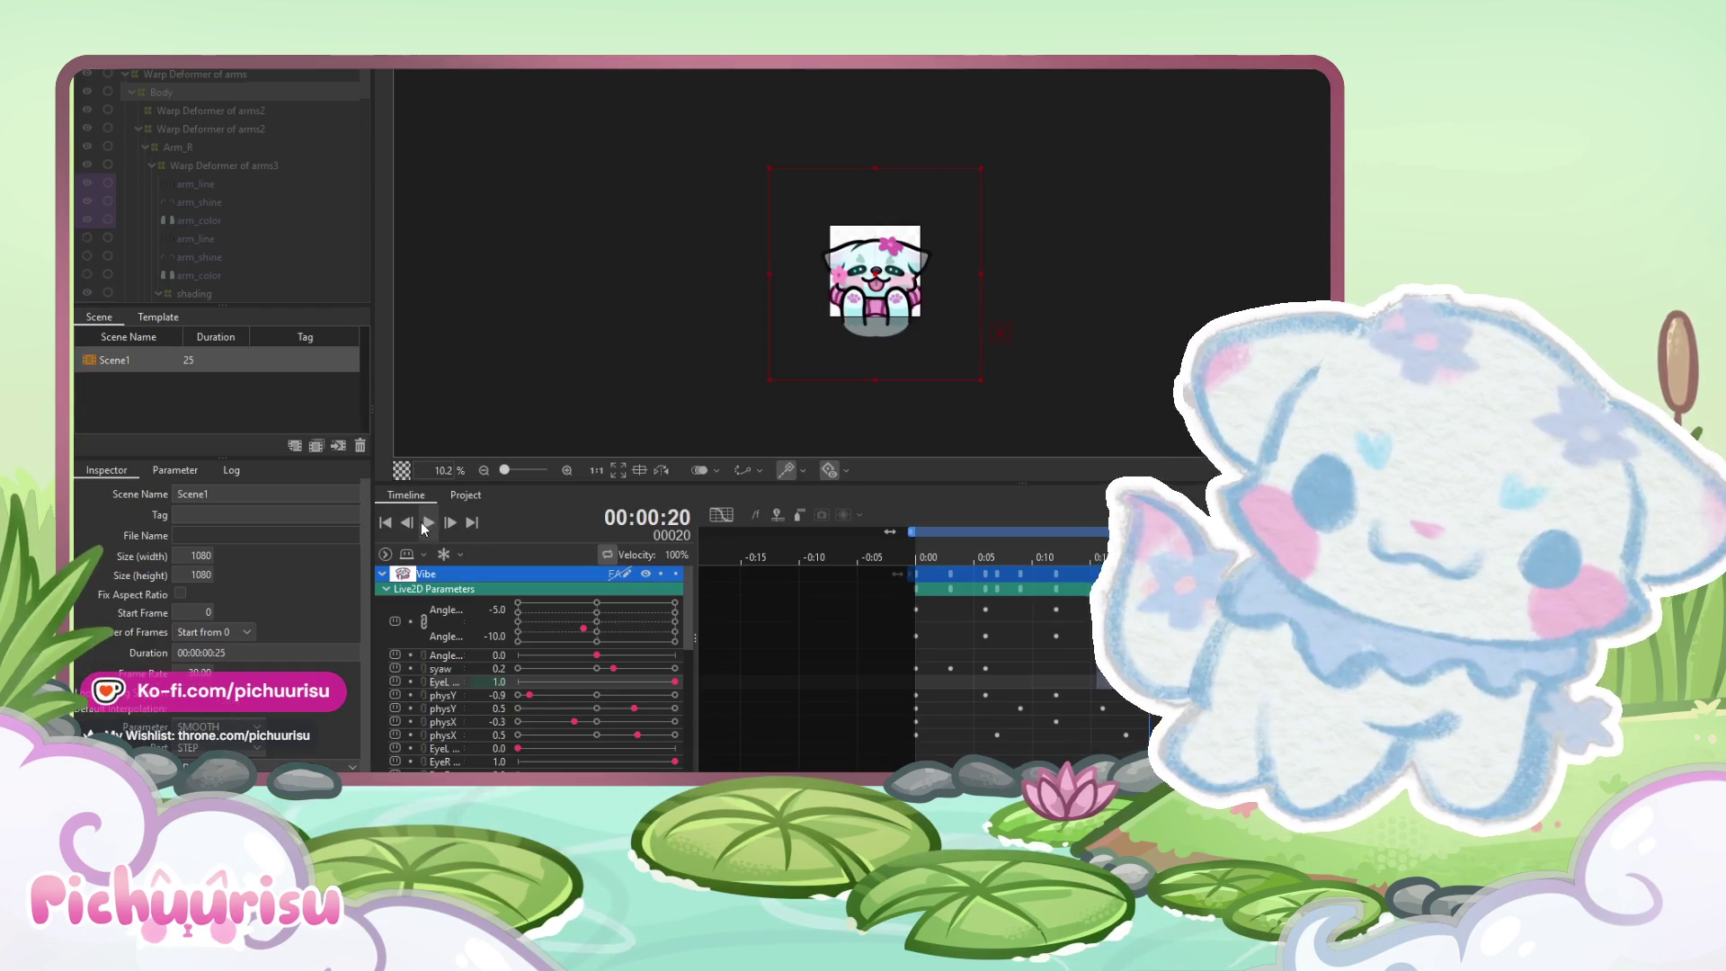
{"action": "key", "text": "space"}
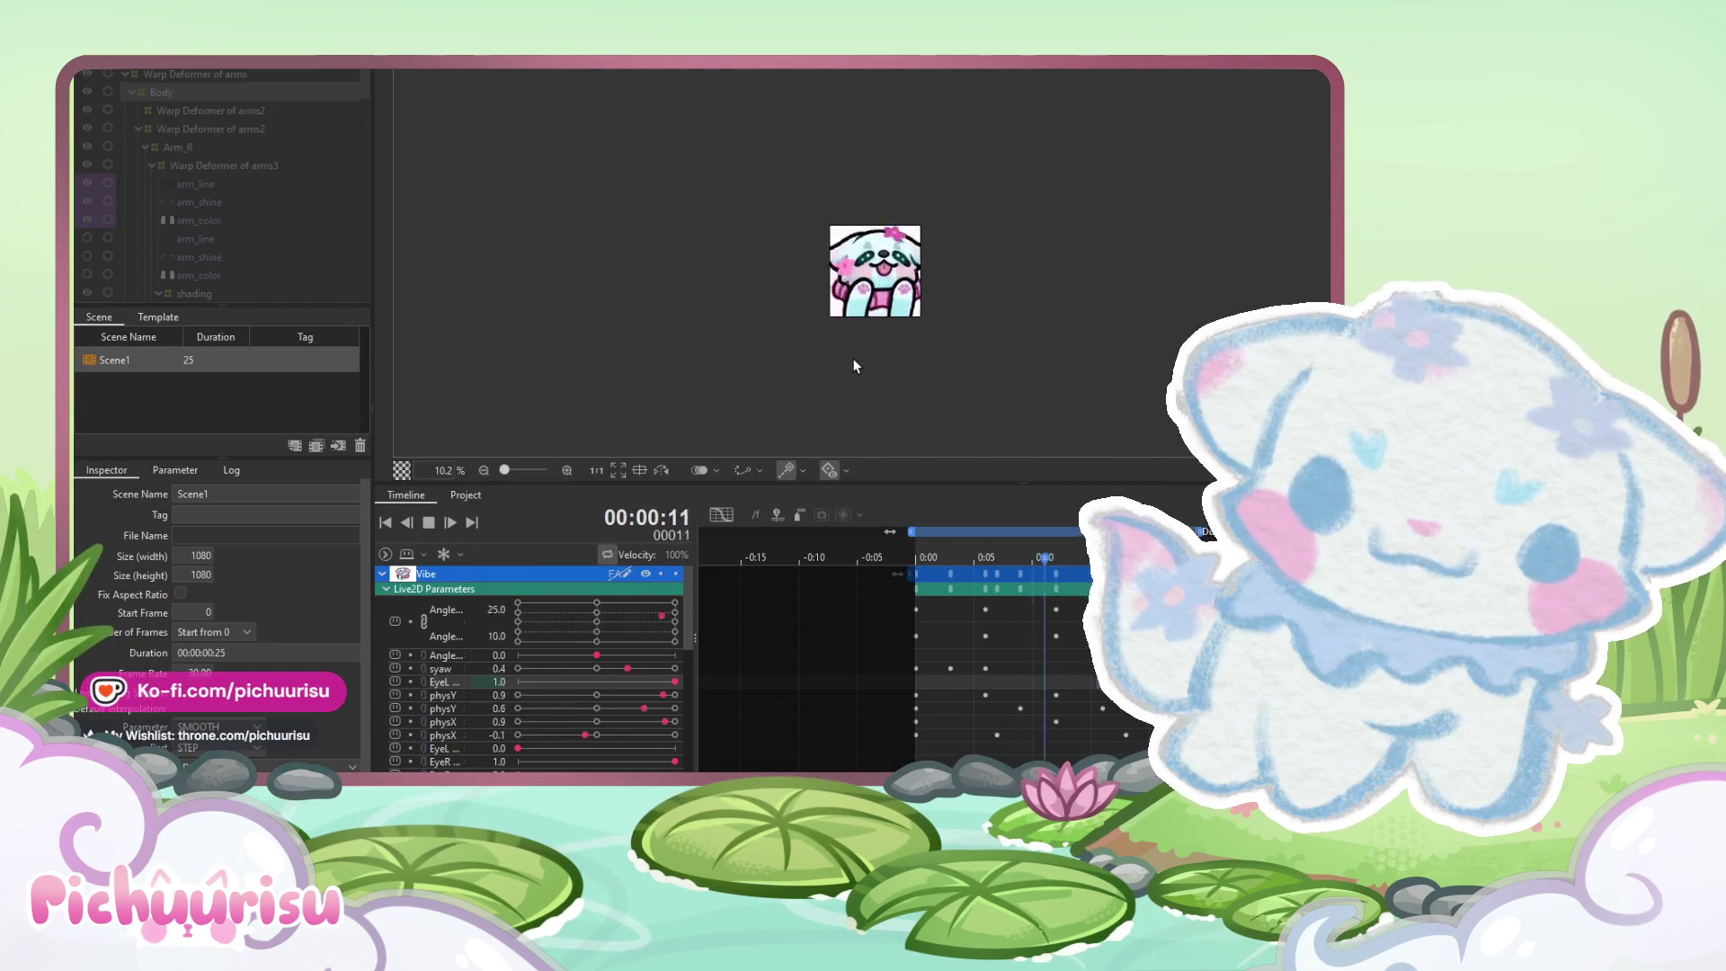
{"action": "scroll", "coordinate": [851, 358], "scroll_direction": "down", "scroll_amount": 2}
{"action": "scroll", "coordinate": [904, 340], "scroll_direction": "up", "scroll_amount": 2}
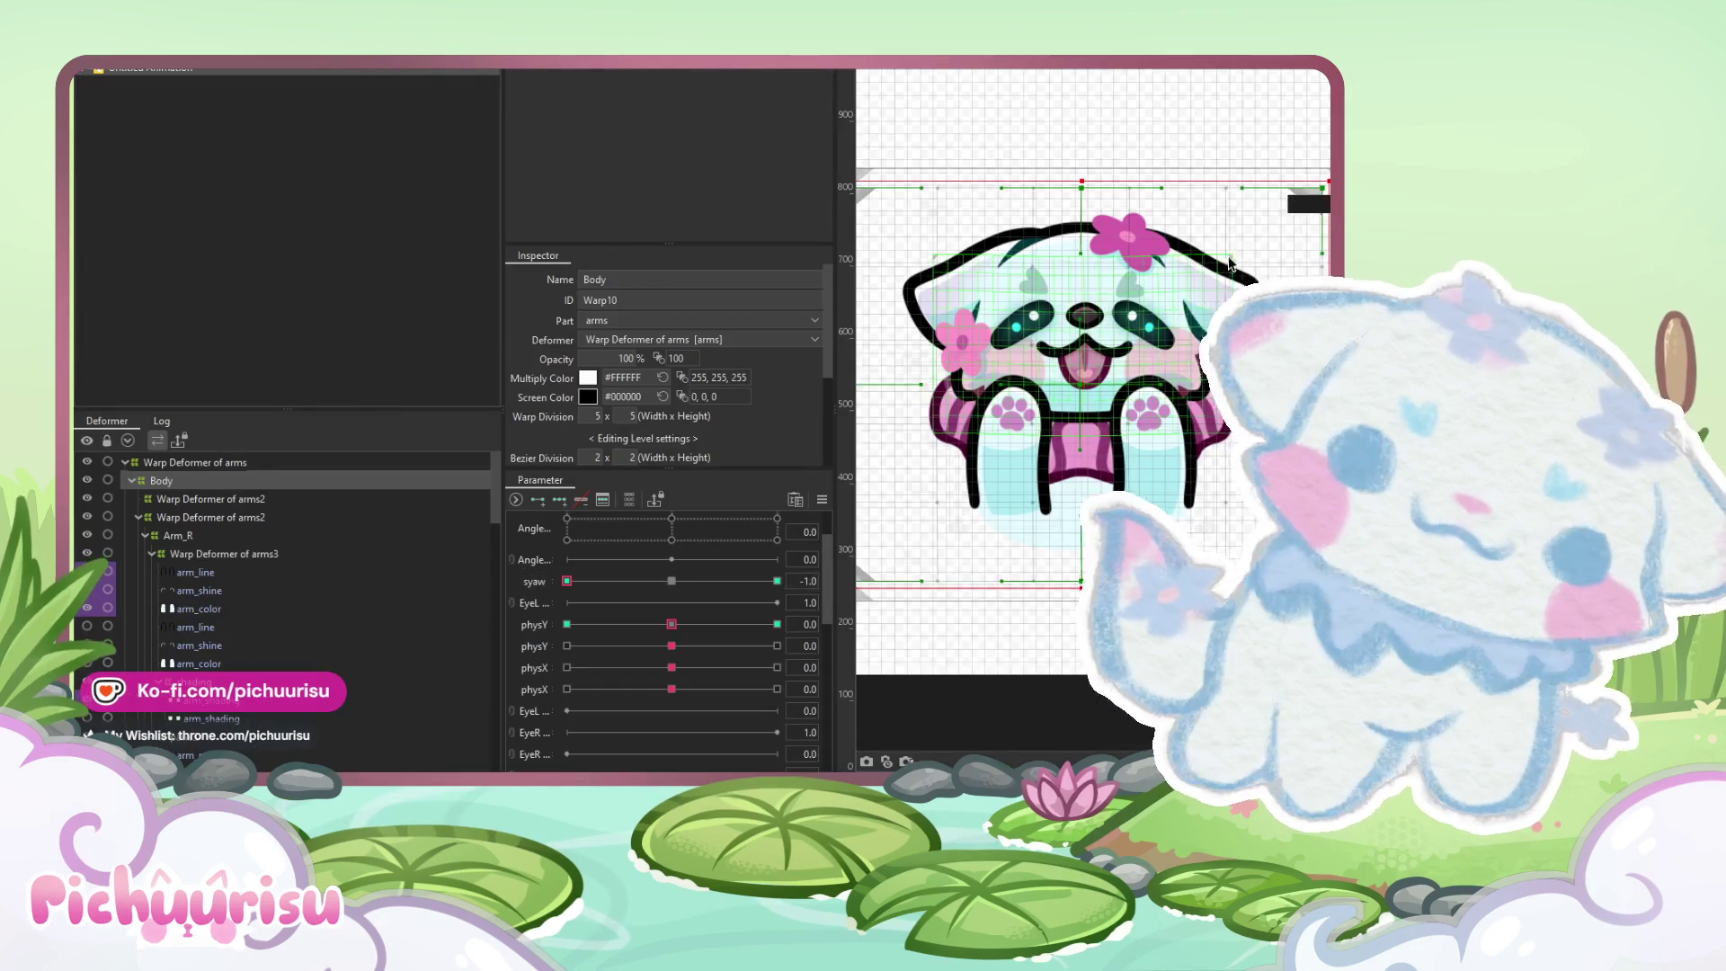
Tilt the ears warp deformer one way at the syaw -1 pose
{"action": "left_click", "coordinate": [1235, 285]}
{"action": "scroll", "coordinate": [1236, 284], "scroll_direction": "up", "scroll_amount": 3}
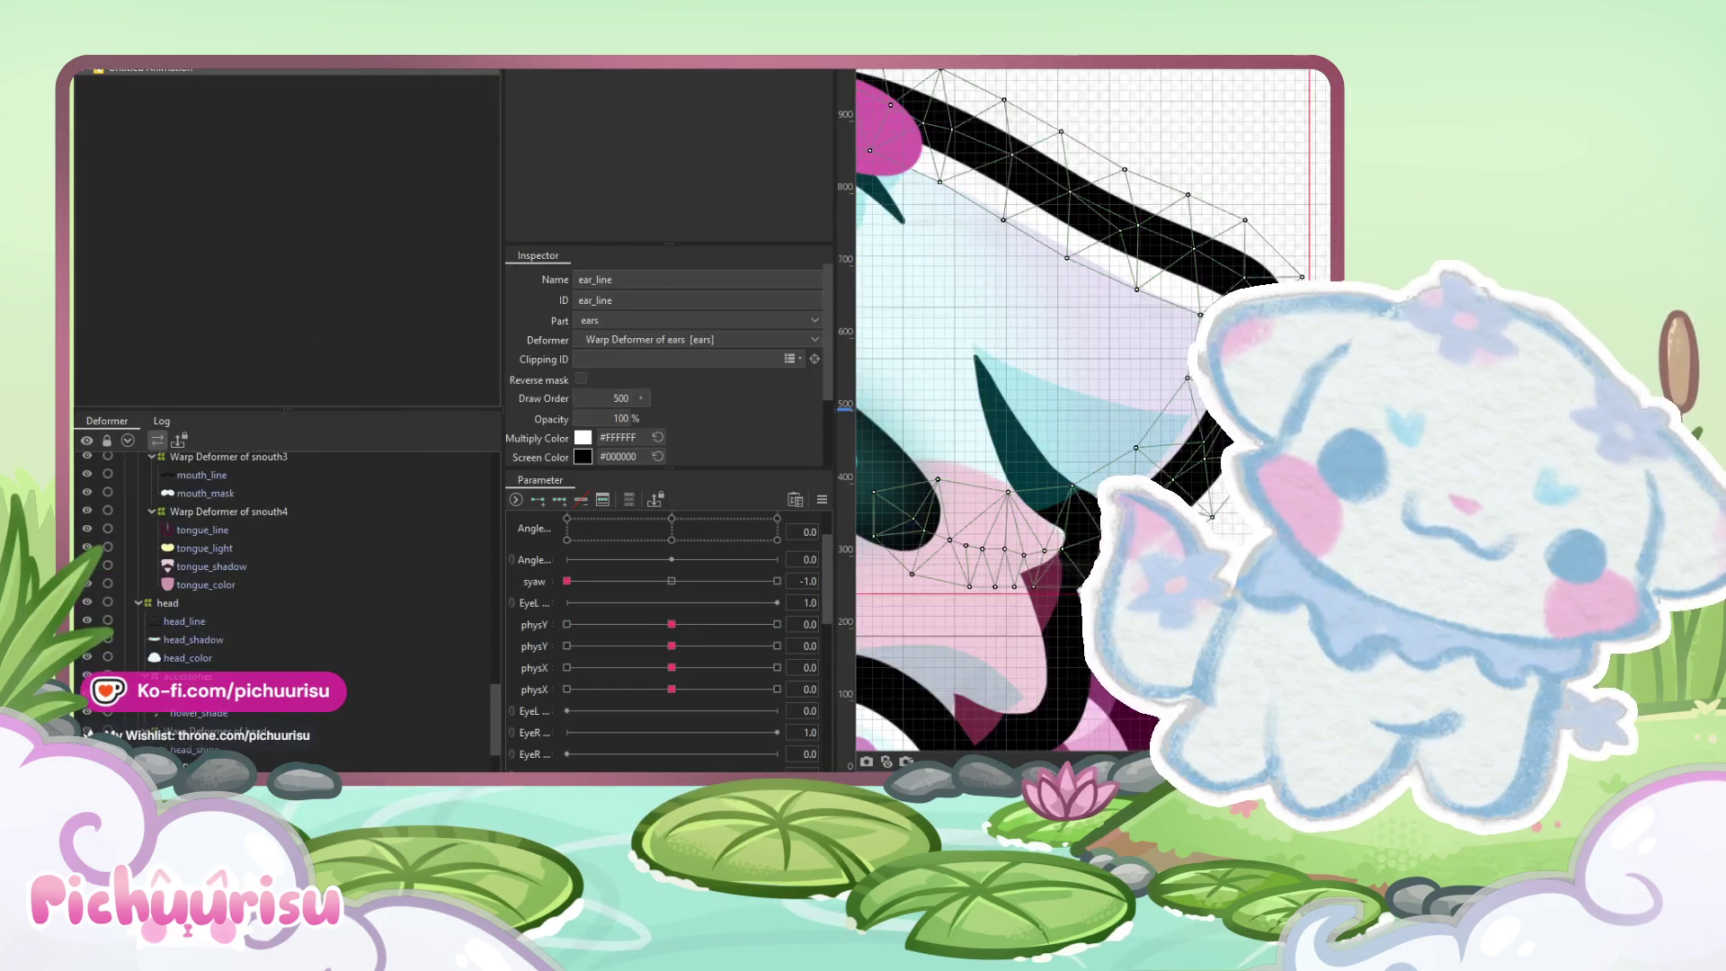
{"action": "scroll", "coordinate": [1236, 284], "scroll_direction": "down", "scroll_amount": 2}
{"action": "left_click", "coordinate": [225, 633]}
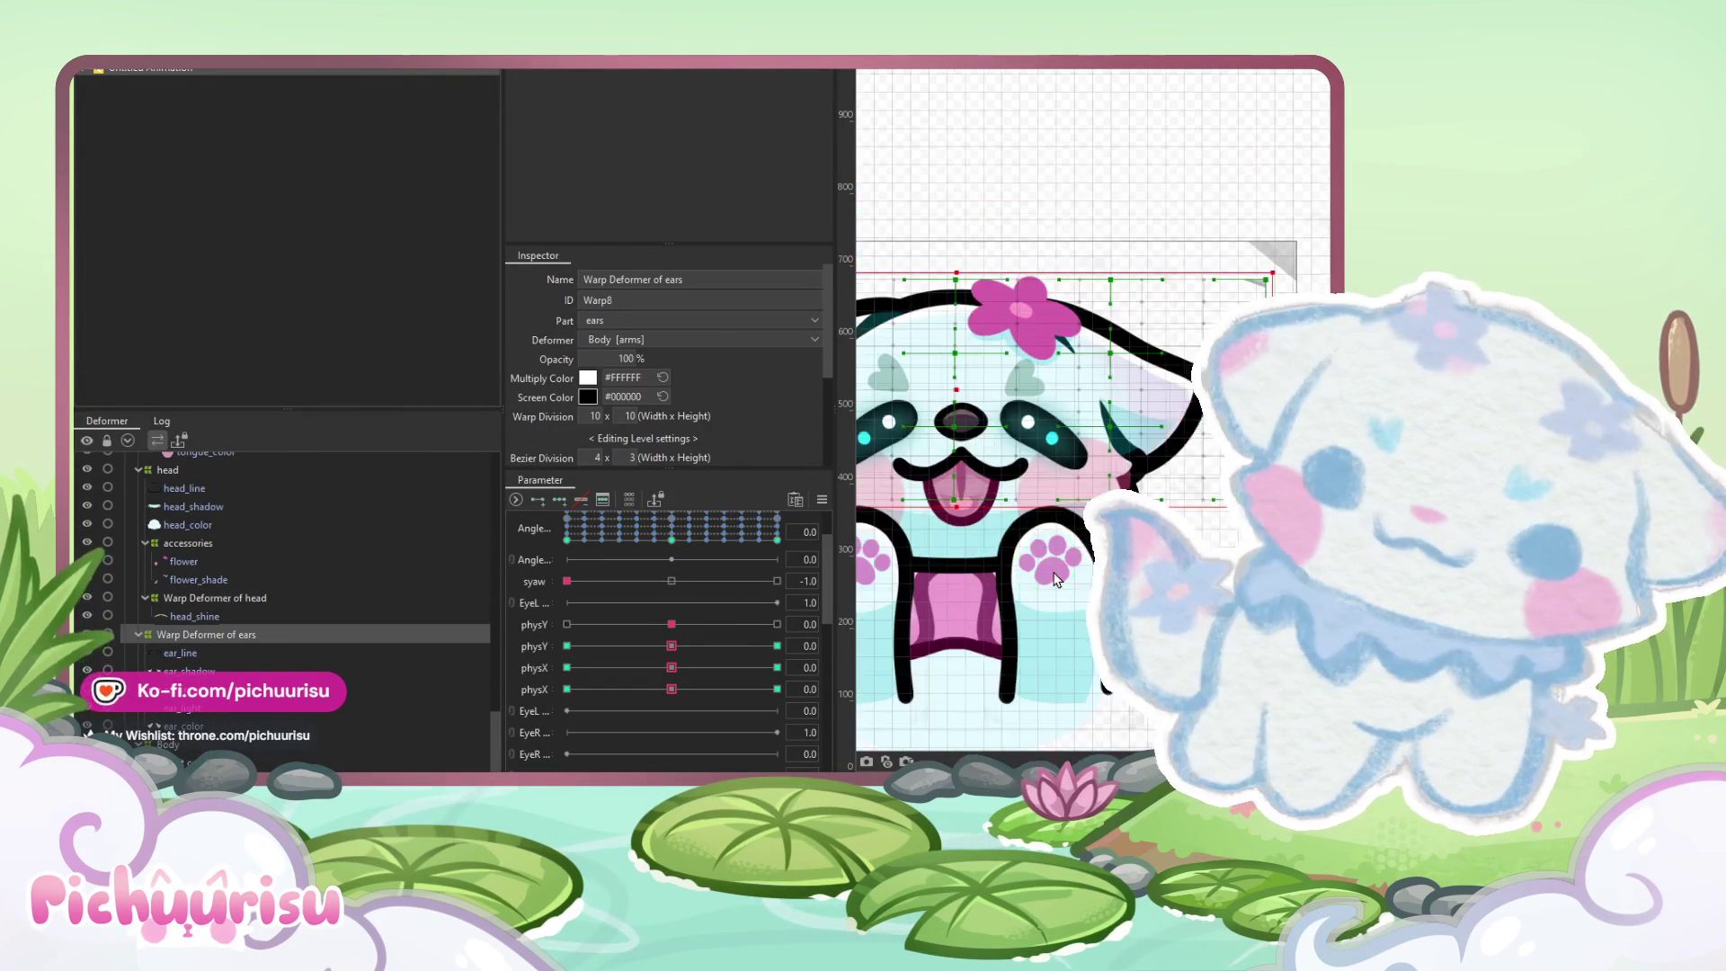
{"action": "left_click_drag", "start_coordinate": [567, 581], "coordinate": [671, 581]}
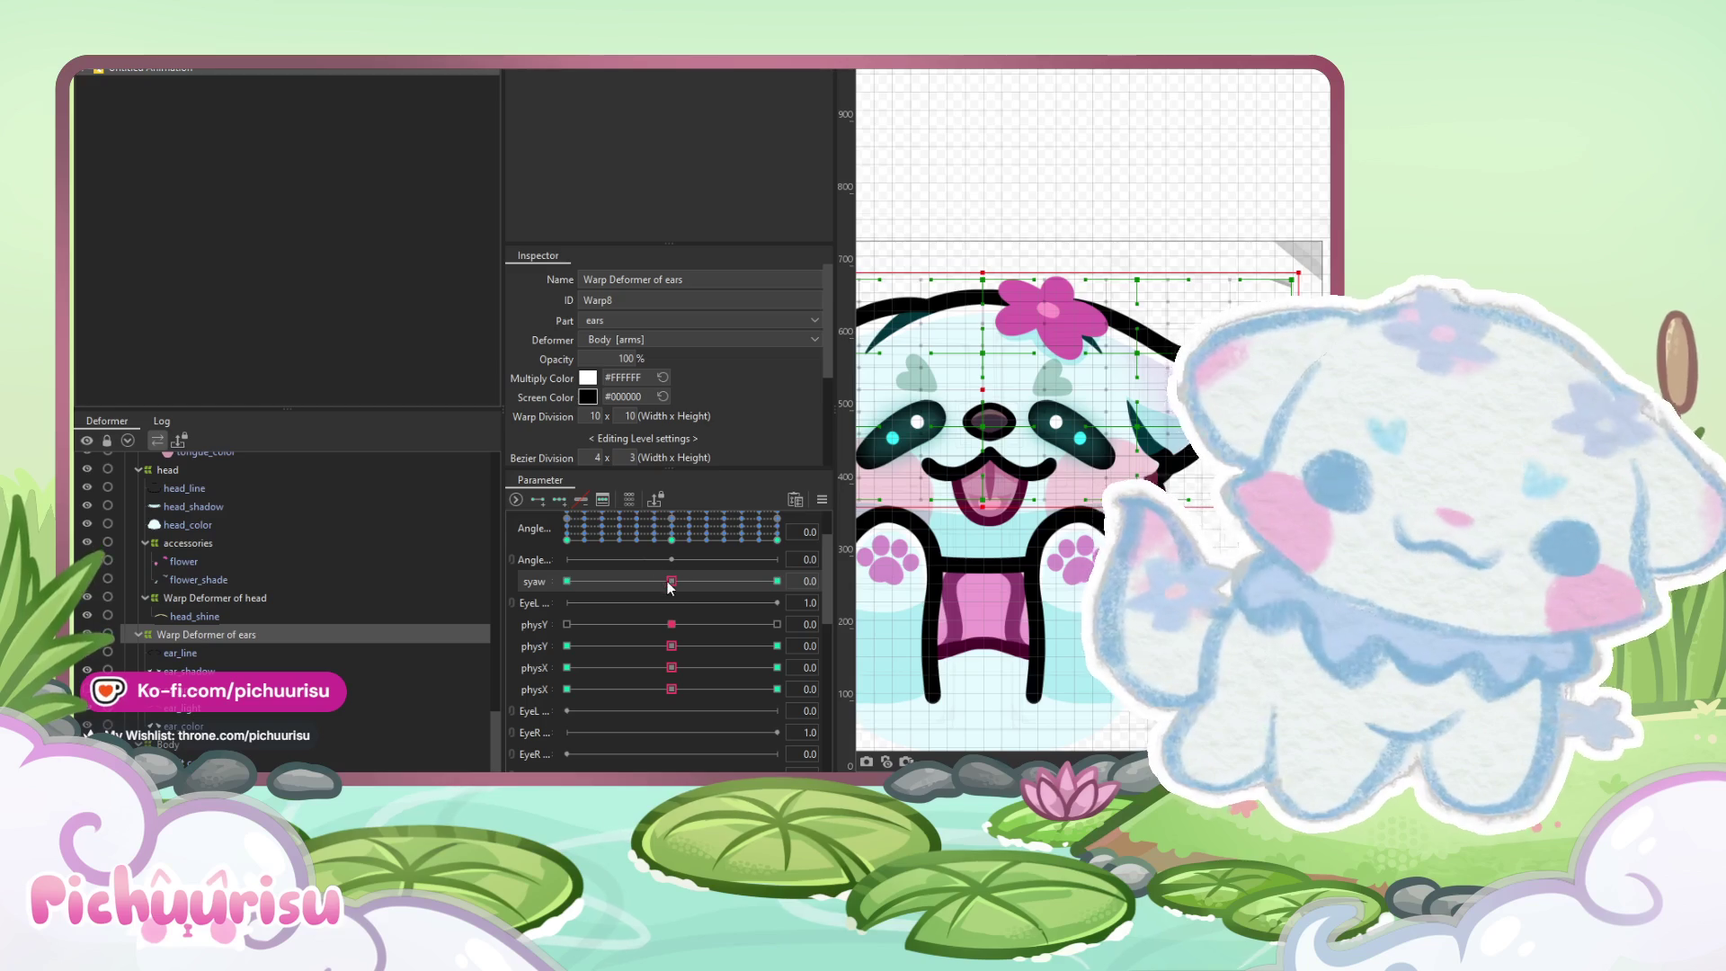
{"action": "left_click", "coordinate": [567, 580]}
{"action": "left_click_drag", "start_coordinate": [1280, 270], "coordinate": [1275, 241]}
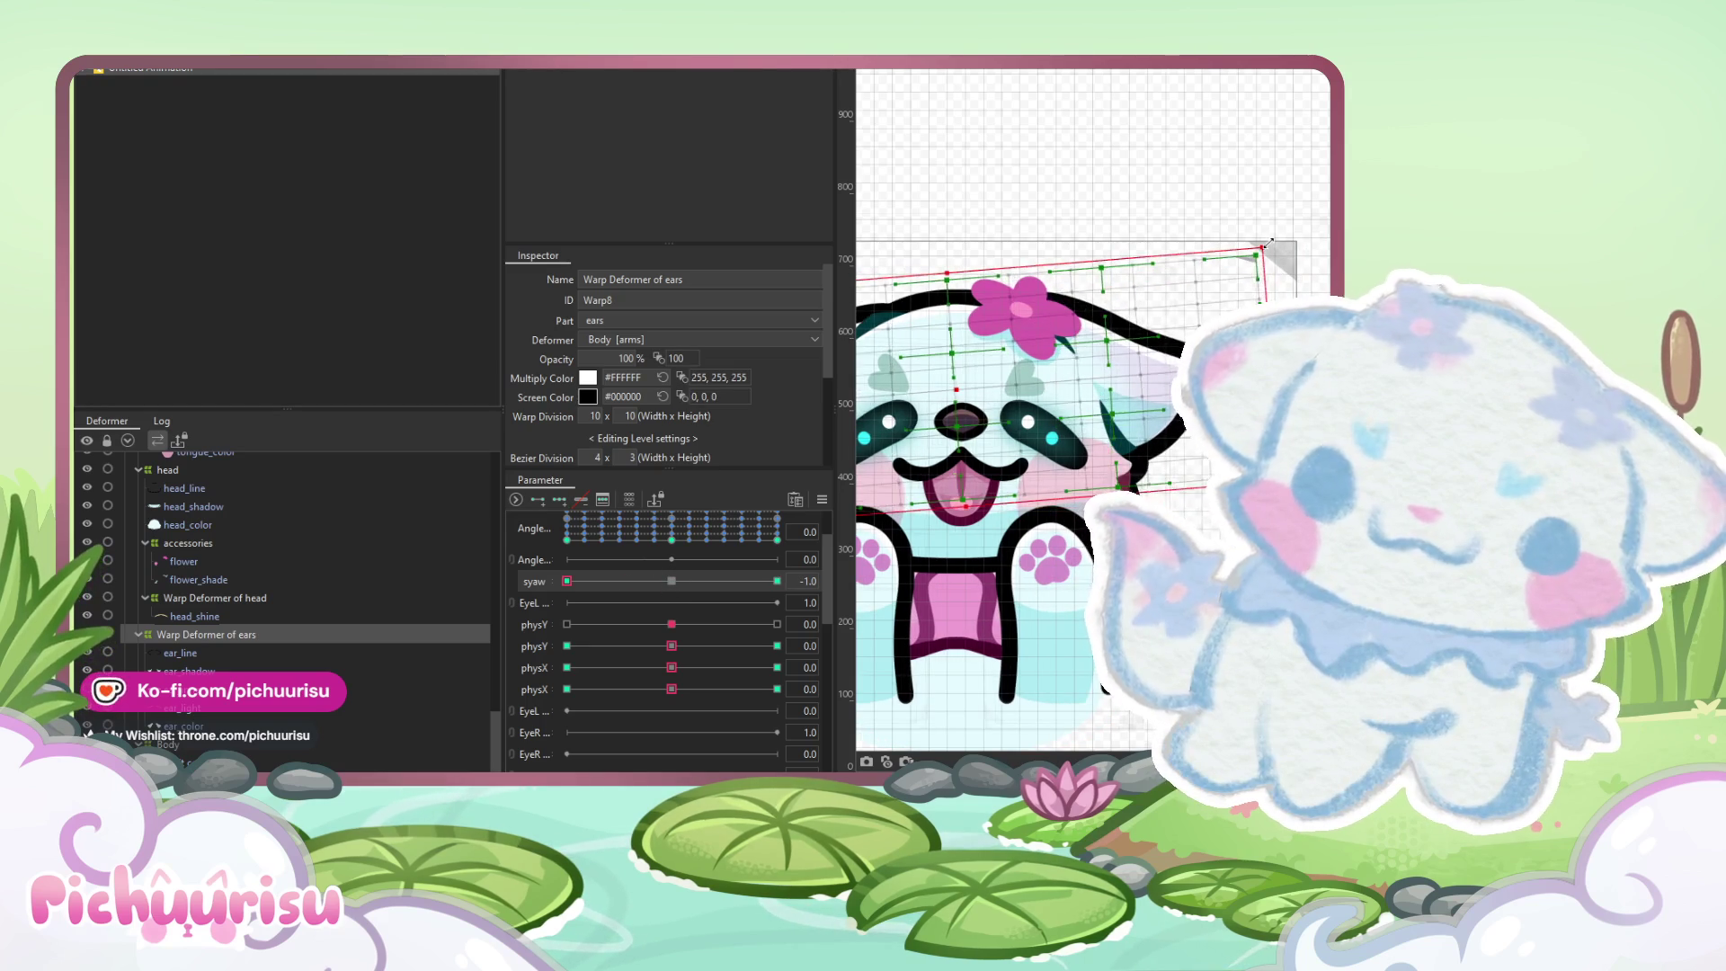
Tilt the ears the opposite way at syaw +1, return syaw to 0 and set physX to 0.2
{"action": "scroll", "coordinate": [1078, 405], "scroll_direction": "down", "scroll_amount": 1}
{"action": "left_click", "coordinate": [776, 581]}
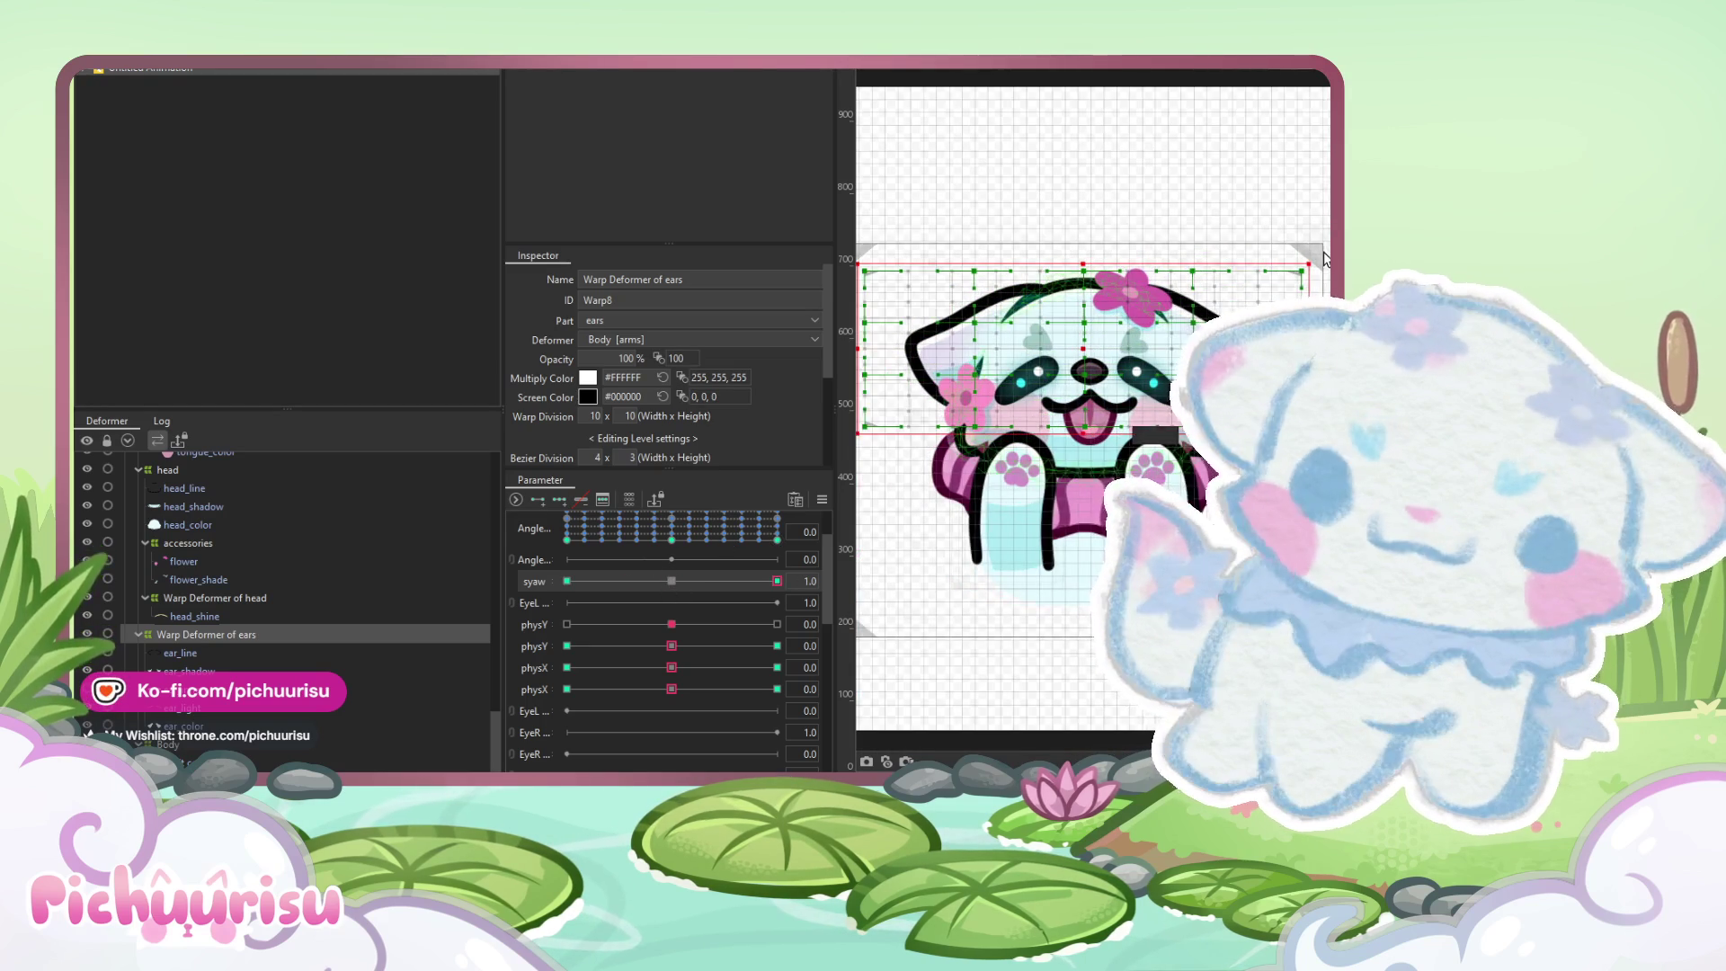
{"action": "left_click_drag", "start_coordinate": [1294, 248], "coordinate": [1327, 276]}
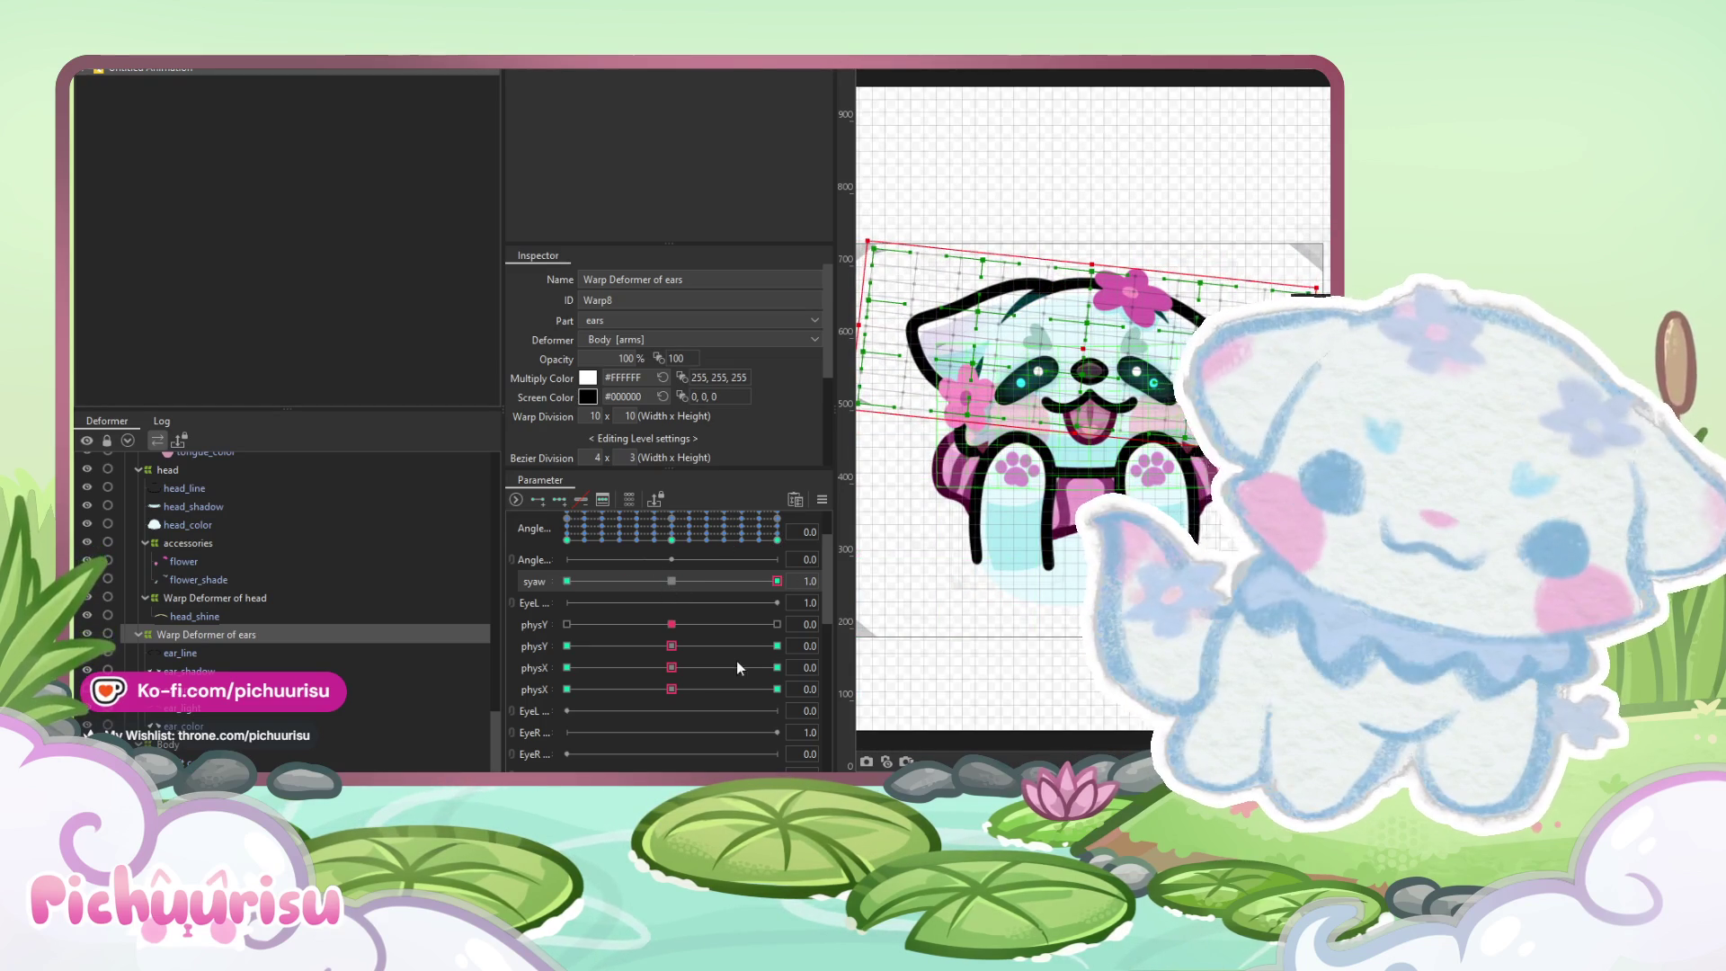
{"action": "left_click", "coordinate": [671, 581]}
{"action": "mouse_move", "coordinate": [671, 689]}
{"action": "left_mouse_down"}
{"action": "mouse_move", "coordinate": [730, 676]}
{"action": "mouse_move", "coordinate": [676, 689]}
{"action": "mouse_move", "coordinate": [691, 689]}
{"action": "left_mouse_up"}
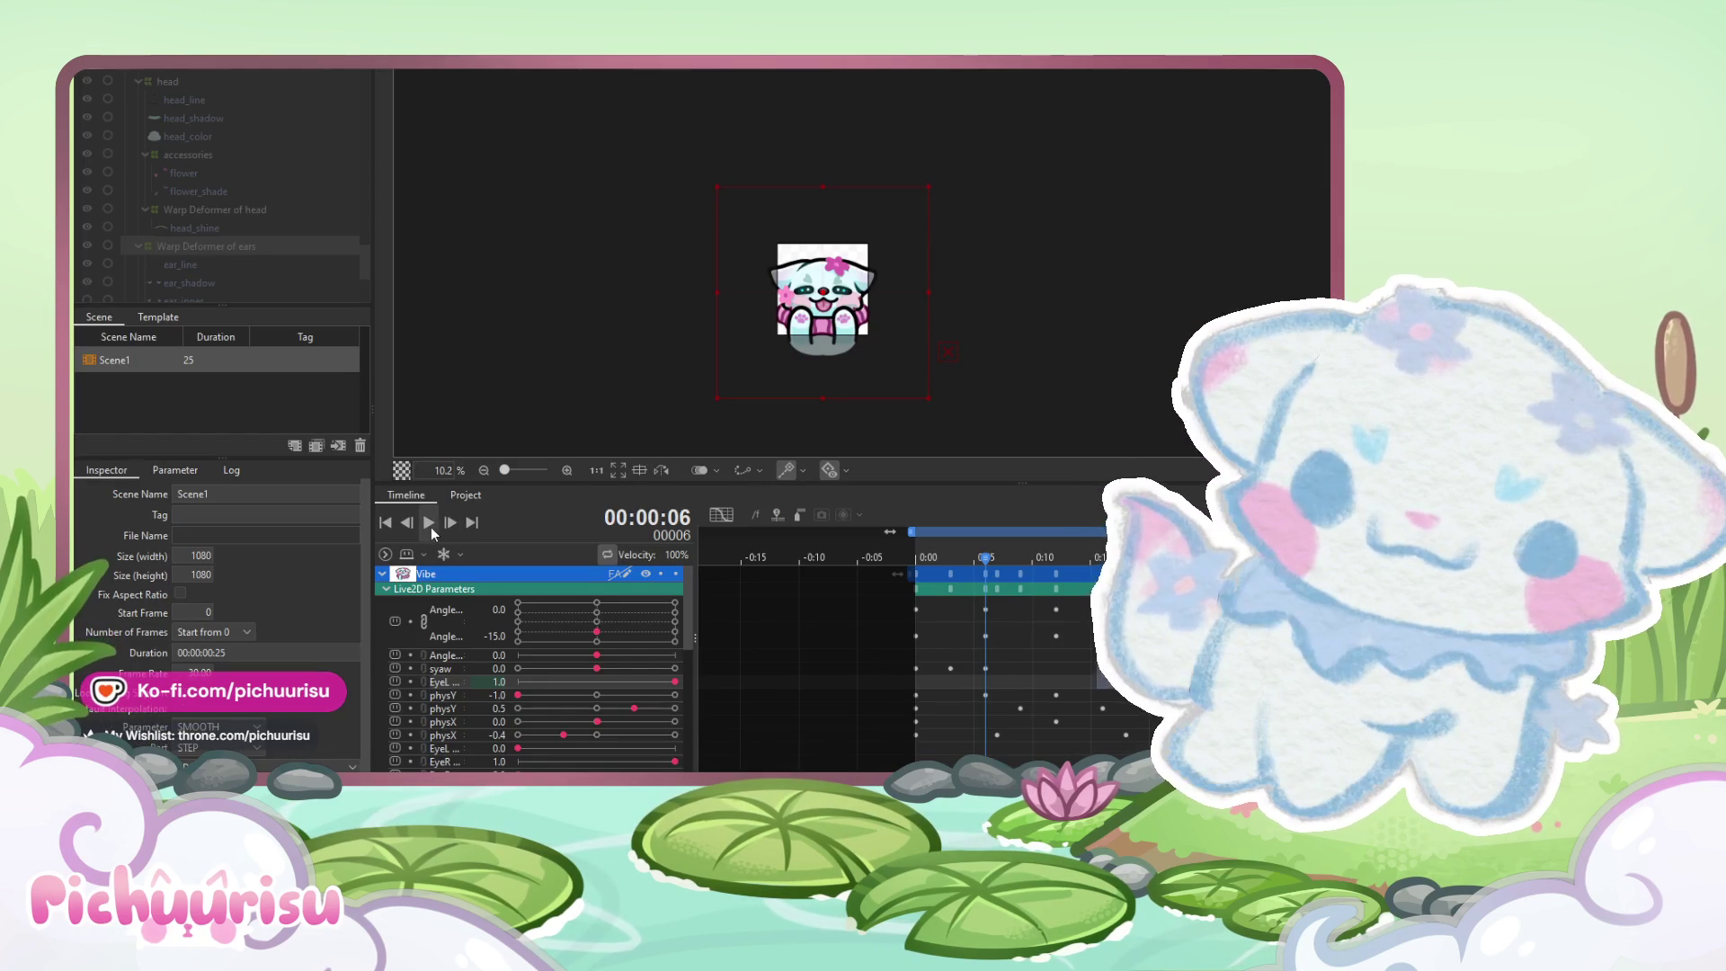
Play the emote and reset the third physX value to 0.0 before replaying
{"action": "left_click", "coordinate": [430, 525]}
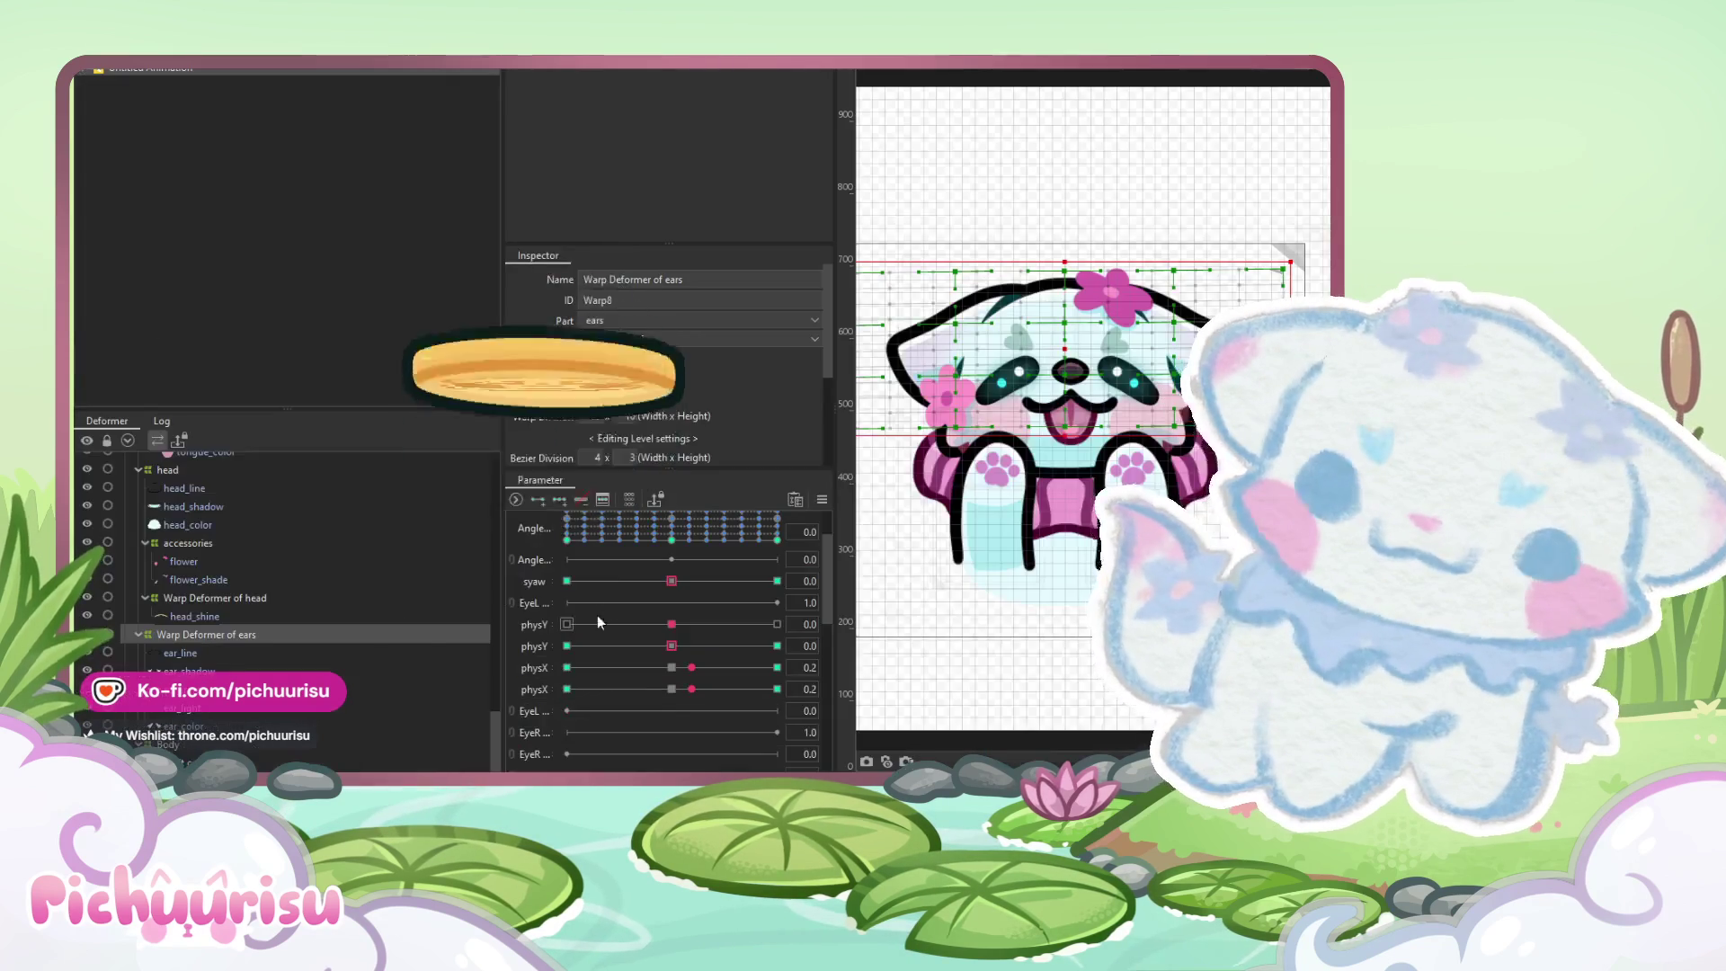
{"action": "left_click", "coordinate": [672, 667]}
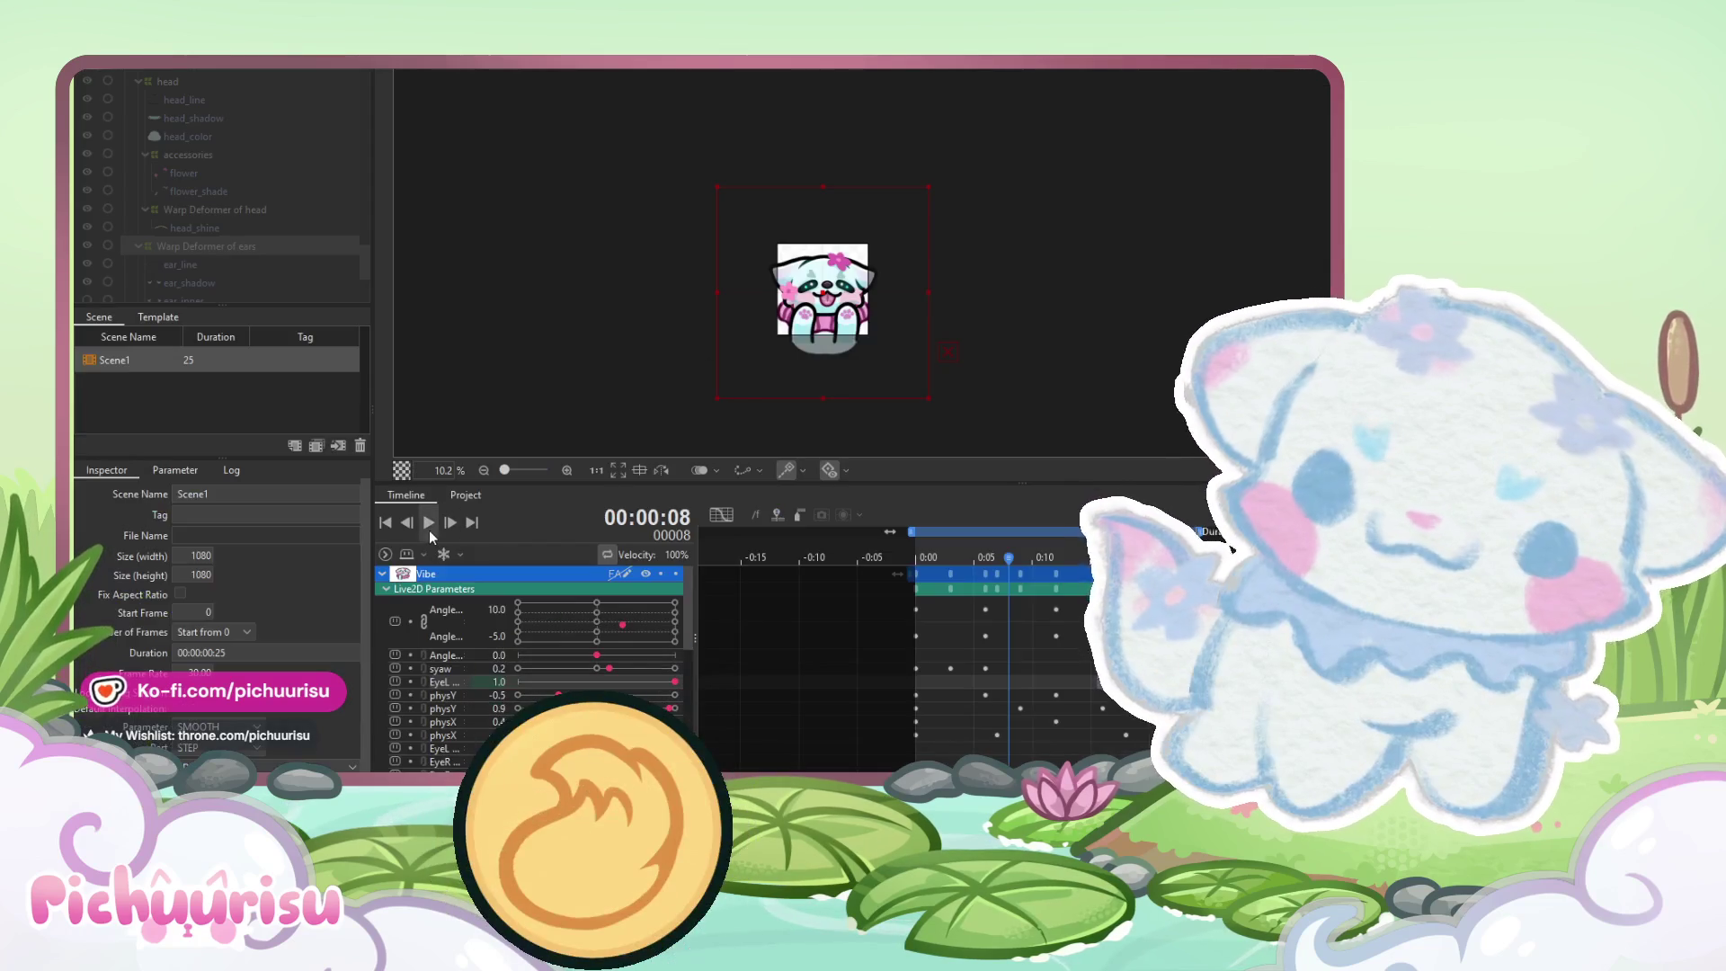
{"action": "left_click", "coordinate": [426, 530]}
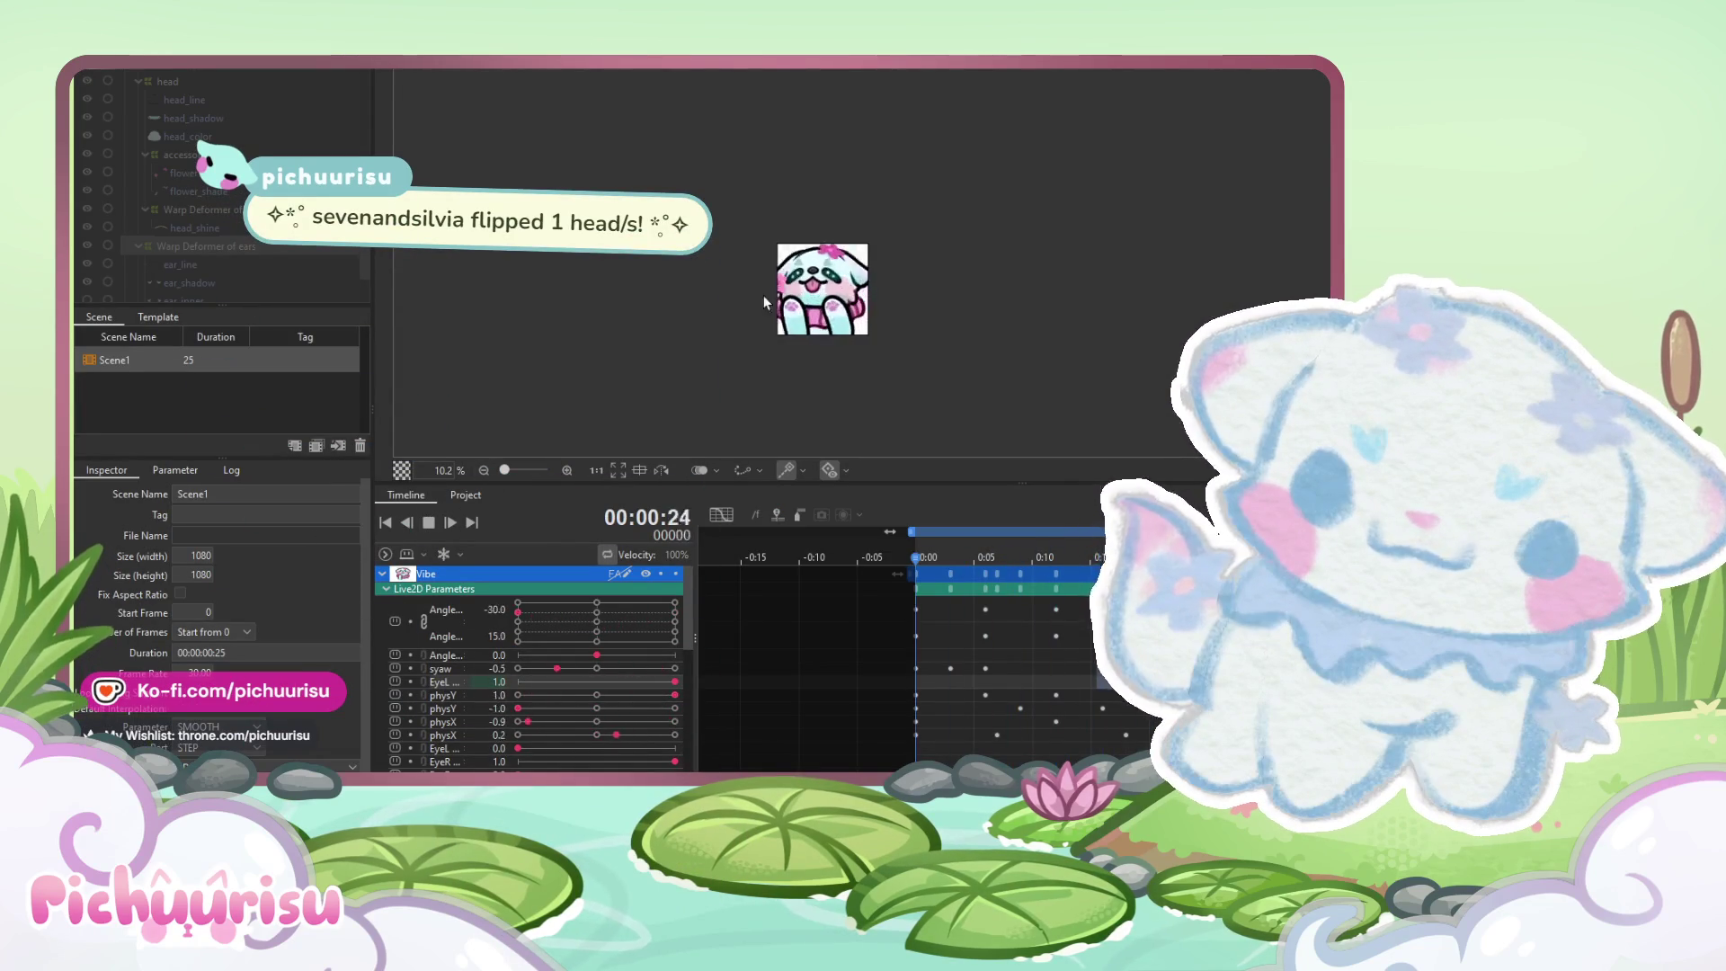
Recheck the ears warp at syaw +1.0 with the Deform Brush, then replay the sway animation
{"action": "scroll", "coordinate": [859, 266], "scroll_direction": "up", "scroll_amount": 2}
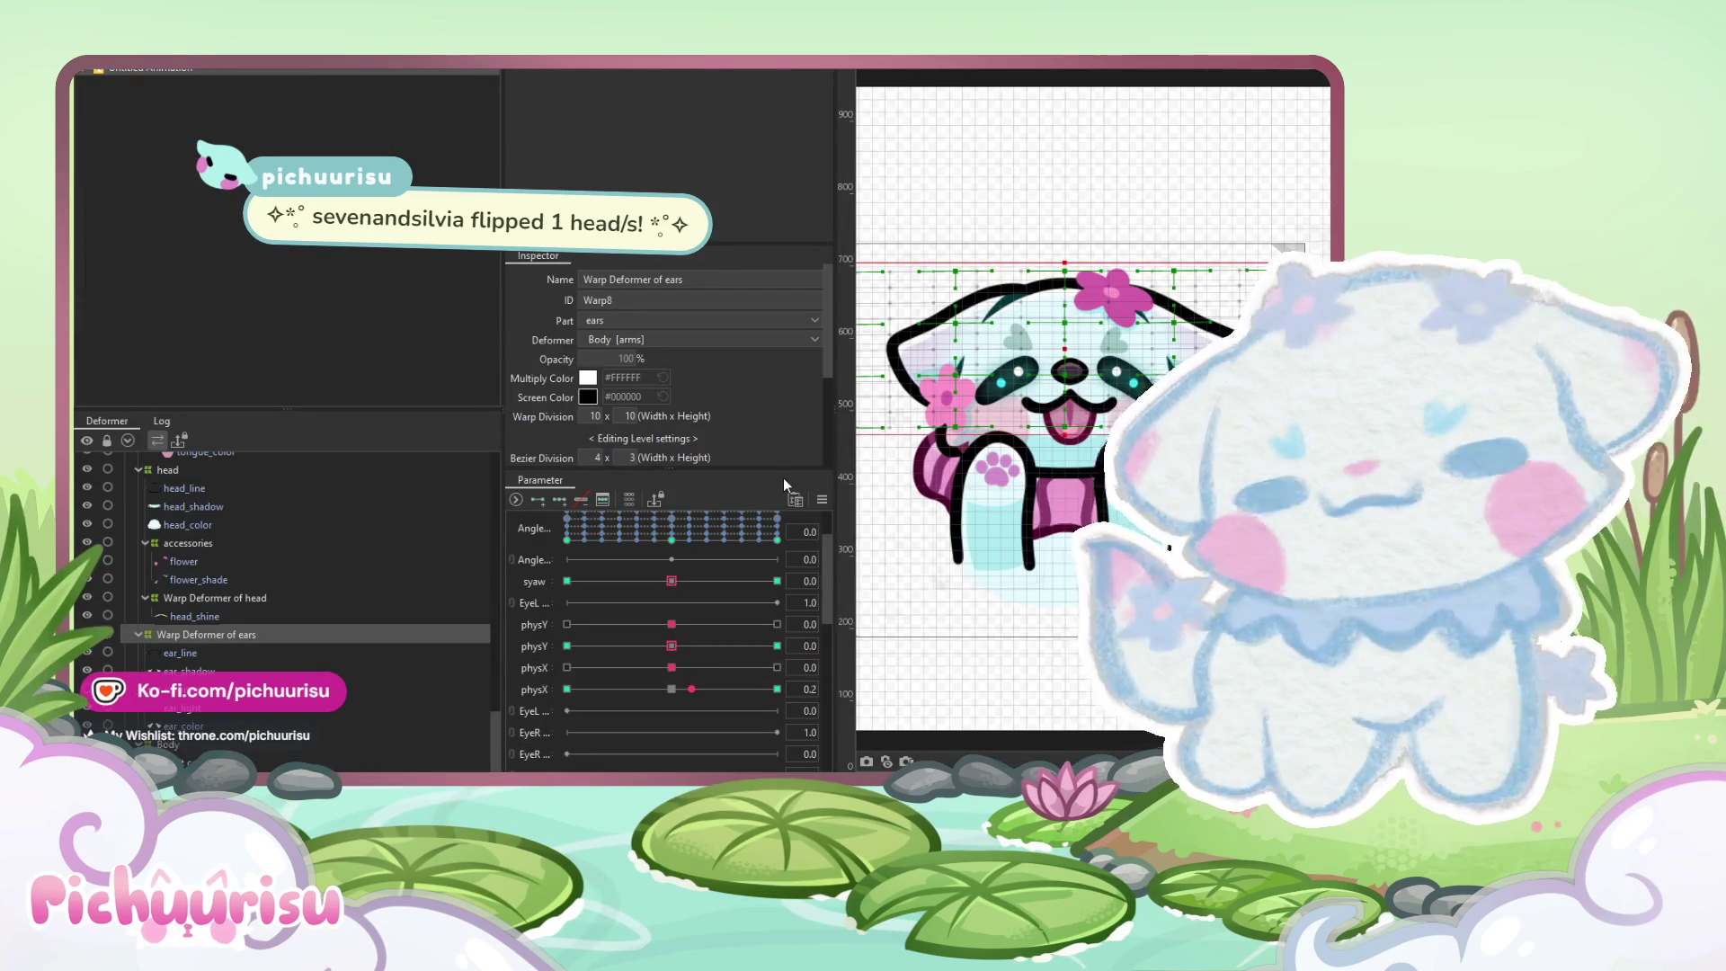
{"action": "left_click", "coordinate": [683, 572]}
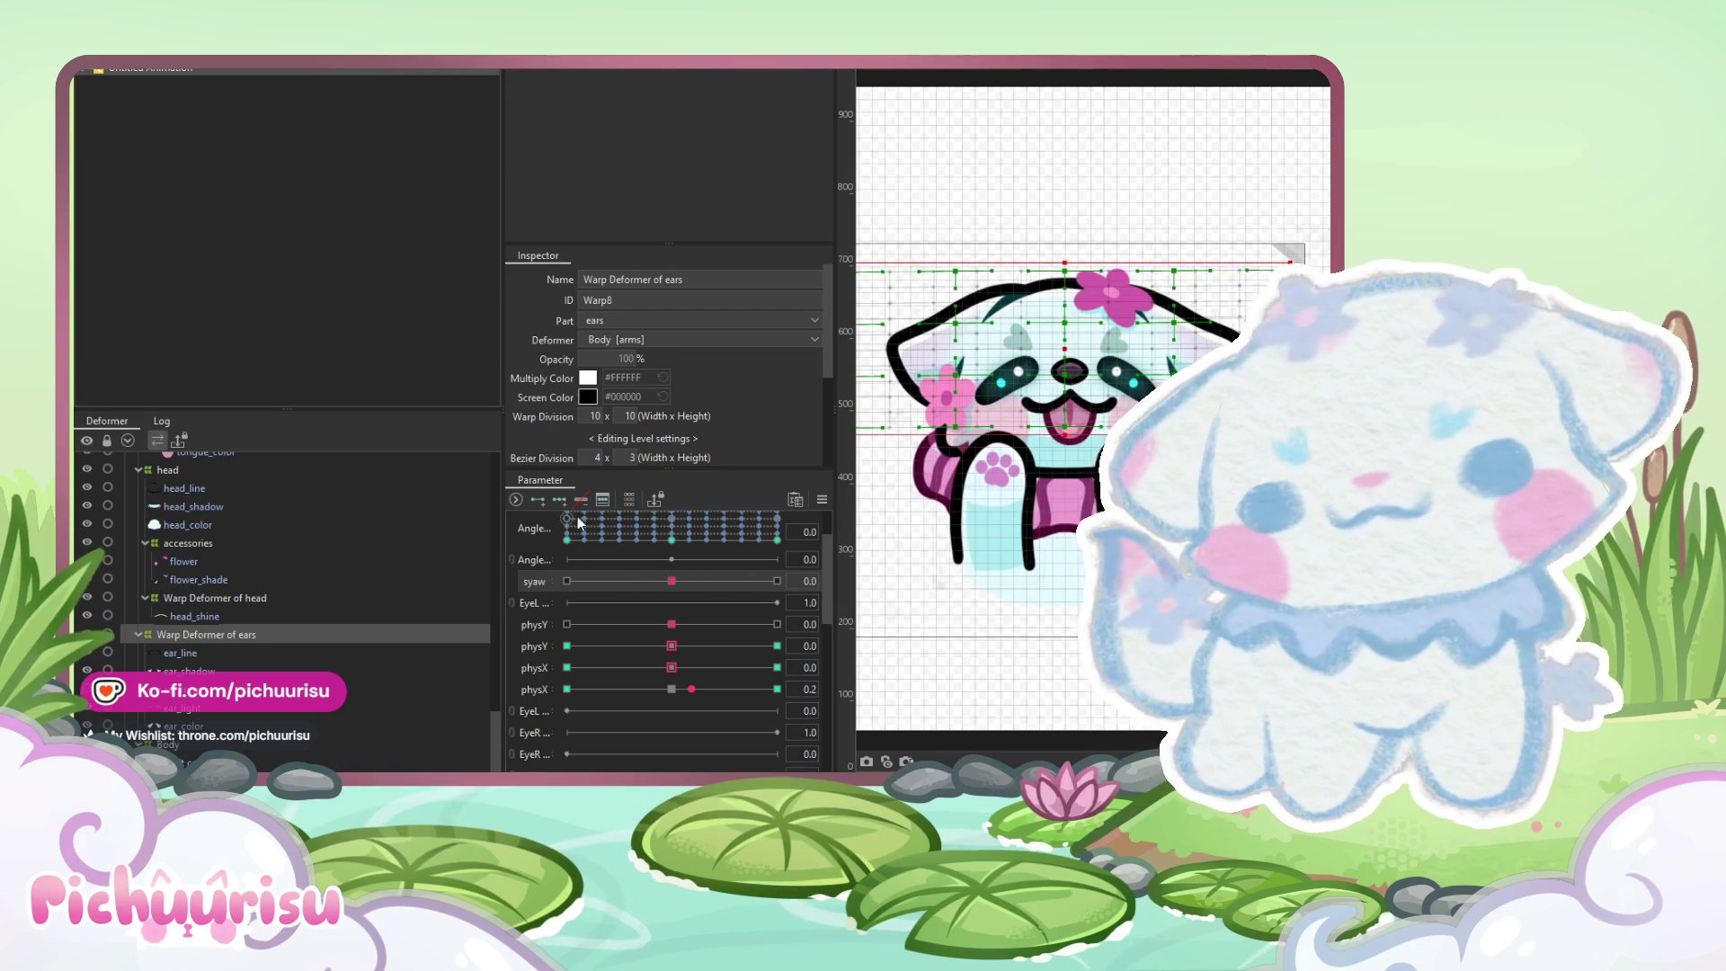
{"action": "left_click_drag", "start_coordinate": [617, 581], "coordinate": [777, 582]}
{"action": "key", "text": "b"}
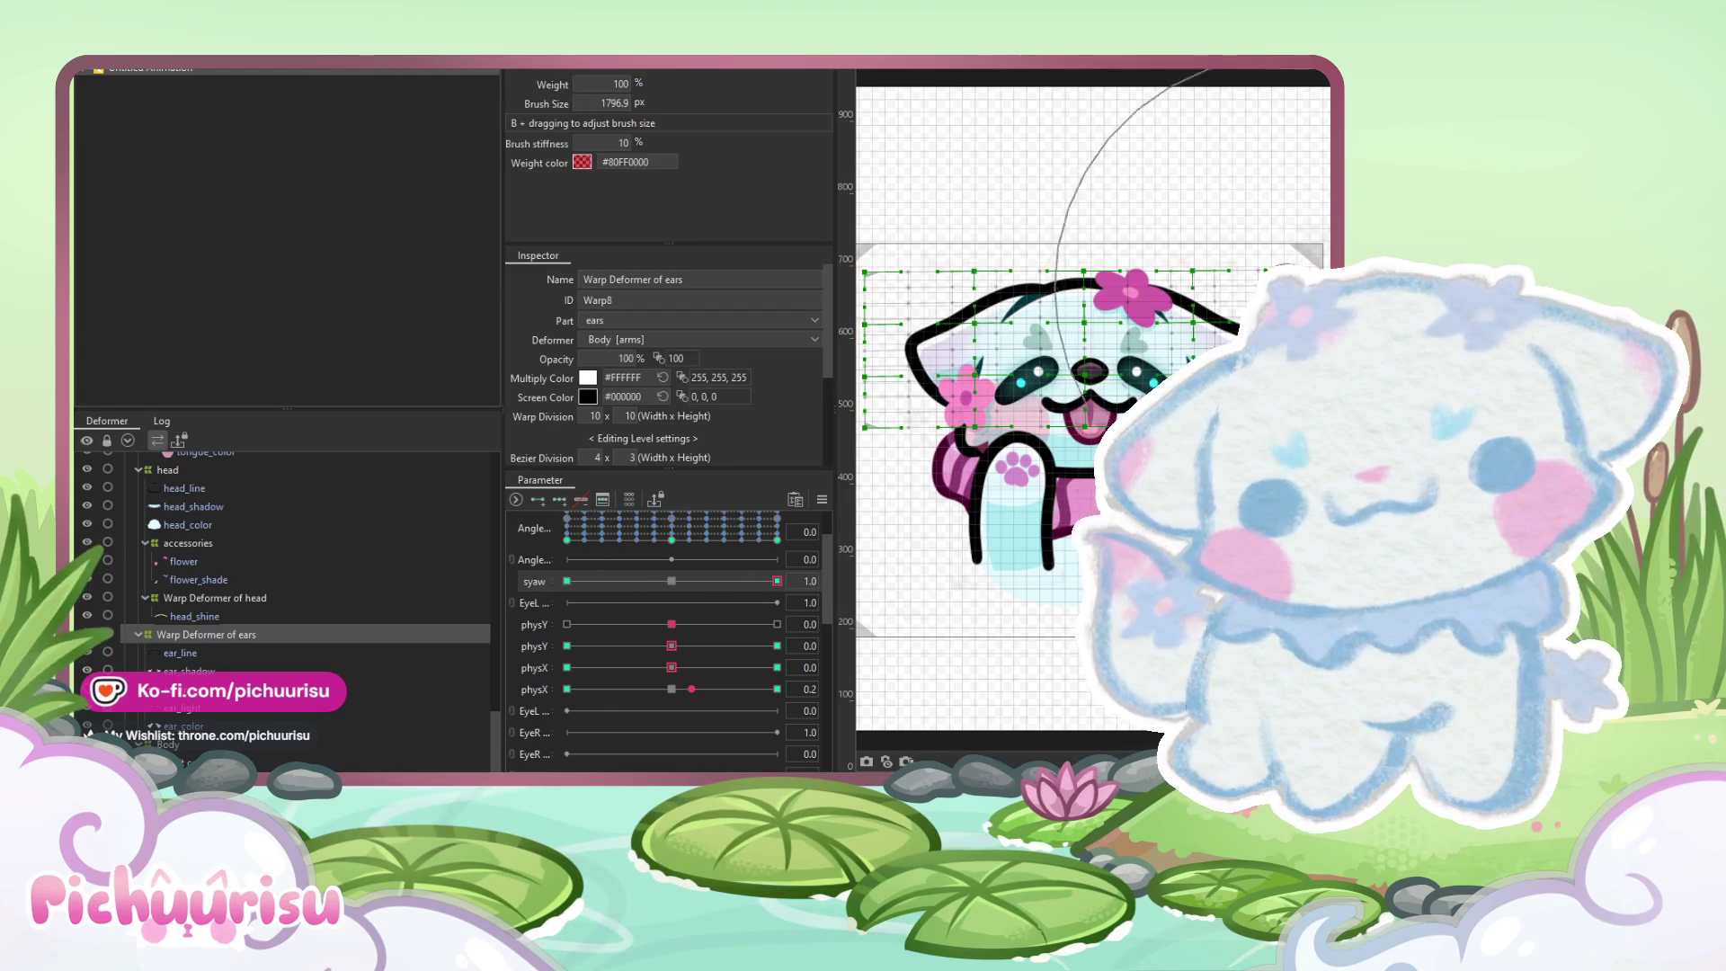
{"action": "left_click_drag", "start_coordinate": [783, 354], "coordinate": [1005, 335]}
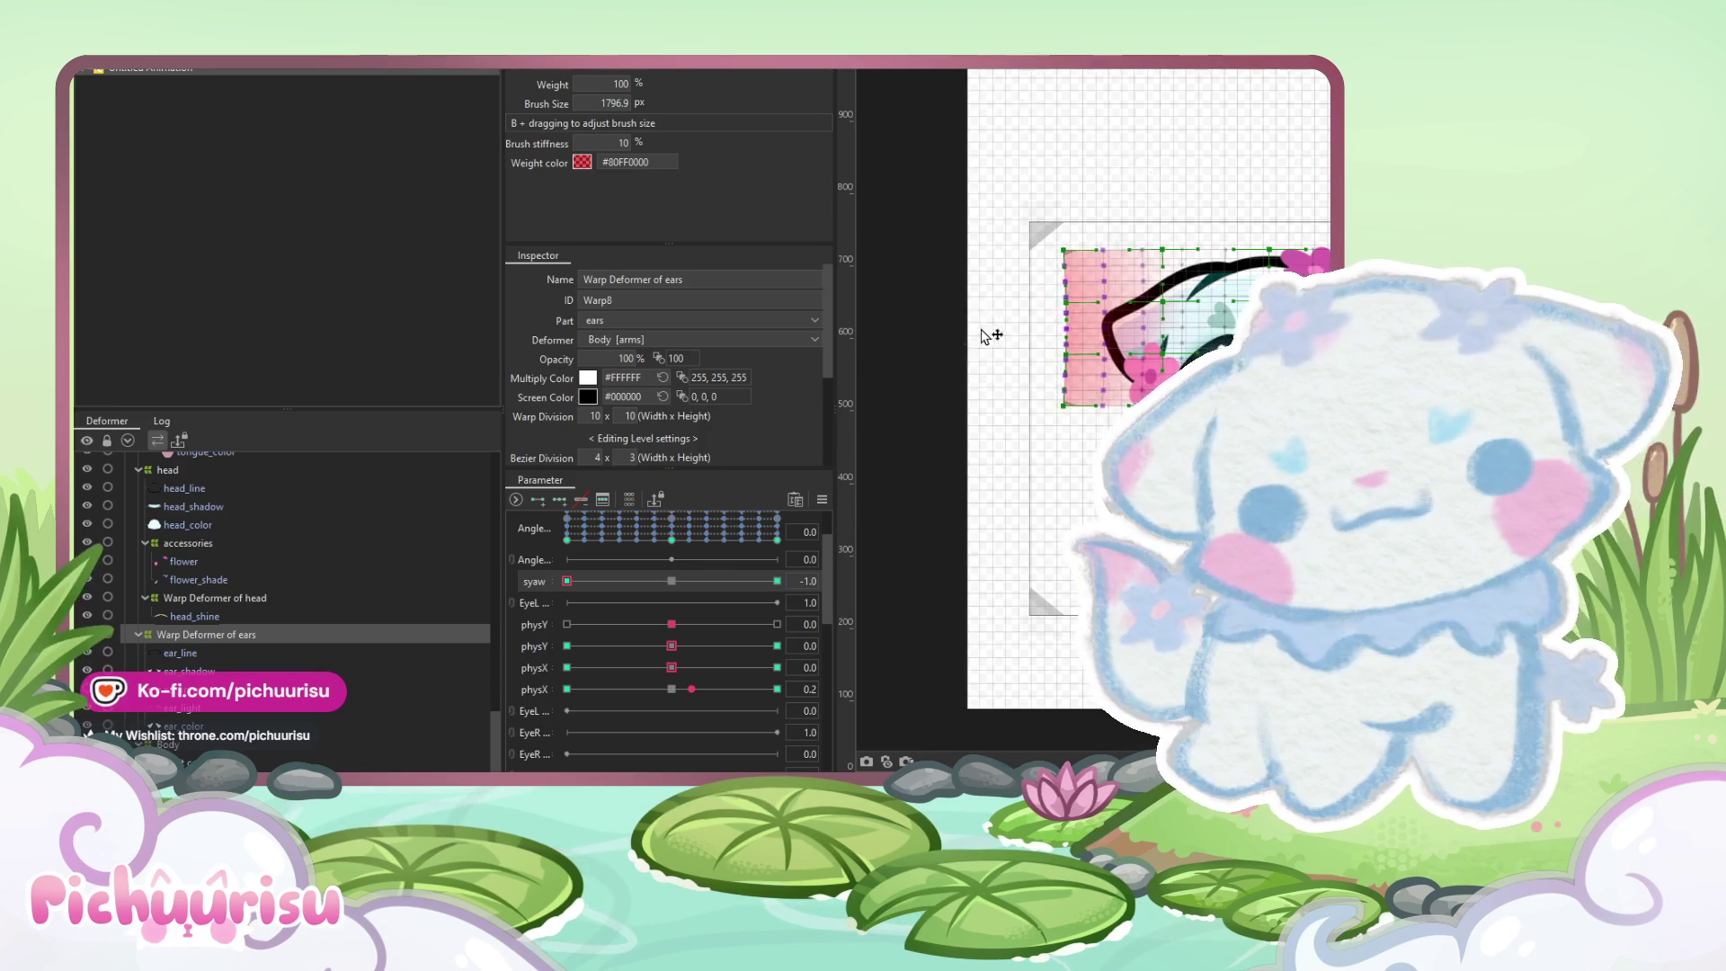
{"action": "scroll", "coordinate": [986, 339], "scroll_direction": "up", "scroll_amount": 2}
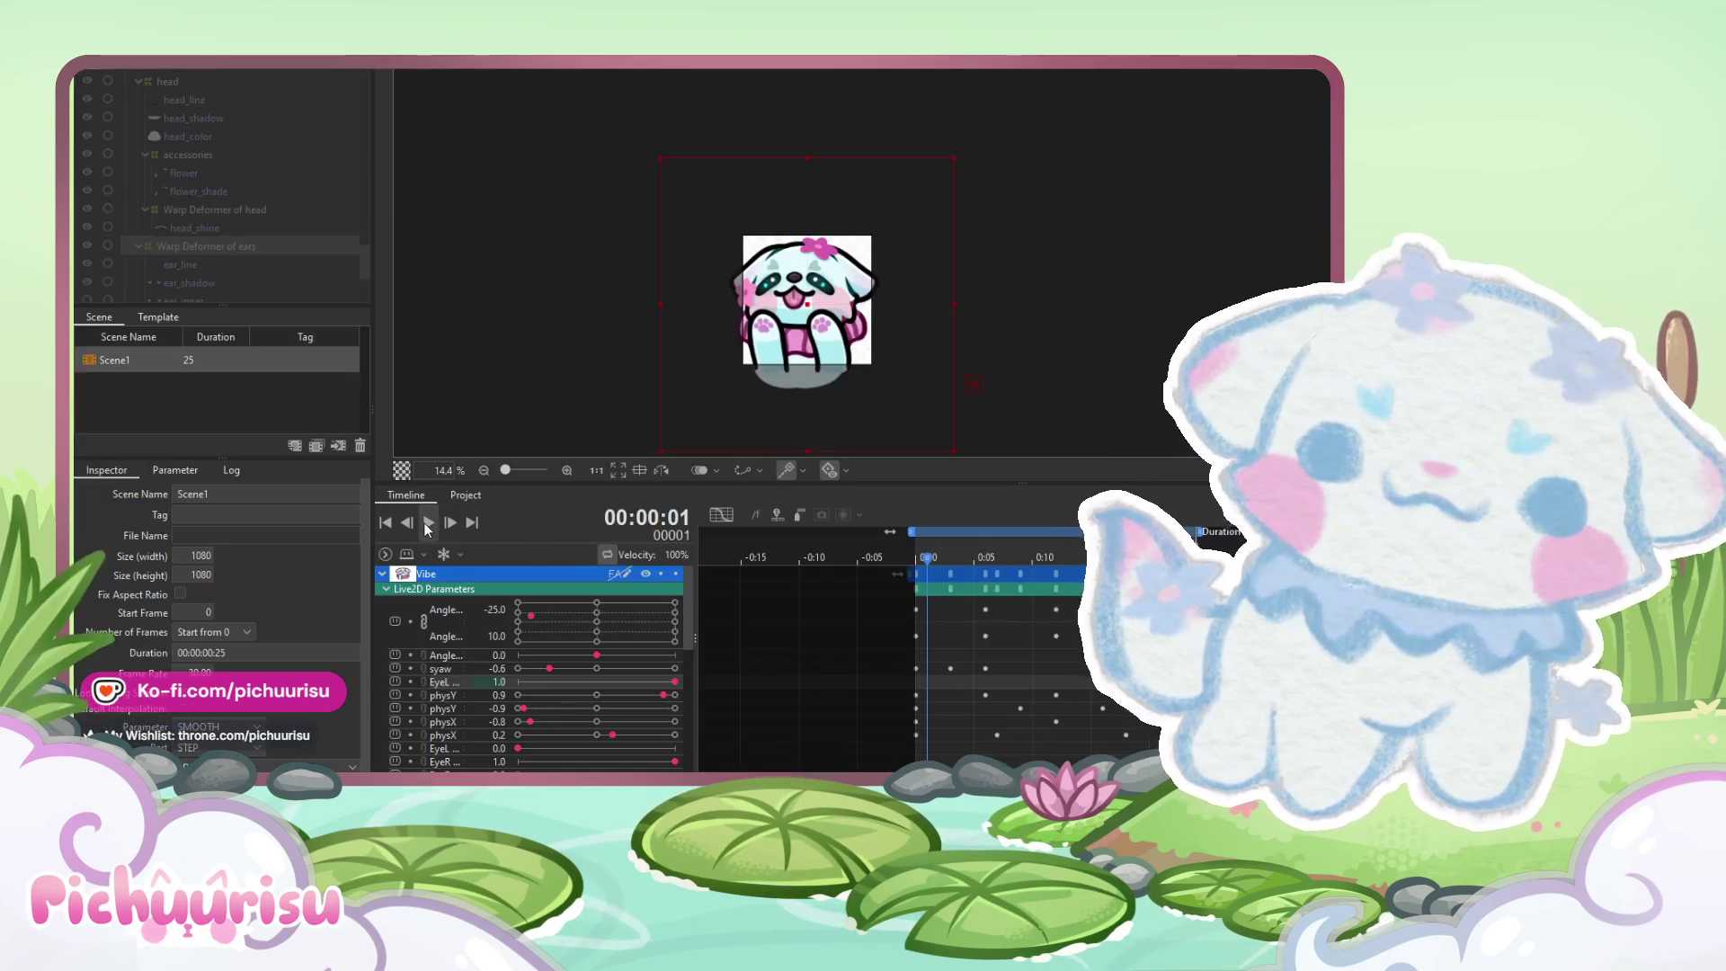
{"action": "left_click", "coordinate": [427, 523]}
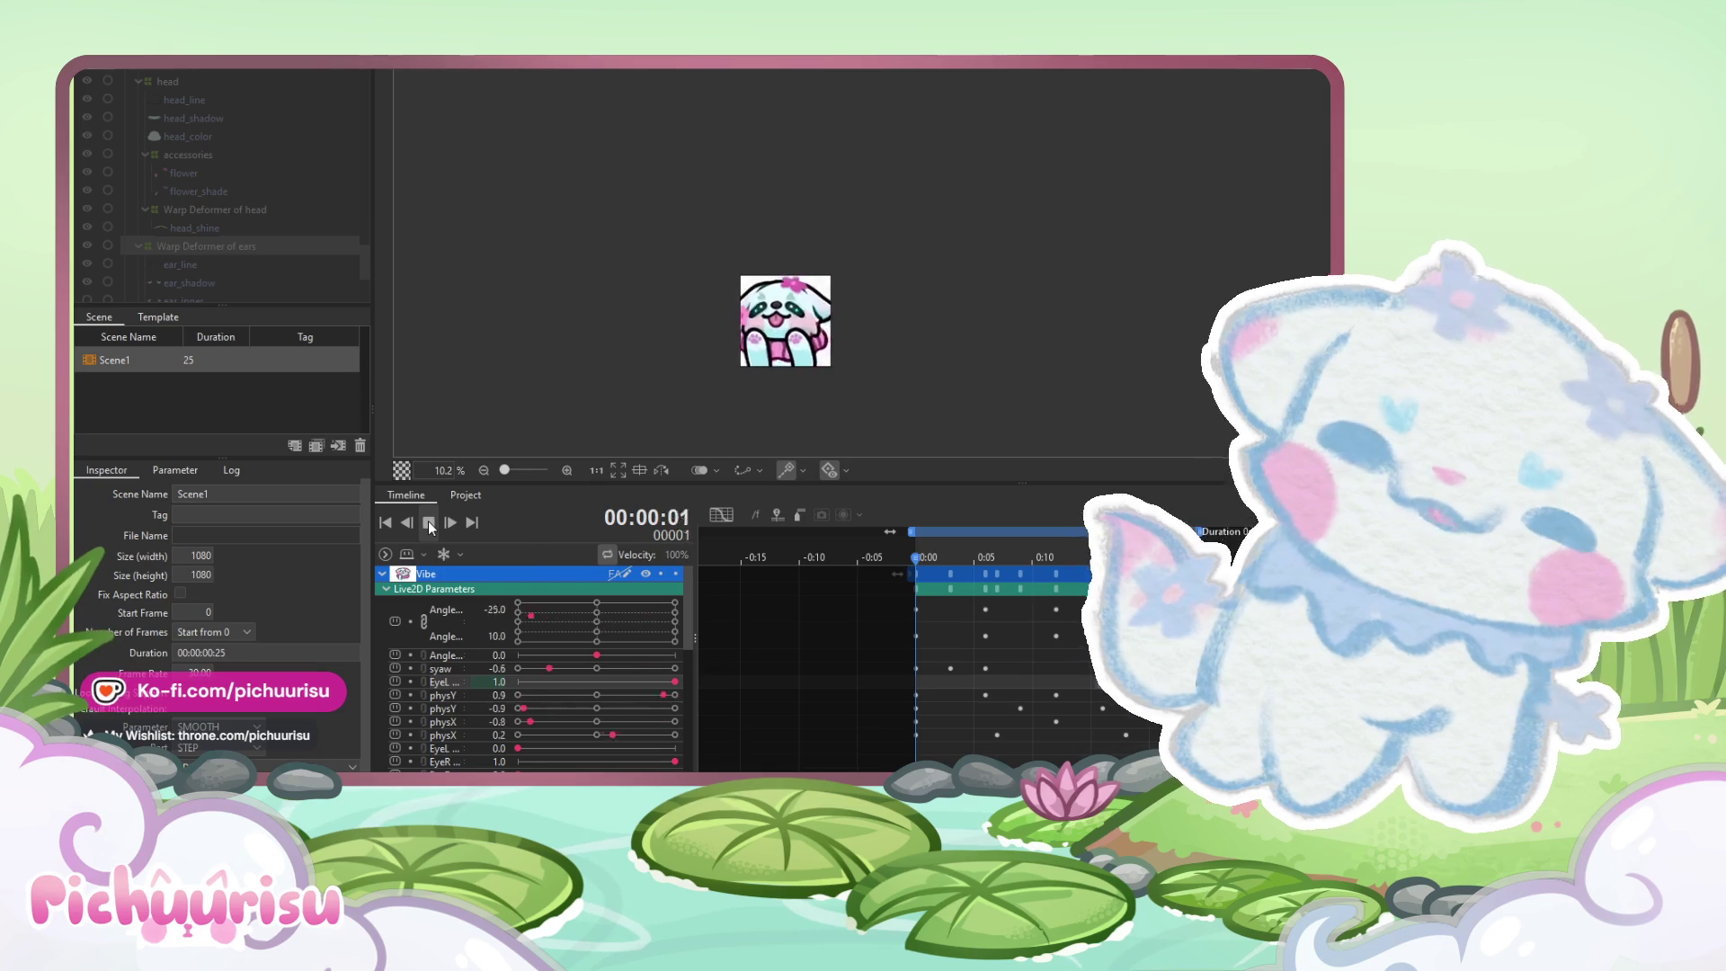
Stop playback at frame 15, then look at File > Export For Runtime and close the menu
{"action": "left_click", "coordinate": [429, 524]}
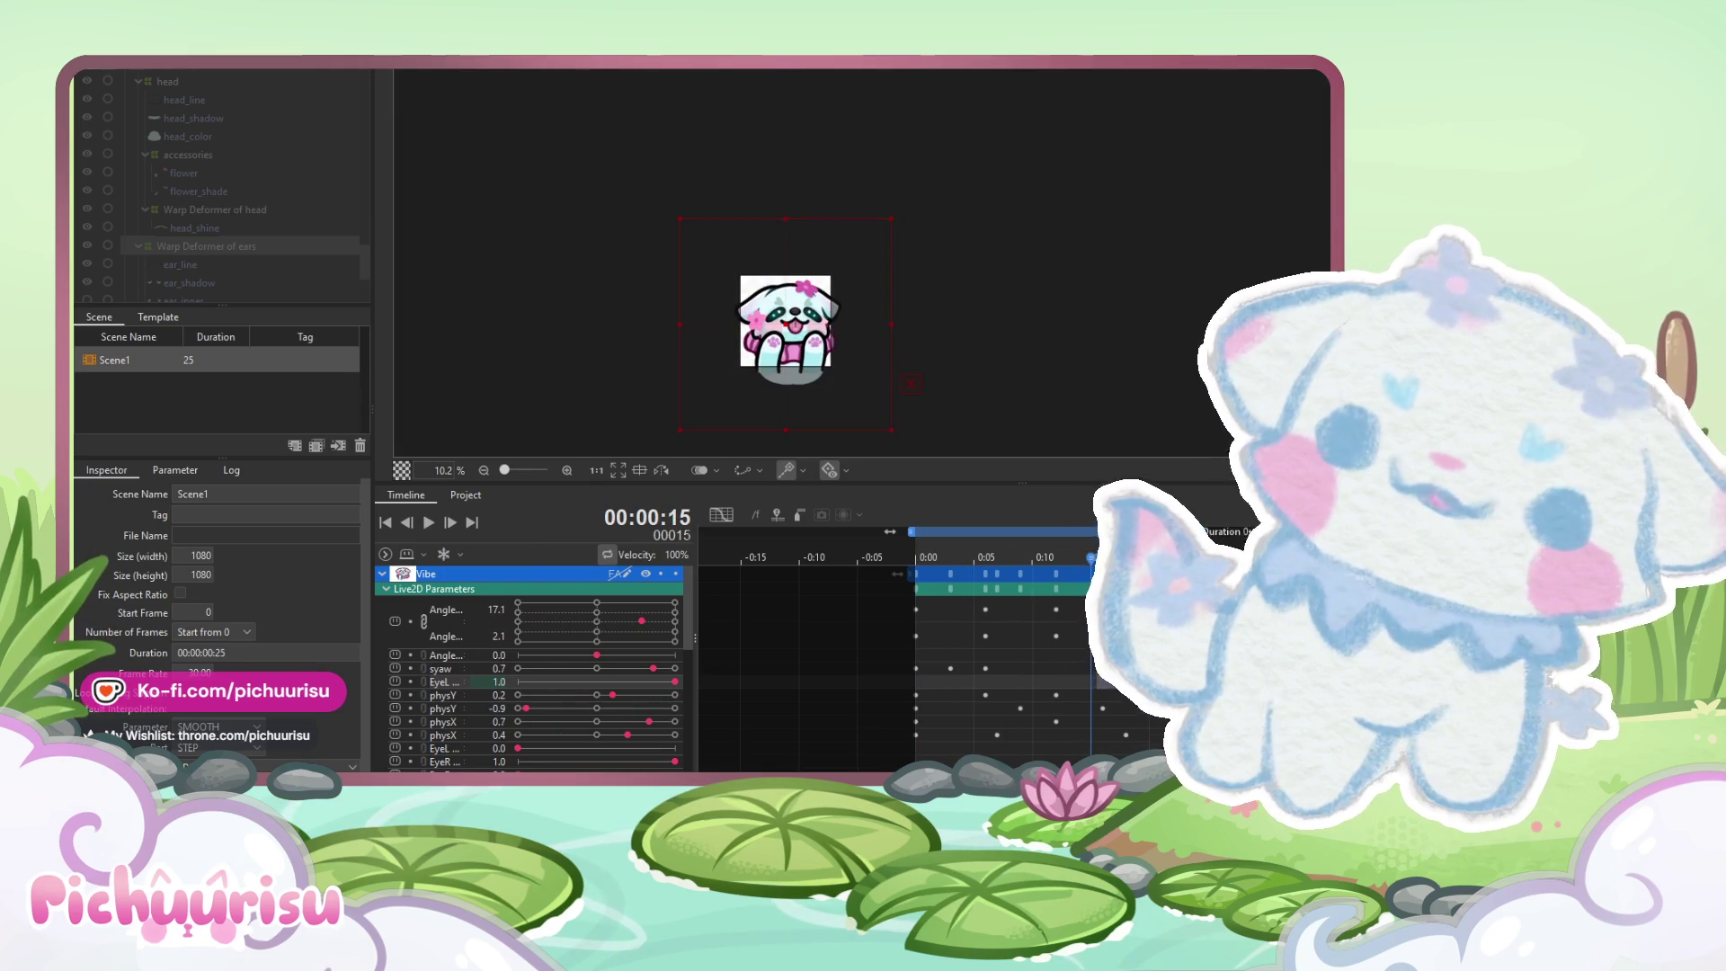
{"action": "key", "text": "alt+f"}
{"action": "mouse_move", "coordinate": [175, 185]}
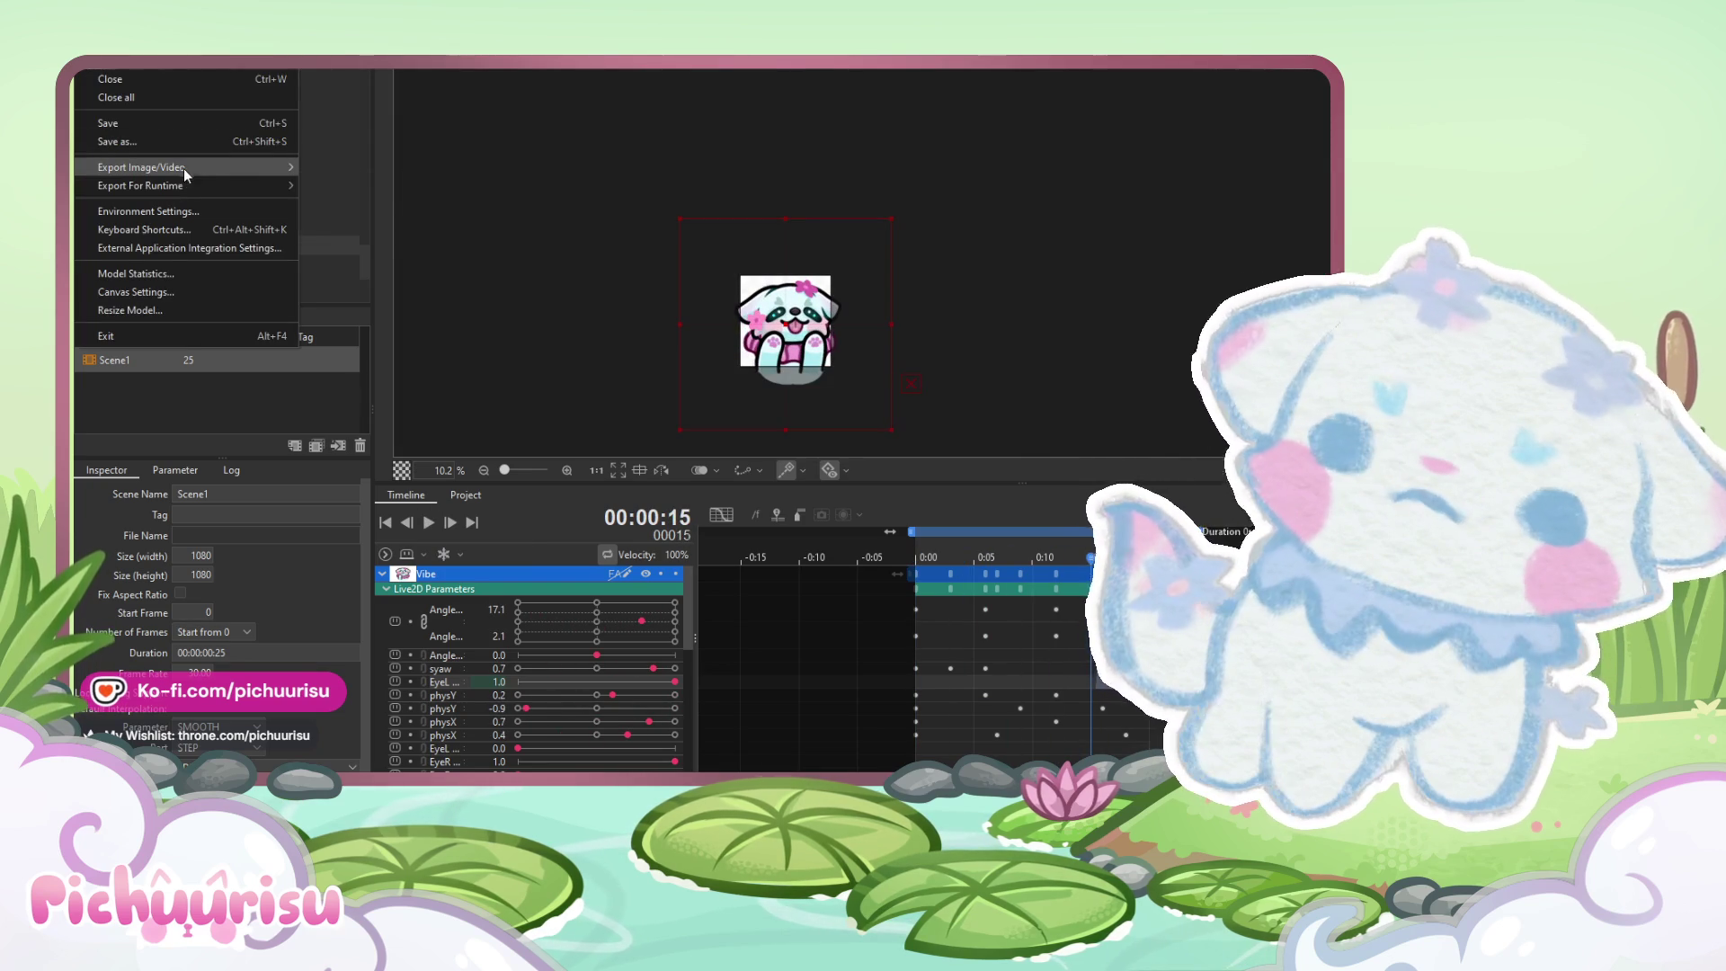
{"action": "left_click", "coordinate": [397, 191]}
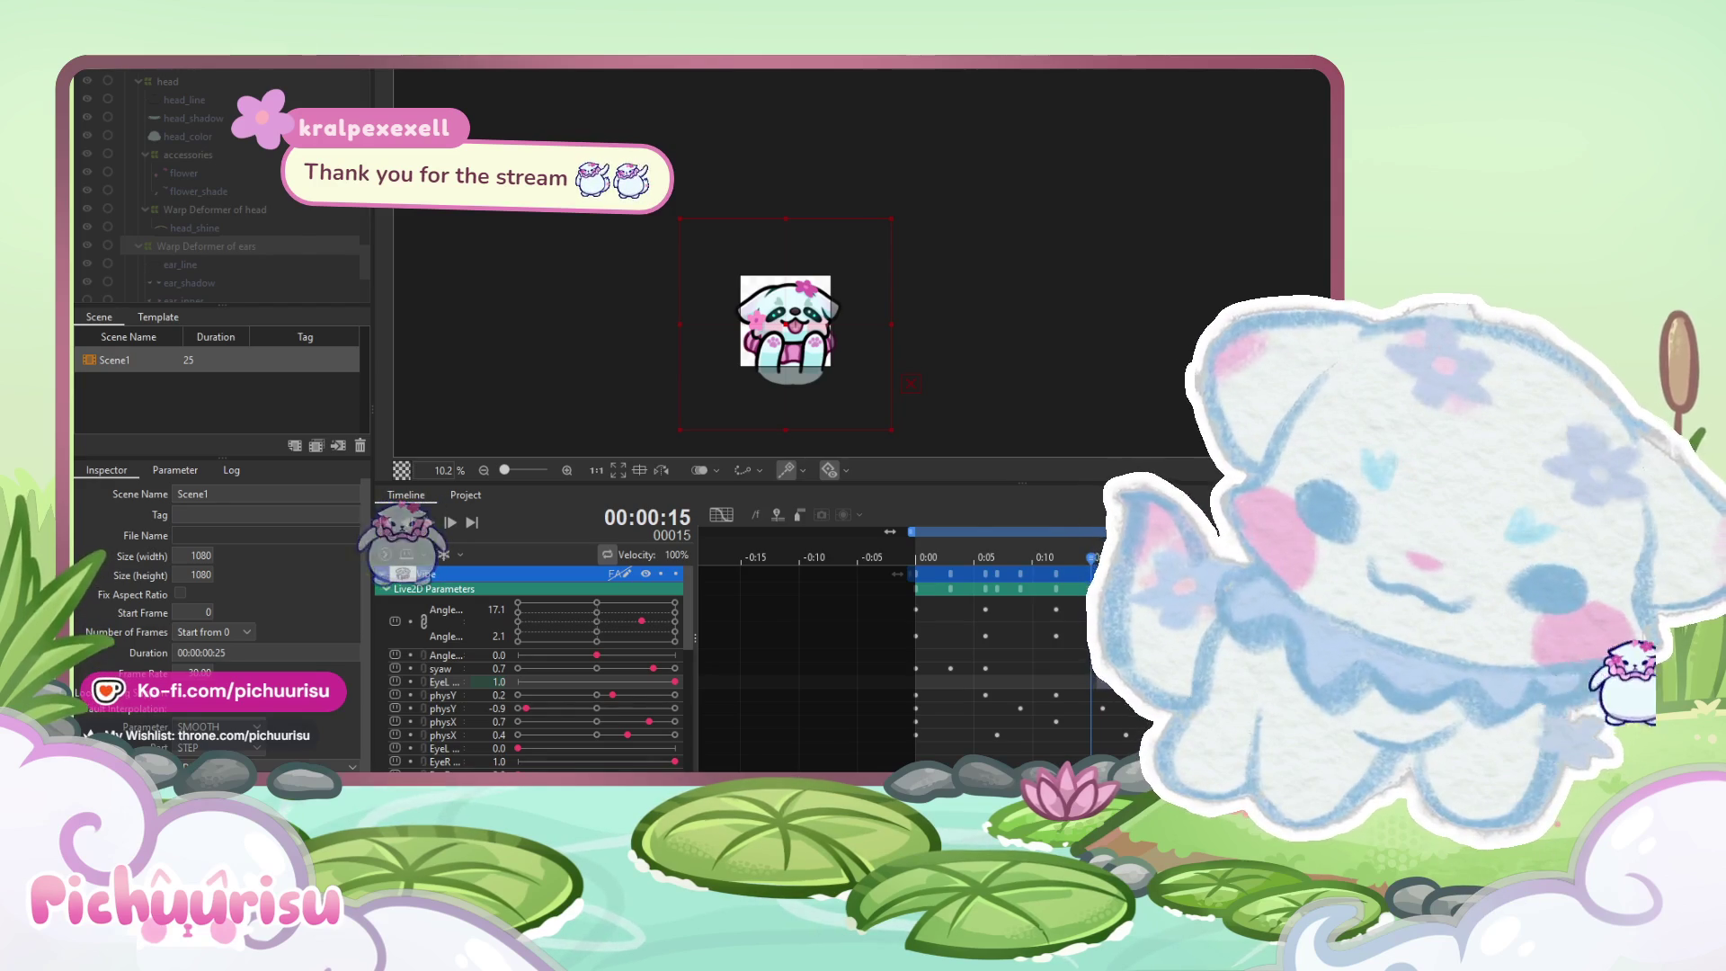
{"action": "key", "text": "alt+f"}
{"action": "mouse_move", "coordinate": [141, 168]}
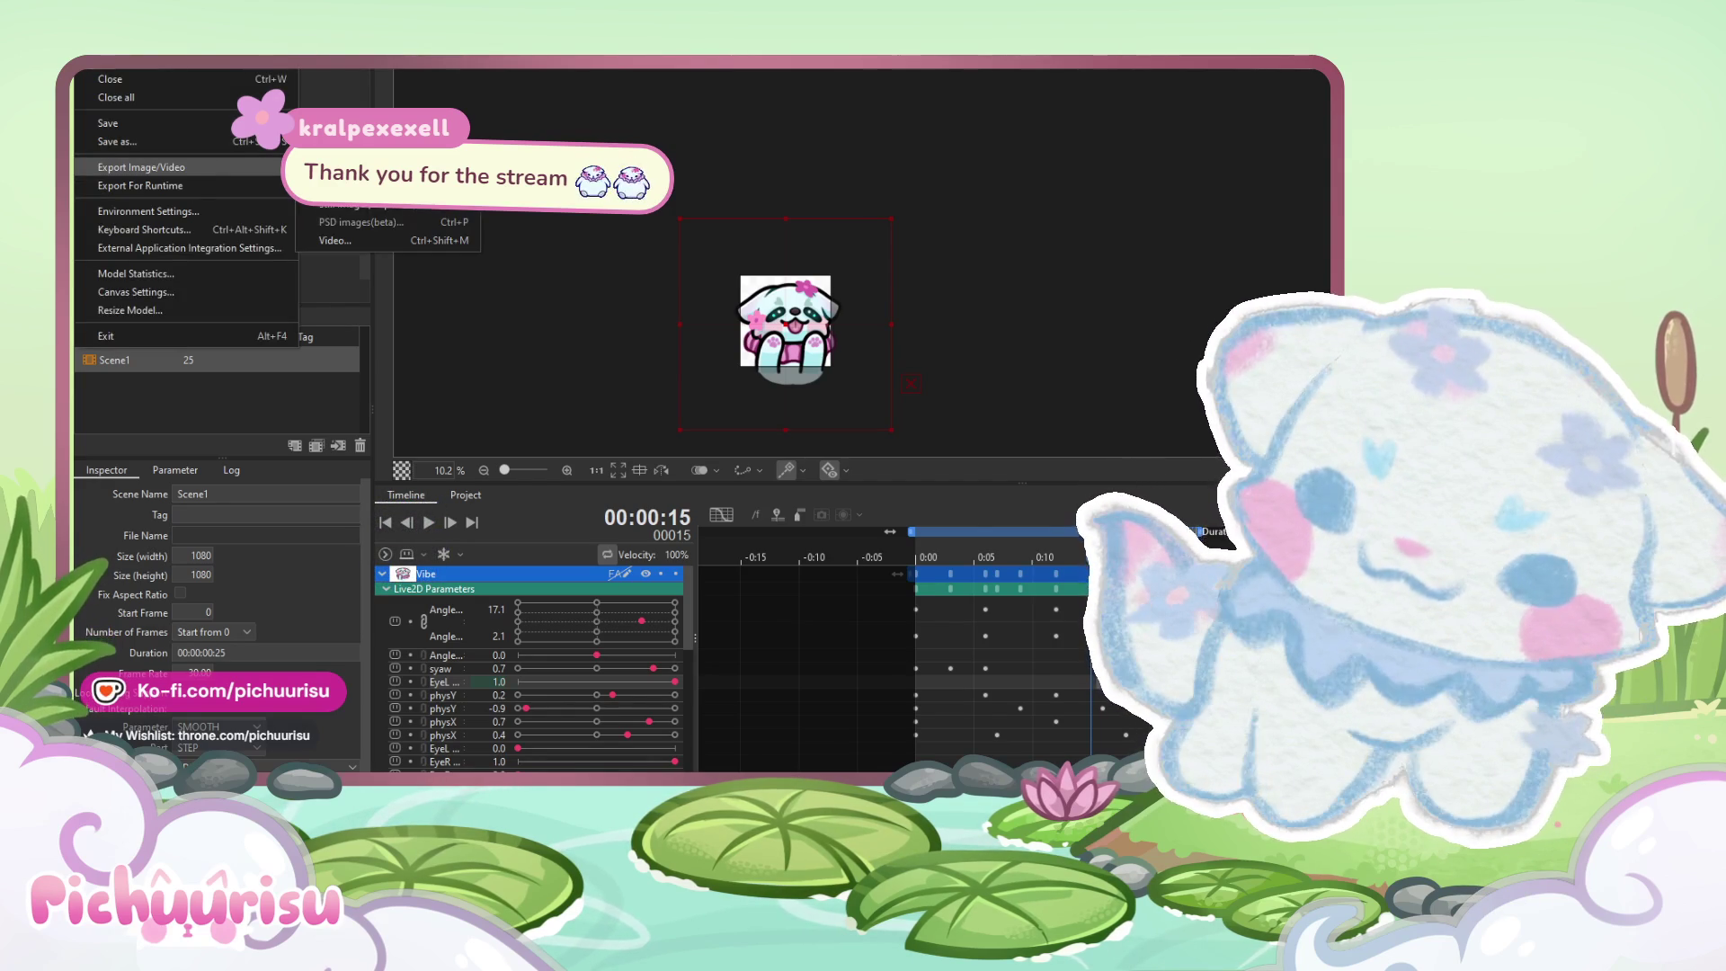
{"action": "key", "text": "Escape"}
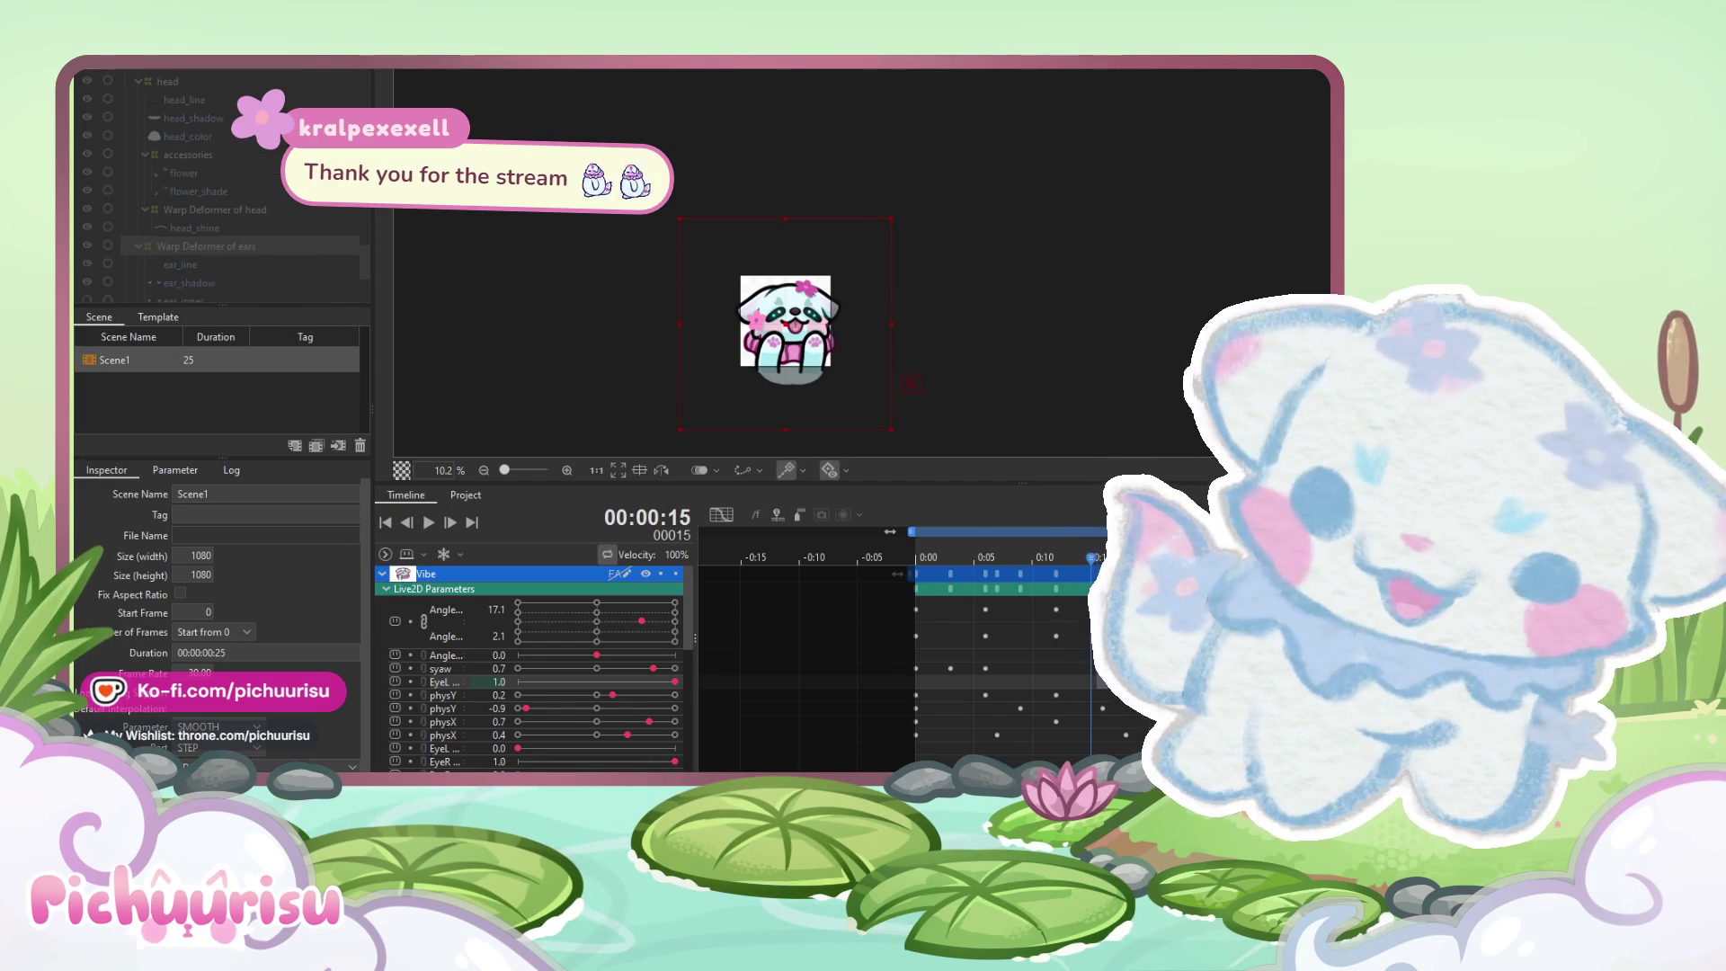
{"action": "key", "text": "alt+f"}
{"action": "key", "text": "Escape"}
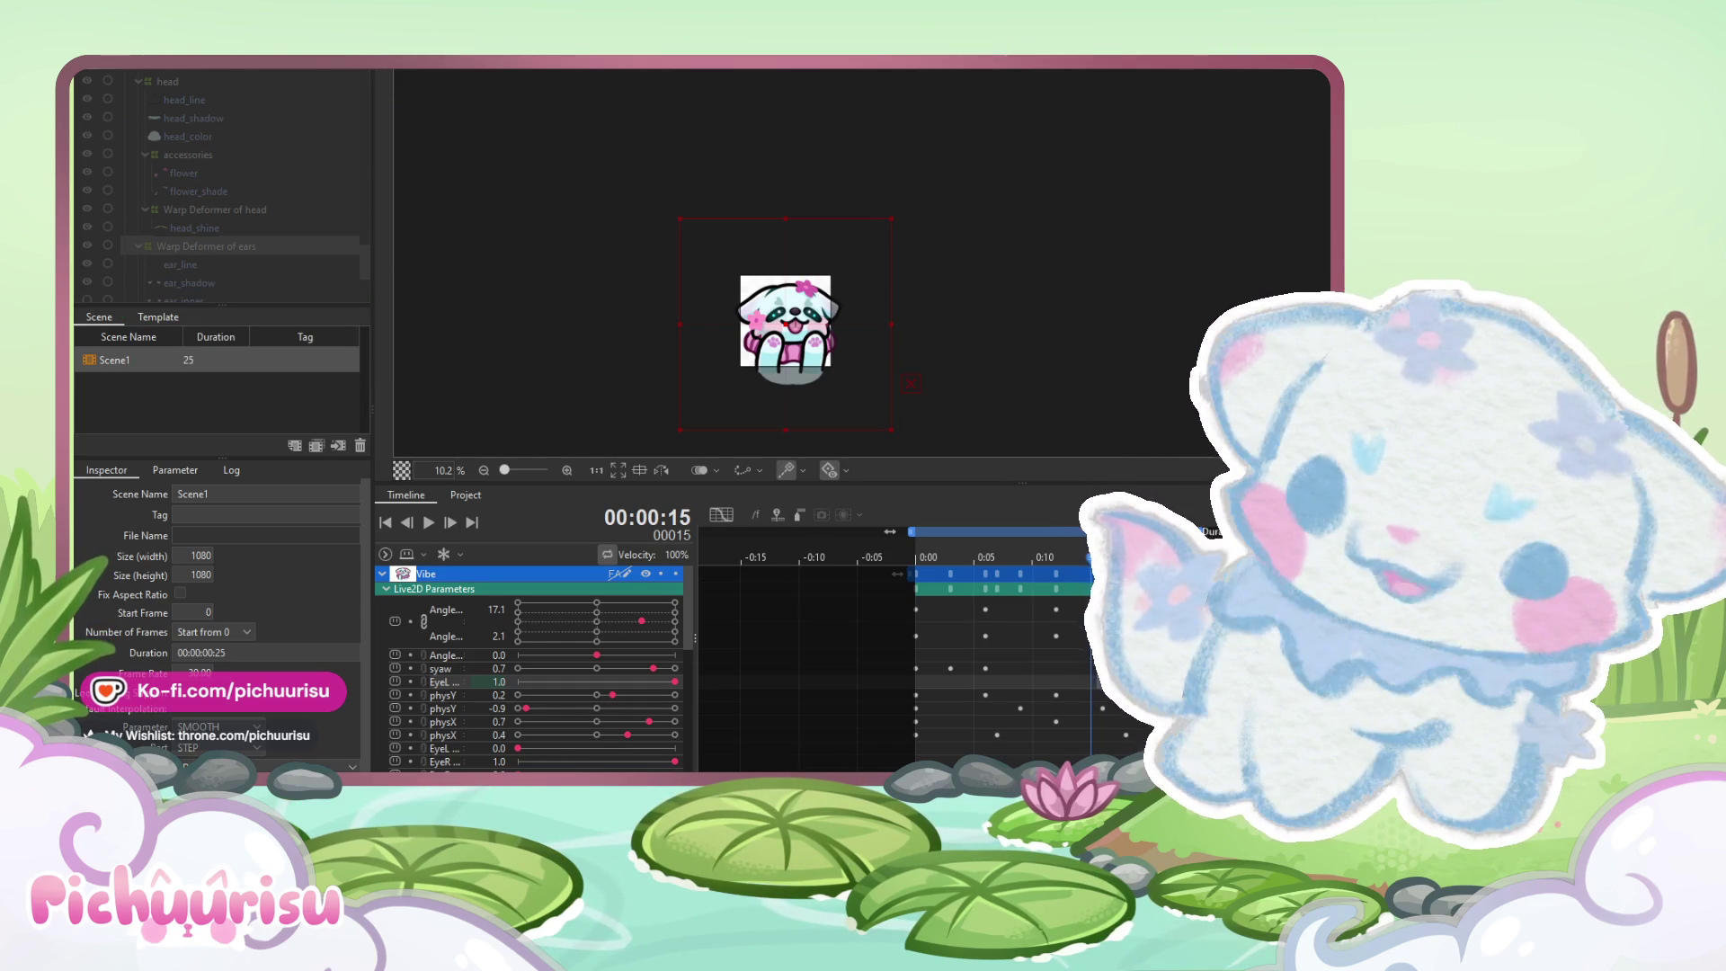
{"action": "left_click", "coordinate": [170, 165]}
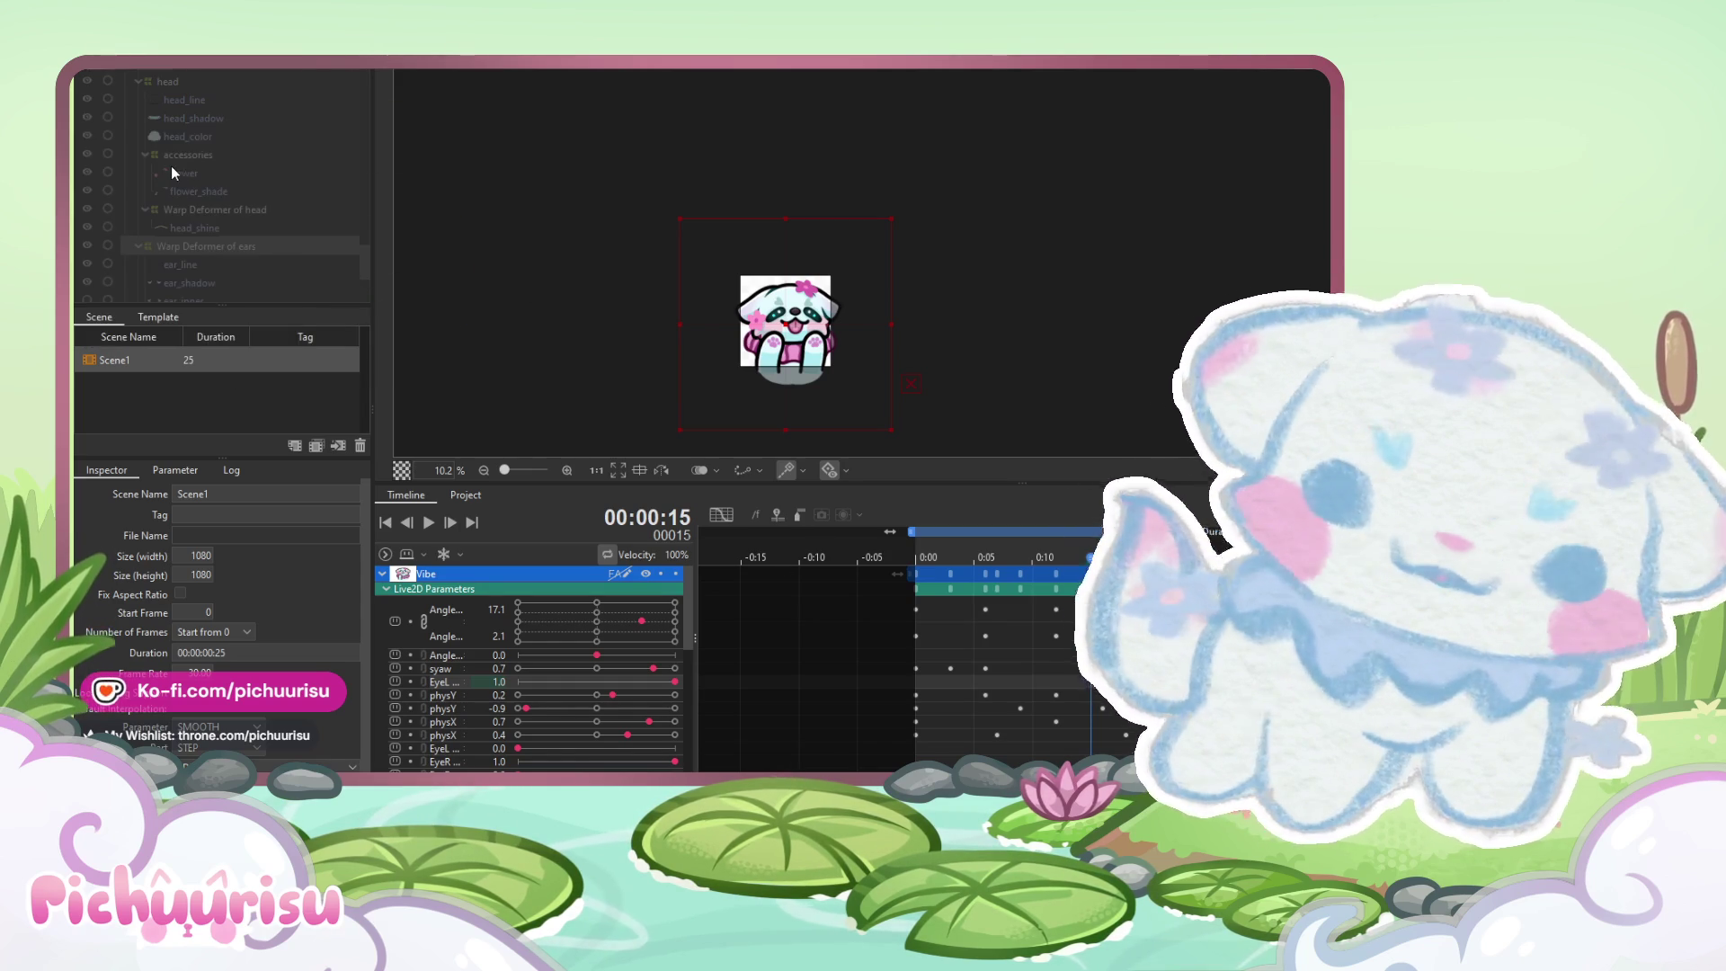
{"action": "left_click", "coordinate": [90, 52]}
{"action": "mouse_move", "coordinate": [194, 175]}
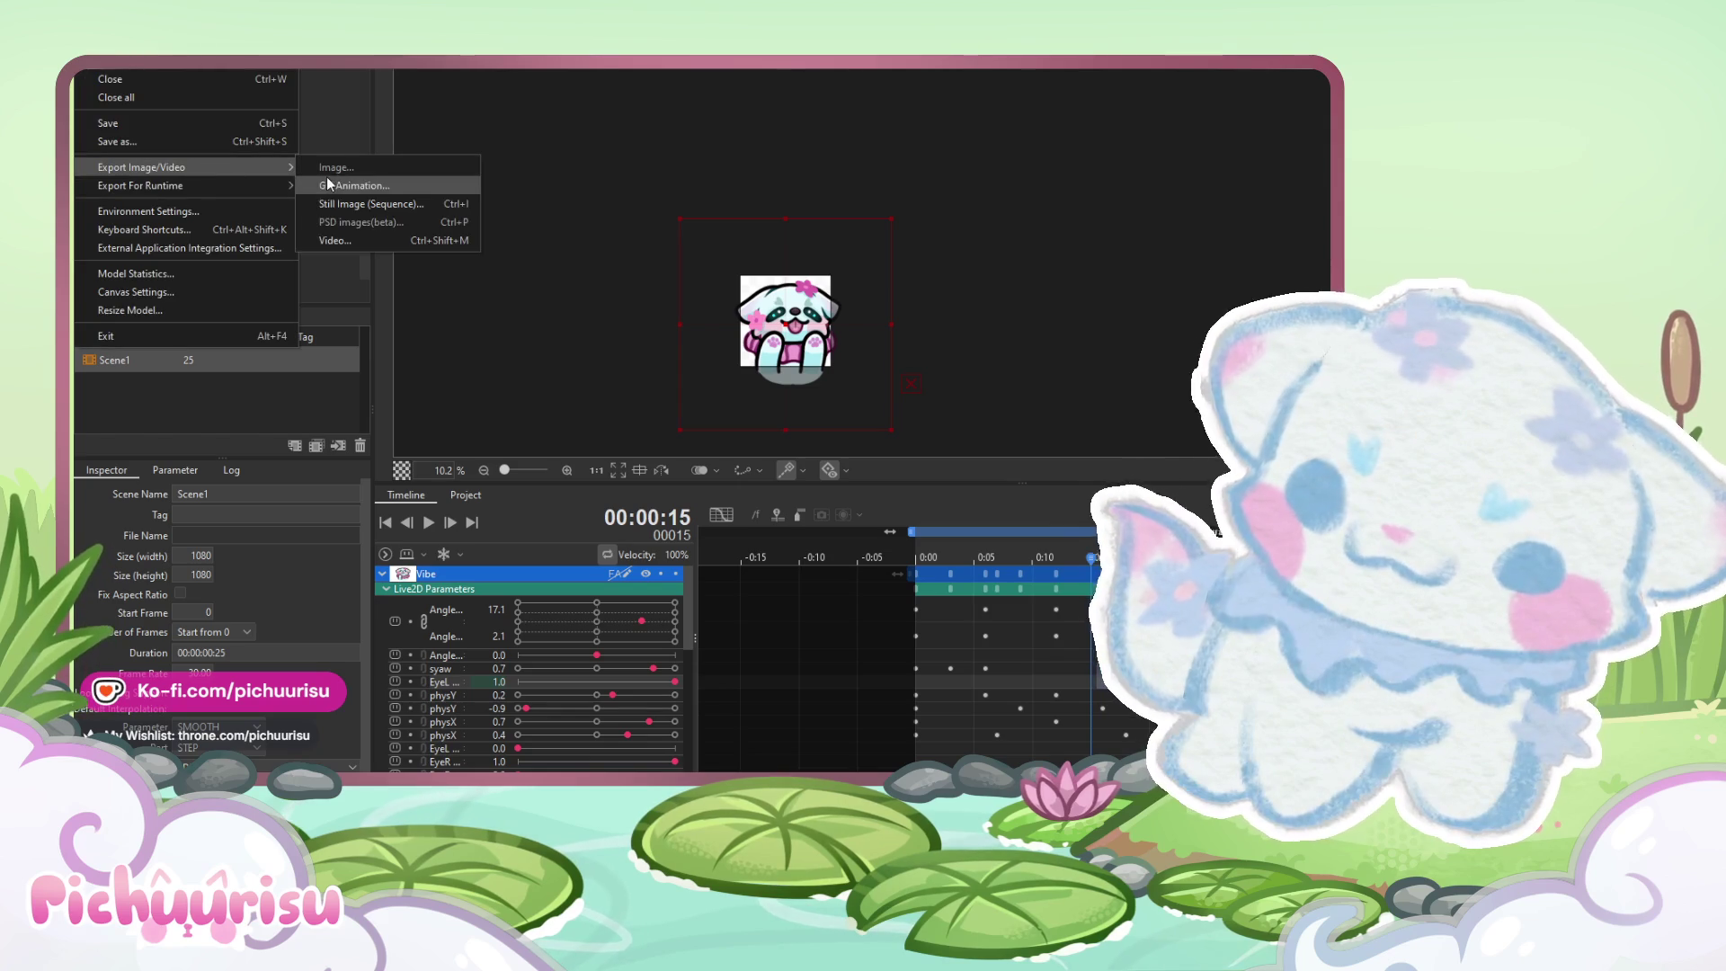
{"action": "left_click", "coordinate": [326, 176]}
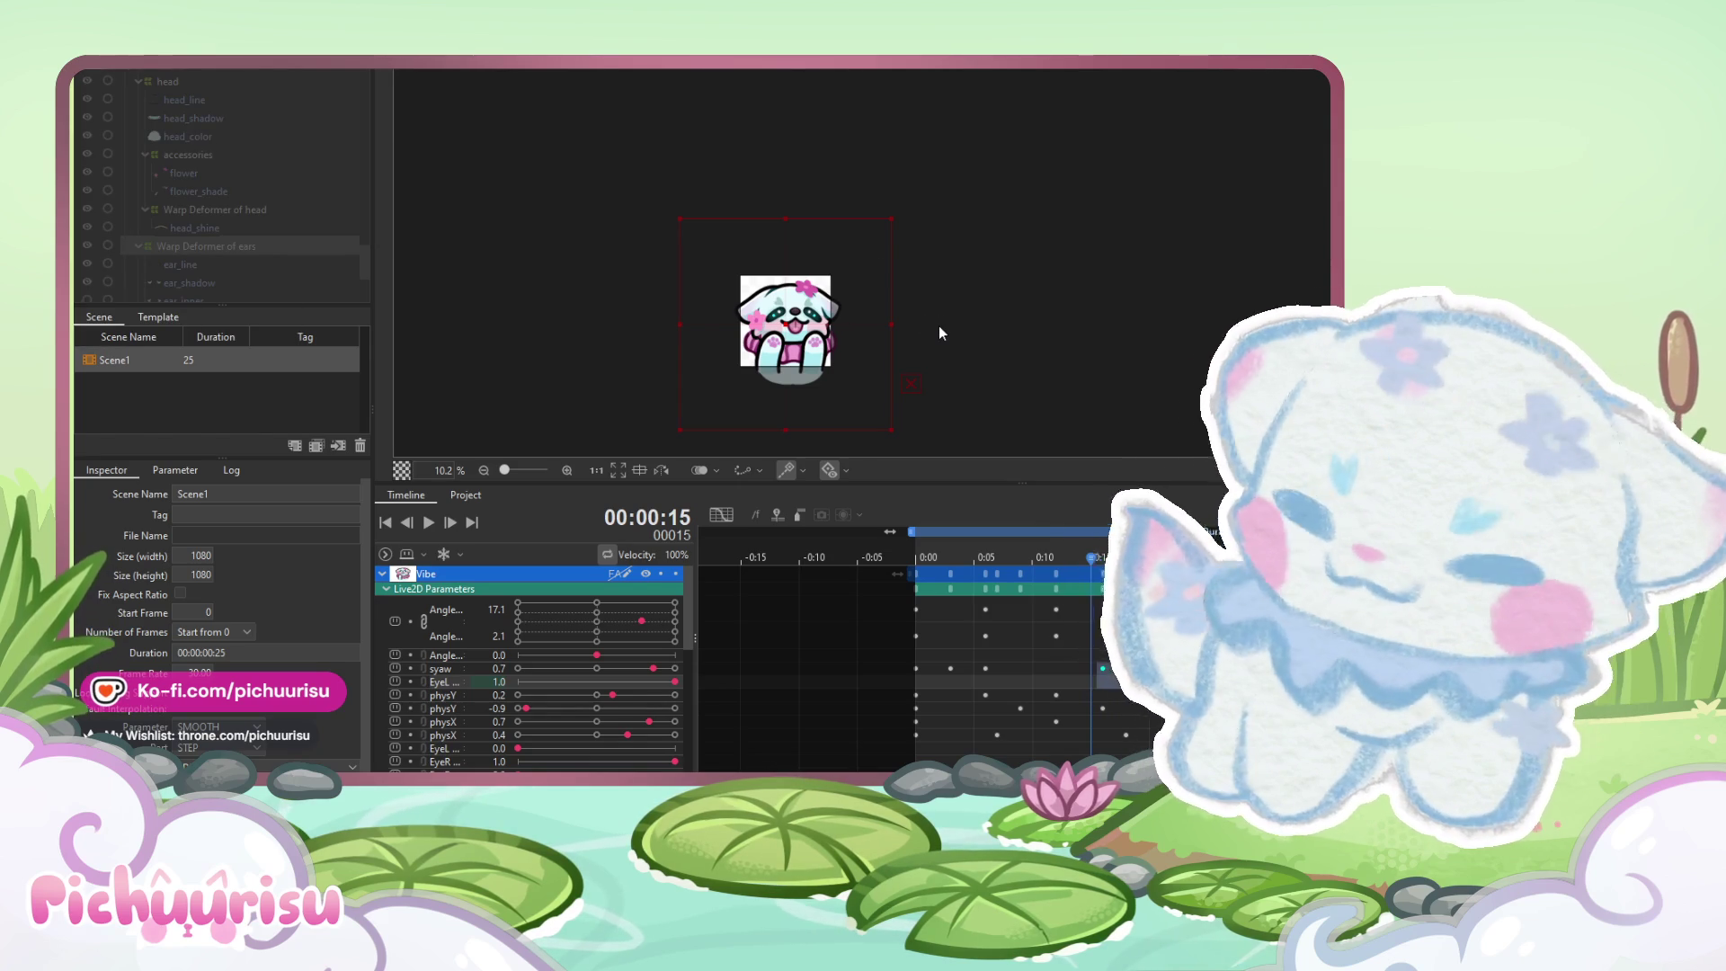